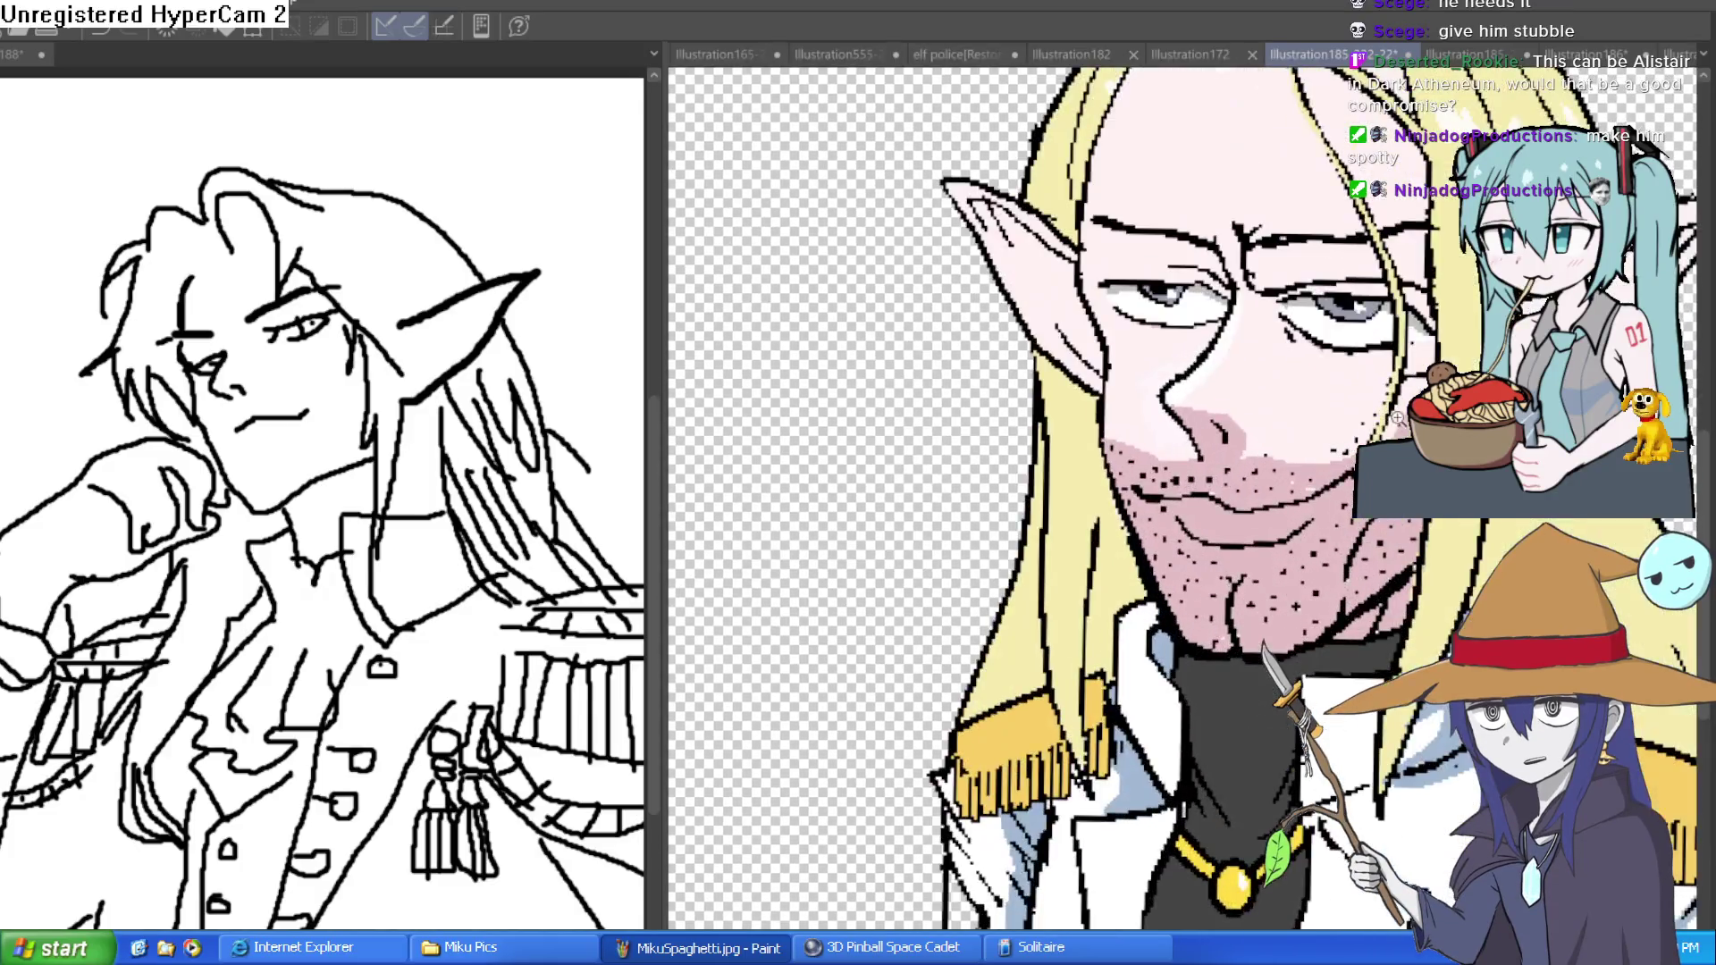
# - Pan across the bald elf's face and zoom in on the stippled stubble on his chin
pyautogui.moveTo(1397, 417); pyautogui.dragTo(1153, 368)
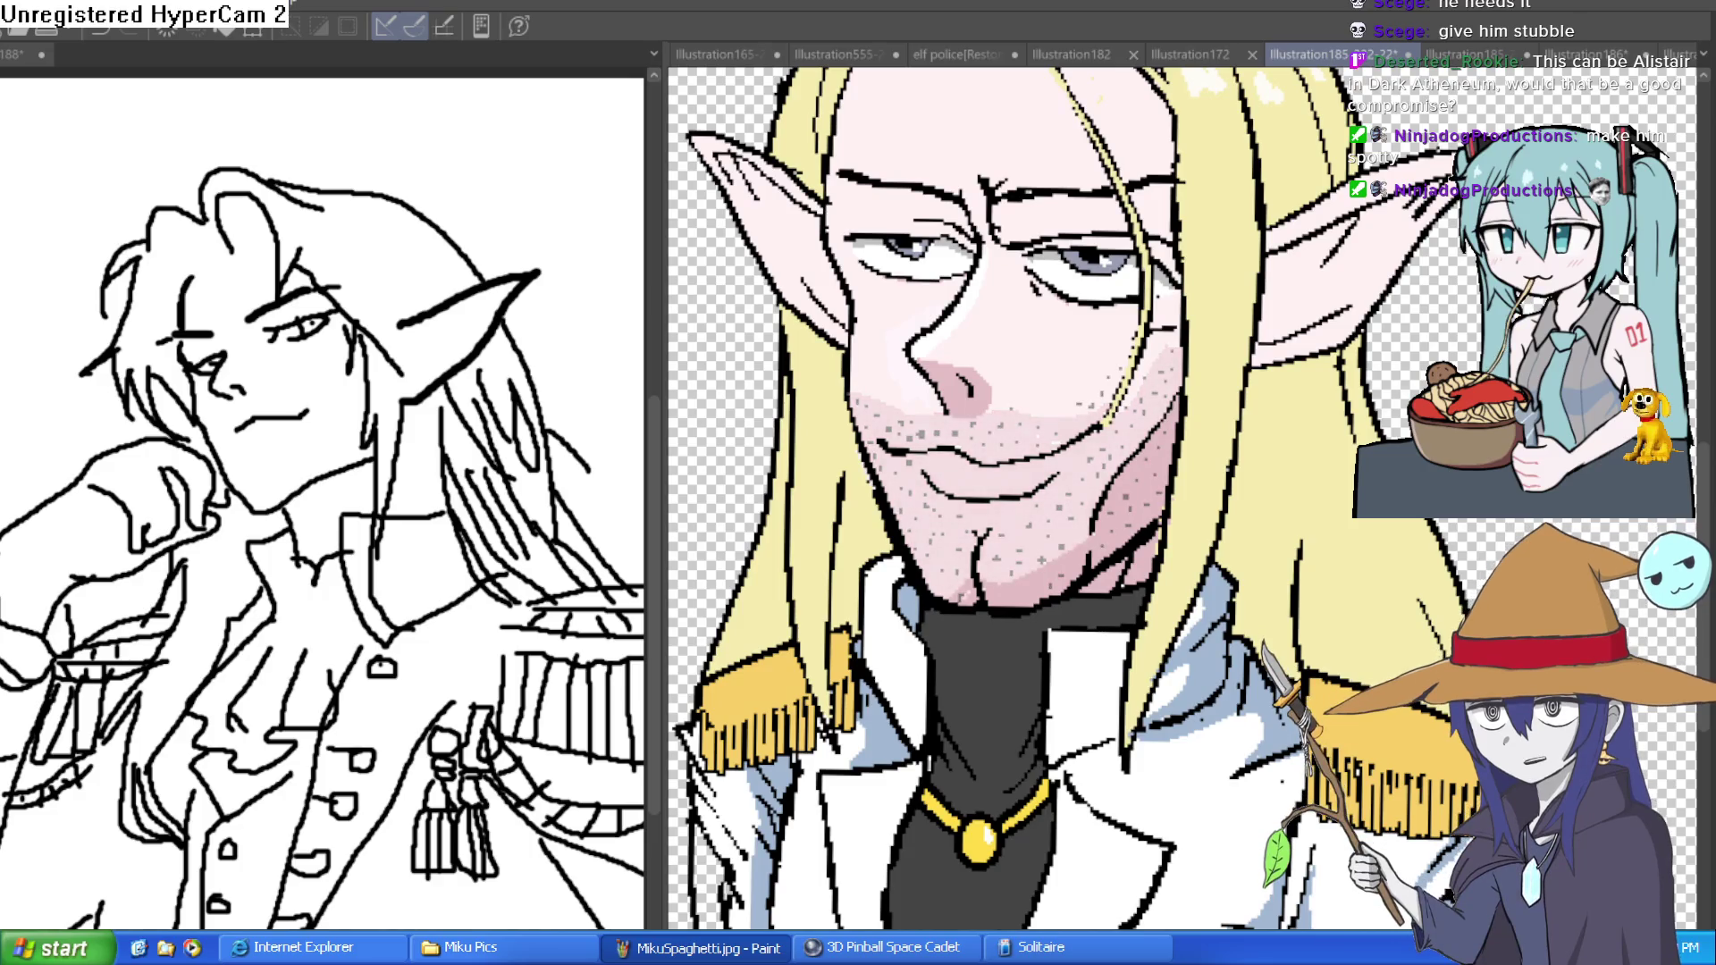
pyautogui.scroll(-5, 1320, 556)
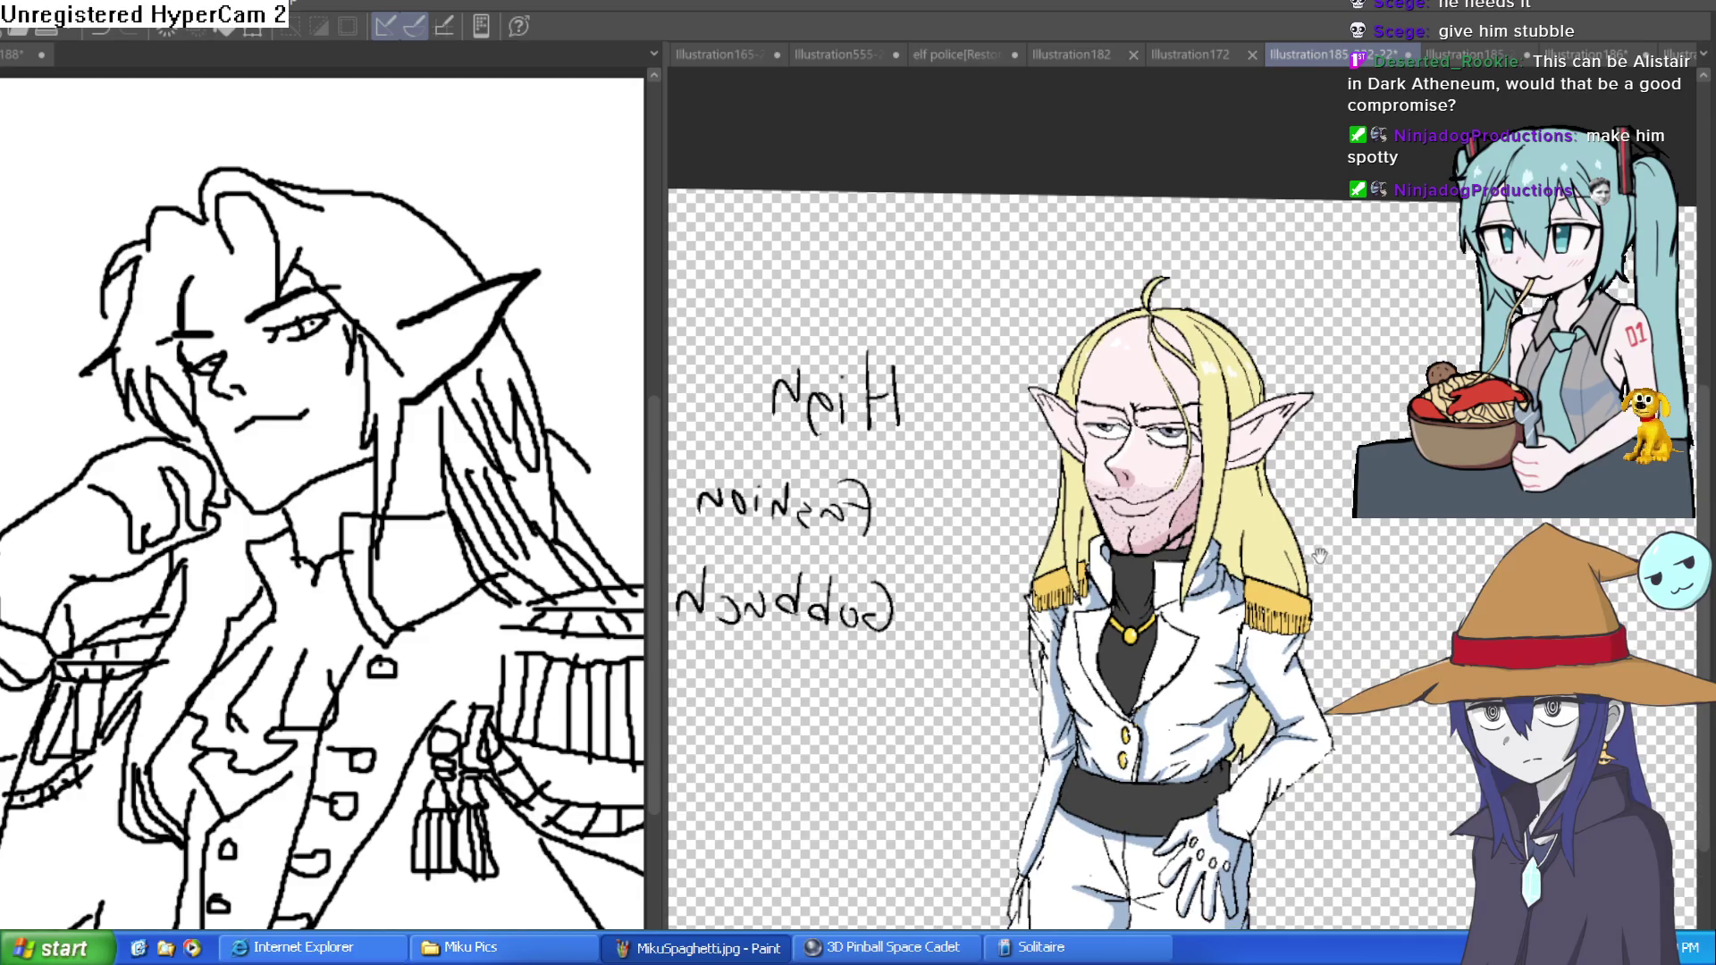
pyautogui.scroll(1, 1320, 556)
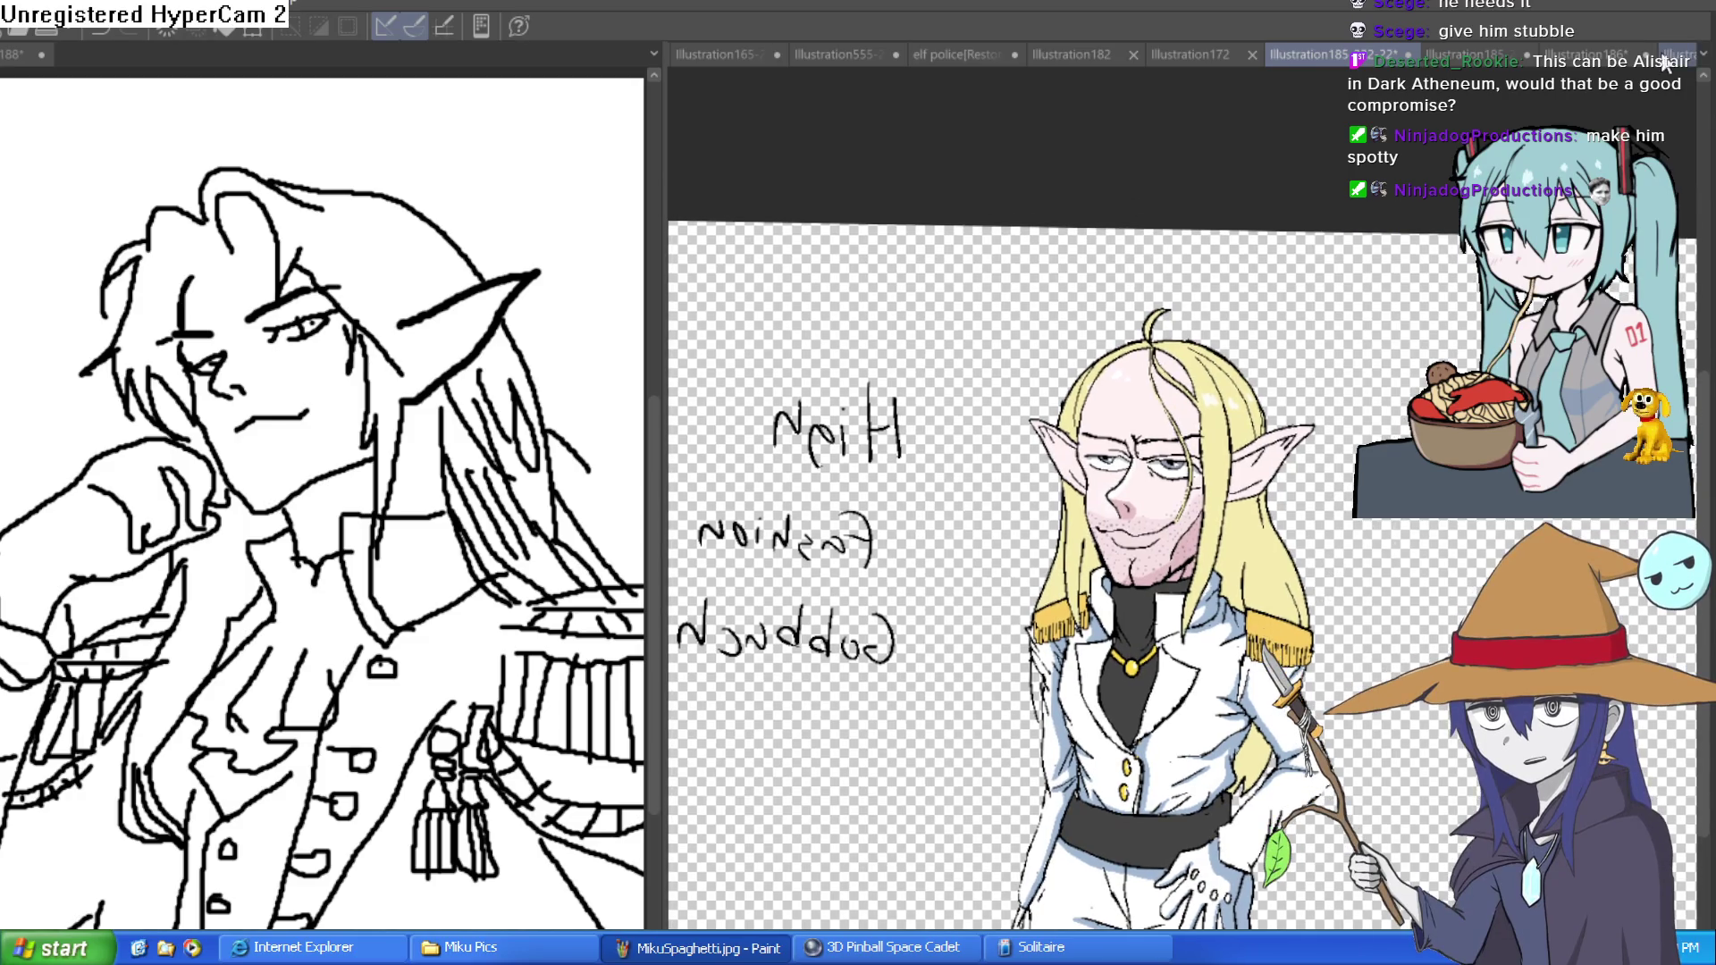
pyautogui.scroll(4, 1110, 480)
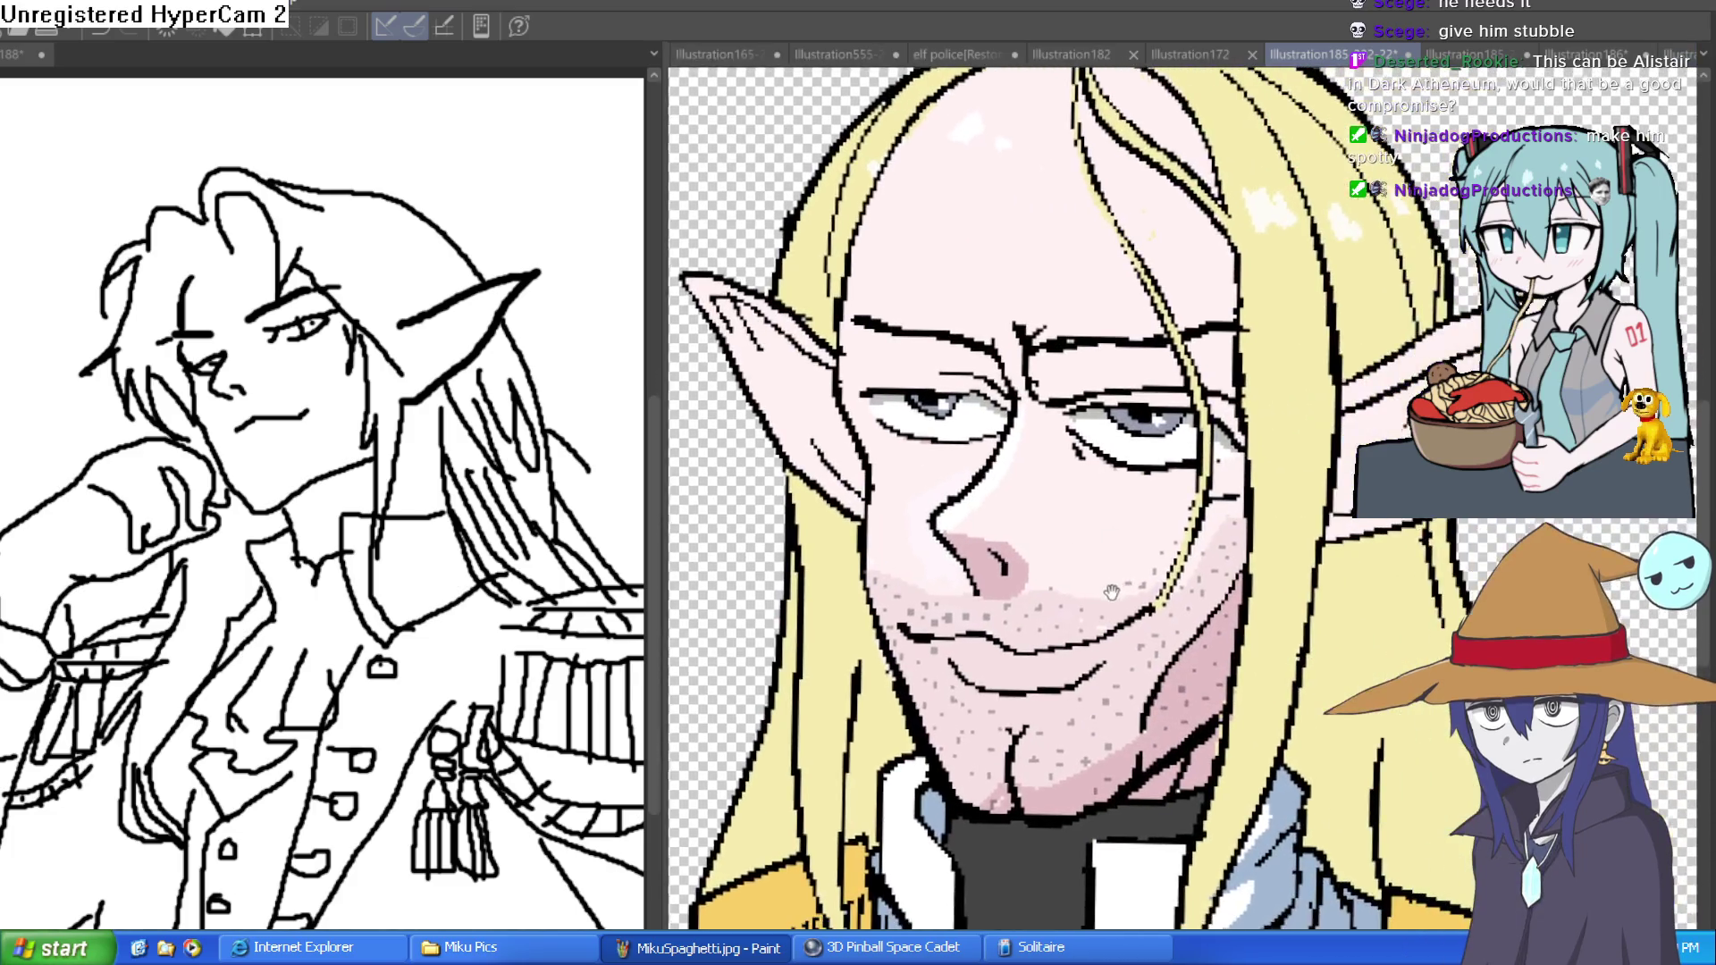
pyautogui.scroll(-1, 1084, 670)
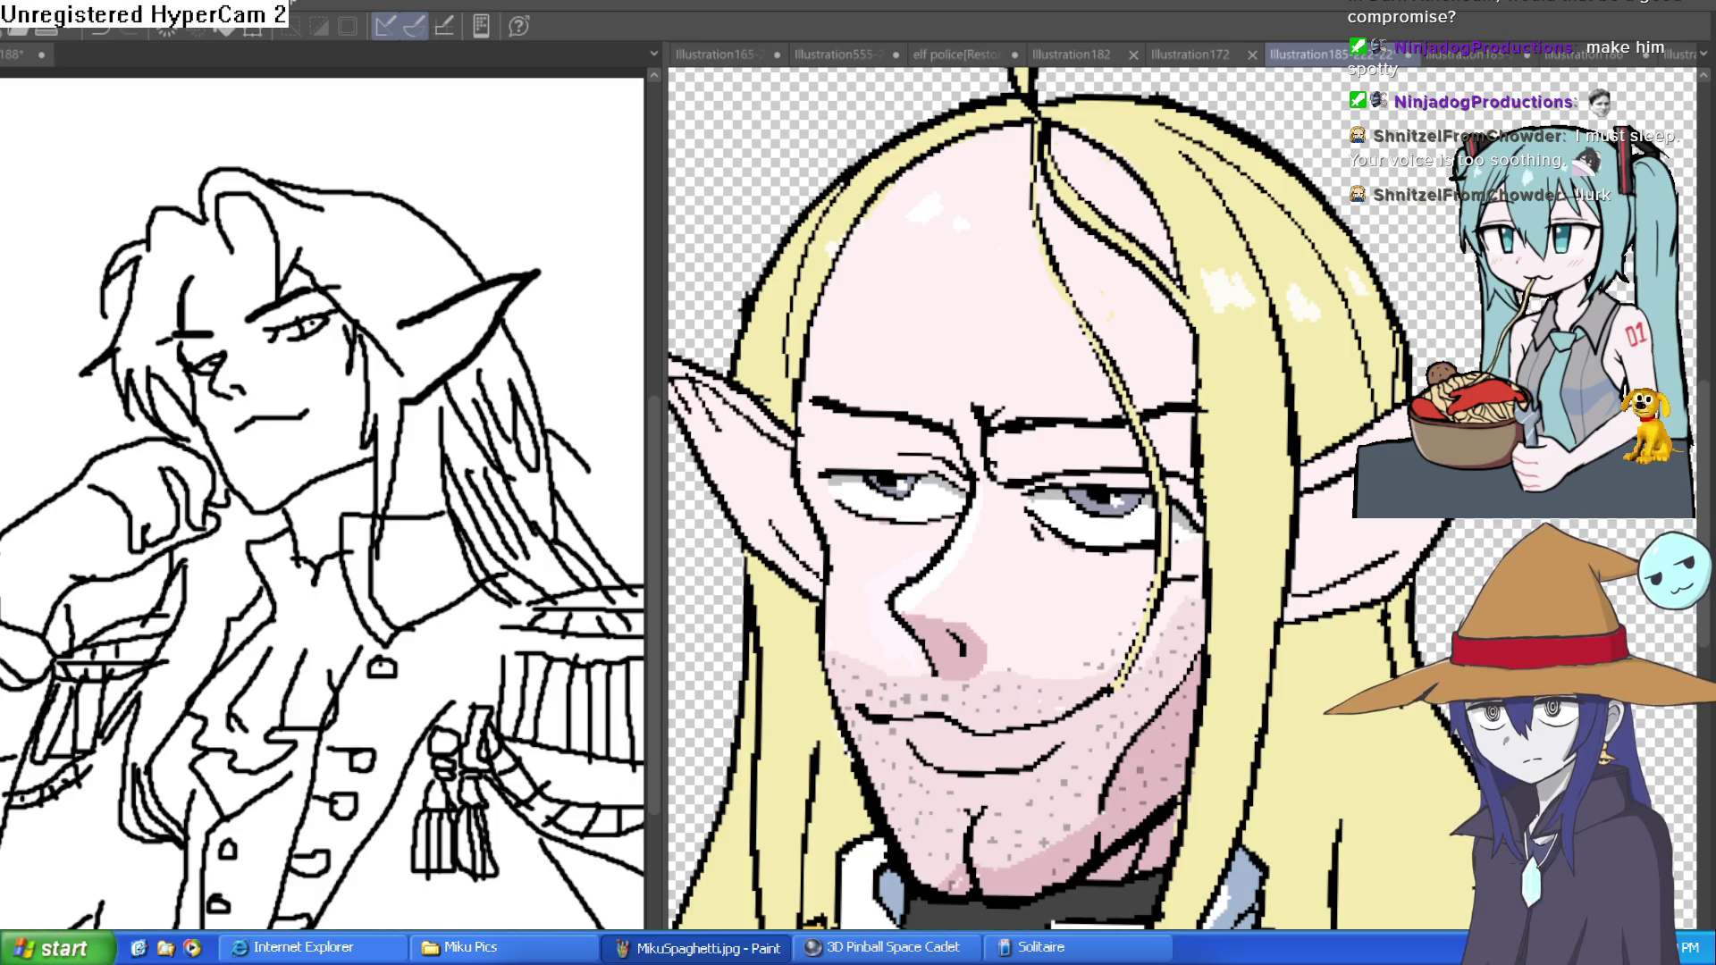
# - Frame the stubbled chin up close, then zoom out to the full white-uniformed elf figure
pyautogui.moveTo(1466, 299); pyautogui.dragTo(1293, 224)
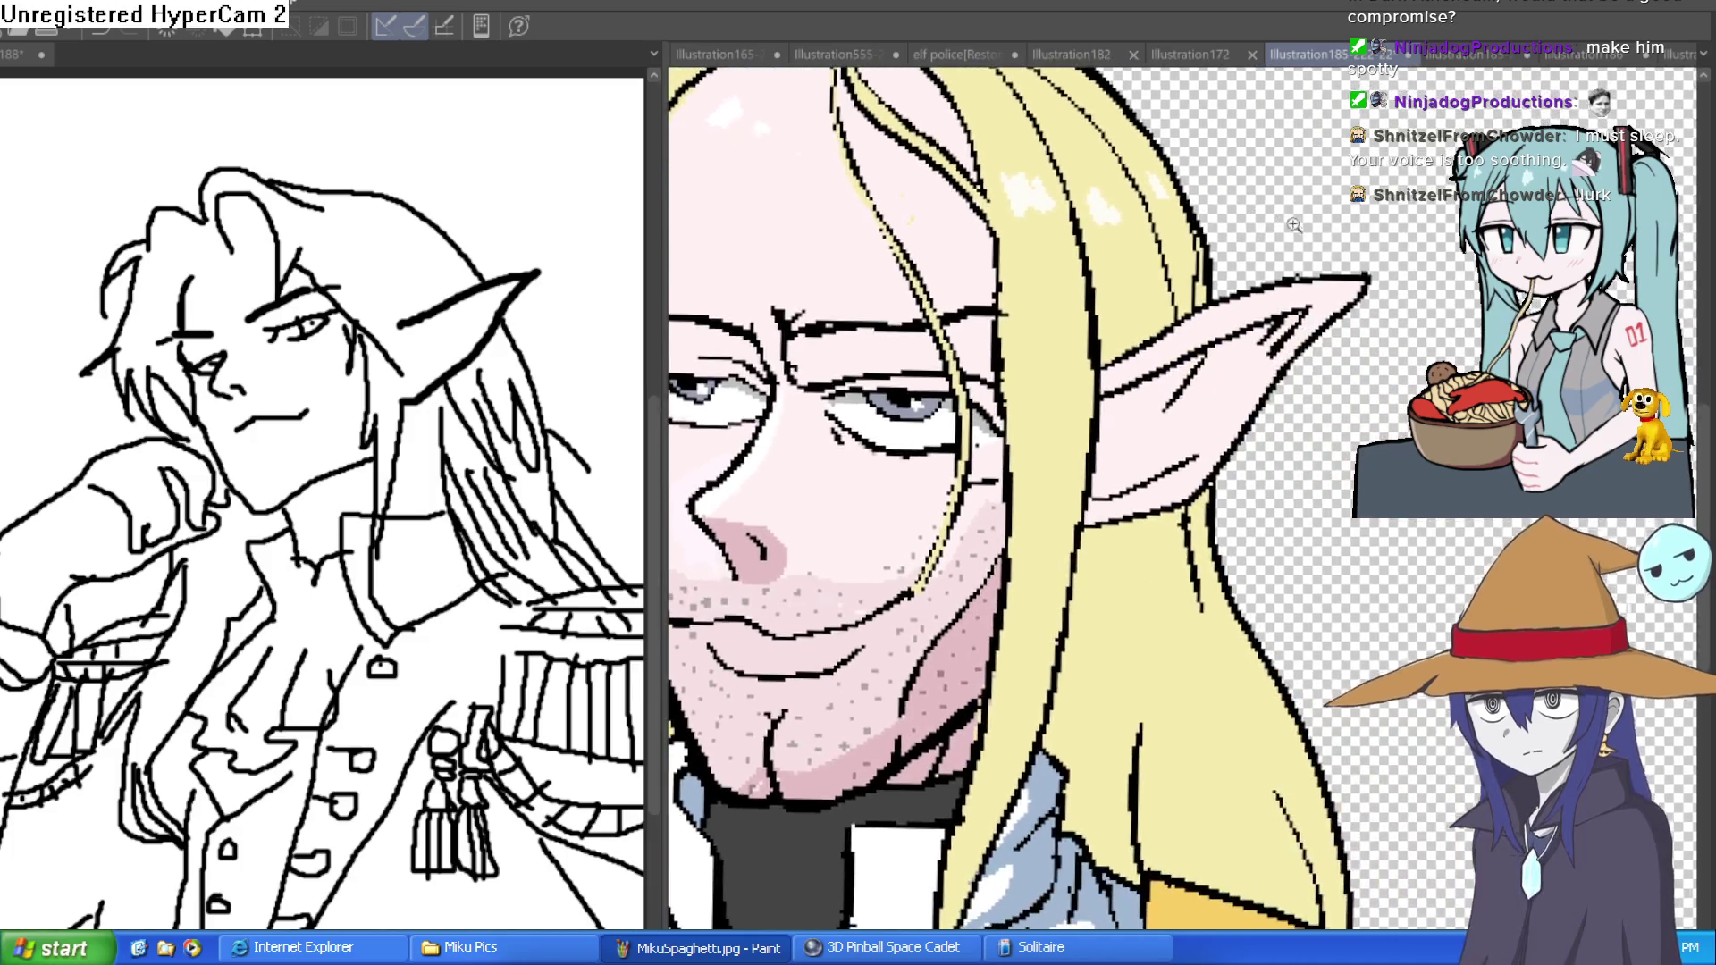
pyautogui.scroll(-5, 1293, 224)
pyautogui.scroll(6, 1278, 389)
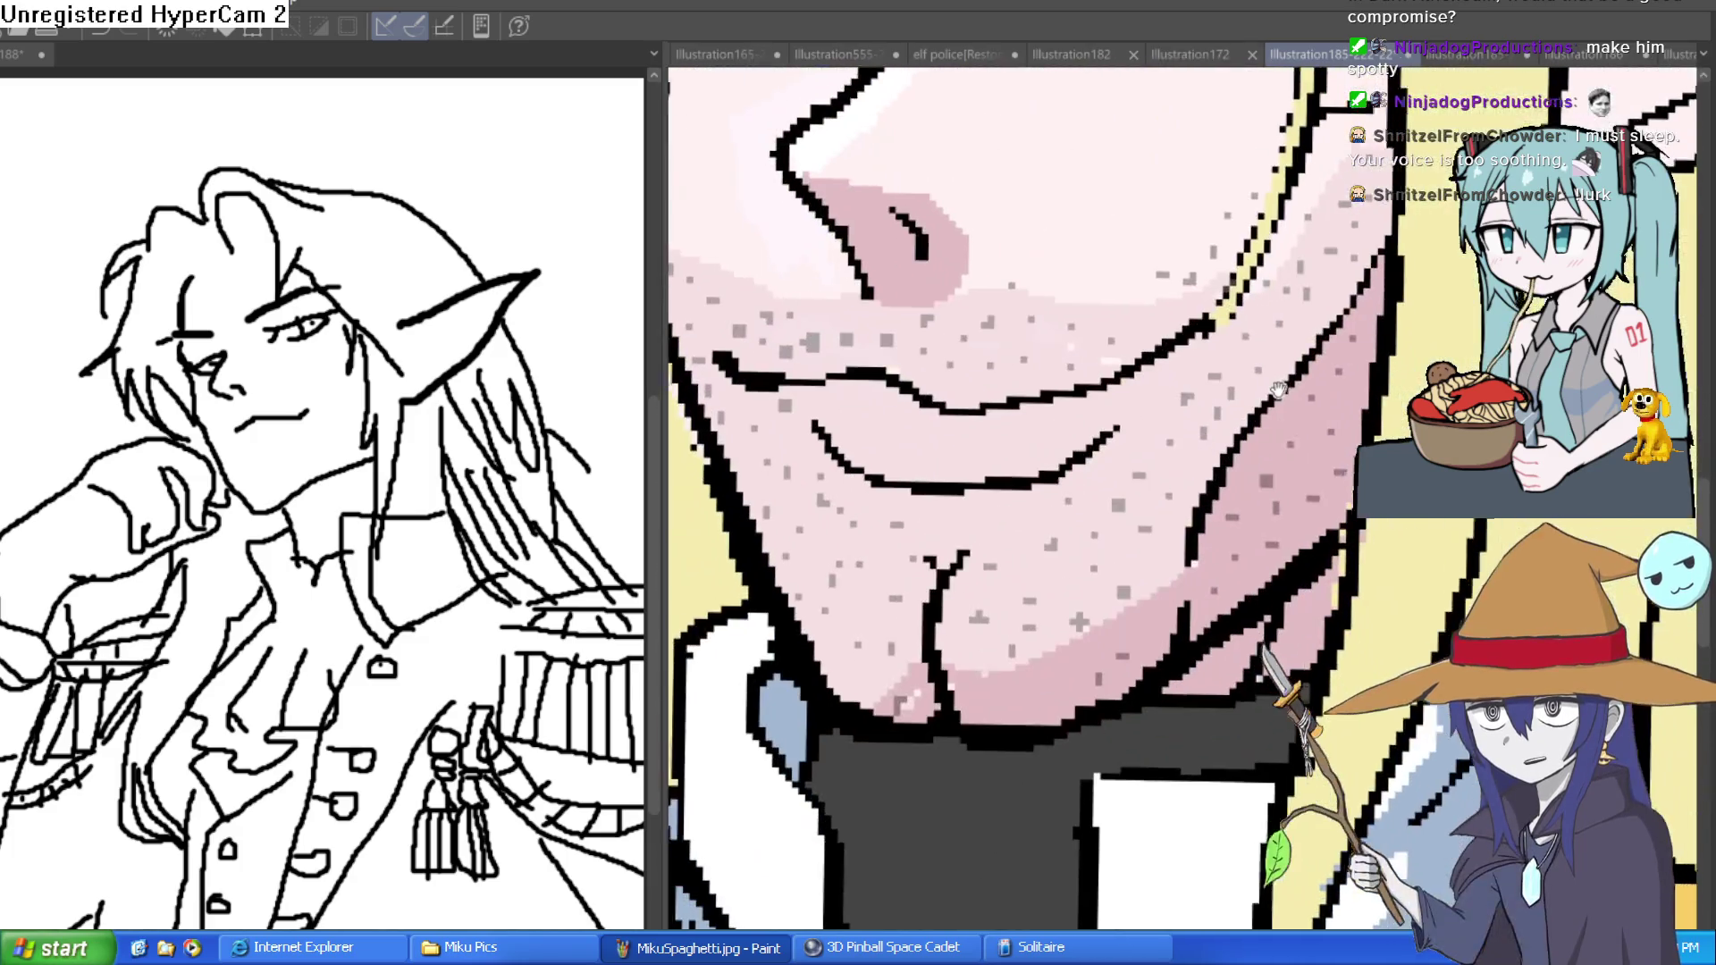
pyautogui.moveTo(1278, 388); pyautogui.dragTo(1273, 377)
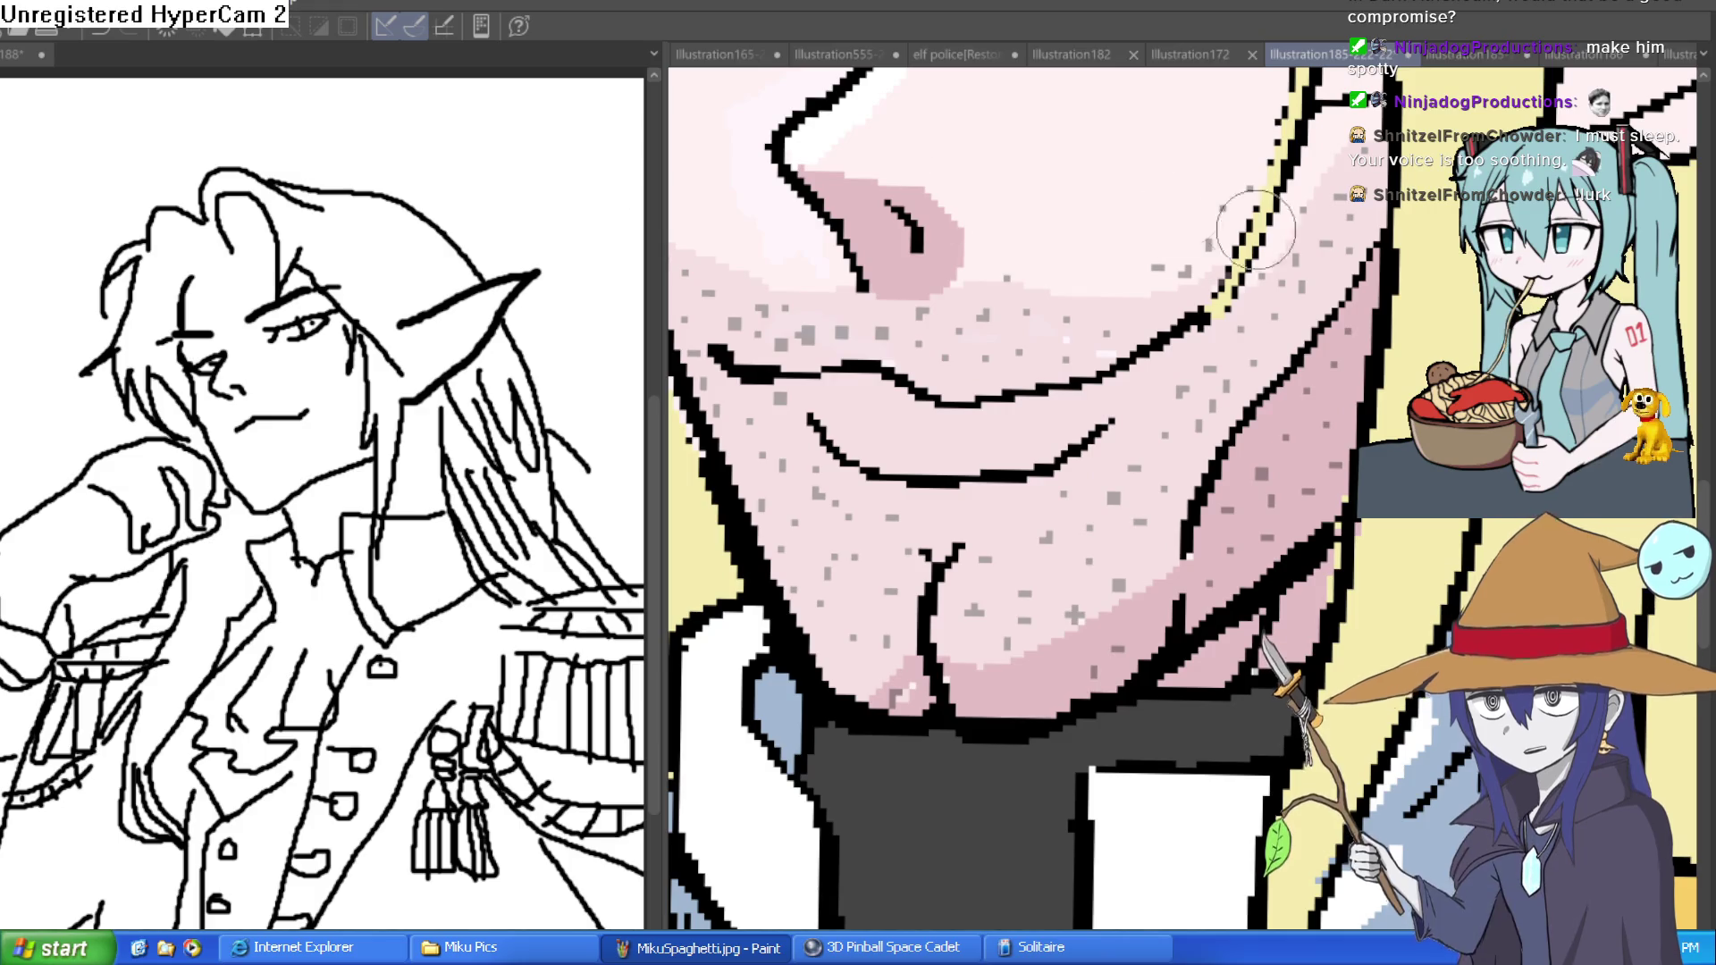
pyautogui.scroll(-6, 1189, 501)
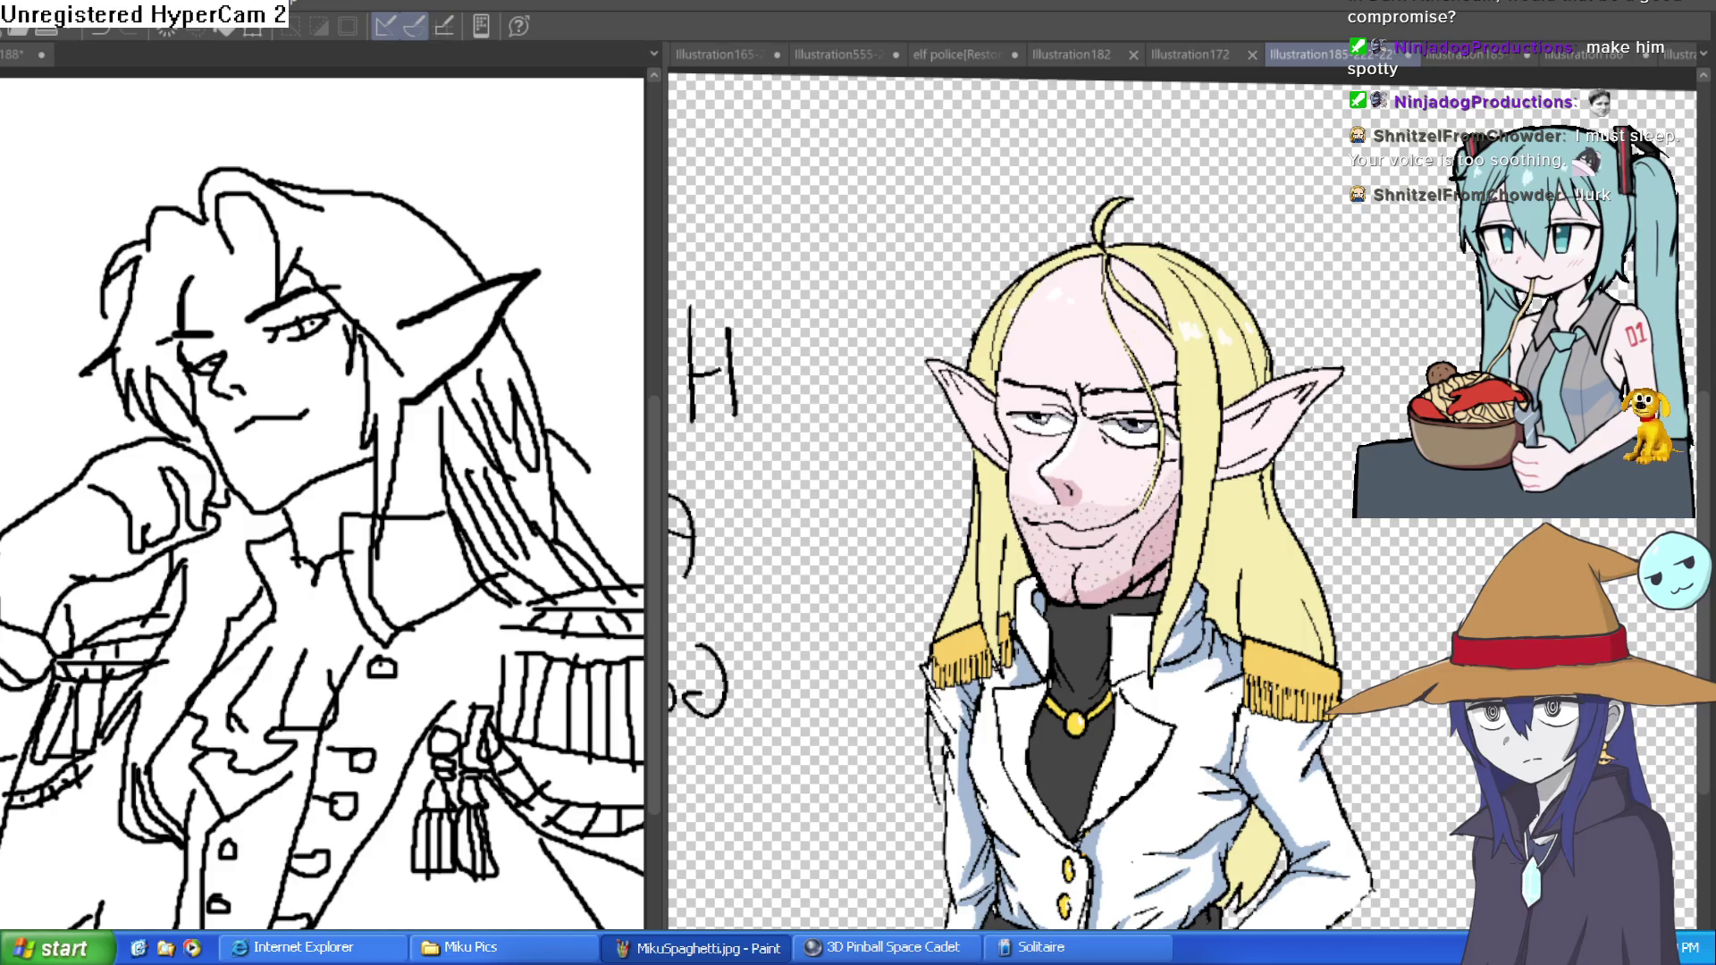
# - Toggle undo/redo between the bald and bangs versions, settling on the full blonde bangs
pyautogui.hotkey('ctrl', 'z')
pyautogui.hotkey('ctrl', 'y')
pyautogui.hotkey('ctrl', 'z')
pyautogui.hotkey('ctrl', 'y')
pyautogui.hotkey('ctrl', 'z')
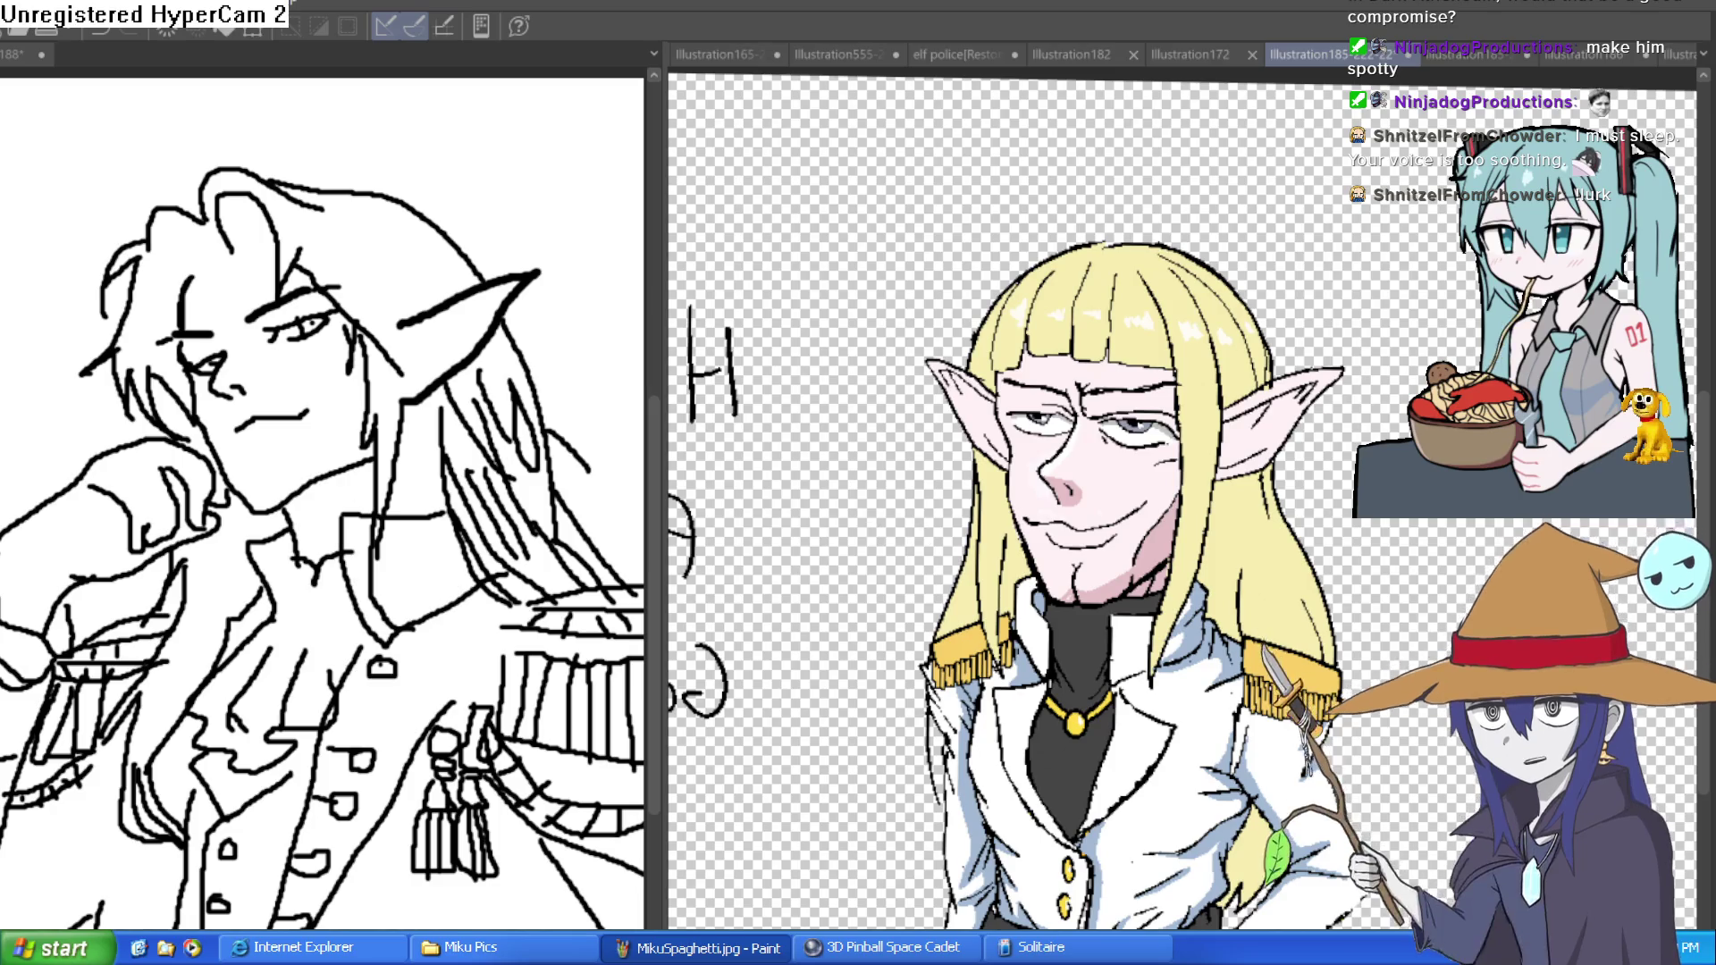
# - Zoom in on the bangs version's face, then switch to the bob-haired elf illustration
pyautogui.scroll(2, 1155, 340)
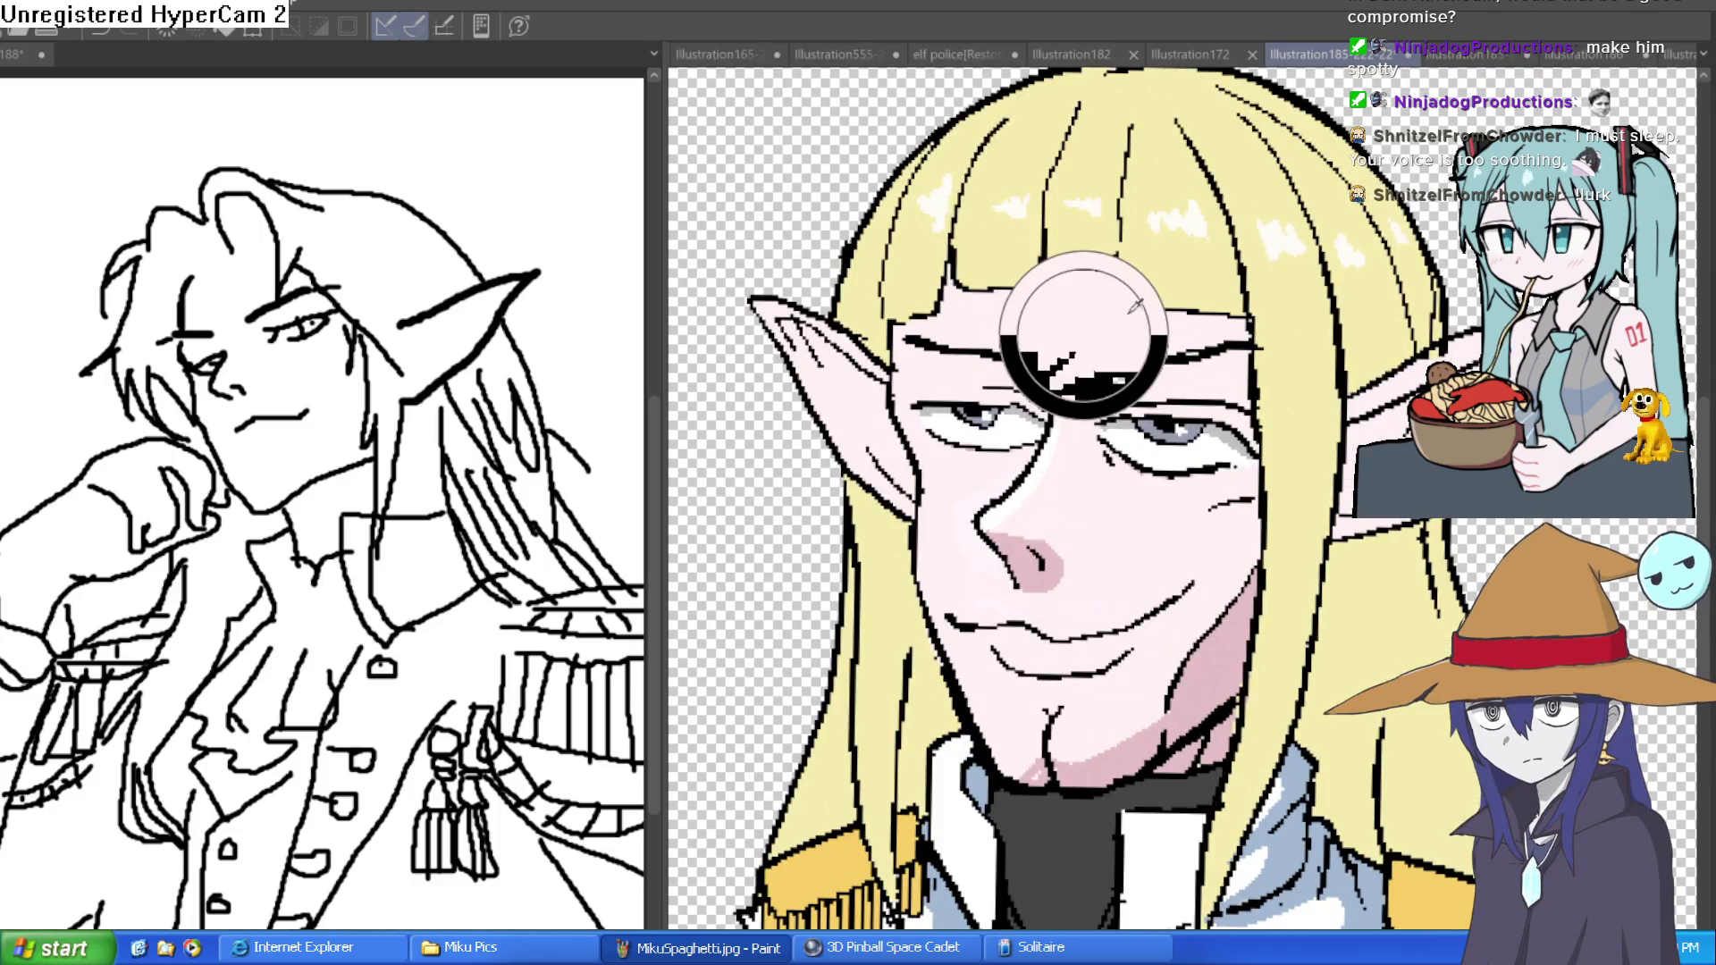
pyautogui.scroll(2, 1091, 329)
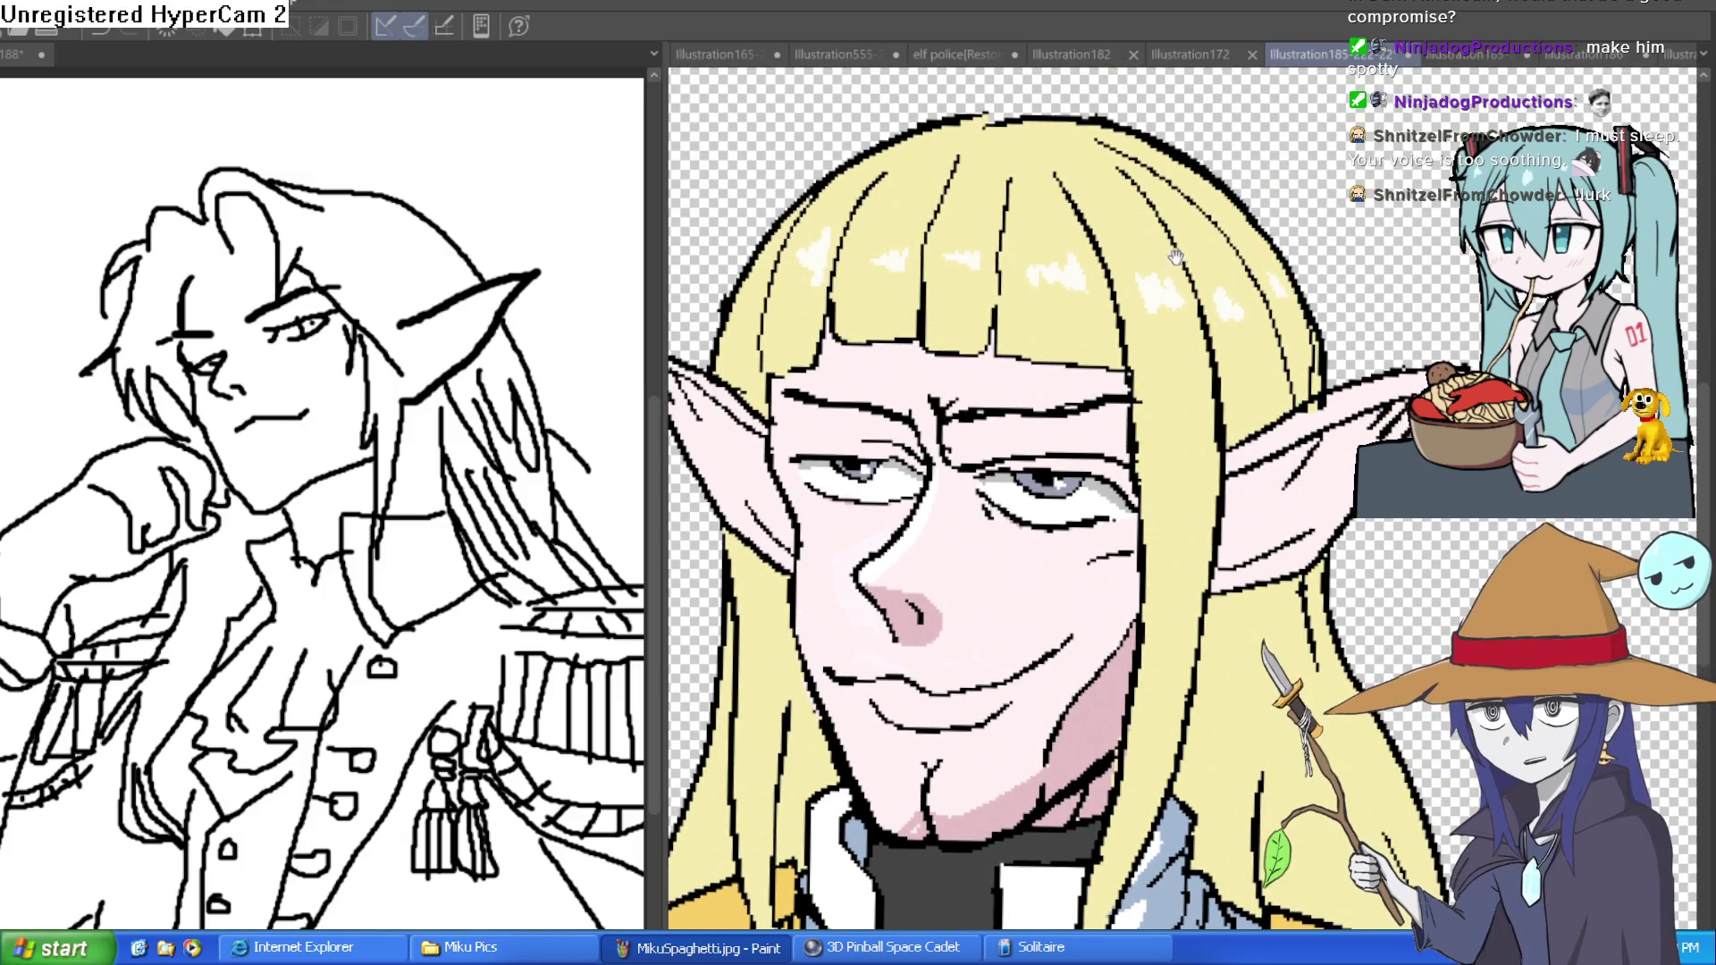
pyautogui.moveTo(1177, 257); pyautogui.dragTo(1151, 353)
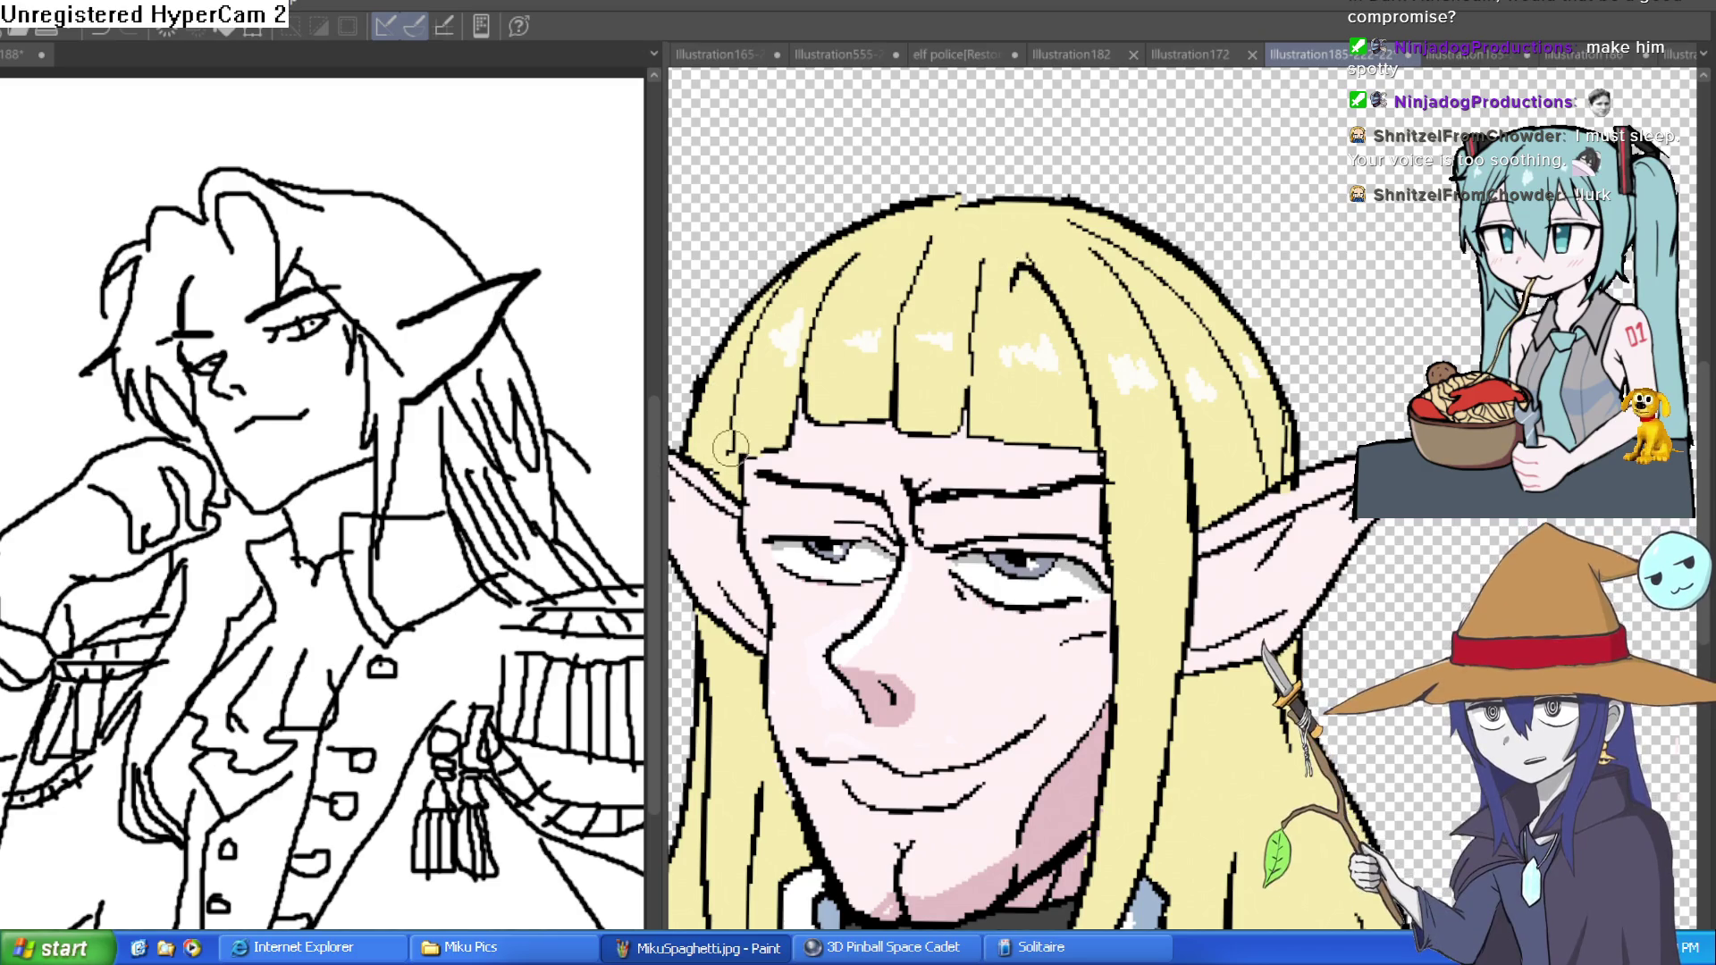
pyautogui.moveTo(1079, 295); pyautogui.dragTo(1034, 349)
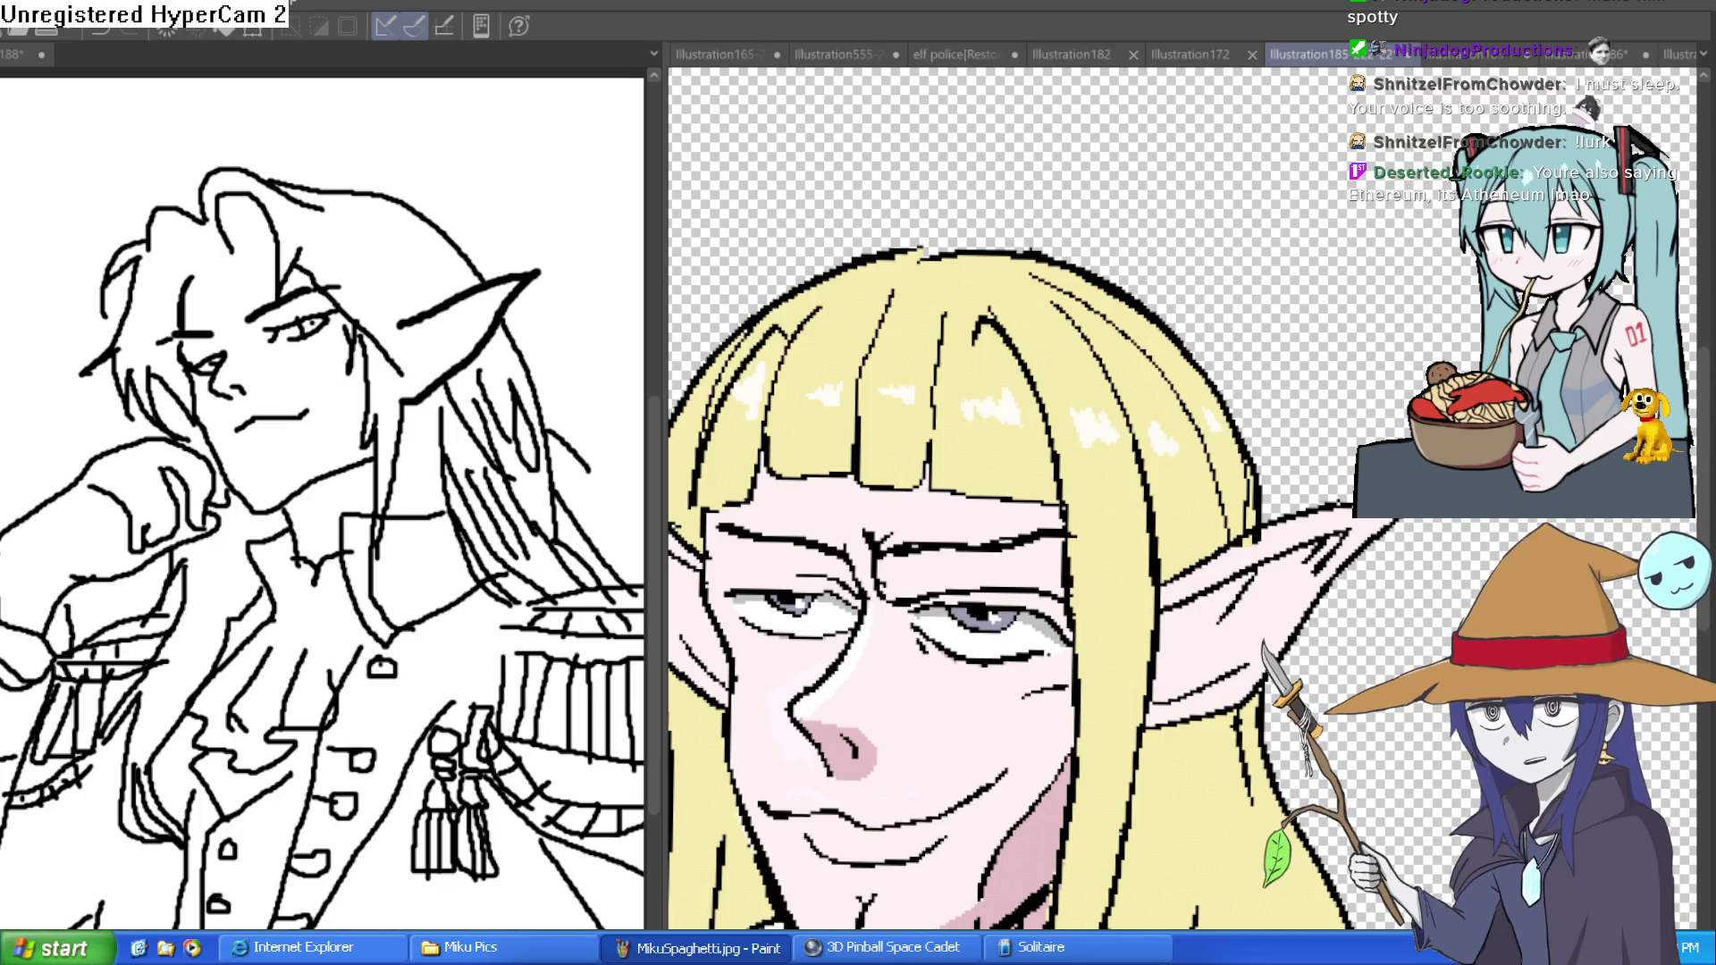
pyautogui.click(1488, 55)
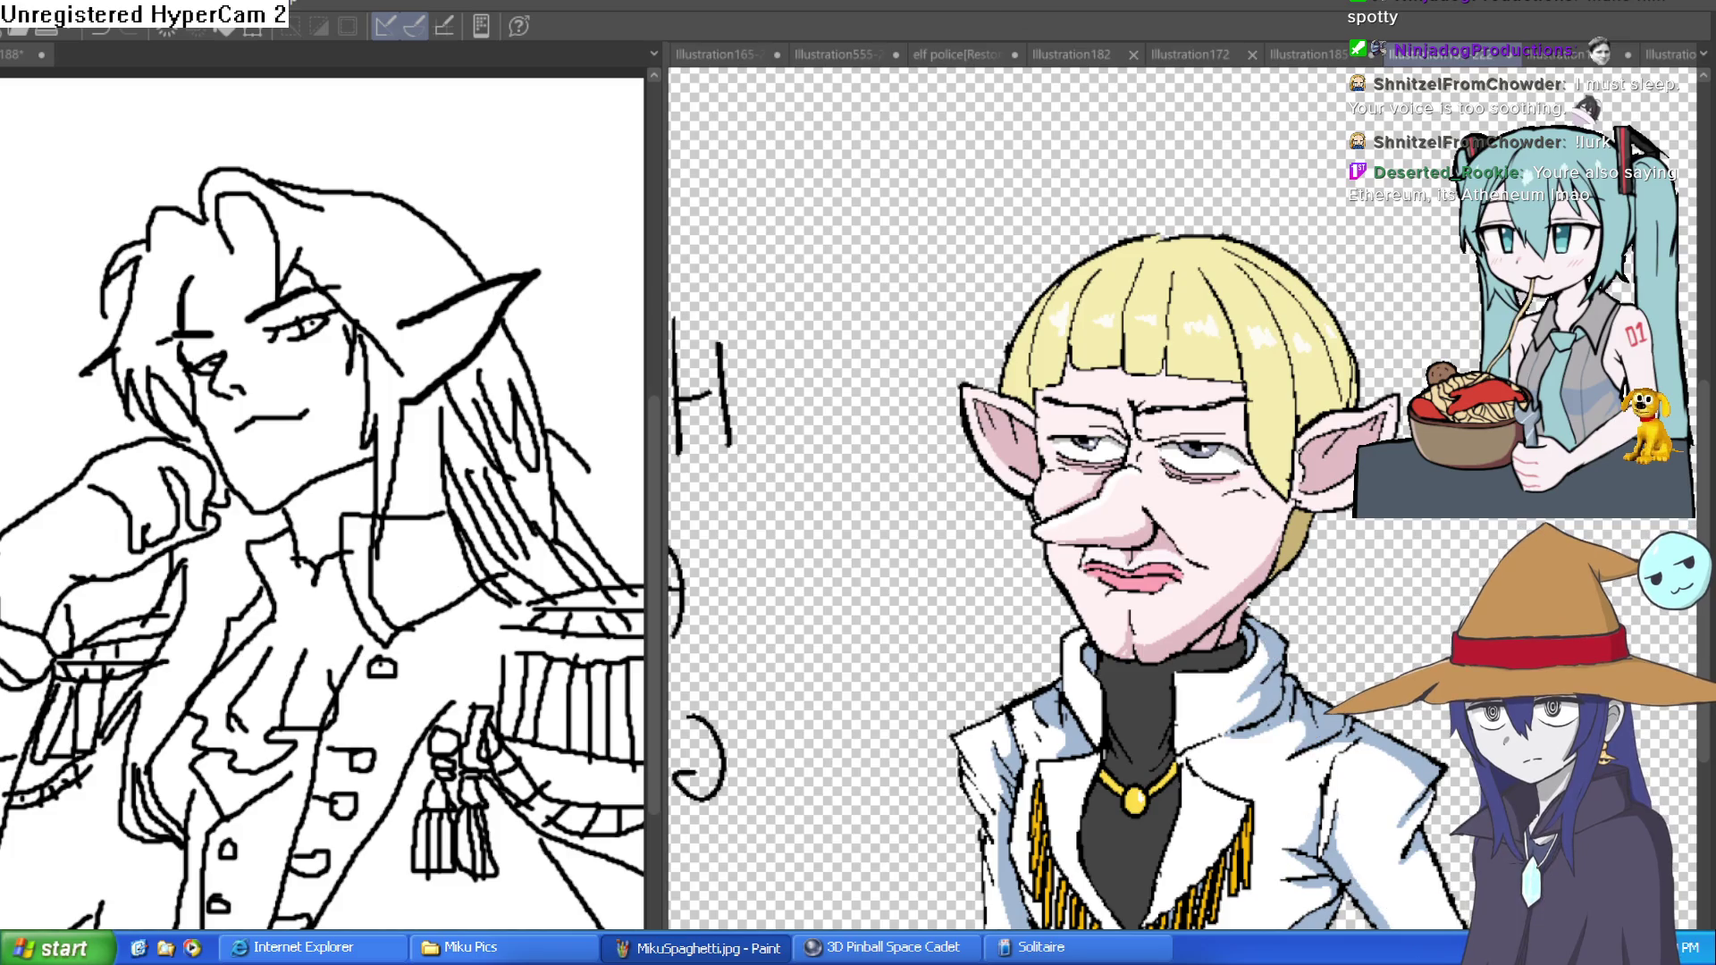
pyautogui.click(1303, 47)
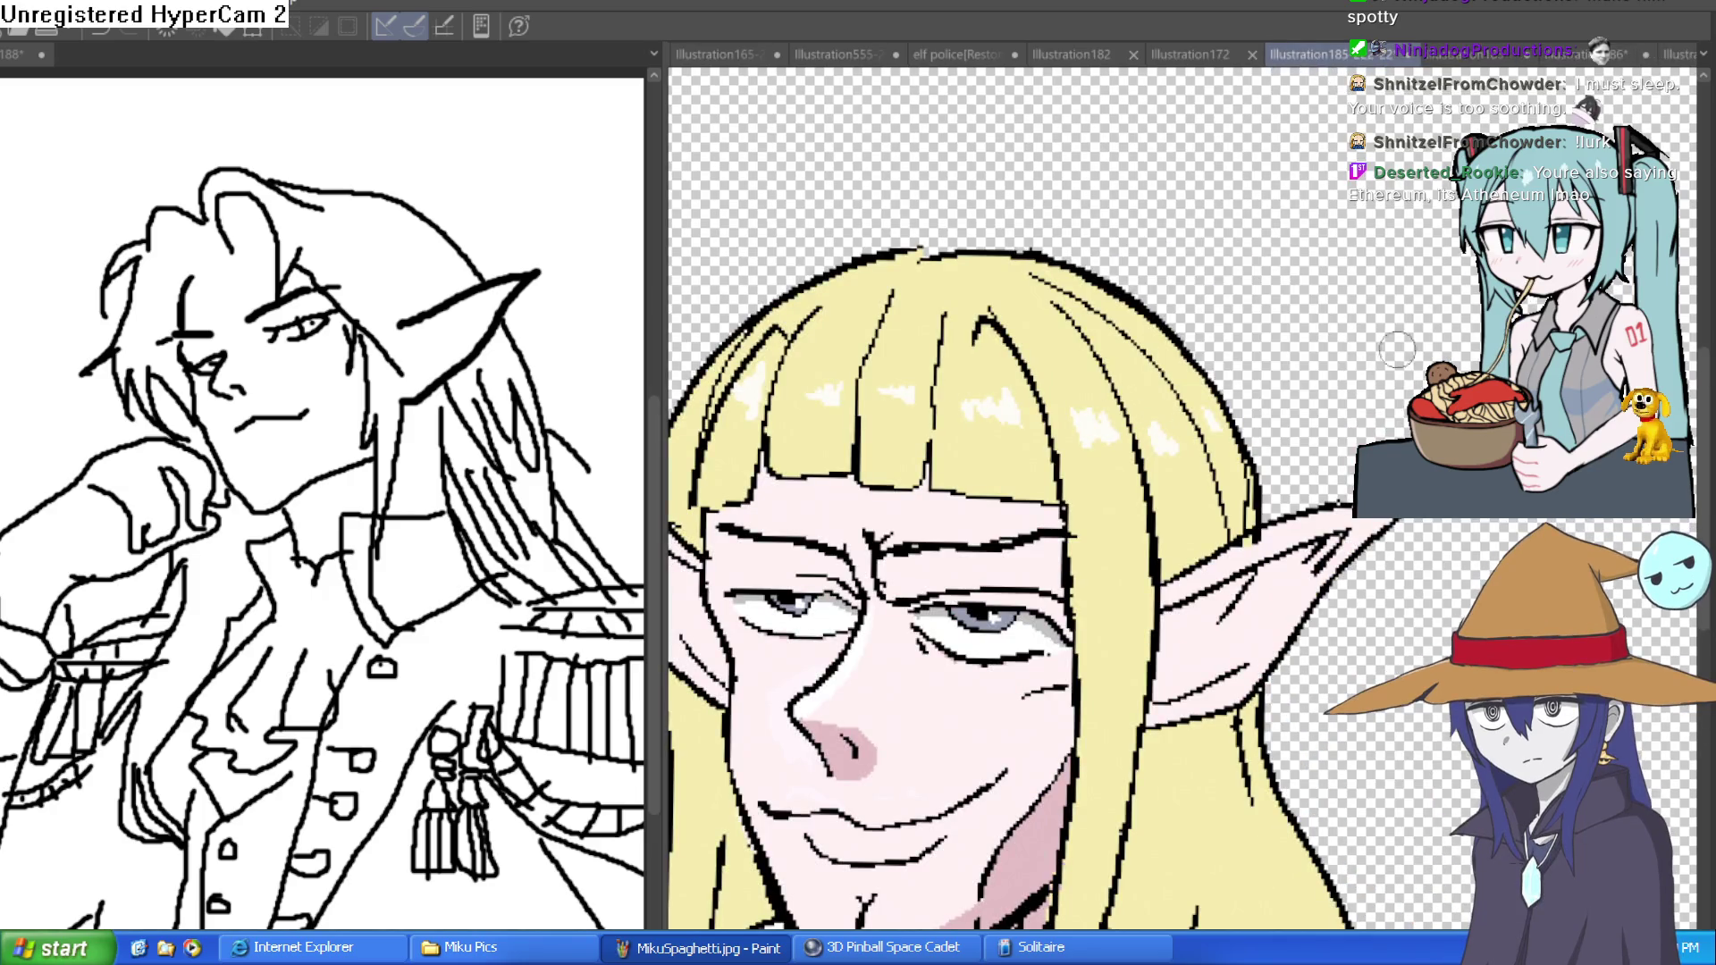
pyautogui.scroll(-3, 1386, 395)
pyautogui.scroll(-2, 1073, 500)
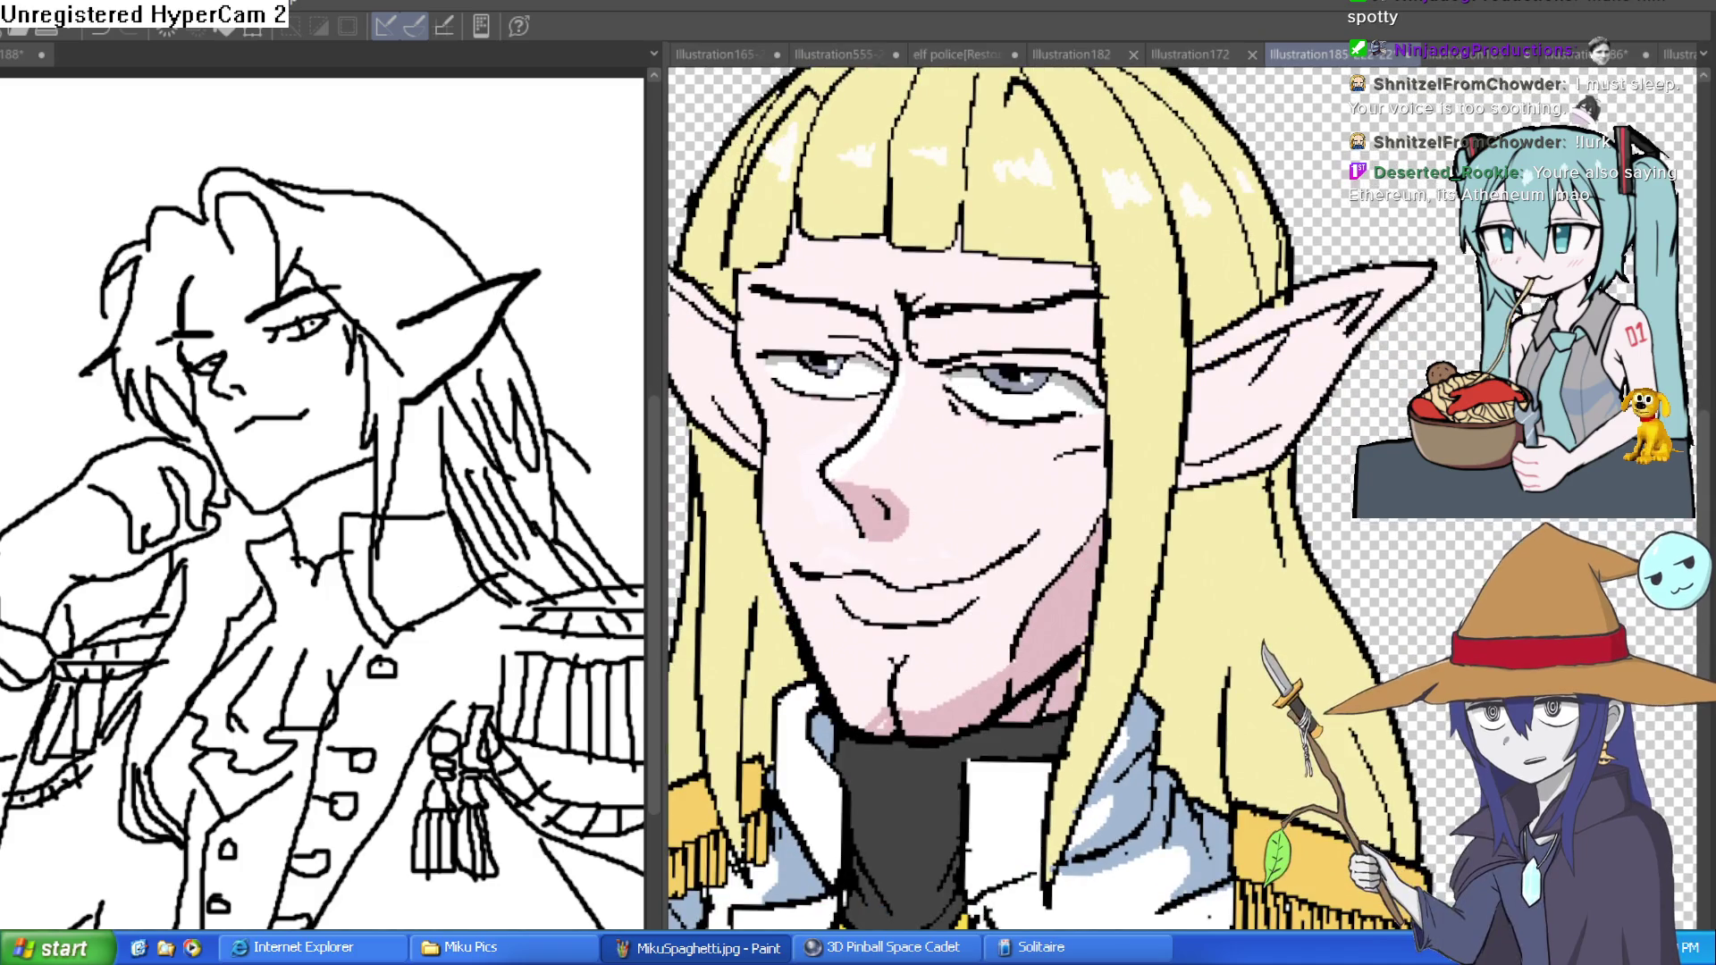
pyautogui.scroll(2, 936, 257)
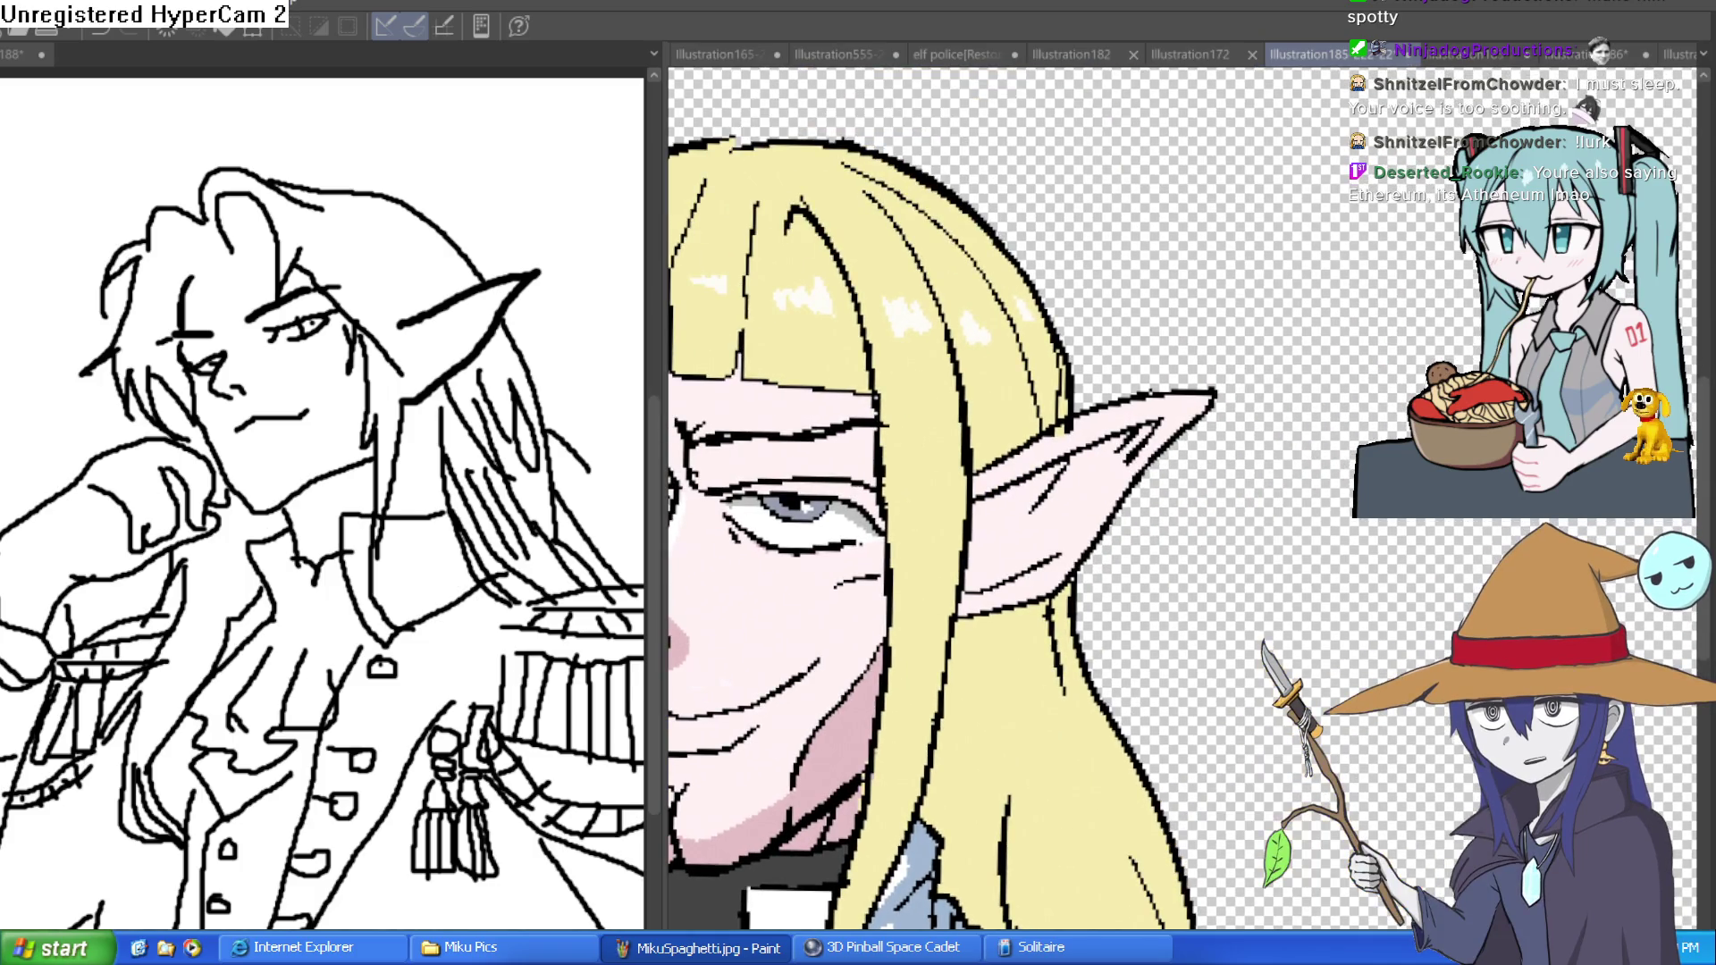
pyautogui.hscroll(-2, 1060, 436)
# - Paint pale pink over the selected middle bangs, then brush skin colour across the upper forehead
pyautogui.moveTo(1060, 435)
pyautogui.mouseDown()
pyautogui.moveTo(1035, 295)
pyautogui.moveTo(992, 243)
pyautogui.moveTo(997, 305)
pyautogui.moveTo(1008, 261)
pyautogui.moveTo(1066, 435)
pyautogui.moveTo(726, 435)
pyautogui.moveTo(775, 261)
pyautogui.moveTo(994, 255)
pyautogui.mouseUp()
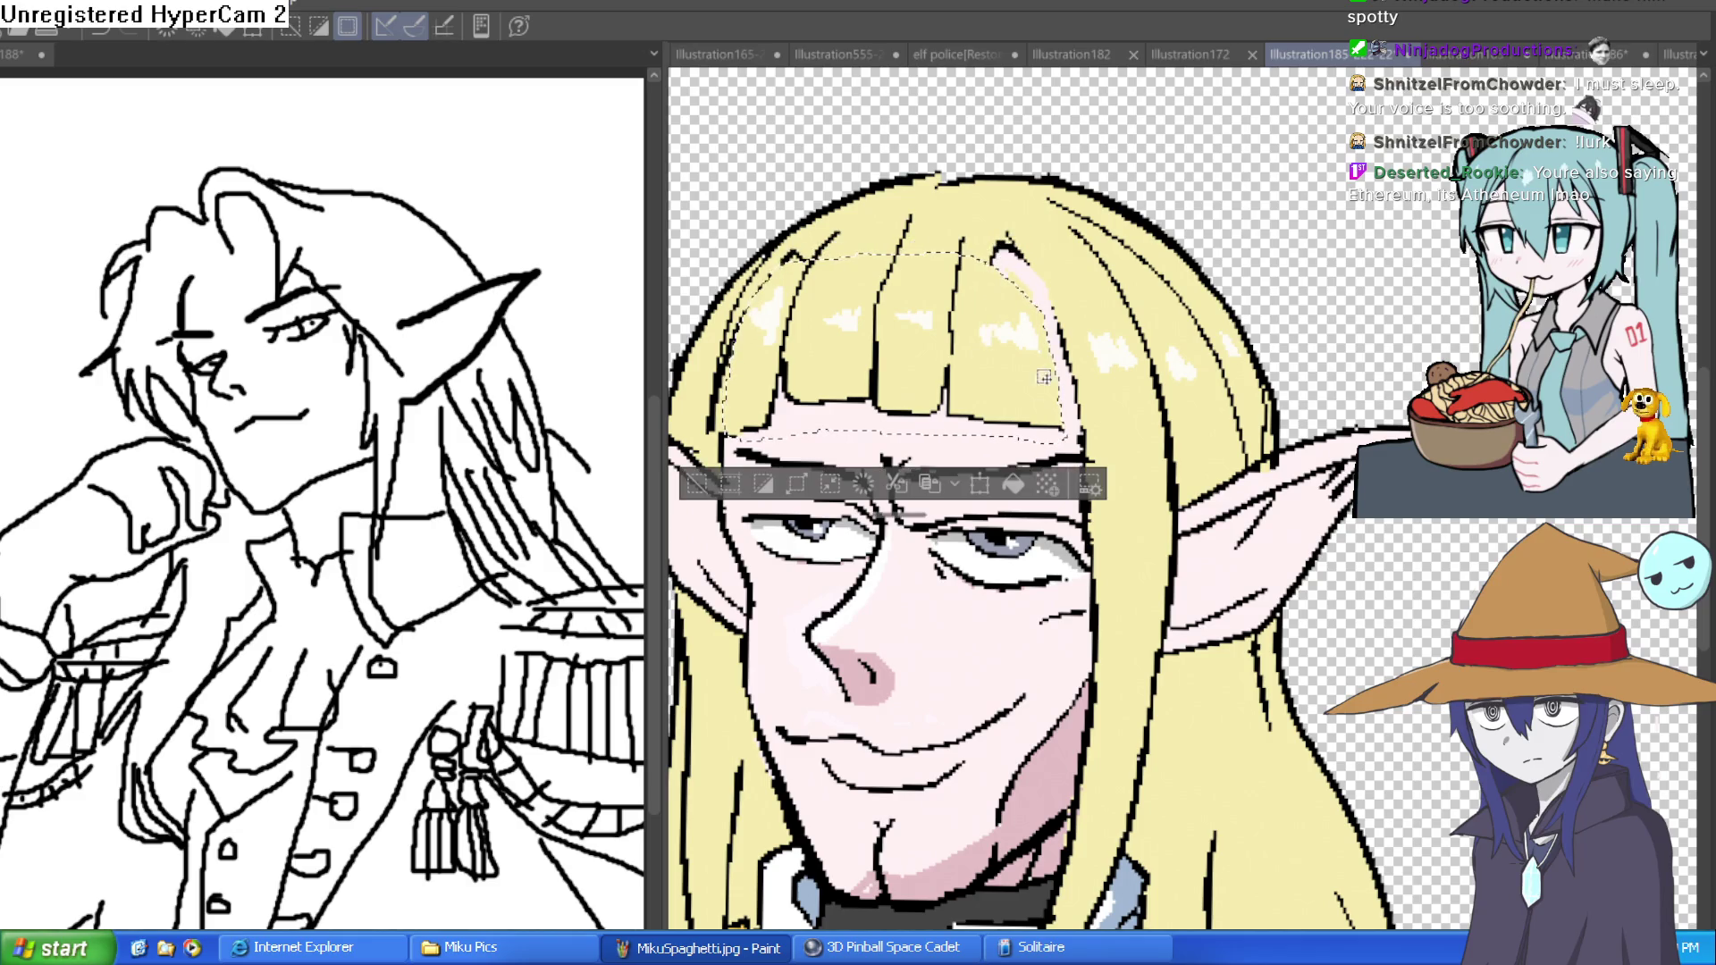
pyautogui.moveTo(974, 353)
pyautogui.mouseDown()
pyautogui.moveTo(1035, 346)
pyautogui.moveTo(1045, 407)
pyautogui.moveTo(731, 428)
pyautogui.mouseUp()
pyautogui.hotkey('ctrl', 'd')
pyautogui.moveTo(742, 420)
pyautogui.mouseDown()
pyautogui.moveTo(822, 375)
pyautogui.moveTo(920, 375)
pyautogui.moveTo(905, 428)
pyautogui.moveTo(1027, 418)
pyautogui.mouseUp()
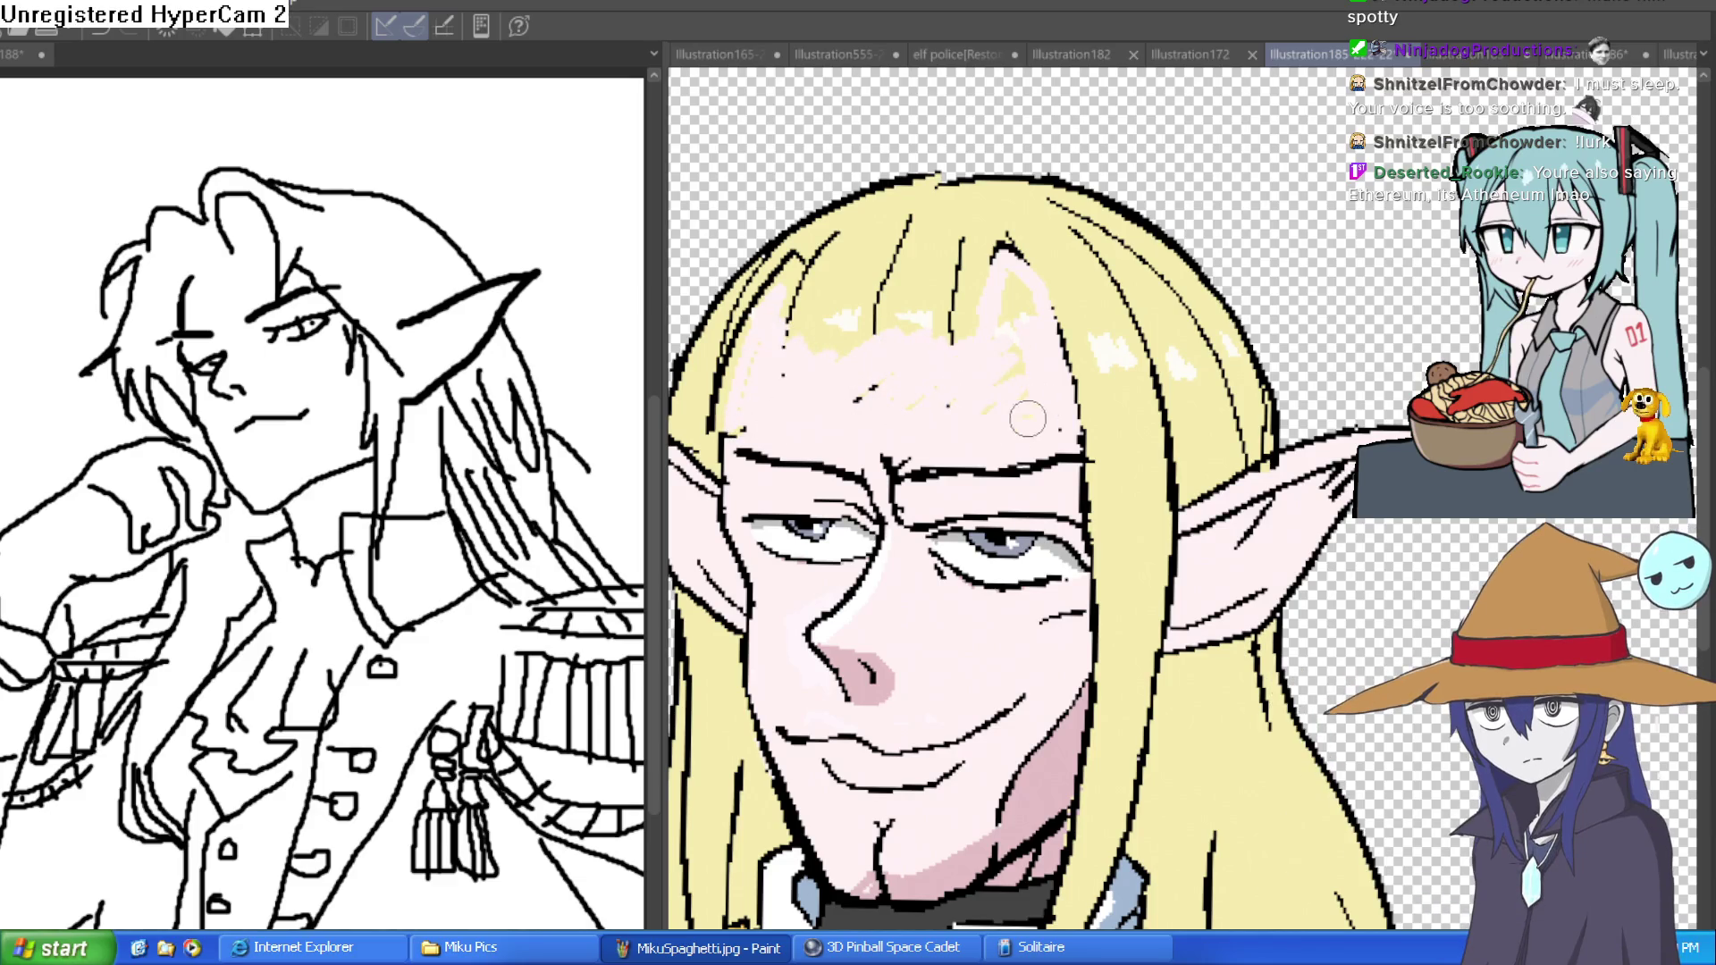
pyautogui.moveTo(967, 253)
pyautogui.mouseDown()
pyautogui.moveTo(778, 295)
pyautogui.moveTo(791, 339)
pyautogui.moveTo(849, 268)
pyautogui.moveTo(894, 303)
pyautogui.moveTo(952, 304)
pyautogui.moveTo(943, 280)
pyautogui.moveTo(1010, 291)
pyautogui.mouseUp()
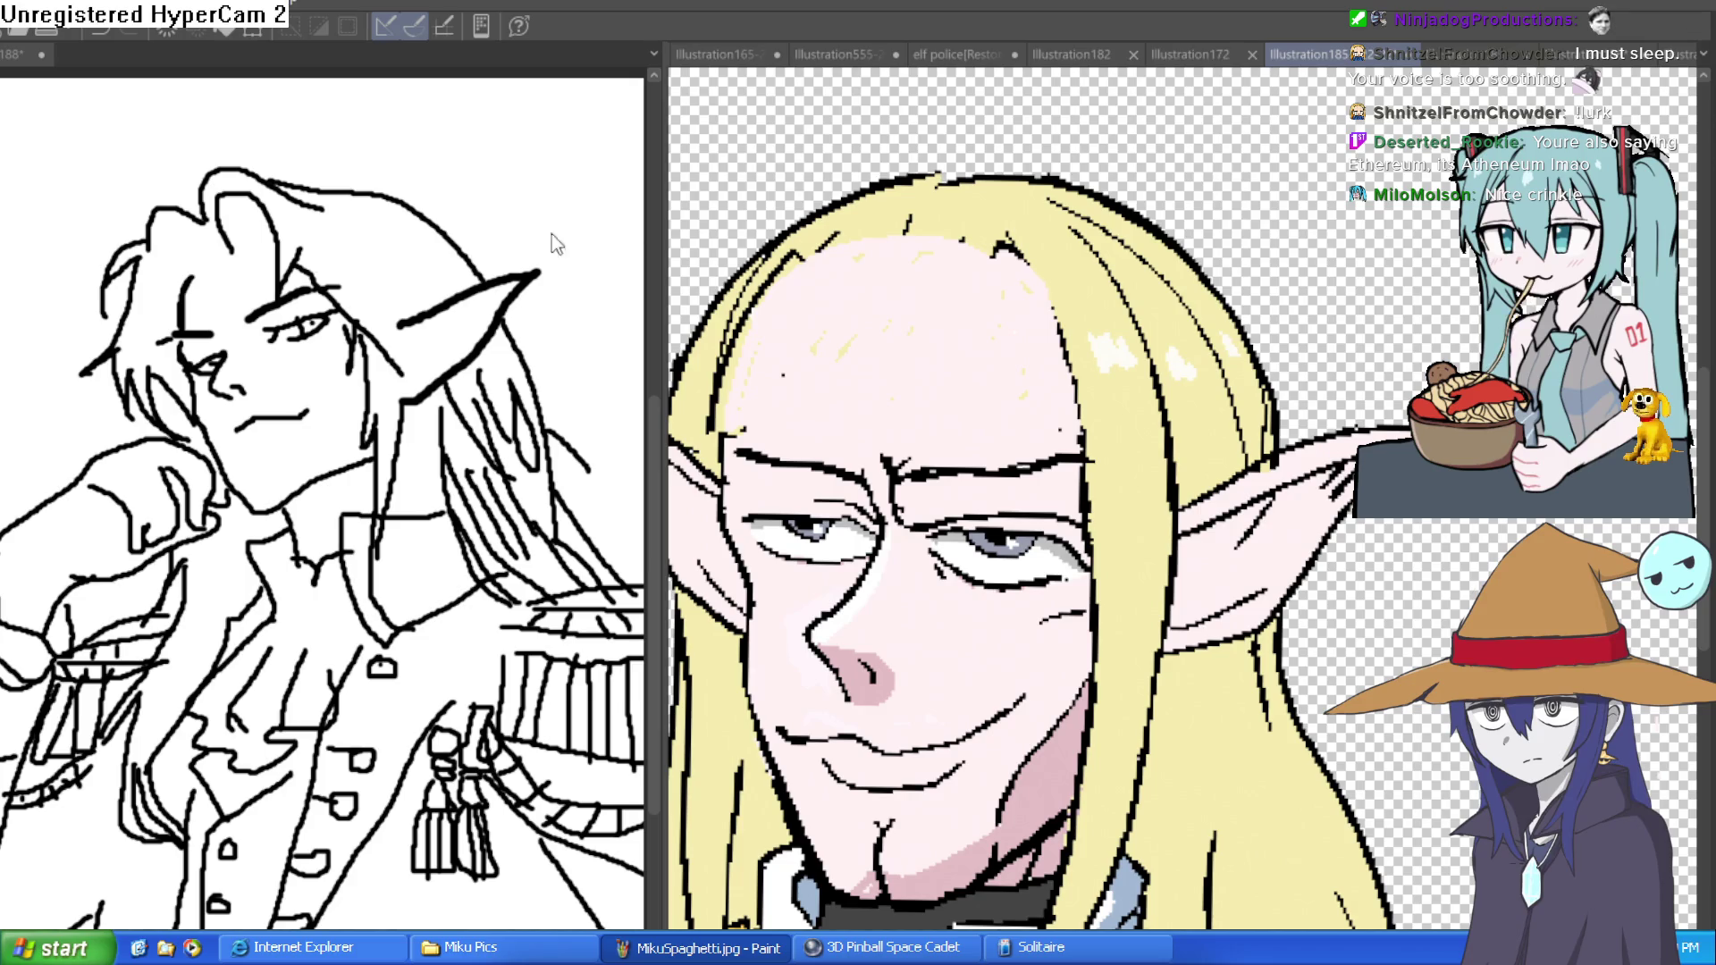
# - Move the view up over the elf's head
pyautogui.moveTo(1307, 505); pyautogui.dragTo(1250, 409)
# - Zoom in on the brow and sketch trial V-shaped hairlines across the forehead
pyautogui.click(1019, 352)
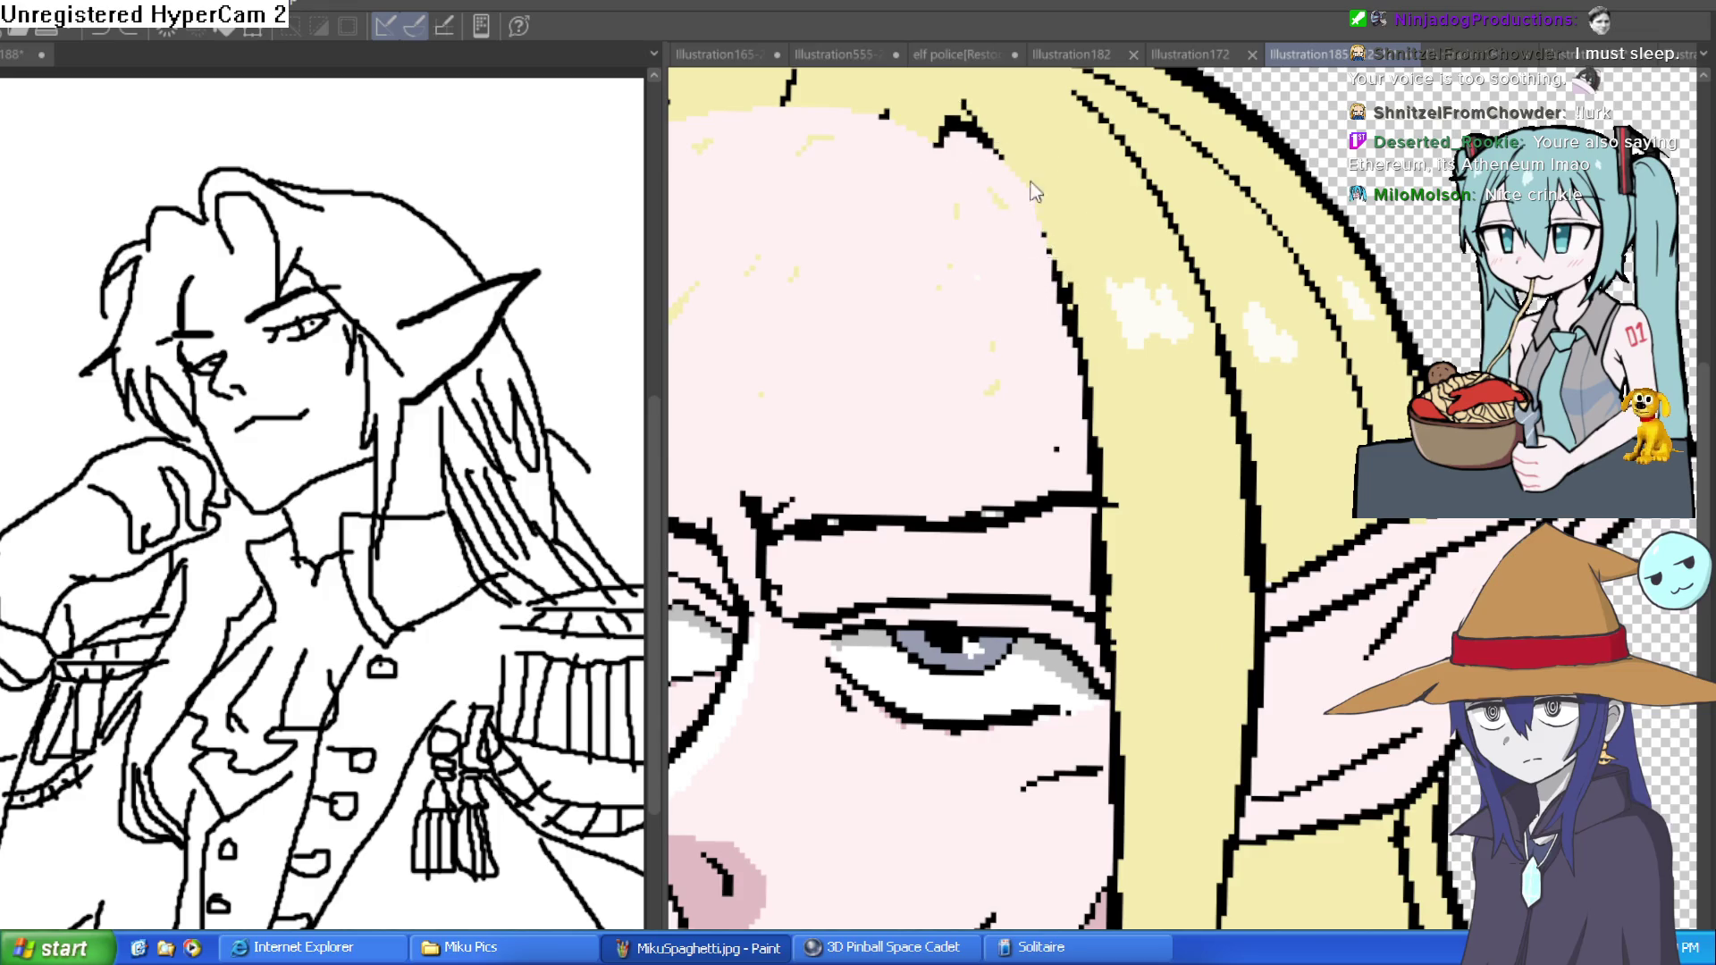
pyautogui.scroll(-4, 1046, 223)
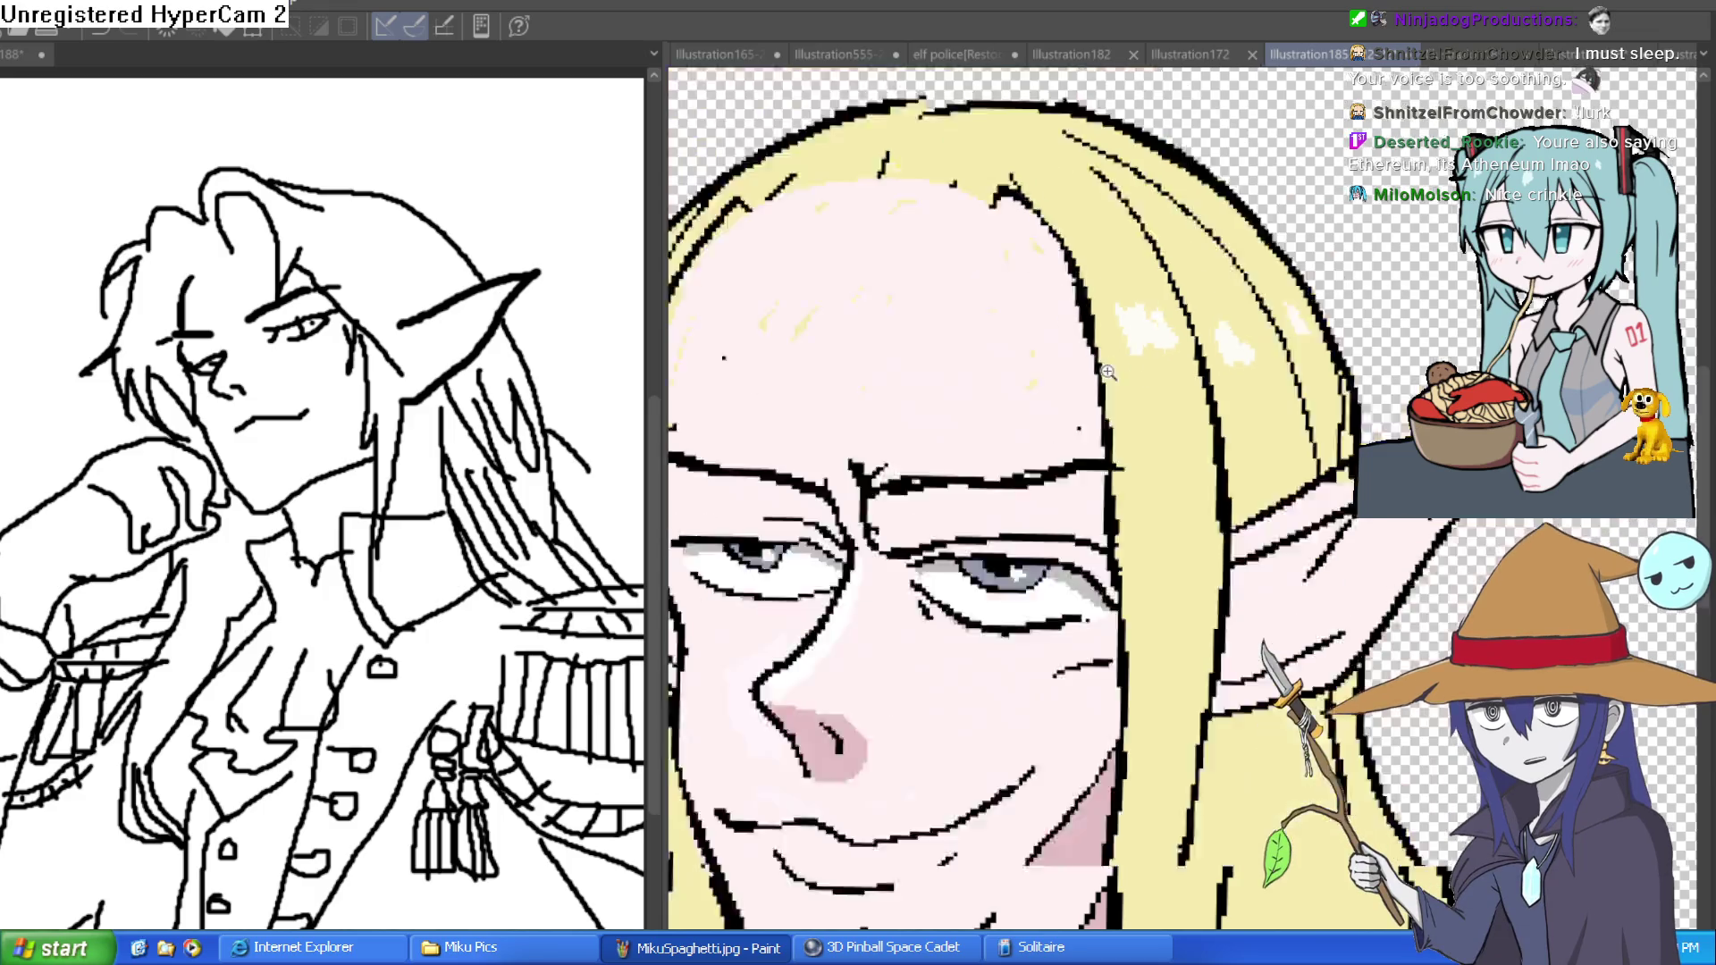
pyautogui.scroll(2, 1162, 340)
pyautogui.scroll(-2, 1196, 359)
pyautogui.scroll(4, 1196, 359)
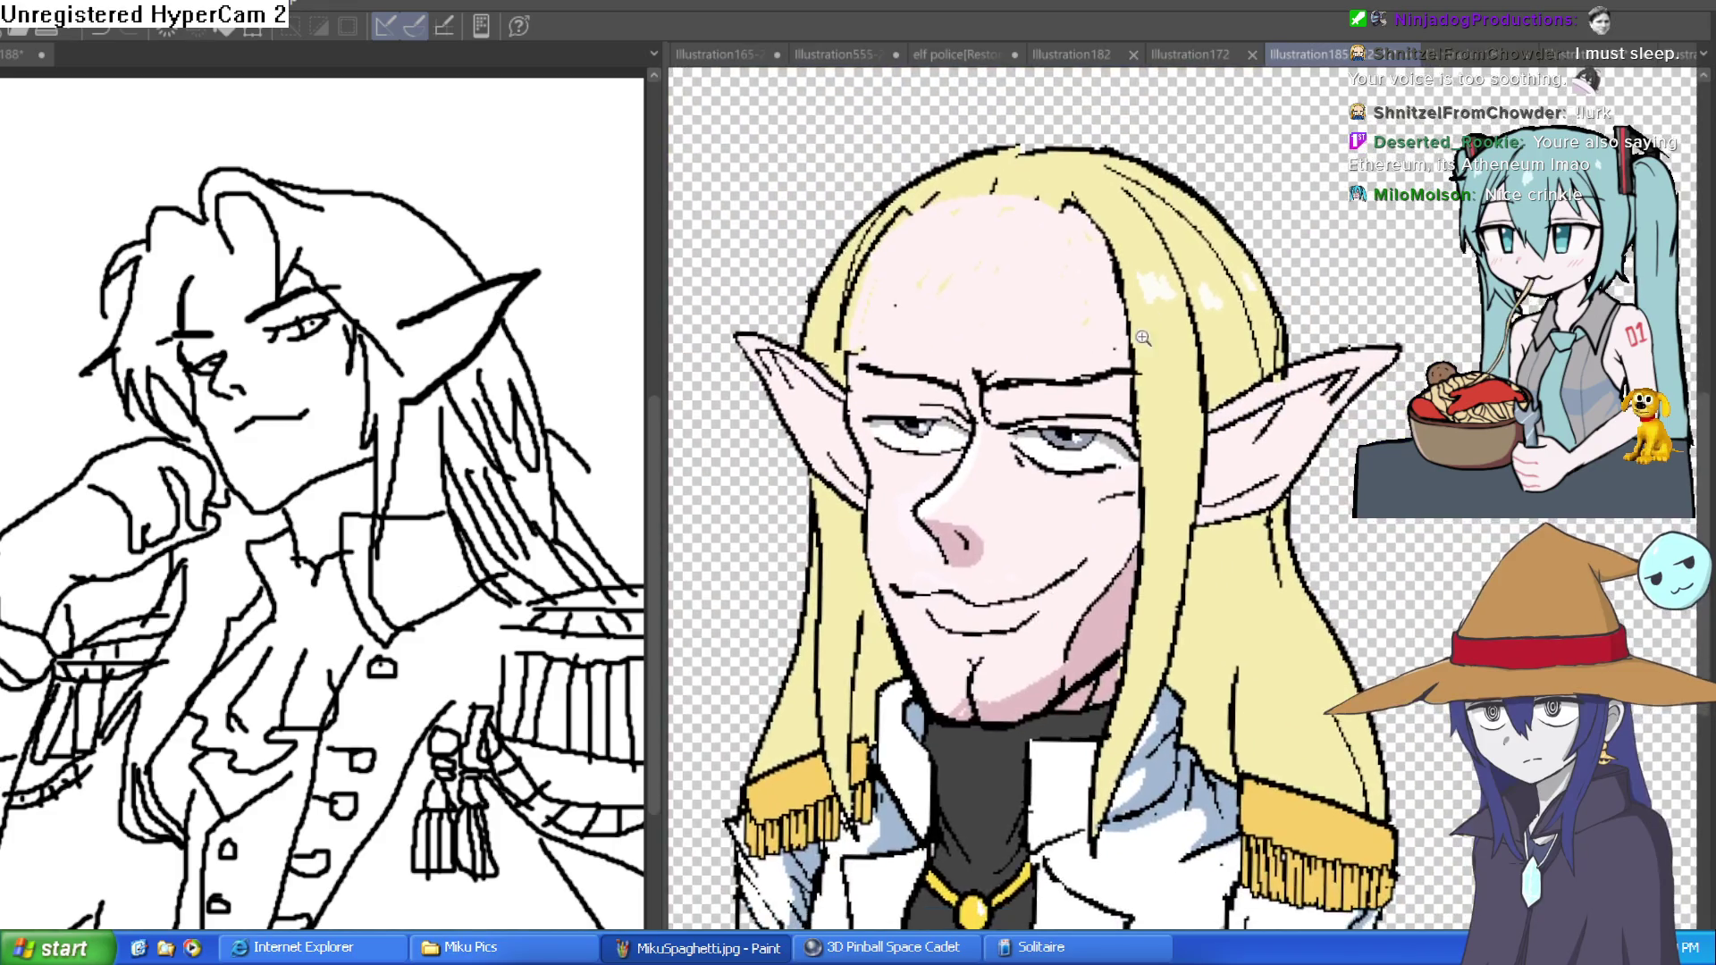
pyautogui.moveTo(1128, 293); pyautogui.dragTo(1097, 438)
pyautogui.moveTo(1086, 199)
pyautogui.mouseDown()
pyautogui.moveTo(989, 230)
pyautogui.moveTo(918, 228)
pyautogui.mouseUp()
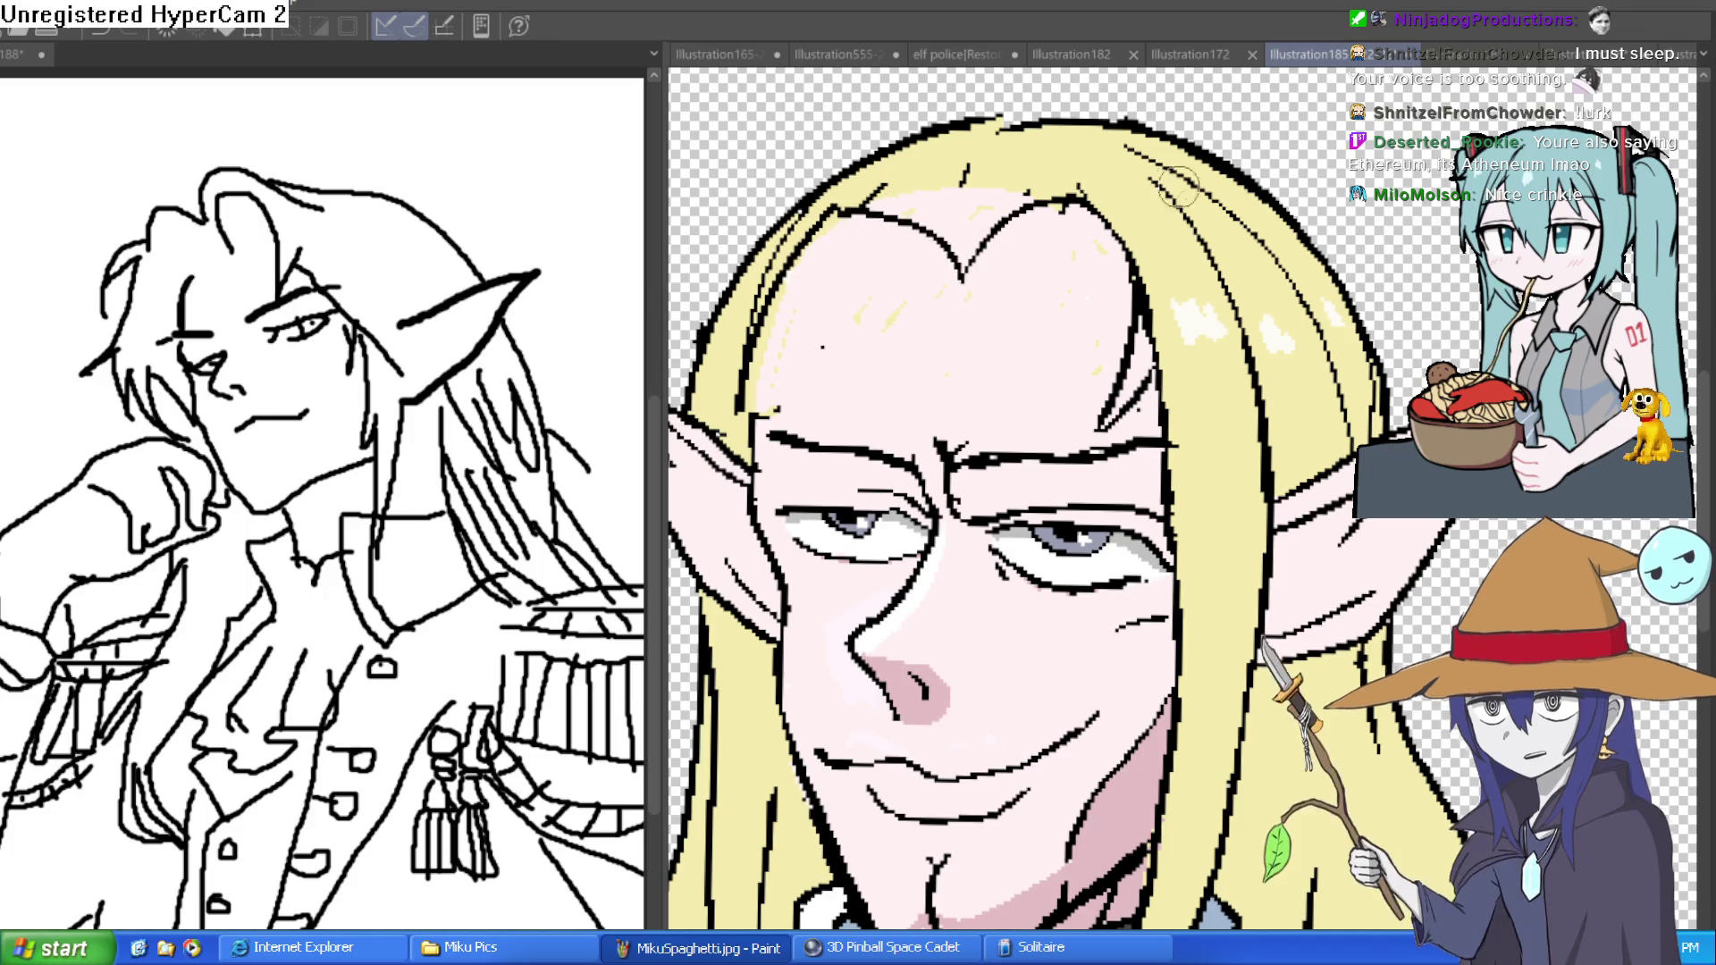
pyautogui.hotkey('ctrl', 'z')
pyautogui.moveTo(1128, 215)
pyautogui.mouseDown()
pyautogui.moveTo(993, 223)
pyautogui.moveTo(903, 256)
pyautogui.mouseUp()
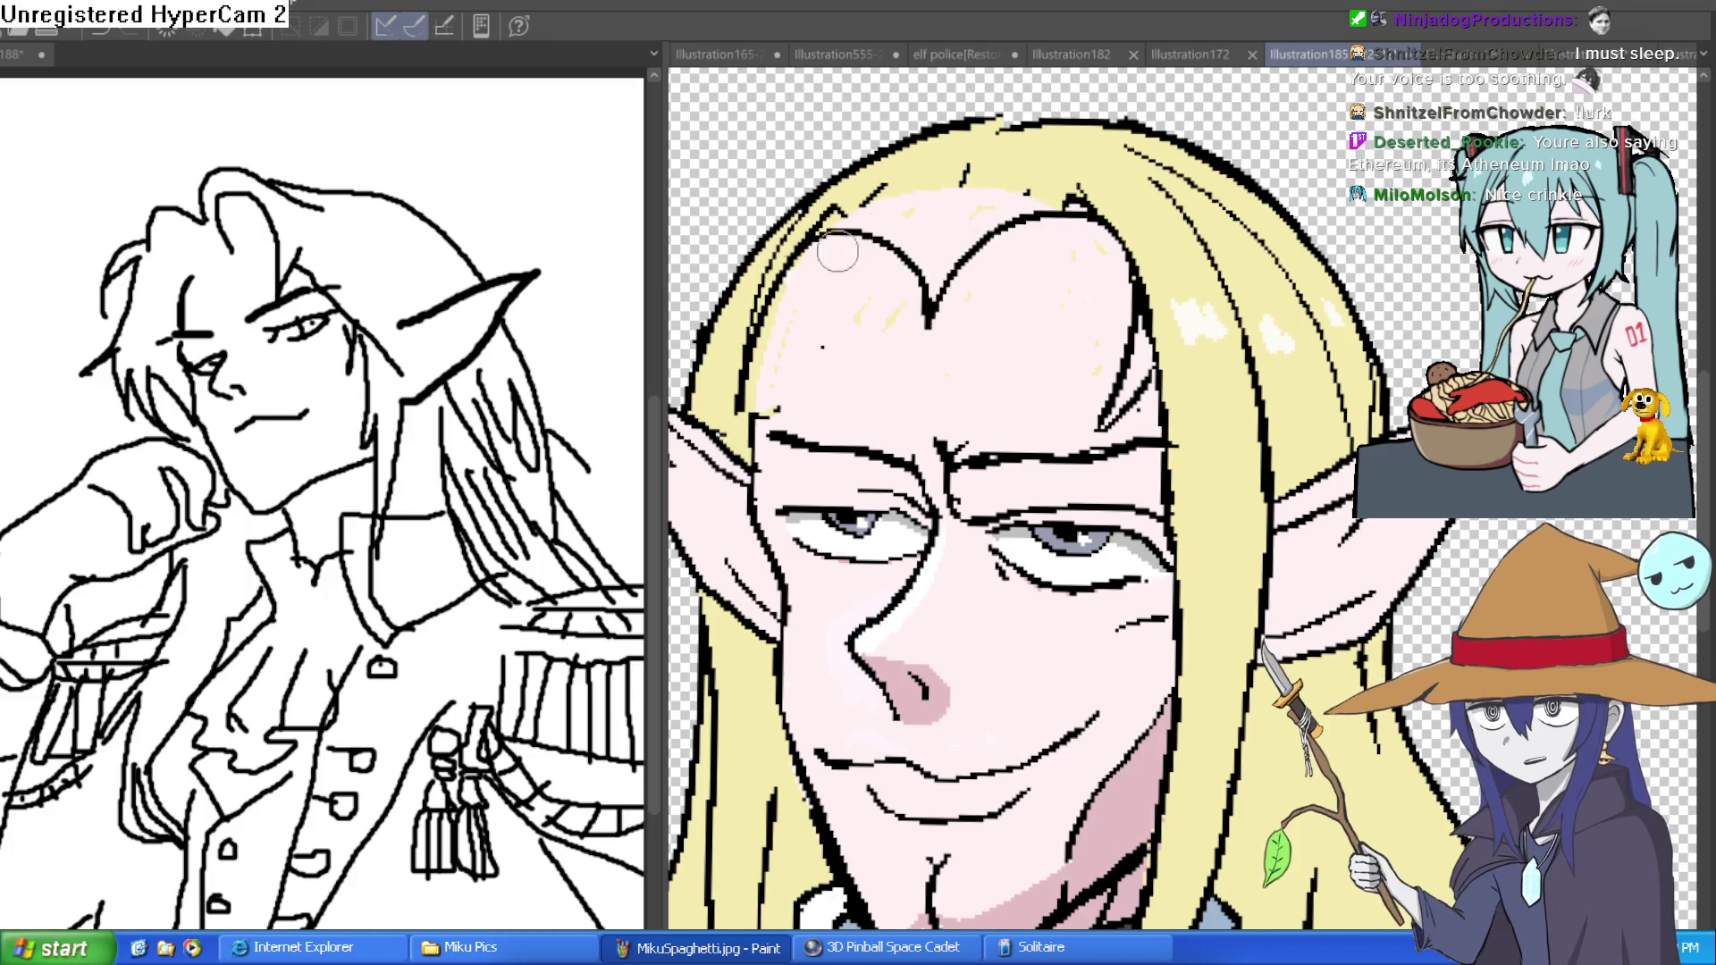
pyautogui.scroll(-5, 1075, 274)
pyautogui.scroll(5, 1108, 286)
pyautogui.moveTo(1153, 269)
pyautogui.mouseDown()
pyautogui.moveTo(984, 286)
pyautogui.moveTo(928, 266)
pyautogui.moveTo(796, 285)
pyautogui.moveTo(777, 315)
pyautogui.mouseUp()
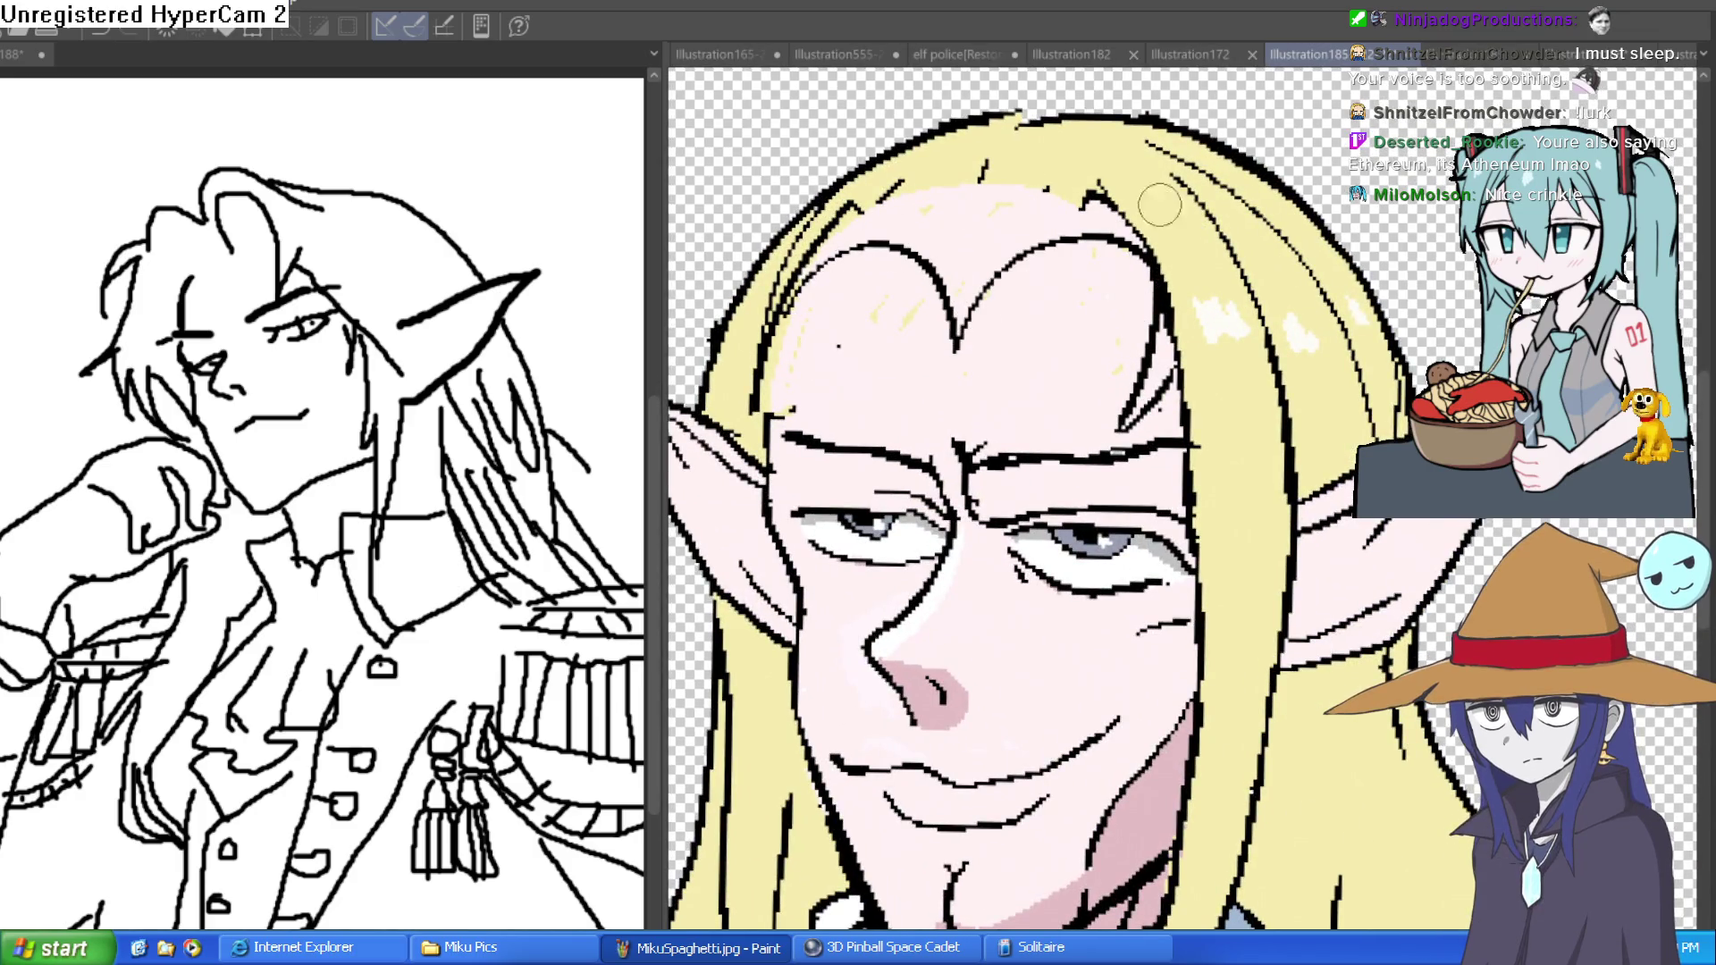
# - Try out and discard heart-shaped and sweeping hairline strokes over the forehead
pyautogui.hotkey('ctrl', 'z')
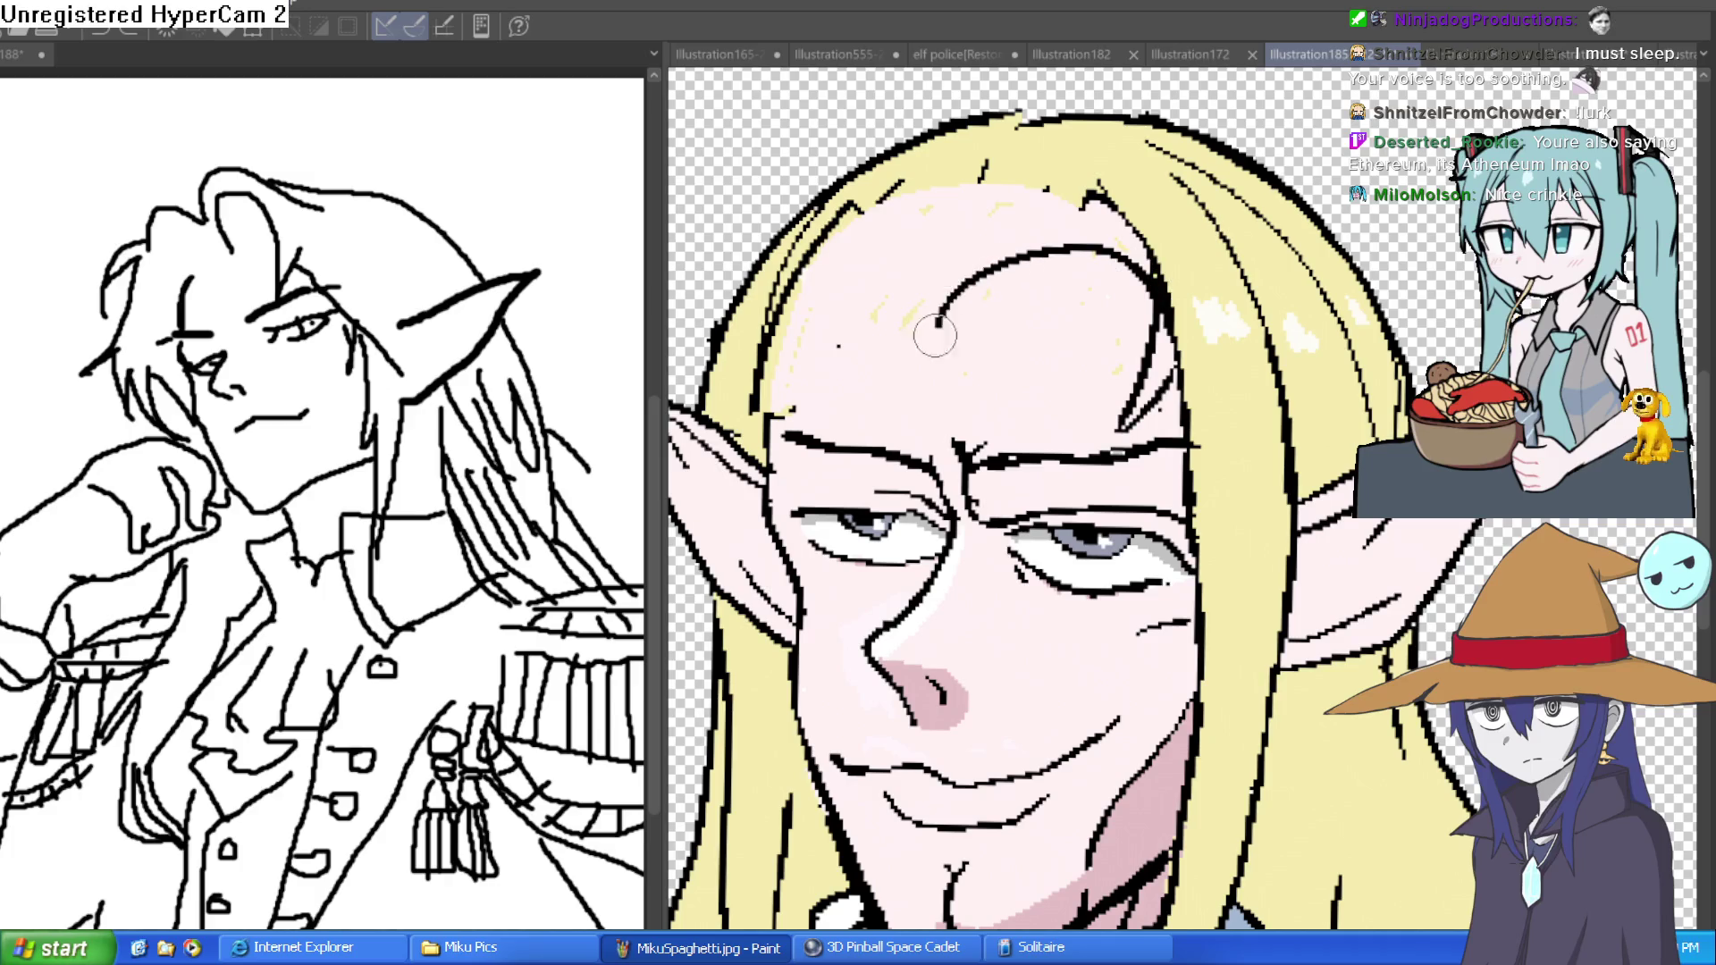
pyautogui.moveTo(1155, 295)
pyautogui.mouseDown()
pyautogui.moveTo(984, 268)
pyautogui.moveTo(920, 304)
pyautogui.moveTo(840, 192)
pyautogui.mouseUp()
pyautogui.scroll(-5, 1261, 257)
pyautogui.scroll(5, 1233, 246)
pyautogui.hotkey('ctrl', 'z')
pyautogui.moveTo(876, 359)
pyautogui.mouseDown()
pyautogui.moveTo(898, 318)
pyautogui.moveTo(1017, 238)
pyautogui.moveTo(1028, 295)
pyautogui.mouseUp()
pyautogui.hotkey('ctrl', 'z')
pyautogui.moveTo(871, 326)
pyautogui.mouseDown()
pyautogui.moveTo(885, 295)
pyautogui.moveTo(1019, 231)
pyautogui.moveTo(1015, 290)
pyautogui.moveTo(1229, 215)
pyautogui.moveTo(1275, 280)
pyautogui.mouseUp()
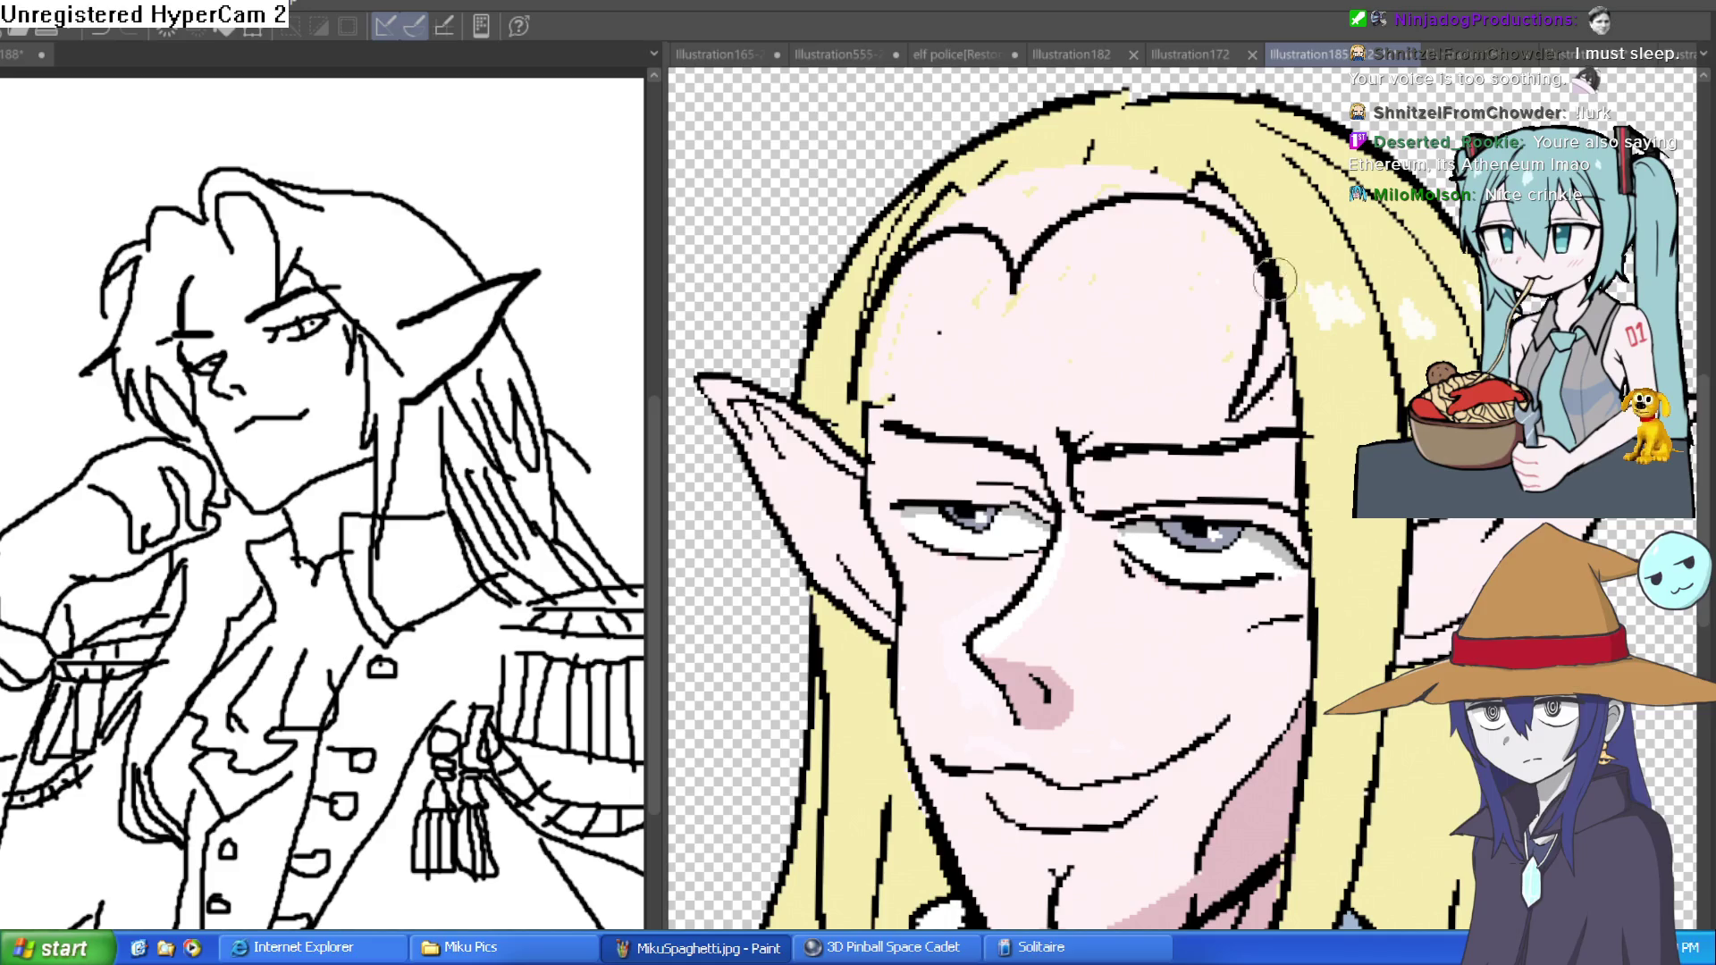
pyautogui.hotkey('ctrl', 'z')
pyautogui.hotkey('ctrl', 'z')
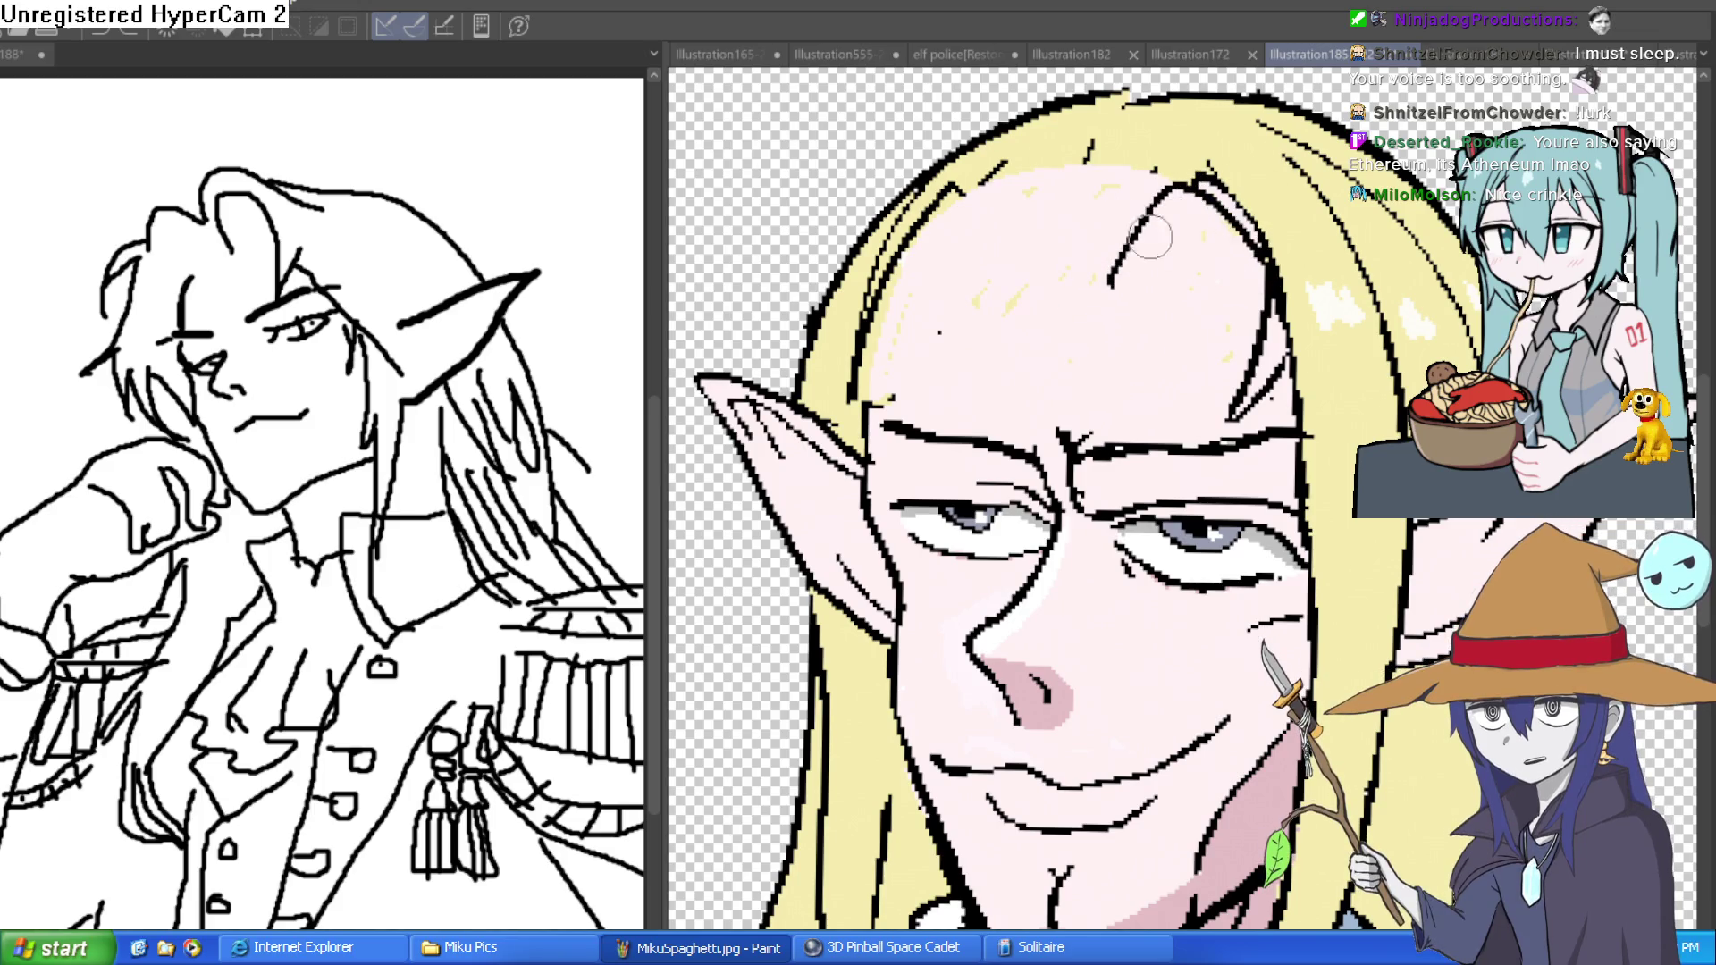
# - Redraw the hairline as an arch with a central V point and a left edge
pyautogui.moveTo(1197, 186); pyautogui.dragTo(1113, 237)
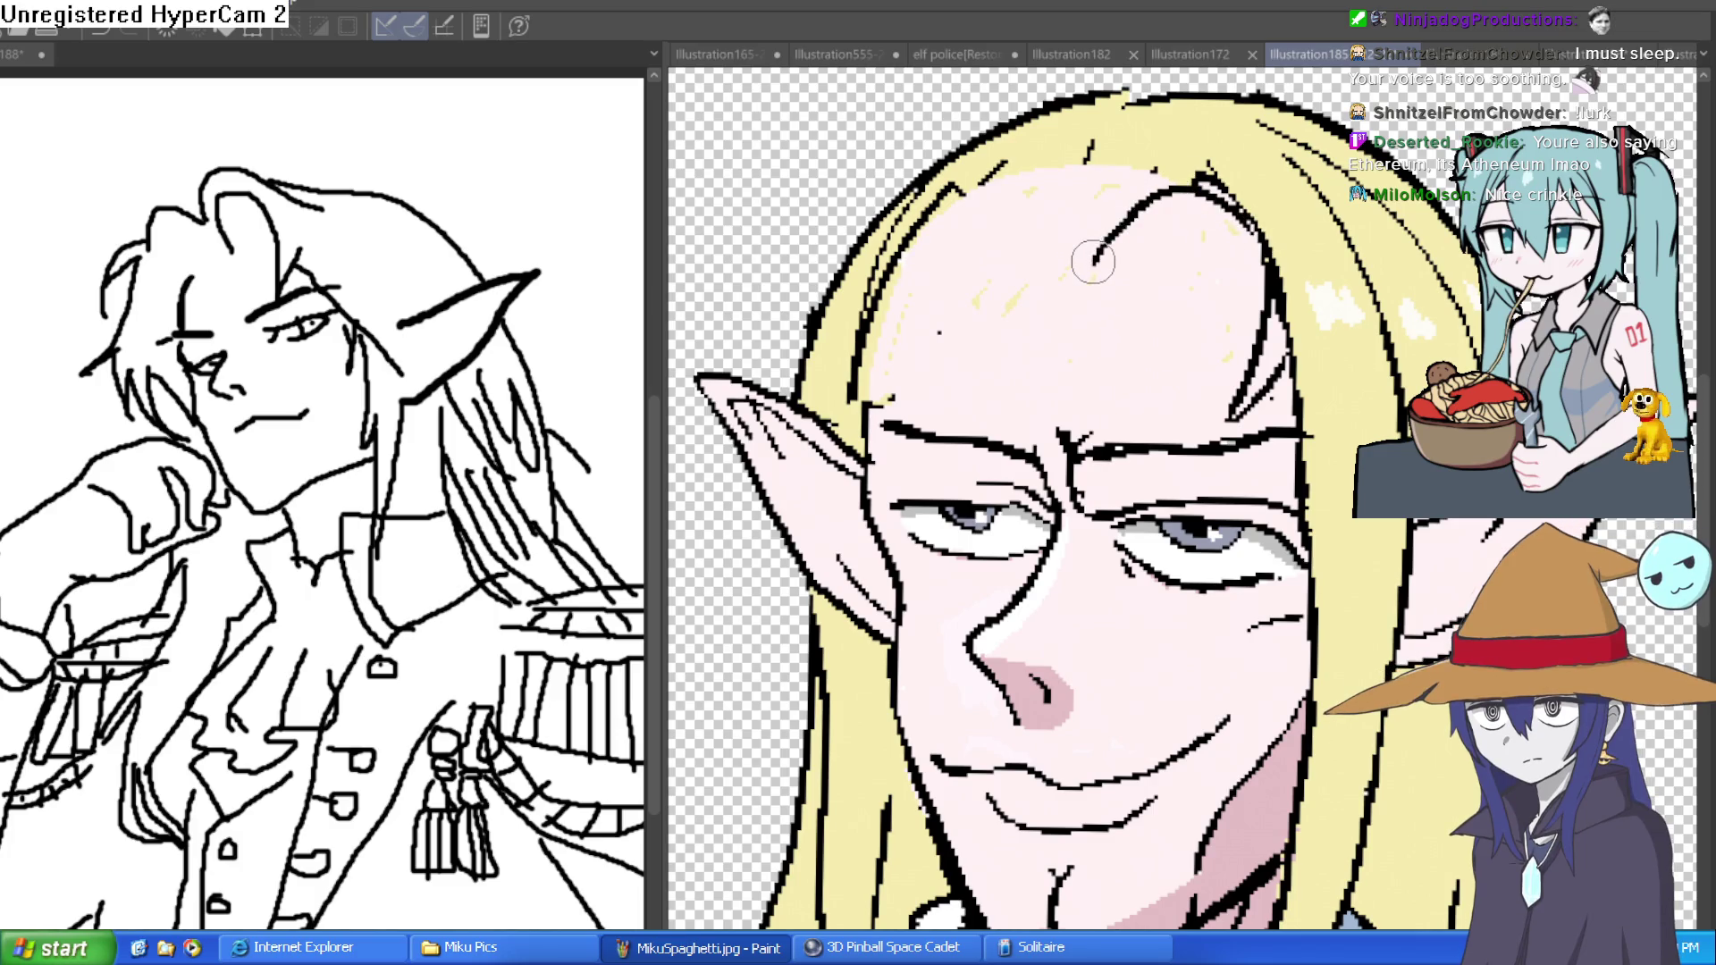
pyautogui.hotkey('ctrl', 'z')
pyautogui.moveTo(1198, 183)
pyautogui.mouseDown()
pyautogui.moveTo(1077, 234)
pyautogui.moveTo(1123, 231)
pyautogui.mouseUp()
pyautogui.hotkey('ctrl', 'z')
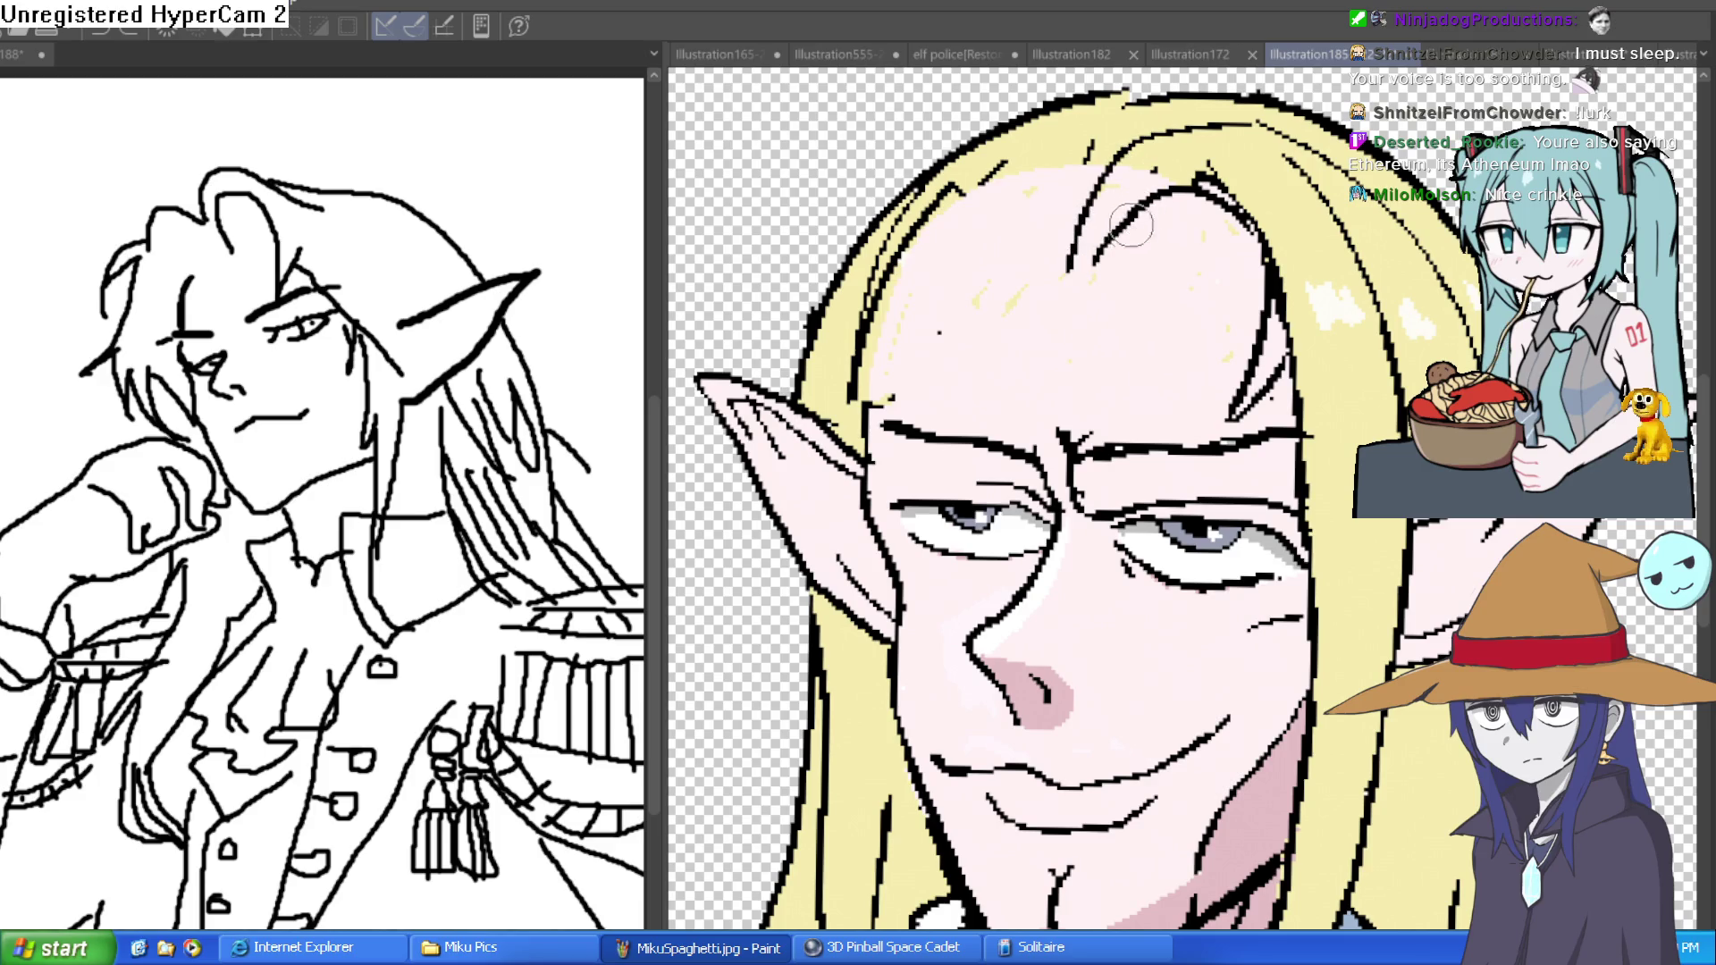
pyautogui.moveTo(1069, 266)
pyautogui.mouseDown()
pyautogui.moveTo(938, 215)
pyautogui.moveTo(979, 215)
pyautogui.mouseUp()
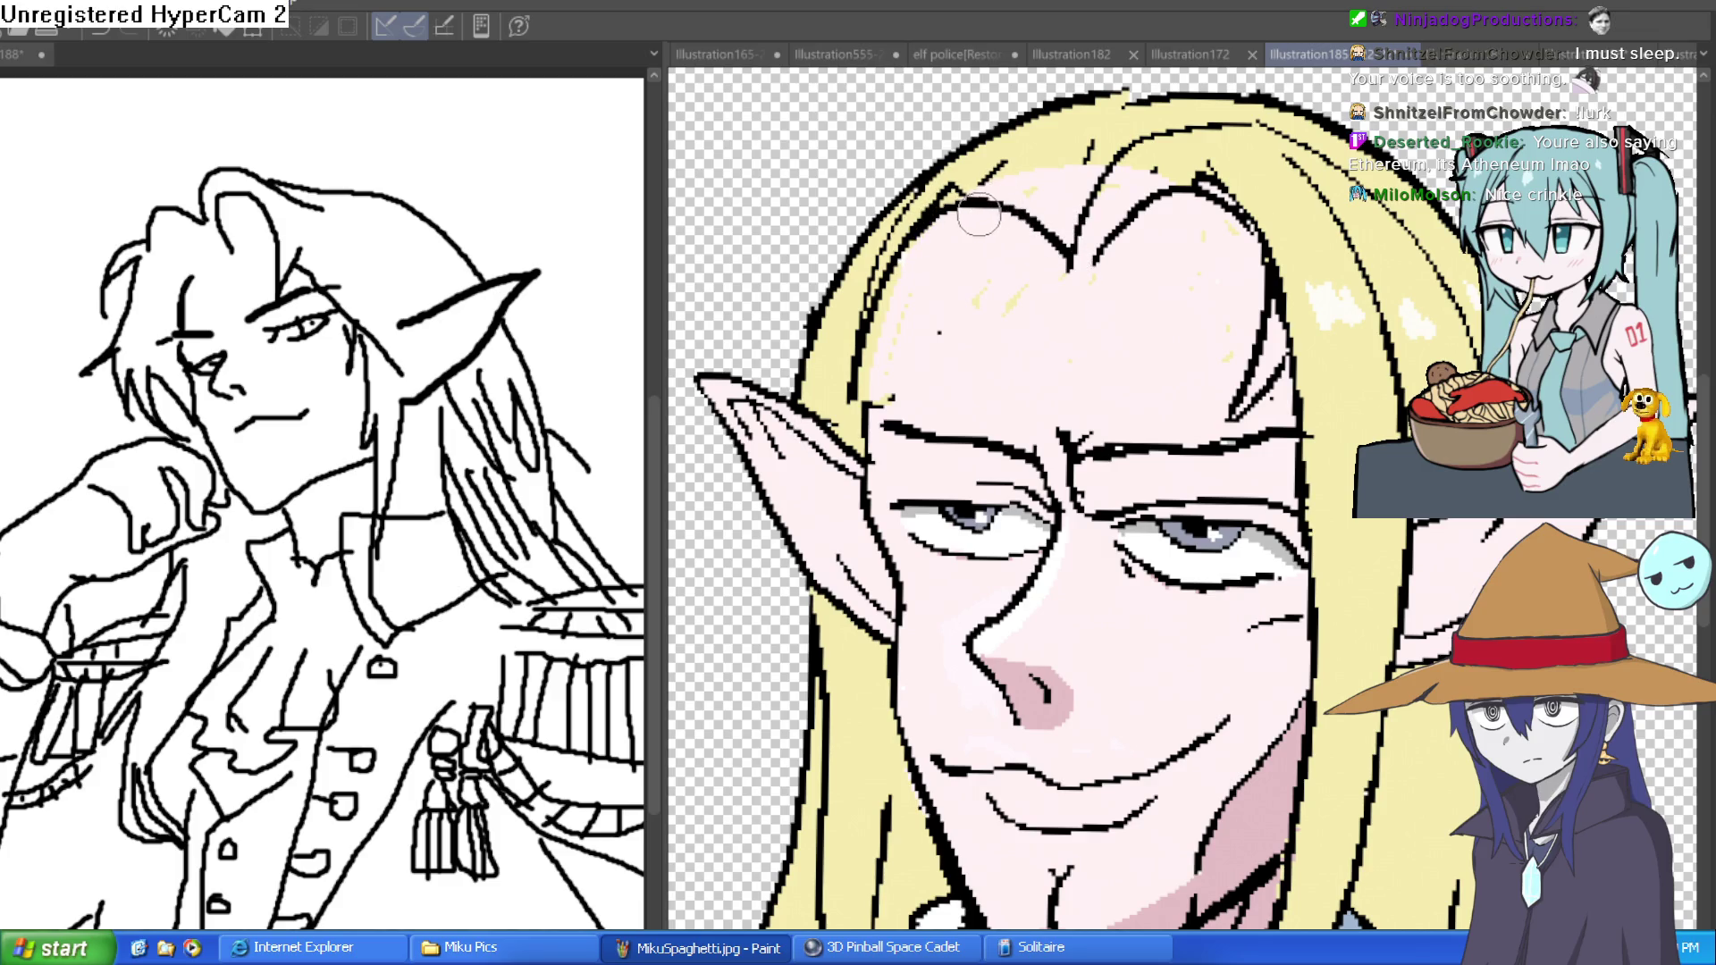
pyautogui.moveTo(868, 431); pyautogui.dragTo(943, 219)
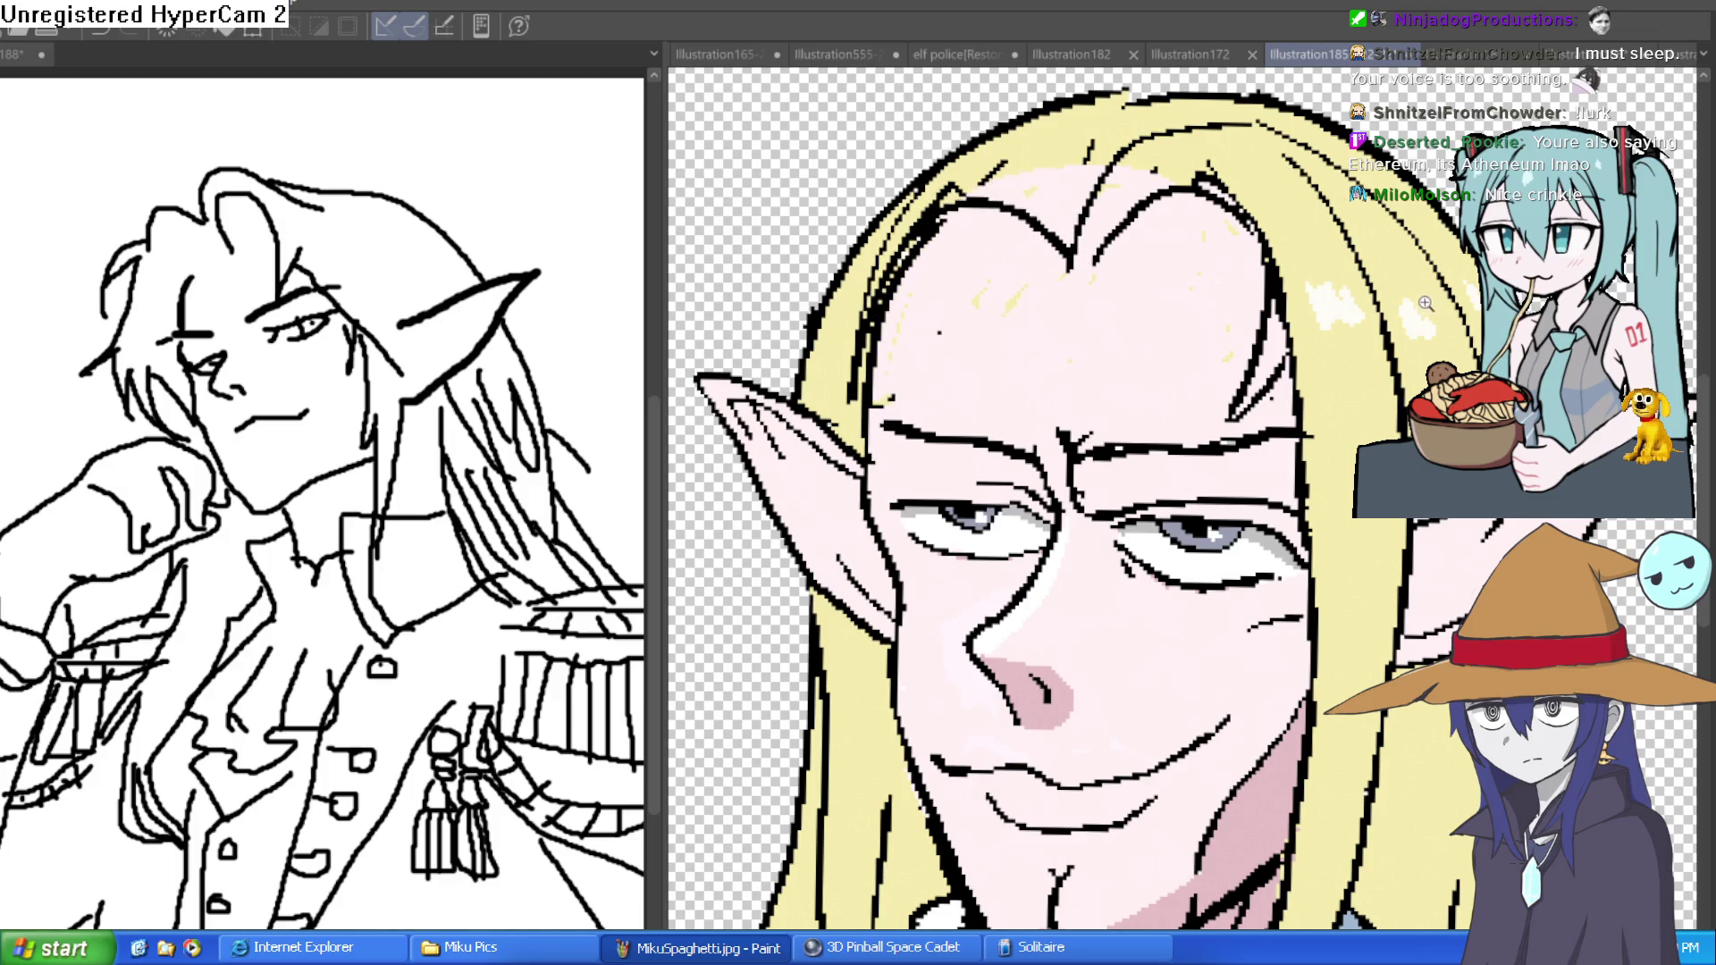
pyautogui.scroll(-5, 1425, 304)
pyautogui.scroll(6, 1095, 256)
pyautogui.moveTo(1095, 256)
pyautogui.mouseDown()
pyautogui.moveTo(1126, 223)
pyautogui.moveTo(1261, 165)
pyautogui.moveTo(1269, 447)
pyautogui.moveTo(1343, 375)
pyautogui.moveTo(1332, 330)
pyautogui.mouseUp()
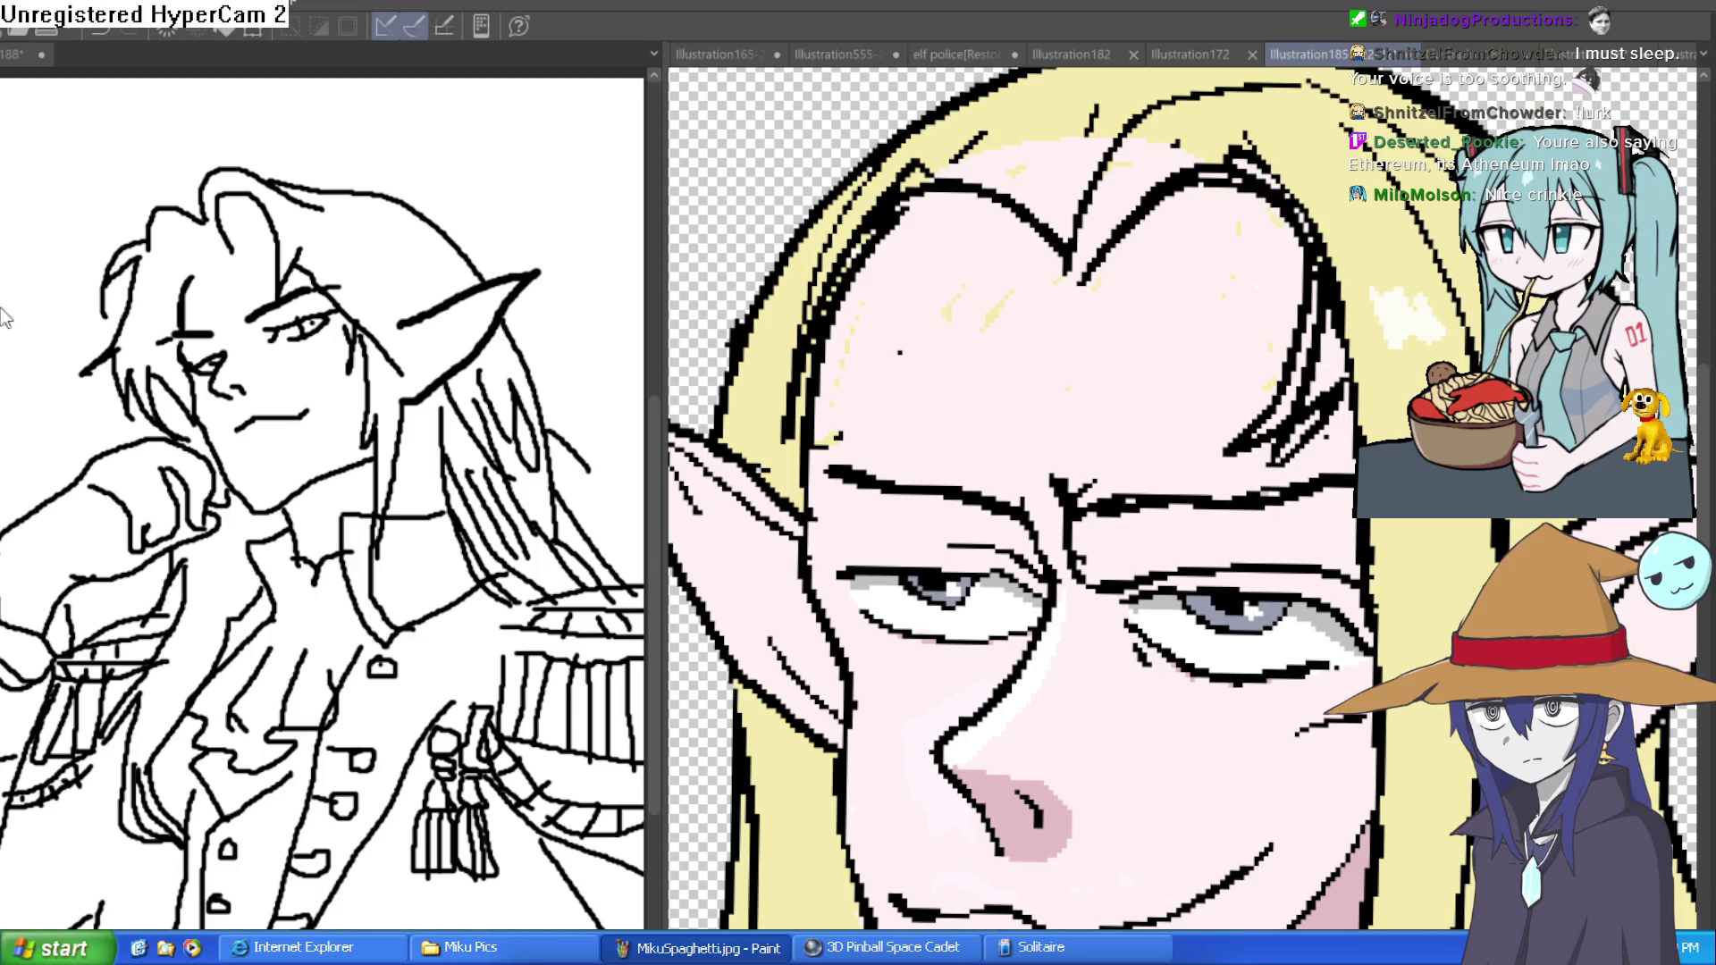
# - Sample the hair yellow and paint over the stray black strand lines inside the hair
pyautogui.keyDown('alt'); pyautogui.click(1325, 449); pyautogui.keyUp('alt')
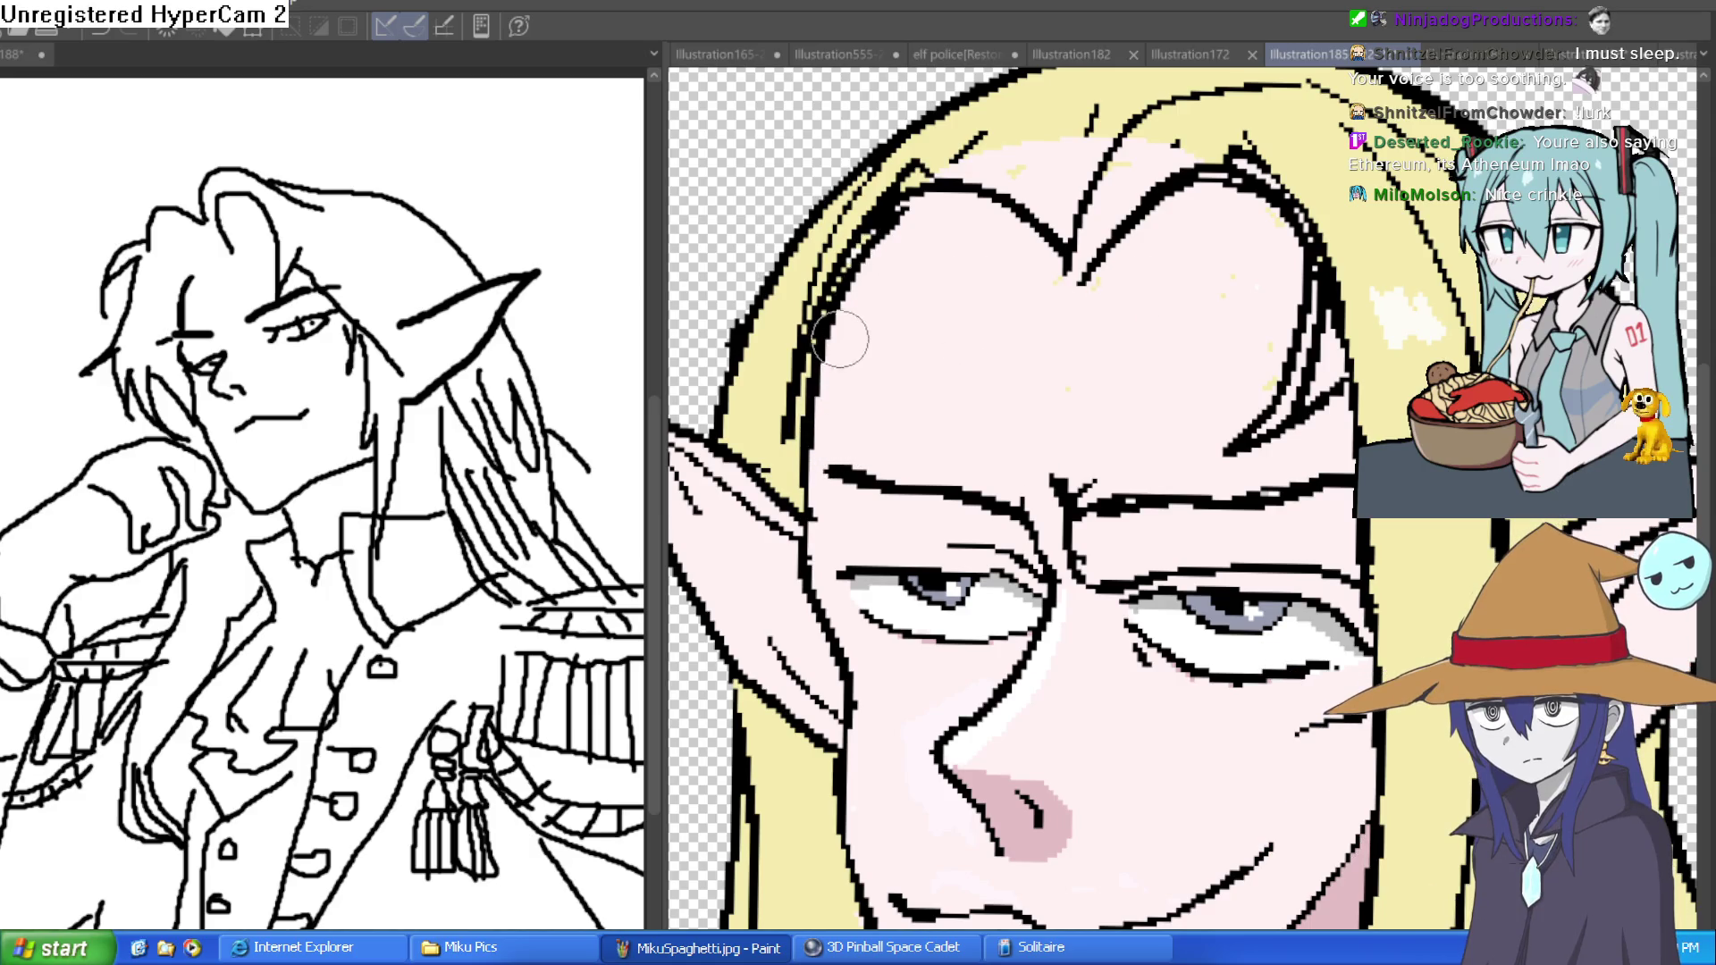
pyautogui.scroll(-5, 1256, 315)
pyautogui.moveTo(1180, 501); pyautogui.dragTo(1028, 443)
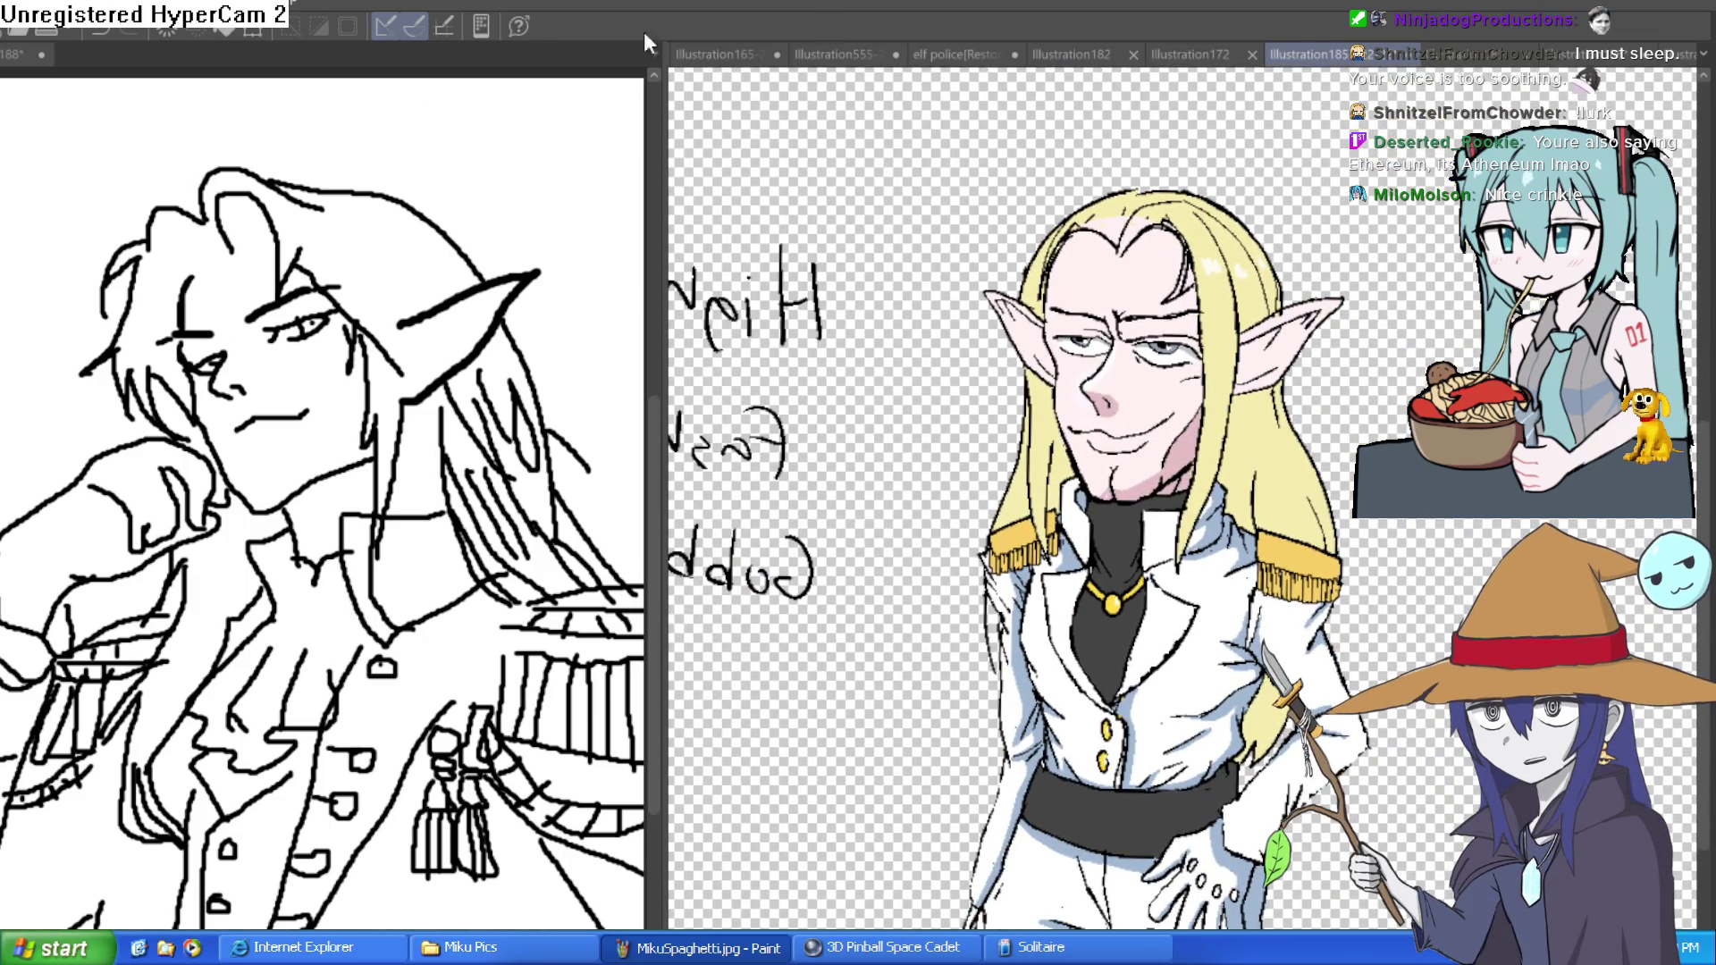
pyautogui.scroll(5, 1232, 236)
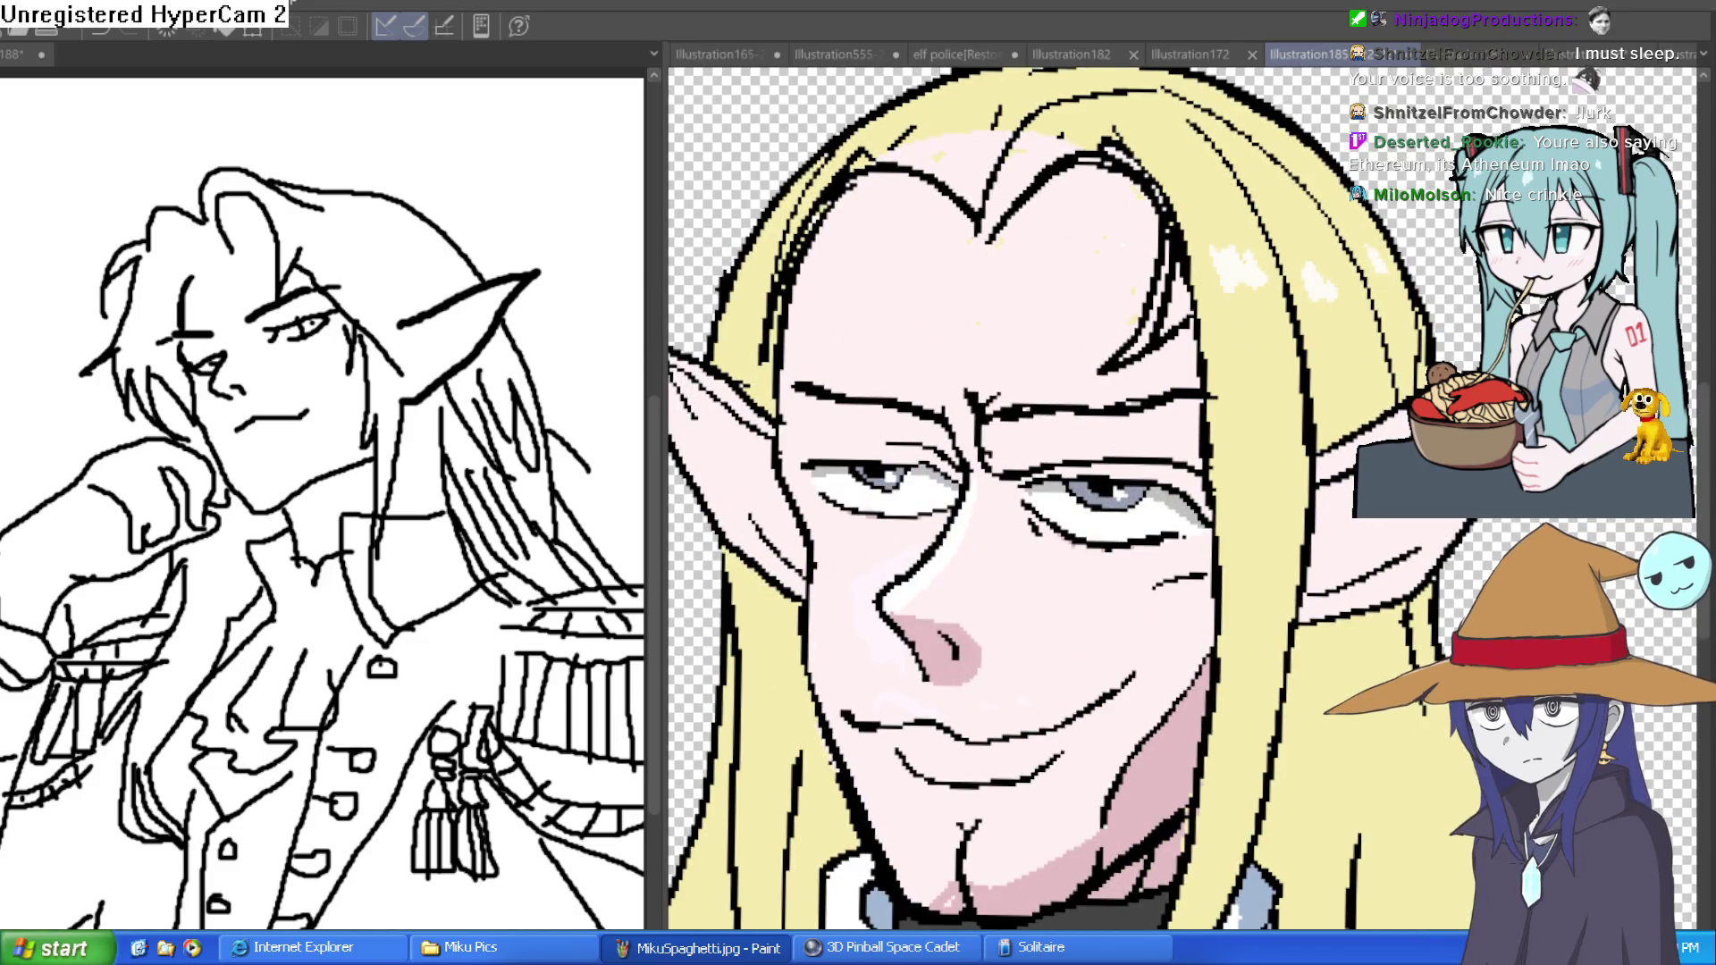
pyautogui.scroll(3, 1113, 358)
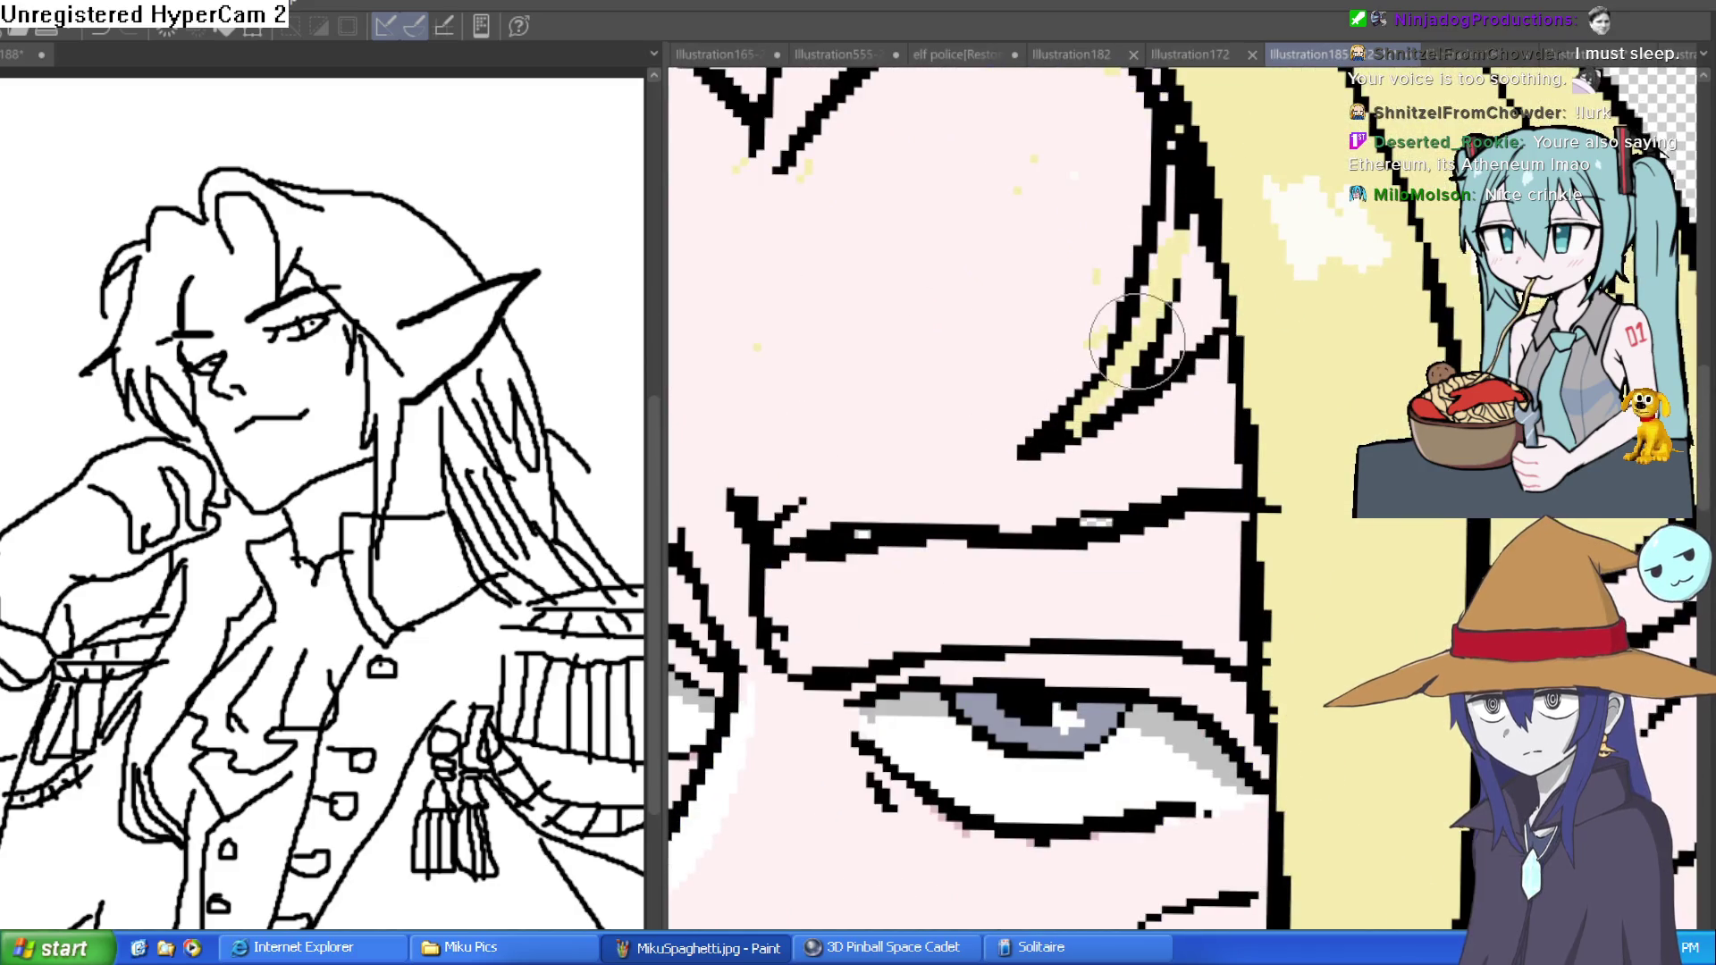
pyautogui.moveTo(1198, 160)
pyautogui.mouseDown()
pyautogui.moveTo(1237, 298)
pyautogui.moveTo(1137, 381)
pyautogui.mouseUp()
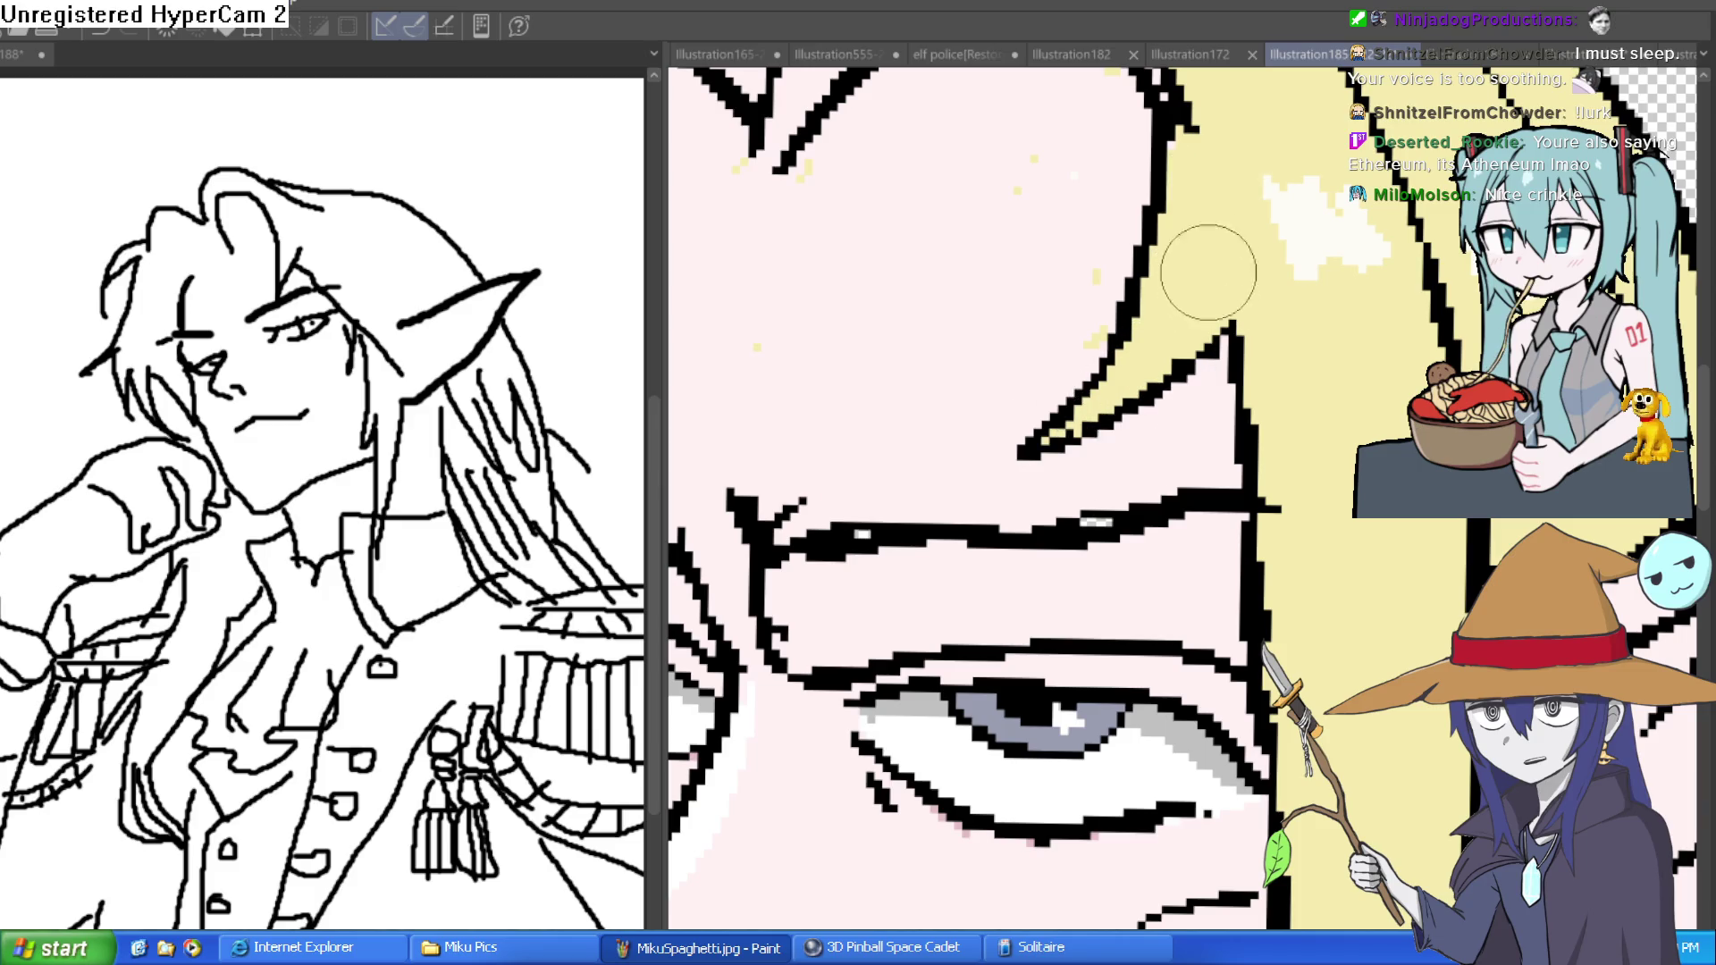
pyautogui.moveTo(1231, 185); pyautogui.dragTo(1185, 480)
pyautogui.moveTo(1148, 415)
pyautogui.mouseDown()
pyautogui.moveTo(1138, 345)
pyautogui.moveTo(1087, 287)
pyautogui.moveTo(1019, 252)
pyautogui.moveTo(938, 259)
pyautogui.moveTo(727, 447)
pyautogui.moveTo(756, 357)
pyautogui.moveTo(738, 373)
pyautogui.moveTo(831, 233)
pyautogui.moveTo(742, 402)
pyautogui.moveTo(900, 219)
pyautogui.moveTo(867, 279)
pyautogui.moveTo(1008, 218)
pyautogui.moveTo(1042, 249)
pyautogui.moveTo(1023, 260)
pyautogui.moveTo(1107, 245)
pyautogui.mouseUp()
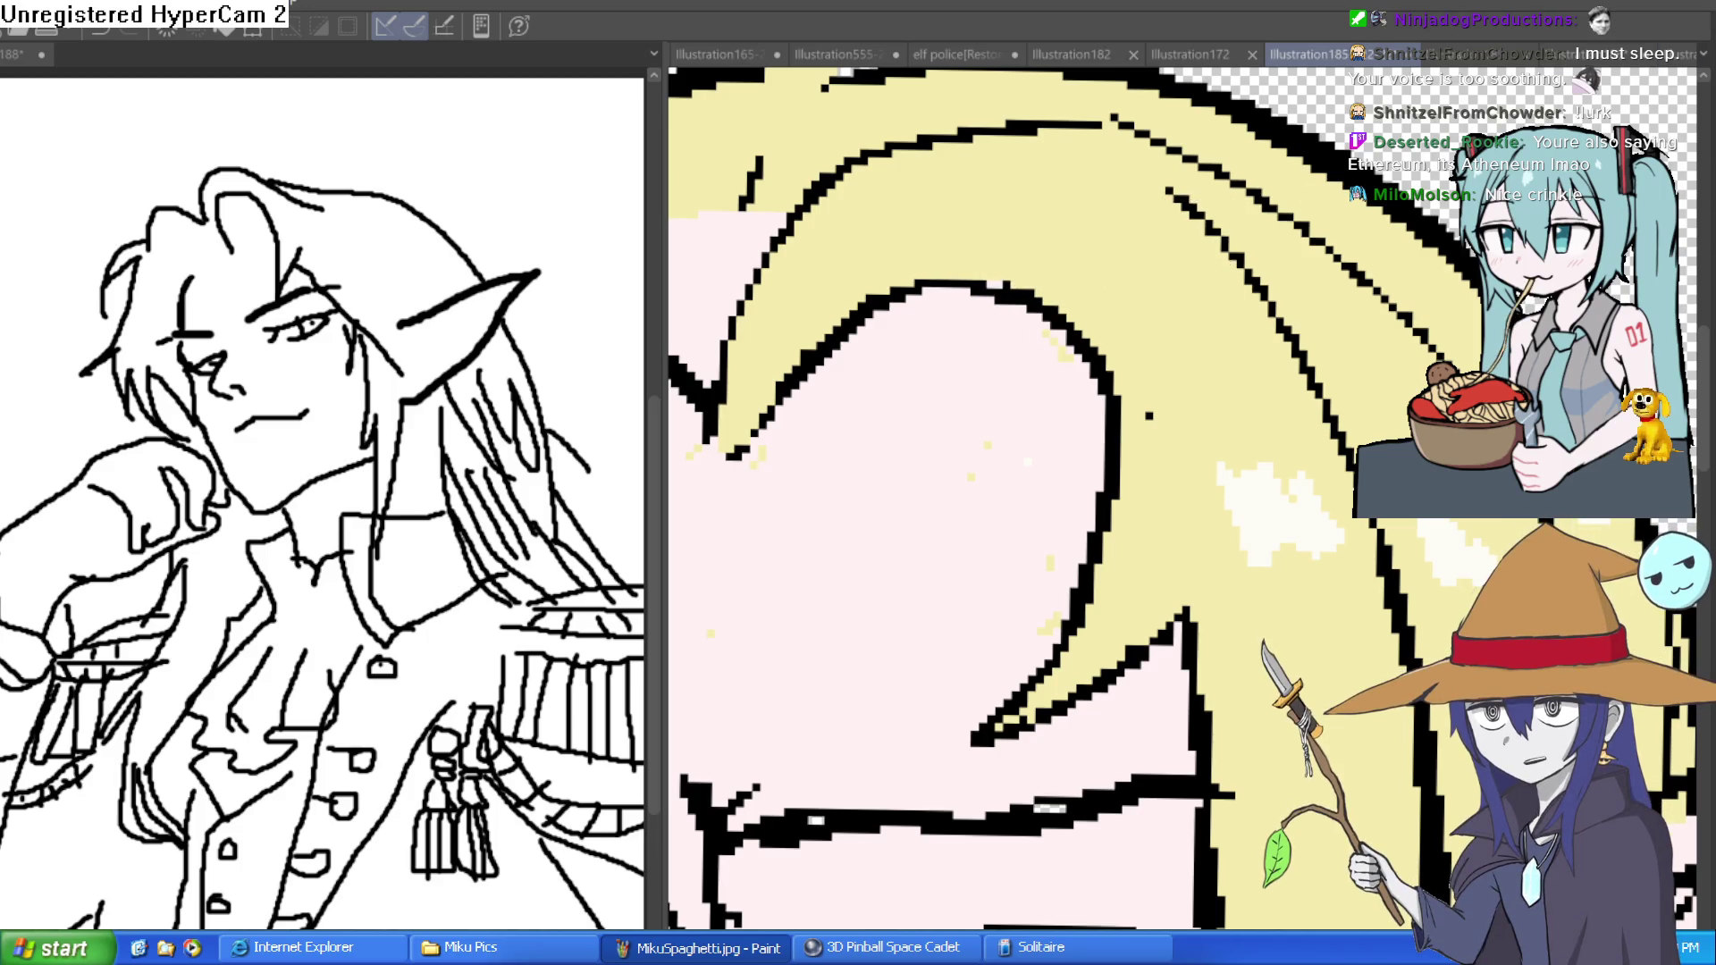
pyautogui.click(827, 46)
pyautogui.moveTo(1269, 317); pyautogui.dragTo(1282, 390)
pyautogui.scroll(3, 1283, 390)
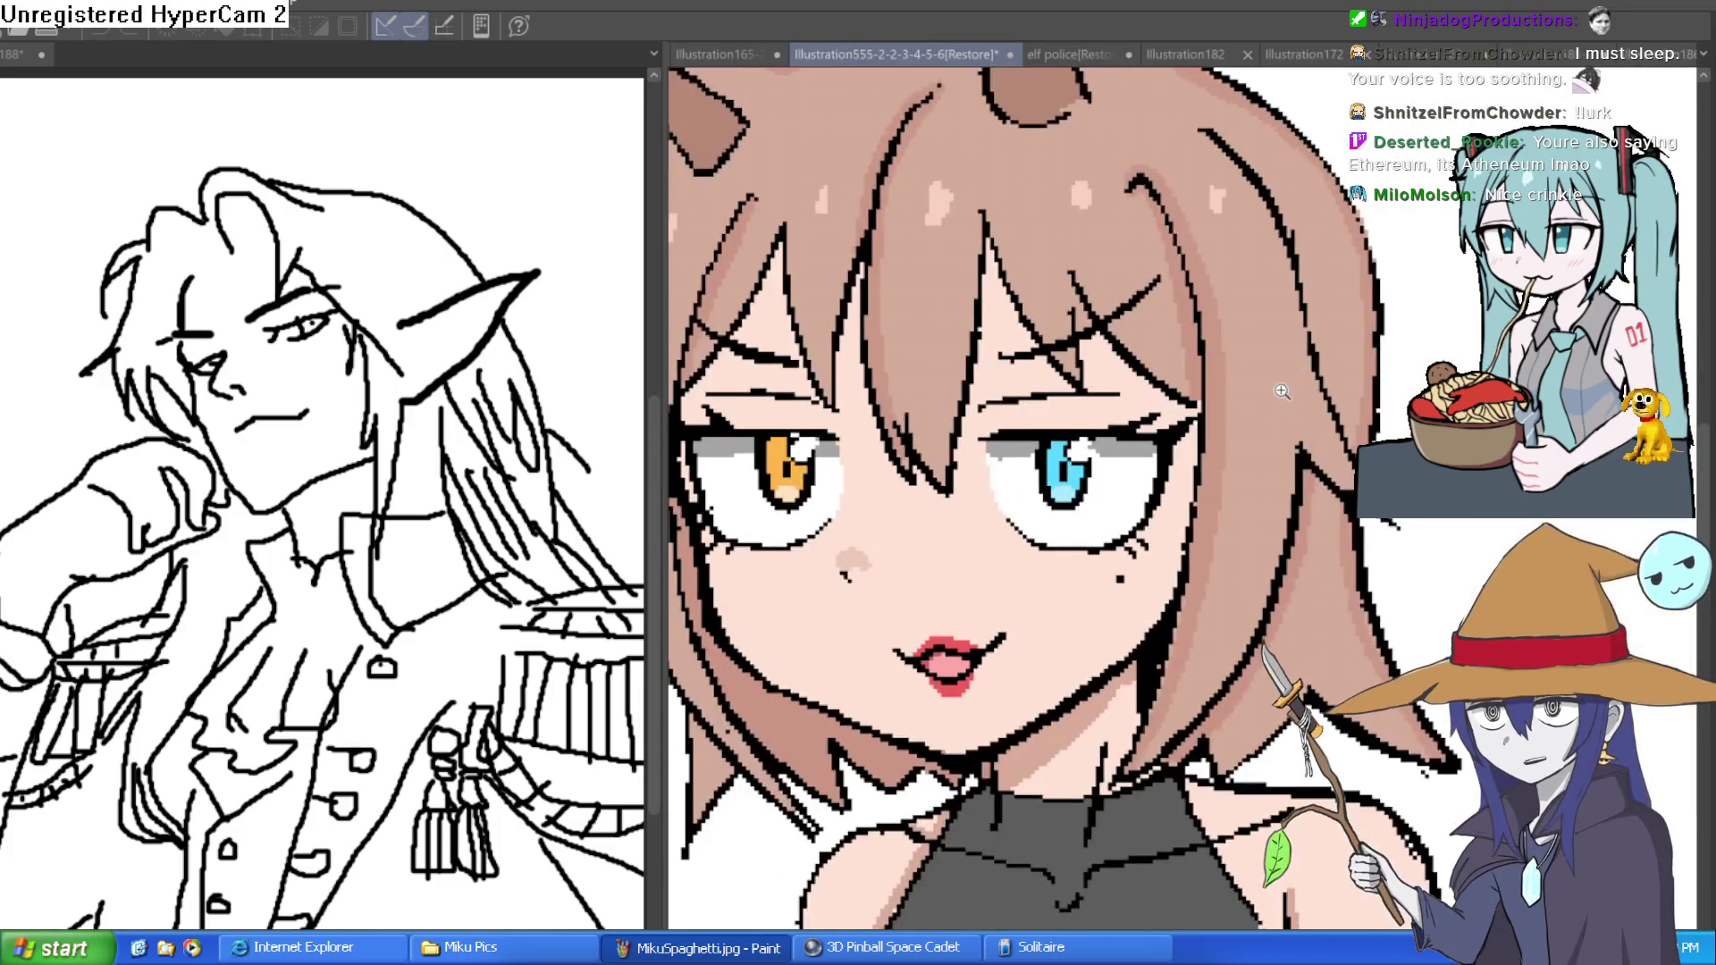
pyautogui.scroll(-6, 1287, 402)
pyautogui.moveTo(1460, 586)
pyautogui.mouseDown()
pyautogui.moveTo(1503, 576)
pyautogui.moveTo(1354, 518)
pyautogui.moveTo(1075, 505)
pyautogui.mouseUp()
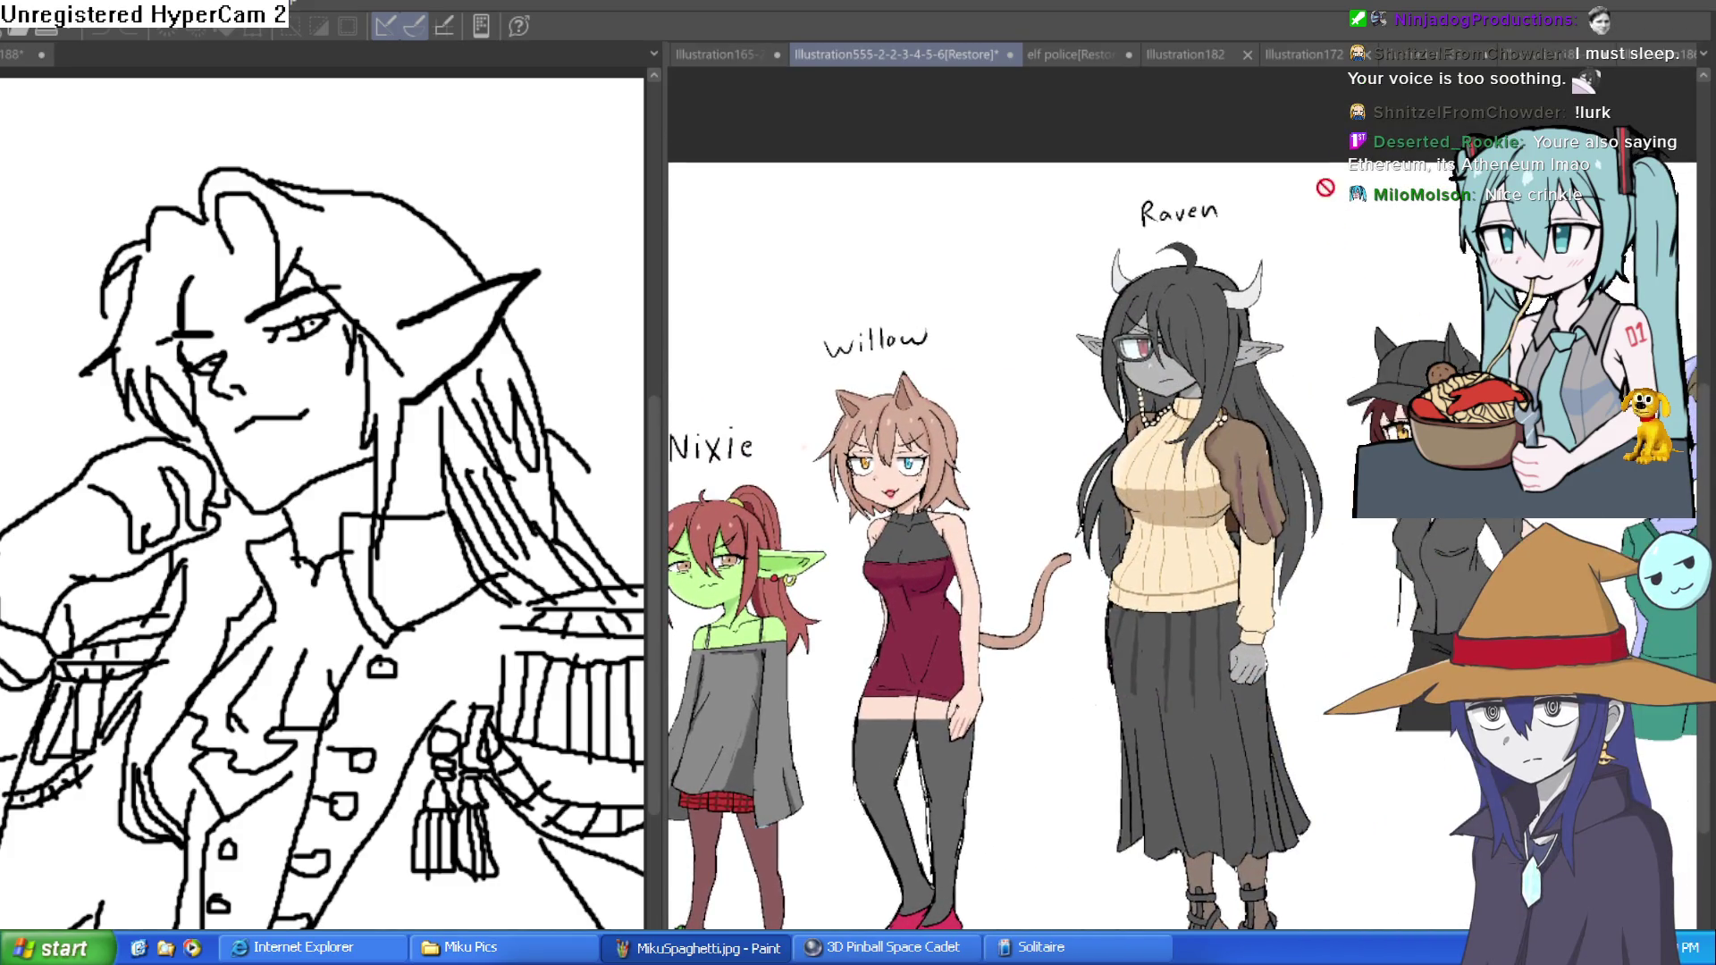
pyautogui.click(1573, 55)
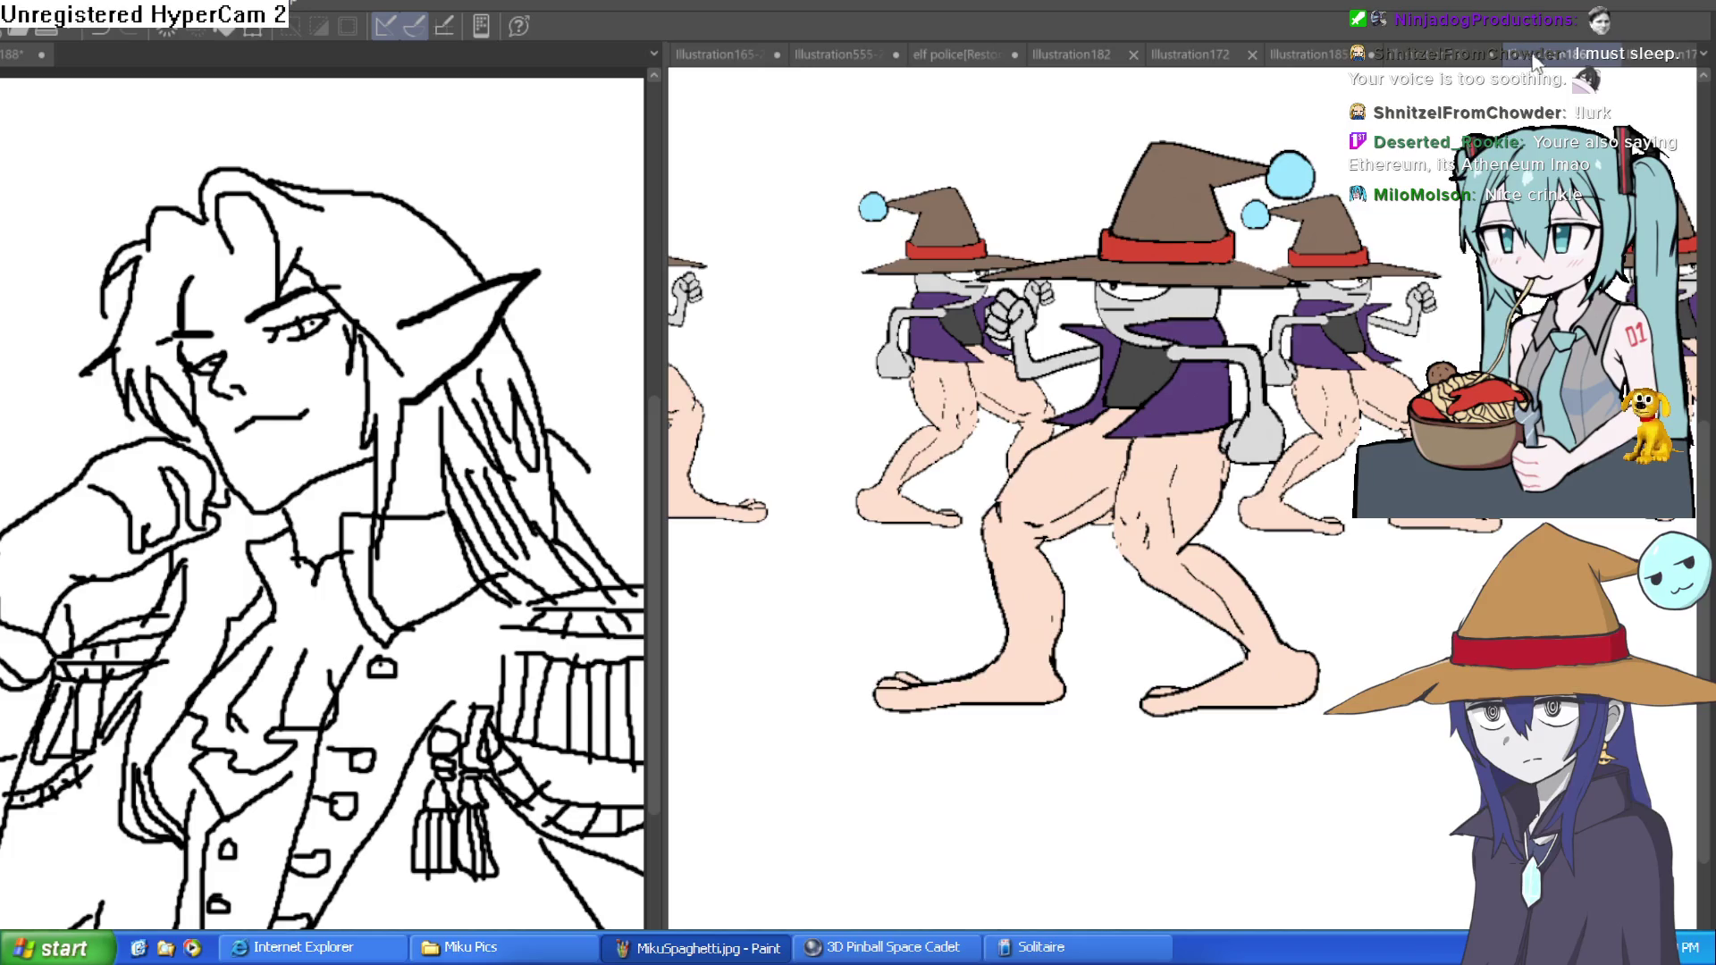
pyautogui.click(1544, 57)
pyautogui.scroll(5, 1046, 402)
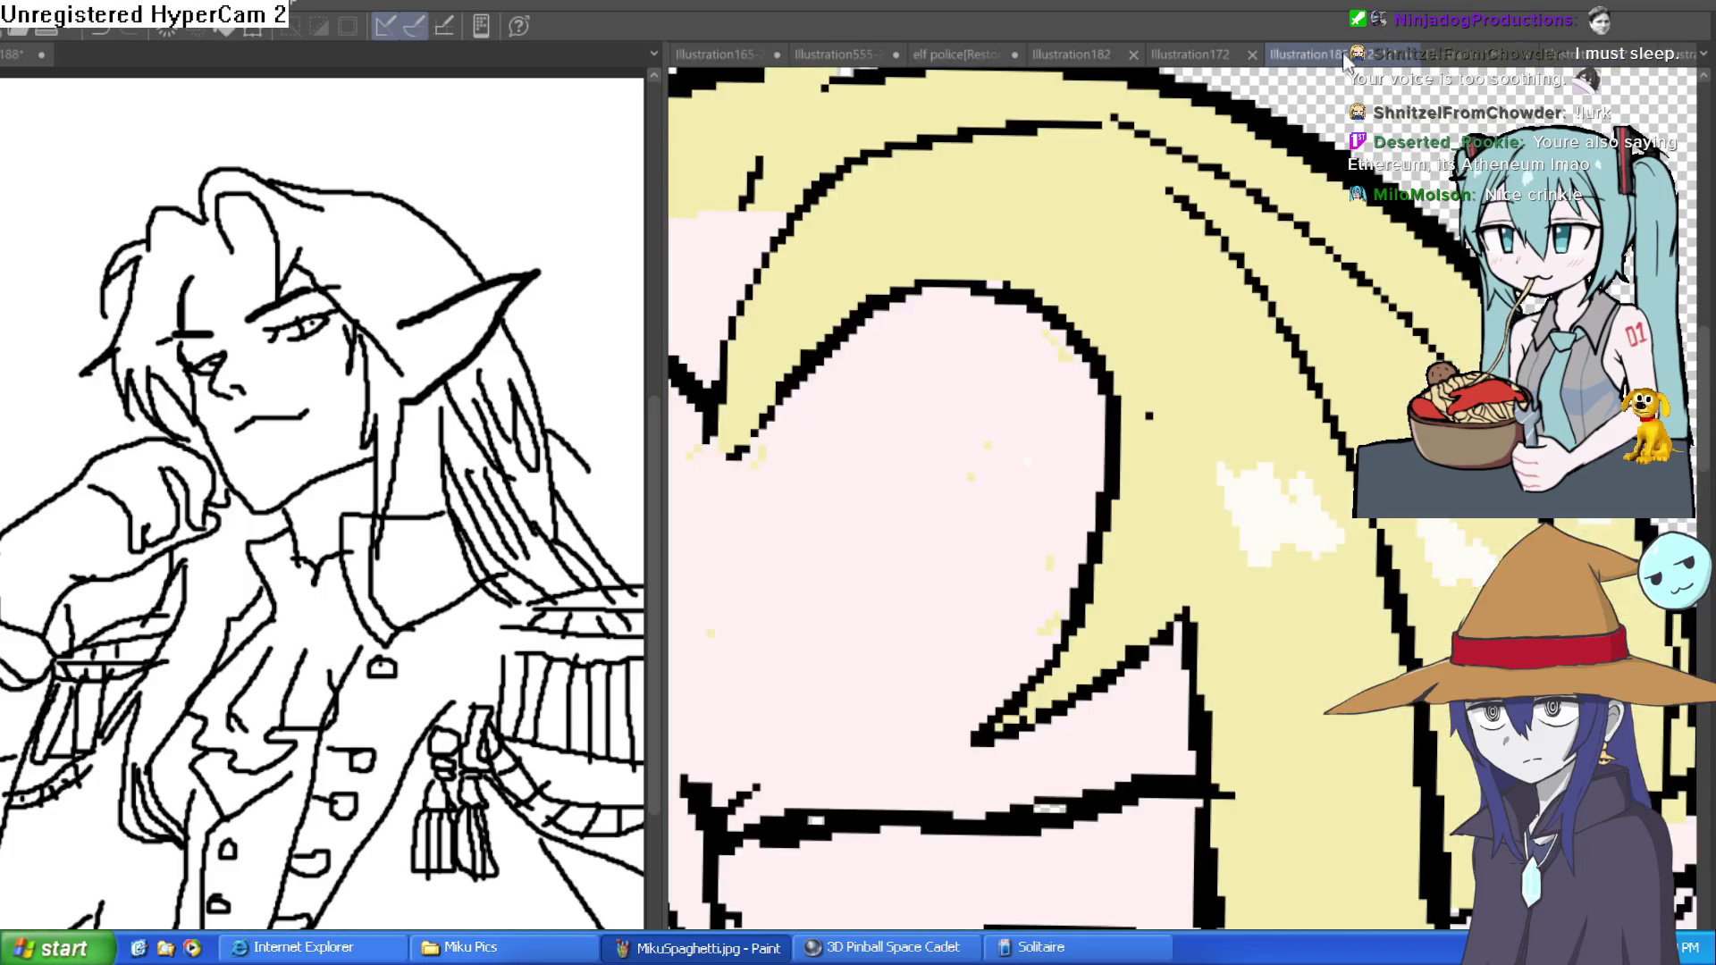
# - Brush out the yellow specks on the forehead, then fit the whole elf to the window
pyautogui.scroll(2, 1084, 279)
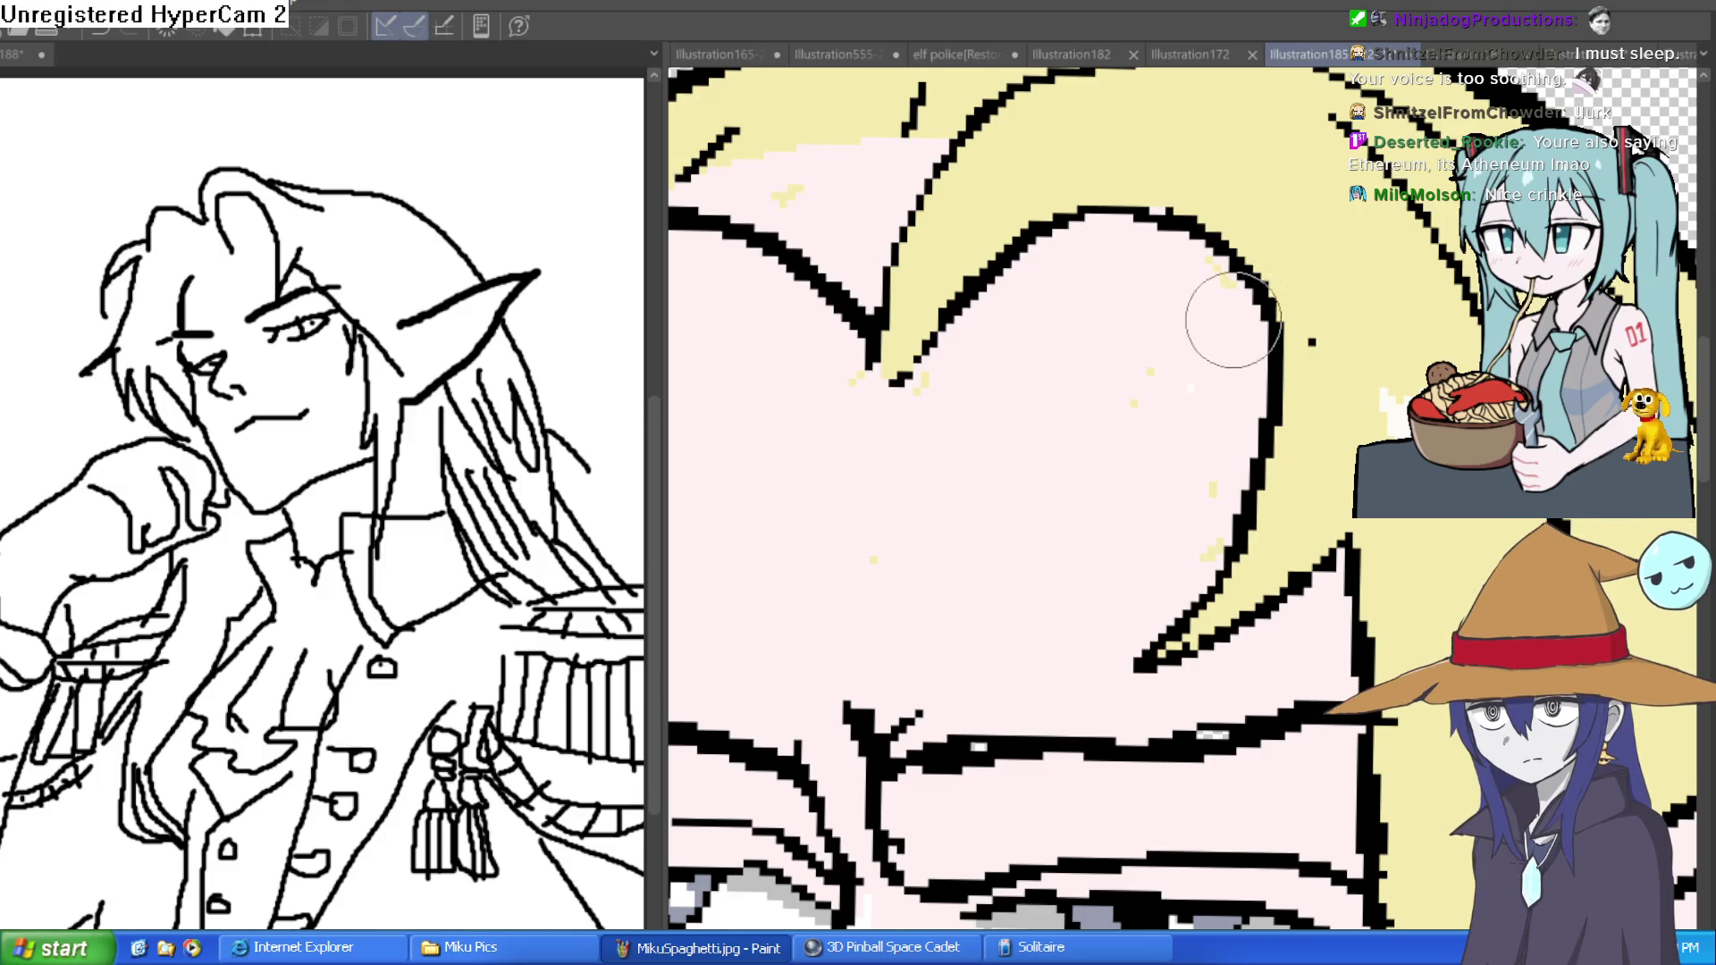
pyautogui.moveTo(1157, 364); pyautogui.dragTo(1119, 371)
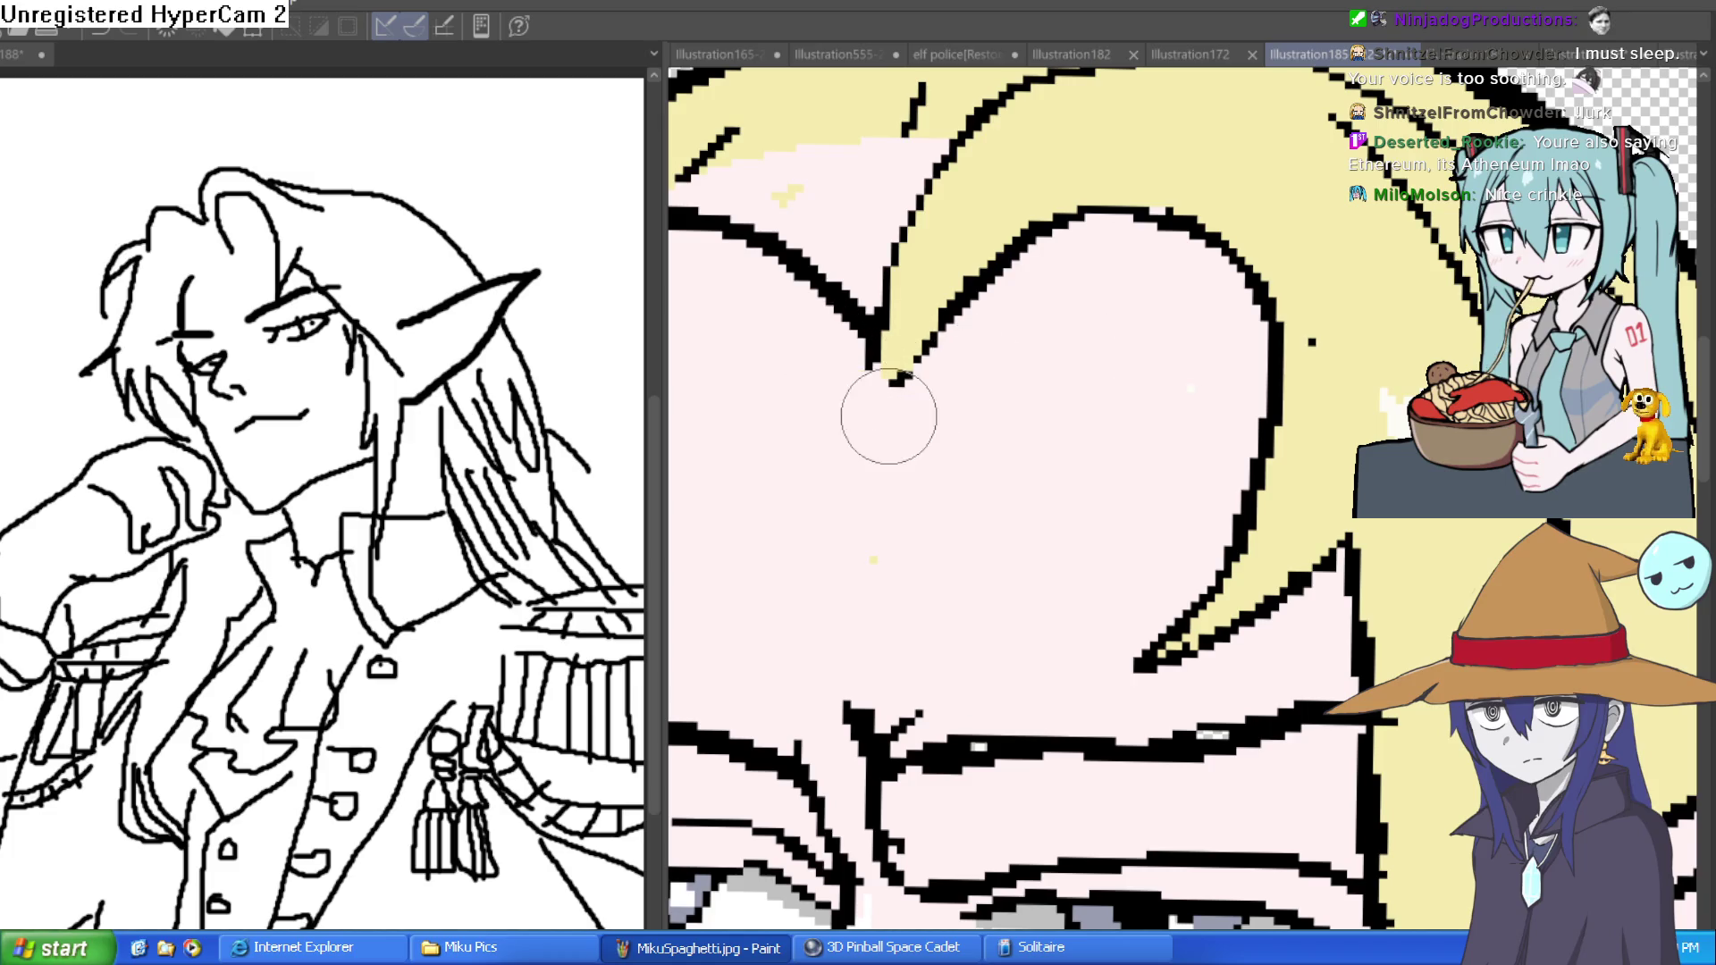
pyautogui.hotkey('ctrl', '0')
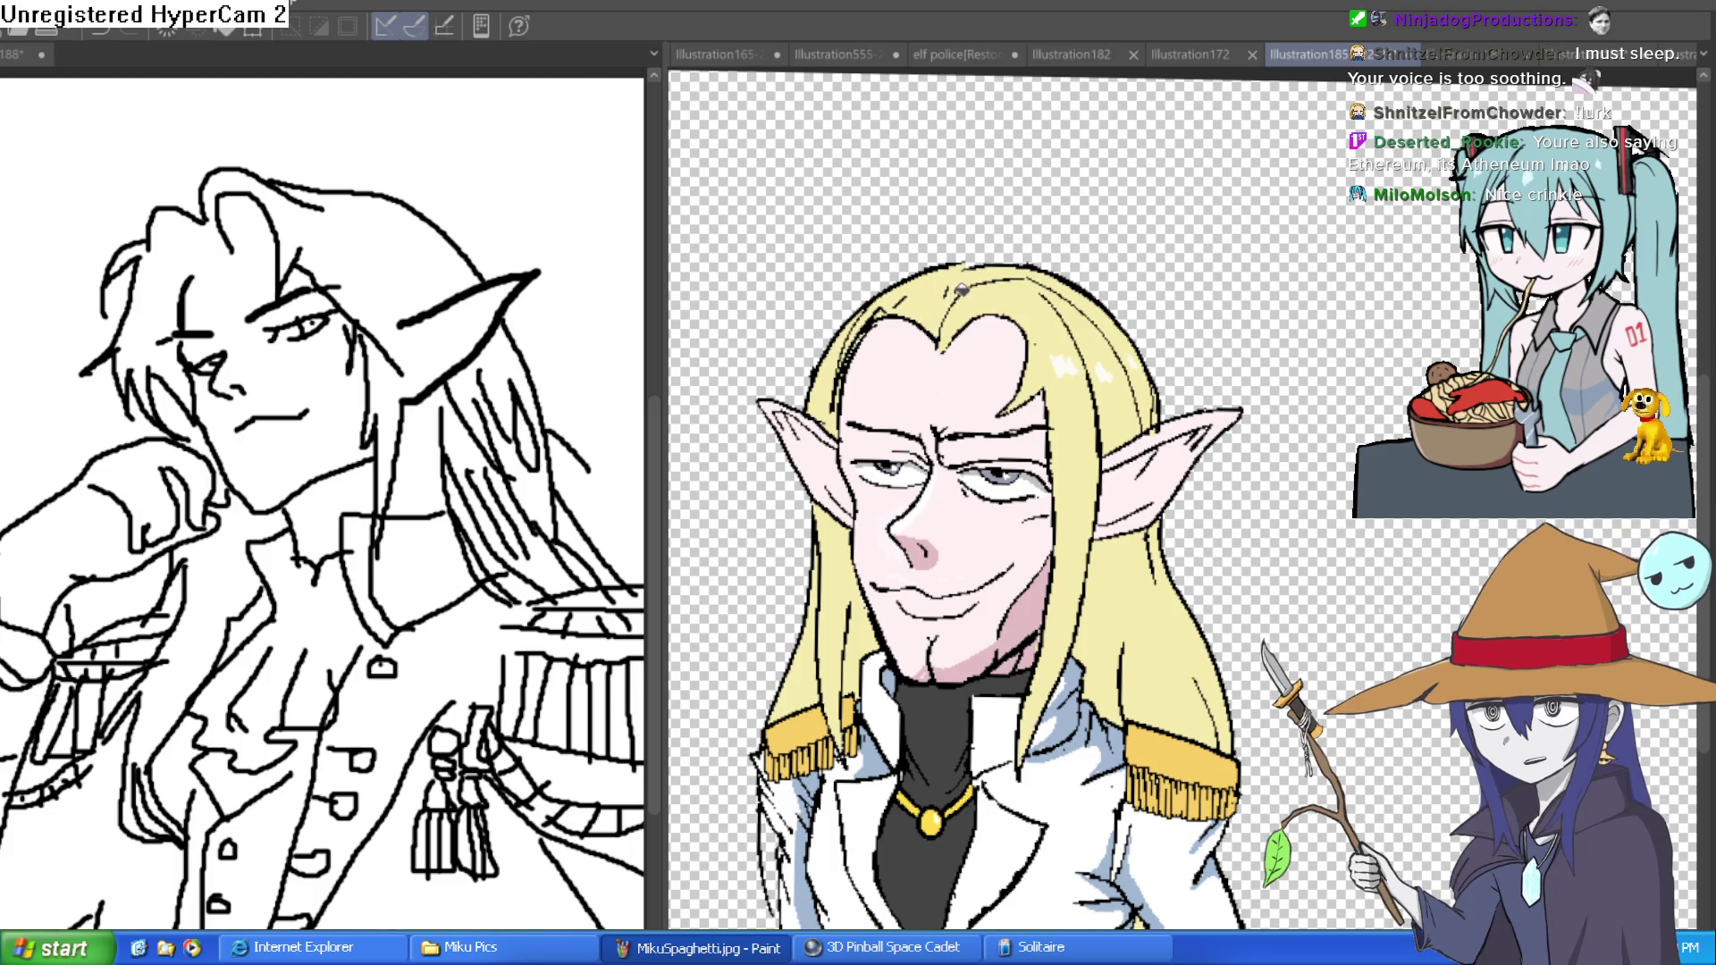
pyautogui.hotkey('ctrl', '0')
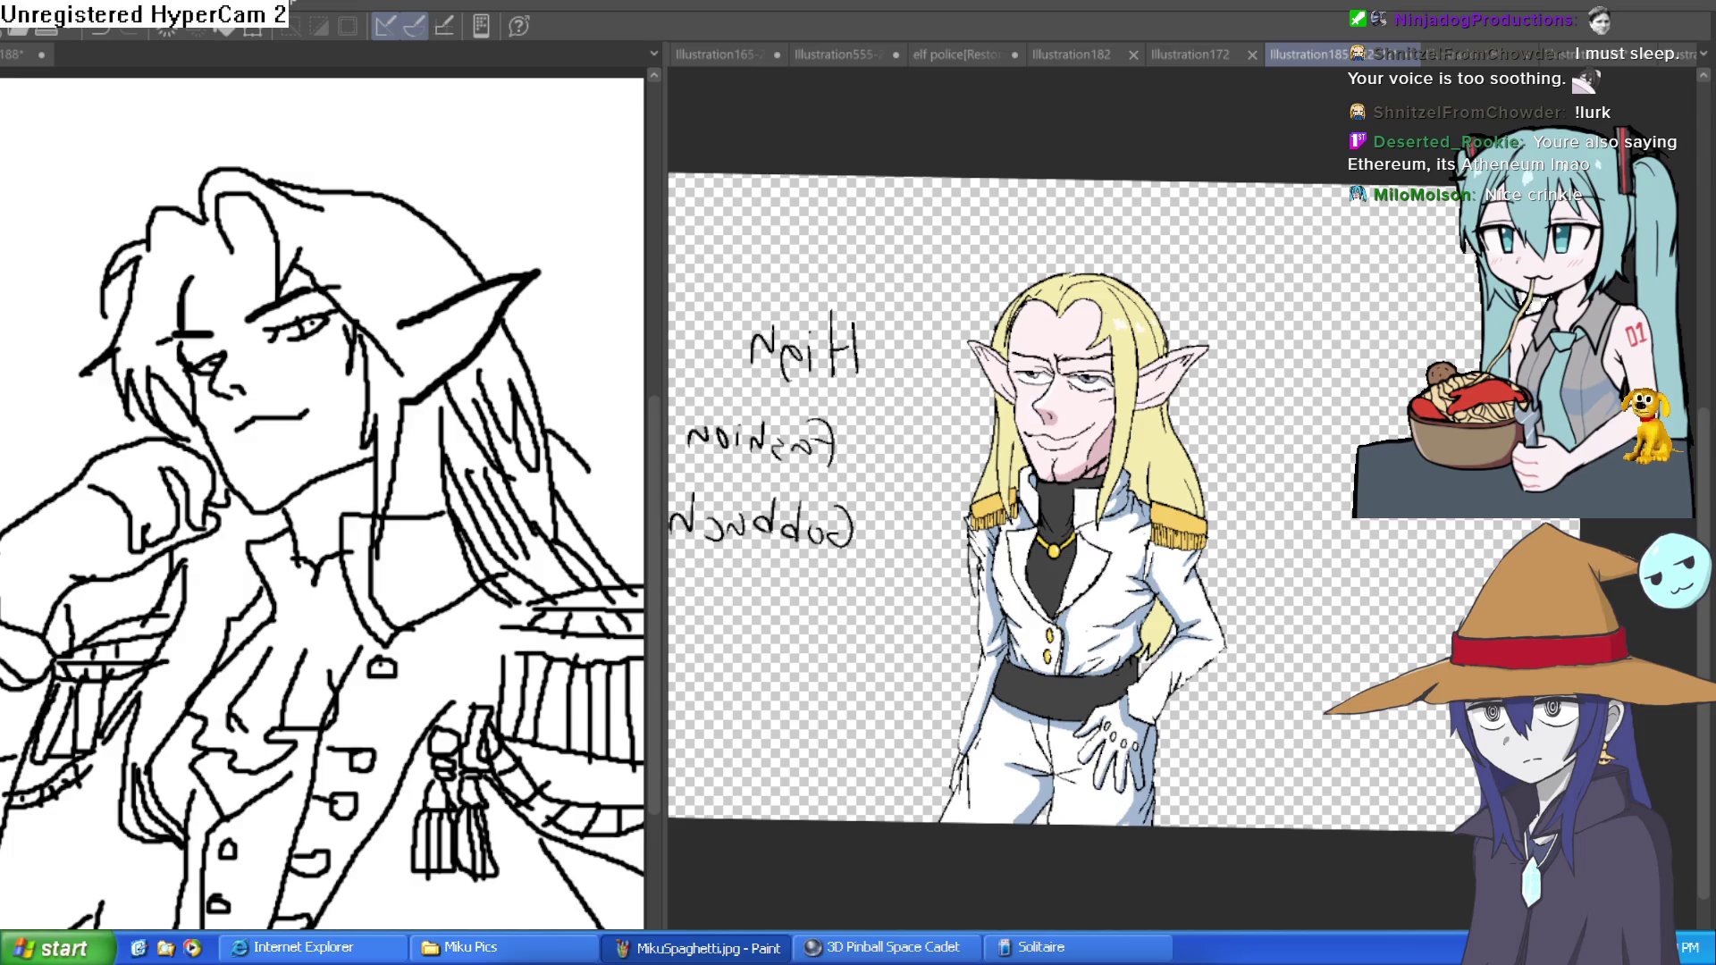
pyautogui.scroll(8, 1091, 284)
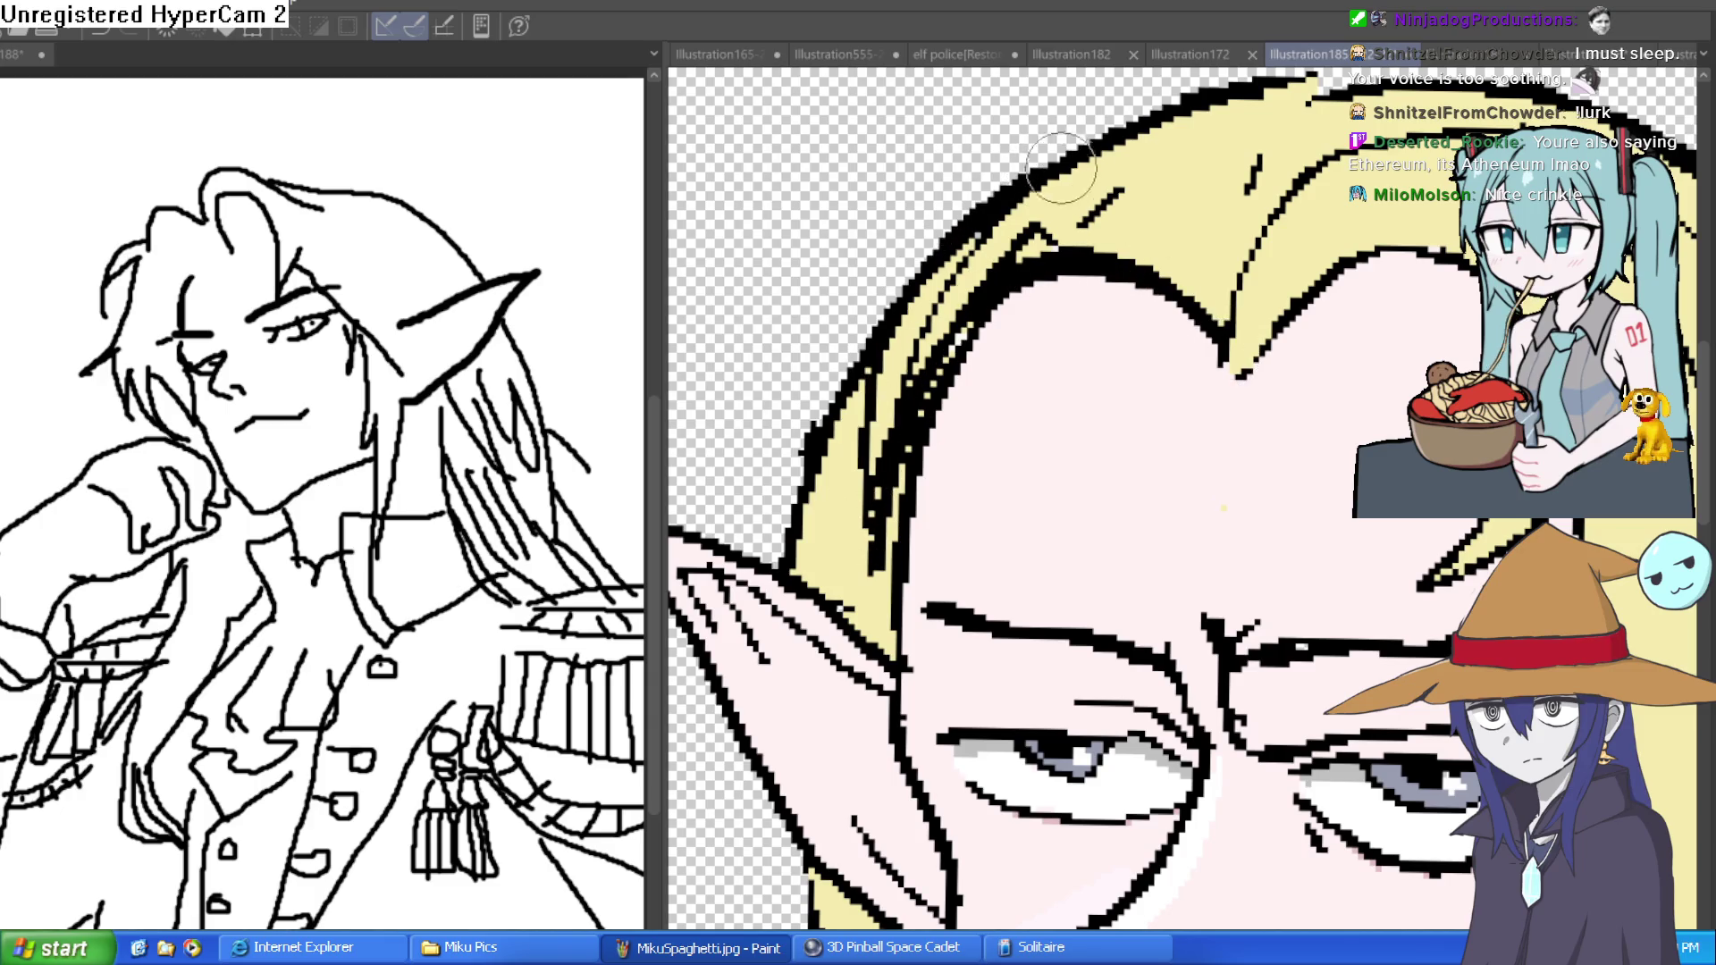
pyautogui.moveTo(980, 497); pyautogui.dragTo(940, 491)
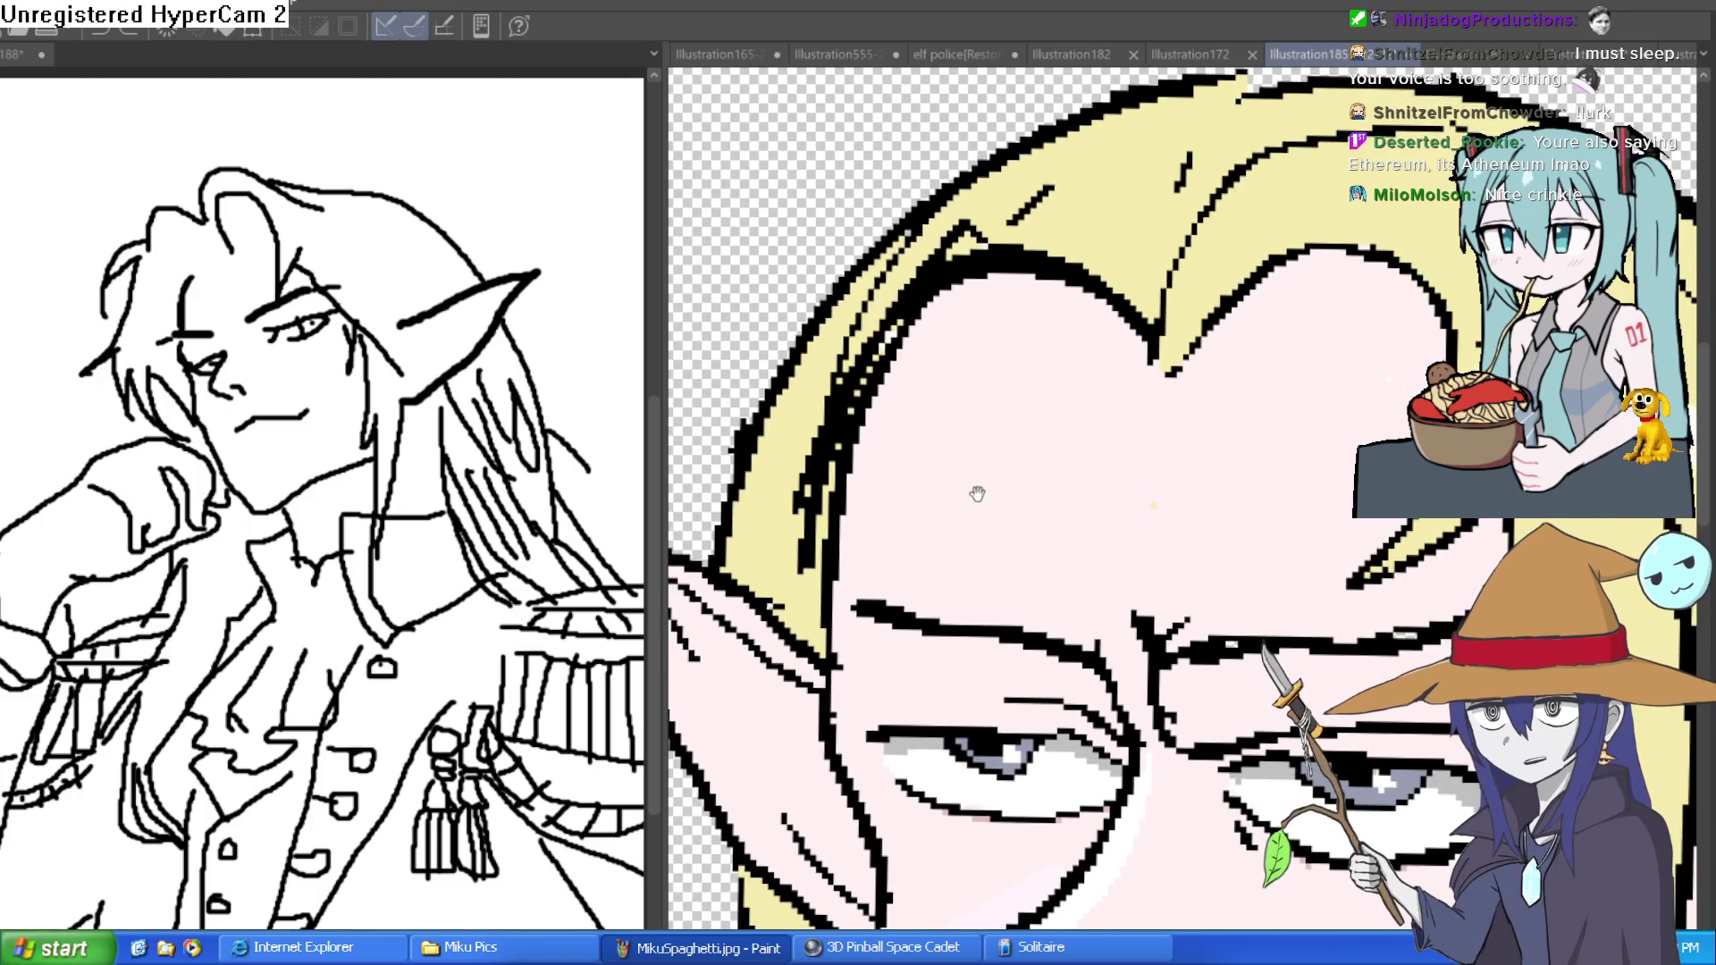
pyautogui.scroll(-3, 1052, 498)
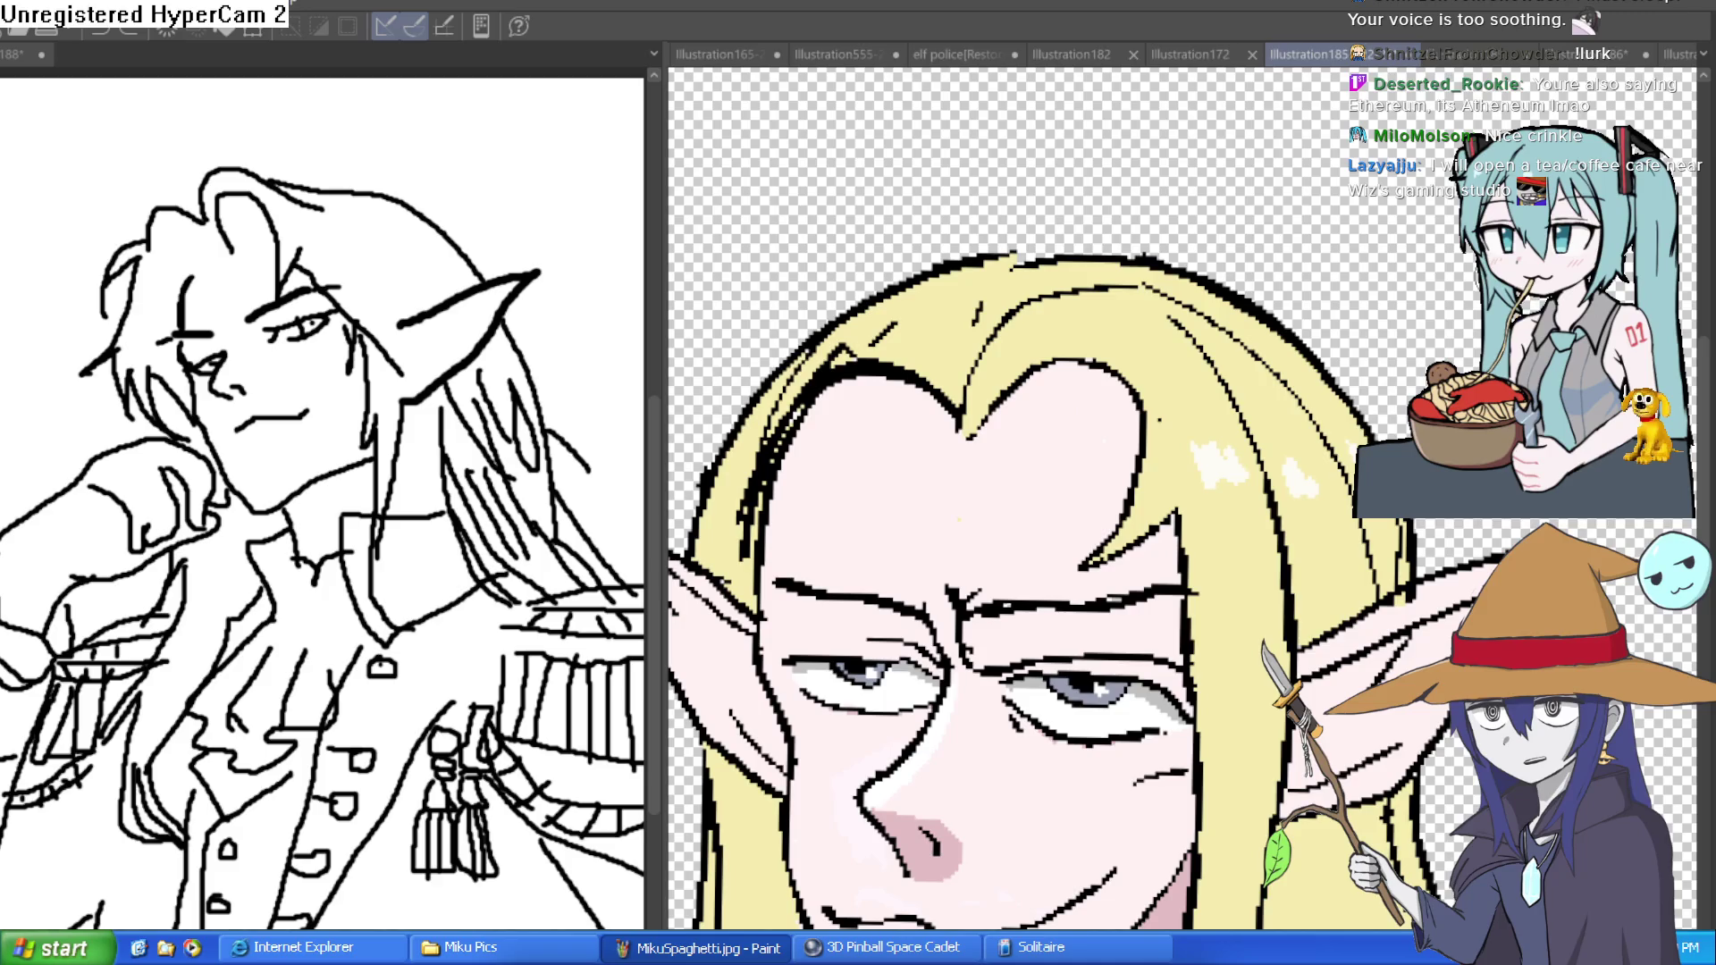
# - Centre the close-up on the widow's peak and lower it on the forehead
pyautogui.scroll(-3, 1292, 365)
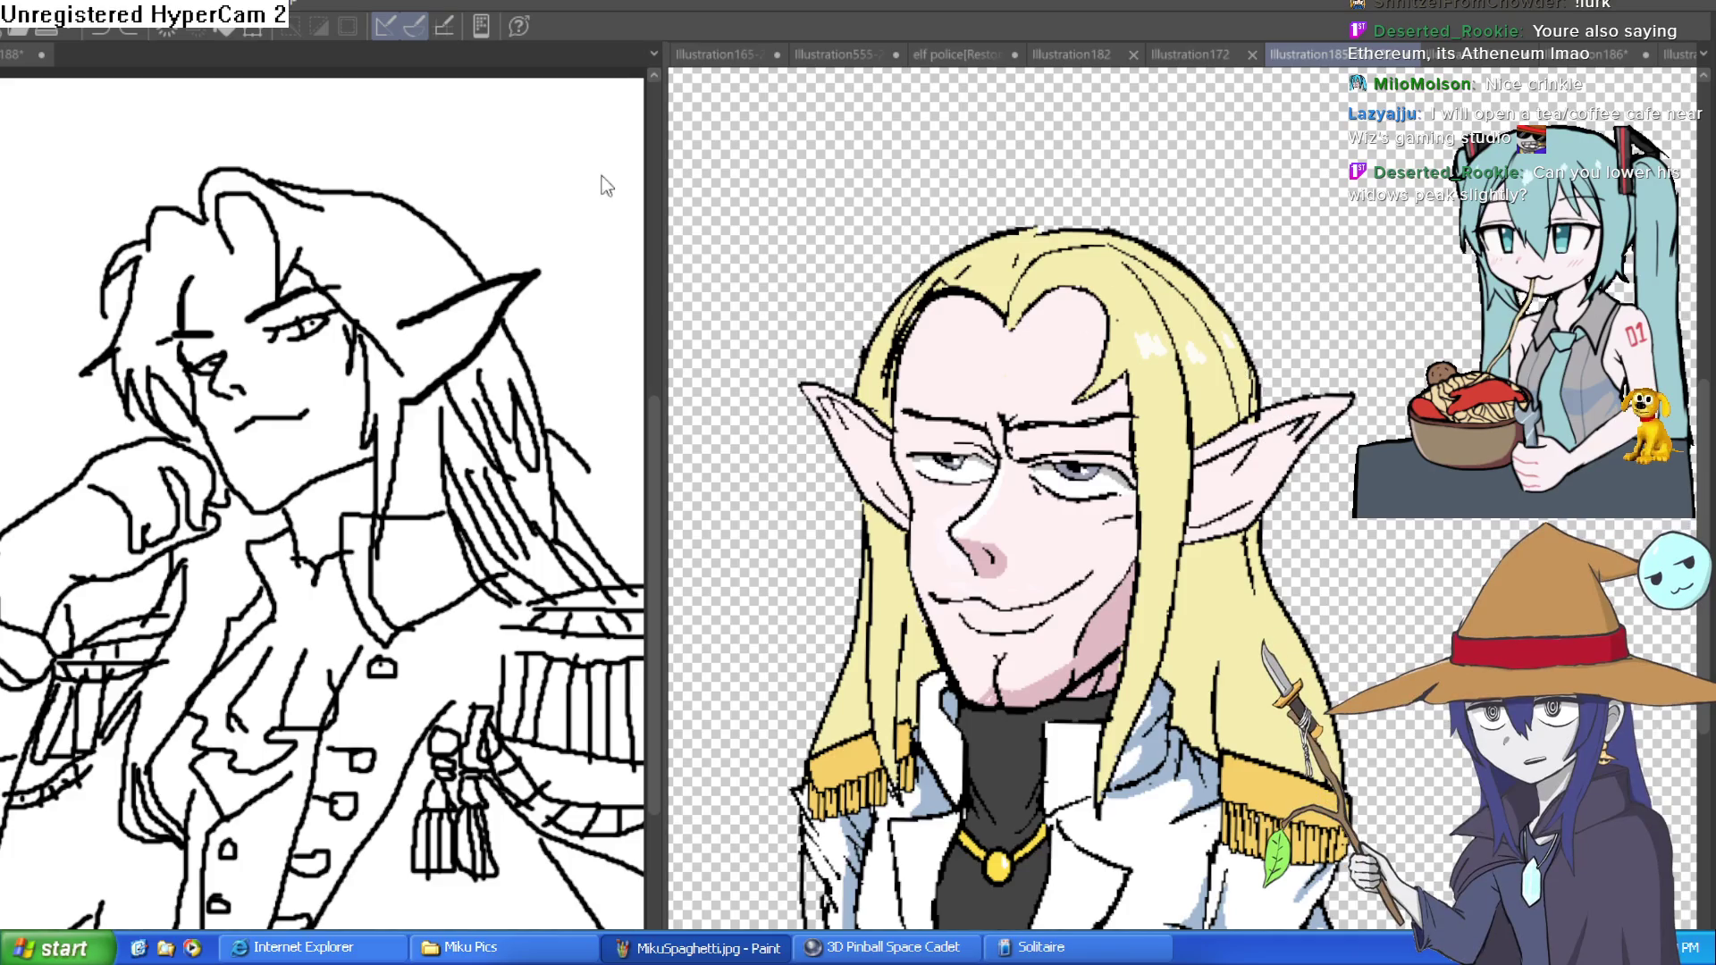
pyautogui.moveTo(1242, 318); pyautogui.dragTo(1174, 281)
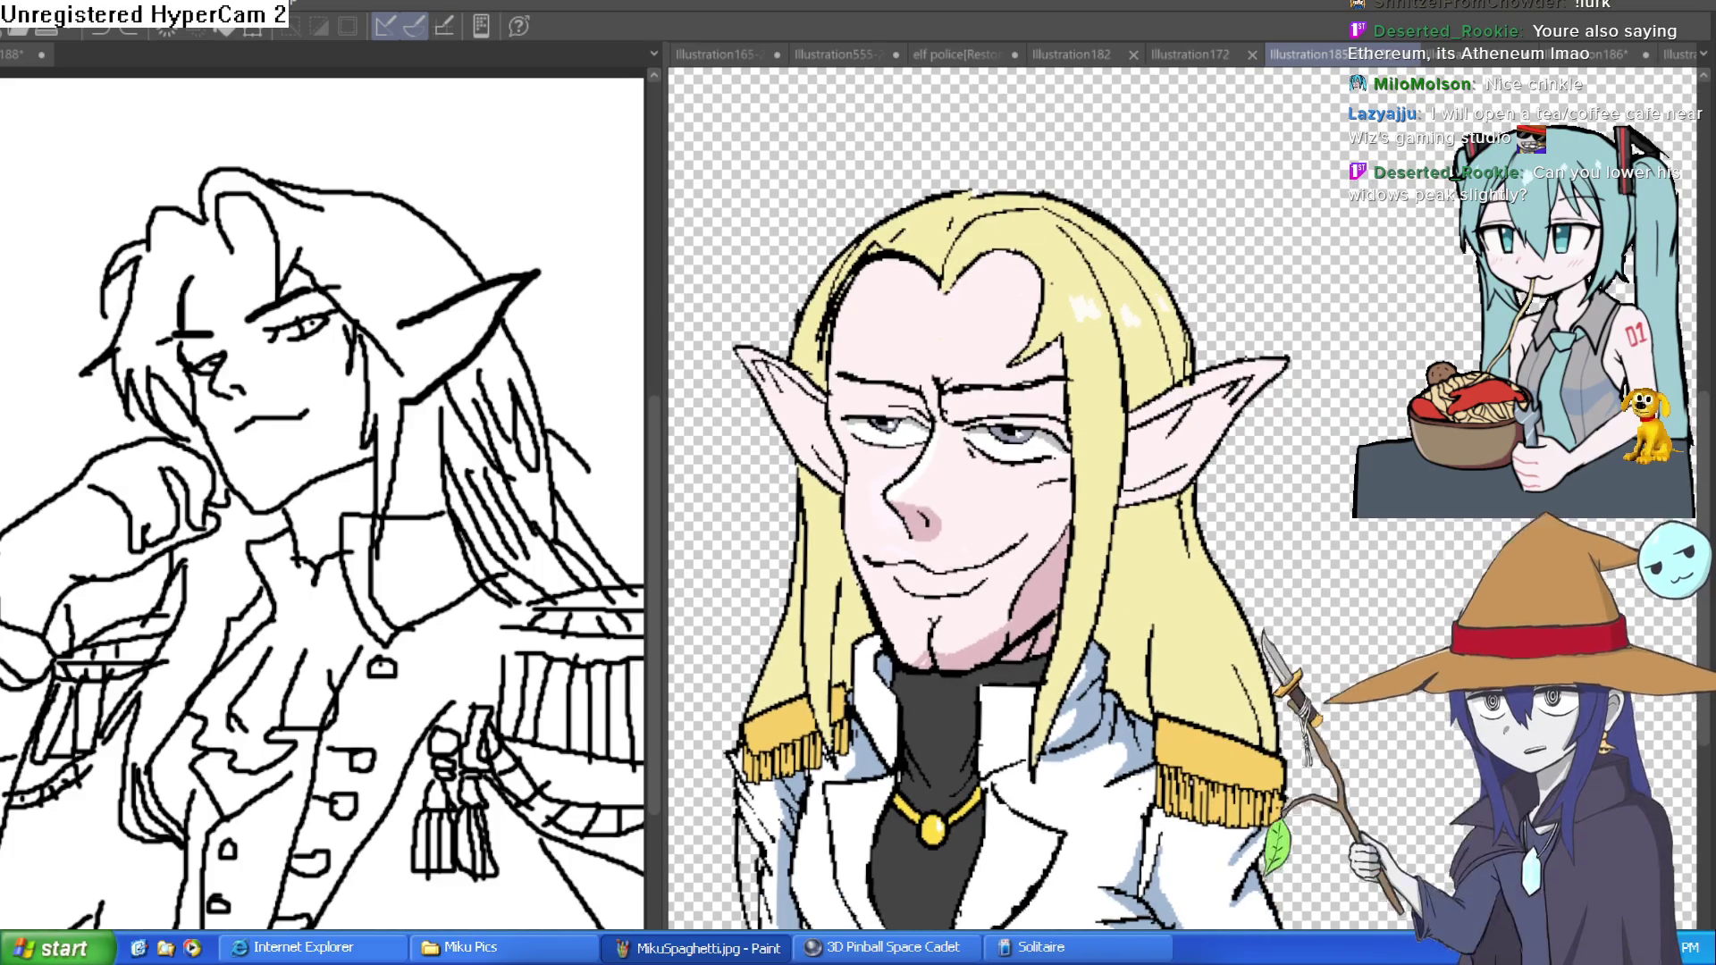
pyautogui.scroll(5, 1077, 416)
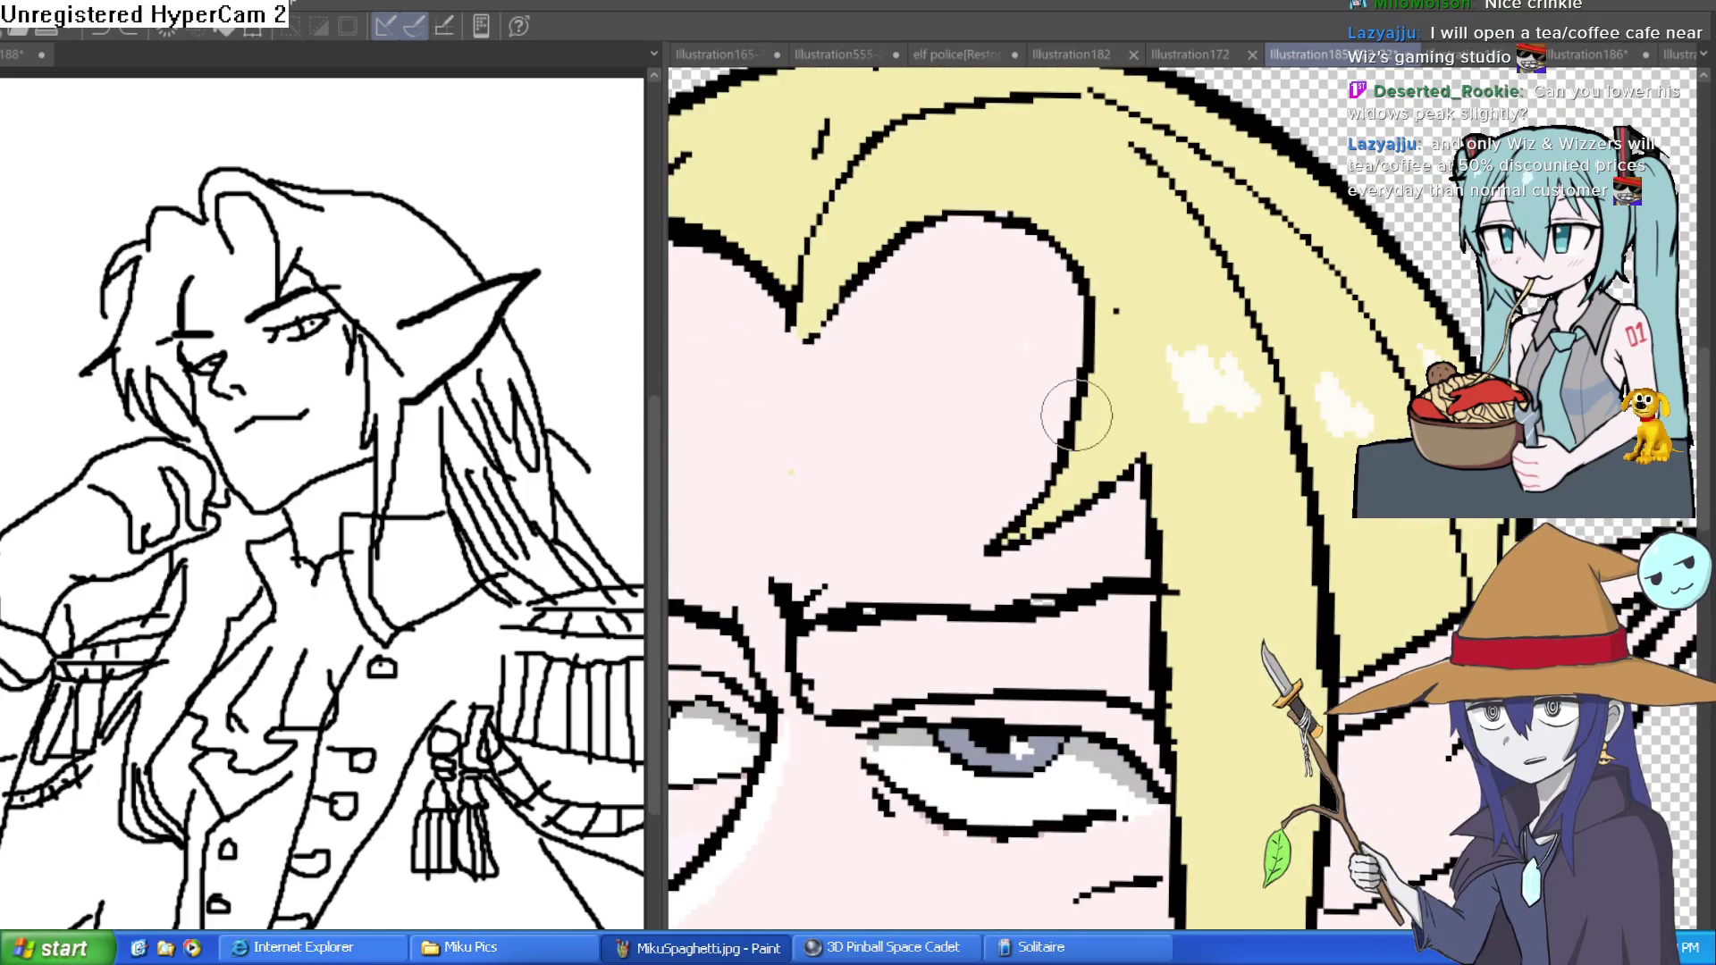
pyautogui.moveTo(812, 432); pyautogui.dragTo(882, 440)
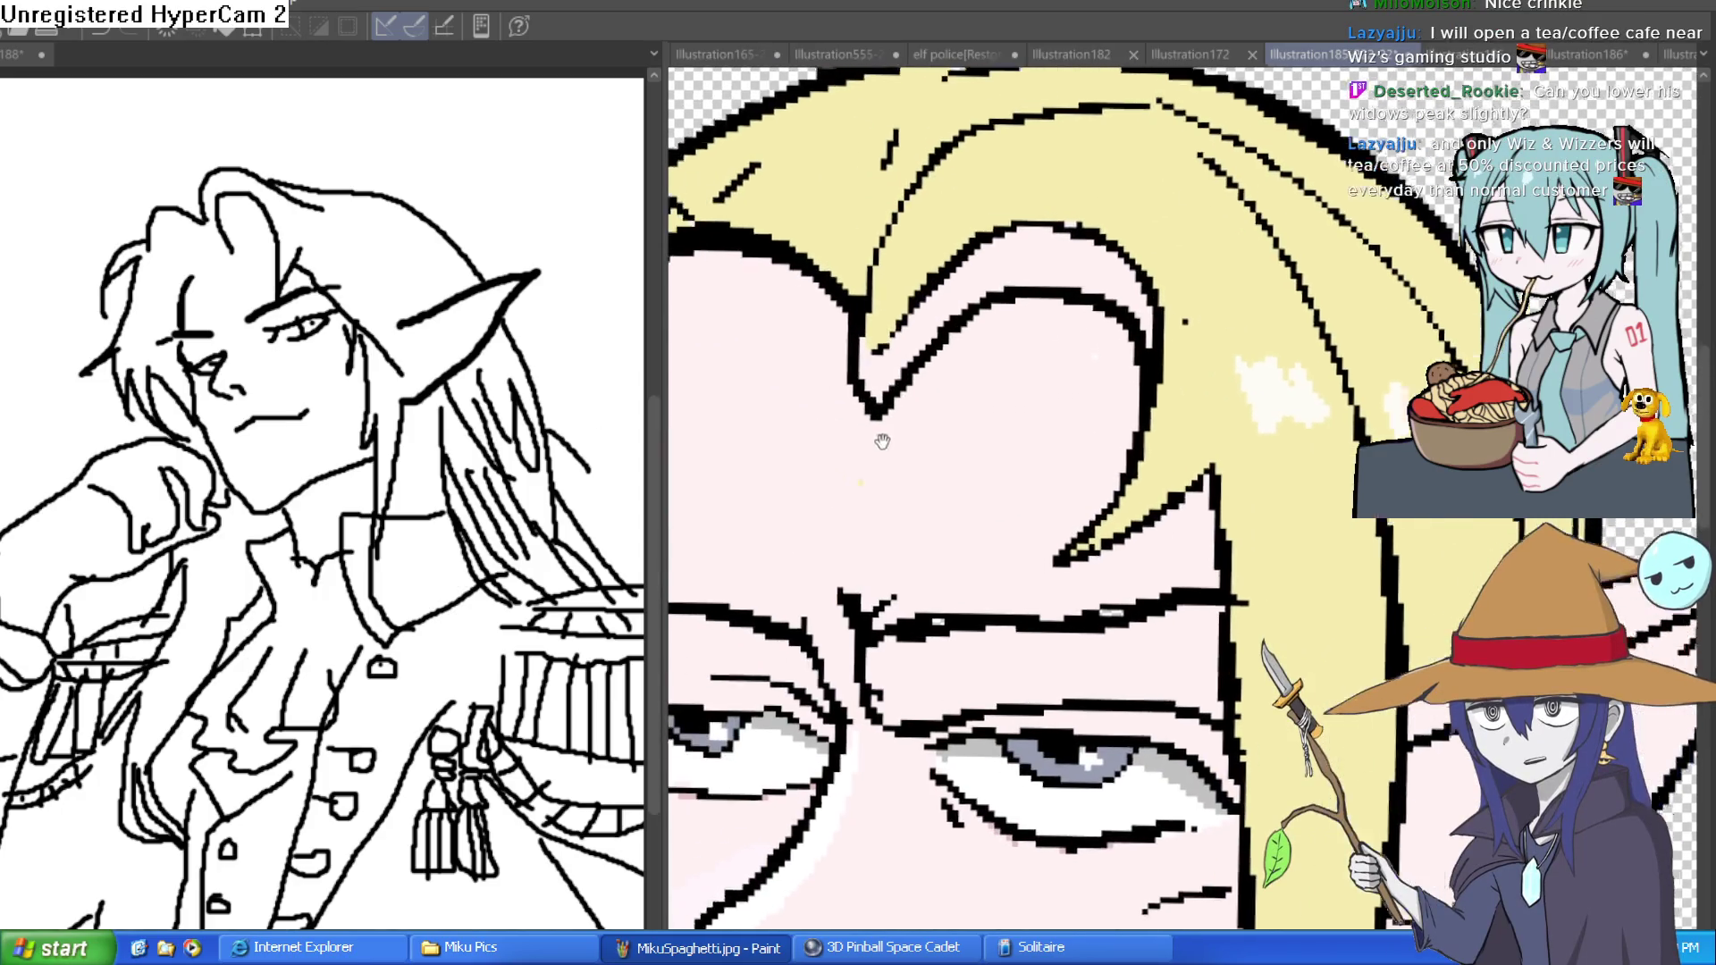
pyautogui.scroll(-1, 882, 441)
pyautogui.scroll(-5, 1234, 293)
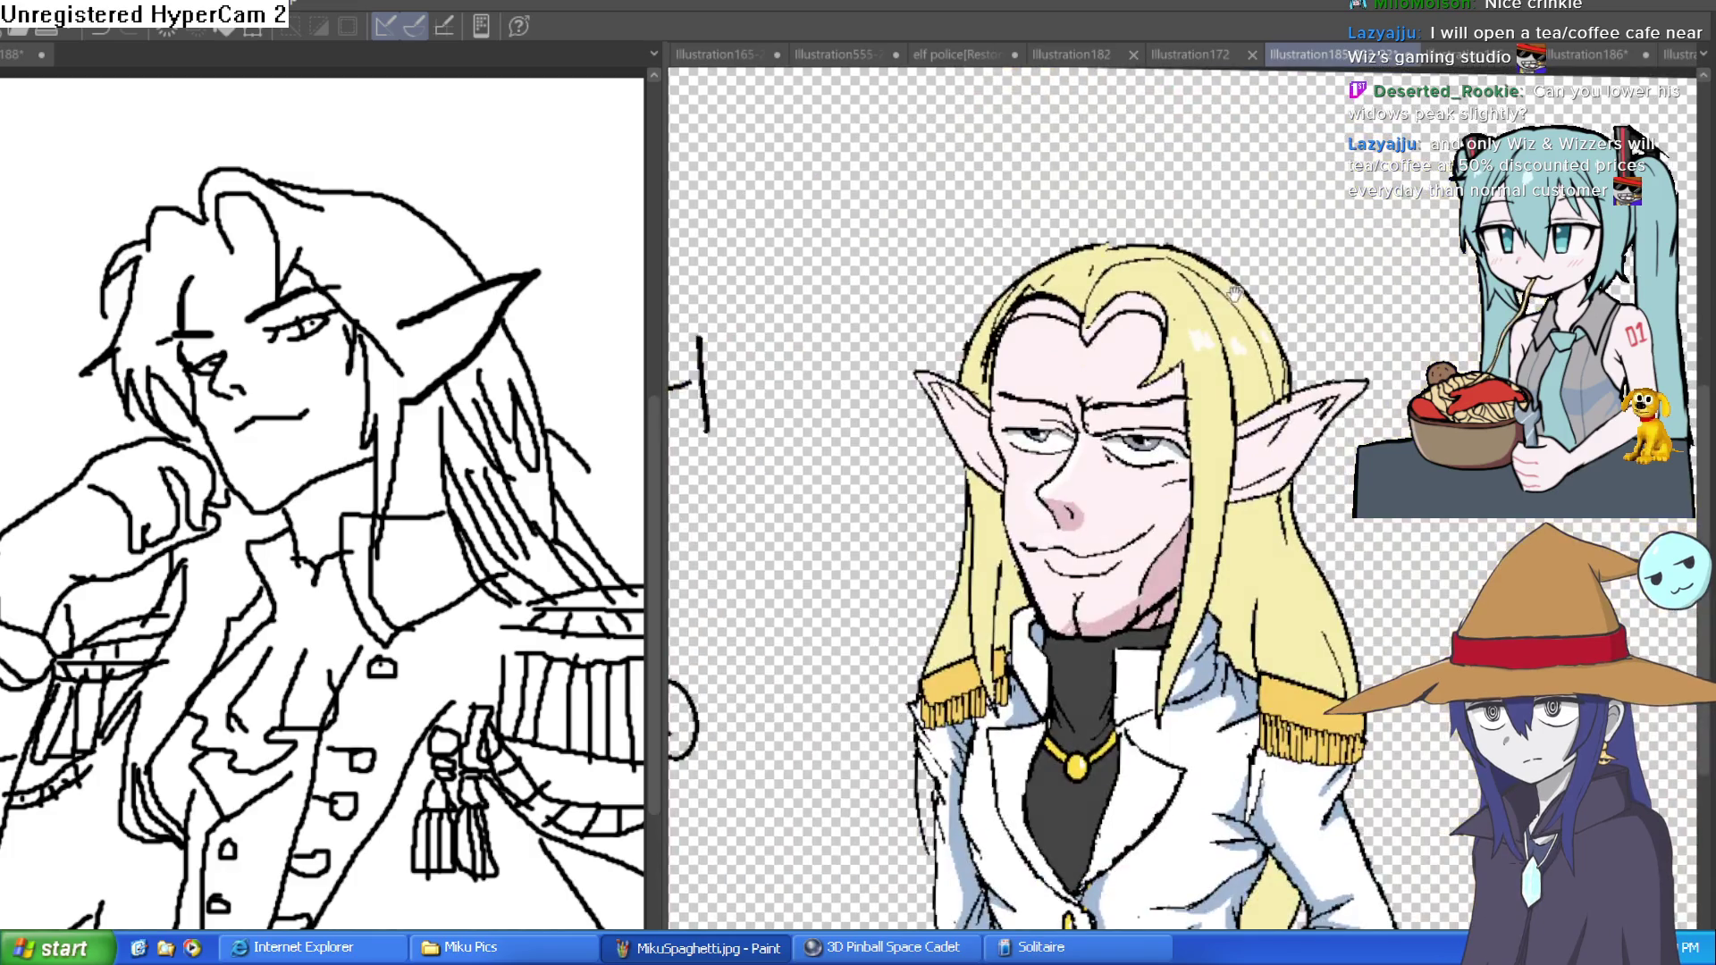
pyautogui.moveTo(1086, 330)
pyautogui.mouseDown()
pyautogui.moveTo(1153, 333)
pyautogui.moveTo(1123, 316)
pyautogui.mouseUp()
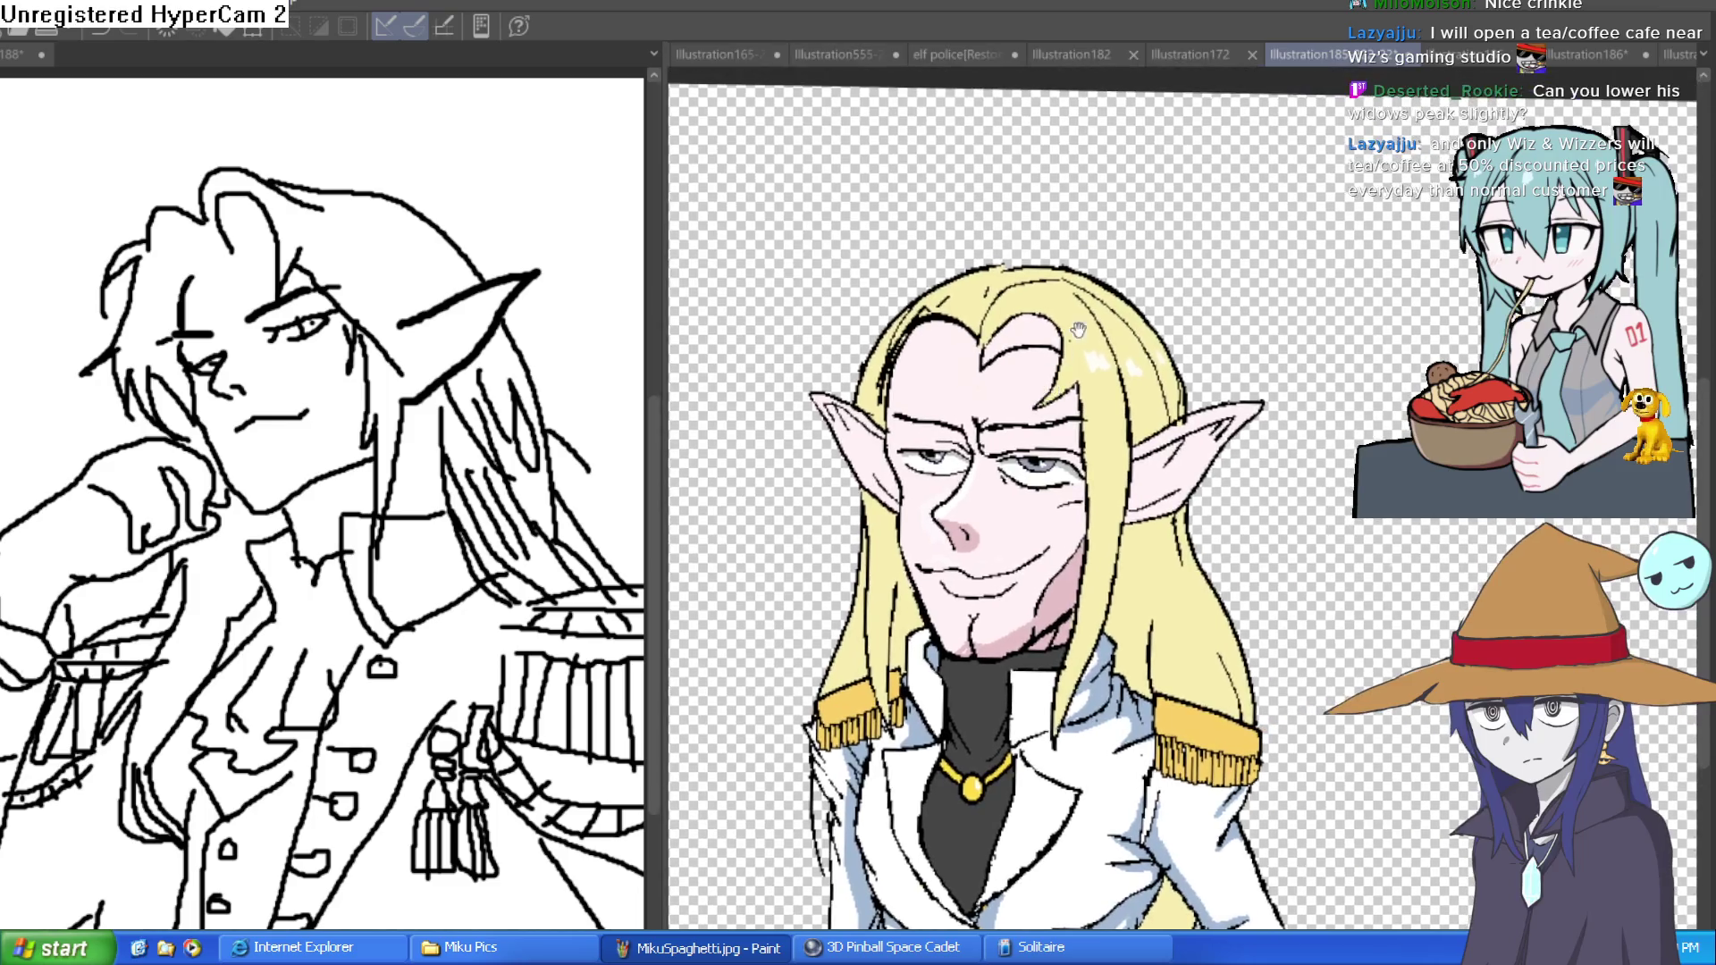
# - Redraw a hairline arcing left from the peak and fill the peak with hair yellow
pyautogui.scroll(5, 1191, 441)
pyautogui.moveTo(1005, 402)
pyautogui.mouseDown()
pyautogui.moveTo(786, 364)
pyautogui.moveTo(679, 501)
pyautogui.moveTo(679, 572)
pyautogui.mouseUp()
pyautogui.hotkey('ctrl', 'z')
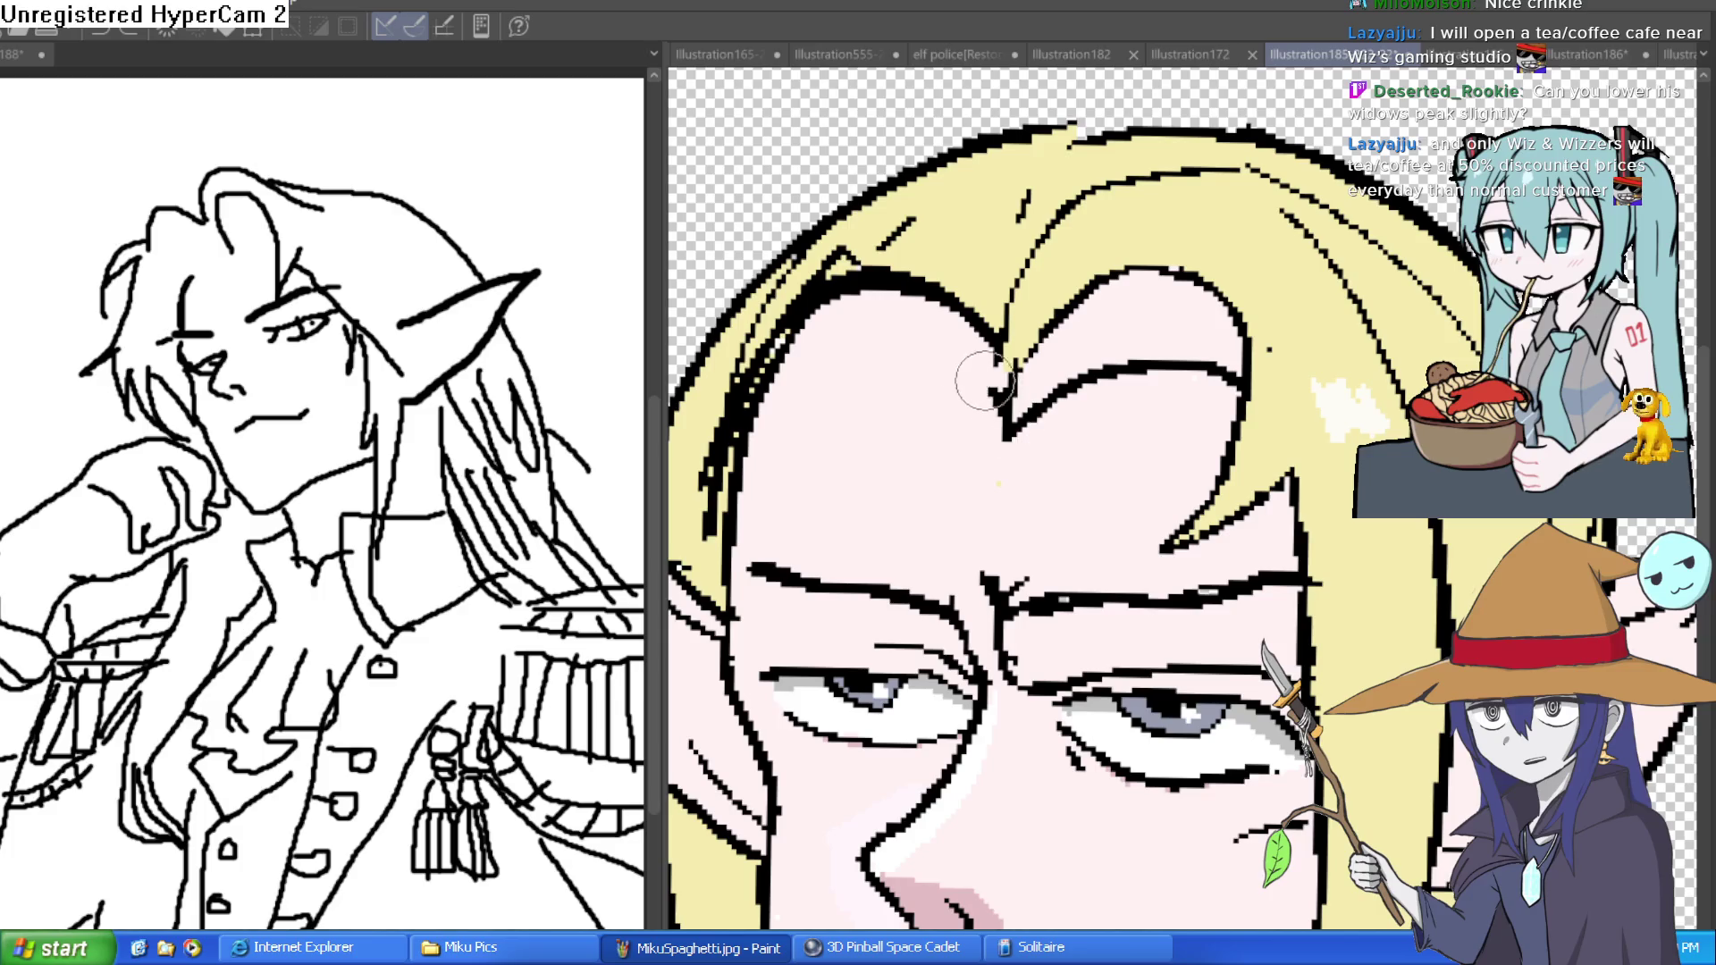
pyautogui.moveTo(1007, 420); pyautogui.dragTo(726, 529)
pyautogui.scroll(-3, 938, 431)
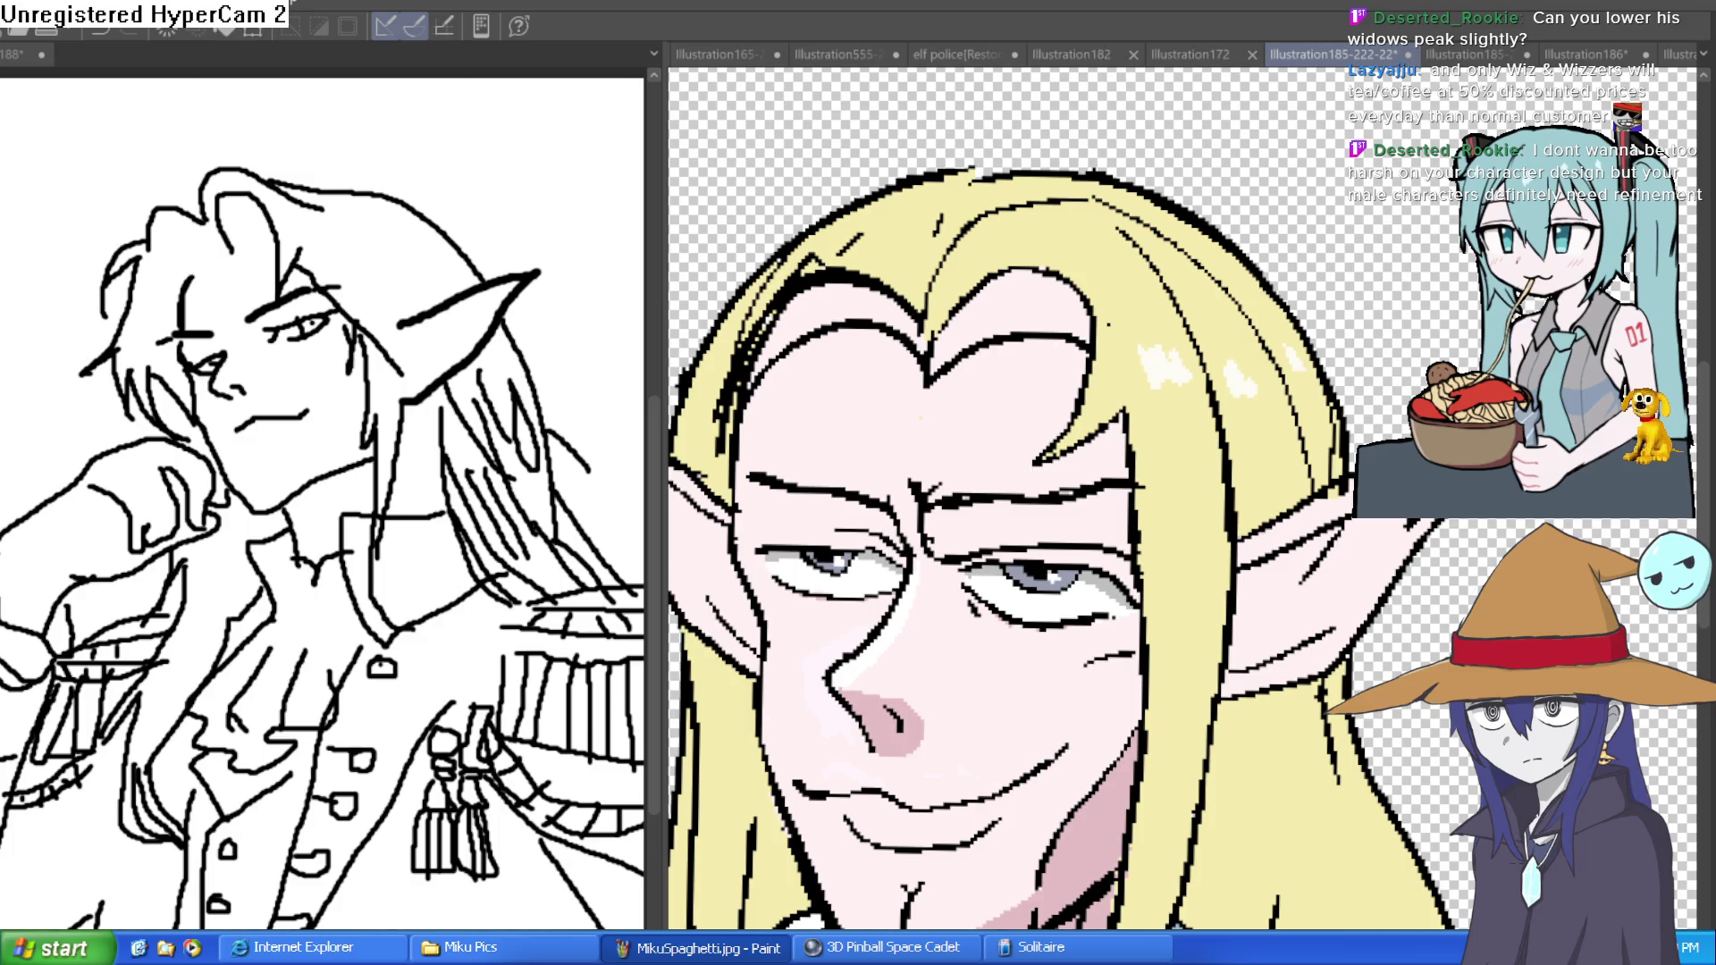
pyautogui.moveTo(880, 295); pyautogui.dragTo(905, 313)
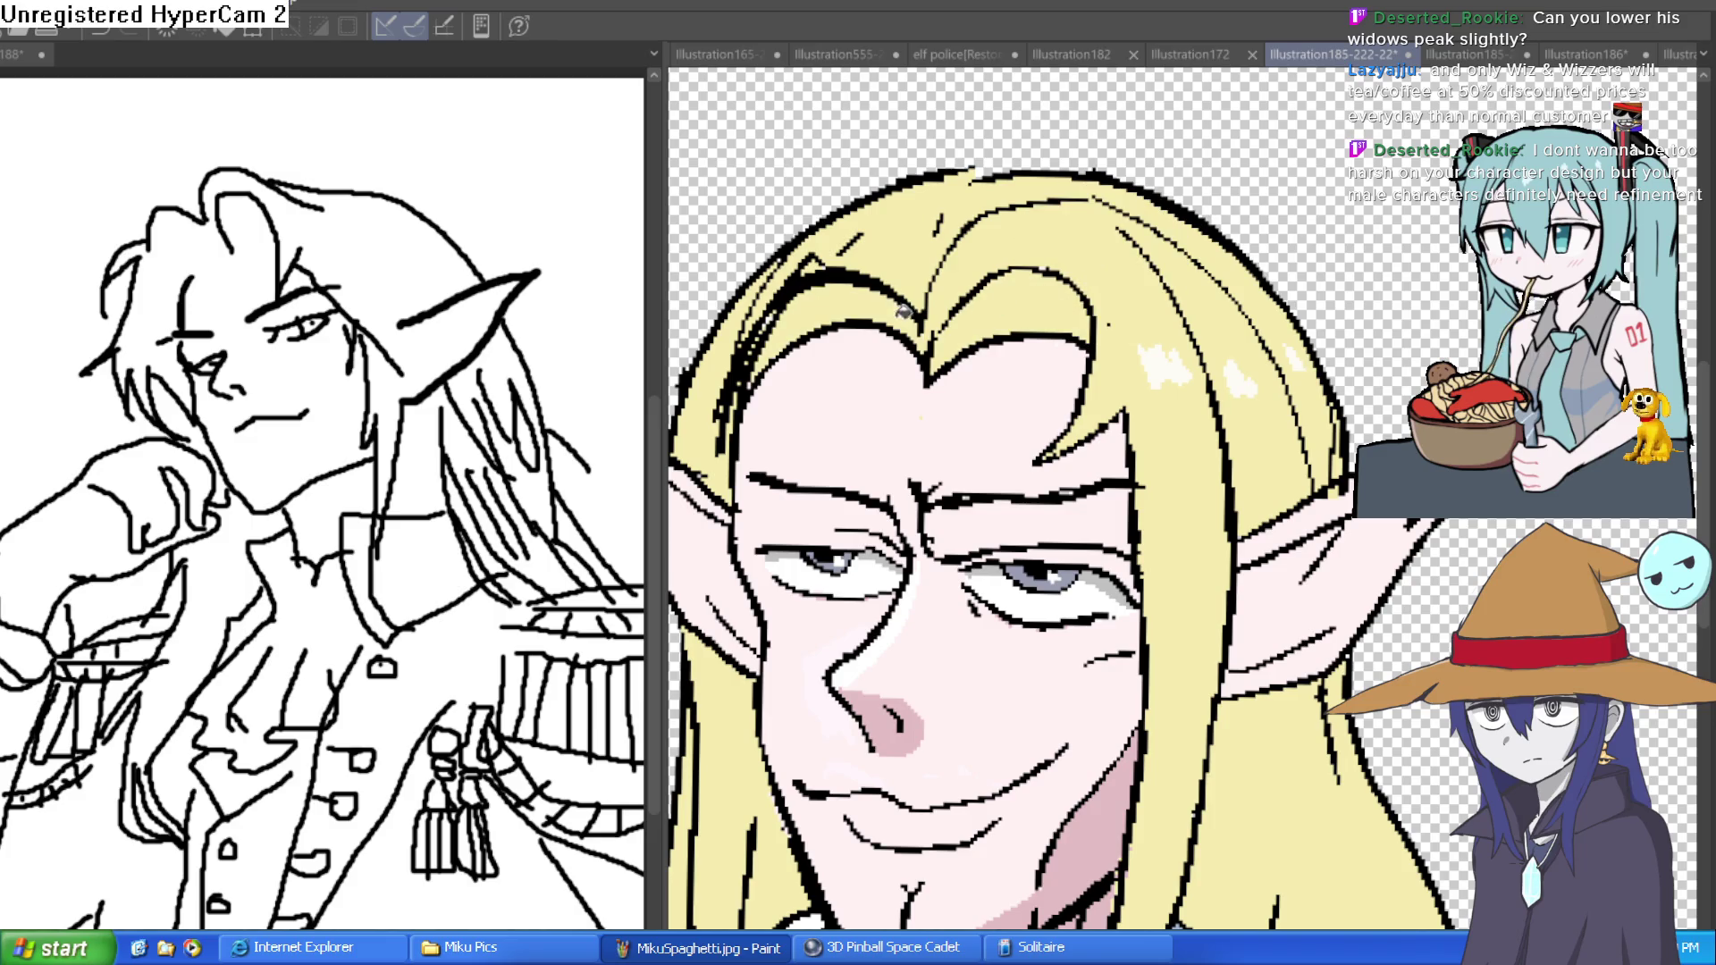
# - Draw a dark forehead hairline, then enlarge the brush and thin the black hair tip into a strand
pyautogui.scroll(-5, 904, 311)
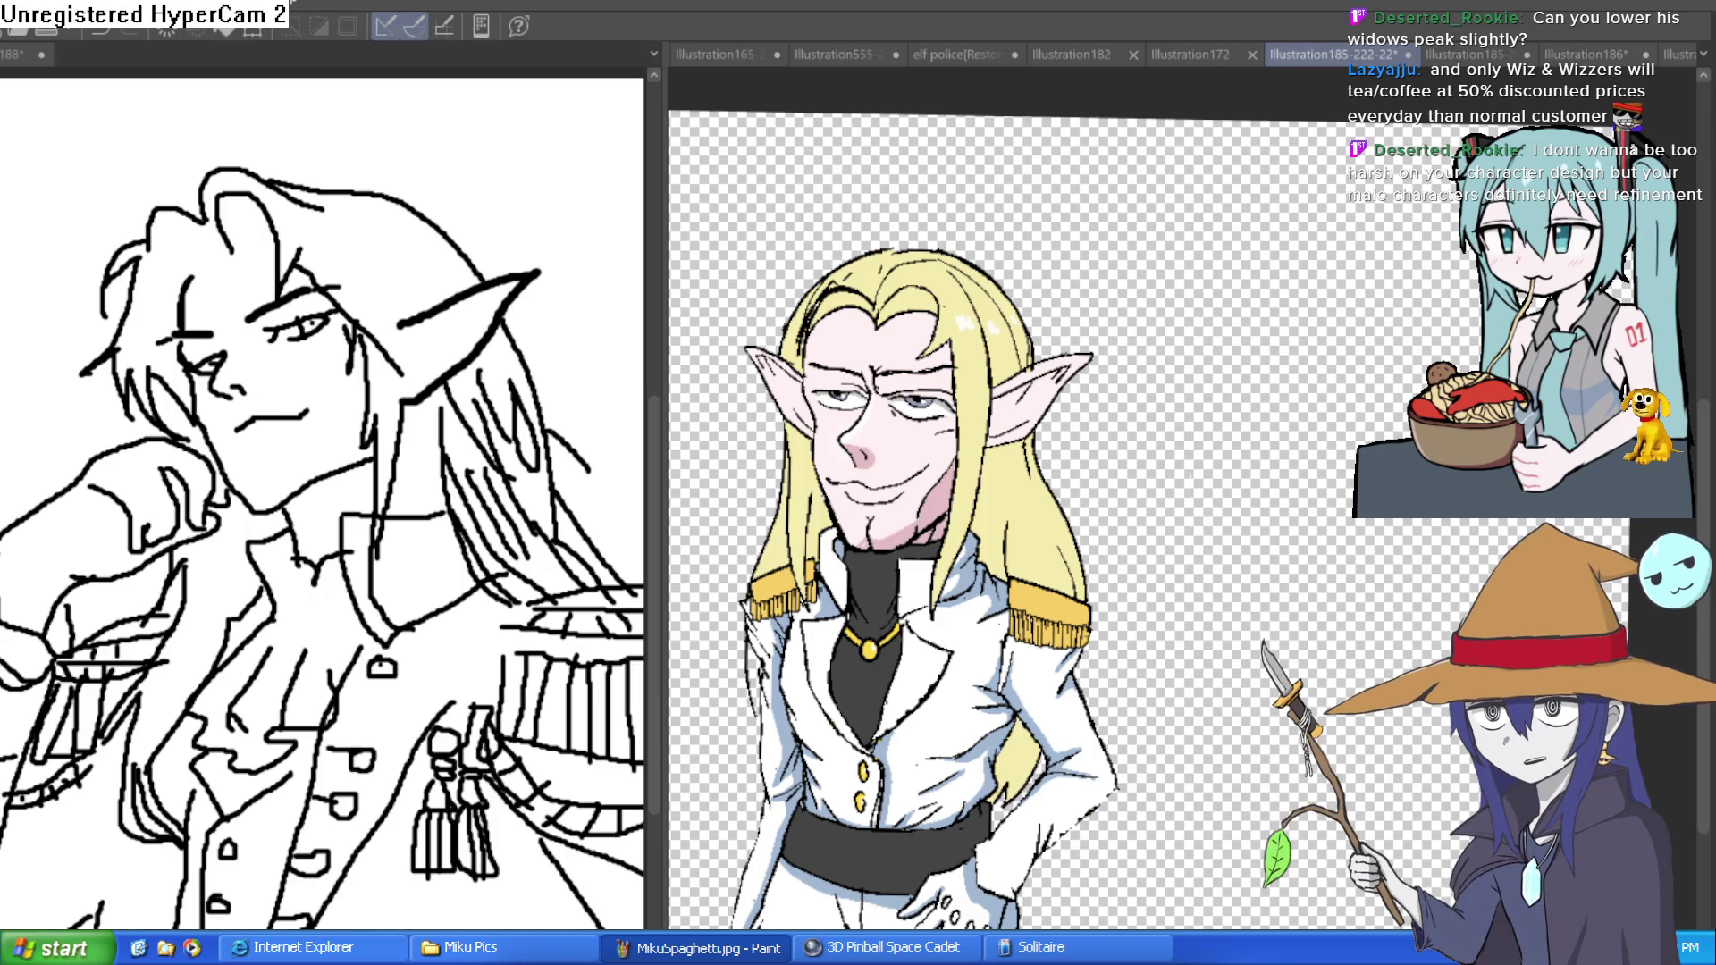
pyautogui.scroll(4, 864, 321)
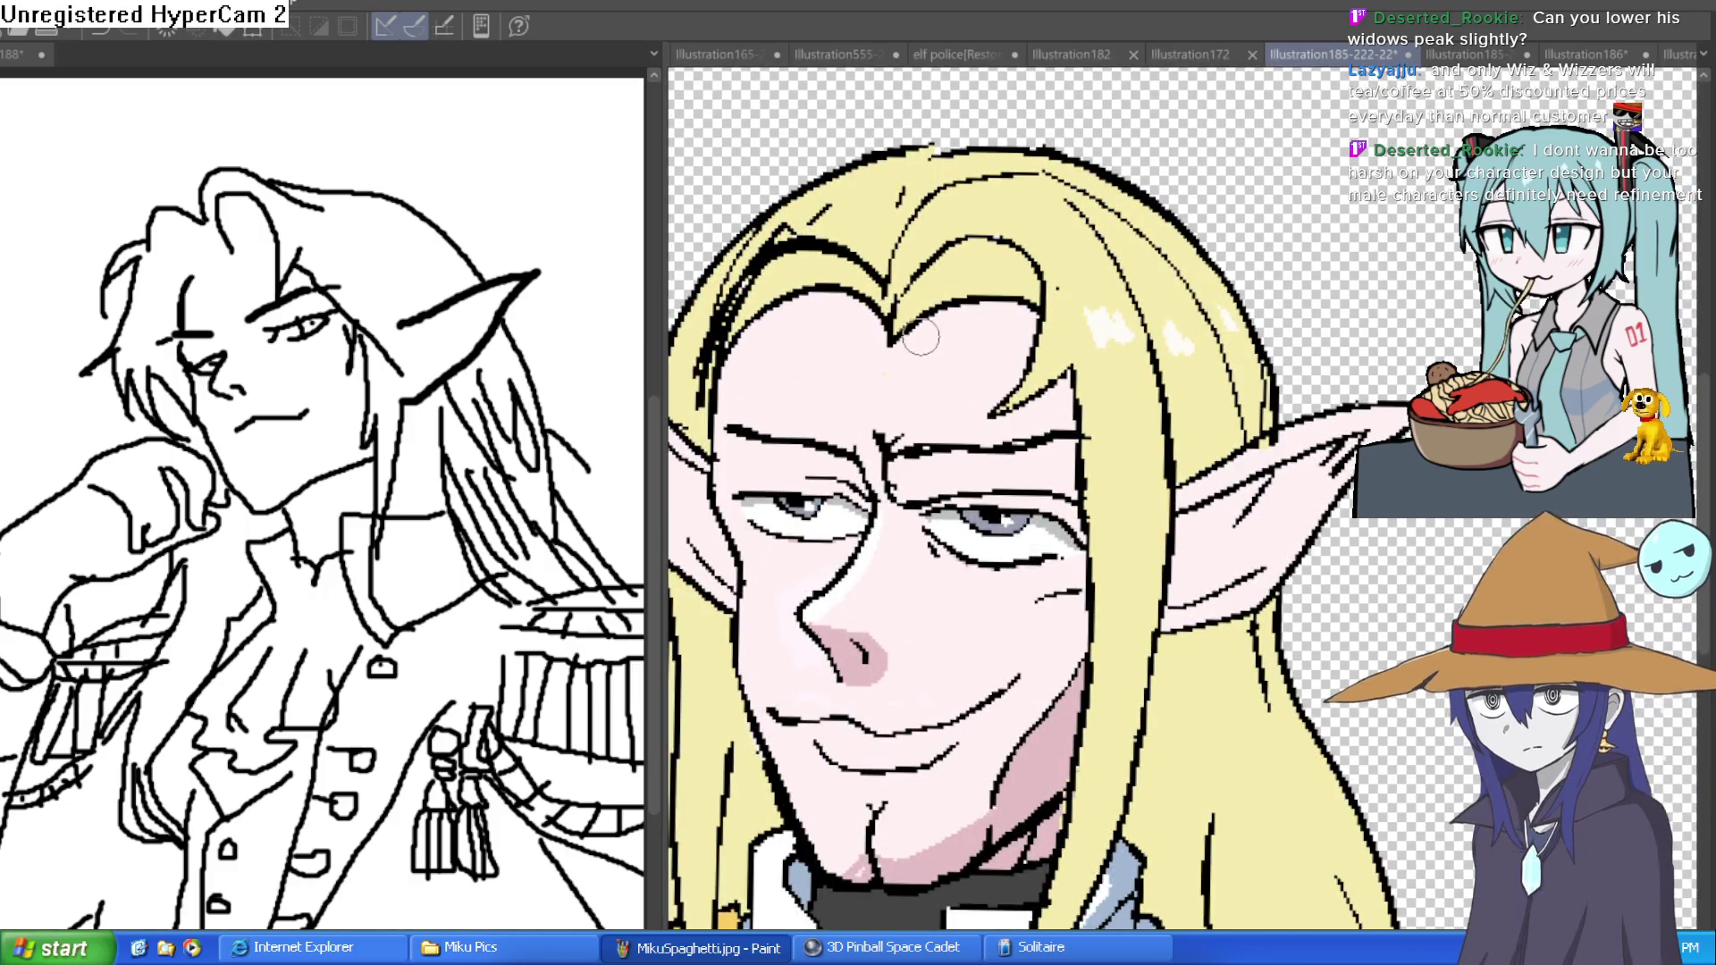
pyautogui.moveTo(880, 357)
pyautogui.mouseDown()
pyautogui.moveTo(1040, 335)
pyautogui.moveTo(979, 420)
pyautogui.moveTo(1069, 376)
pyautogui.mouseUp()
pyautogui.press(']')
pyautogui.press(']')
pyautogui.press(']')
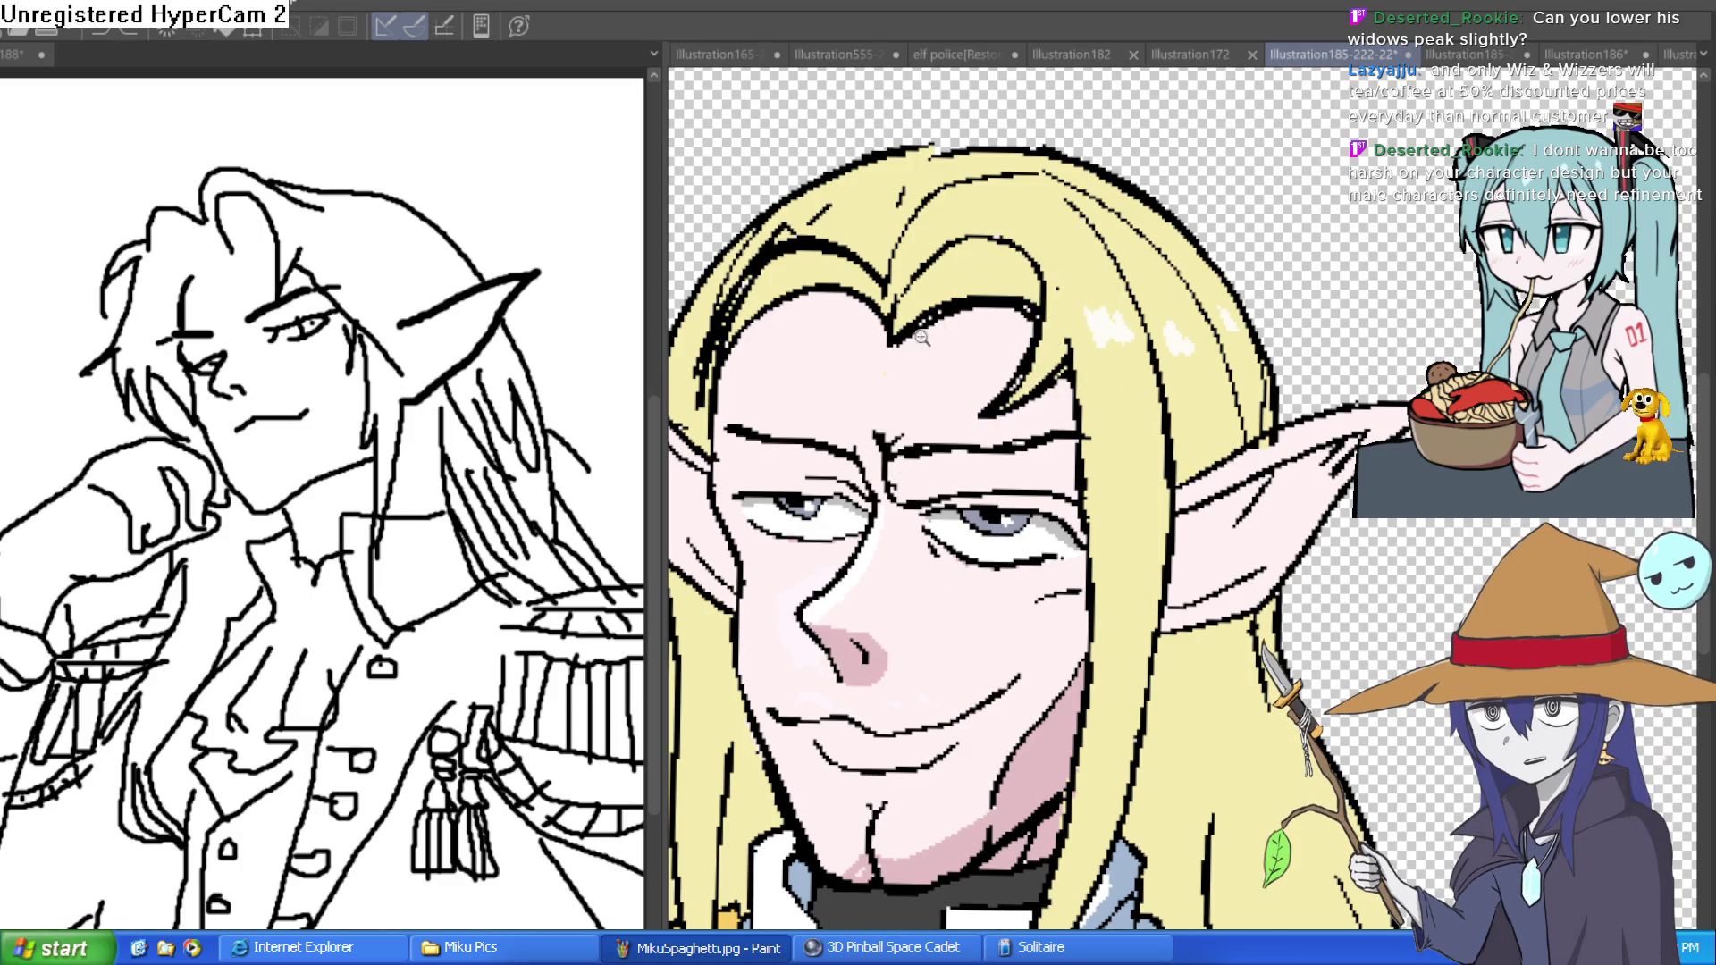
pyautogui.scroll(3, 877, 352)
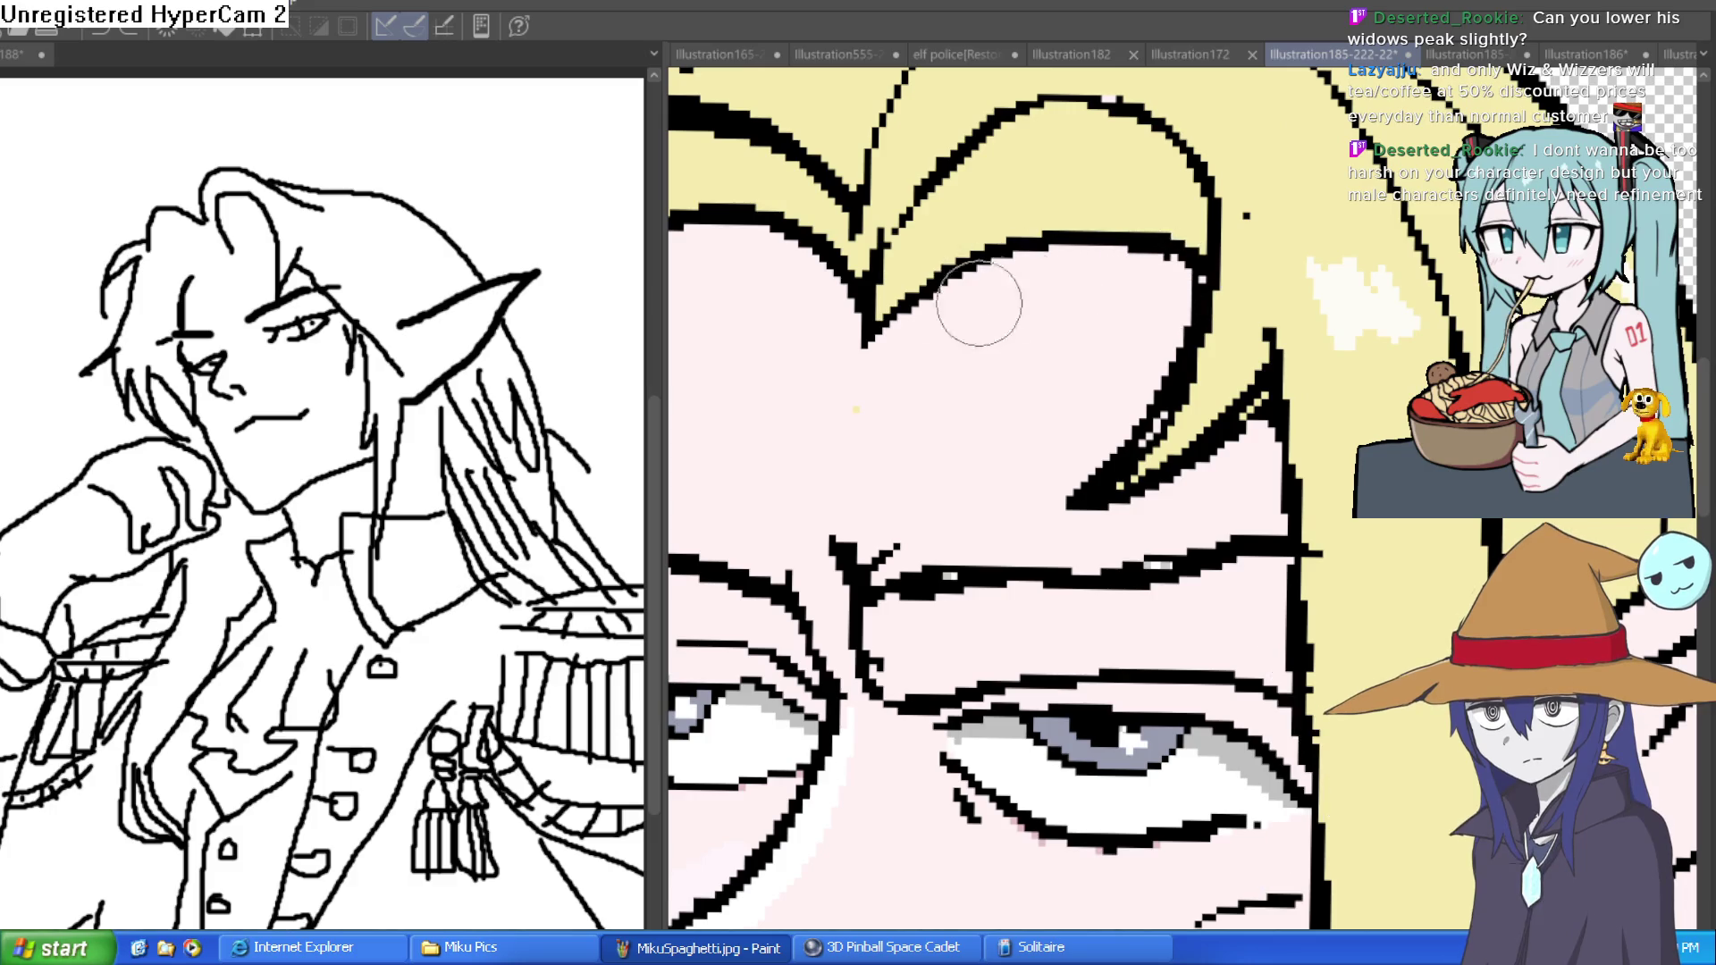
pyautogui.moveTo(1265, 411); pyautogui.dragTo(1162, 474)
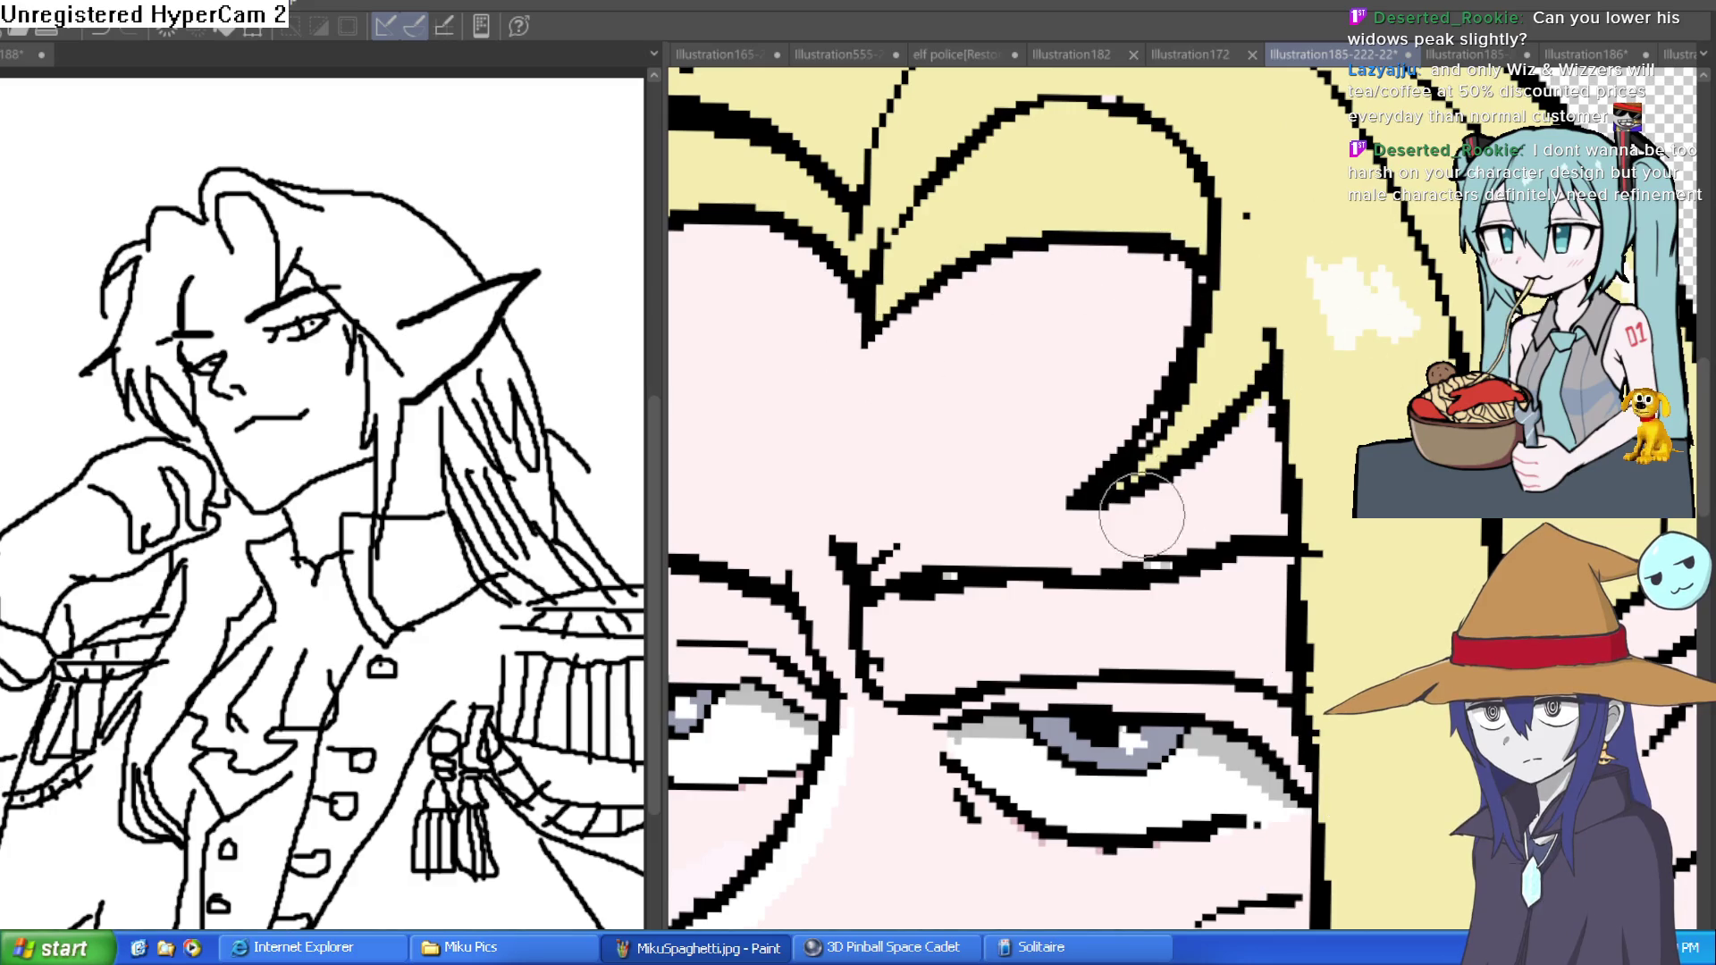
pyautogui.moveTo(1270, 358)
pyautogui.mouseDown()
pyautogui.moveTo(1162, 447)
pyautogui.moveTo(1117, 438)
pyautogui.mouseUp()
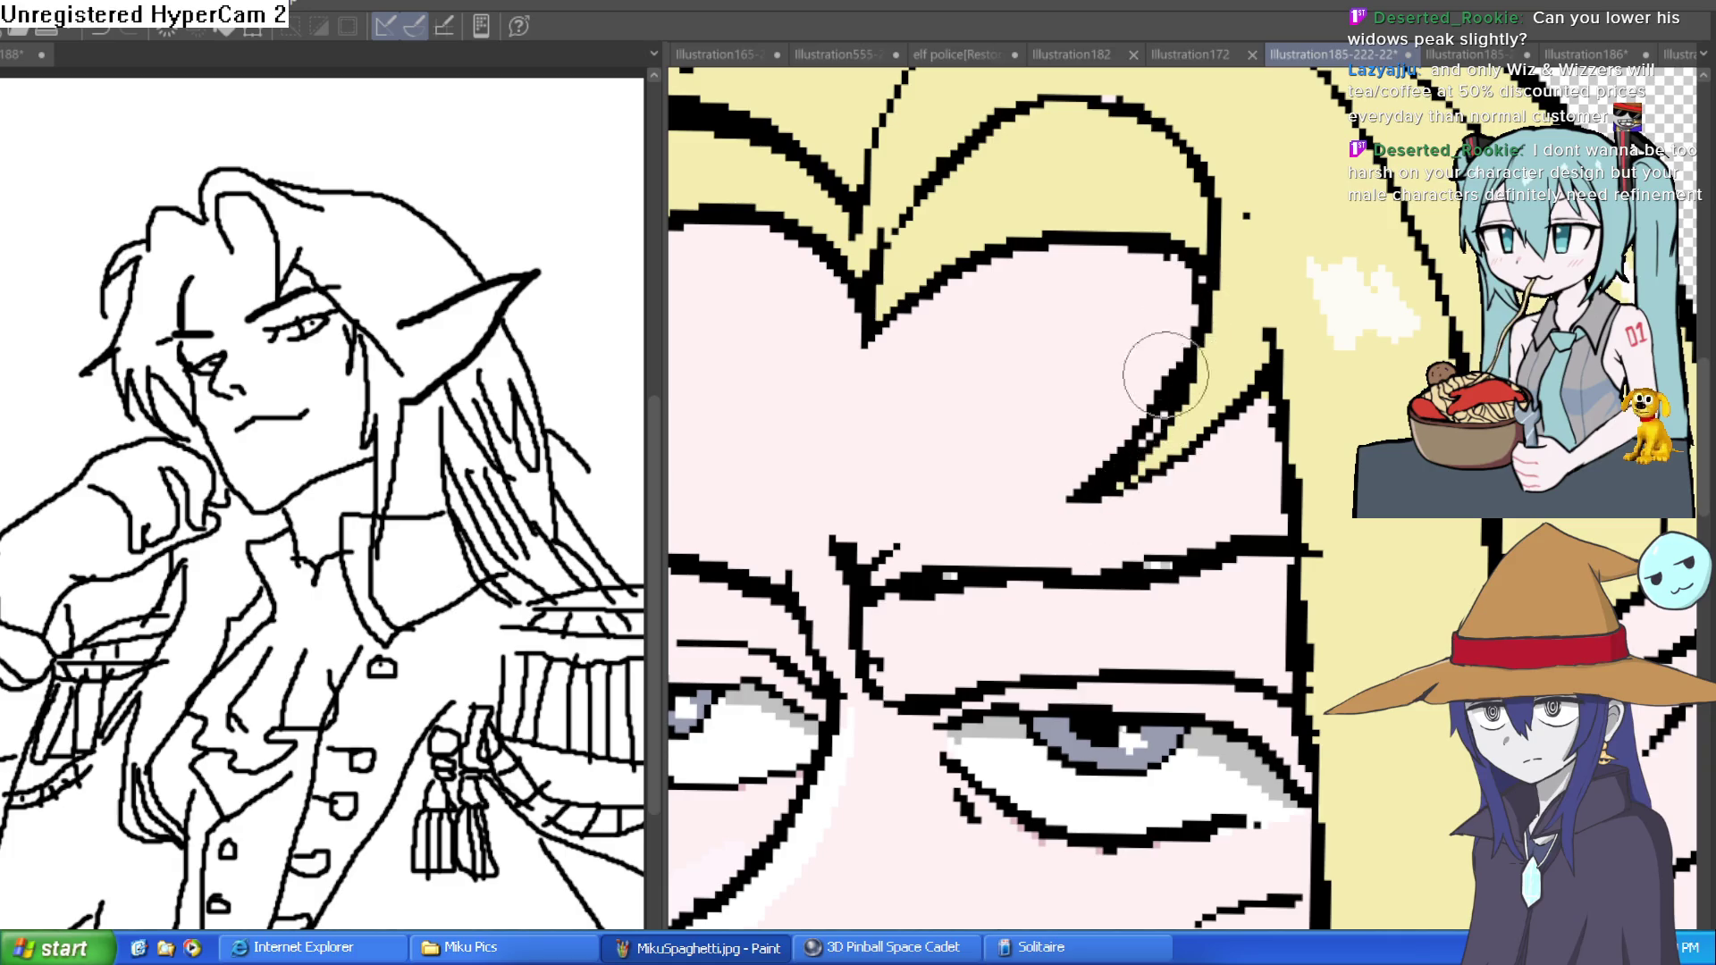
pyautogui.scroll(-3, 1269, 420)
pyautogui.scroll(2, 1269, 418)
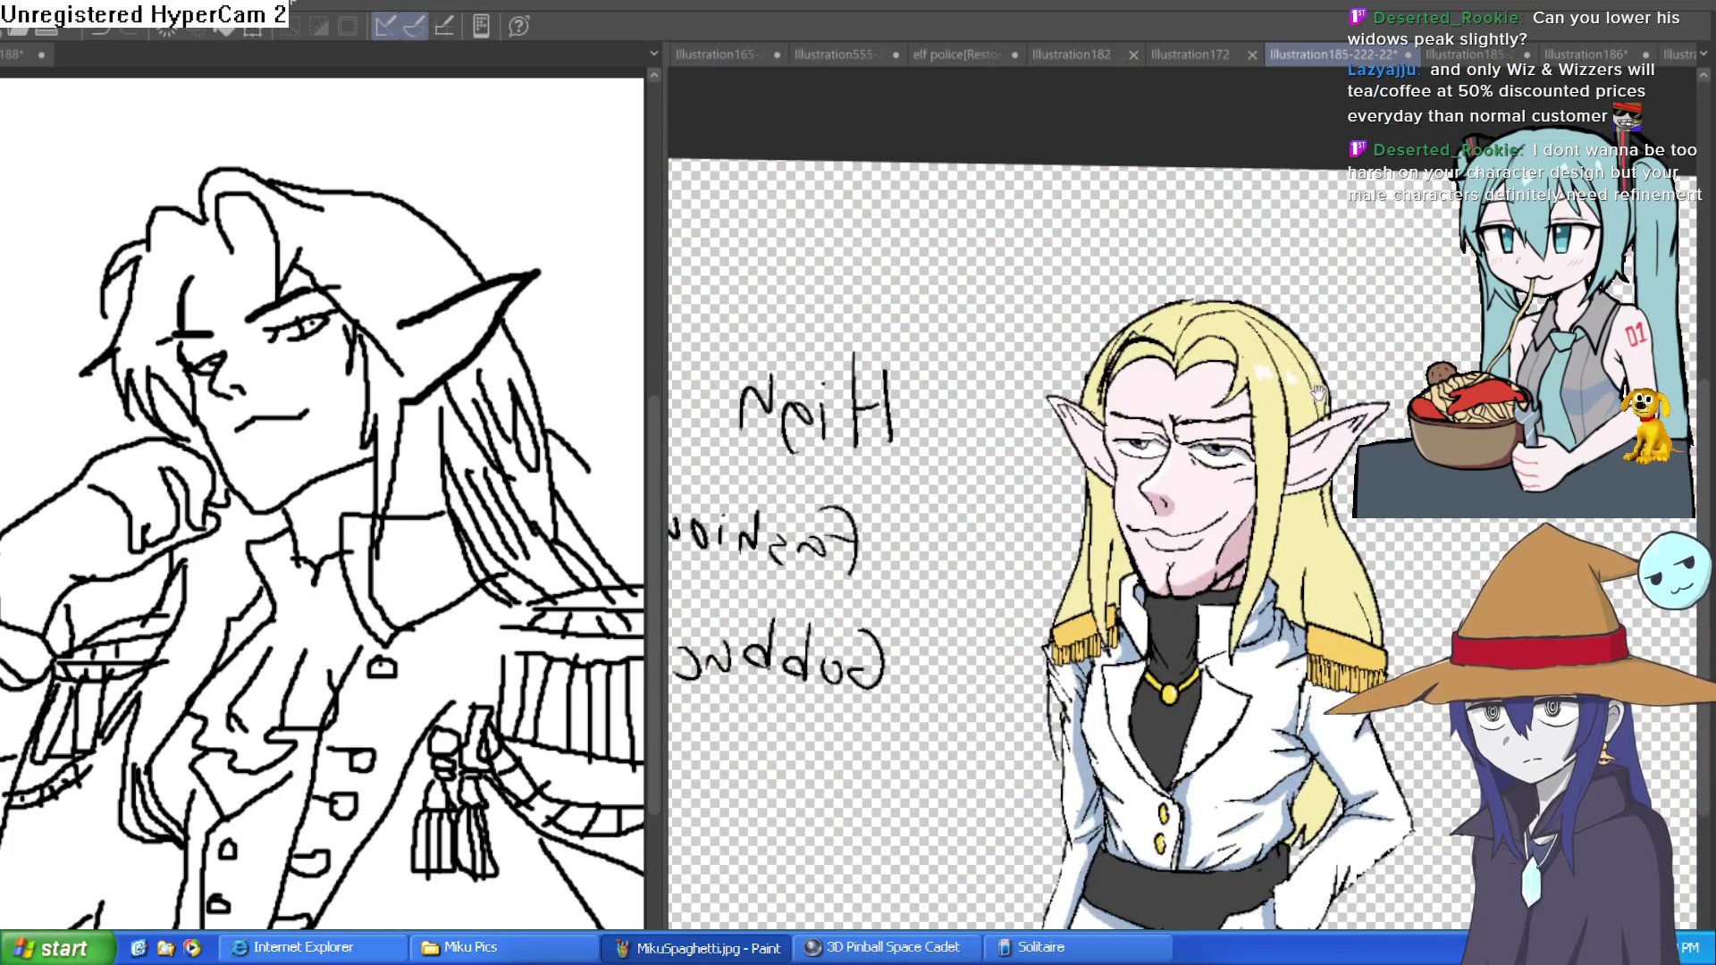
pyautogui.scroll(-3, 1339, 332)
pyautogui.scroll(3, 1338, 333)
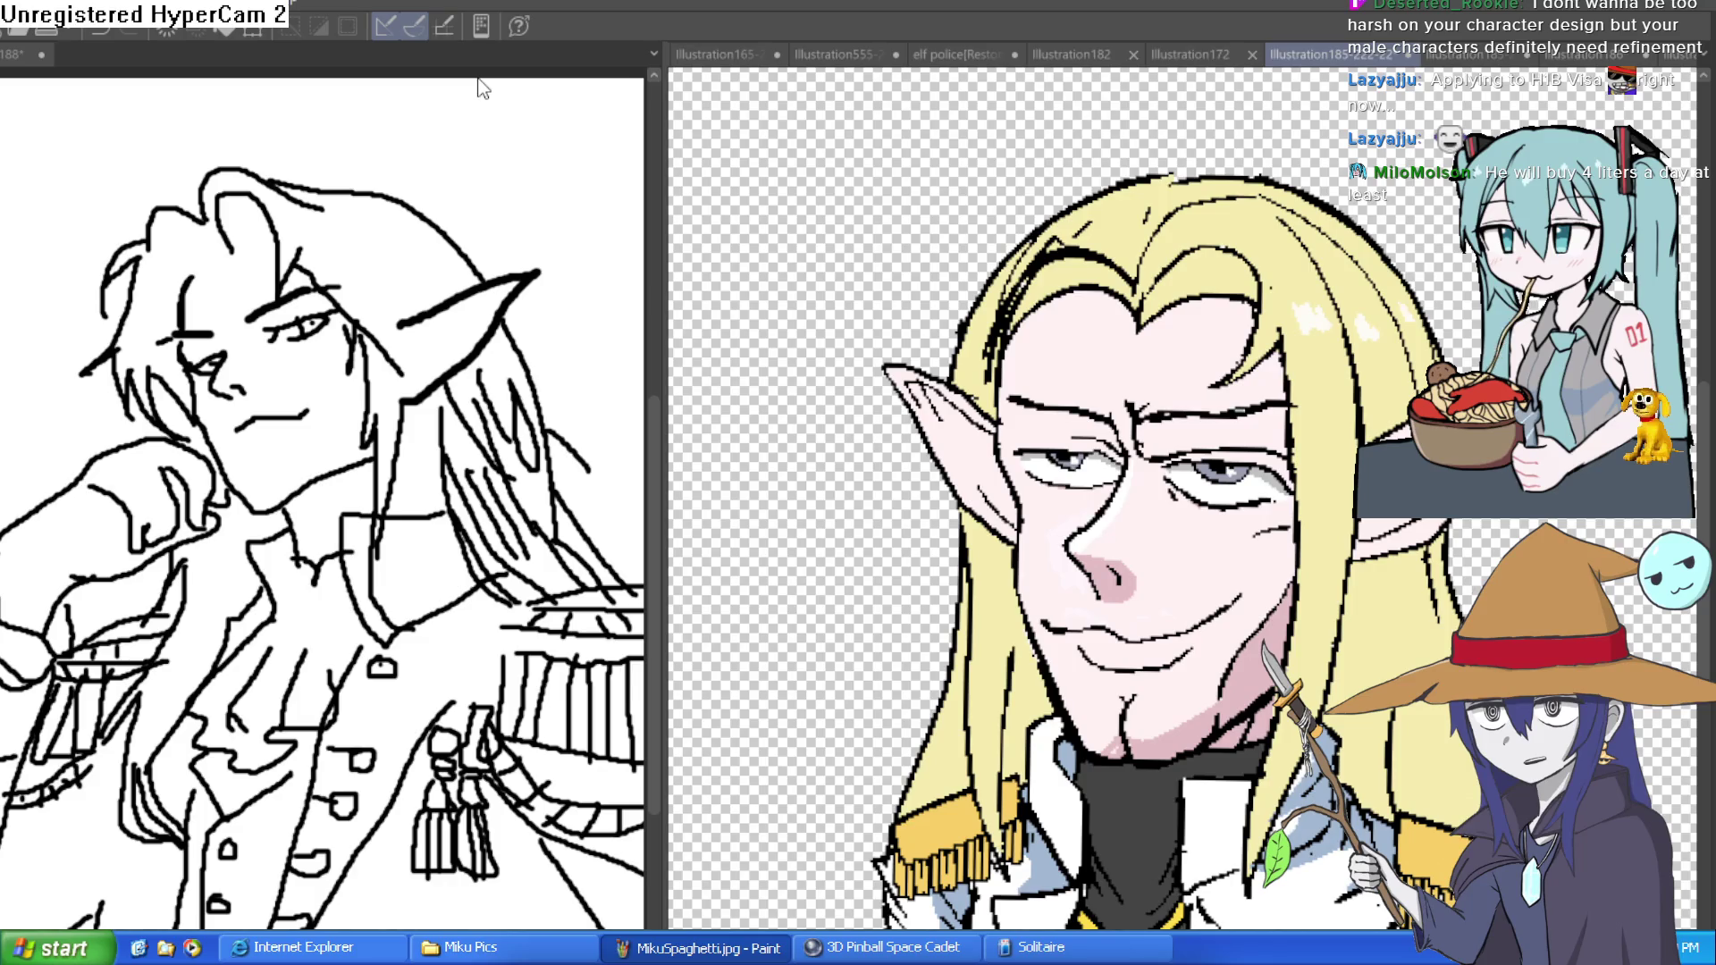
pyautogui.moveTo(1343, 285)
pyautogui.mouseDown()
pyautogui.moveTo(1183, 255)
pyautogui.moveTo(1088, 329)
pyautogui.mouseUp()
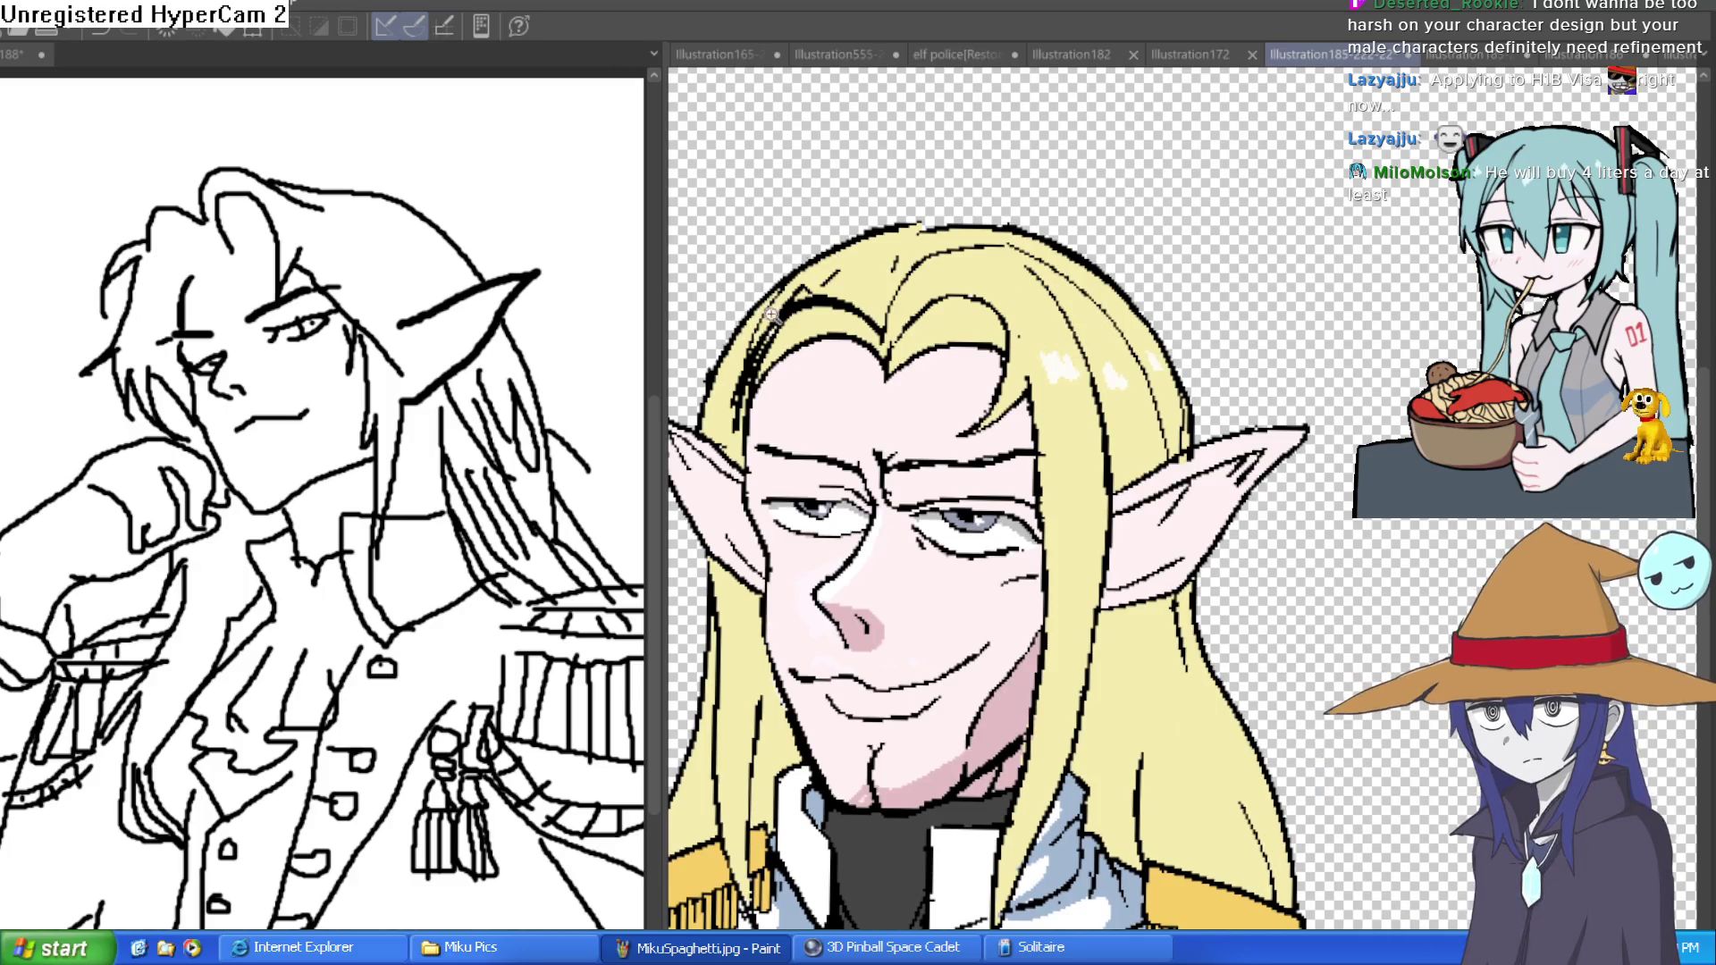
pyautogui.scroll(3, 751, 380)
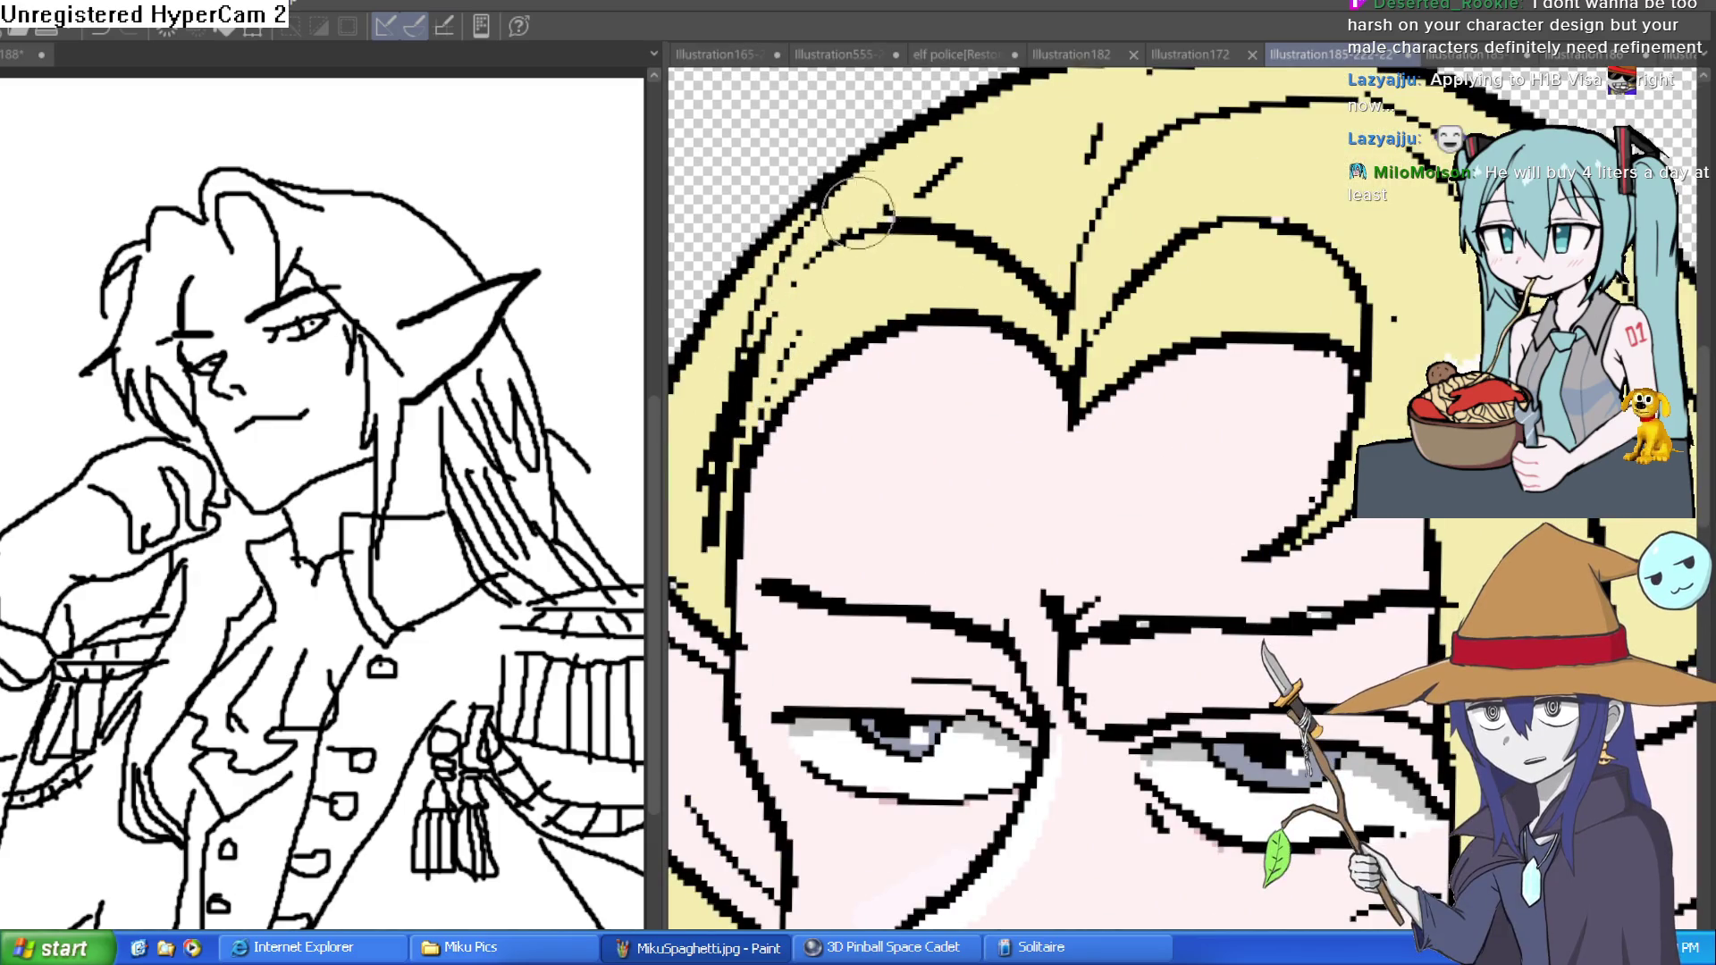
pyautogui.moveTo(743, 393)
pyautogui.mouseDown()
pyautogui.moveTo(710, 547)
pyautogui.moveTo(728, 309)
pyautogui.moveTo(749, 302)
pyautogui.mouseUp()
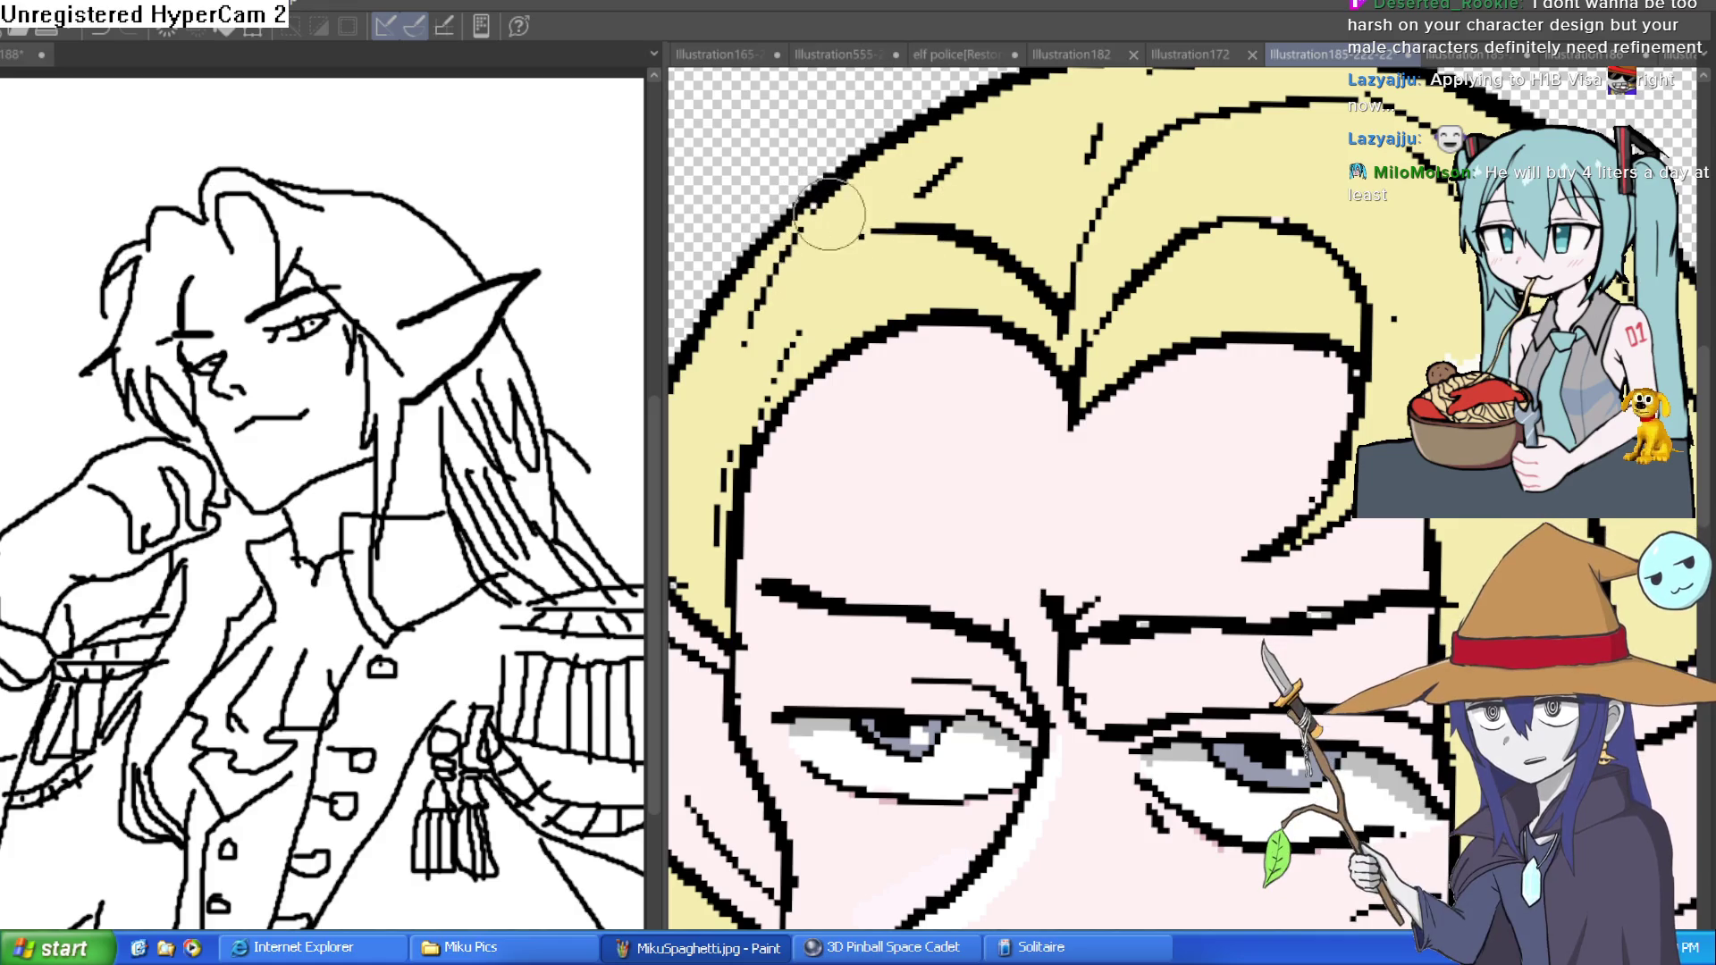
pyautogui.scroll(-4, 1075, 413)
pyautogui.scroll(-3, 1075, 413)
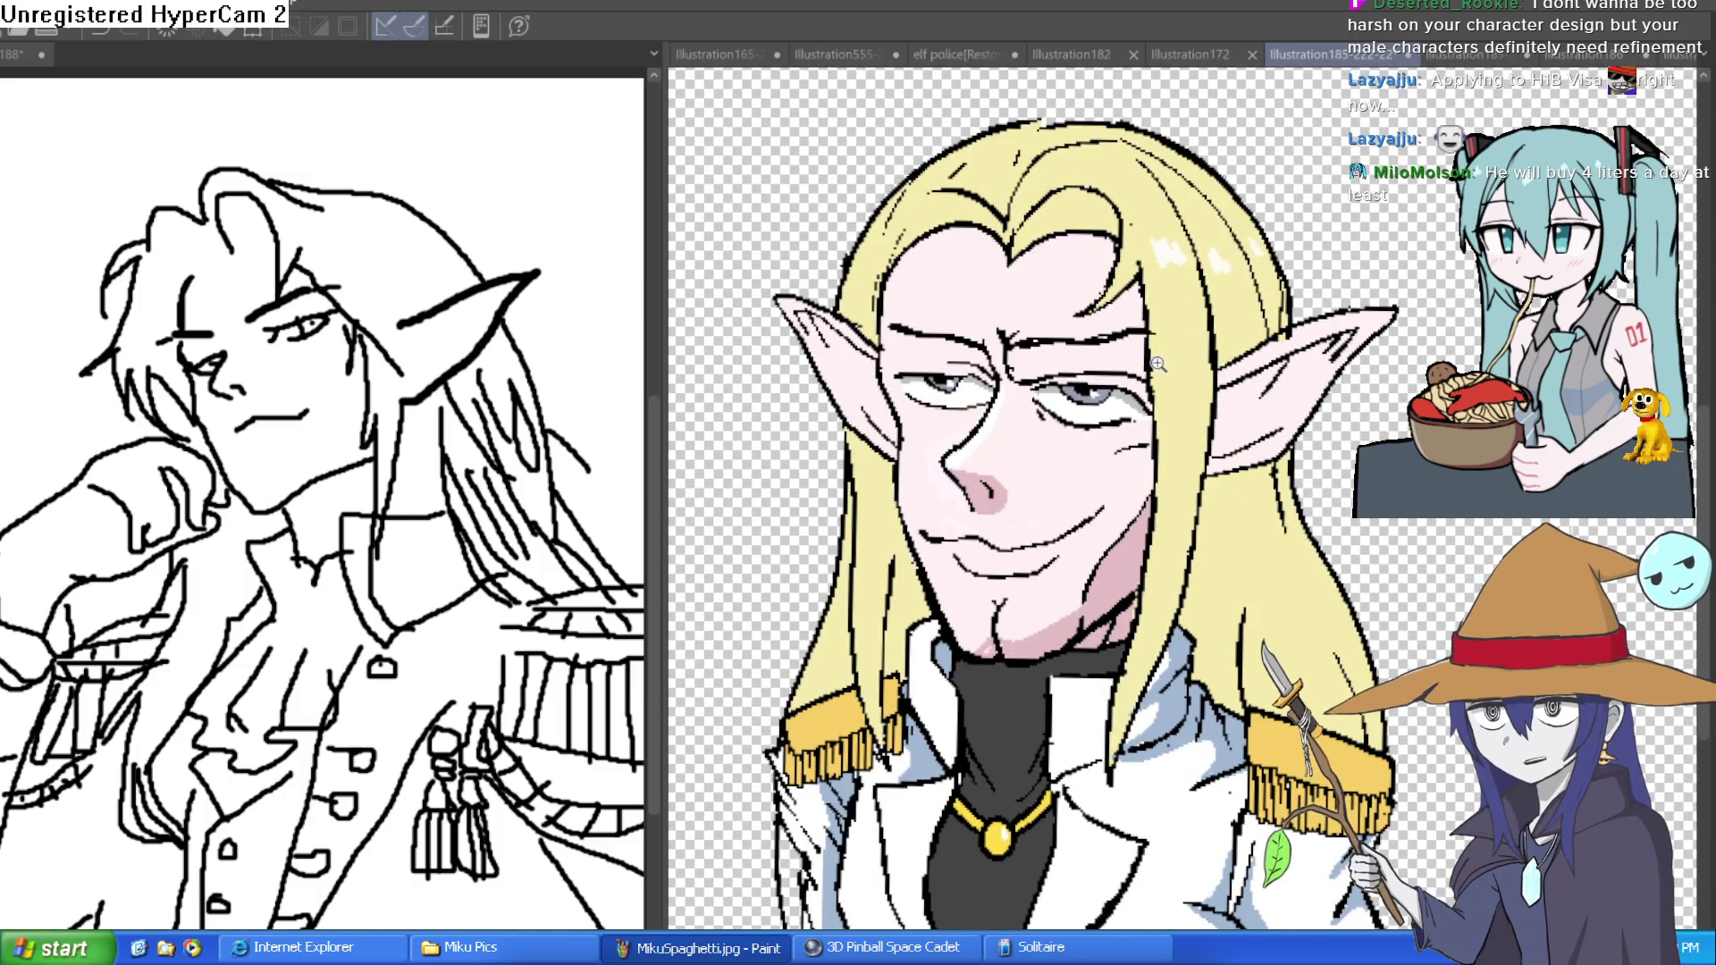
pyautogui.scroll(-1, 1148, 349)
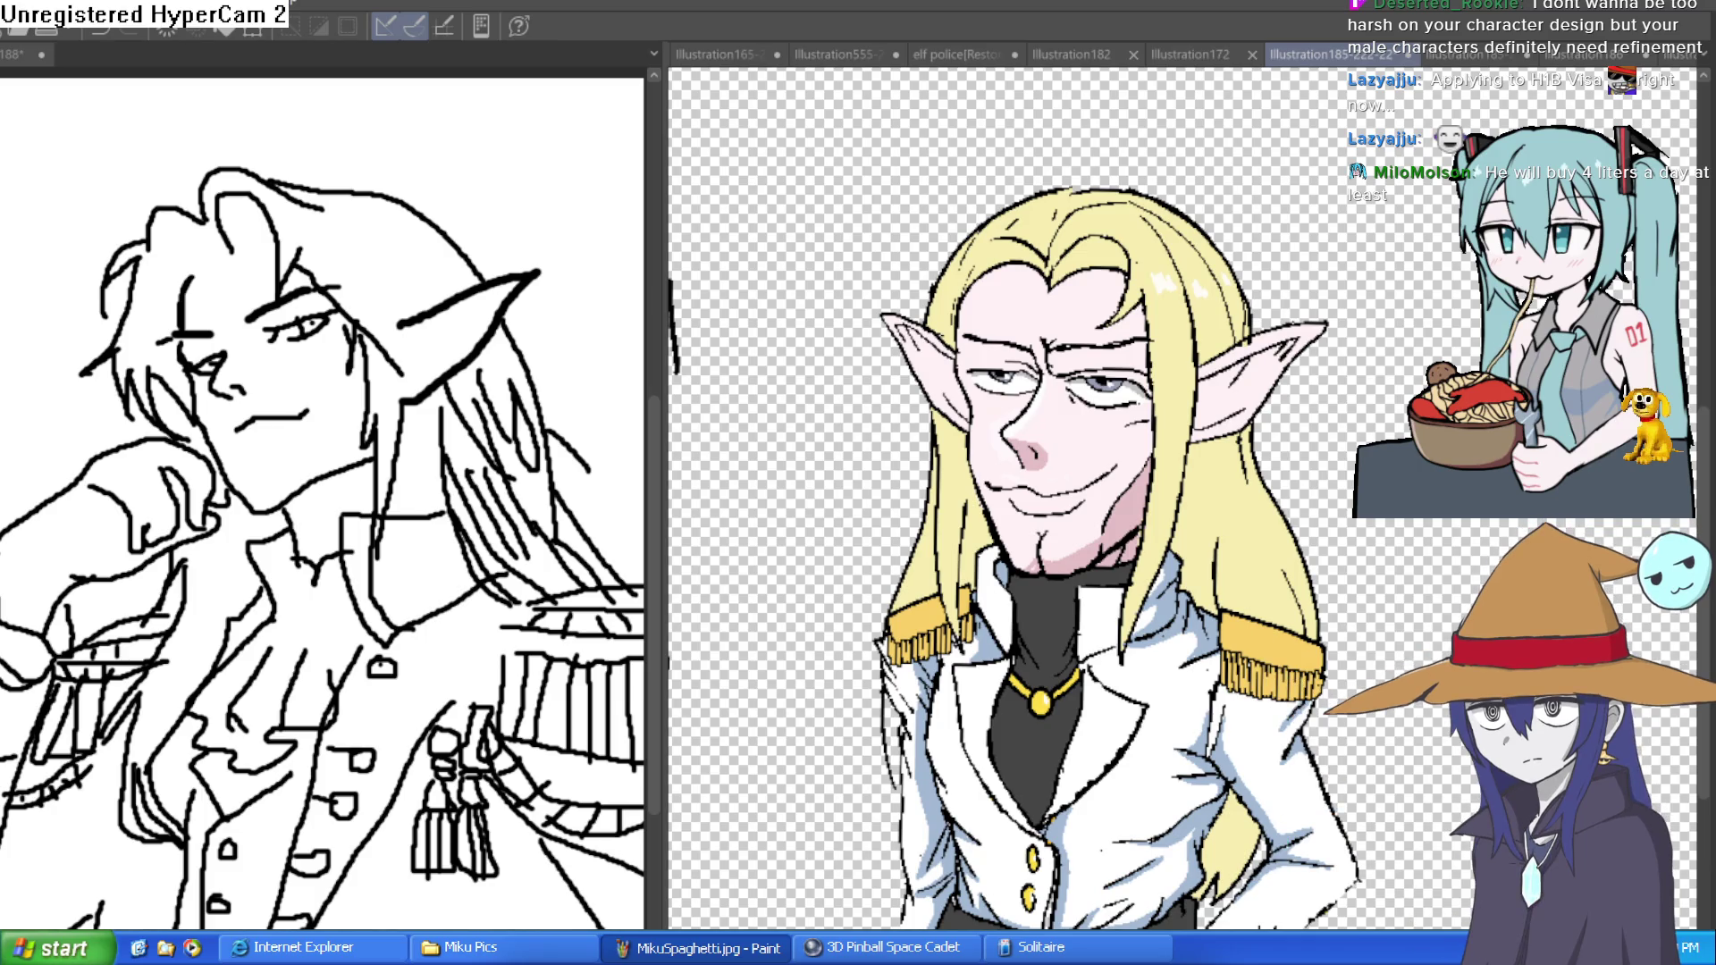
pyautogui.scroll(3, 1027, 402)
pyautogui.moveTo(792, 350); pyautogui.dragTo(920, 302)
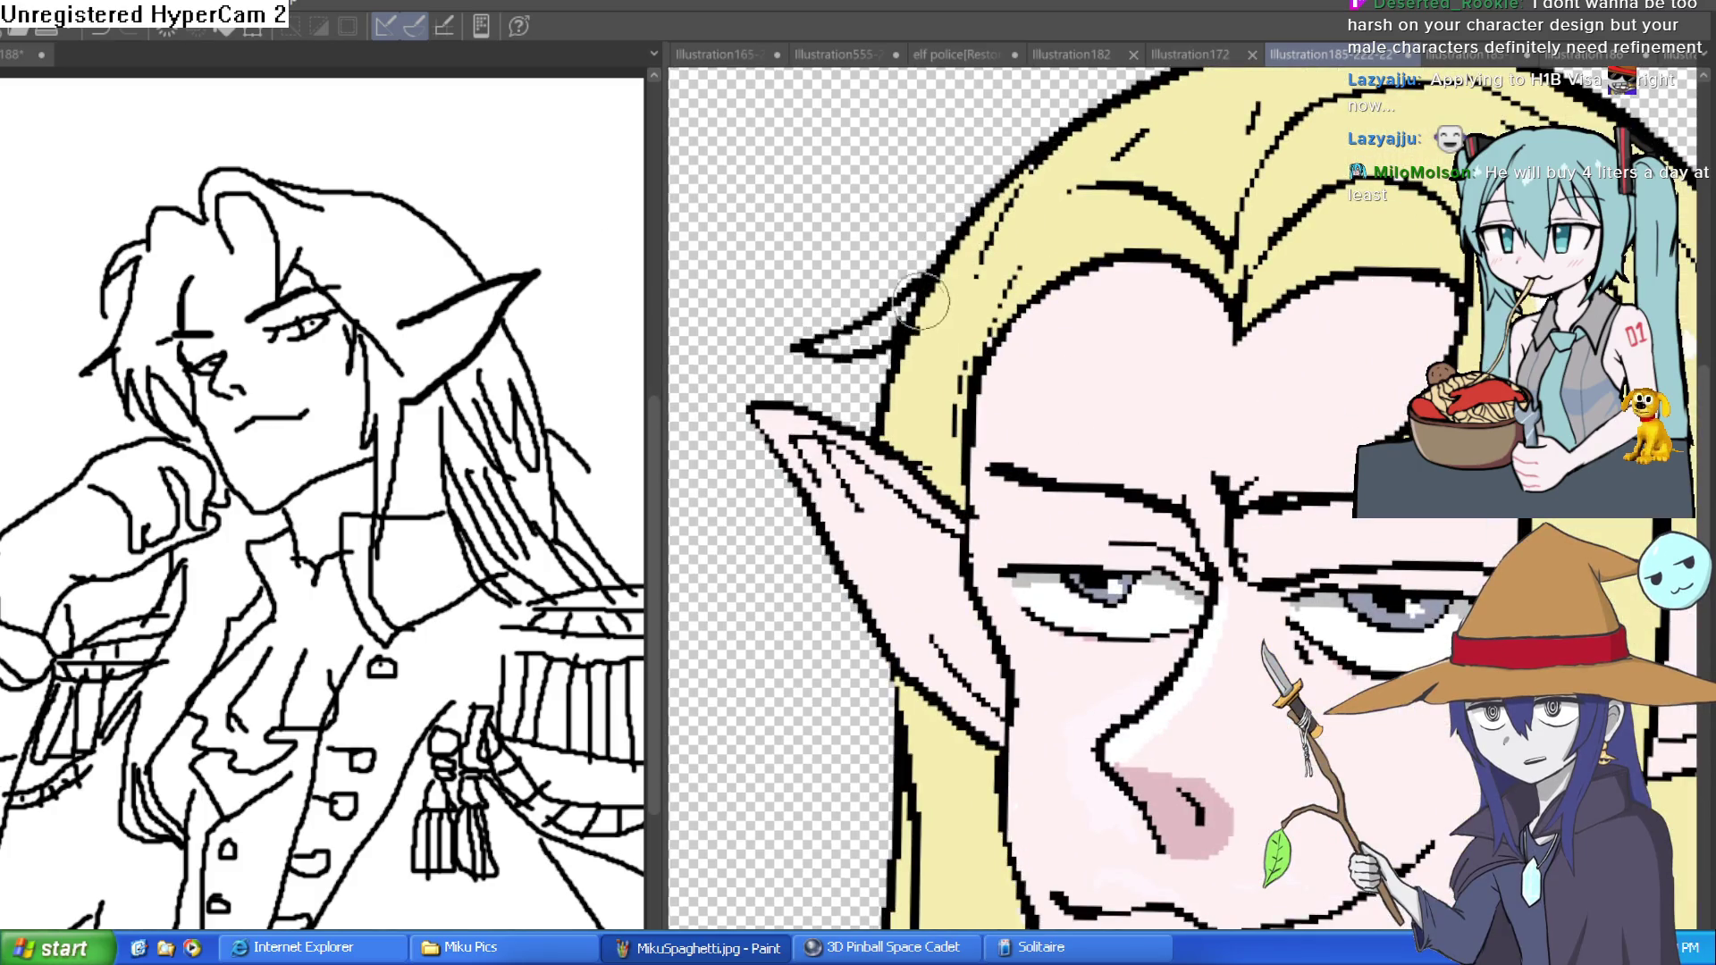
pyautogui.scroll(-2, 920, 302)
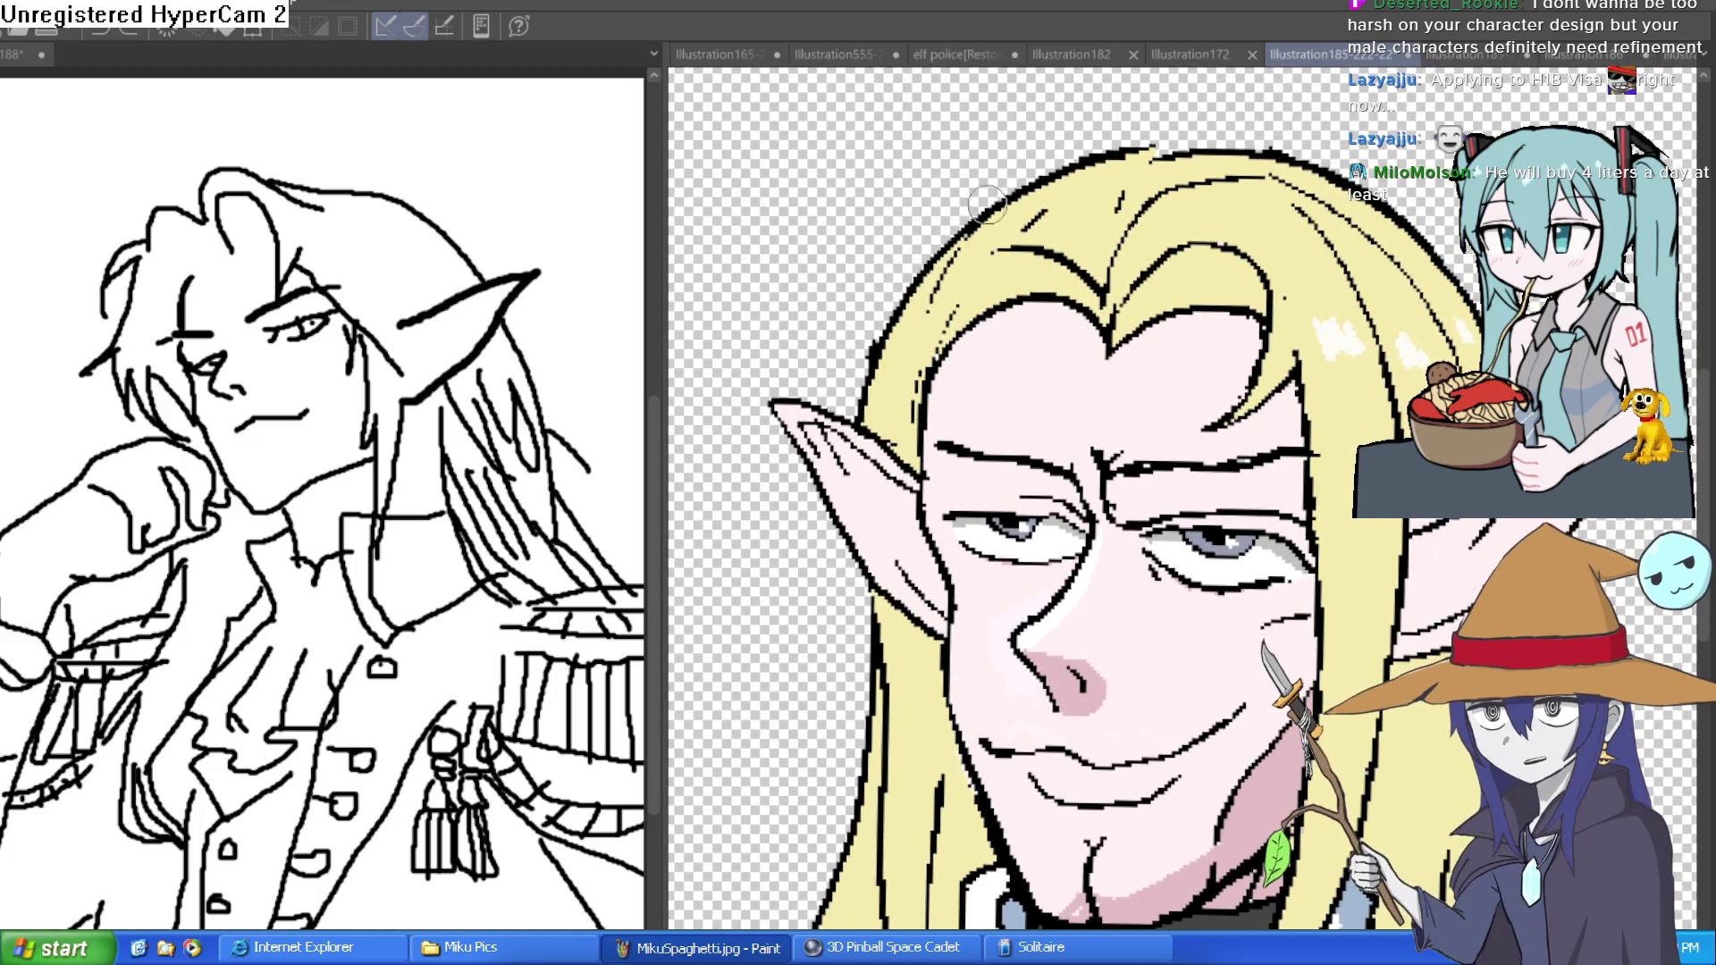
pyautogui.scroll(-2, 1298, 327)
pyautogui.scroll(-2, 1297, 327)
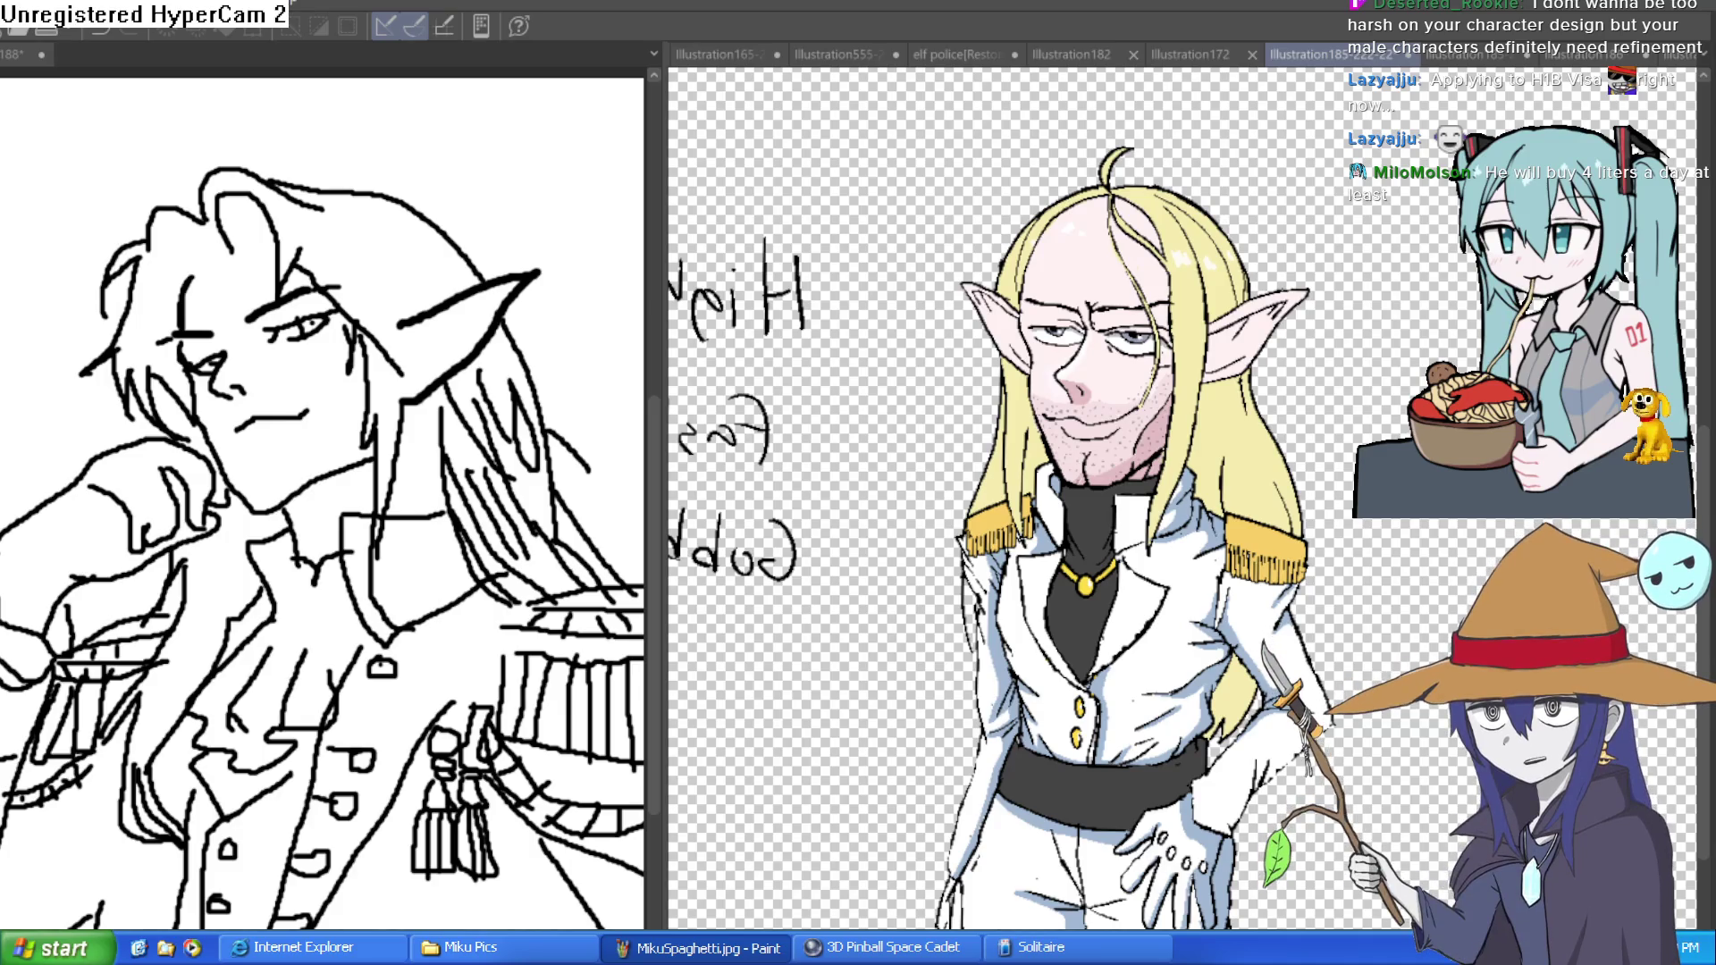
pyautogui.hotkey('ctrl', 'z')
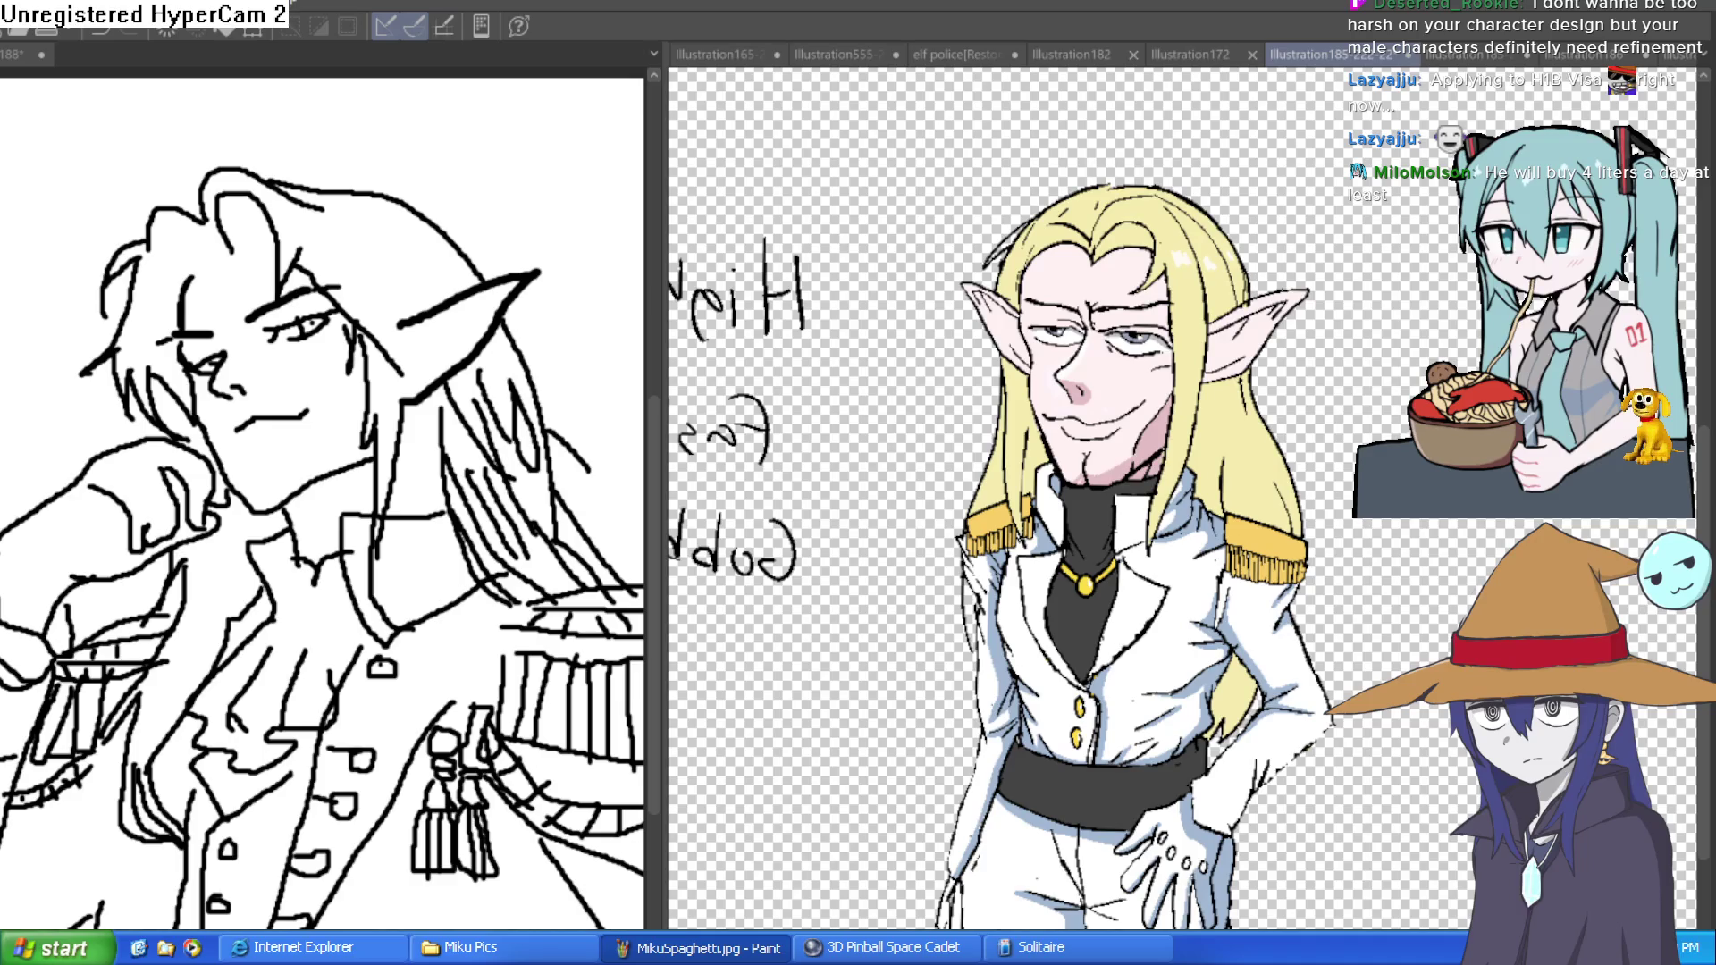
pyautogui.click(1071, 226)
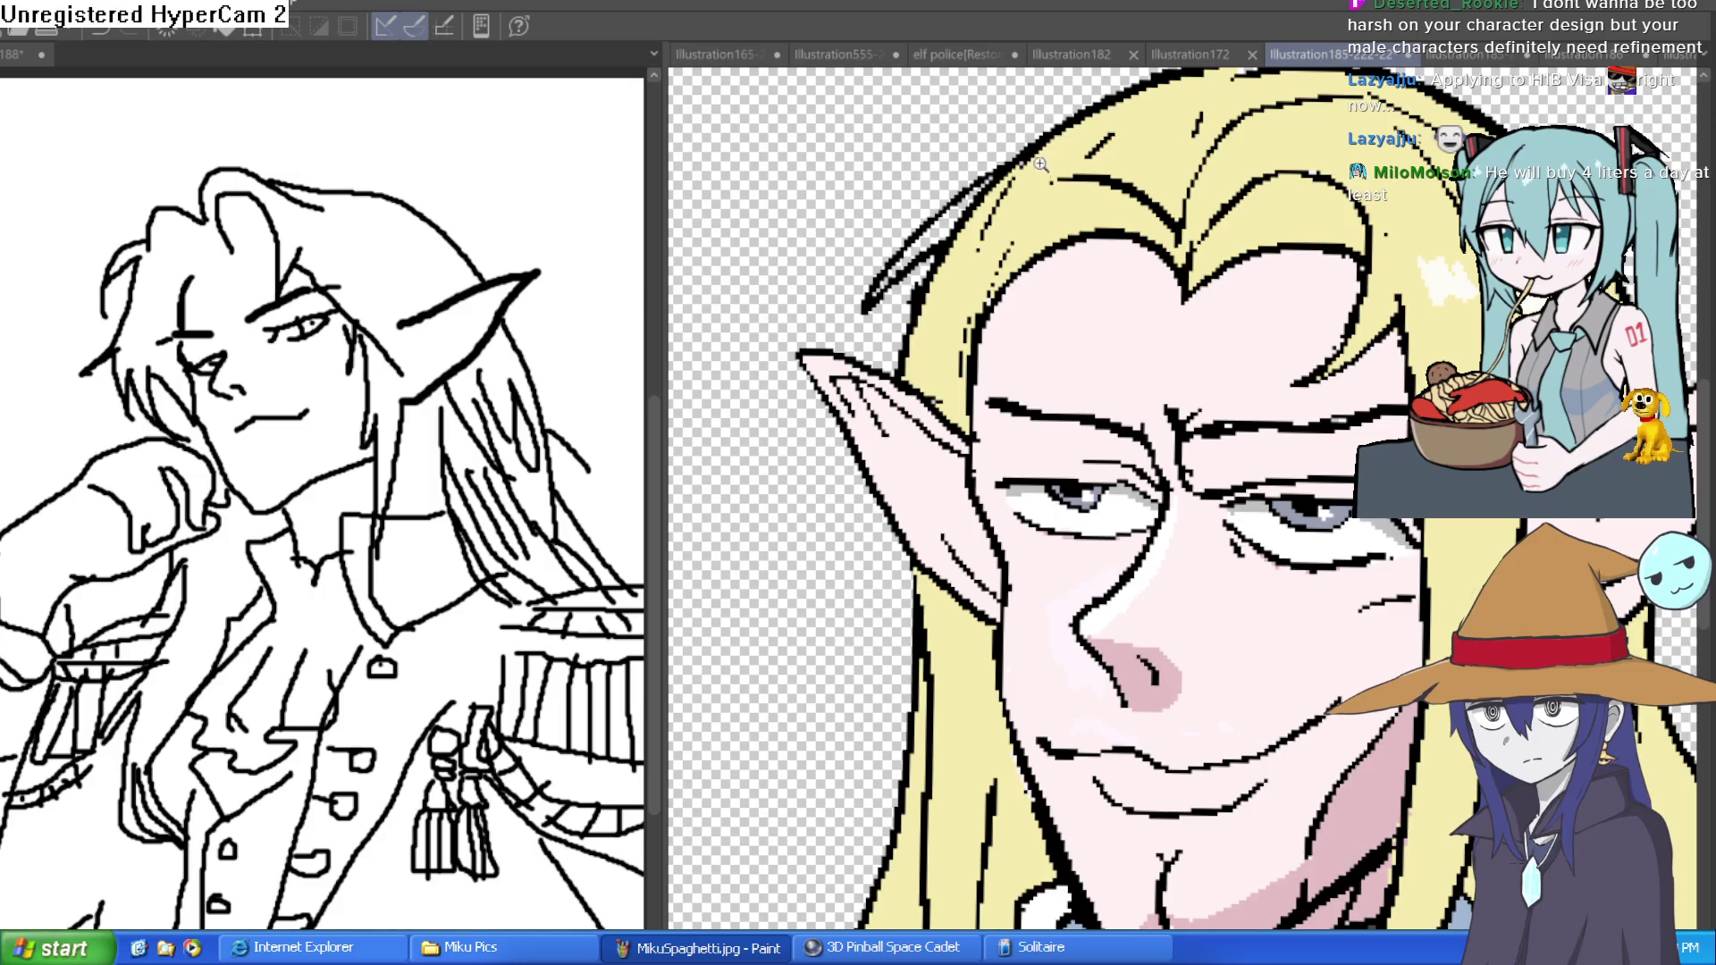
pyautogui.click(919, 254)
pyautogui.moveTo(870, 286)
pyautogui.mouseDown()
pyautogui.moveTo(1028, 157)
pyautogui.moveTo(858, 304)
pyautogui.mouseUp()
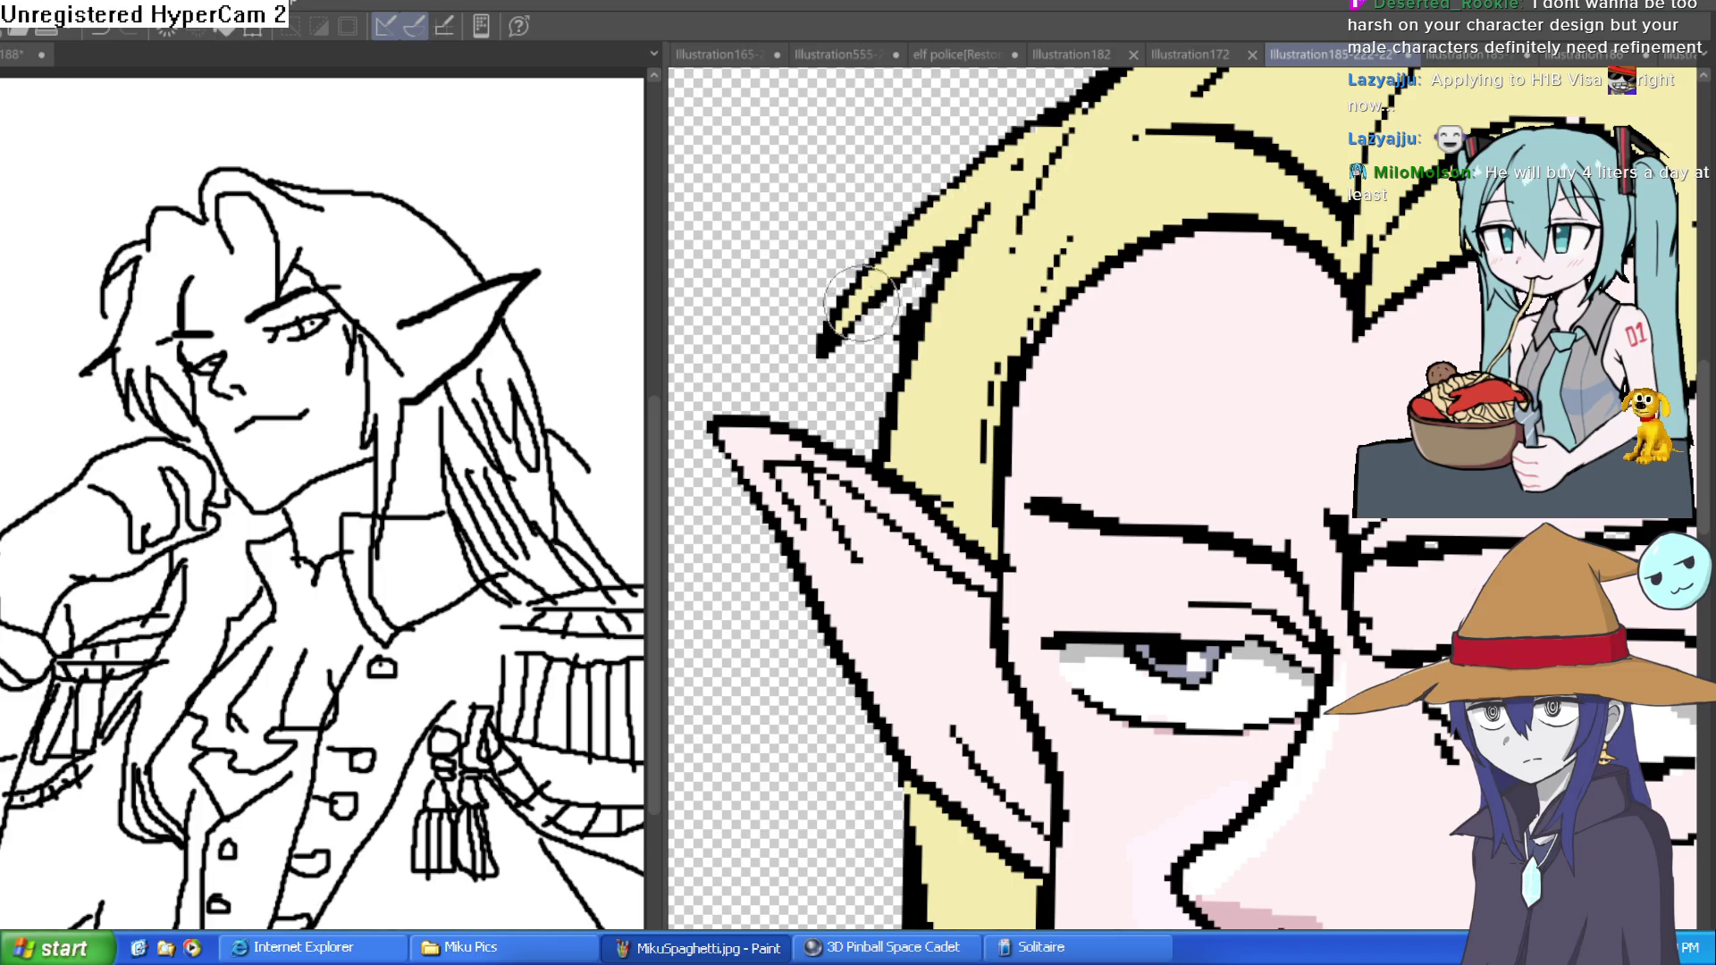
pyautogui.moveTo(1102, 132); pyautogui.dragTo(946, 329)
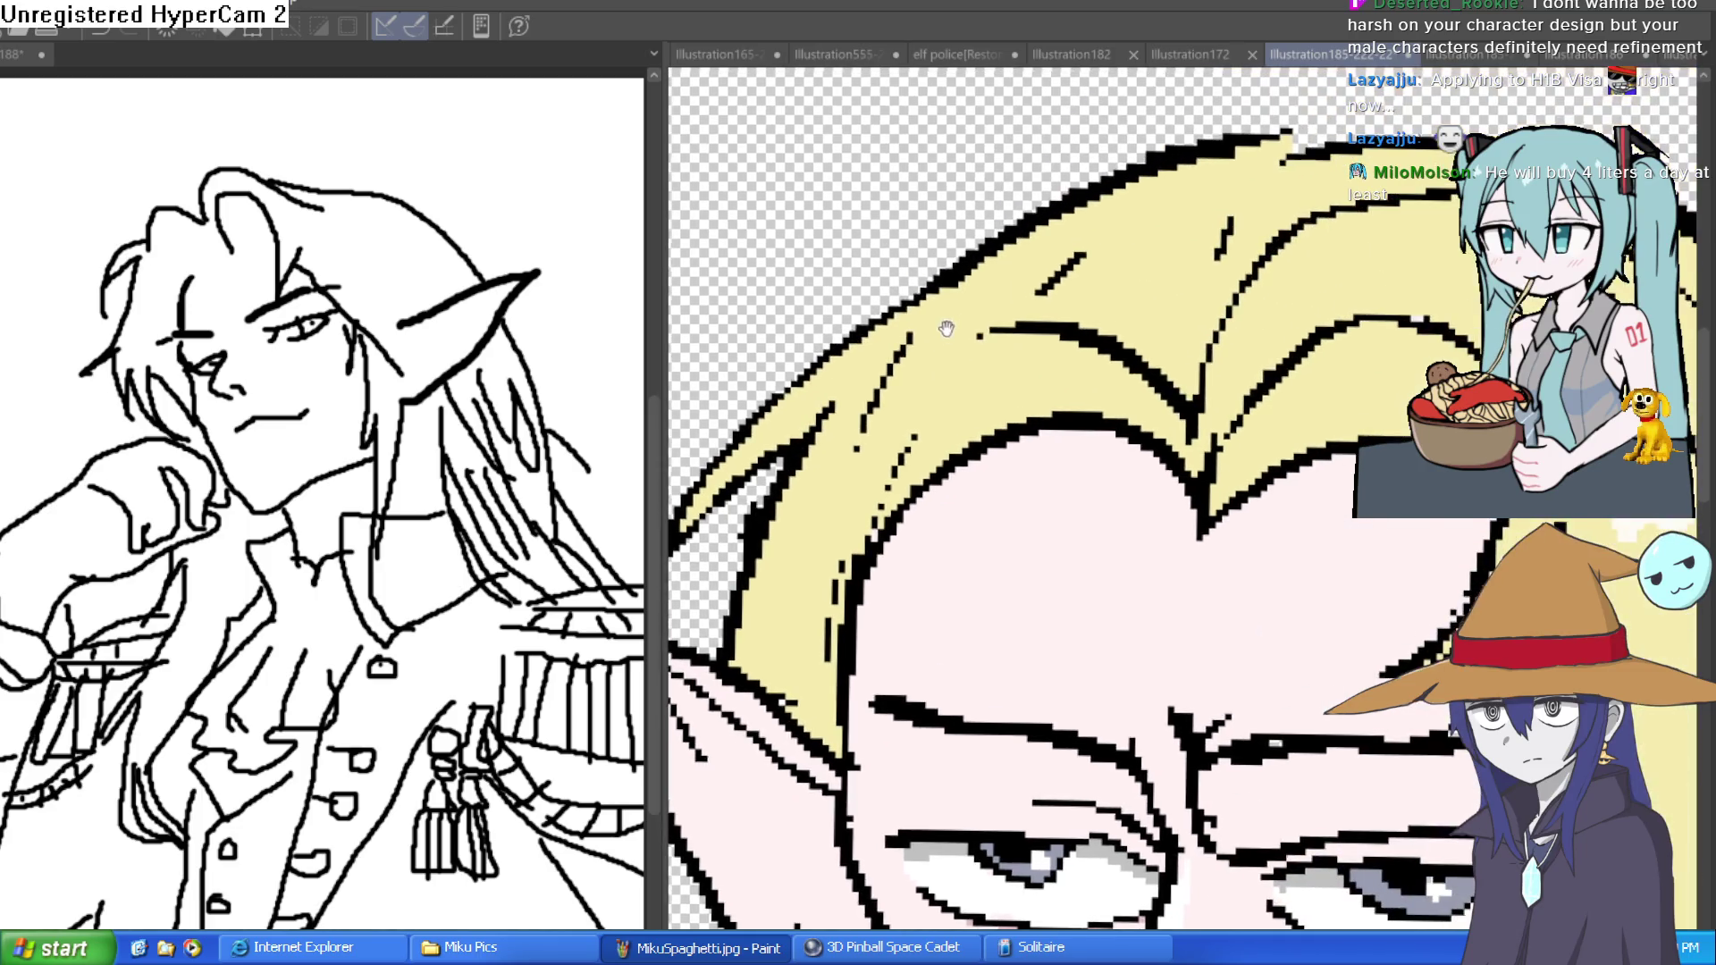
pyautogui.scroll(-5, 1430, 232)
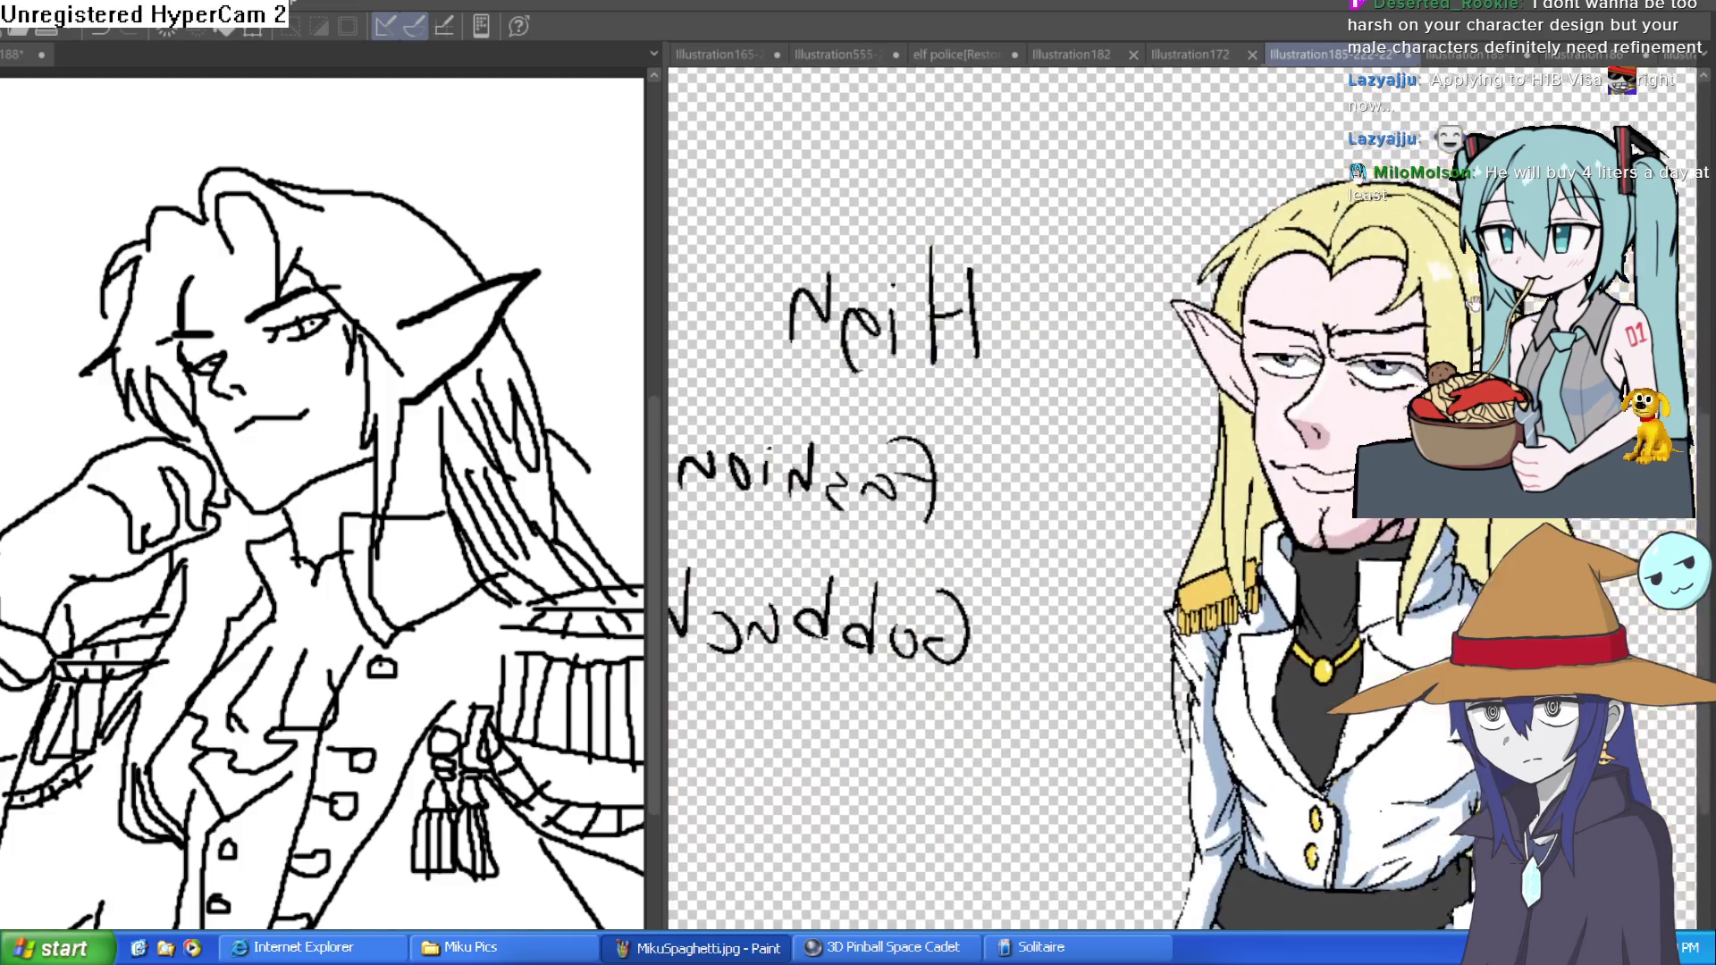
pyautogui.scroll(5, 1473, 304)
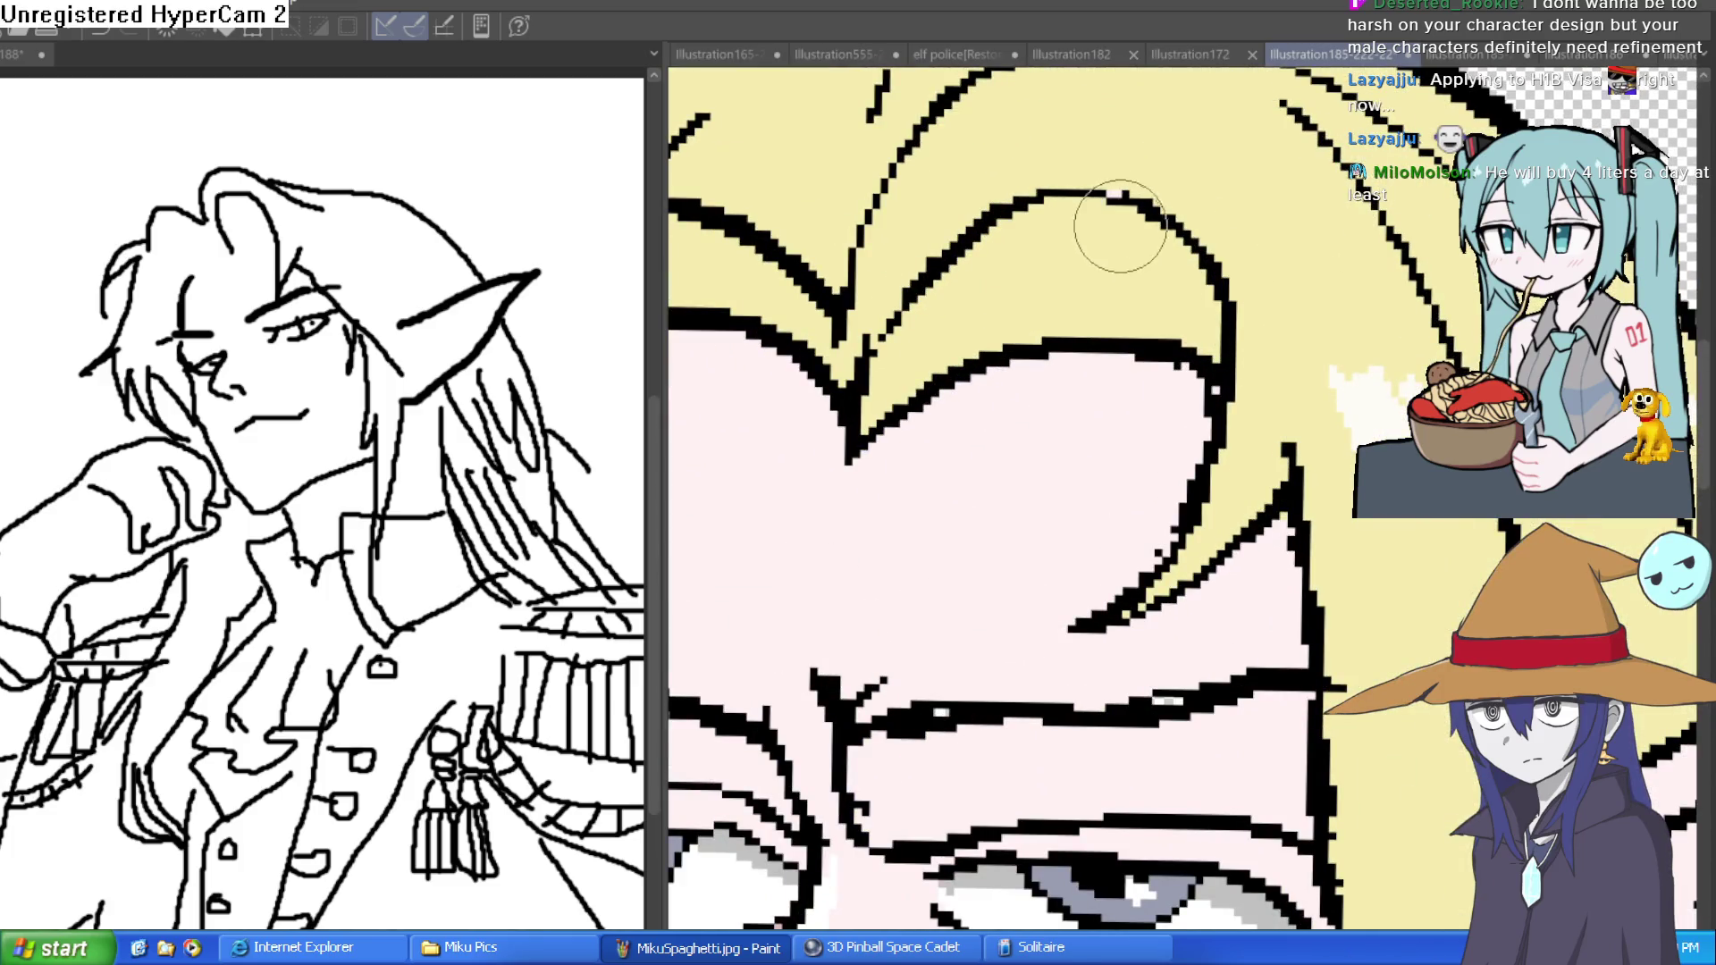
pyautogui.scroll(-6, 1120, 226)
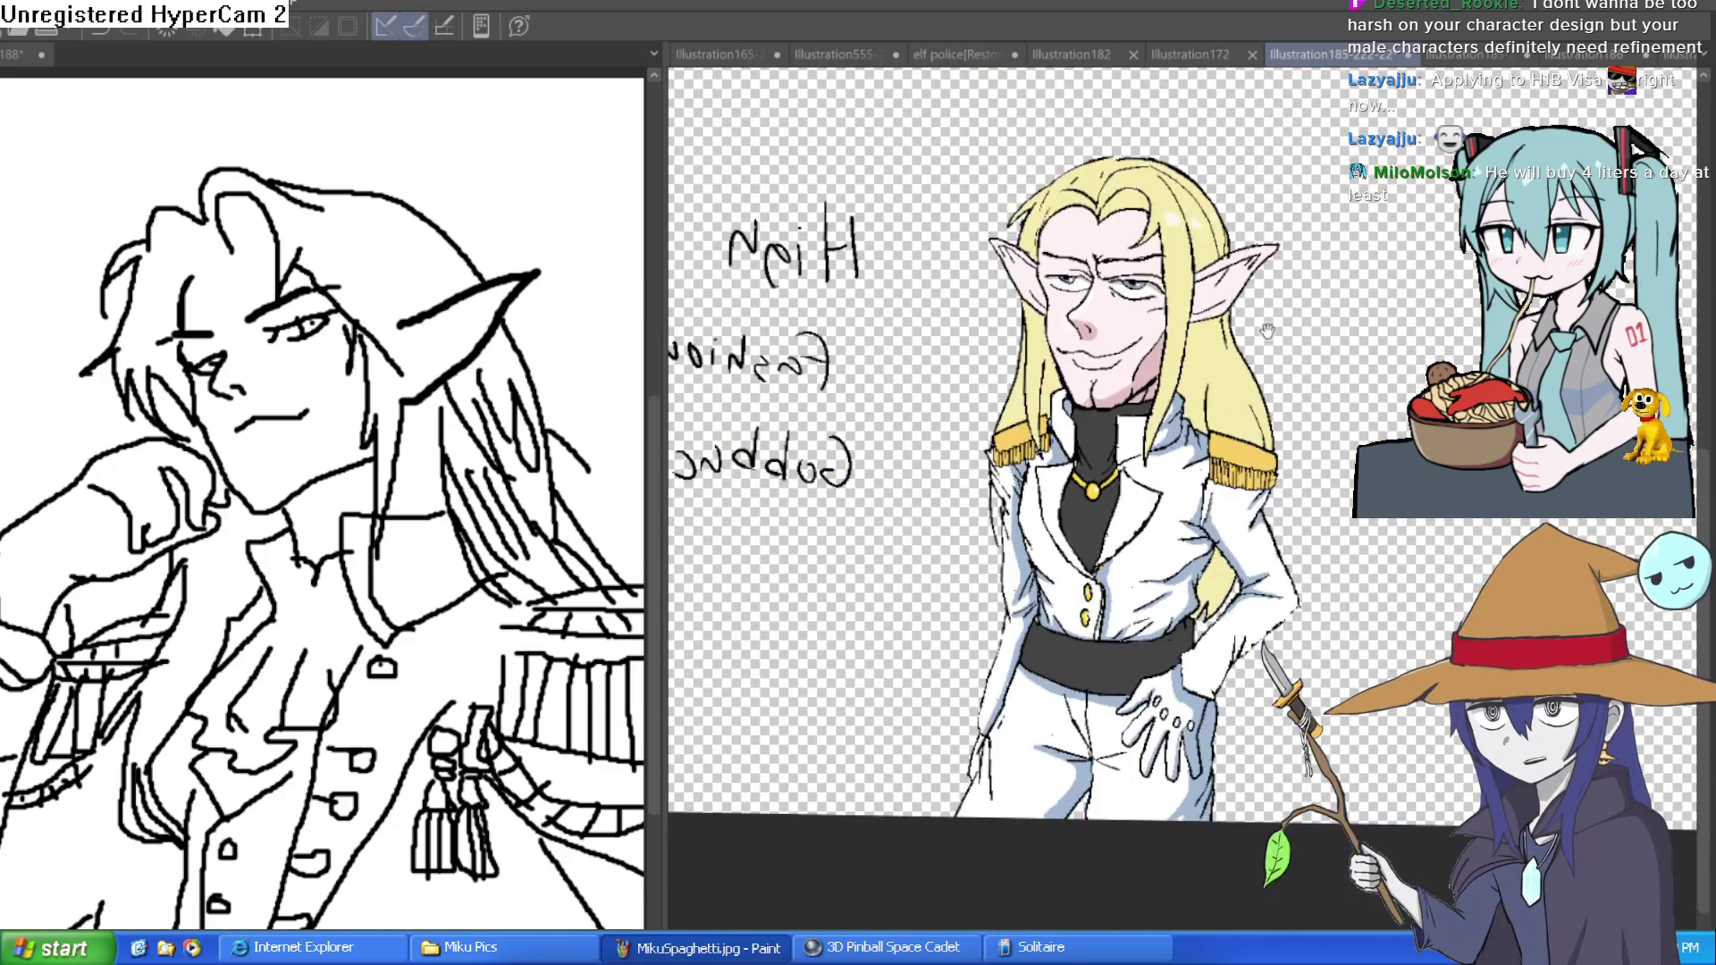
pyautogui.scroll(-1, 1268, 331)
pyautogui.scroll(-1, 1245, 307)
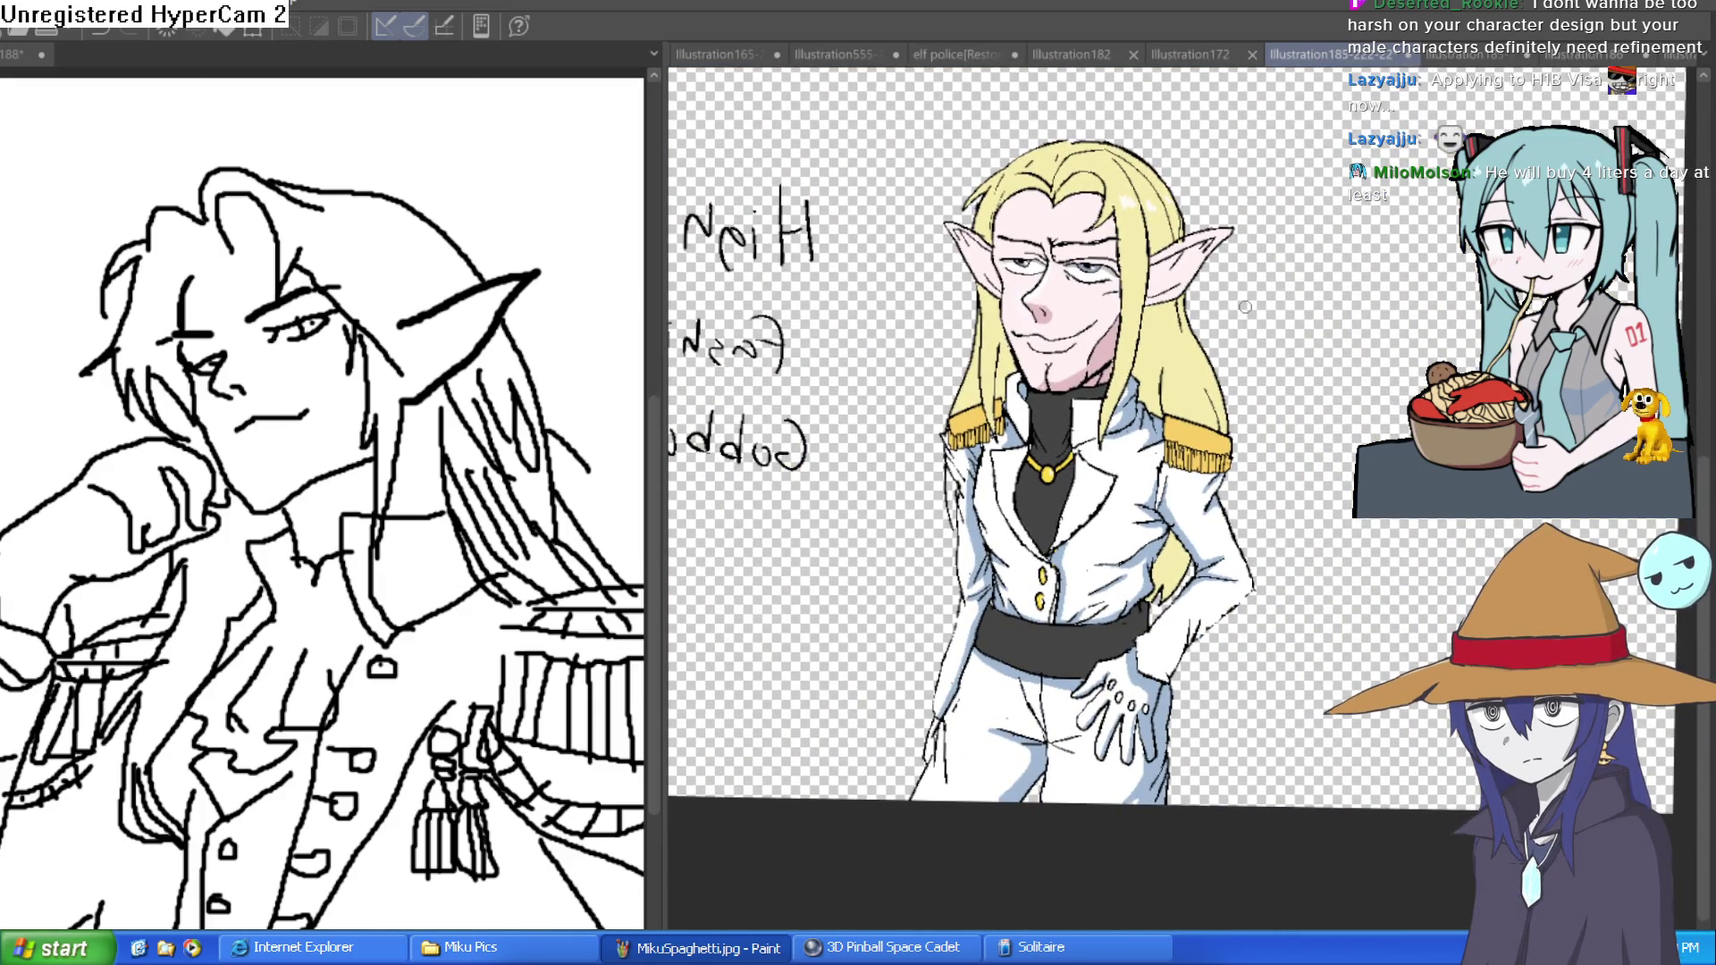
pyautogui.scroll(3, 1162, 268)
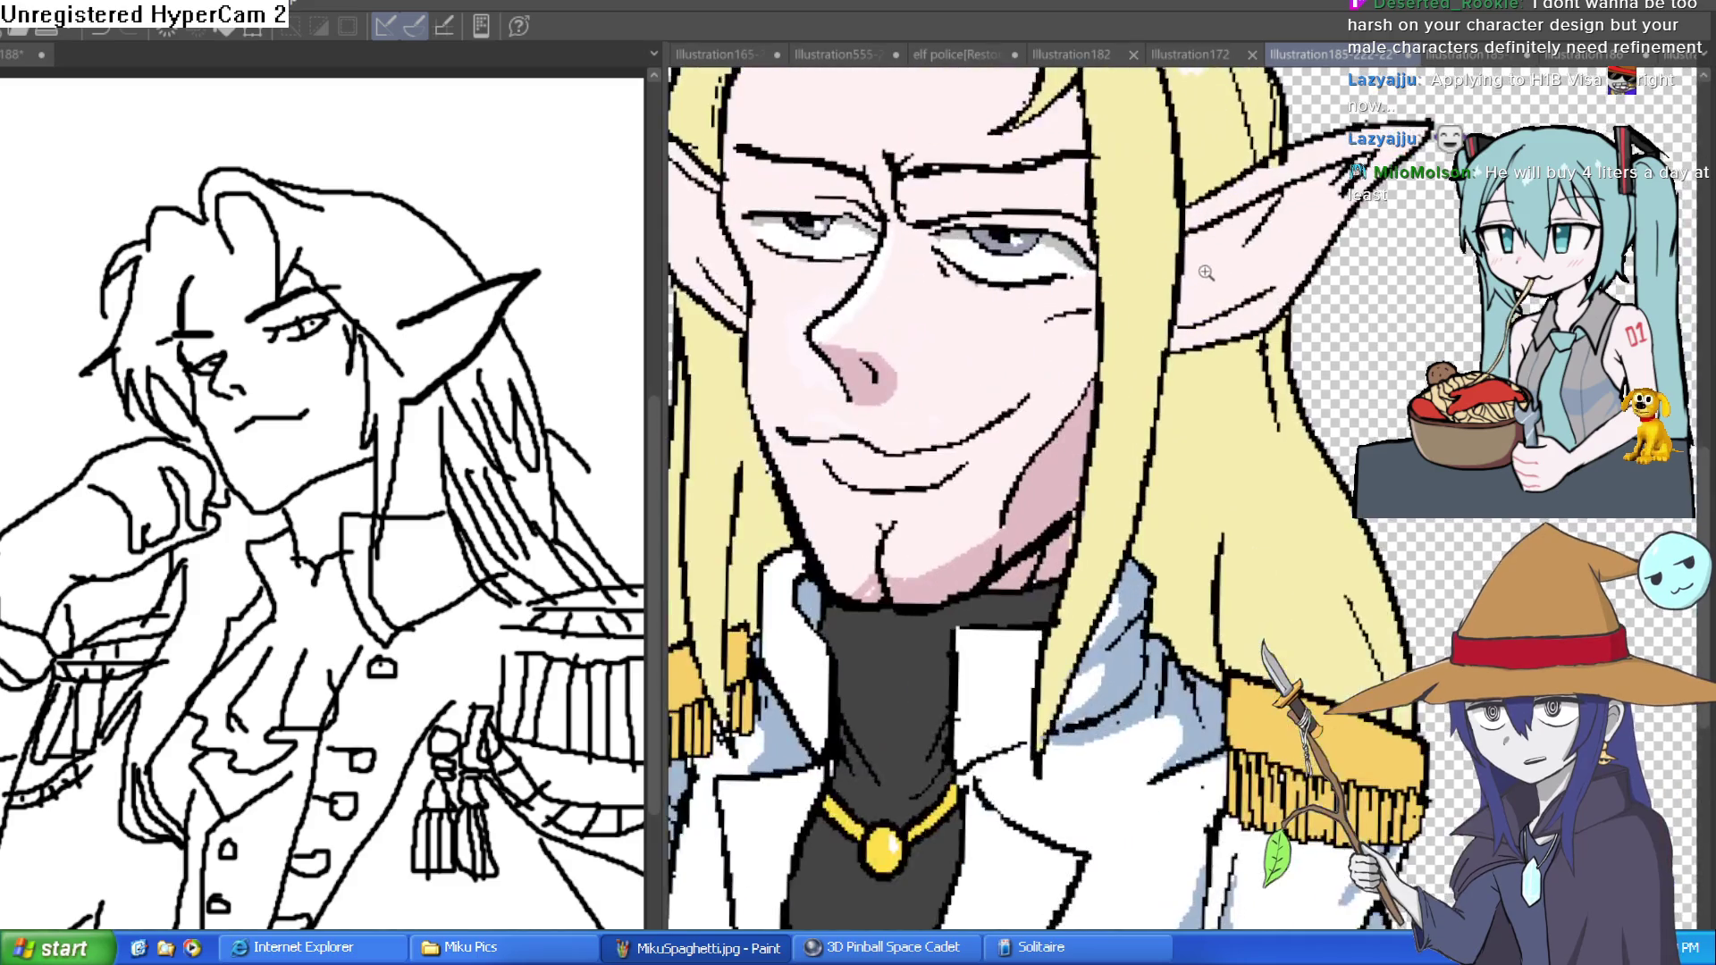
pyautogui.scroll(-1, 1202, 299)
pyautogui.scroll(1, 1231, 413)
pyautogui.moveTo(1231, 414); pyautogui.dragTo(1335, 438)
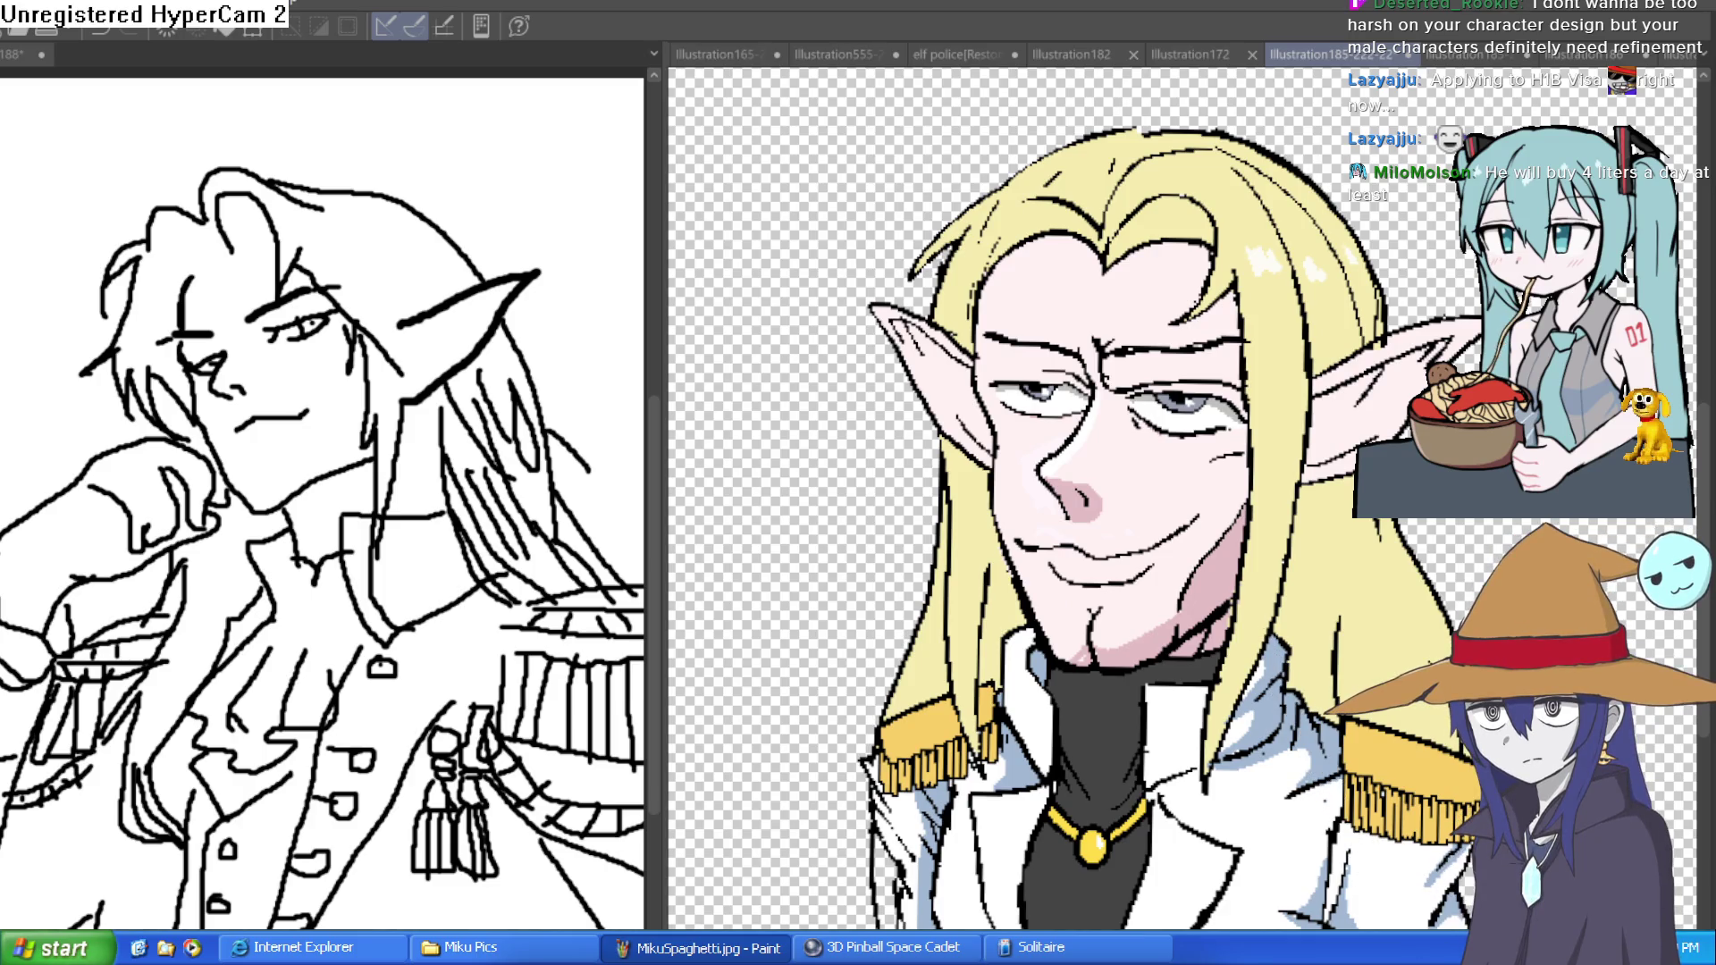
pyautogui.click(1466, 56)
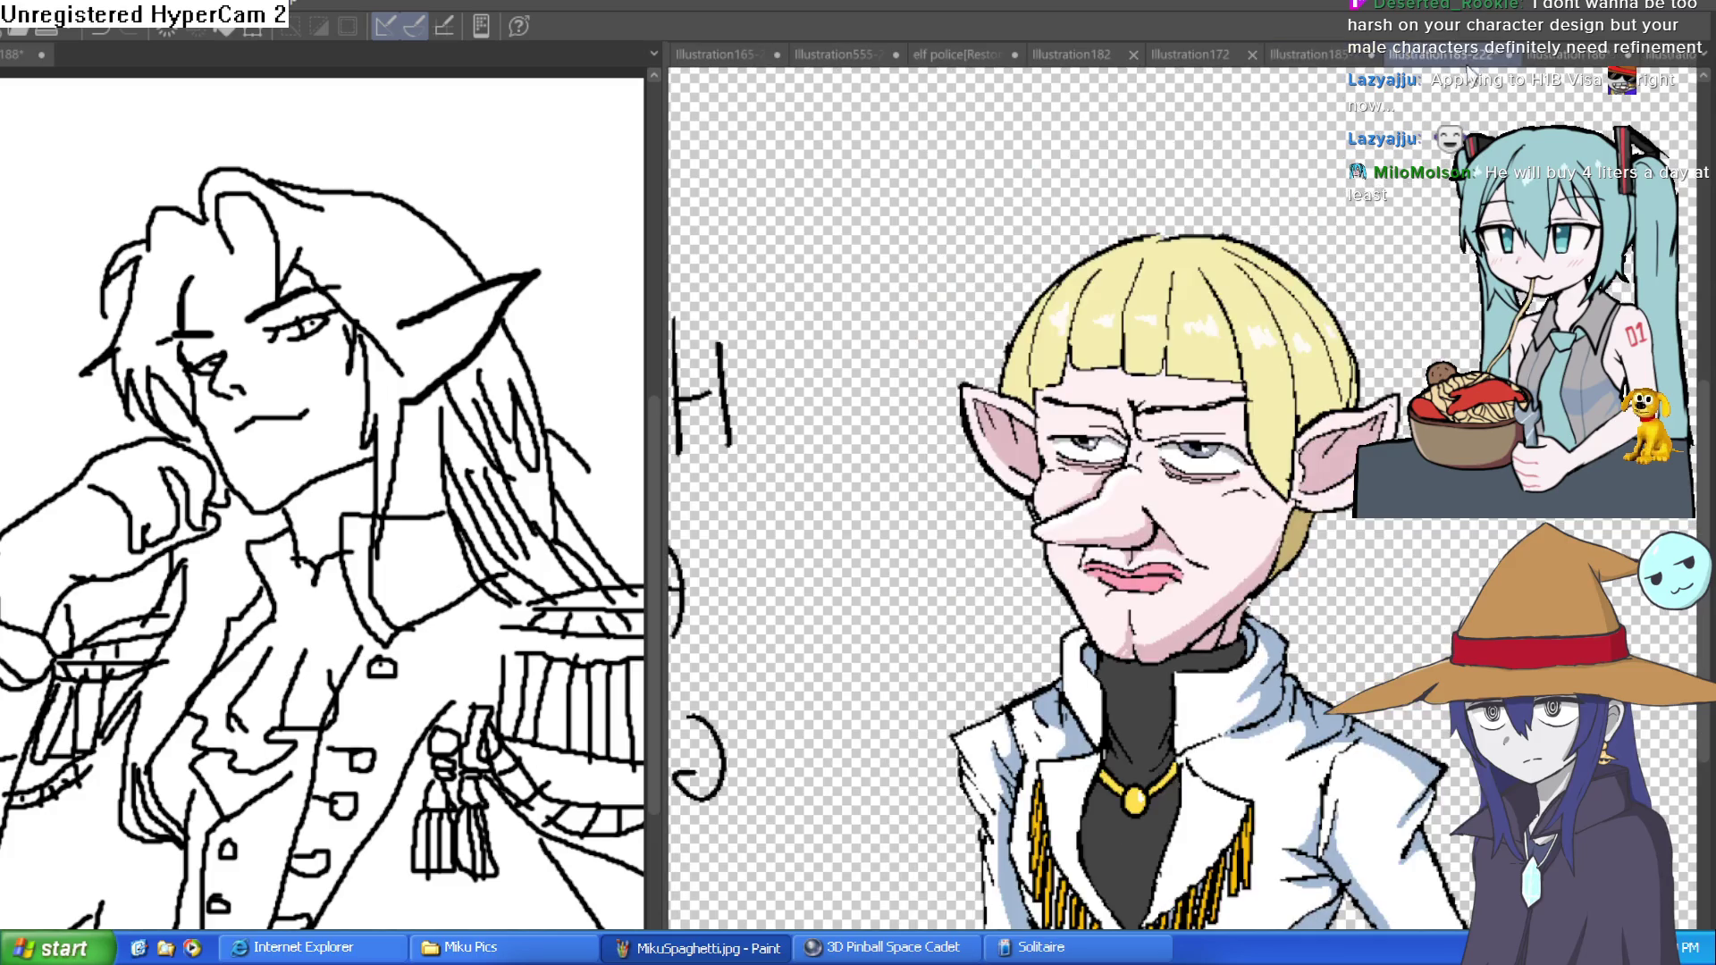
pyautogui.scroll(5, 1287, 276)
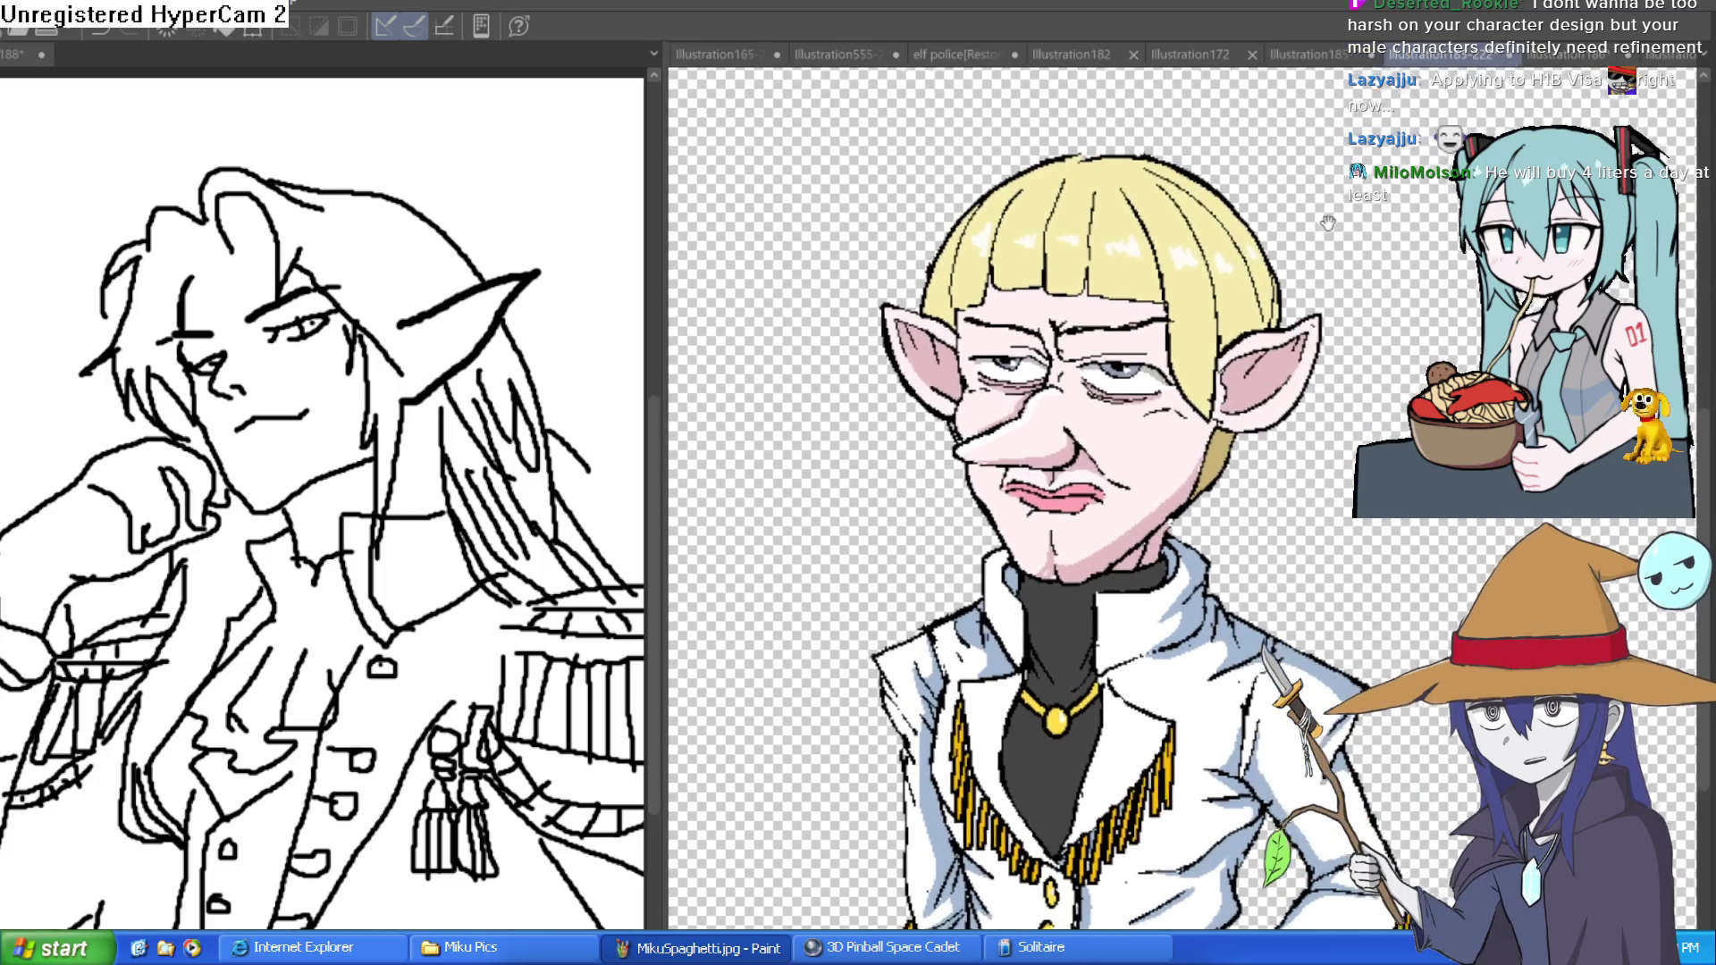
pyautogui.scroll(-2, 1287, 276)
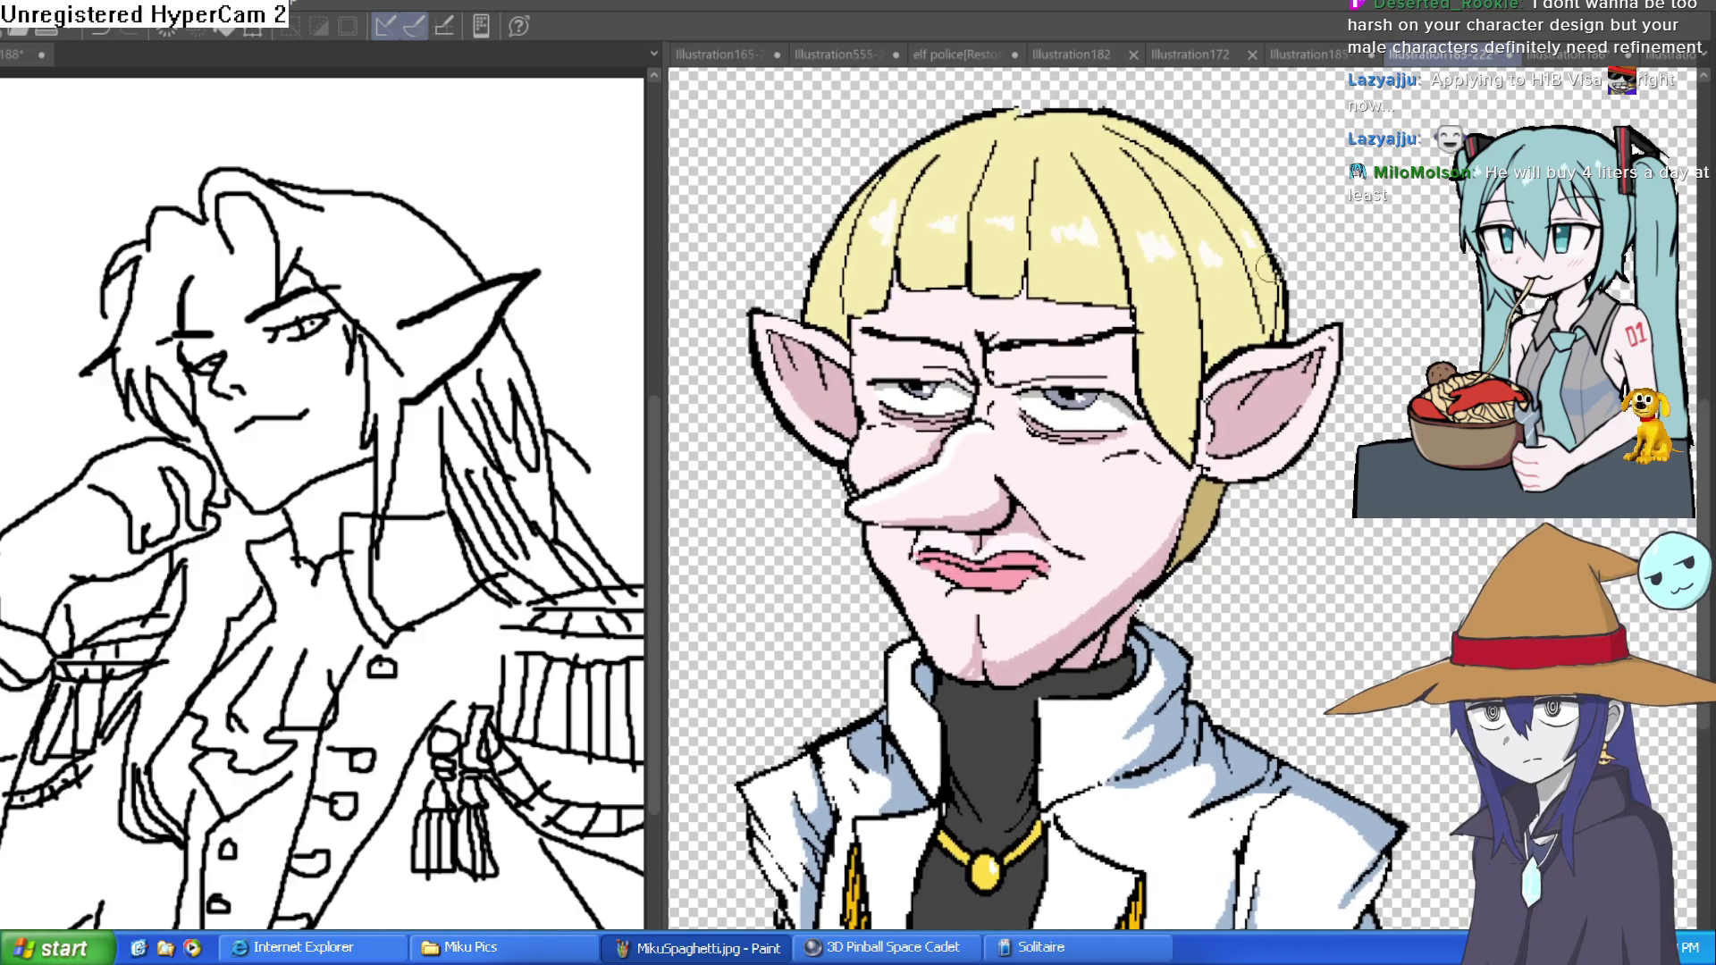
pyautogui.click(1326, 56)
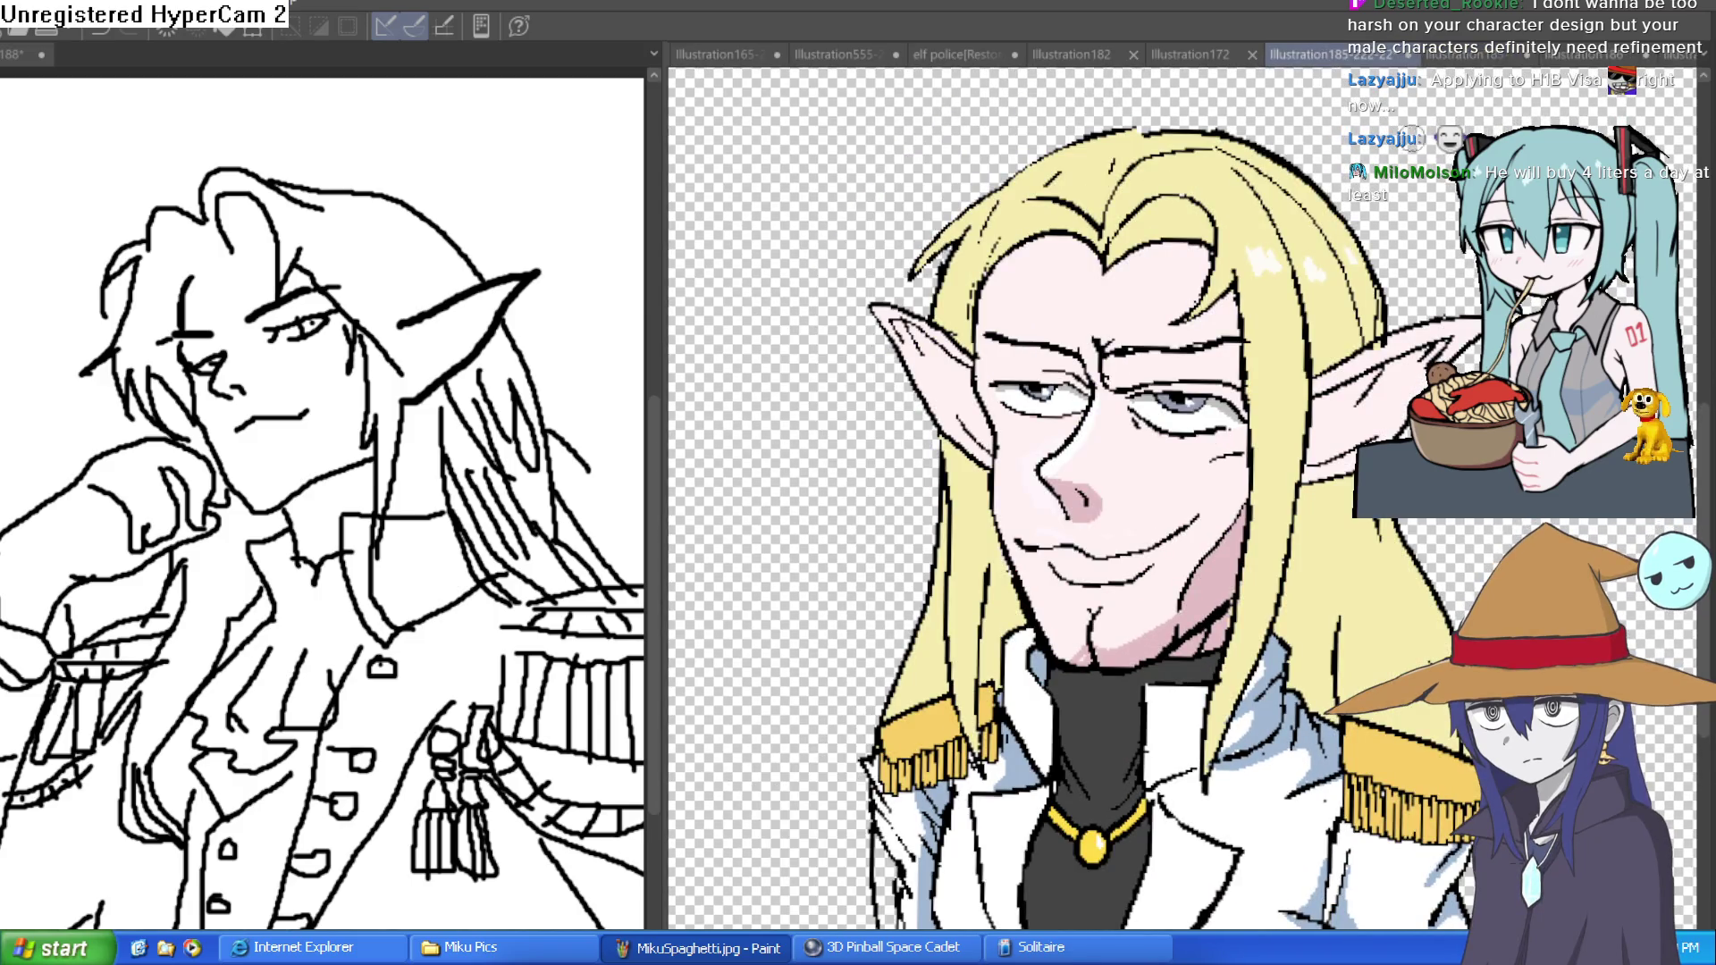
pyautogui.moveTo(1455, 191); pyautogui.dragTo(1358, 186)
pyautogui.scroll(-5, 1340, 192)
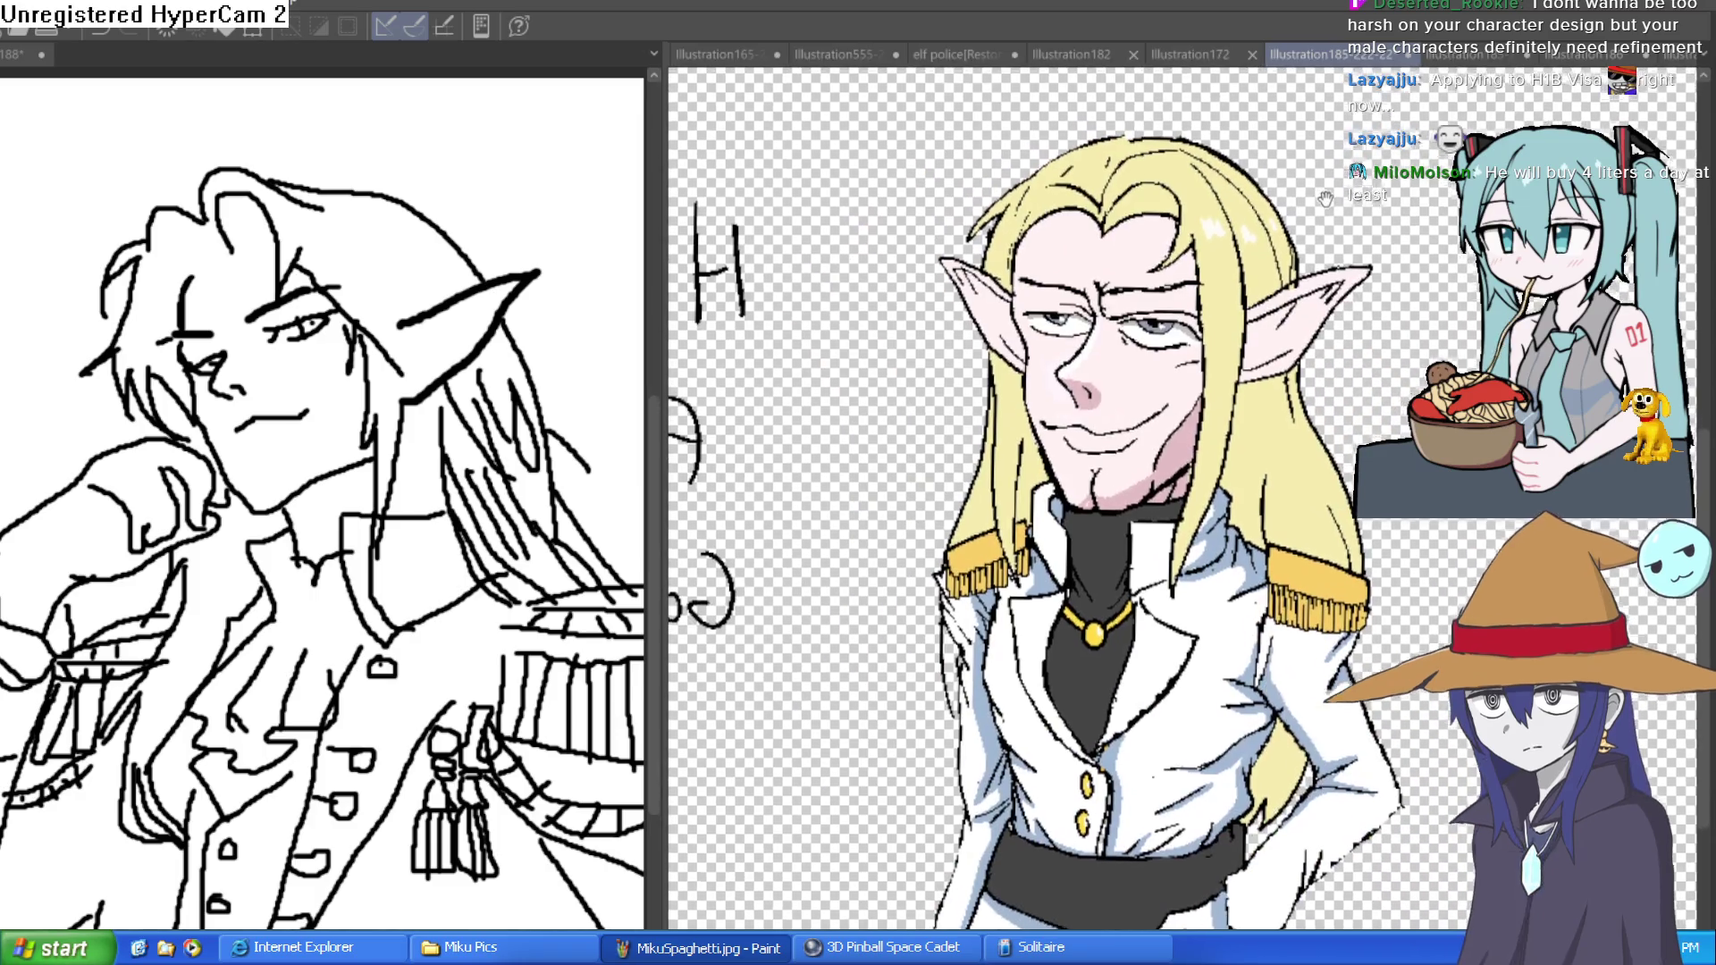
pyautogui.scroll(-2, 1261, 210)
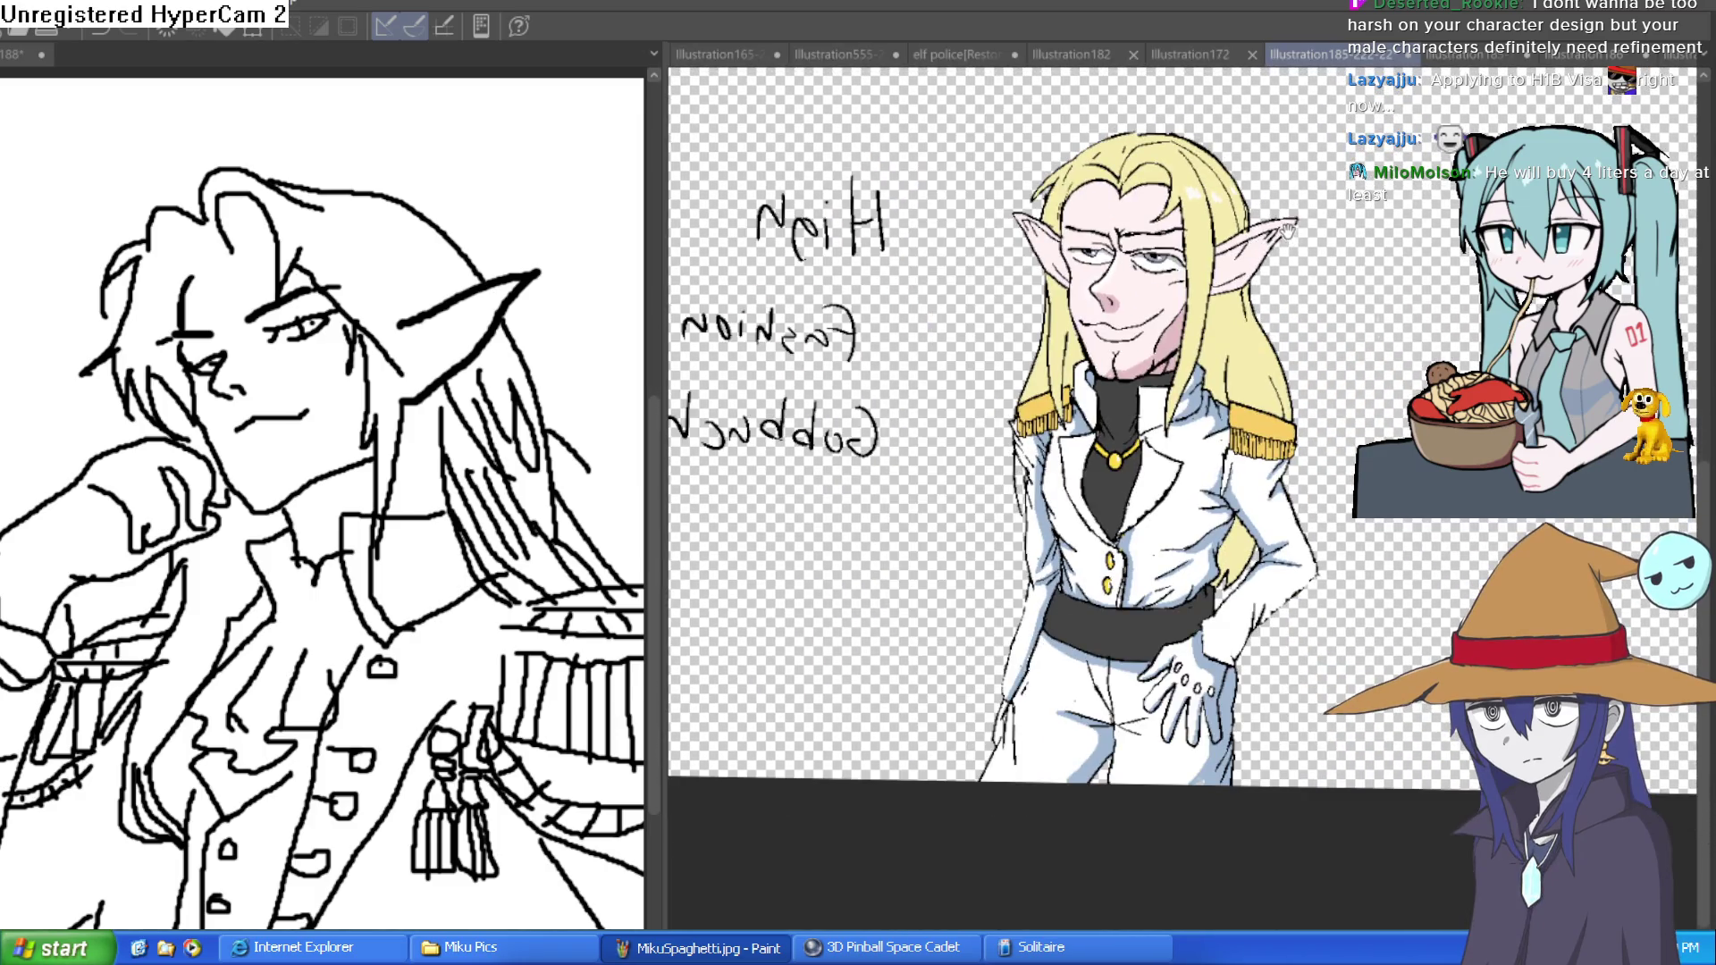
pyautogui.scroll(-2, 1286, 234)
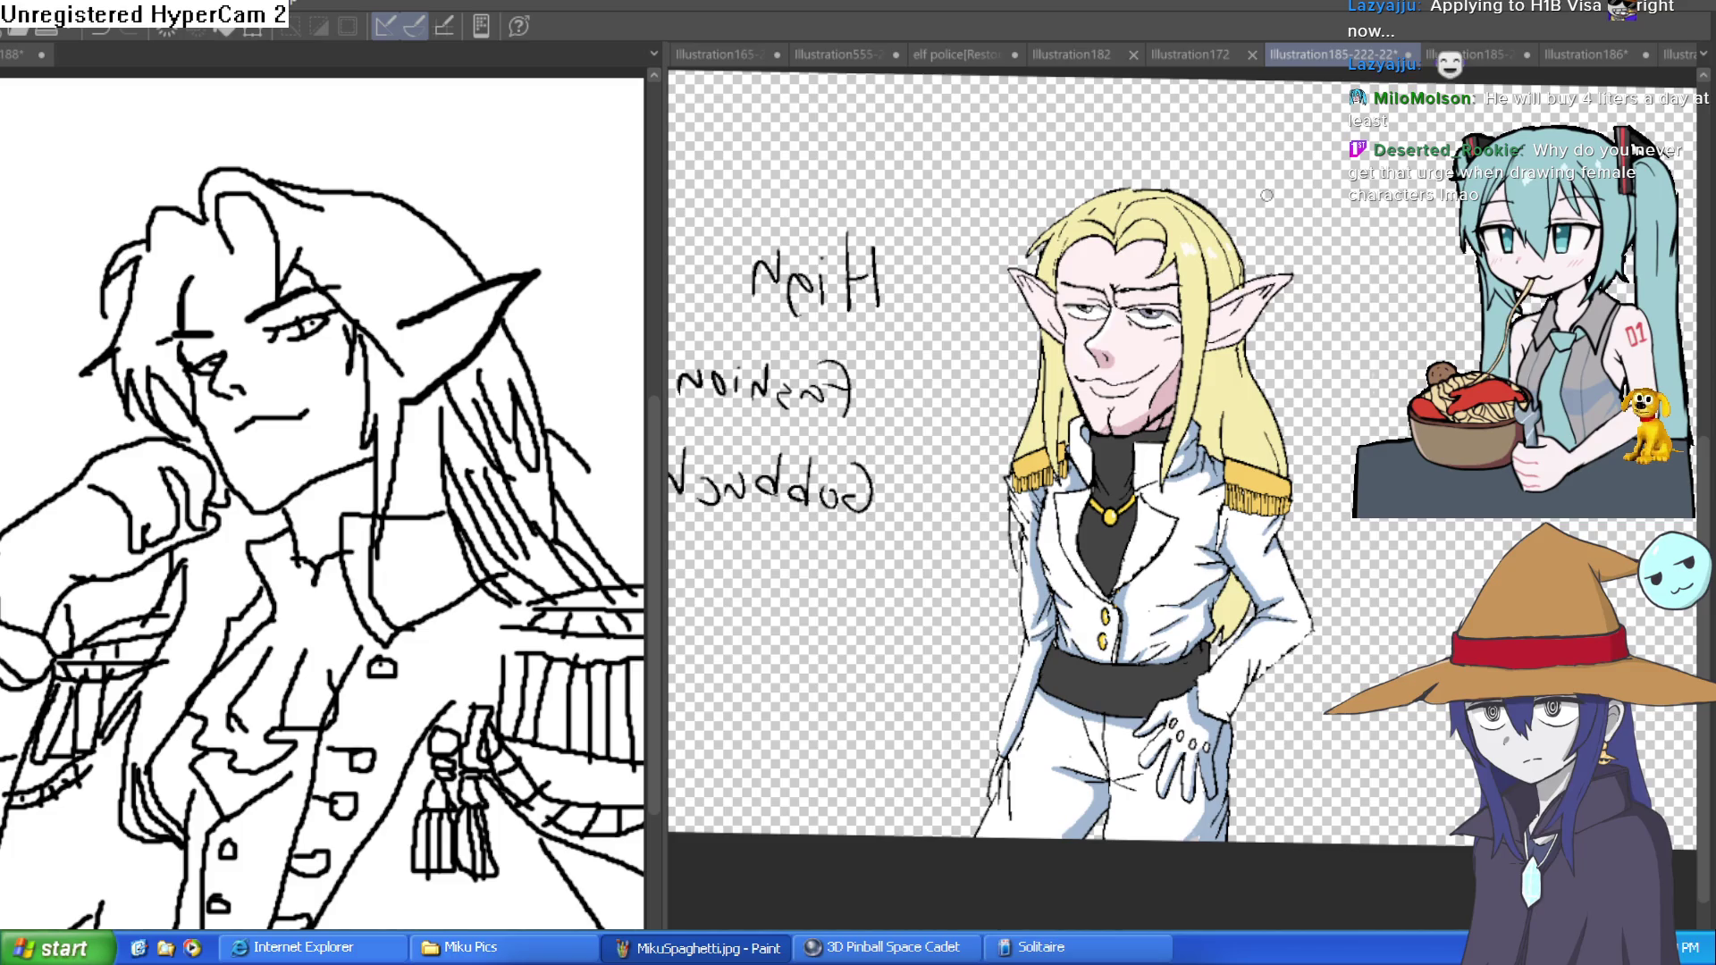
pyautogui.hotkey('ctrl', 'Tab')
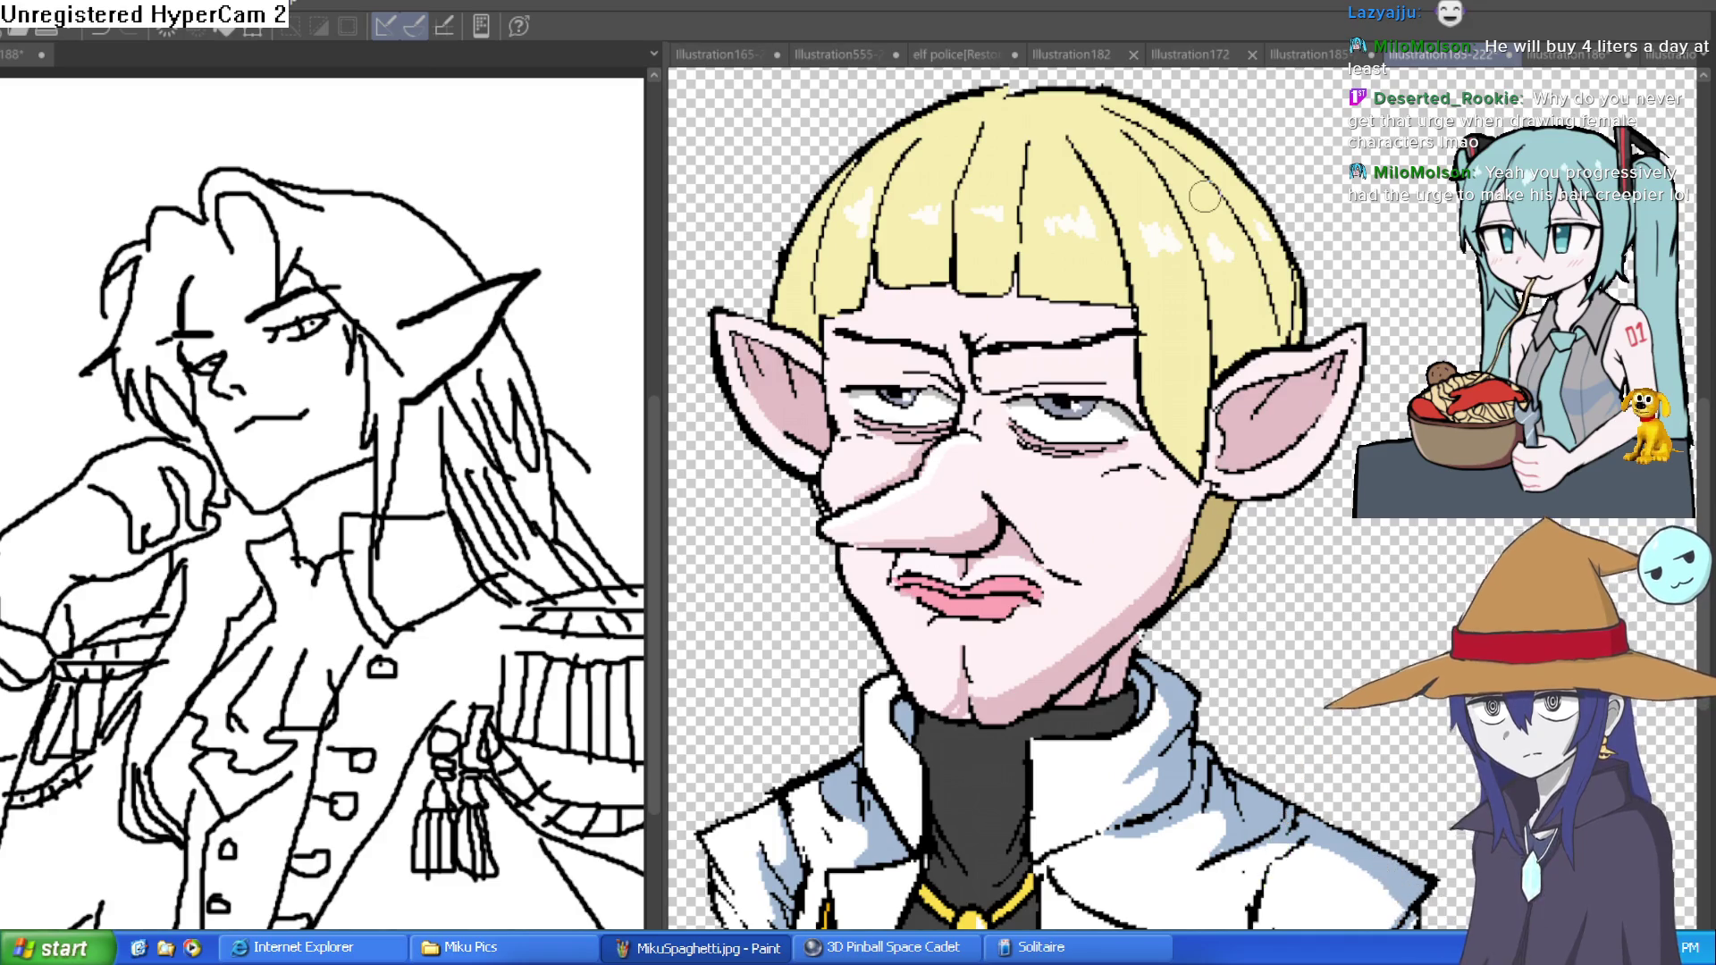
pyautogui.click(1315, 52)
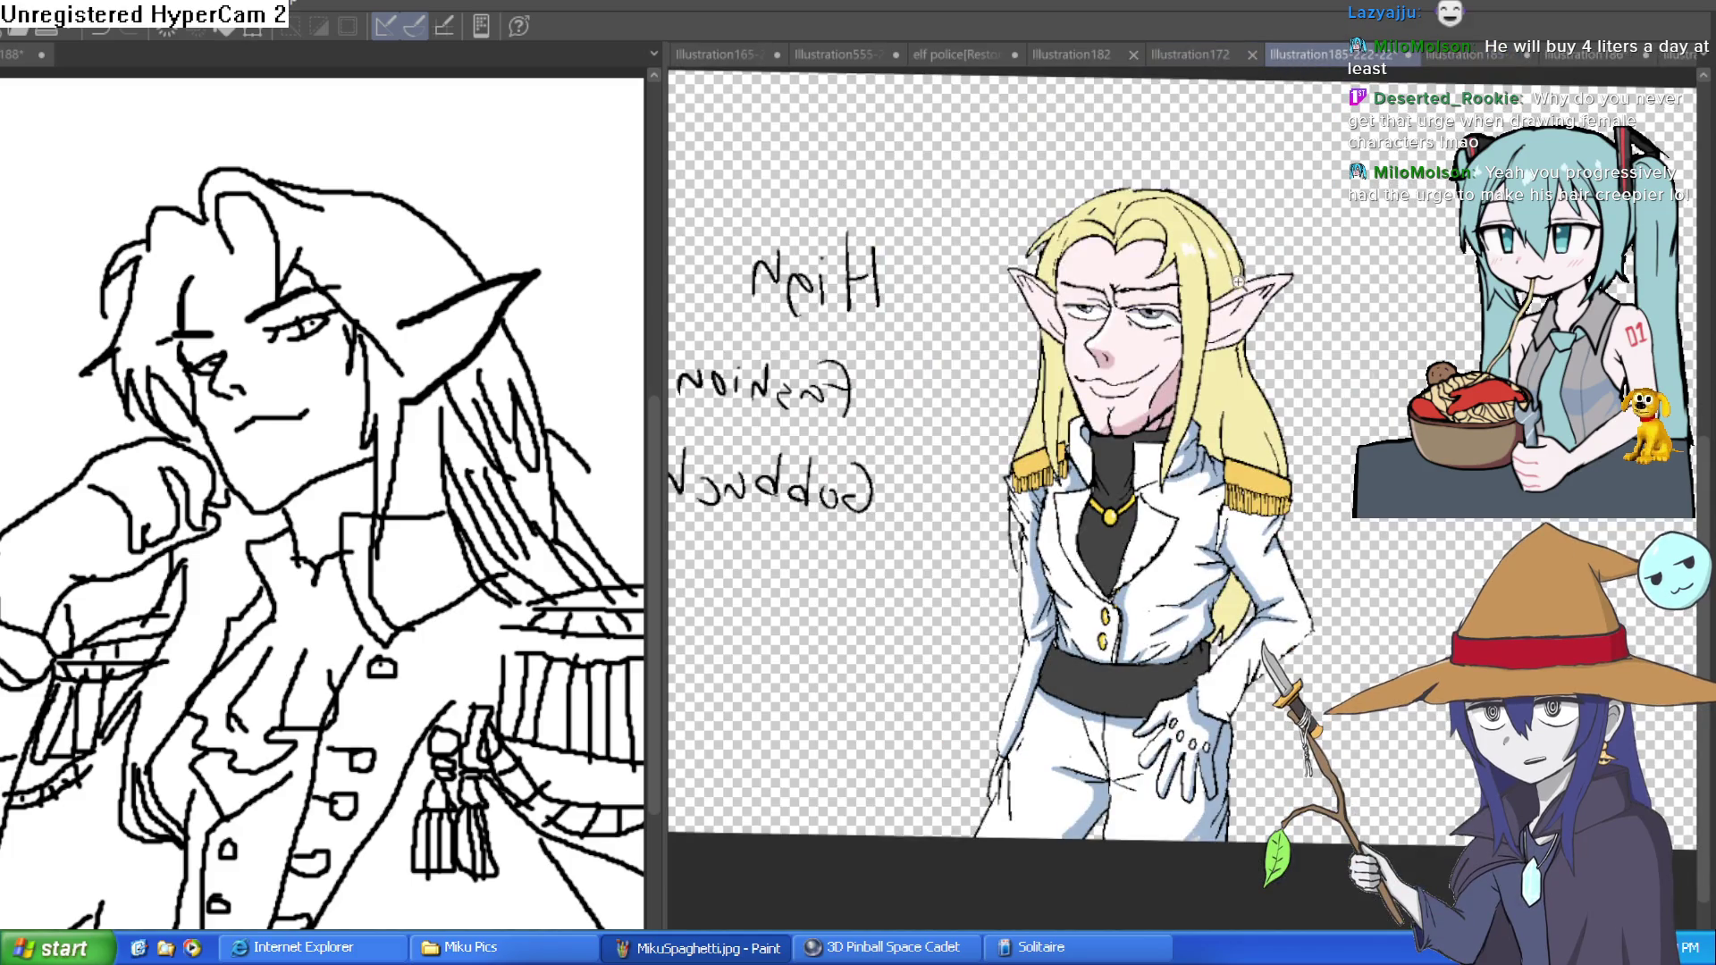
pyautogui.click(1198, 384)
pyautogui.click(1205, 447)
pyautogui.click(1207, 468)
pyautogui.click(1070, 469)
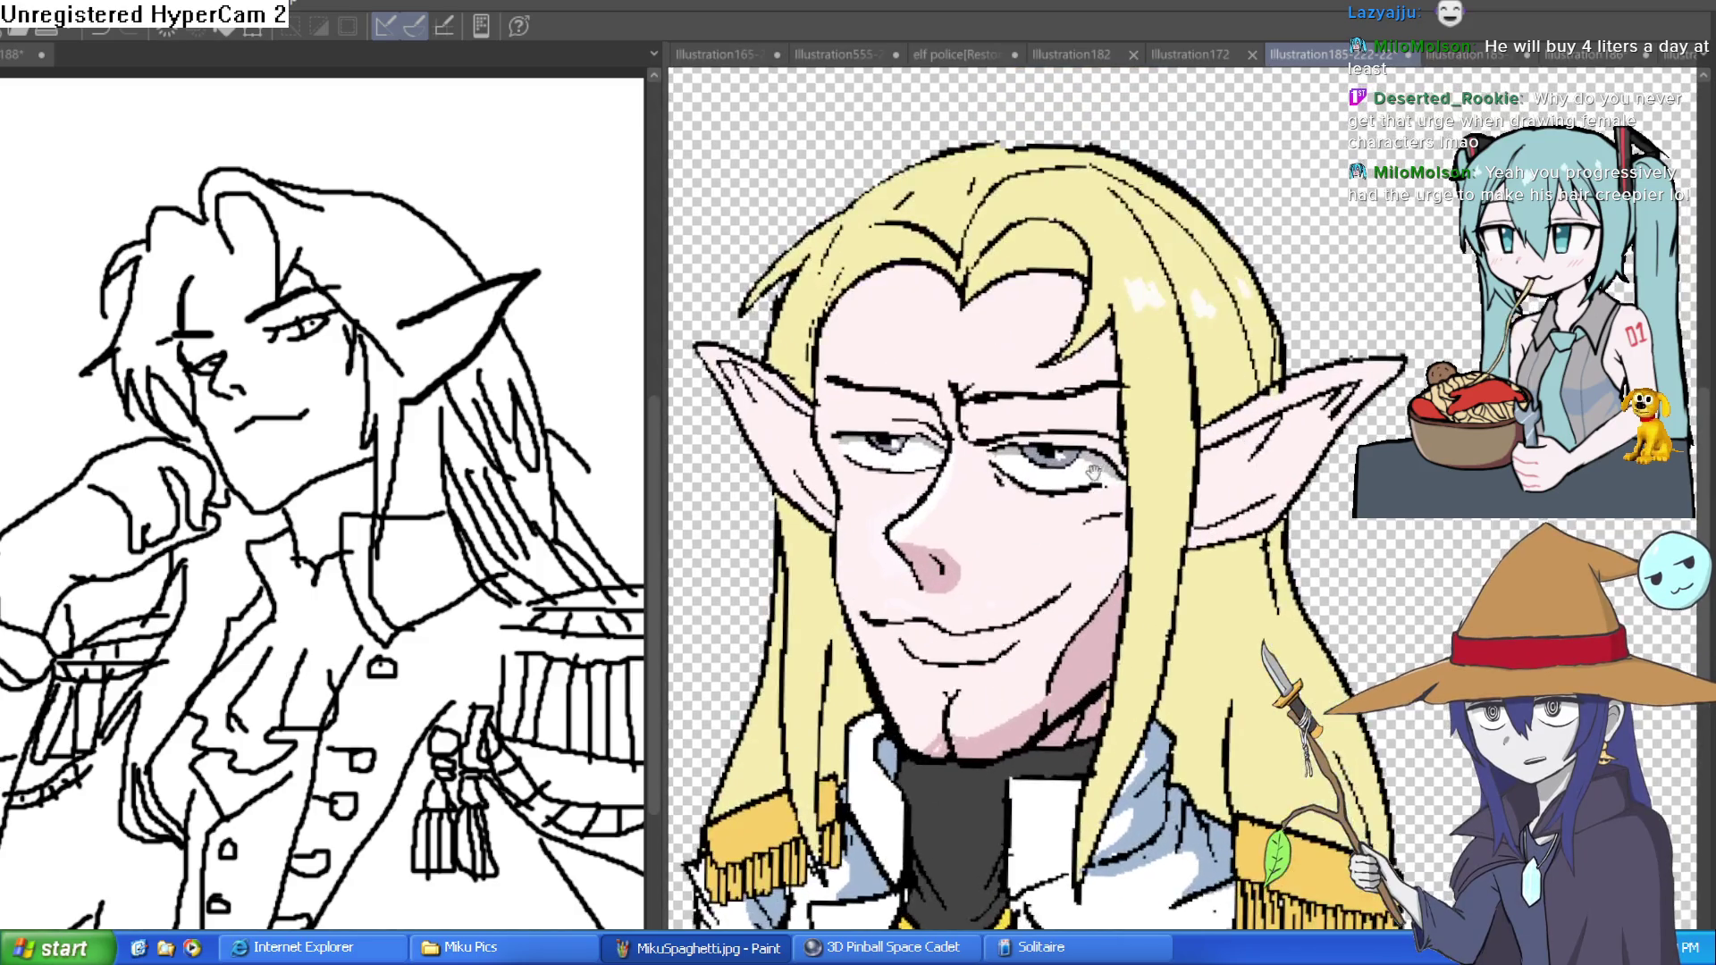
pyautogui.click(1117, 482)
pyautogui.click(1117, 483)
pyautogui.press('h')
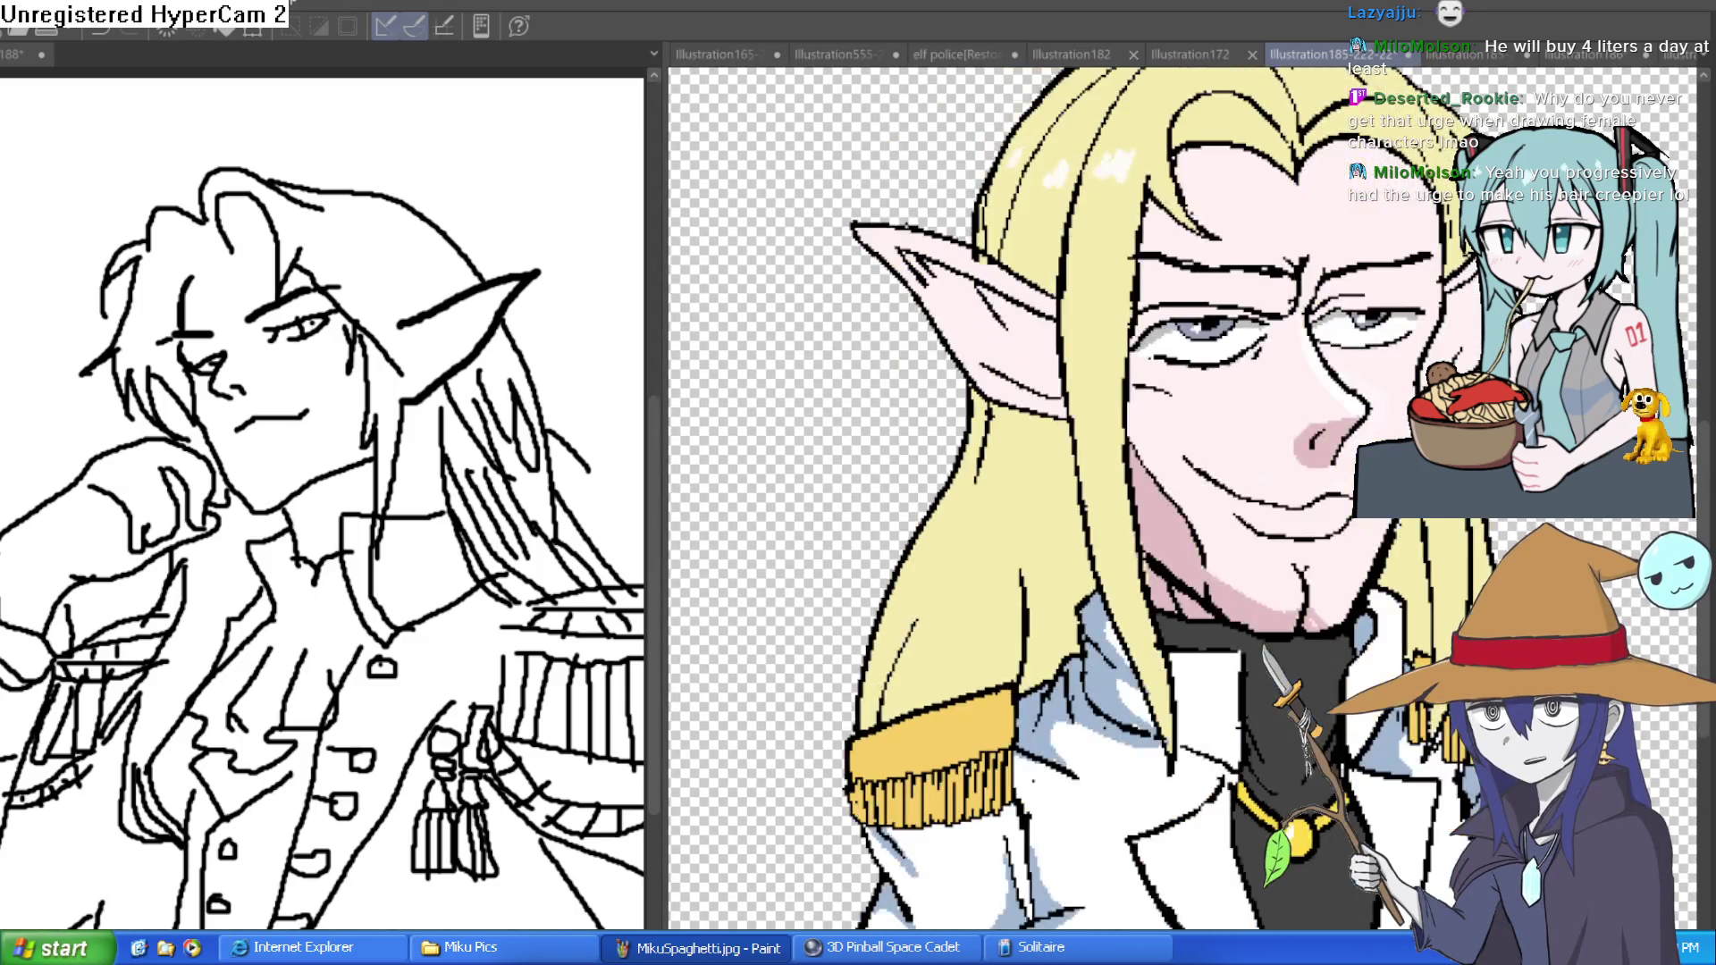
pyautogui.press('h')
pyautogui.hotkey('ctrl', '0')
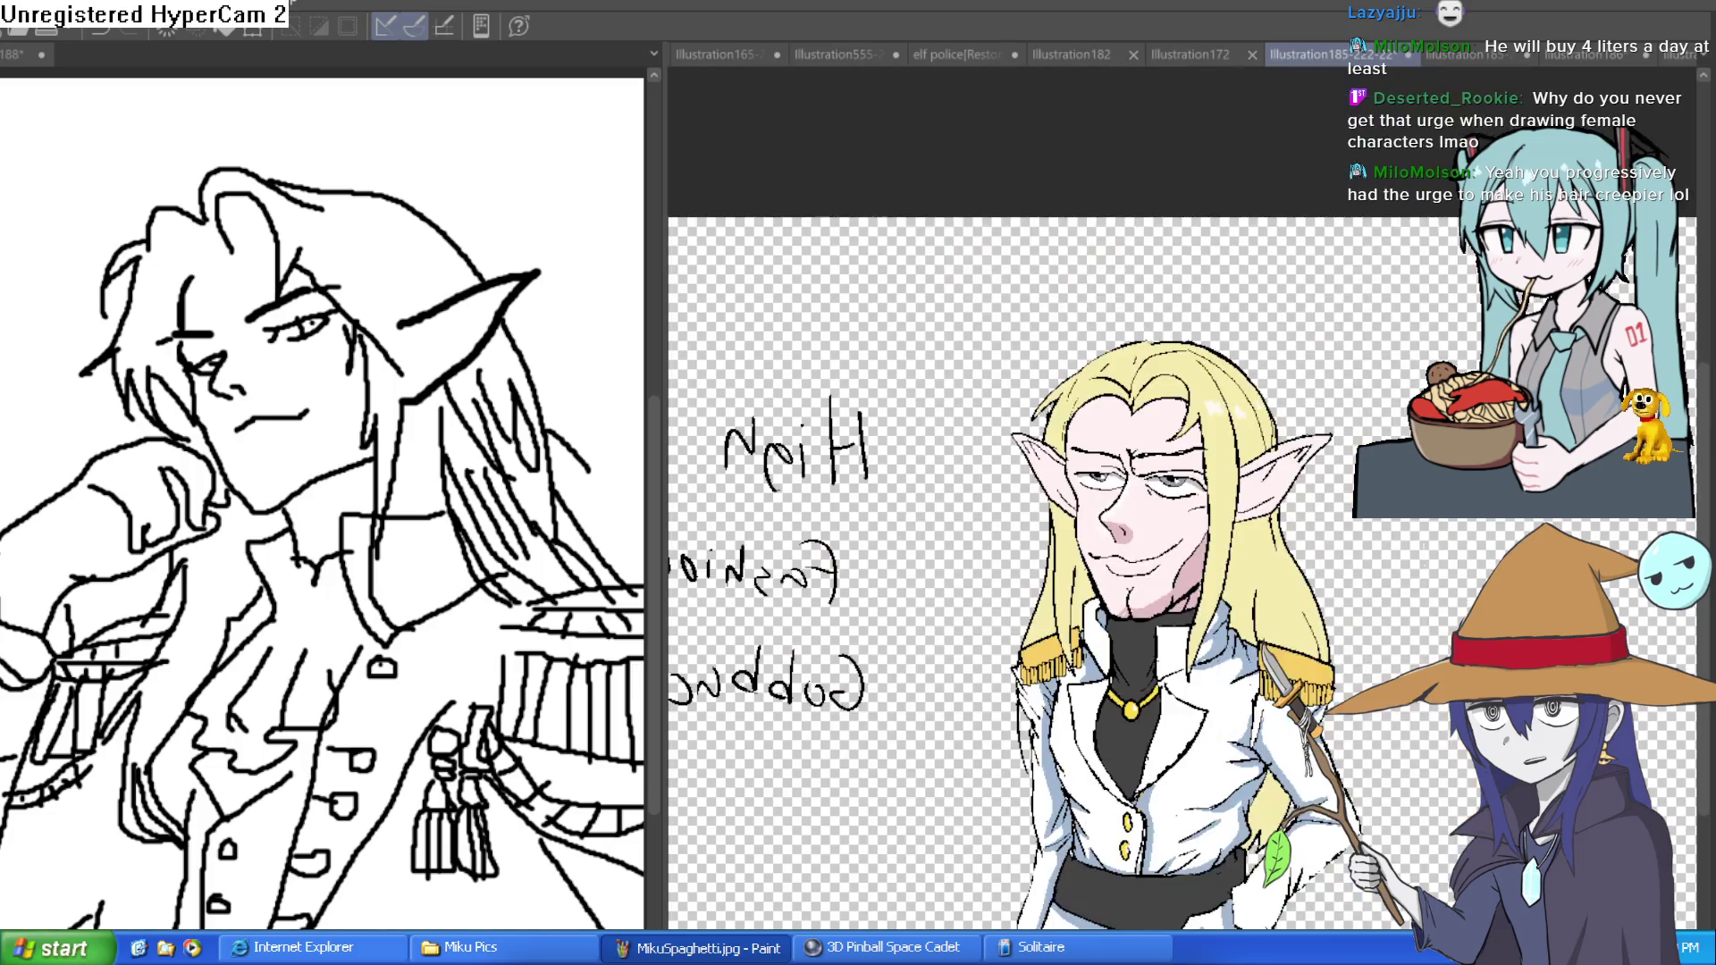
pyautogui.hotkey('ctrl', '+')
pyautogui.hotkey('ctrl', '+')
pyautogui.hotkey('ctrl', '+')
pyautogui.moveTo(1162, 536)
pyautogui.mouseDown()
pyautogui.moveTo(1065, 380)
pyautogui.moveTo(1007, 388)
pyautogui.moveTo(1019, 400)
pyautogui.mouseUp()
pyautogui.hotkey('ctrl', '+')
pyautogui.hotkey('ctrl', '-')
pyautogui.moveTo(1286, 343)
pyautogui.mouseDown()
pyautogui.moveTo(1299, 320)
pyautogui.moveTo(1297, 341)
pyautogui.mouseUp()
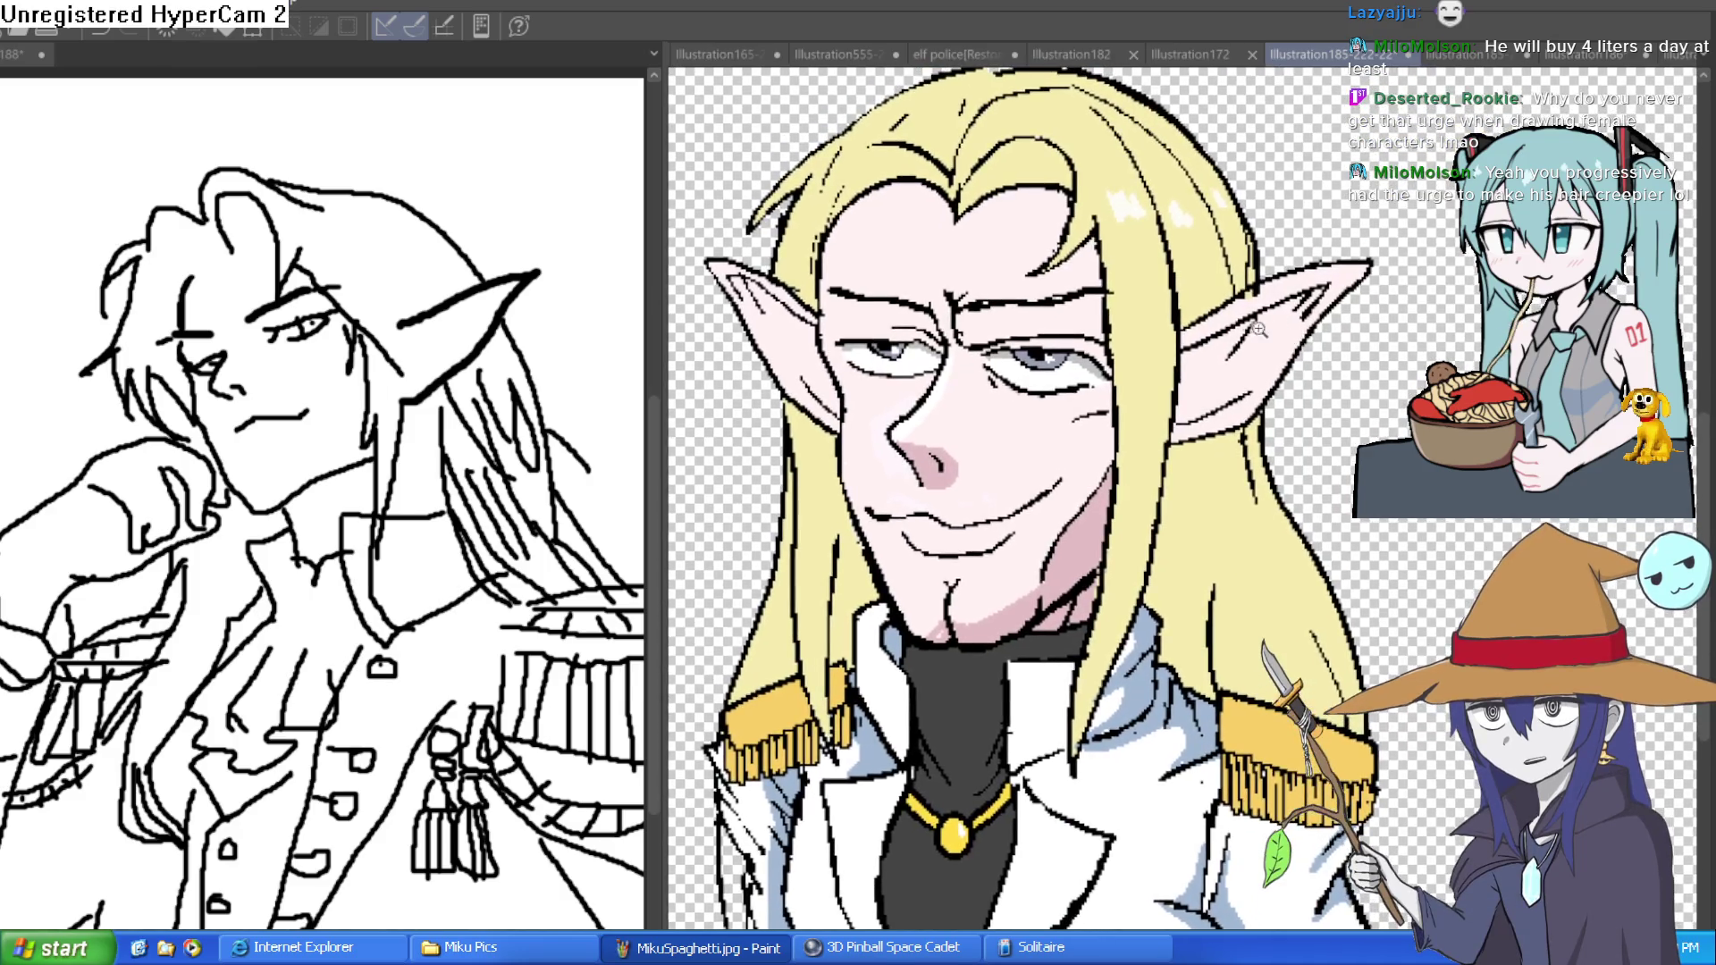
pyautogui.hotkey('ctrl', '+')
pyautogui.hotkey('ctrl', '+')
pyautogui.hotkey('ctrl', '-')
pyautogui.hotkey('ctrl', '-')
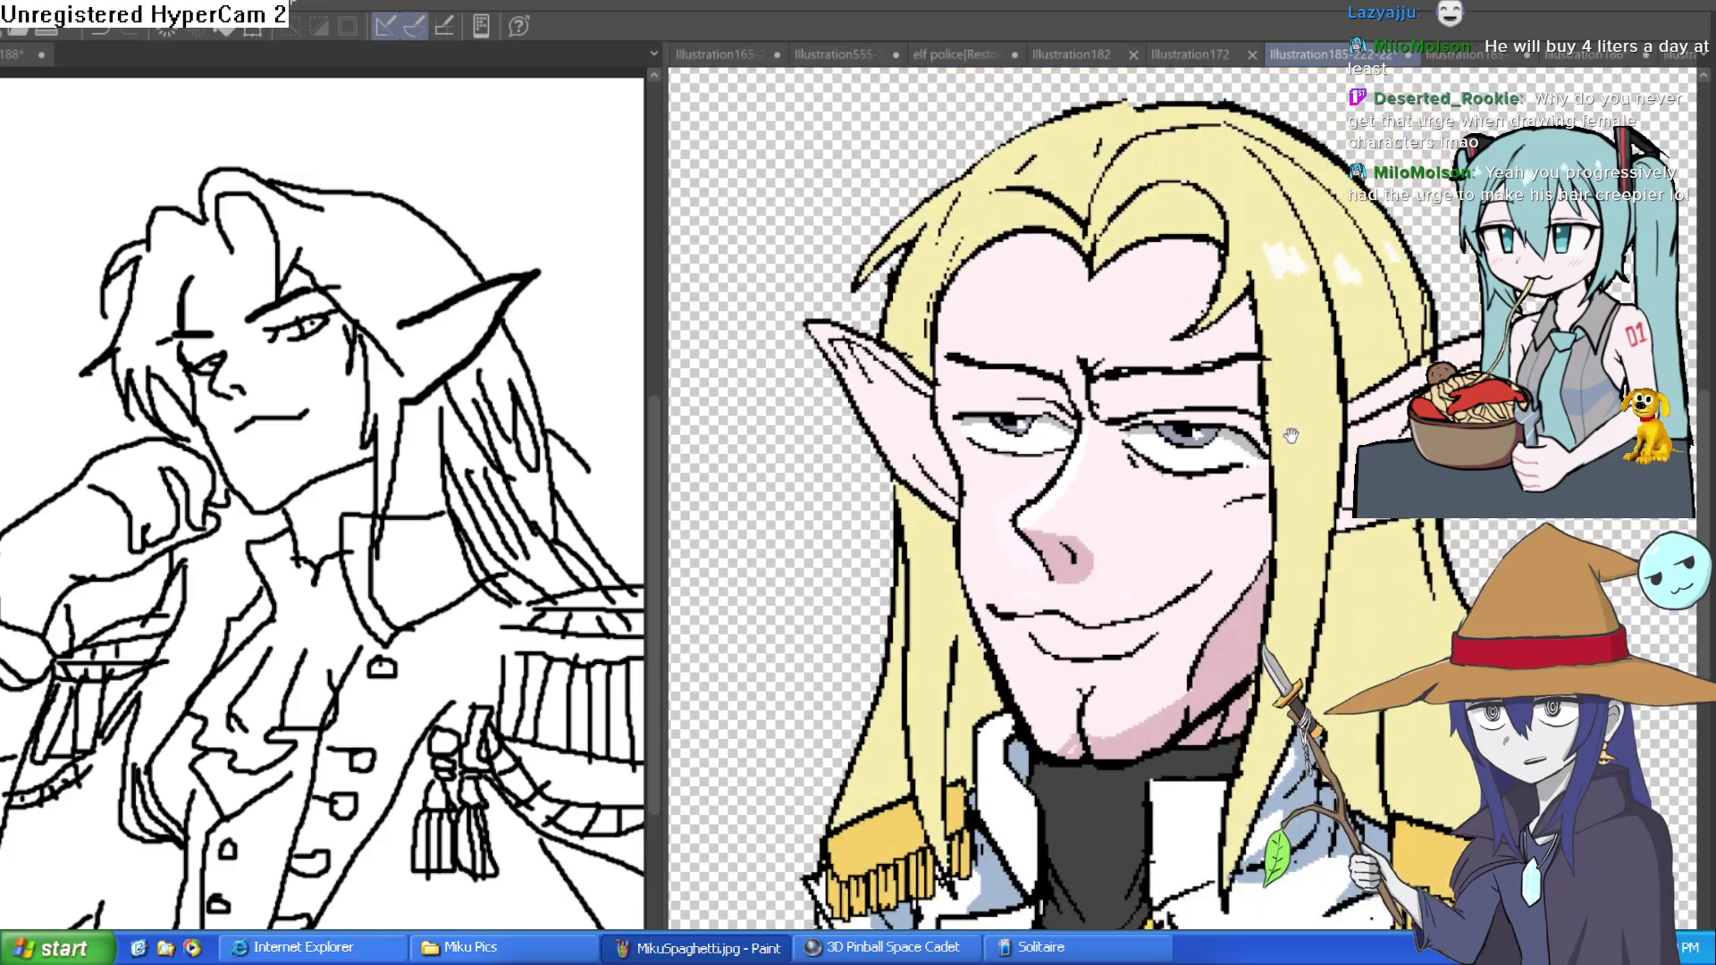
pyautogui.hotkey('ctrl', '+')
pyautogui.moveTo(1240, 445); pyautogui.dragTo(1209, 469)
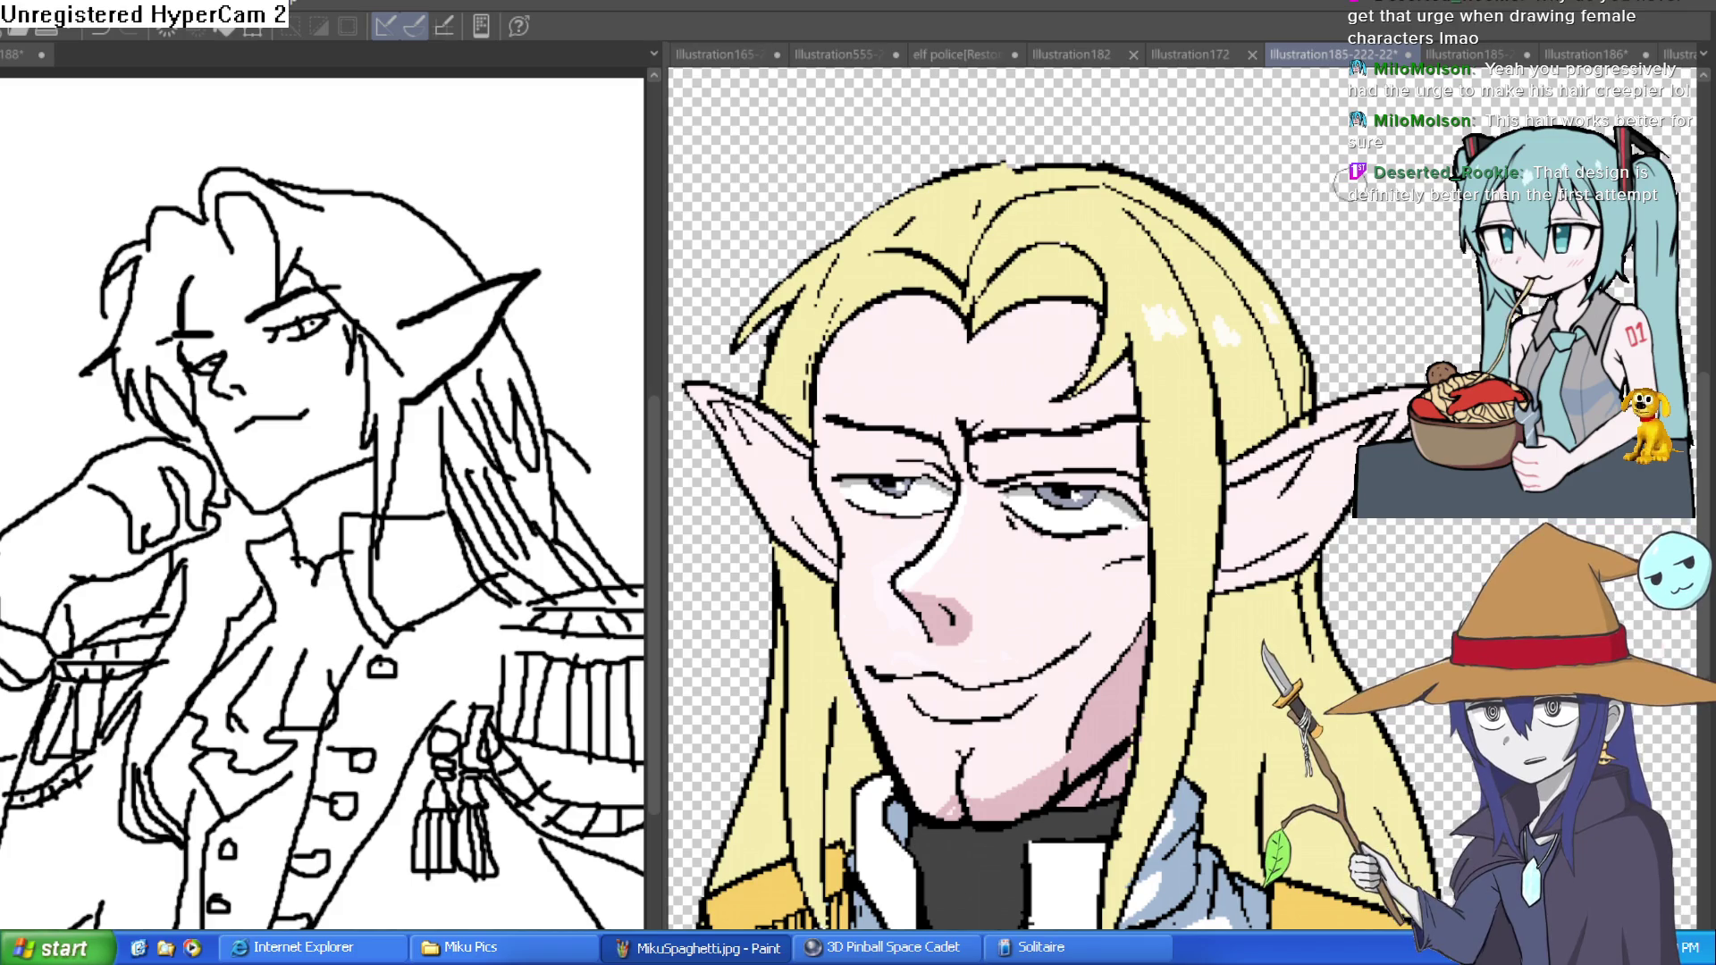
# - Bring the top of the hair into view and add dark strands at the upper-left hairline
pyautogui.scroll(-3, 1338, 227)
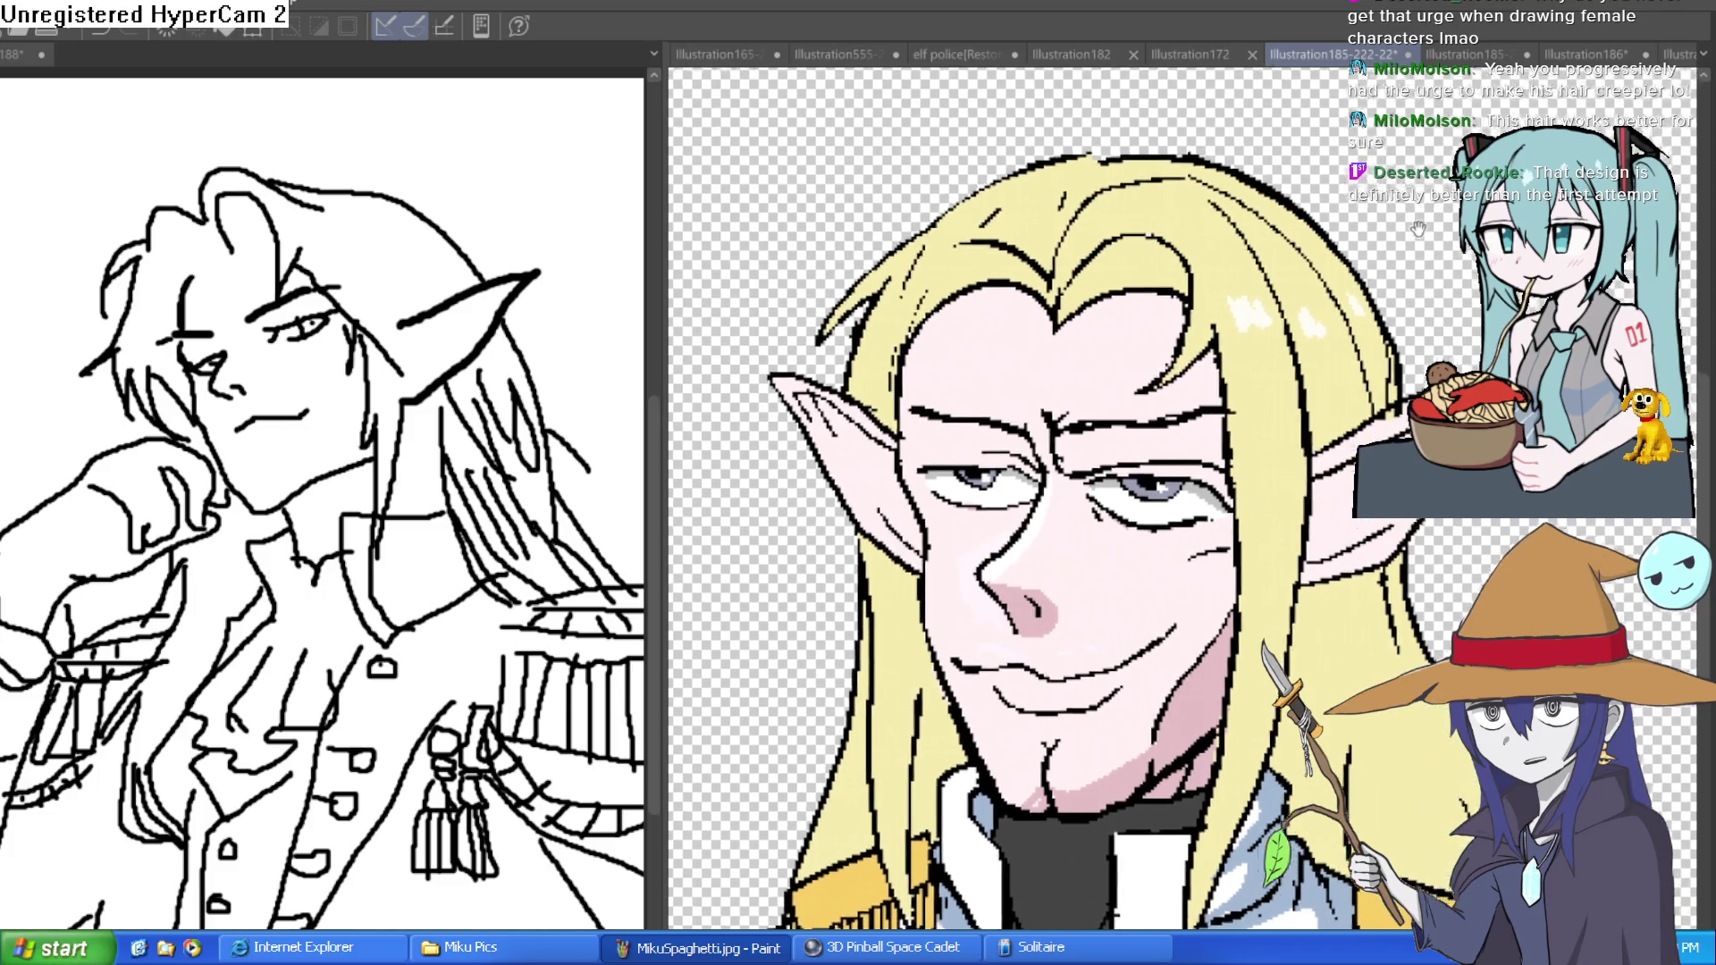
pyautogui.scroll(-2, 1373, 338)
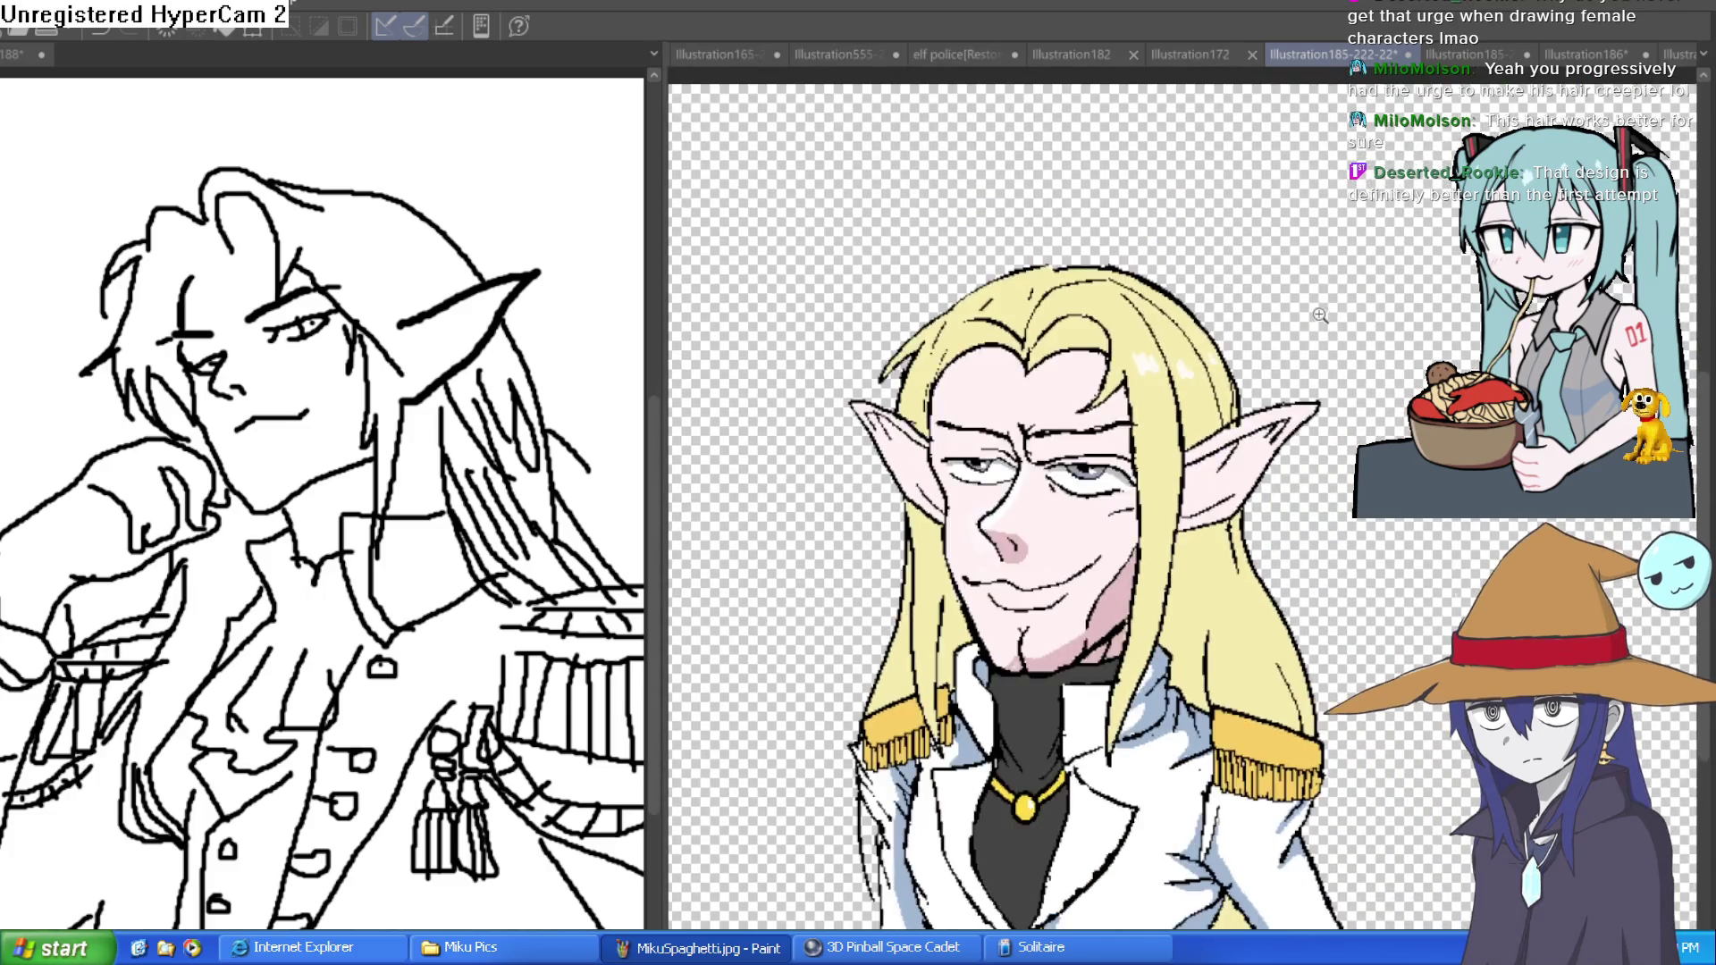
pyautogui.scroll(3, 1229, 315)
pyautogui.scroll(4, 1229, 315)
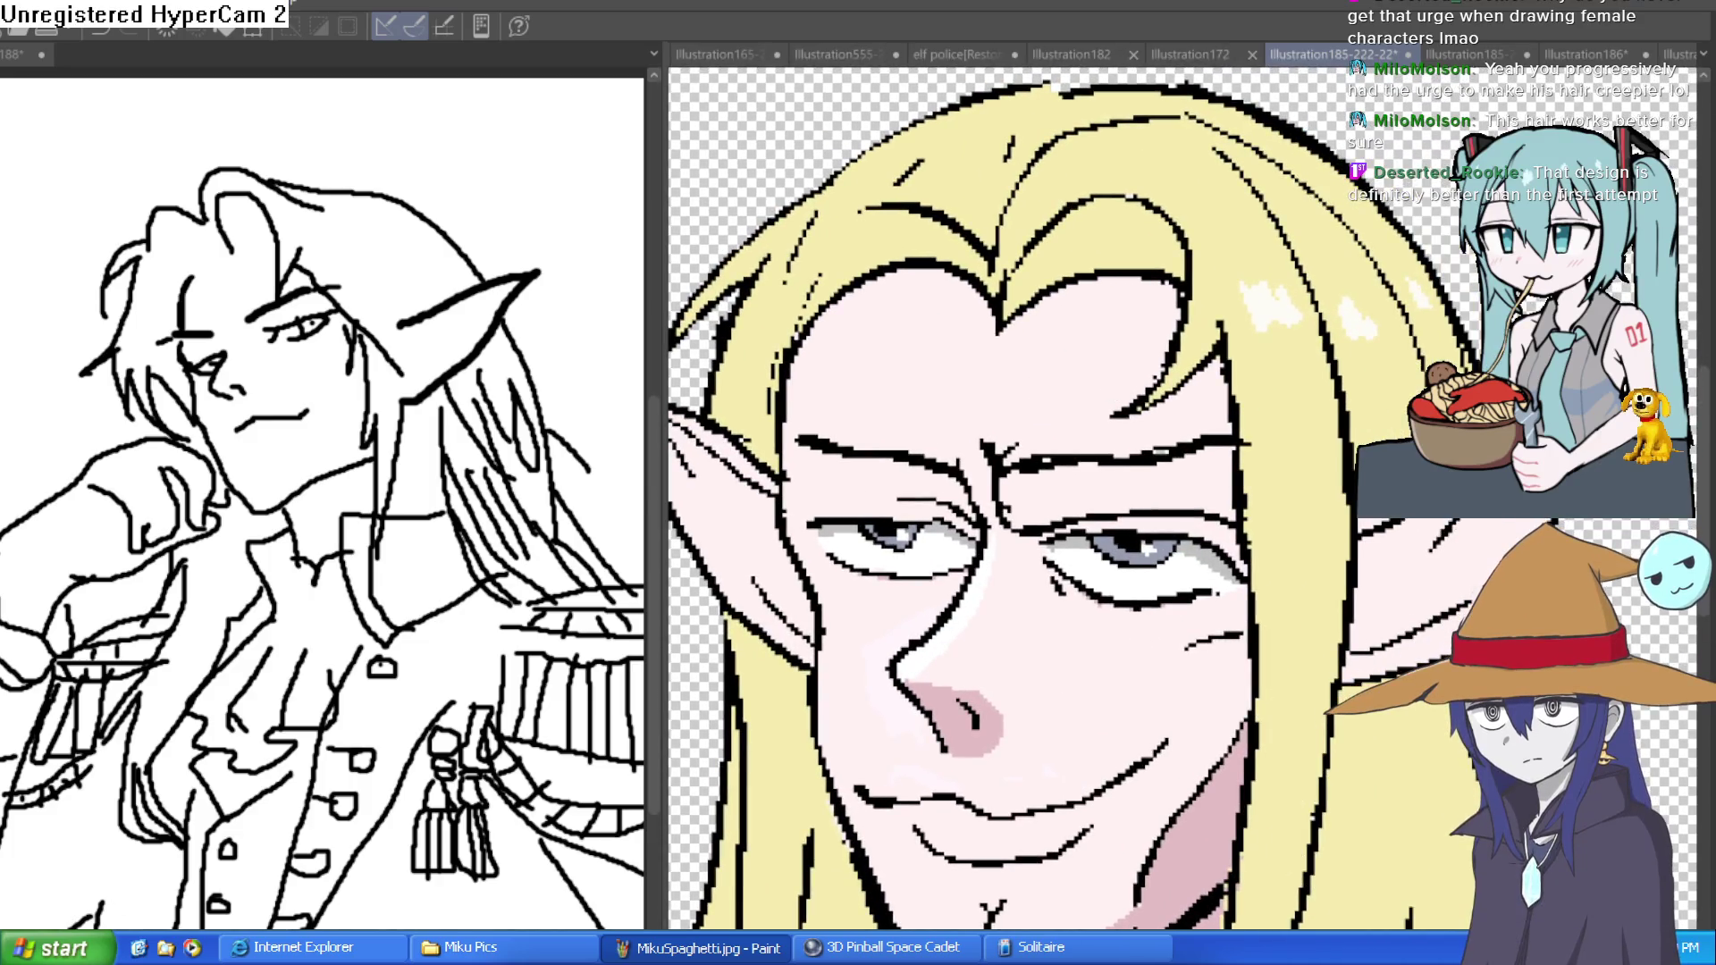
pyautogui.moveTo(987, 153)
pyautogui.mouseDown()
pyautogui.moveTo(971, 278)
pyautogui.moveTo(1078, 311)
pyautogui.mouseUp()
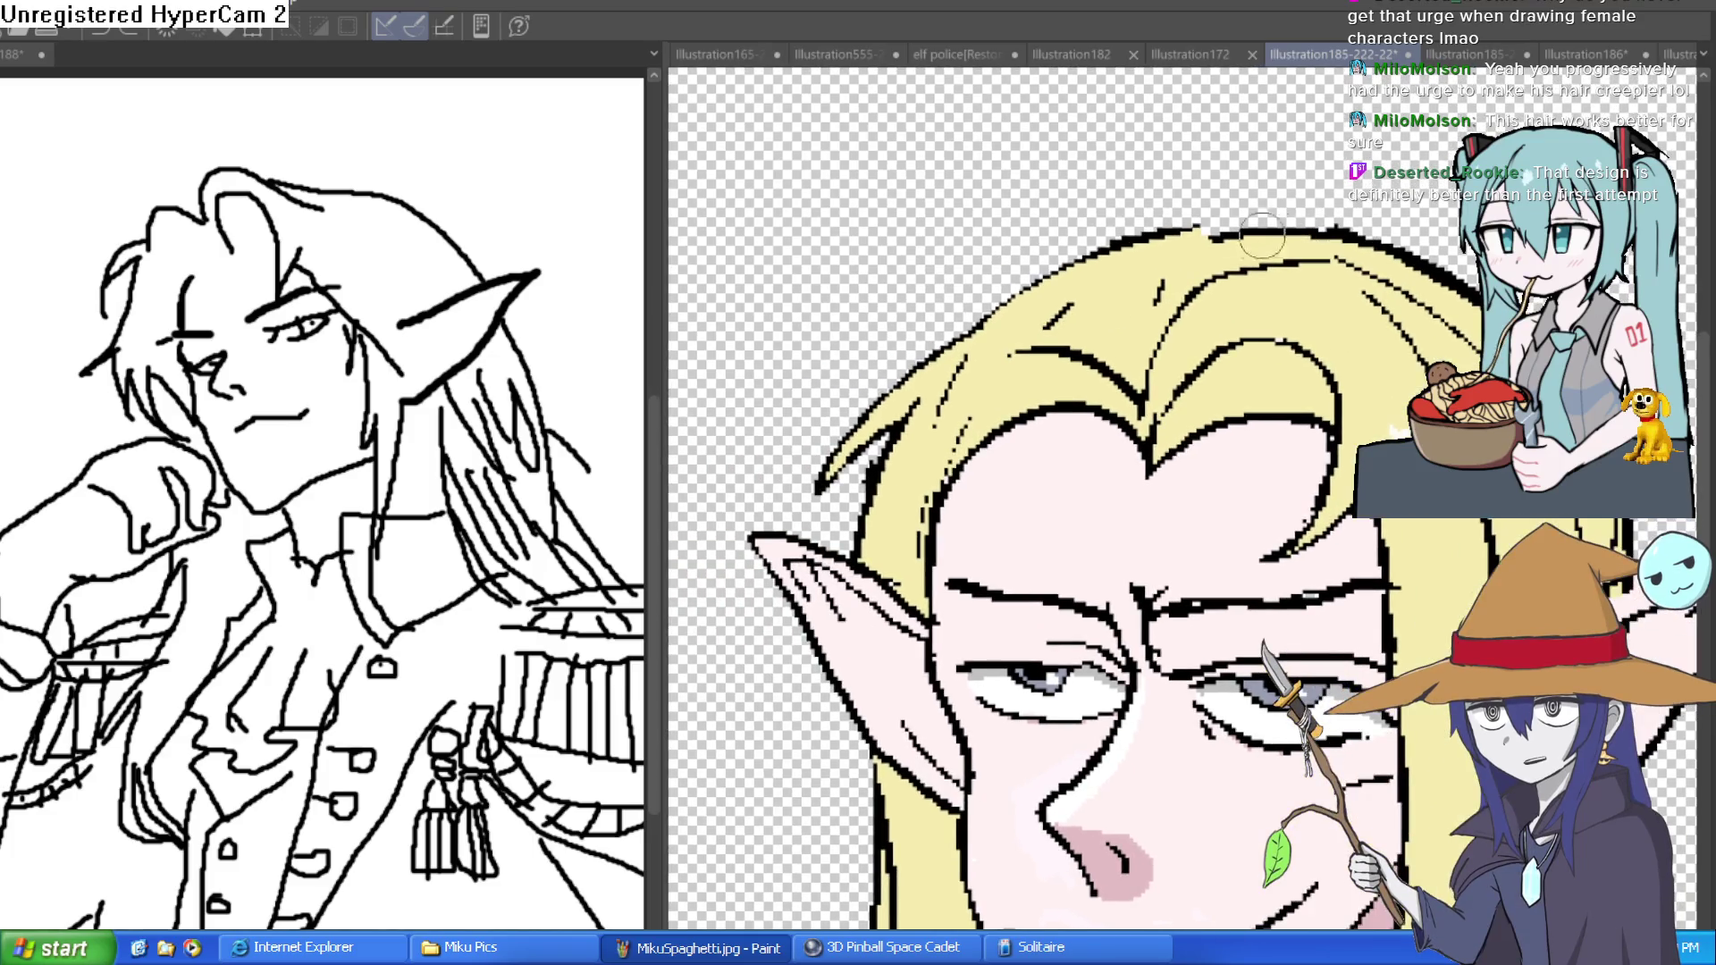
pyautogui.moveTo(1144, 234)
pyautogui.mouseDown()
pyautogui.moveTo(841, 456)
pyautogui.moveTo(1042, 286)
pyautogui.mouseUp()
# - Enlarge the eraser and thin the new upper-left hair strands
pyautogui.press('e')
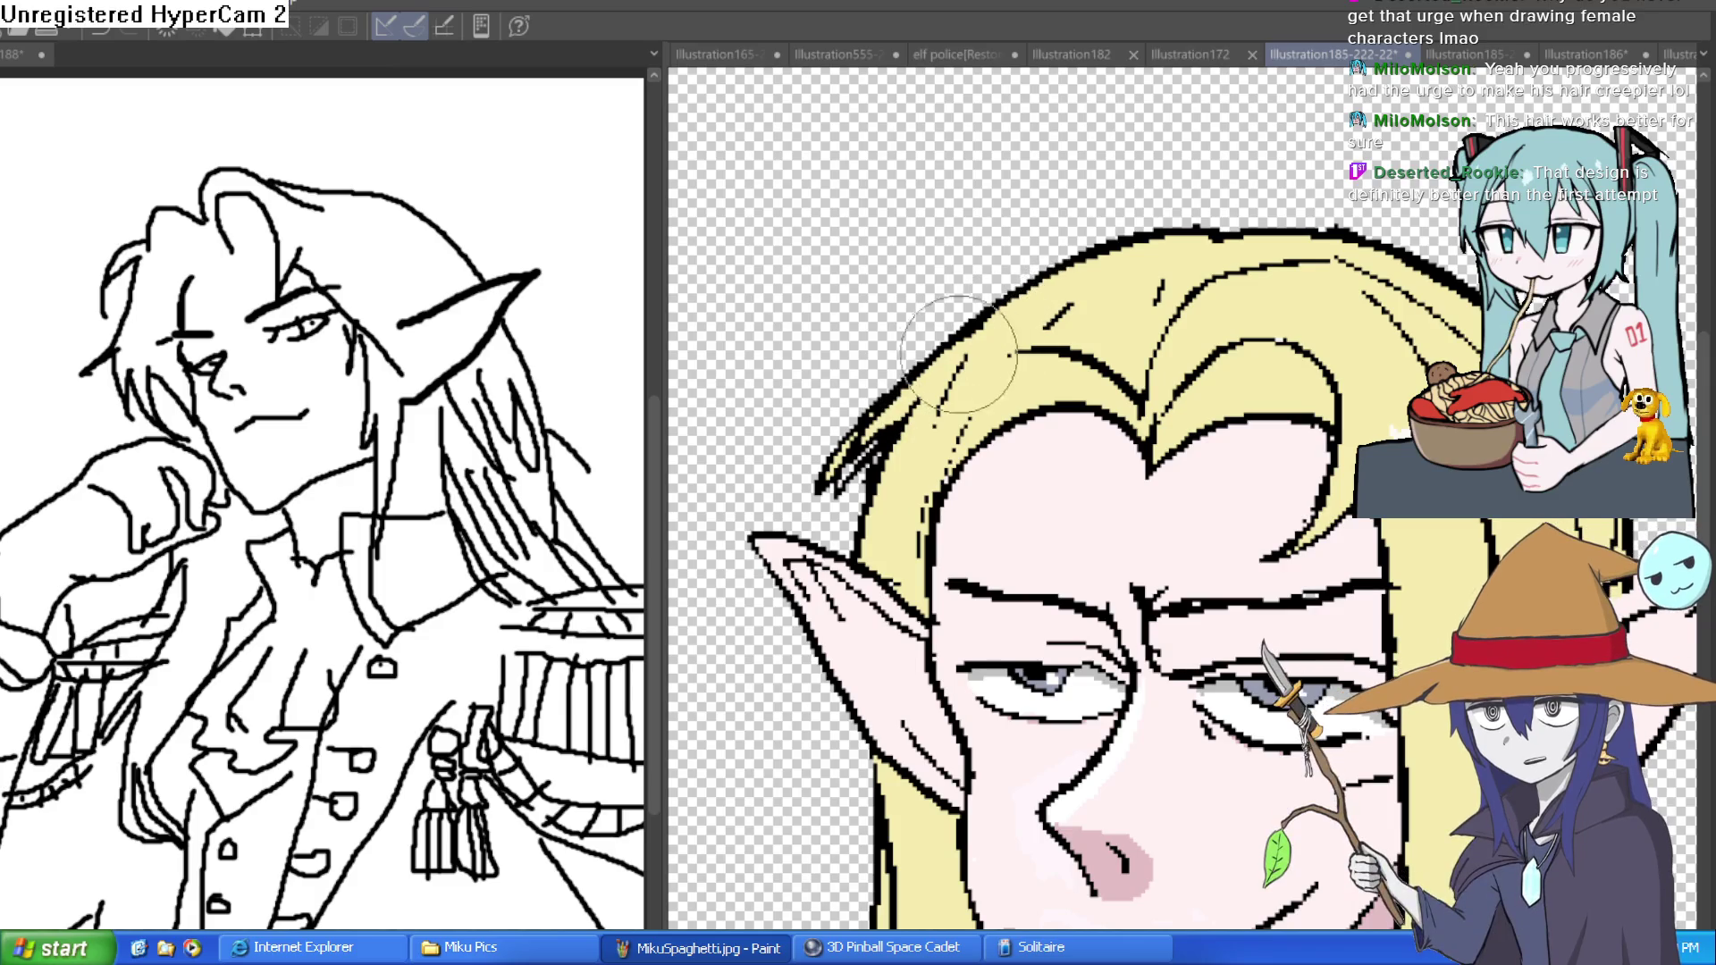
pyautogui.moveTo(814, 490); pyautogui.dragTo(930, 331)
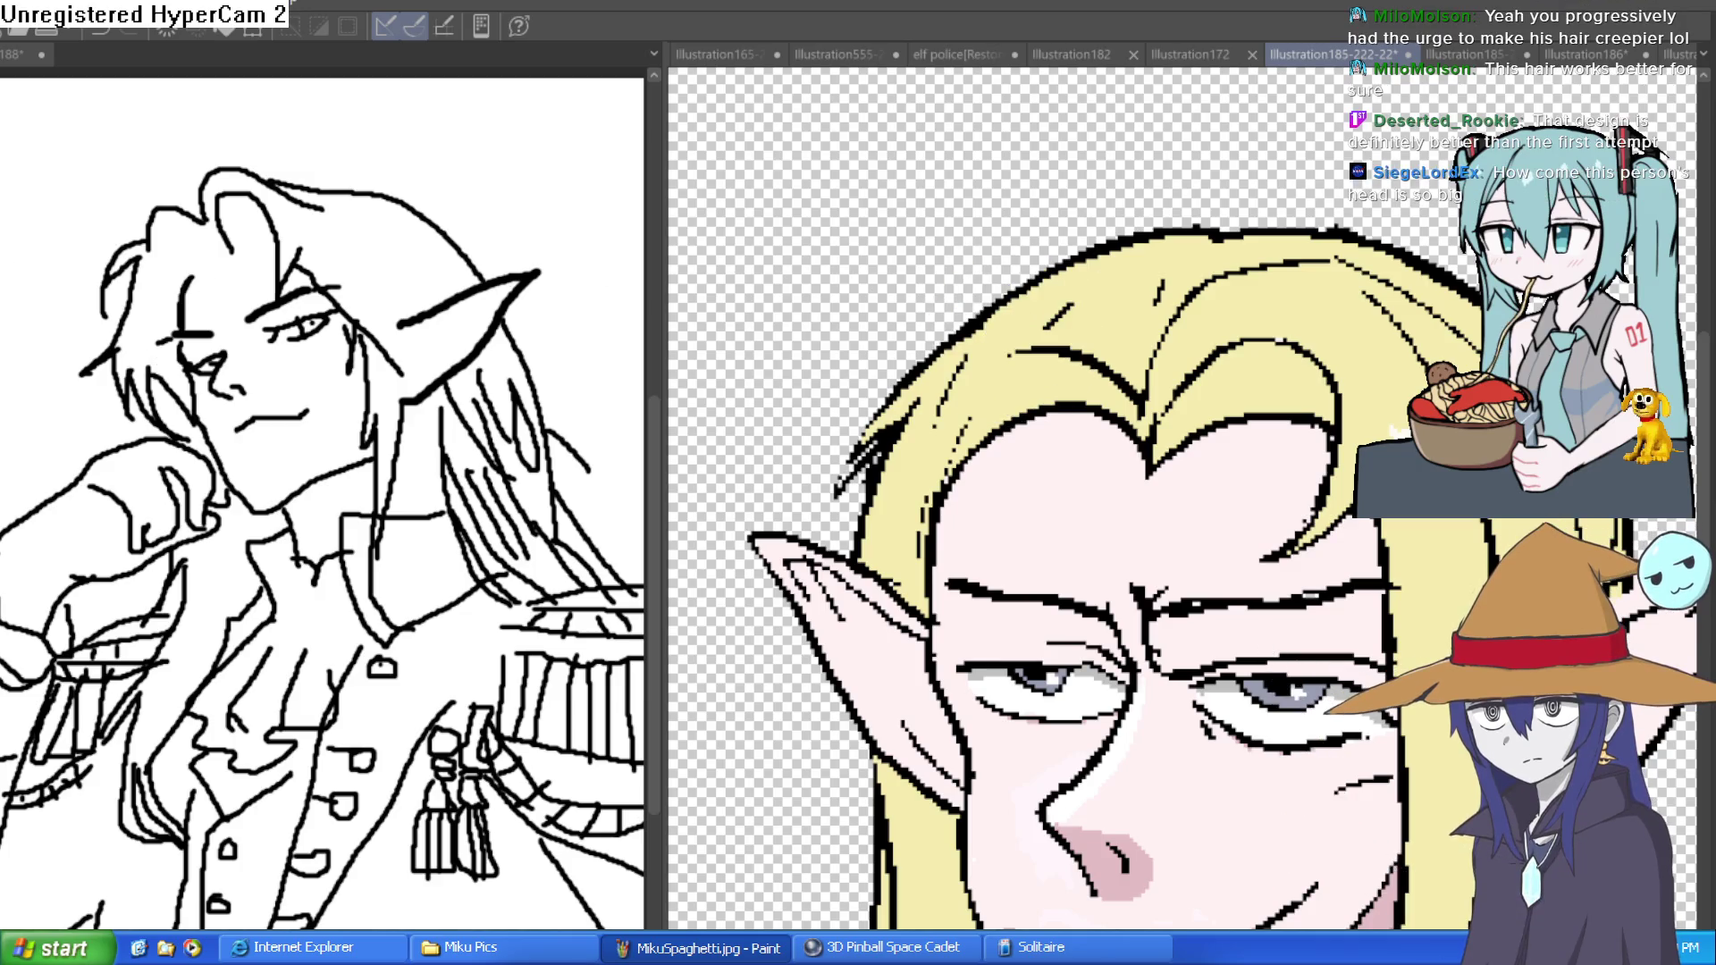
pyautogui.moveTo(849, 474)
pyautogui.mouseDown()
pyautogui.moveTo(920, 384)
pyautogui.moveTo(912, 402)
pyautogui.mouseUp()
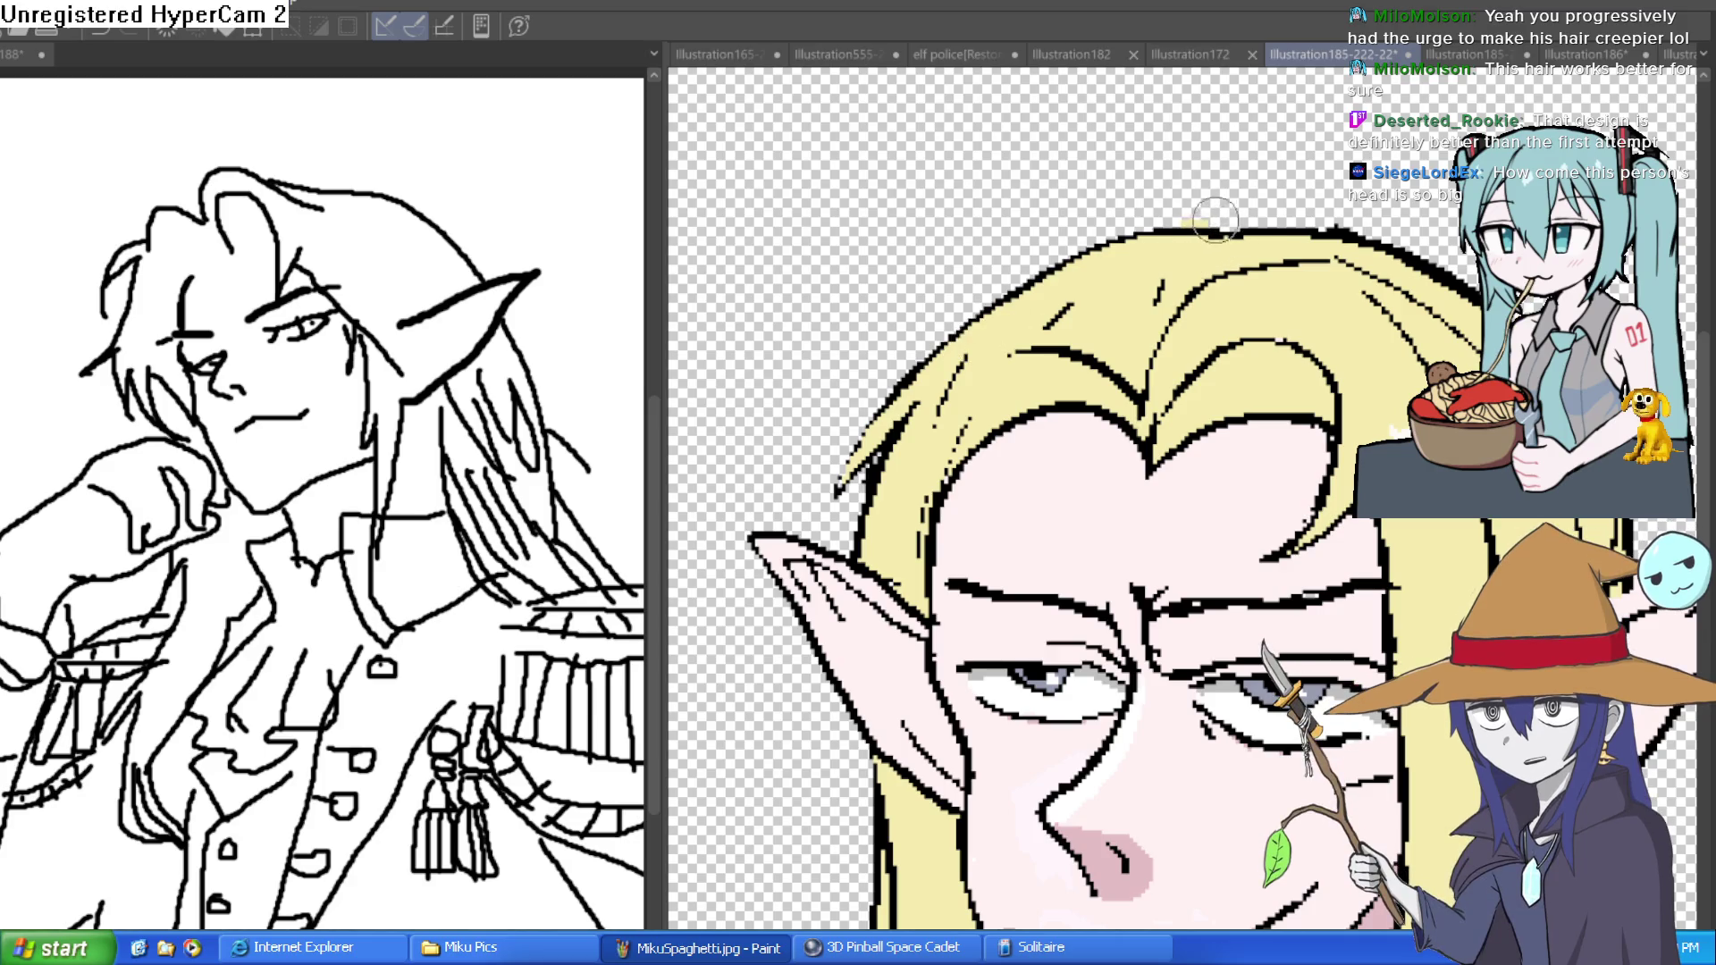
pyautogui.press(']')
pyautogui.press(']')
pyautogui.scroll(-5, 1232, 214)
pyautogui.scroll(1, 1231, 214)
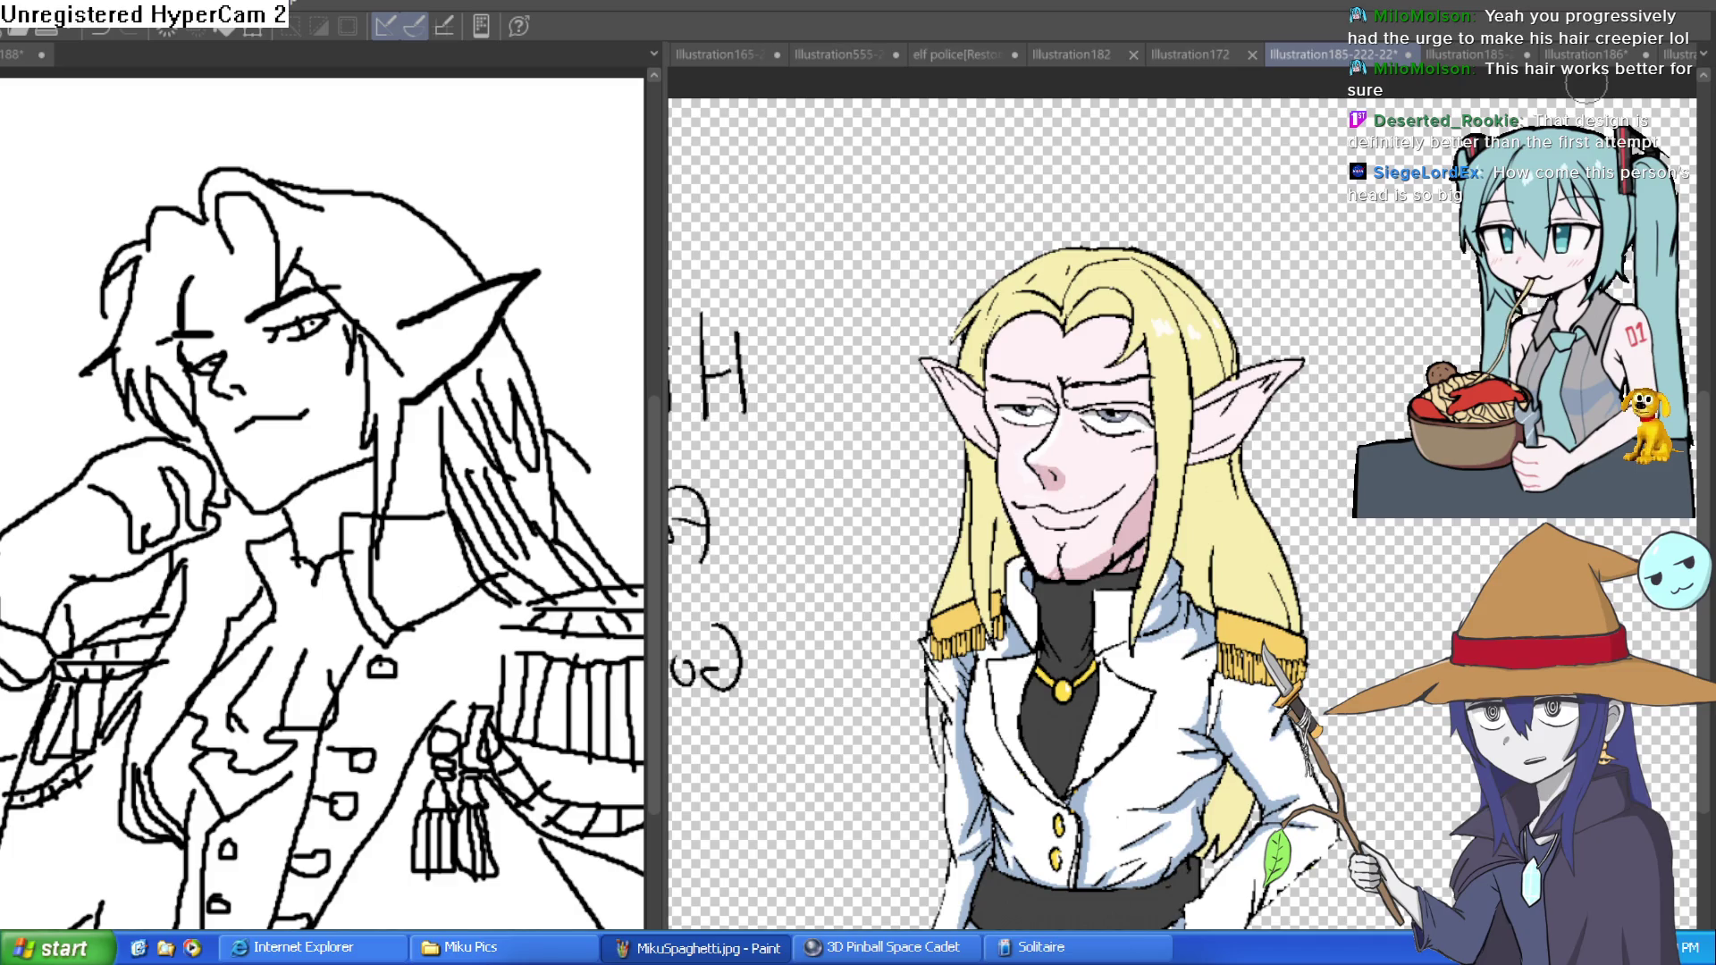
# - Flip through the open illustrations: witches, bearded wizard, Illustration182, Illustration172 and the coloured blond elf
pyautogui.click(1583, 52)
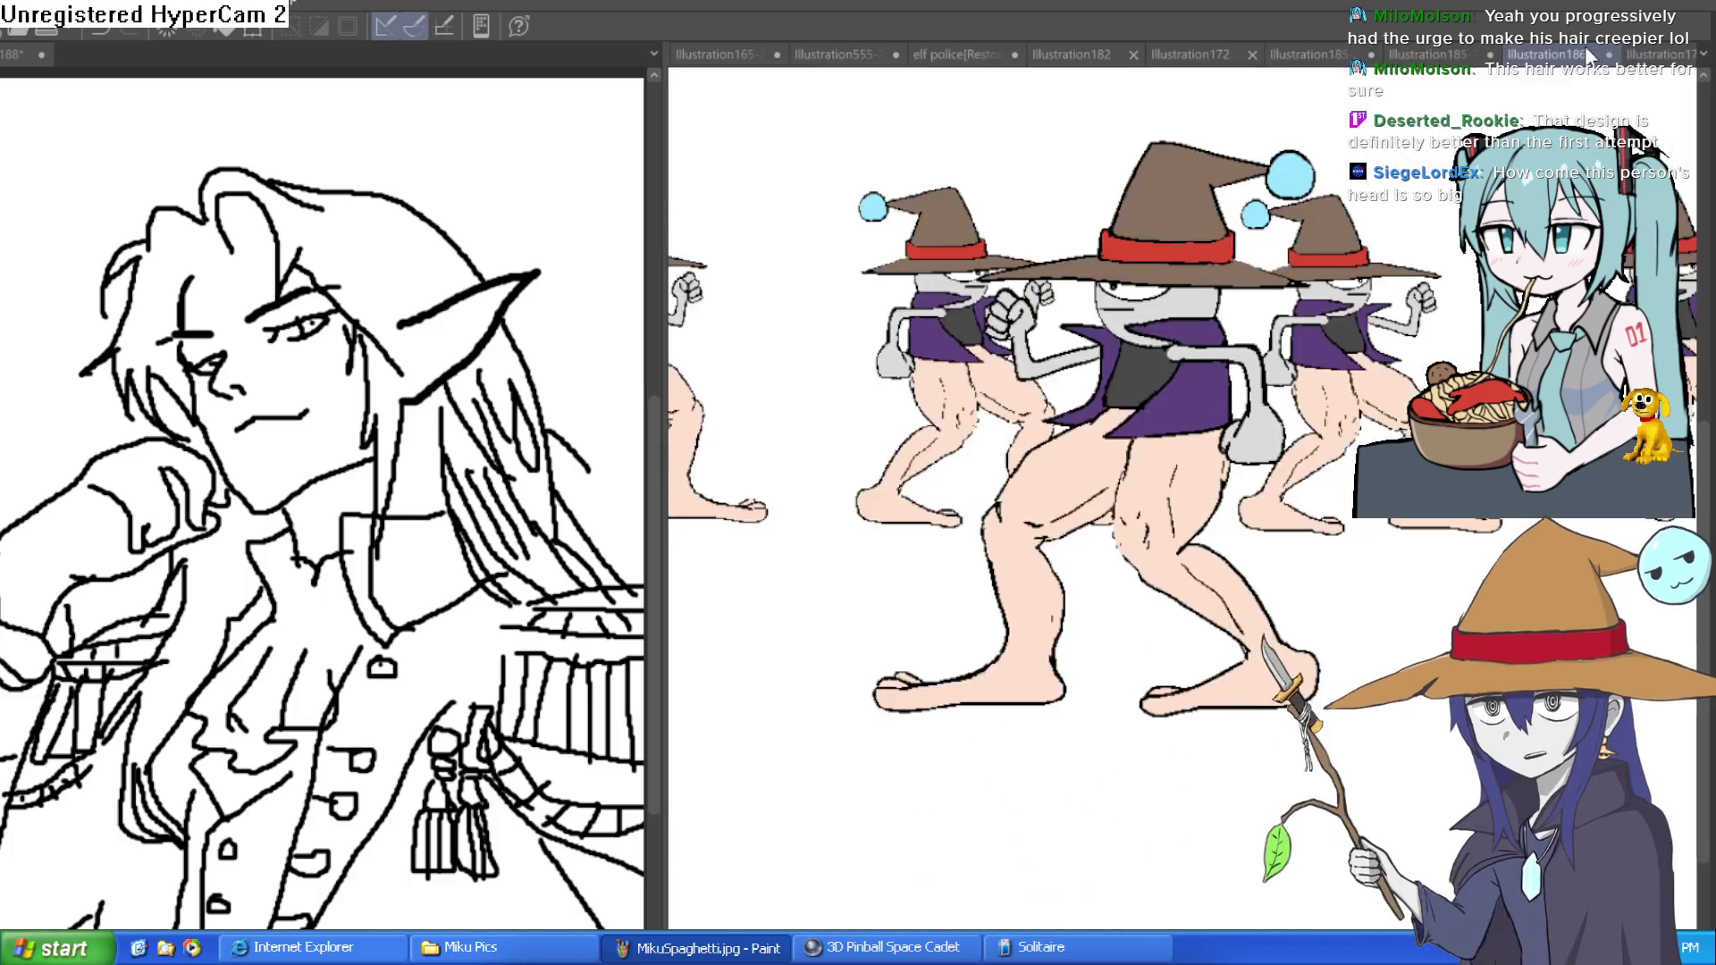
pyautogui.click(1481, 55)
pyautogui.click(1664, 54)
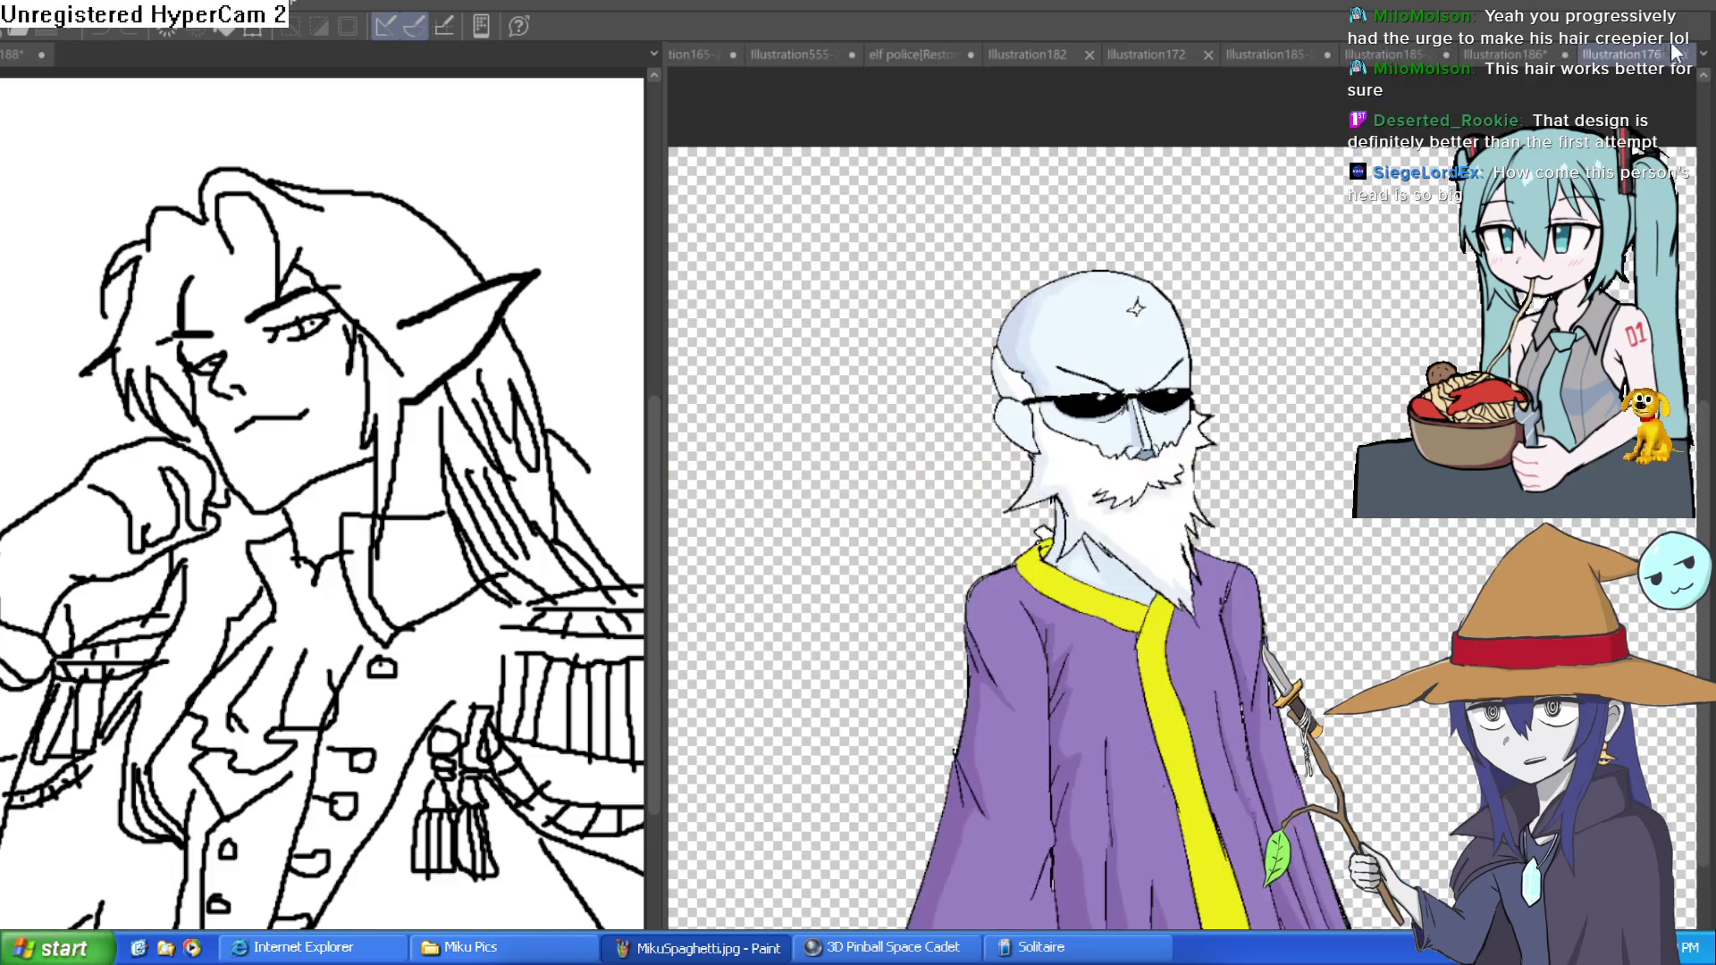
pyautogui.click(1043, 46)
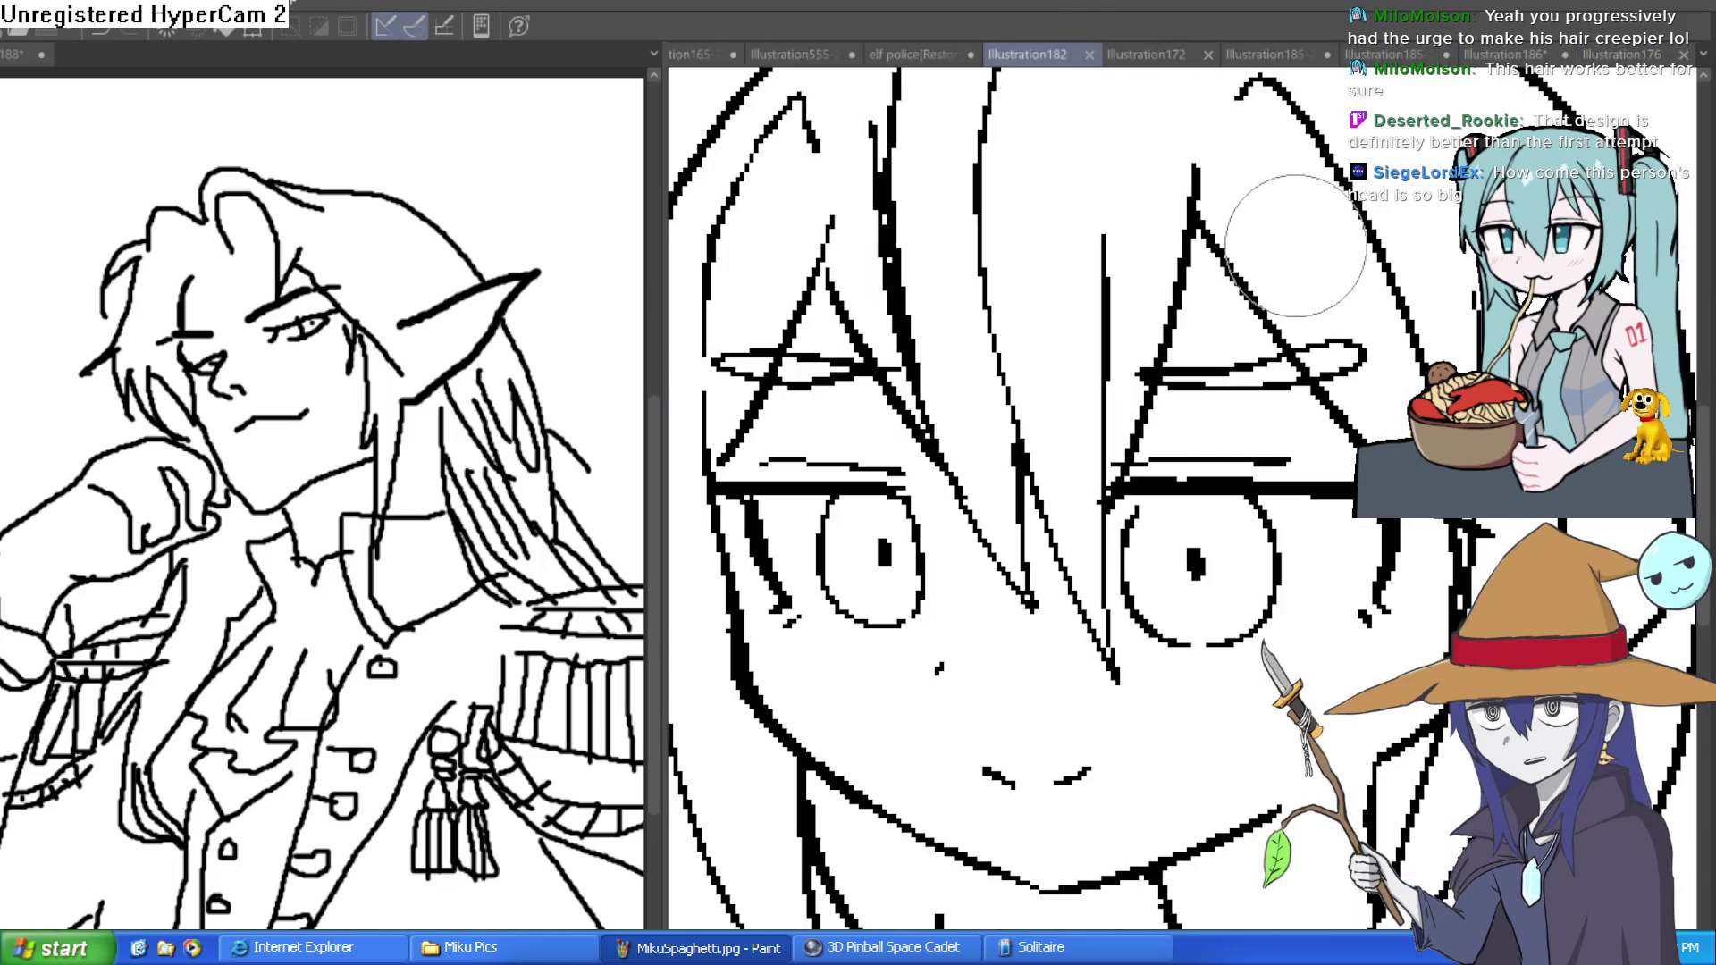
pyautogui.click(1153, 55)
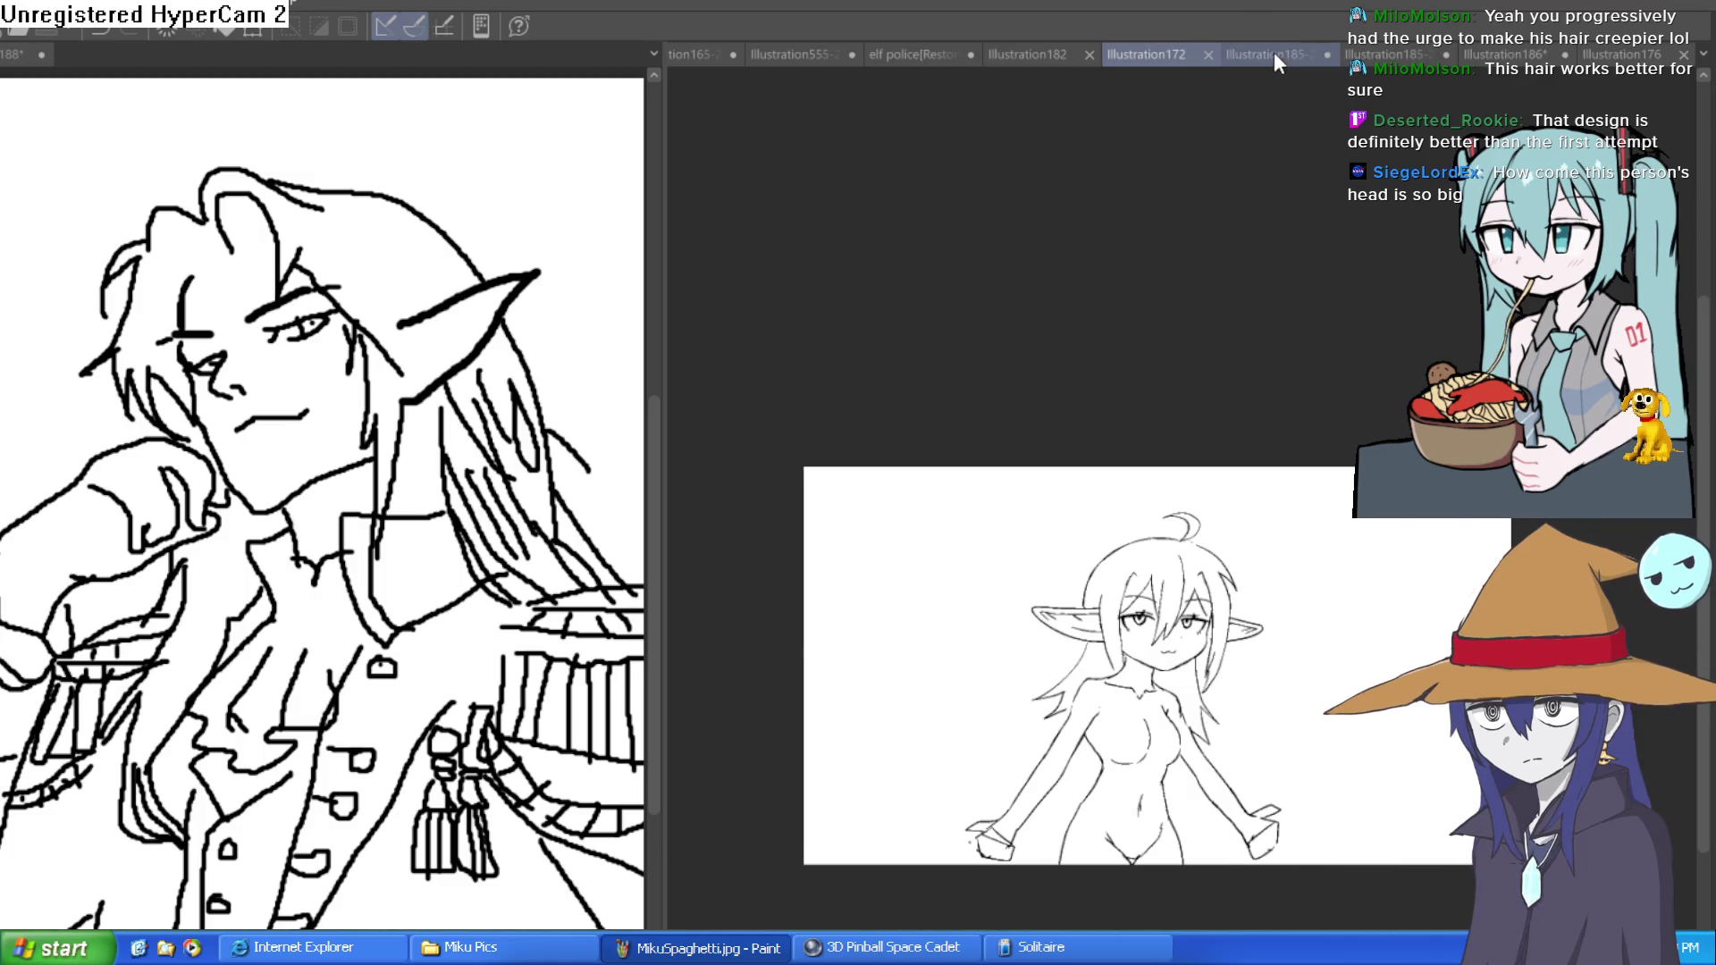
pyautogui.click(1274, 53)
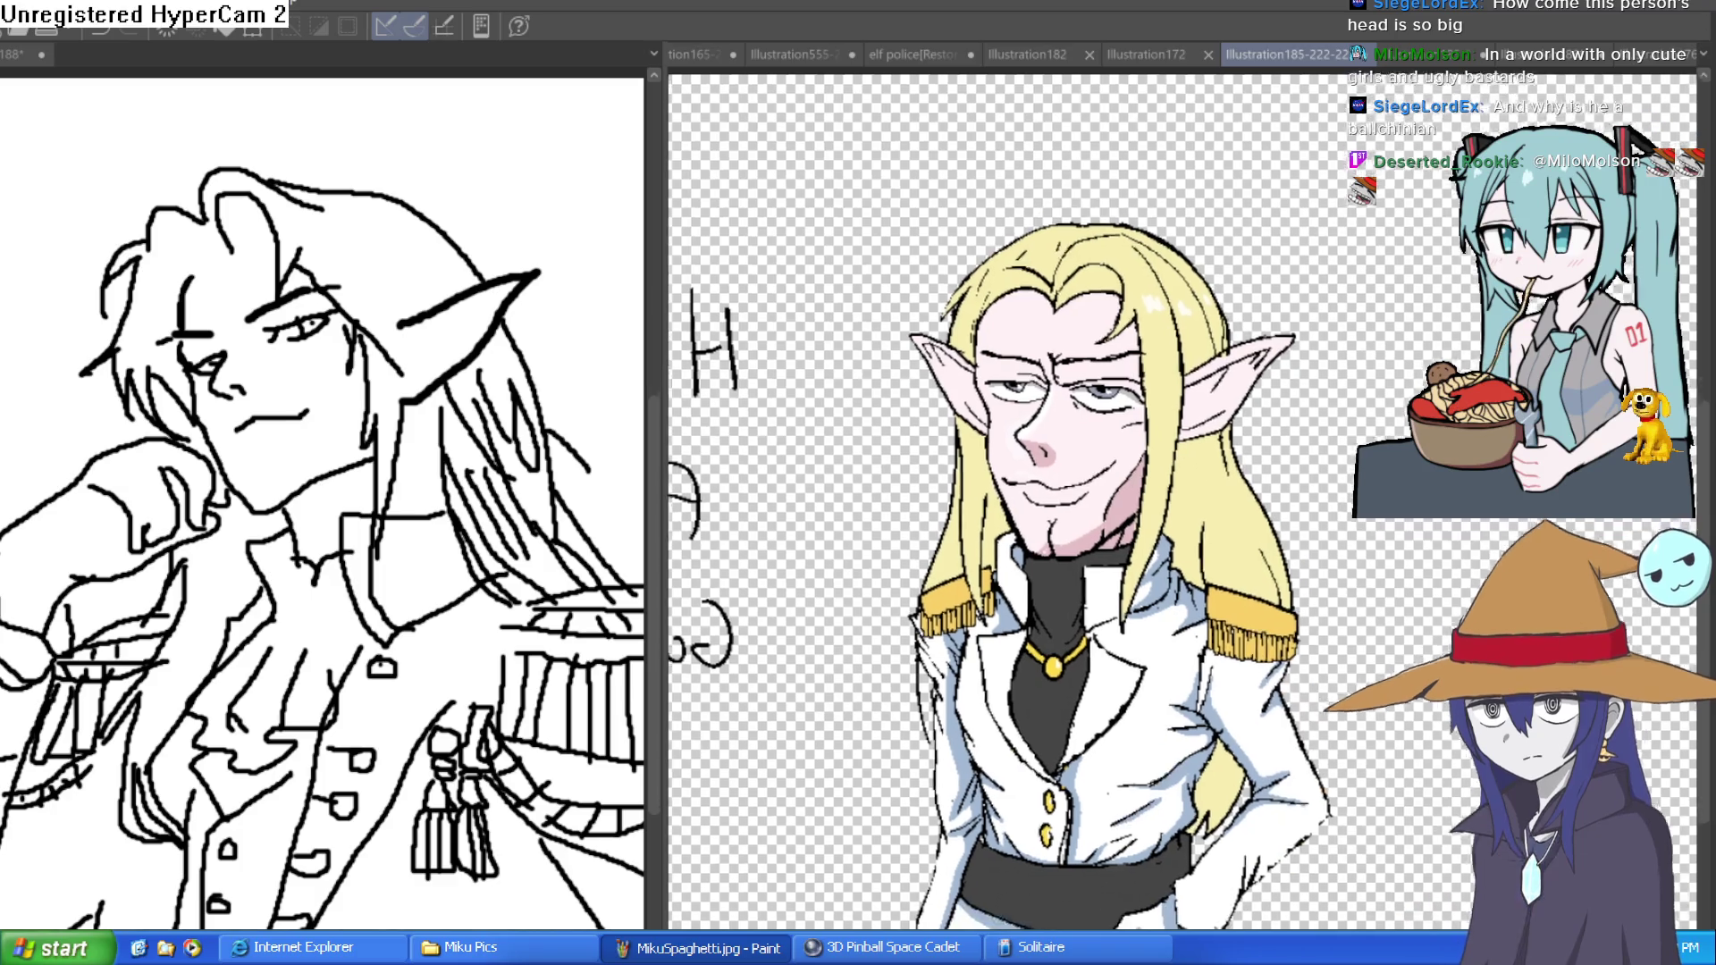
# - Switch to the bowl-cut elf tab with the fringed white uniform and 'High Fashion' caption
pyautogui.scroll(-3, 1120, 163)
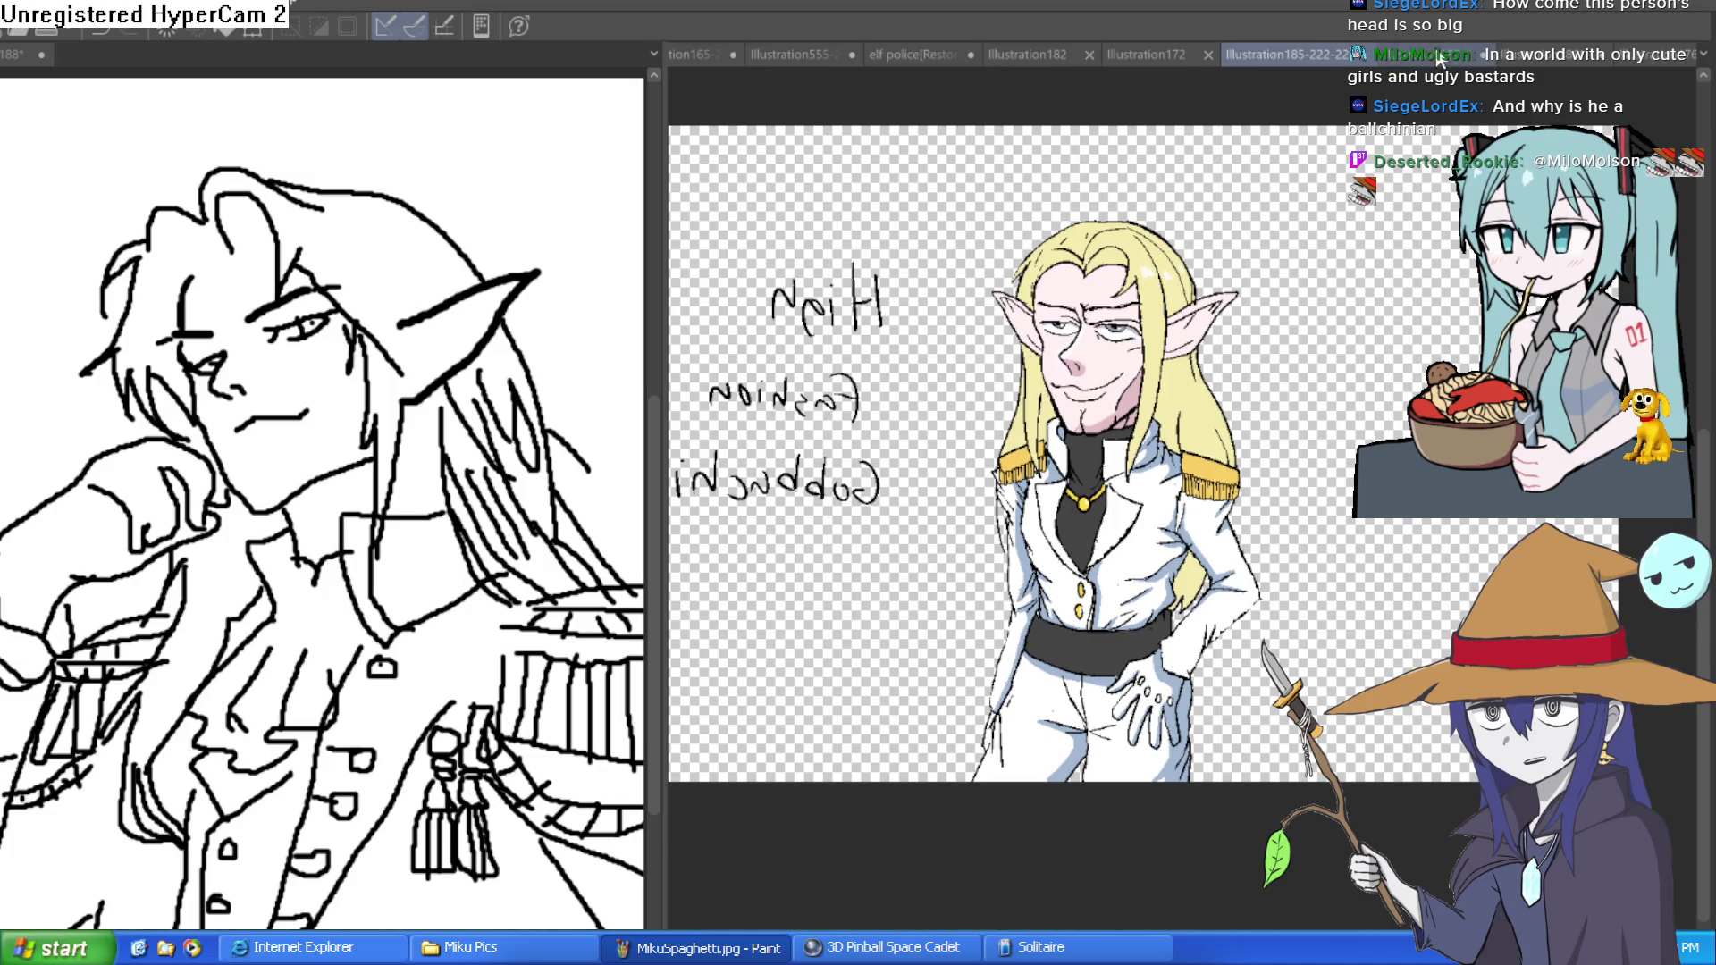
pyautogui.click(1430, 54)
pyautogui.scroll(-3, 1343, 352)
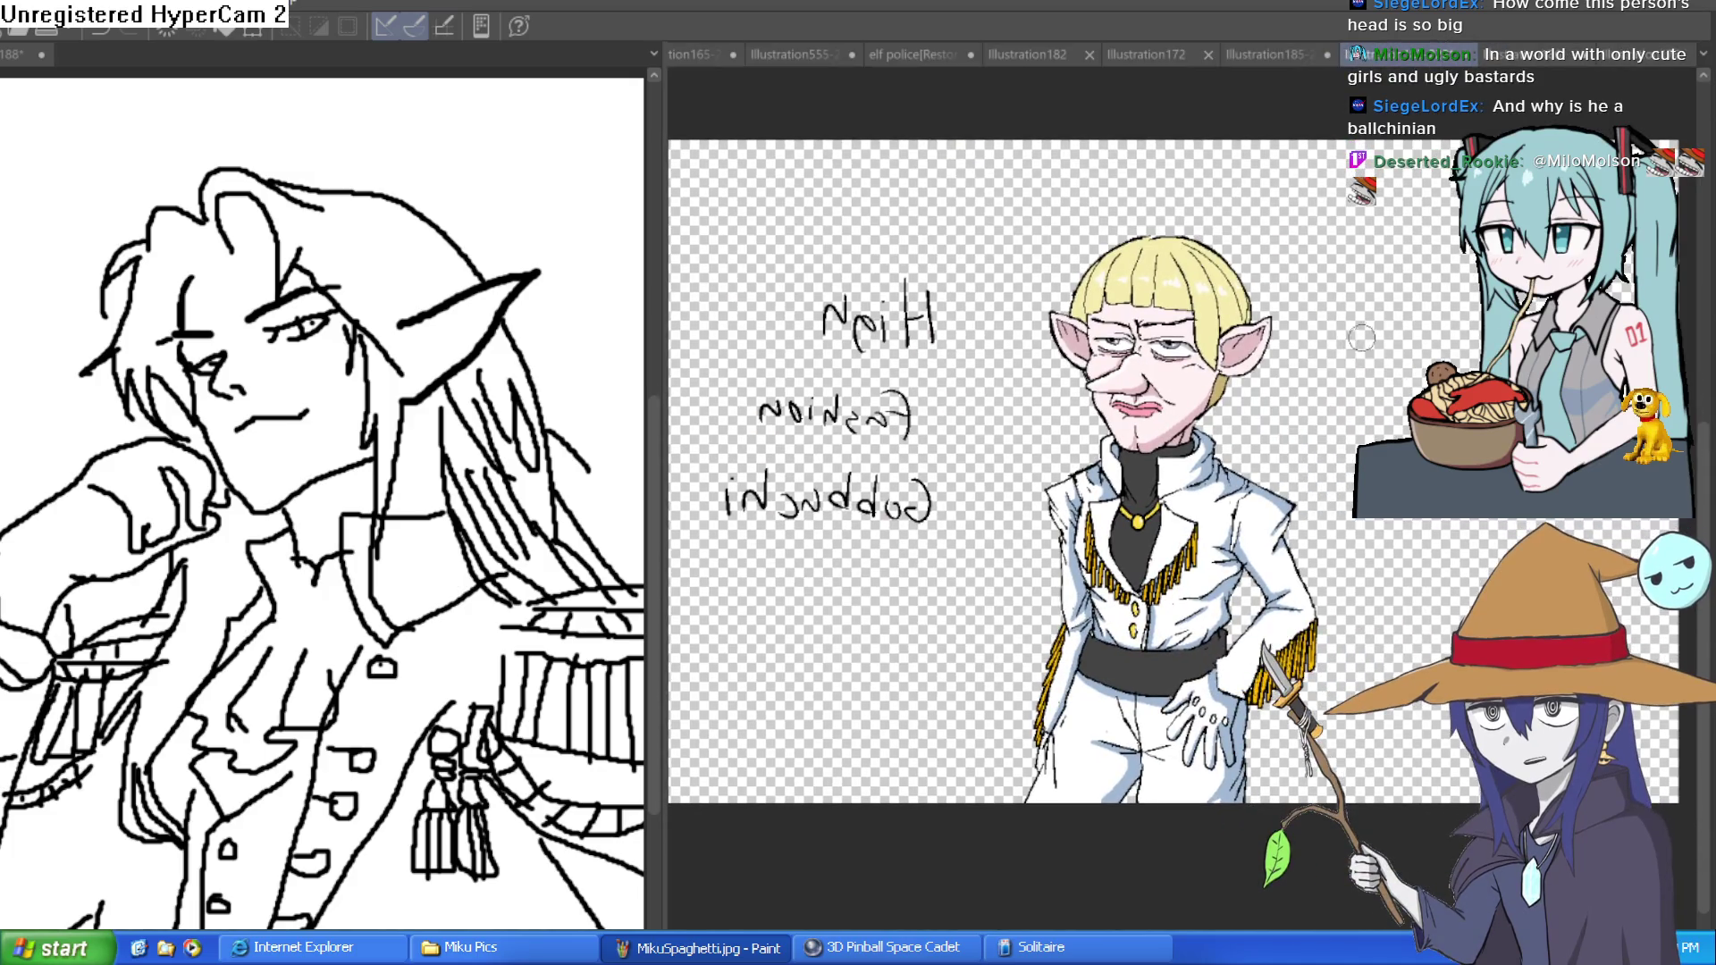
pyautogui.scroll(3, 1314, 389)
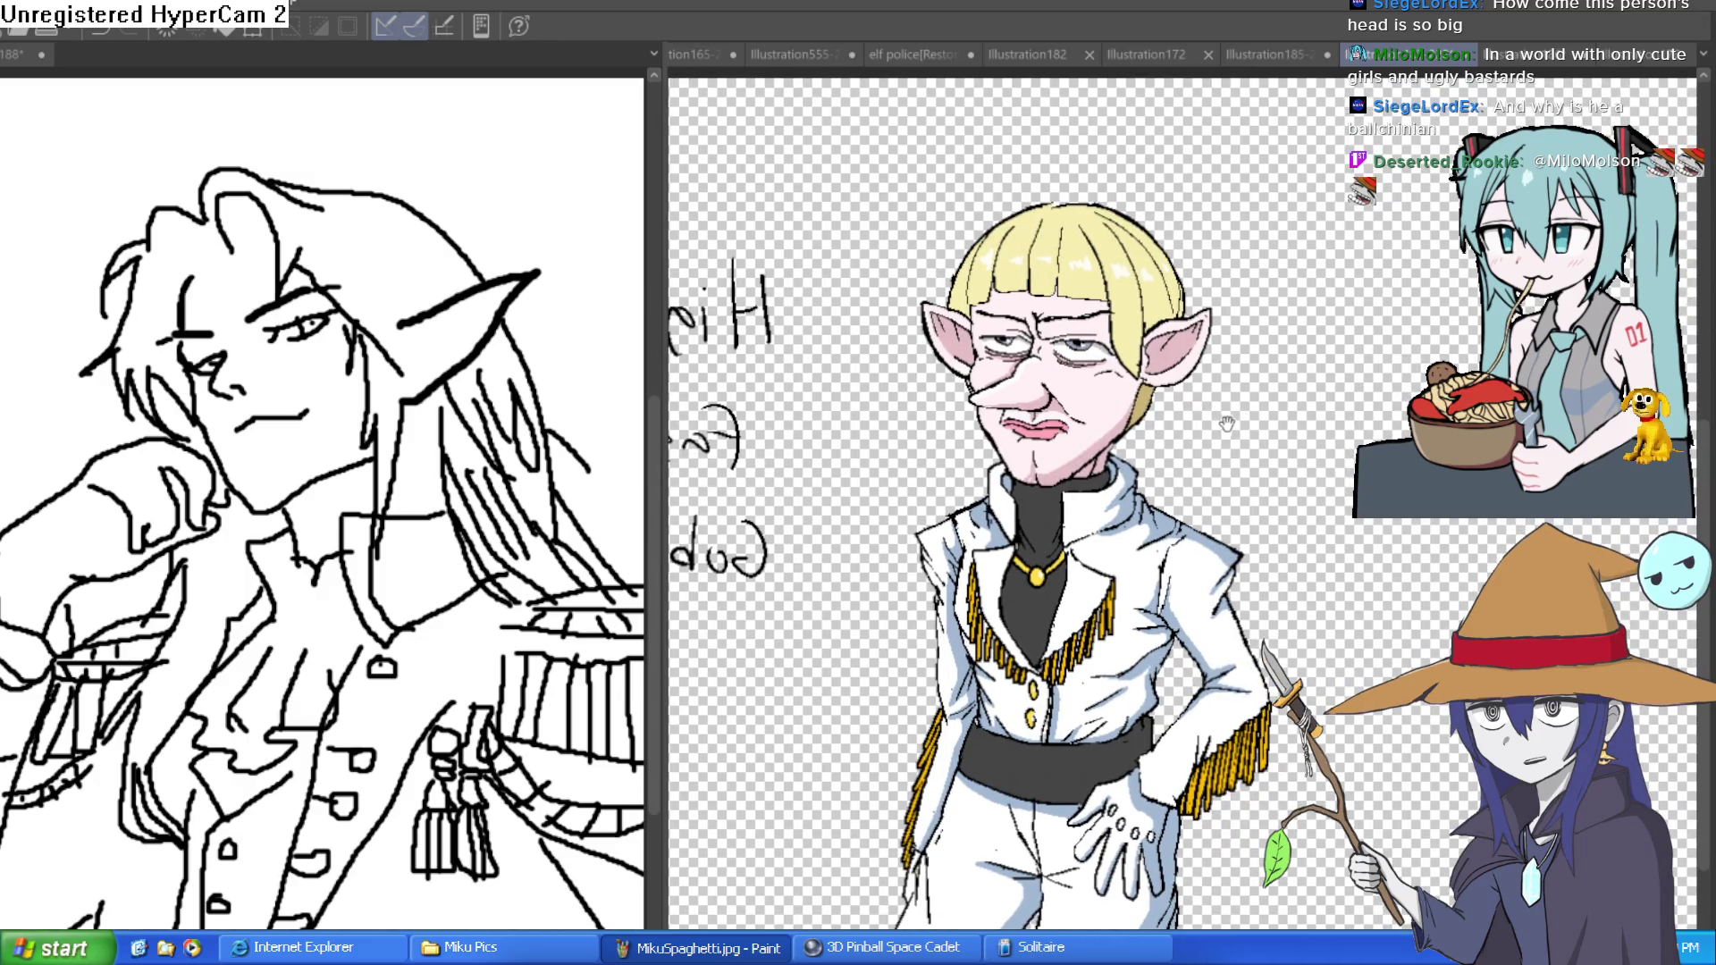
# - Switch to the Illustration185-222-22 tab and recentre the view on the long-haired blond elf
pyautogui.scroll(-2, 1242, 421)
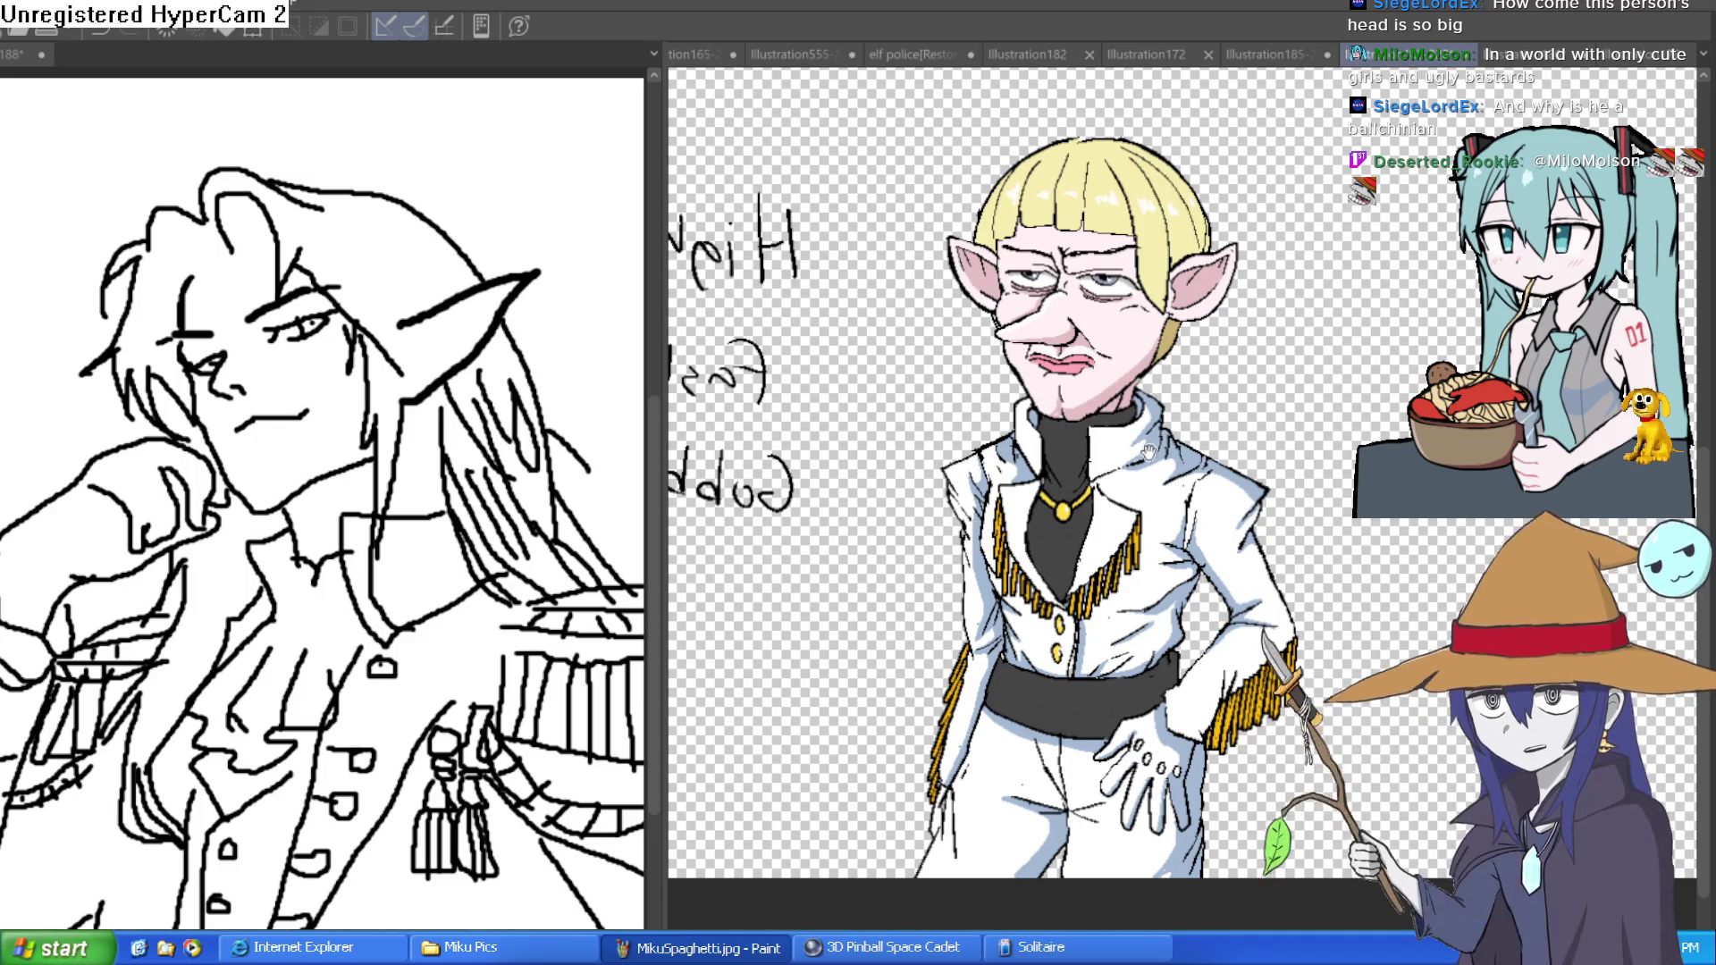
pyautogui.scroll(-3, 1207, 411)
pyautogui.scroll(2, 1241, 383)
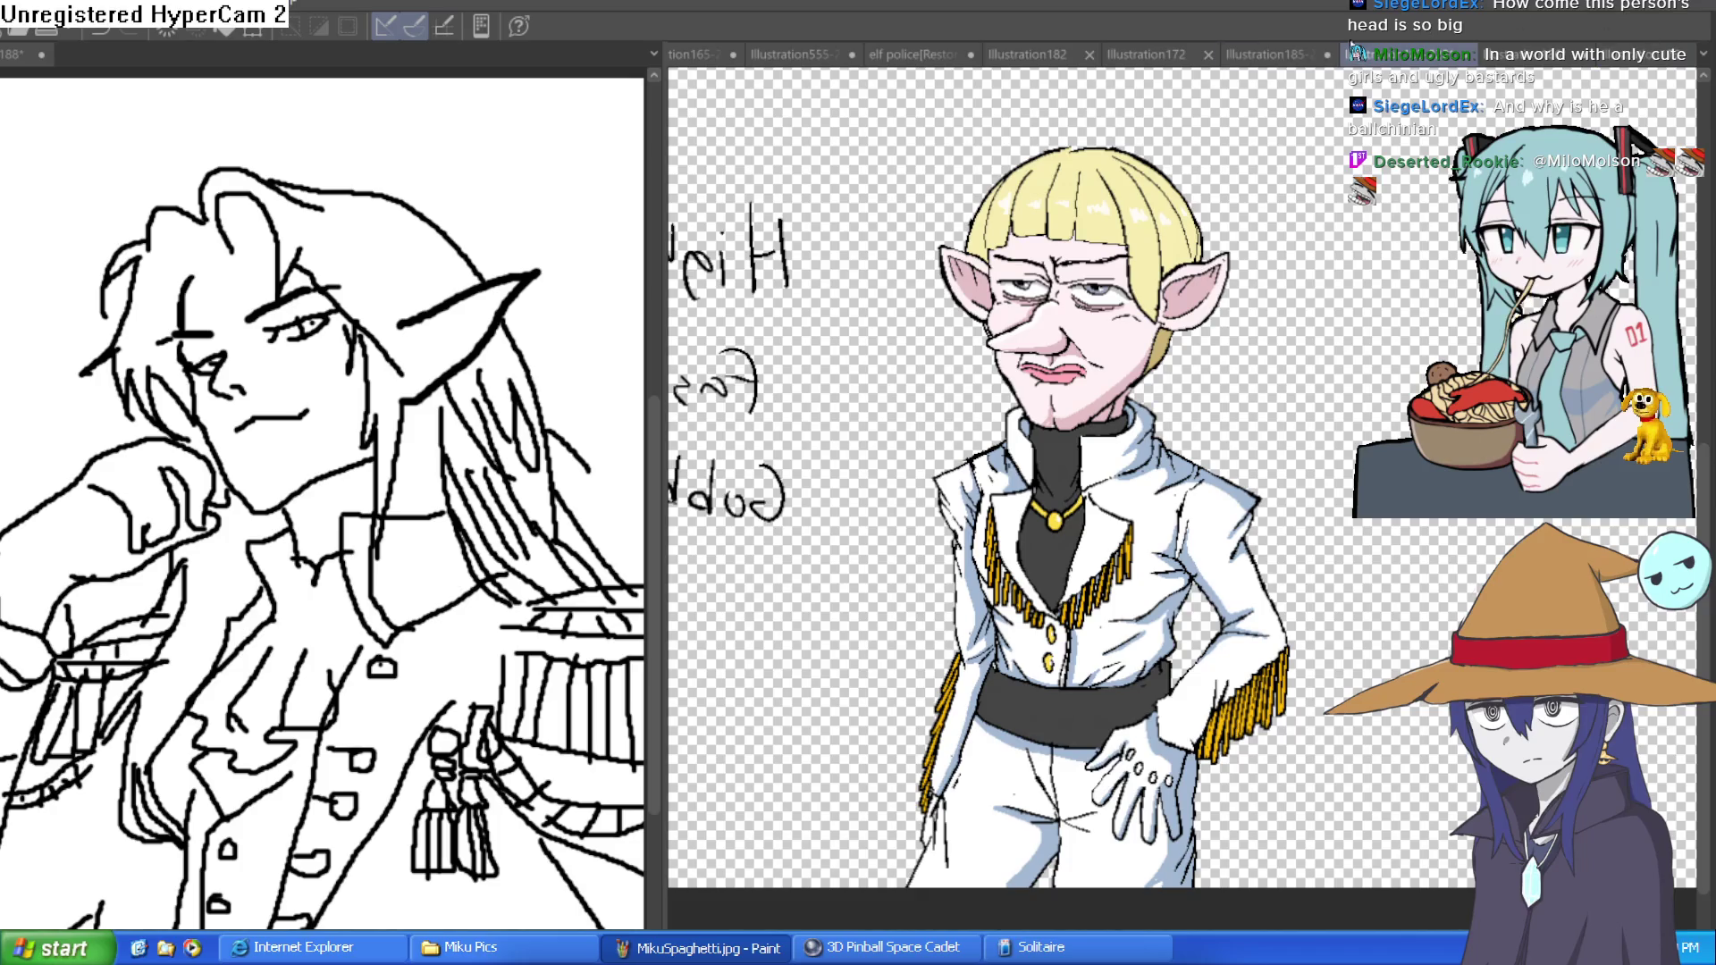
pyautogui.click(1296, 53)
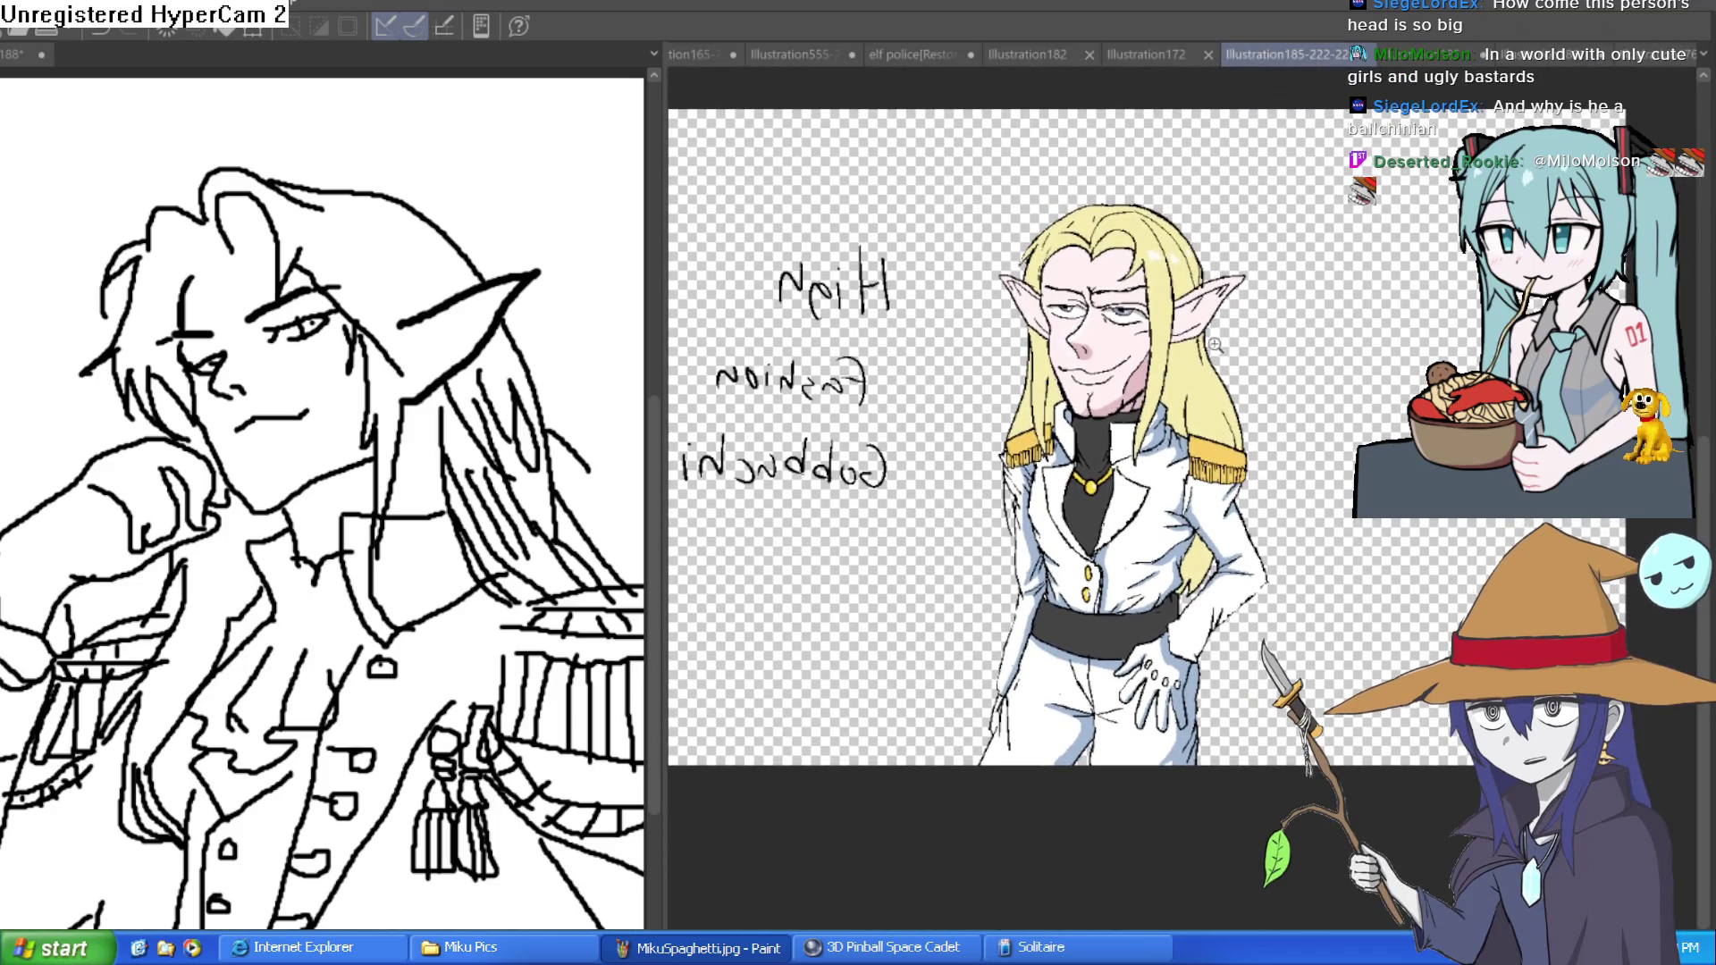
pyautogui.scroll(3, 1215, 348)
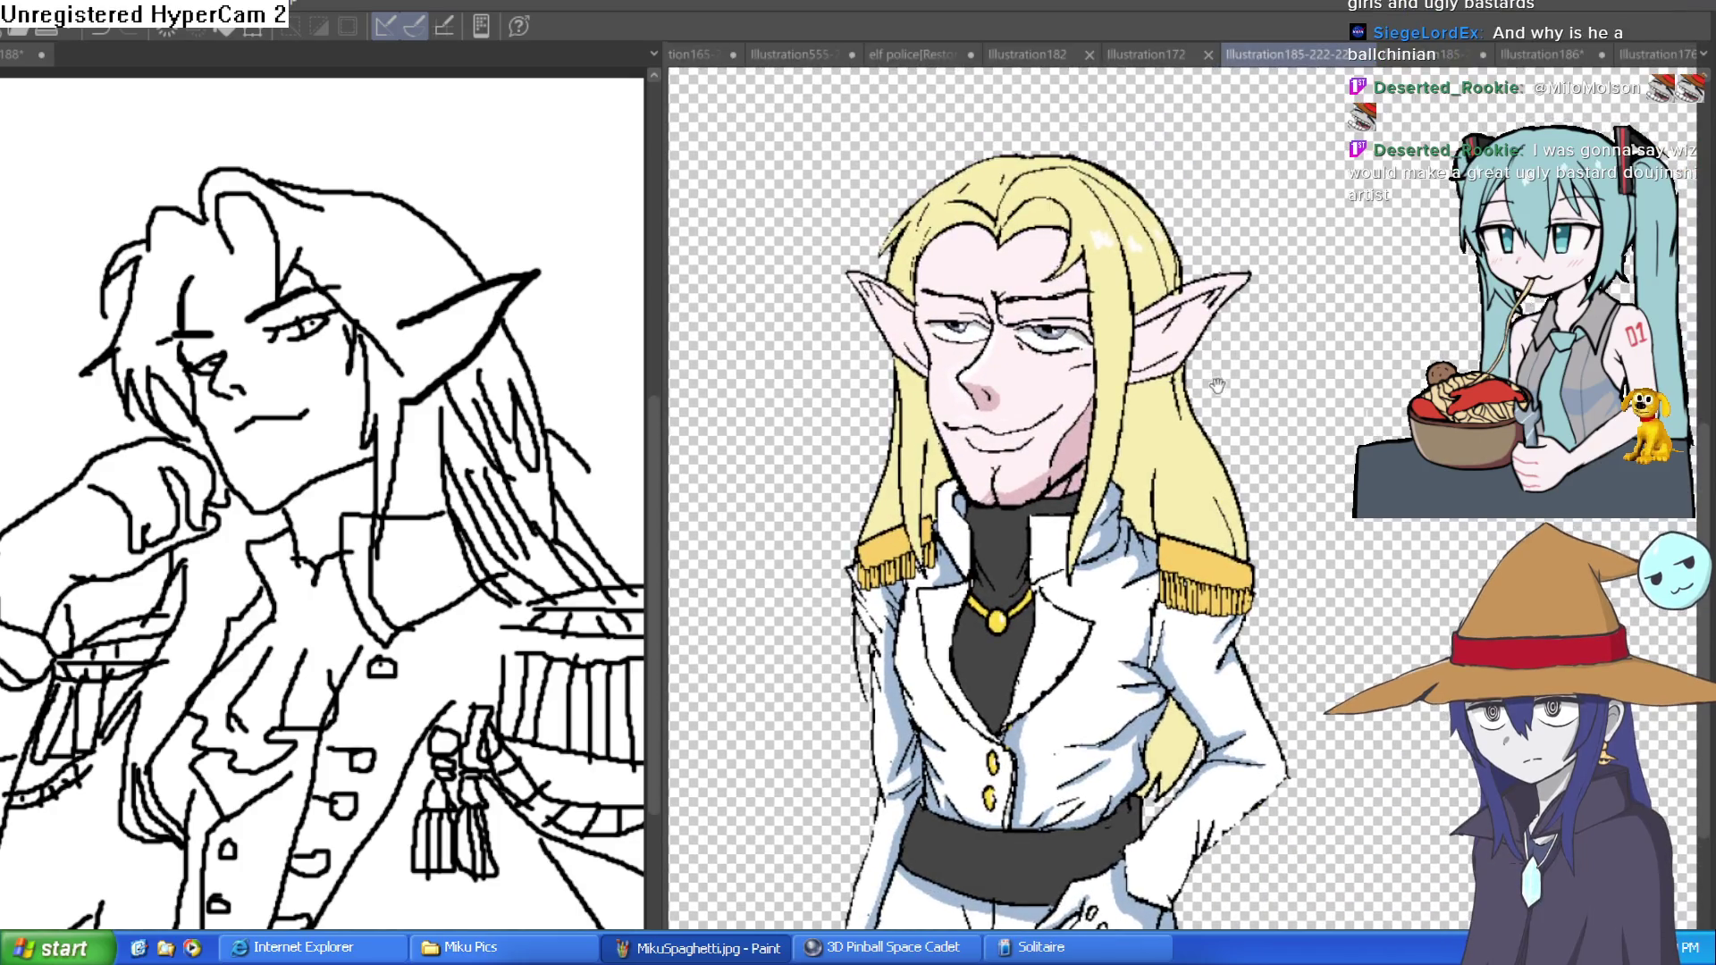
pyautogui.moveTo(1217, 386); pyautogui.dragTo(1205, 338)
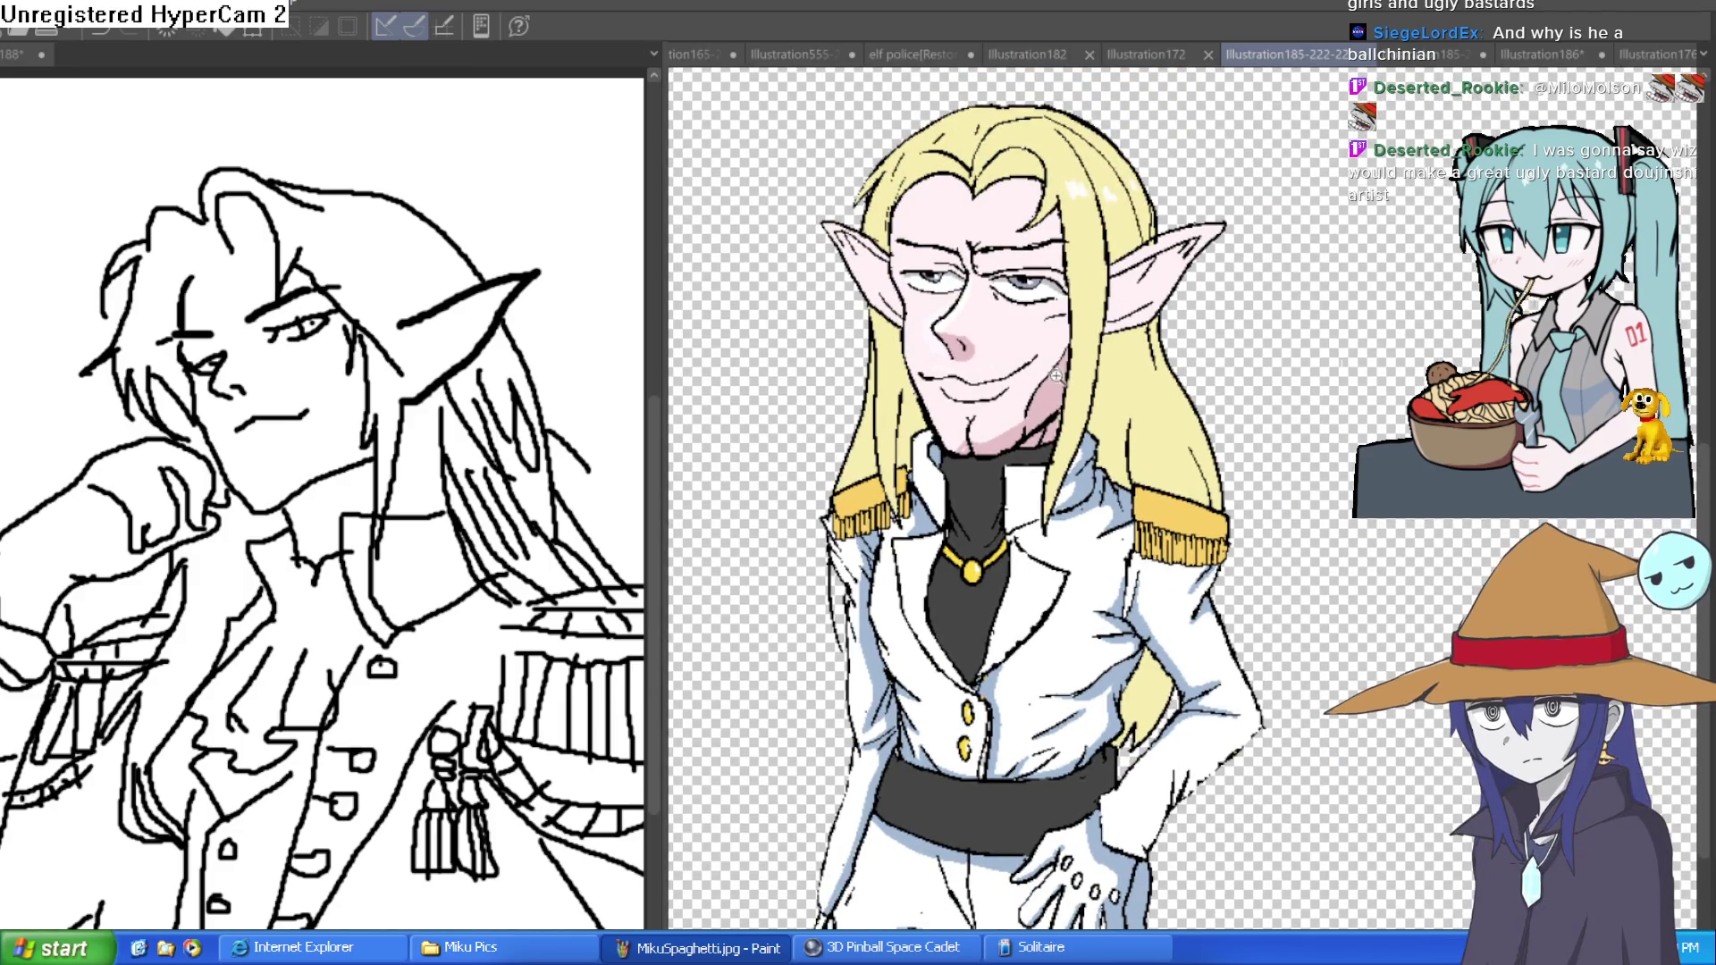
# - Zoom in on the elf's face and hair, panning to keep him framed
pyautogui.click(1113, 375)
pyautogui.moveTo(1147, 384); pyautogui.dragTo(1171, 429)
pyautogui.click(1305, 414)
pyautogui.scroll(-4, 1300, 429)
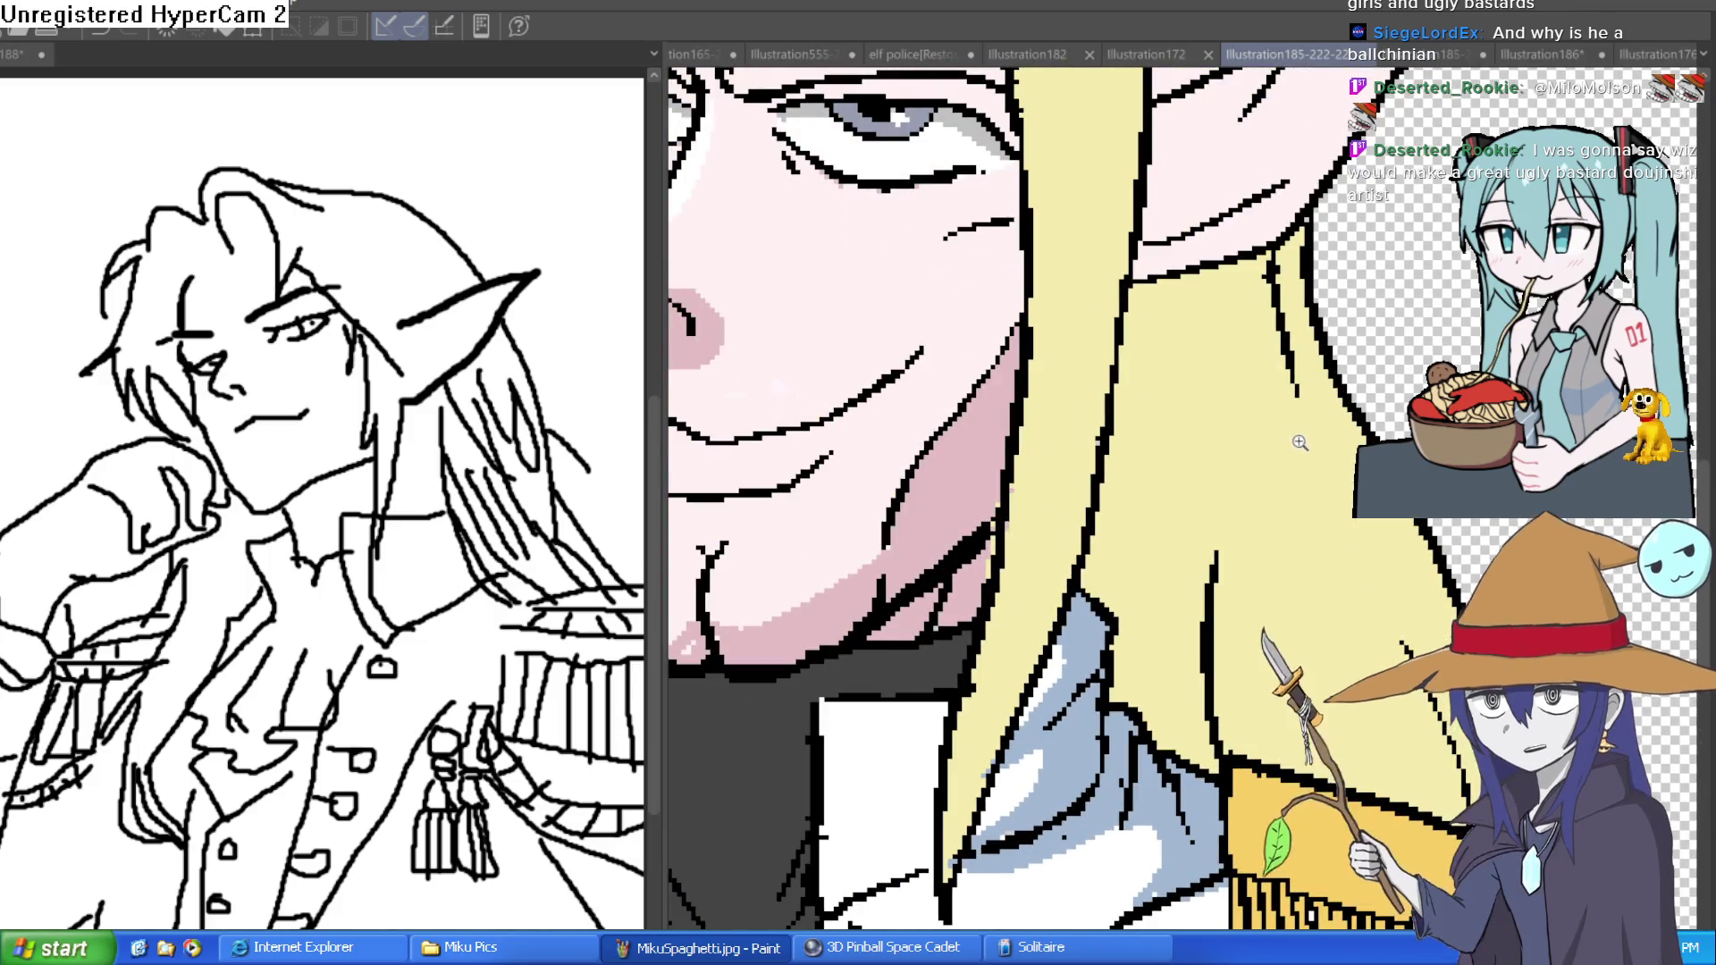
pyautogui.scroll(-3, 1295, 452)
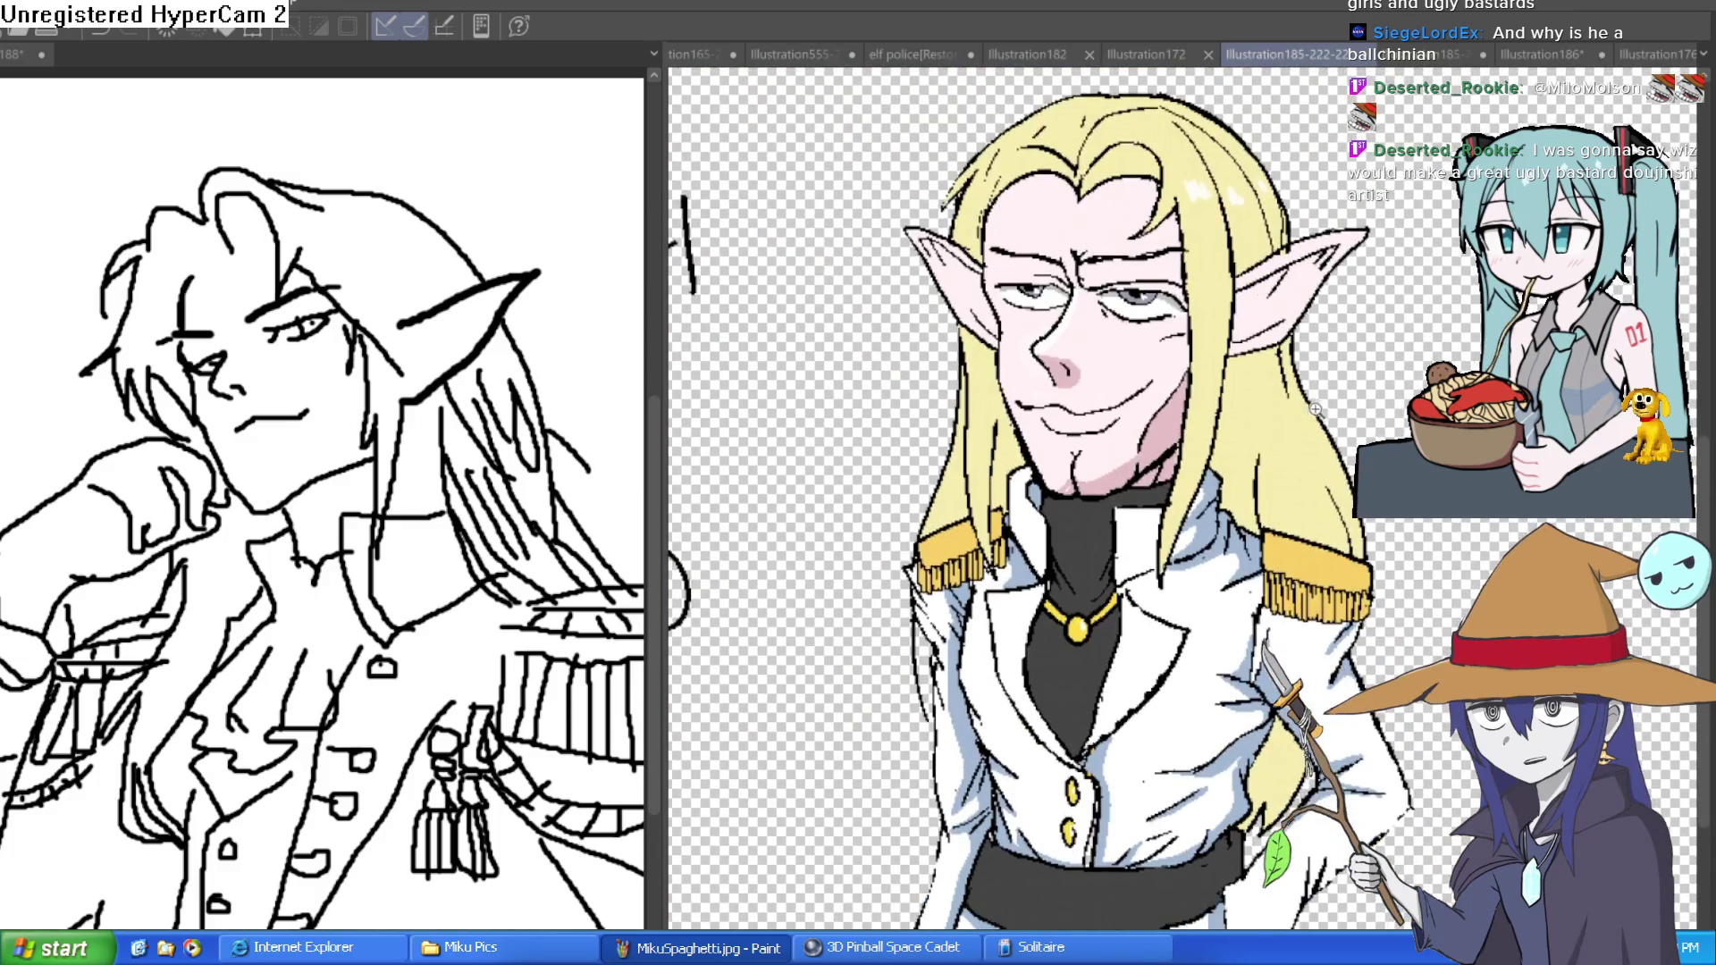
pyautogui.scroll(3, 1315, 413)
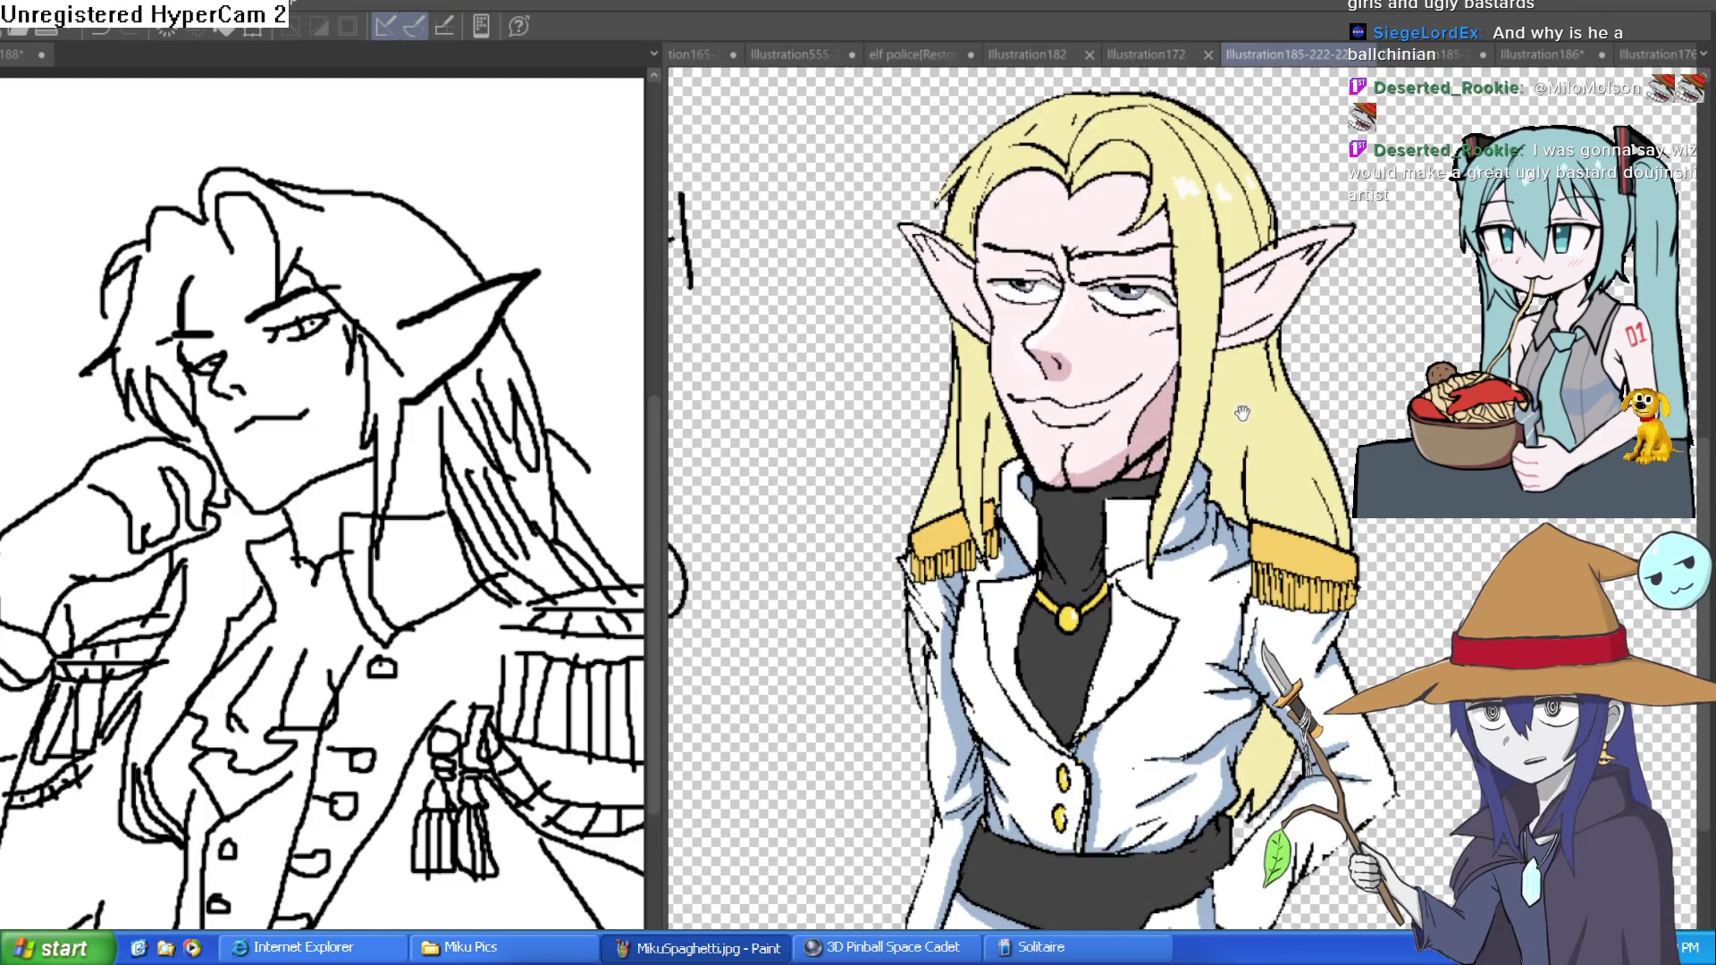
pyautogui.moveTo(1242, 417); pyautogui.dragTo(1246, 478)
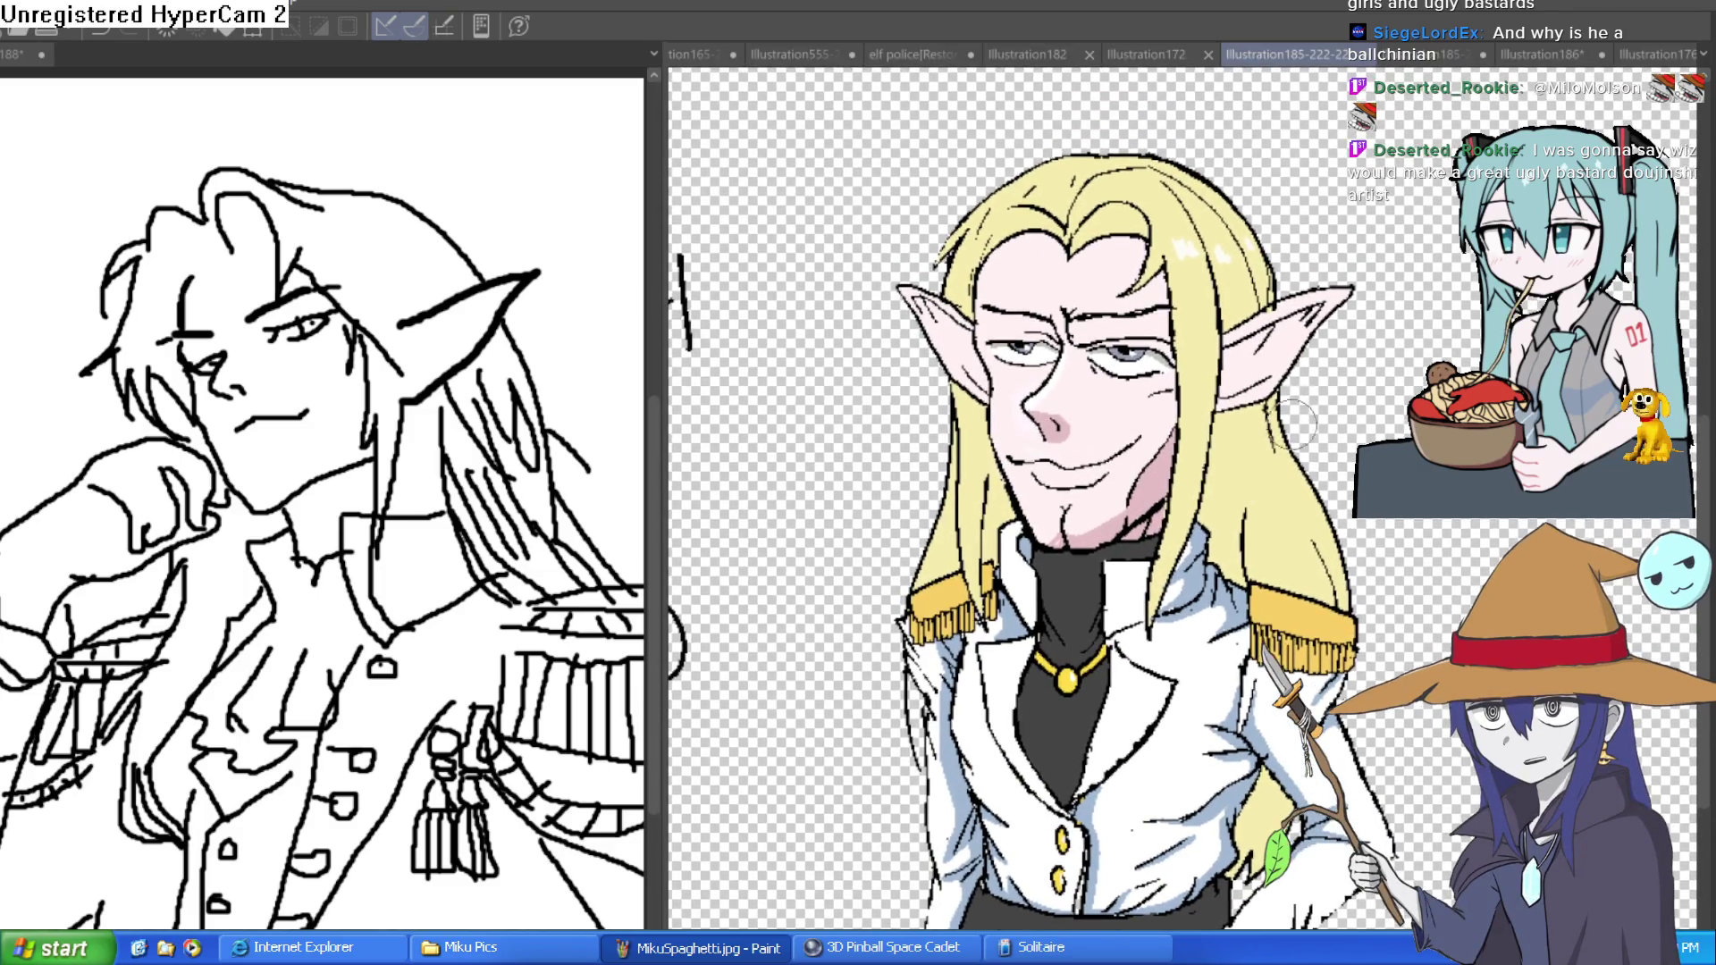
pyautogui.scroll(1, 1232, 426)
pyautogui.scroll(-3, 1232, 425)
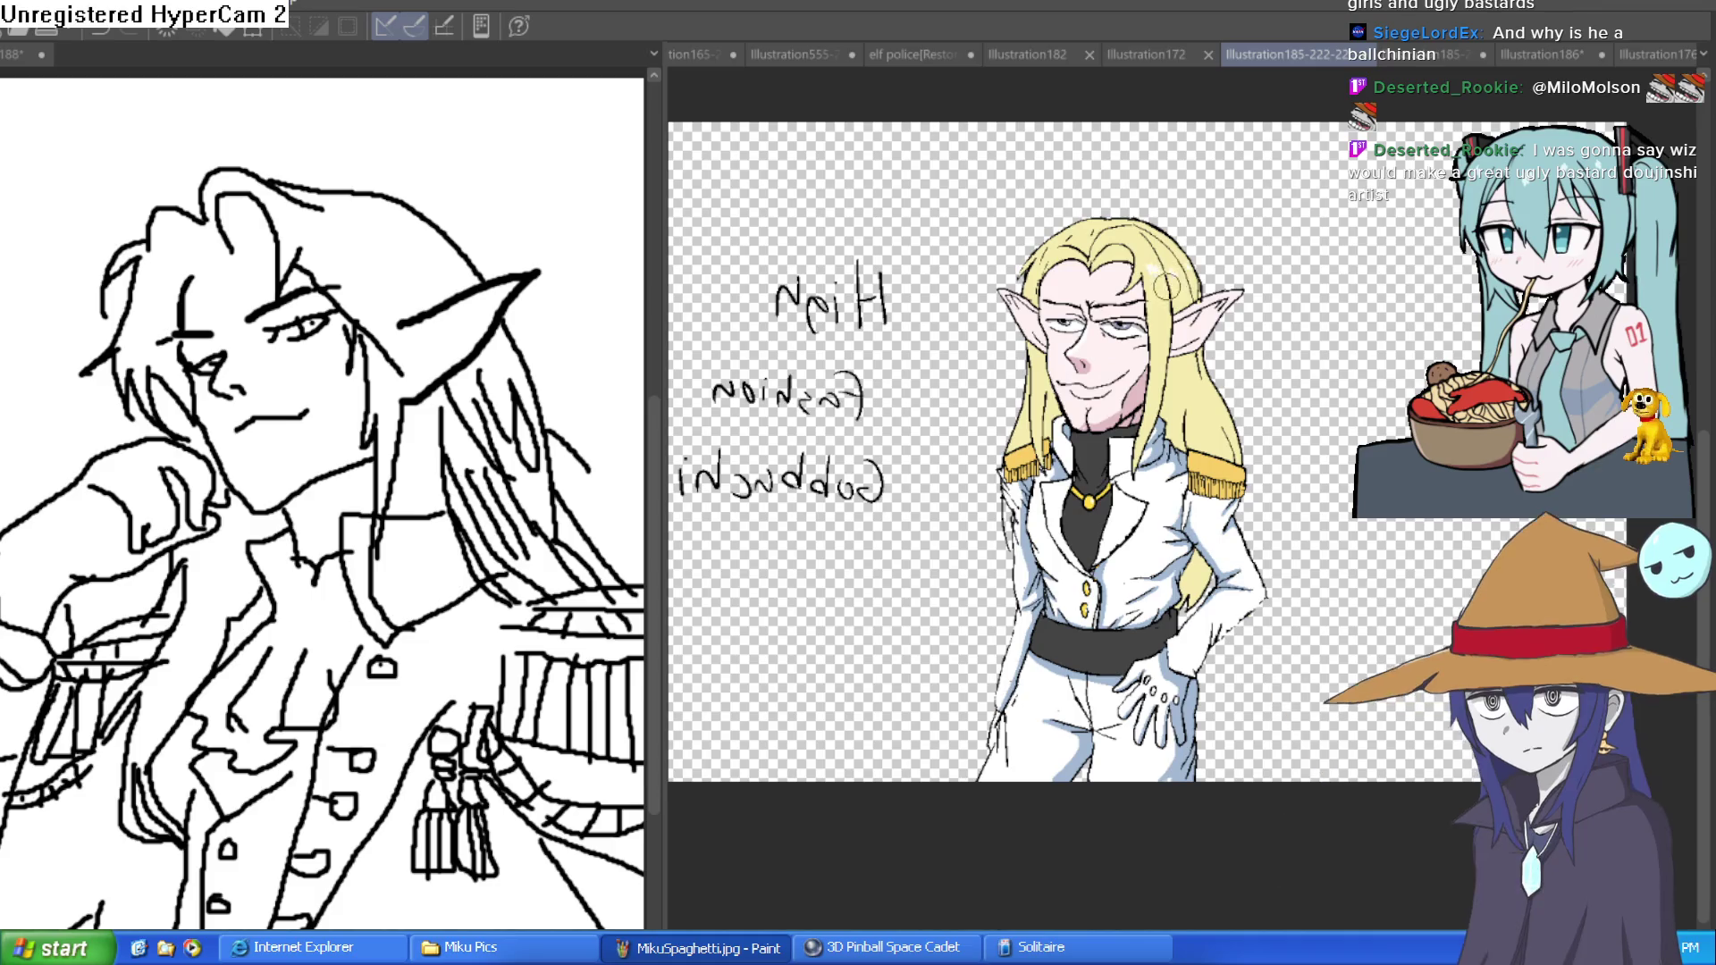
pyautogui.click(1135, 402)
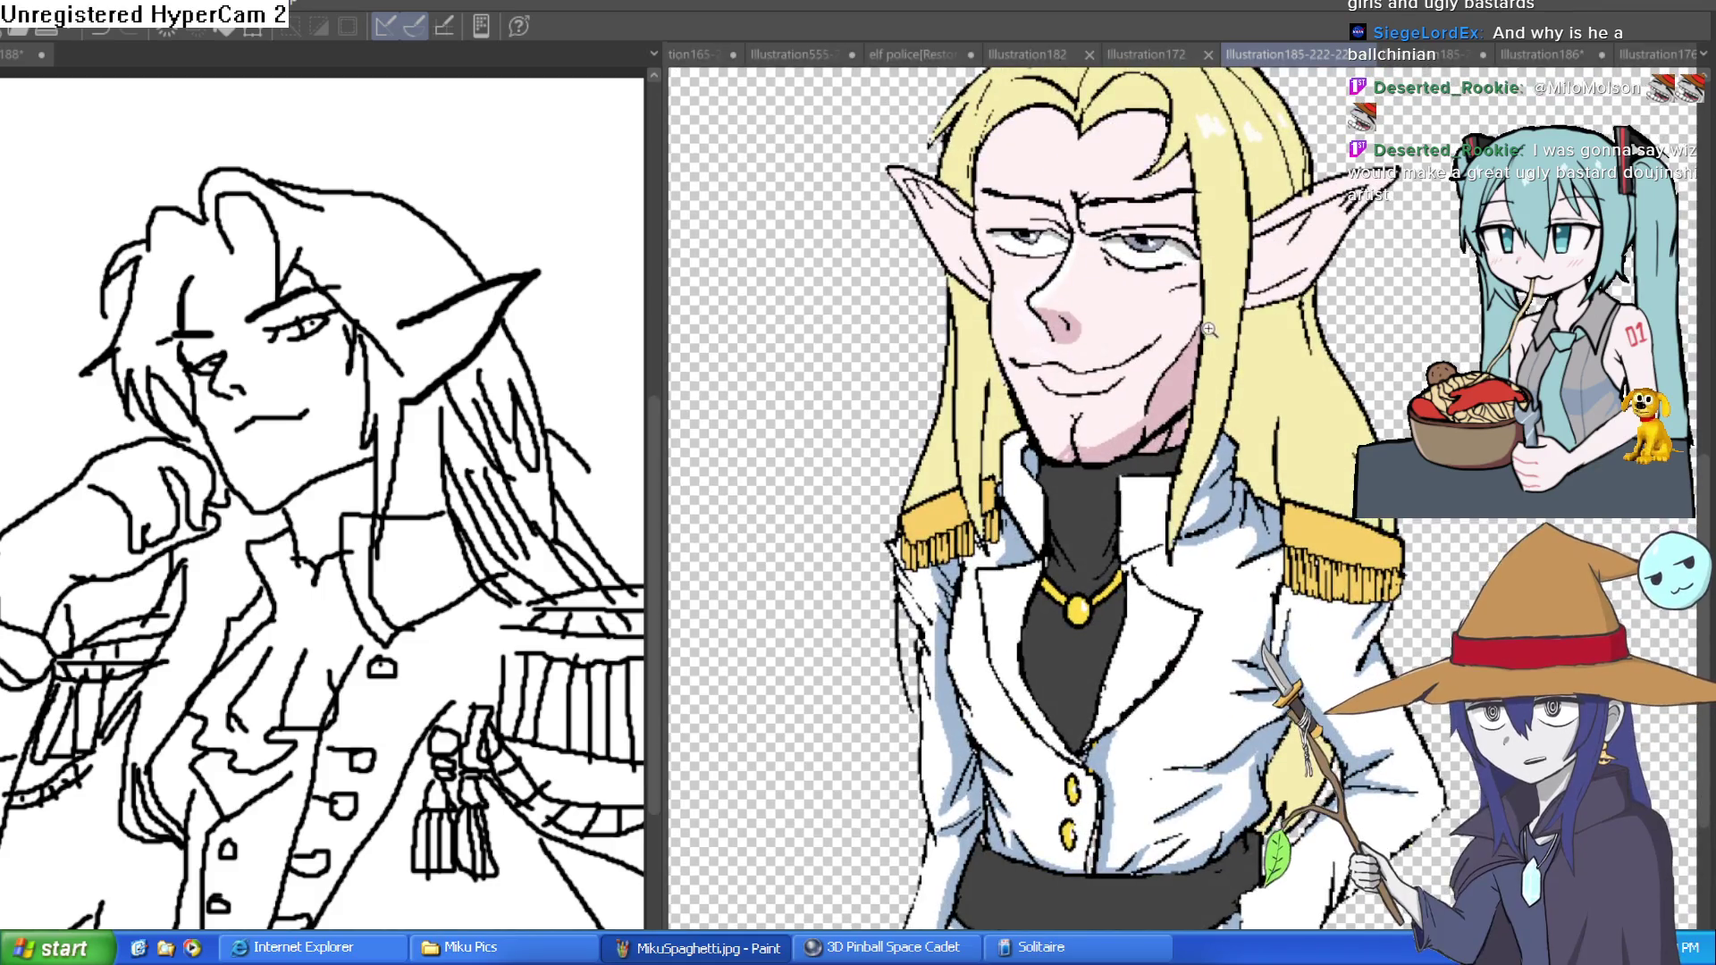
pyautogui.hotkey('ctrl', 'Tab')
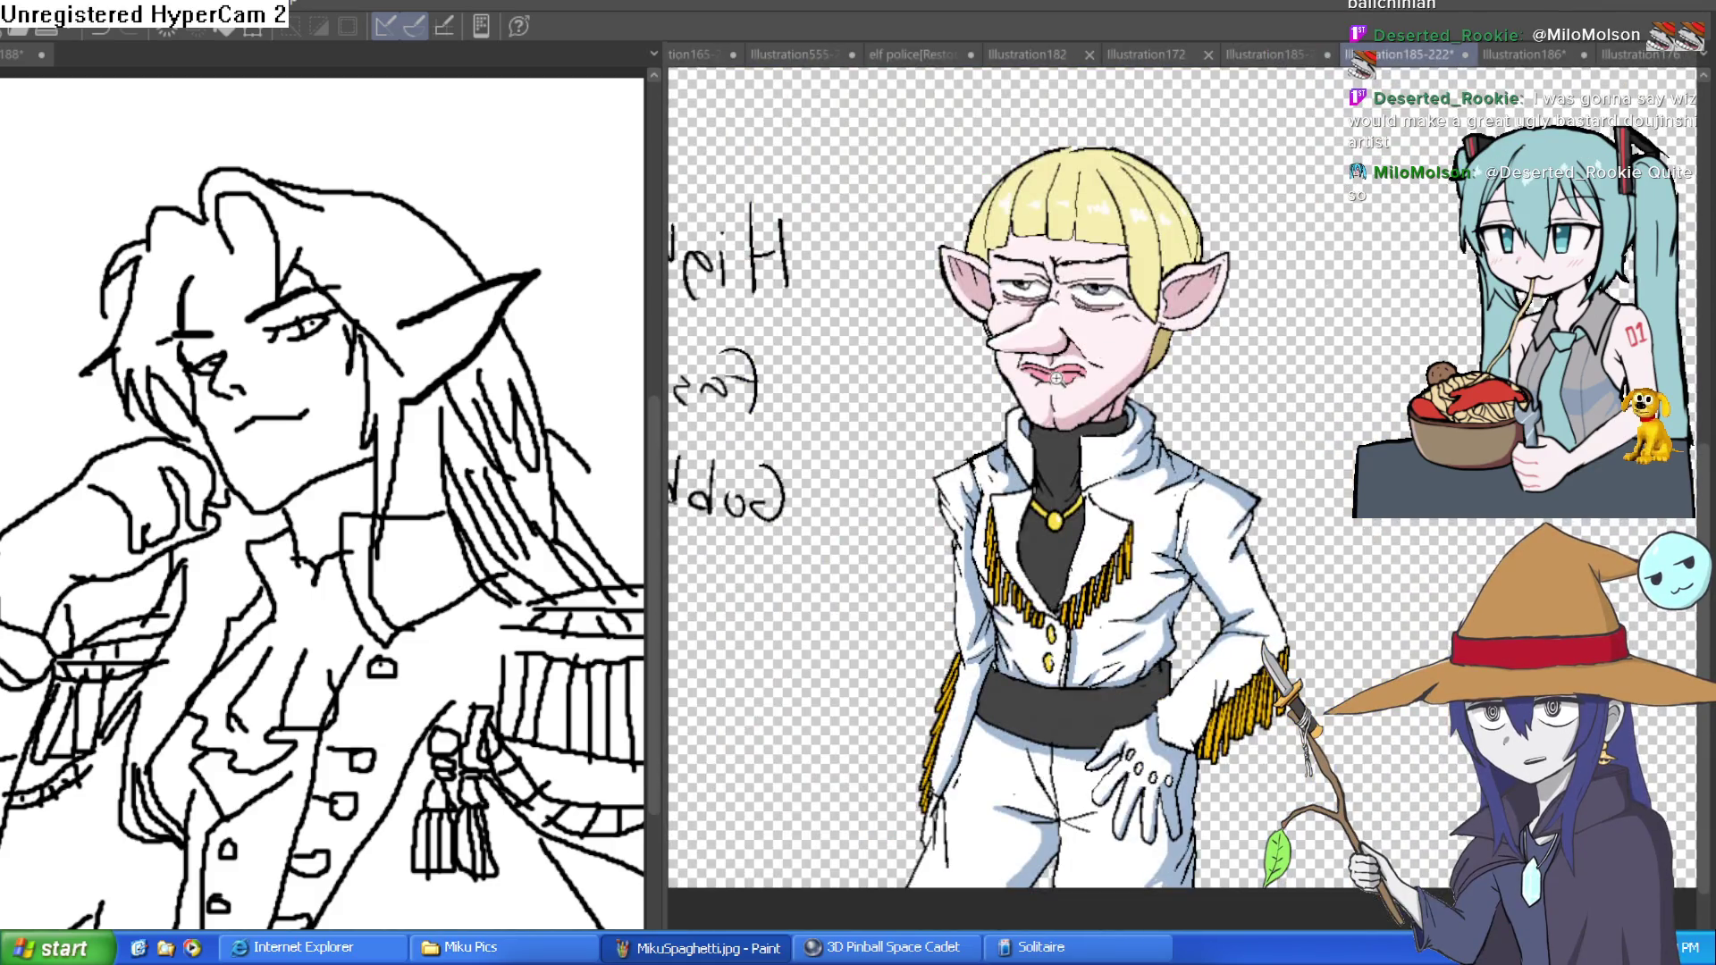
pyautogui.click(1056, 378)
pyautogui.click(1071, 414)
pyautogui.click(1078, 430)
pyautogui.click(1092, 433)
pyautogui.click(1129, 619)
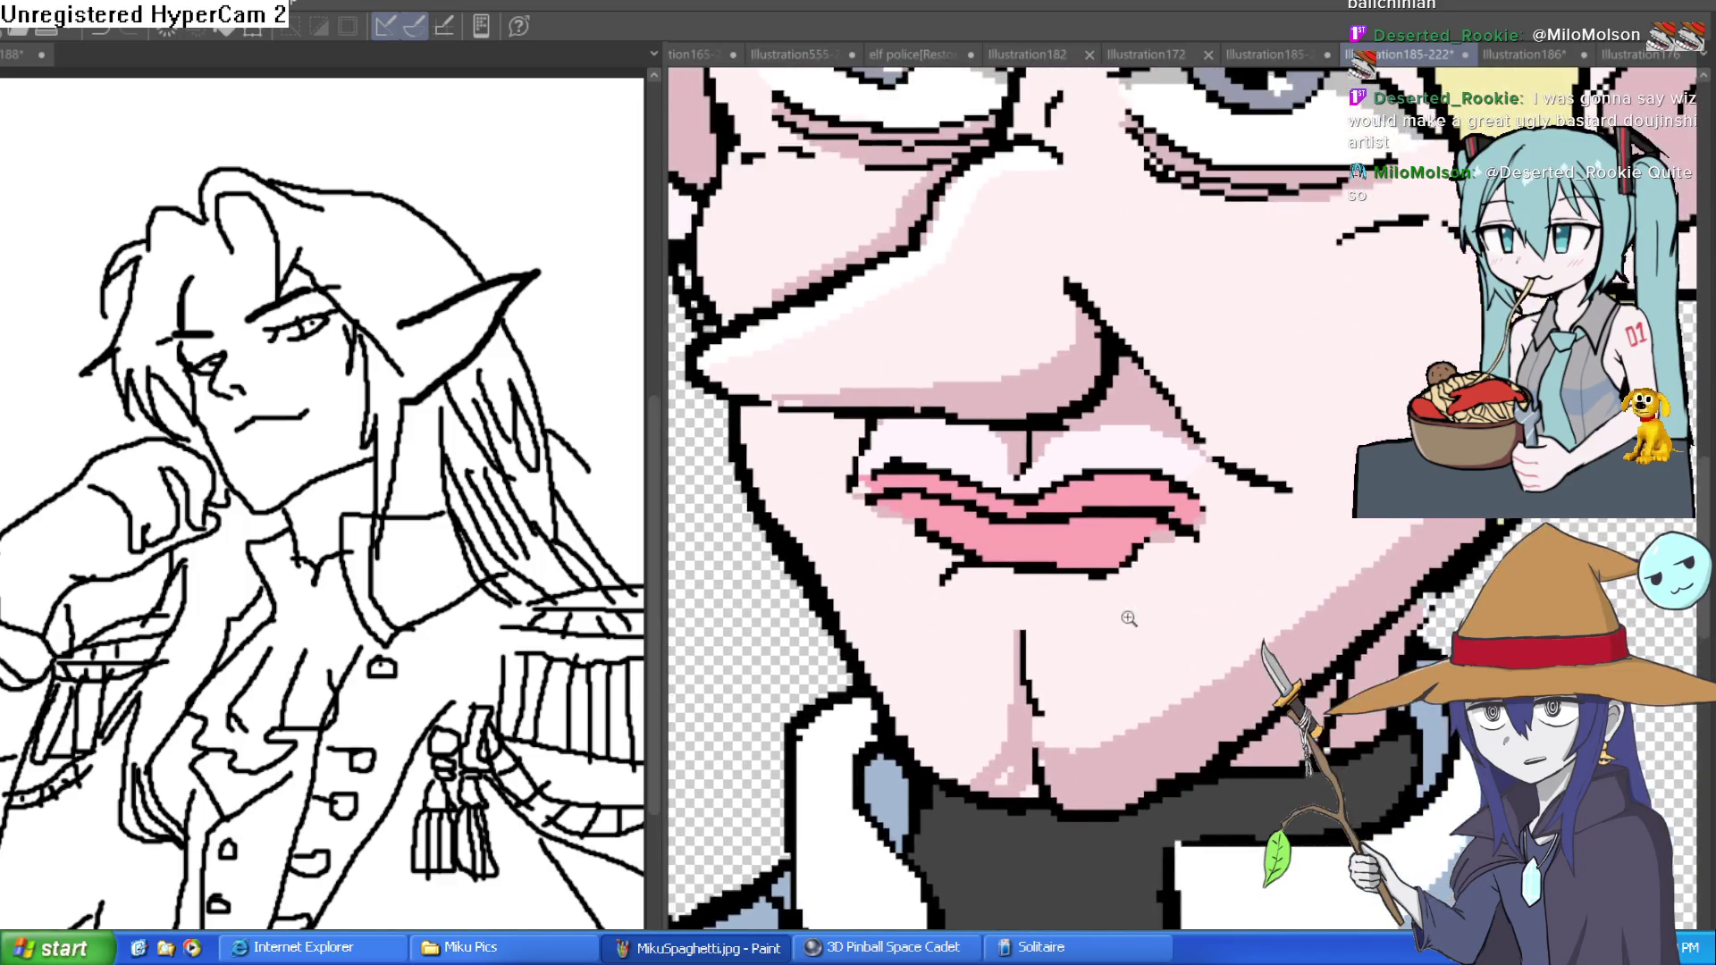
pyautogui.scroll(-5, 1129, 619)
pyautogui.moveTo(1162, 536)
pyautogui.mouseDown()
pyautogui.moveTo(1261, 409)
pyautogui.moveTo(1235, 394)
pyautogui.mouseUp()
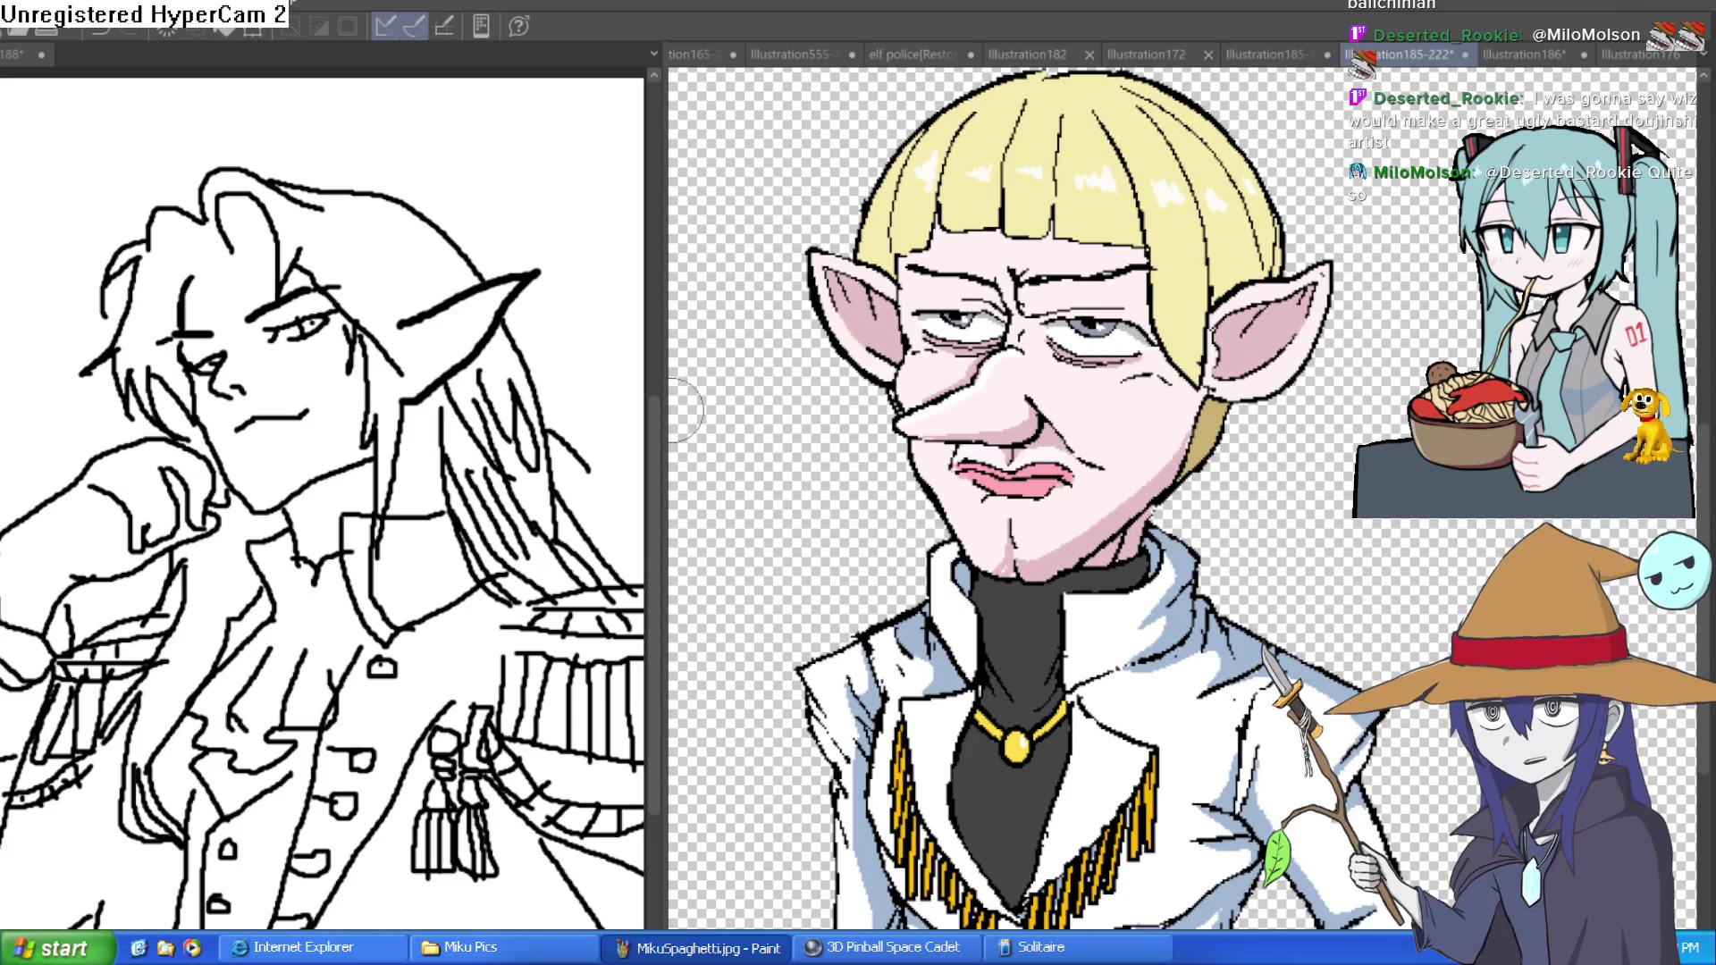
pyautogui.click(576, 386)
pyautogui.moveTo(575, 384)
pyautogui.mouseDown()
pyautogui.moveTo(562, 390)
pyautogui.moveTo(582, 391)
pyautogui.mouseUp()
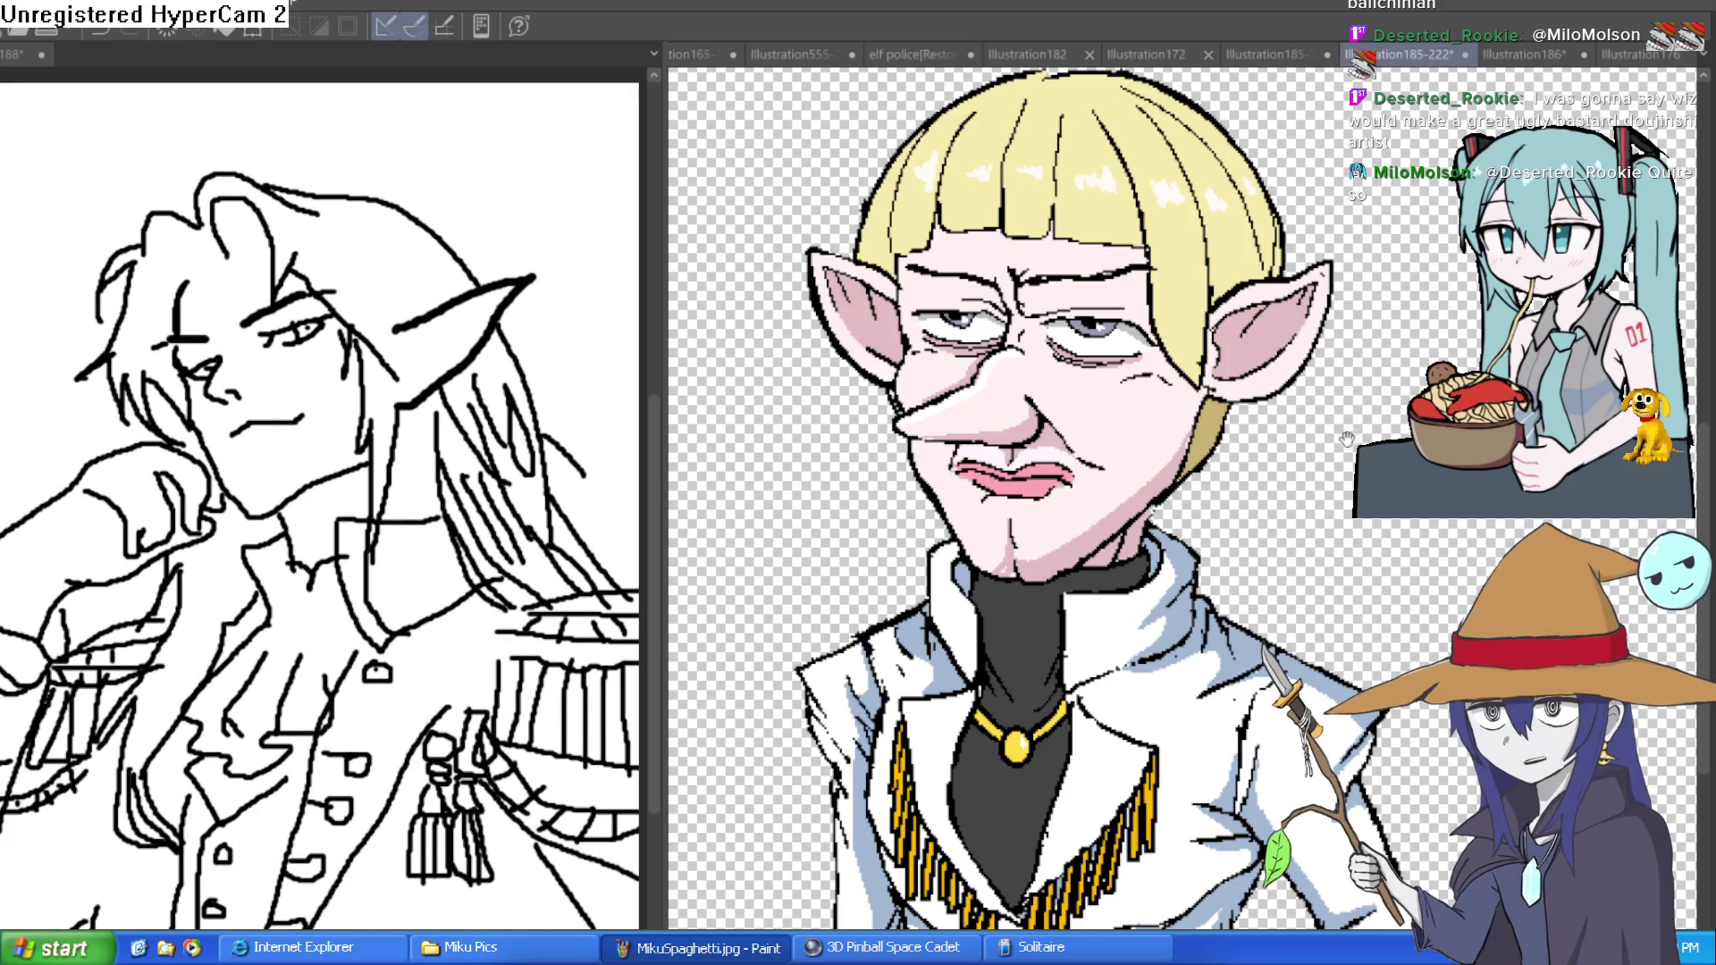
pyautogui.moveTo(1346, 439)
pyautogui.mouseDown()
pyautogui.moveTo(1330, 471)
pyautogui.moveTo(1345, 427)
pyautogui.moveTo(1333, 456)
pyautogui.mouseUp()
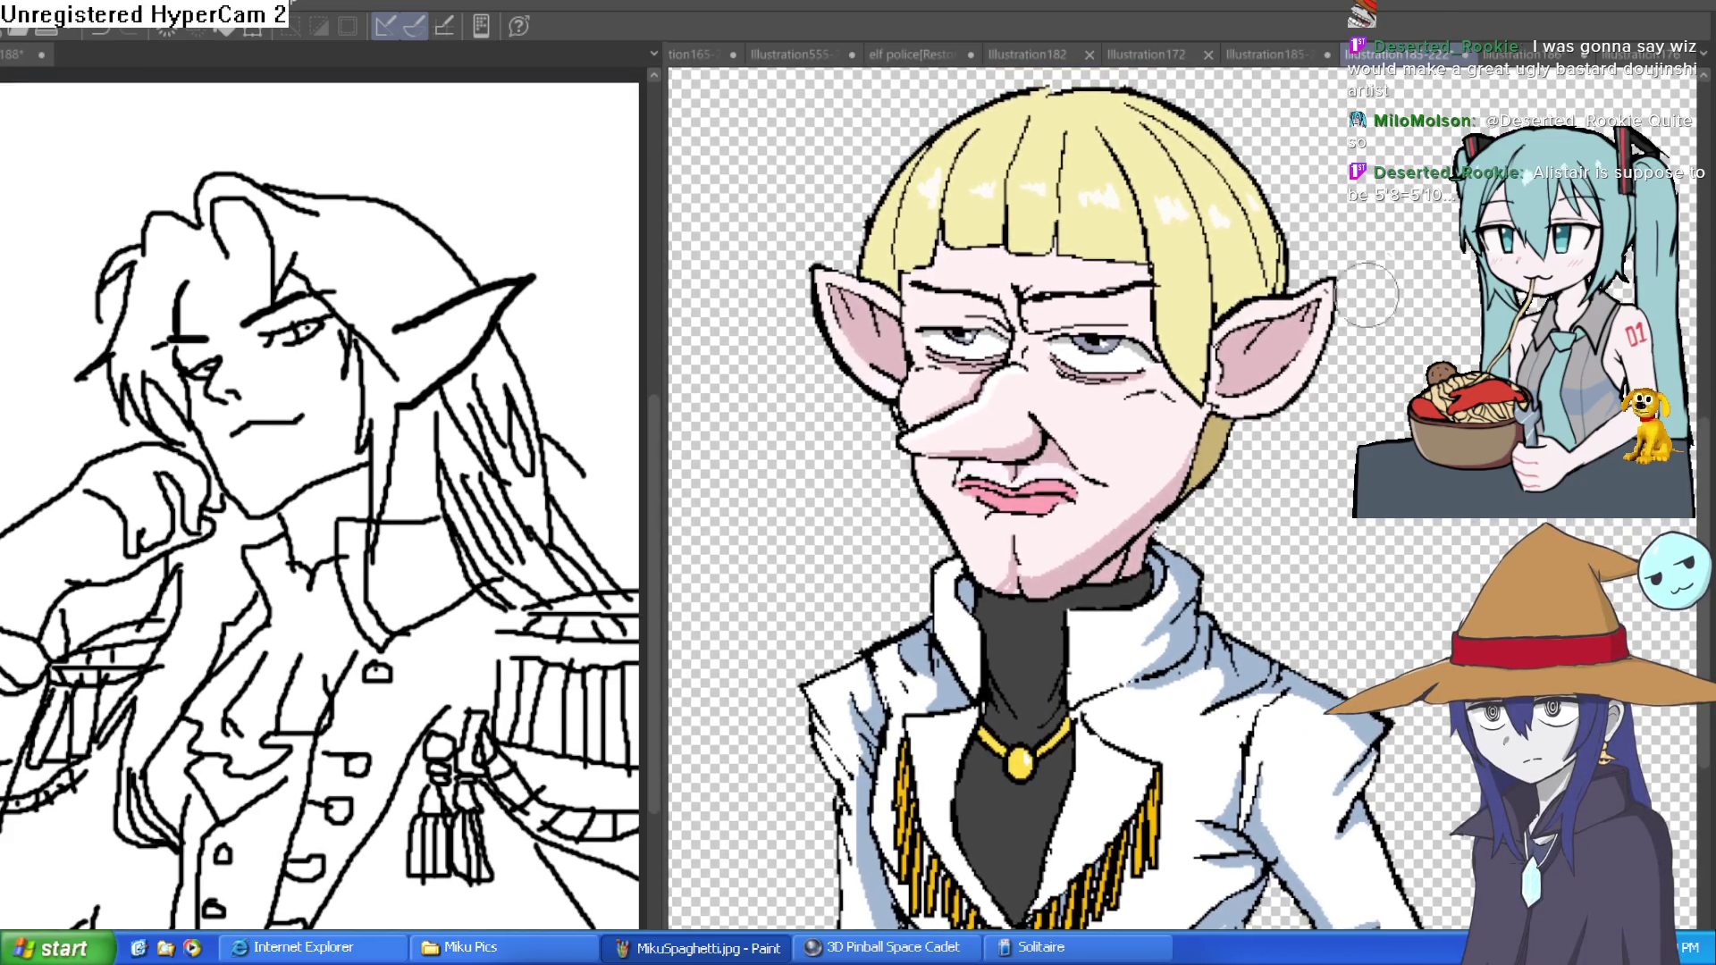
pyautogui.click(1267, 52)
pyautogui.scroll(-3, 1162, 447)
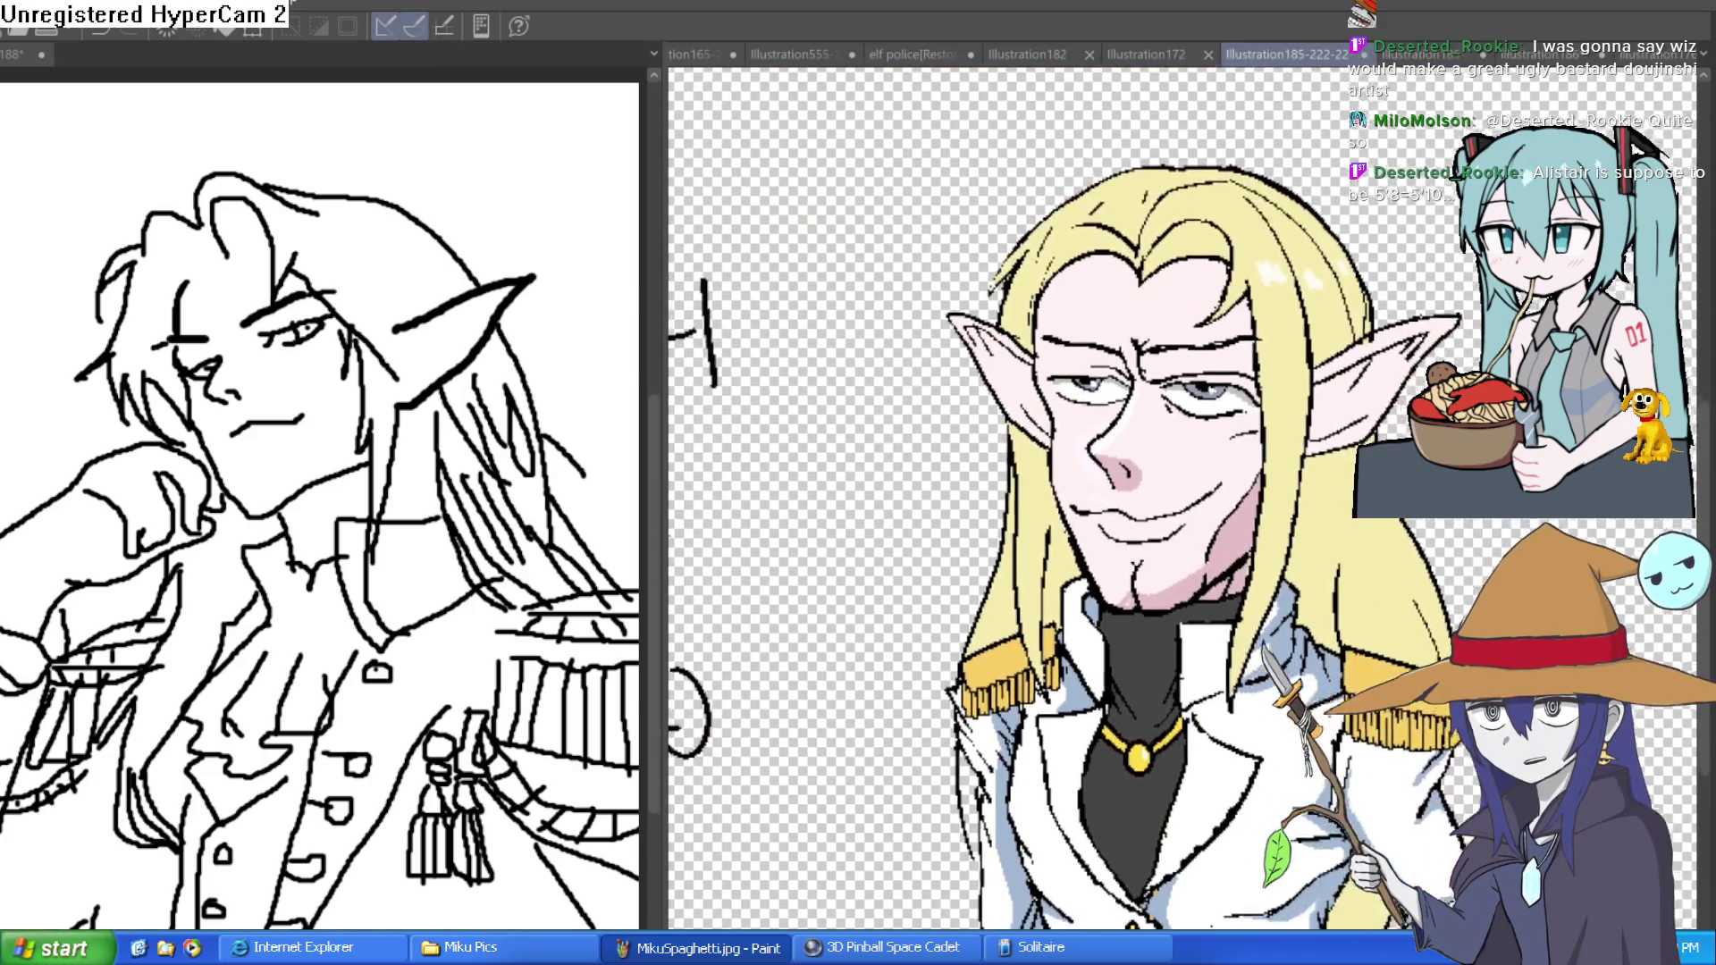
pyautogui.moveTo(1162, 447); pyautogui.dragTo(1083, 416)
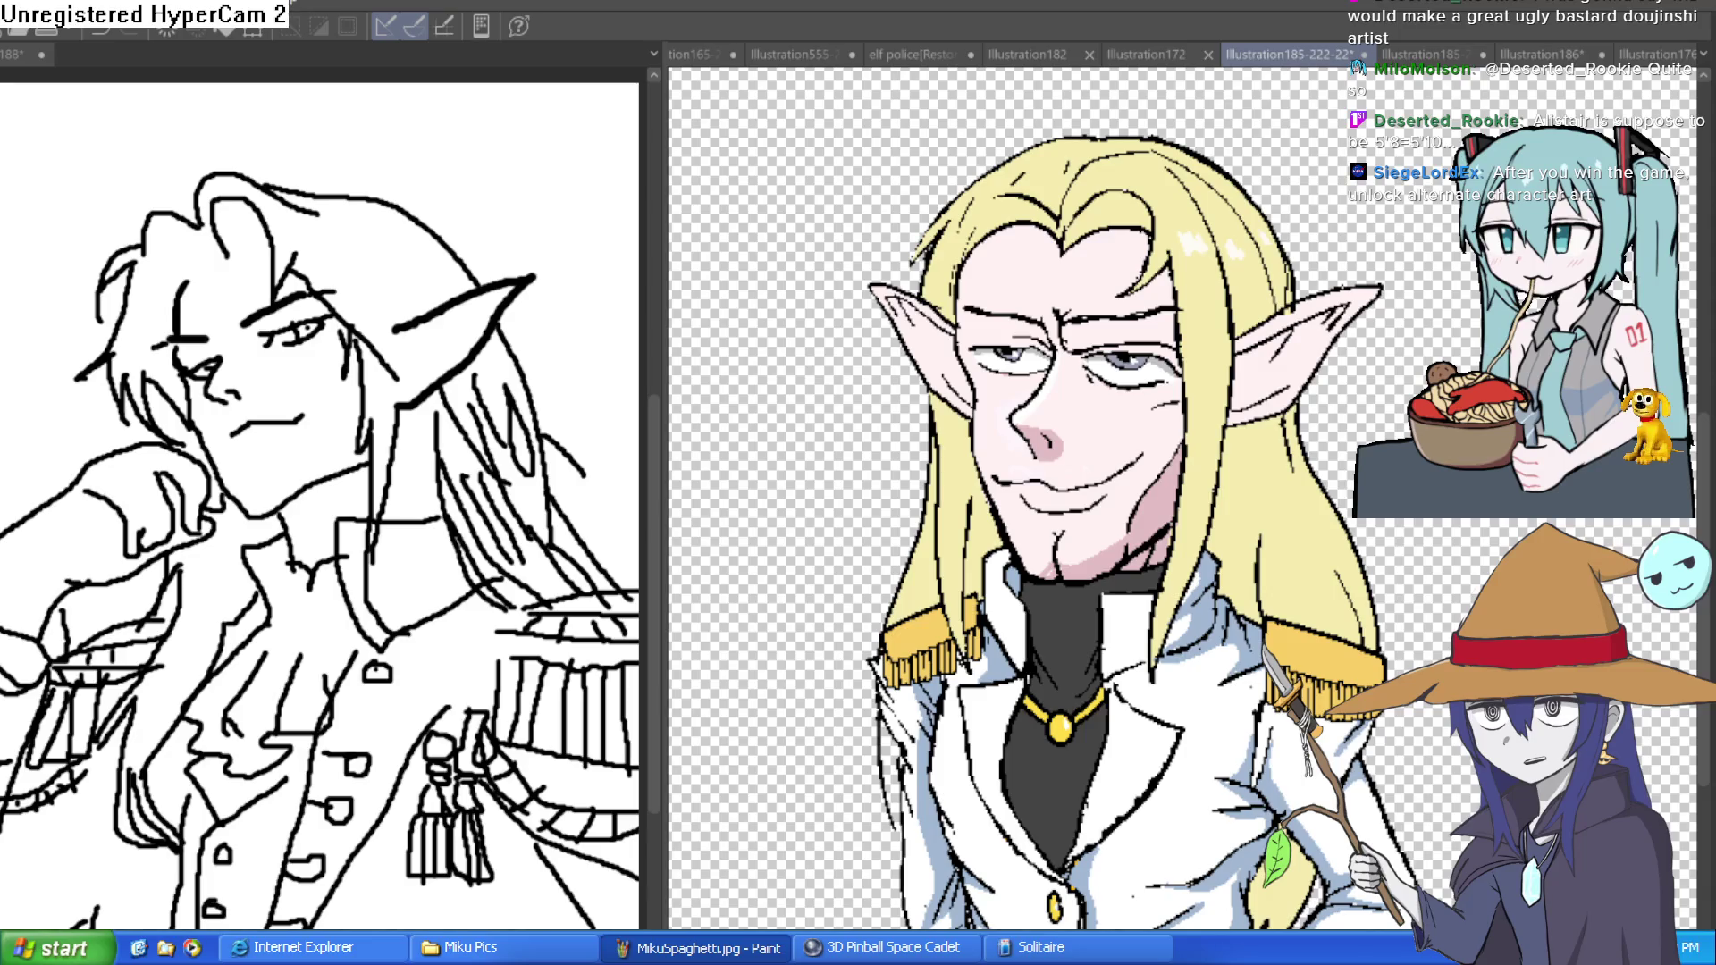
pyautogui.click(1394, 56)
pyautogui.click(1269, 55)
pyautogui.click(1162, 55)
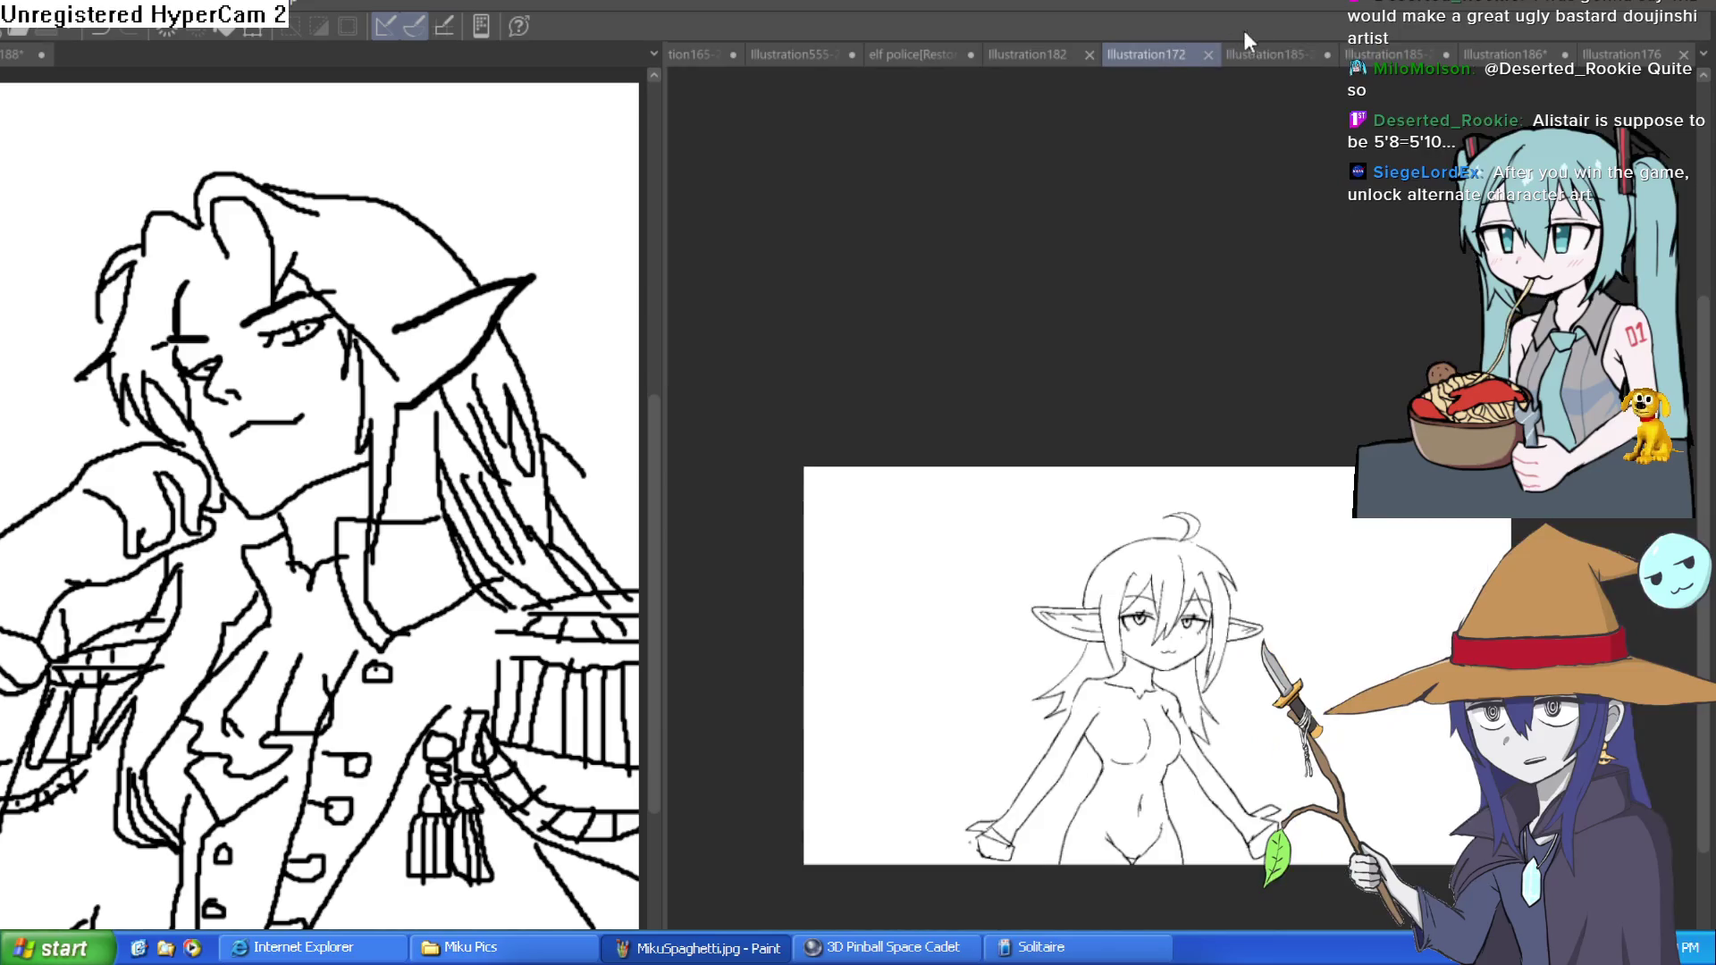
pyautogui.click(1271, 58)
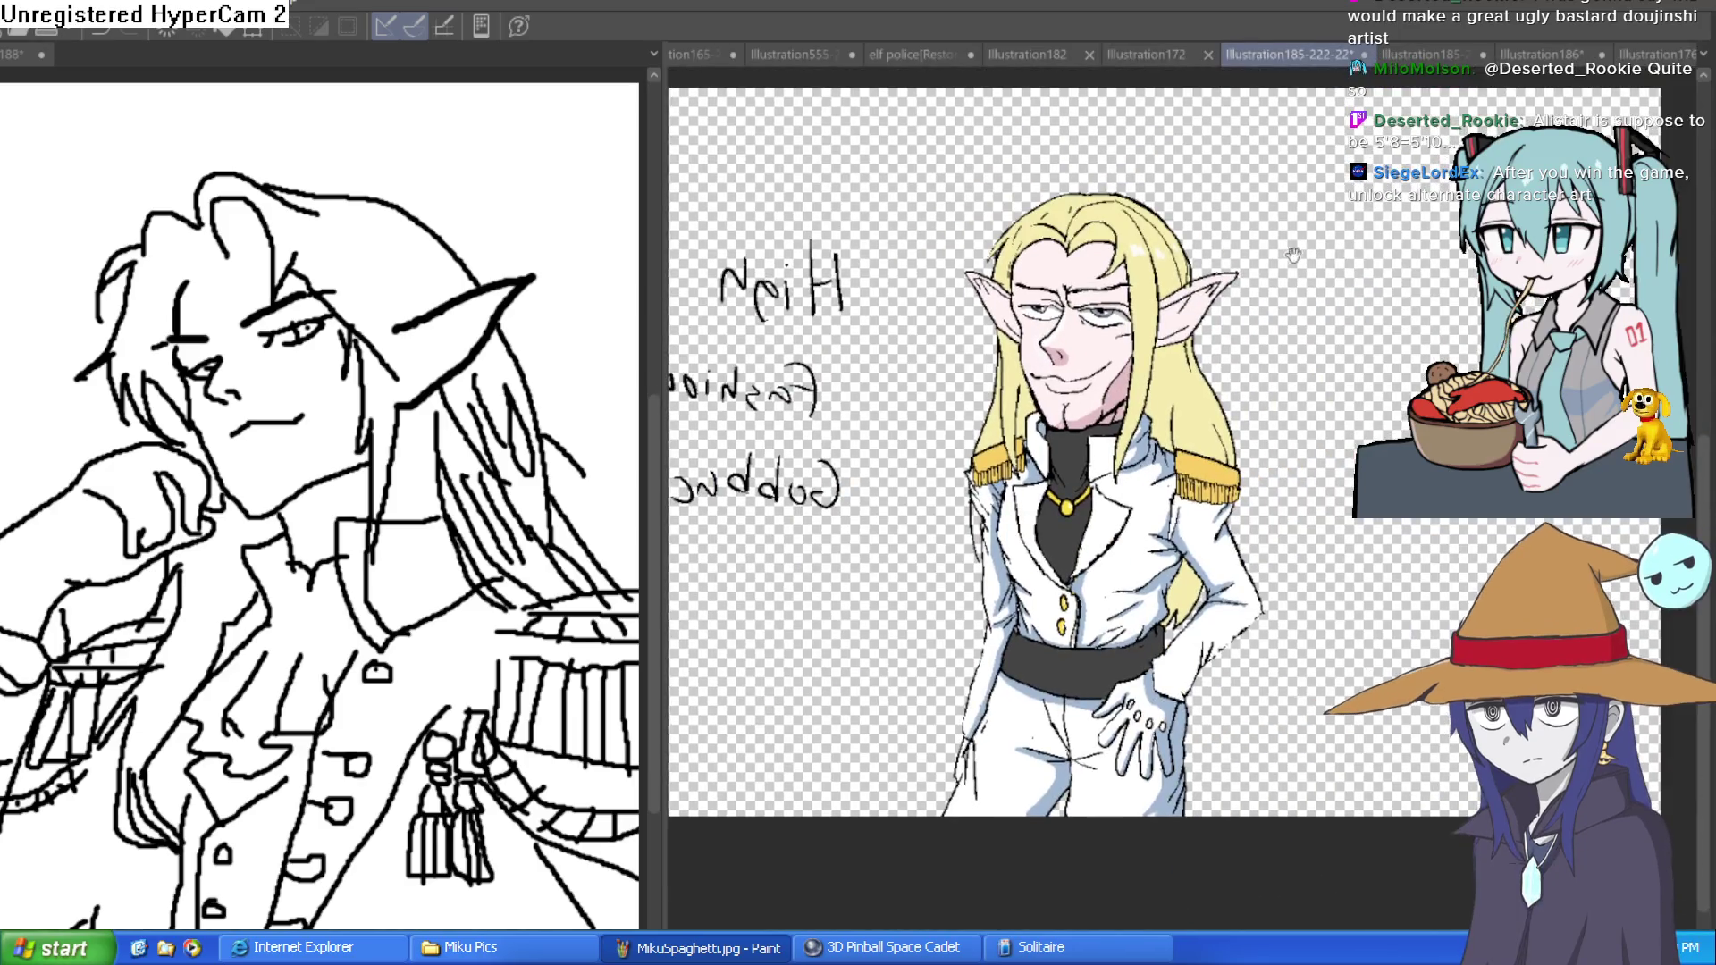
pyautogui.hotkey('ctrl', 'Tab')
pyautogui.hotkey('ctrl', 'shift', 'Tab')
pyautogui.hotkey('ctrl', 'Tab')
pyautogui.hotkey('ctrl', 'shift', 'Tab')
pyautogui.hotkey('ctrl', 'Tab')
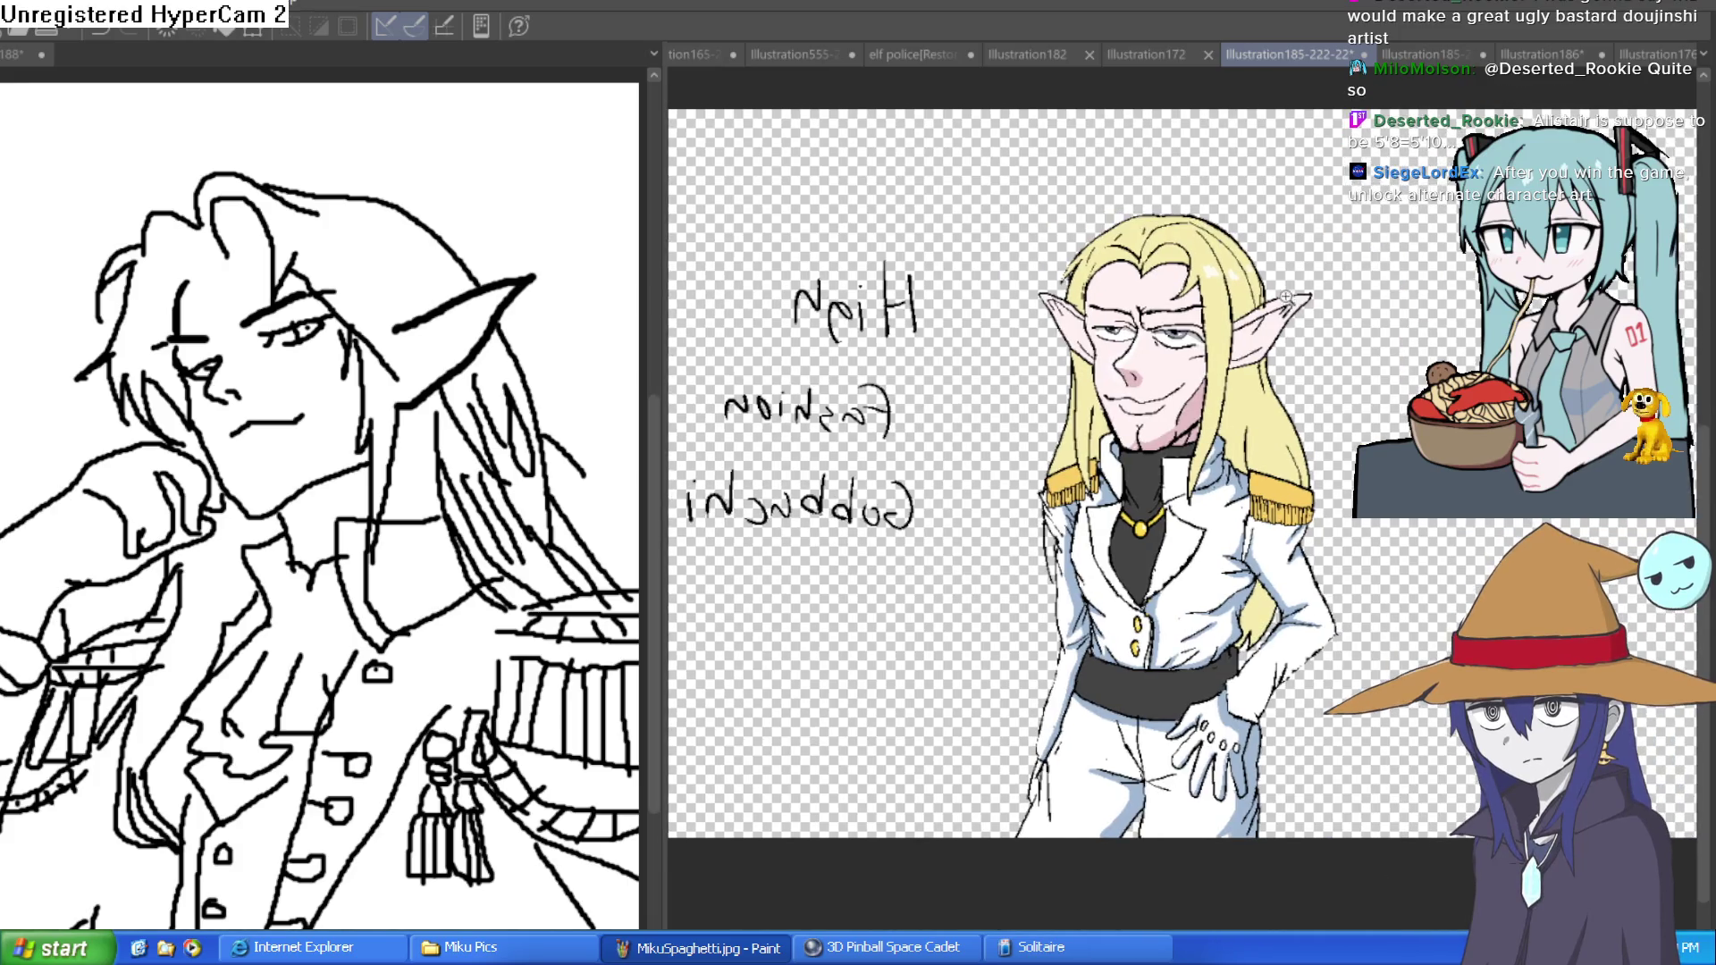
pyautogui.scroll(3, 1323, 417)
pyautogui.scroll(-3, 1323, 417)
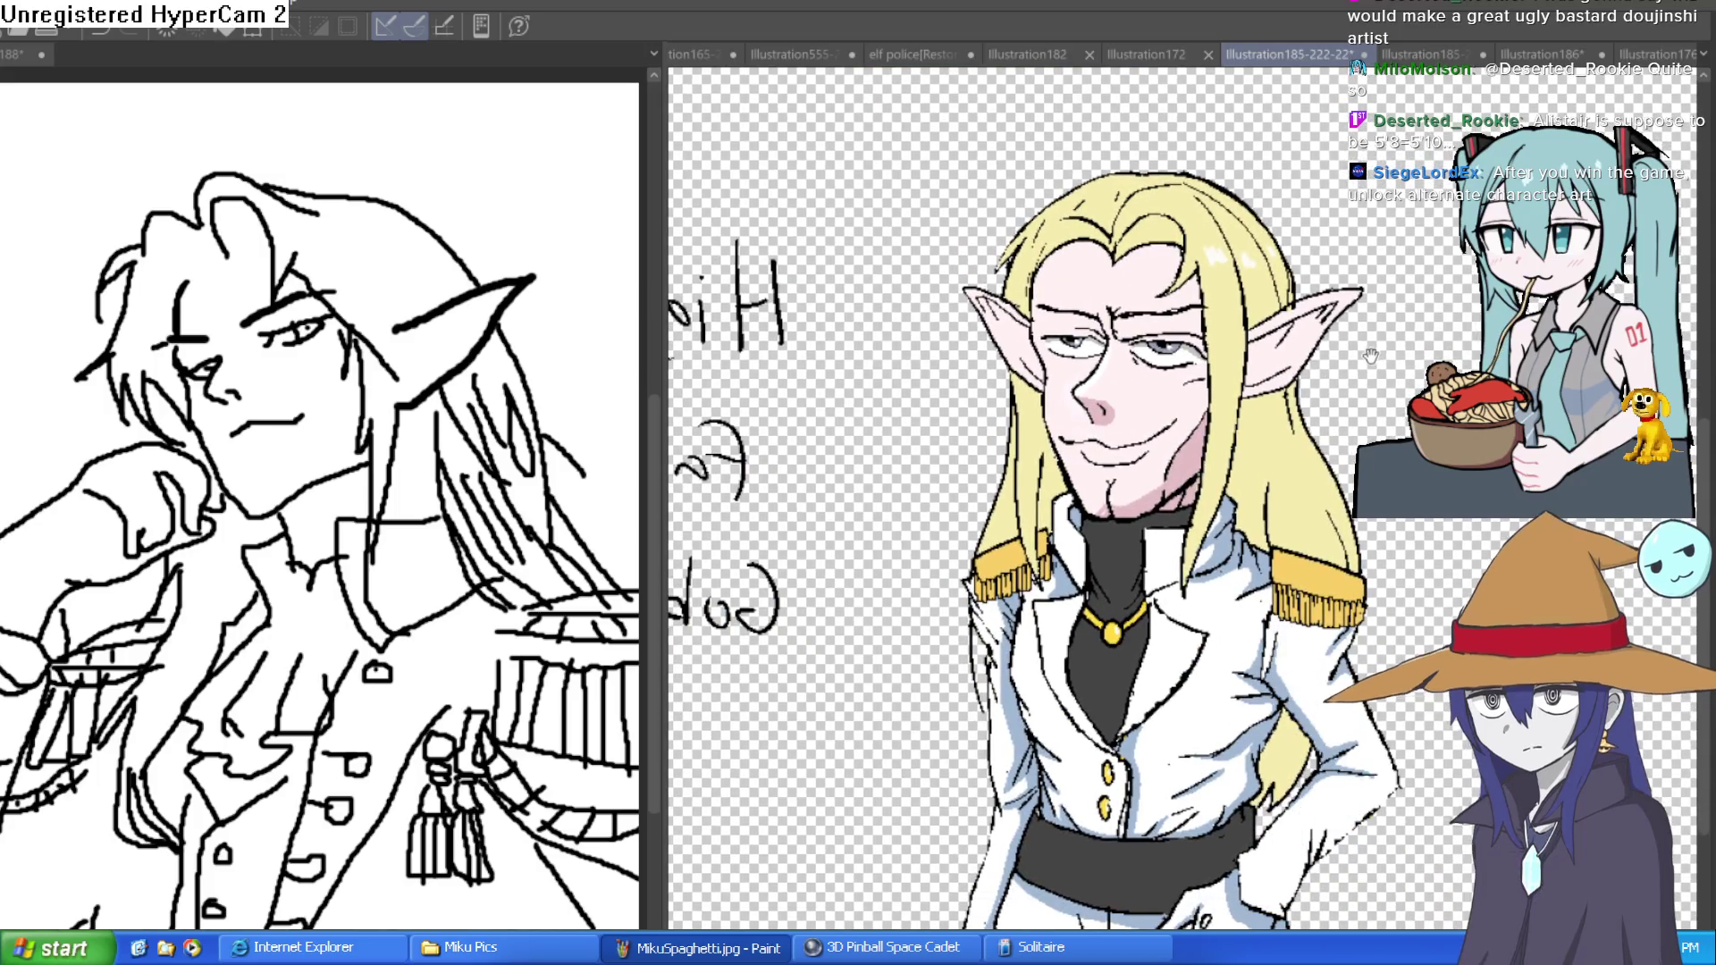
pyautogui.moveTo(1370, 356)
pyautogui.mouseDown()
pyautogui.moveTo(1406, 336)
pyautogui.moveTo(1384, 344)
pyautogui.mouseUp()
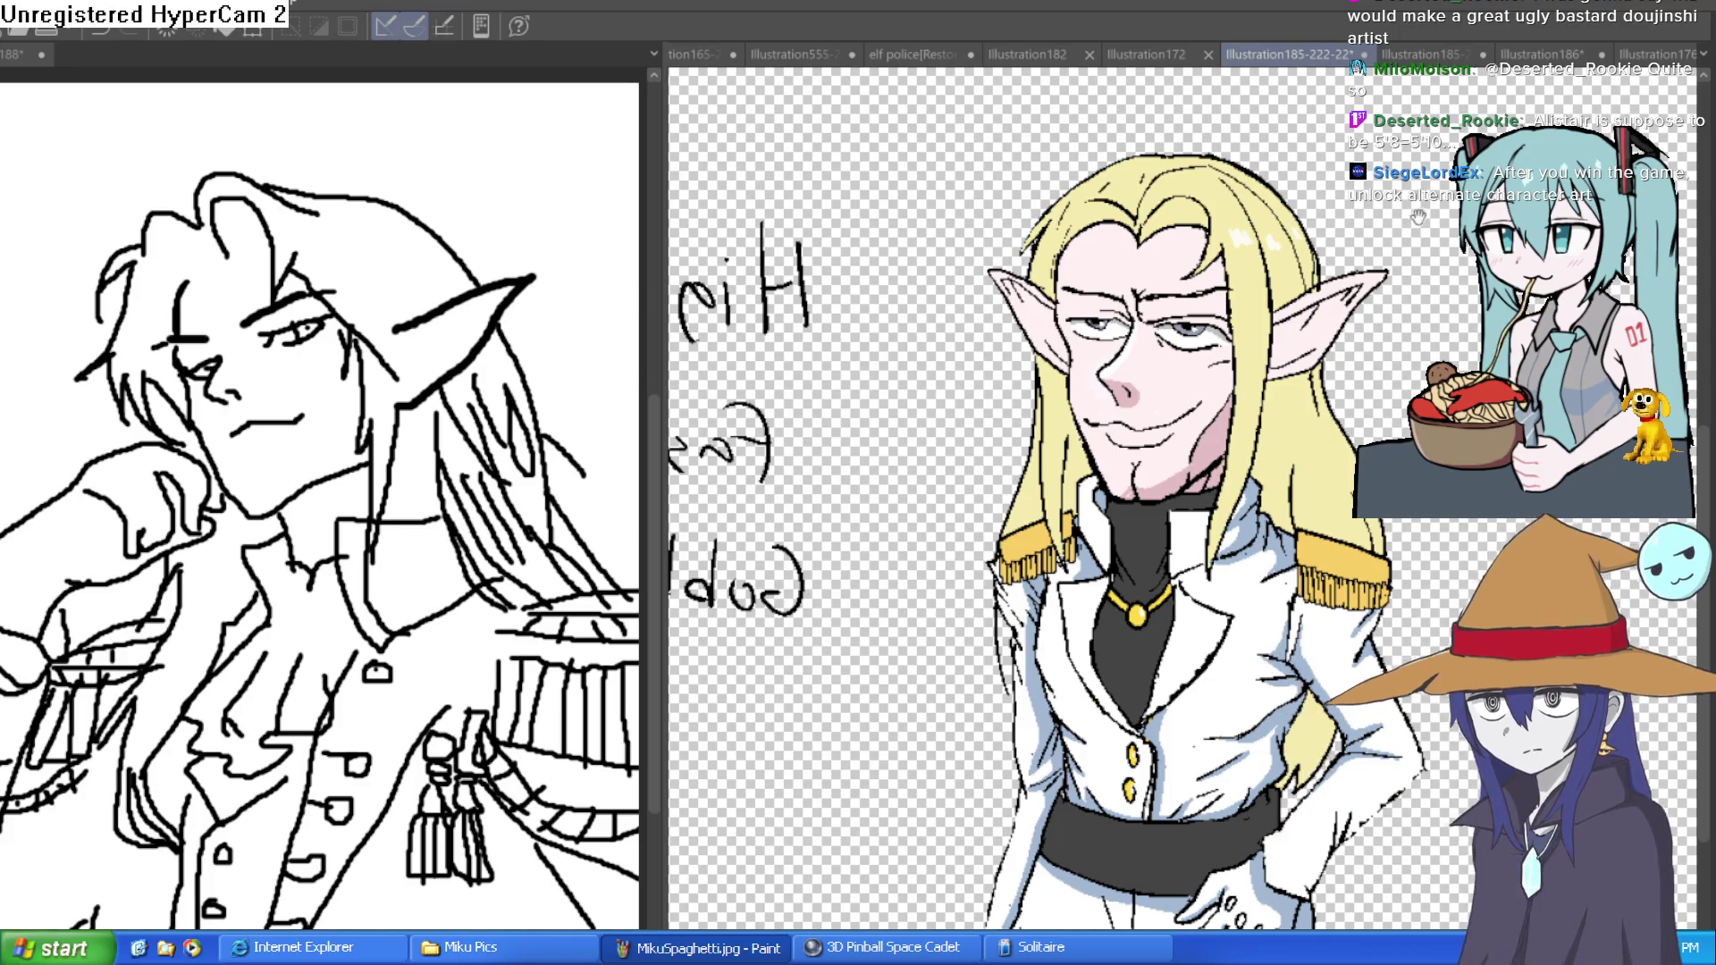
pyautogui.scroll(-4, 1294, 242)
pyautogui.scroll(5, 1294, 243)
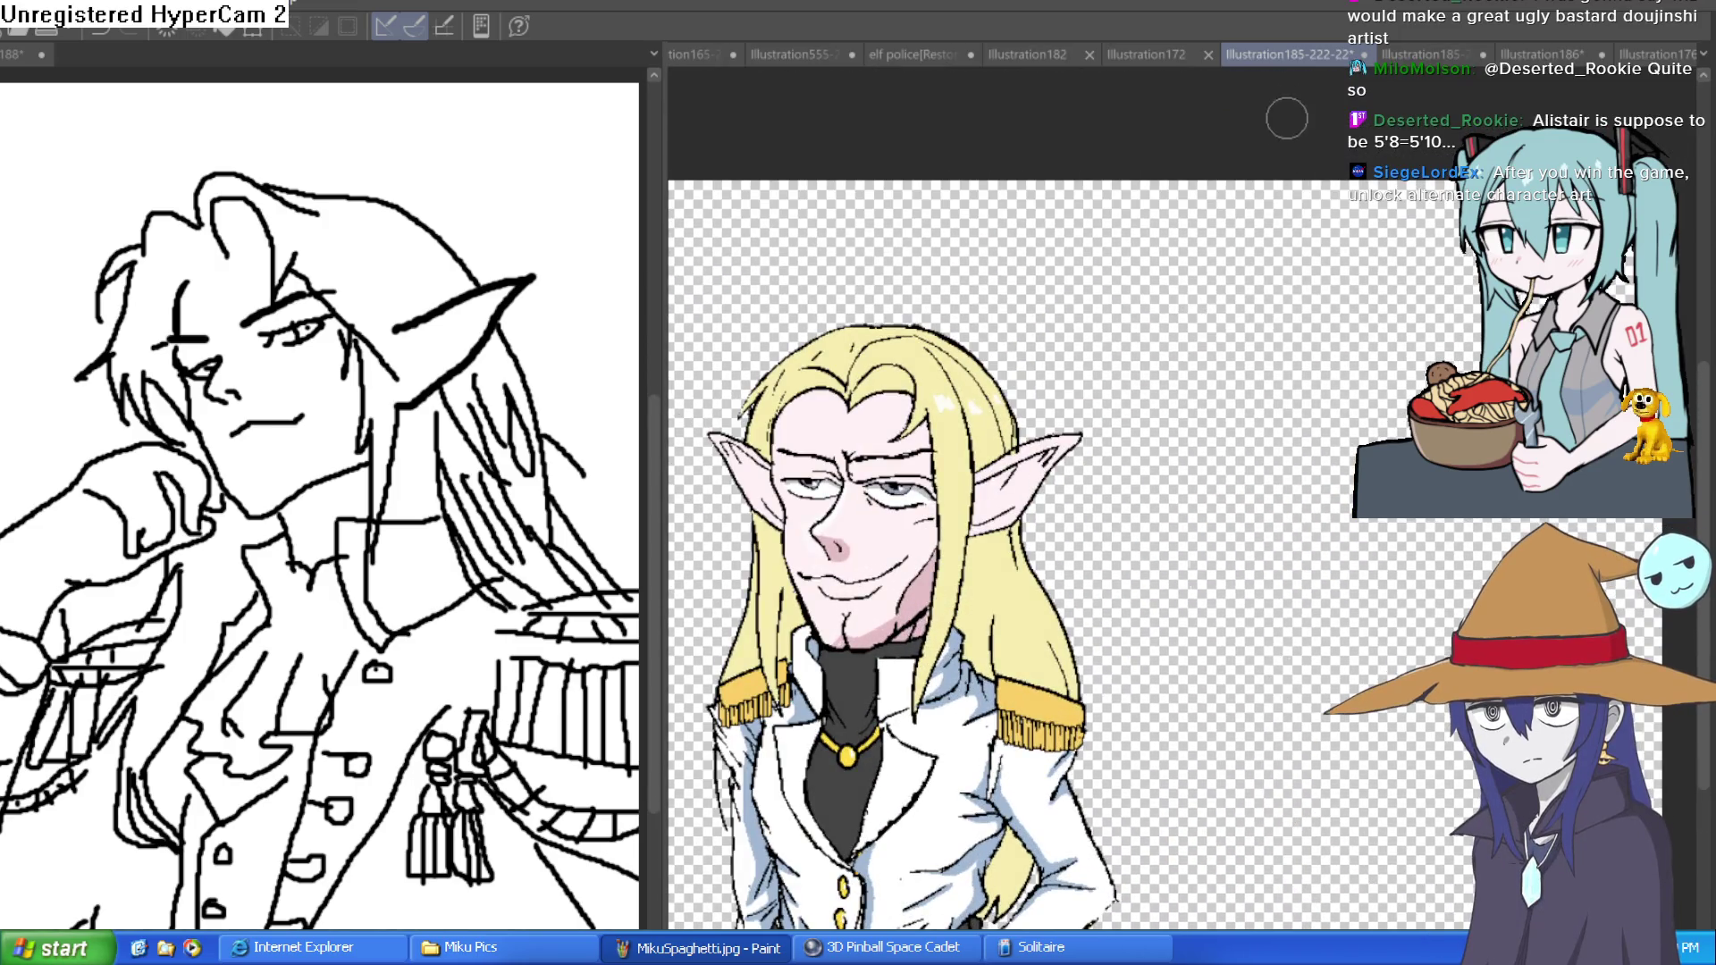
# - Flip through the bowl-cut elf, robed bald figure and messy-haired elf sketch drawings
pyautogui.click(1439, 53)
pyautogui.click(1333, 52)
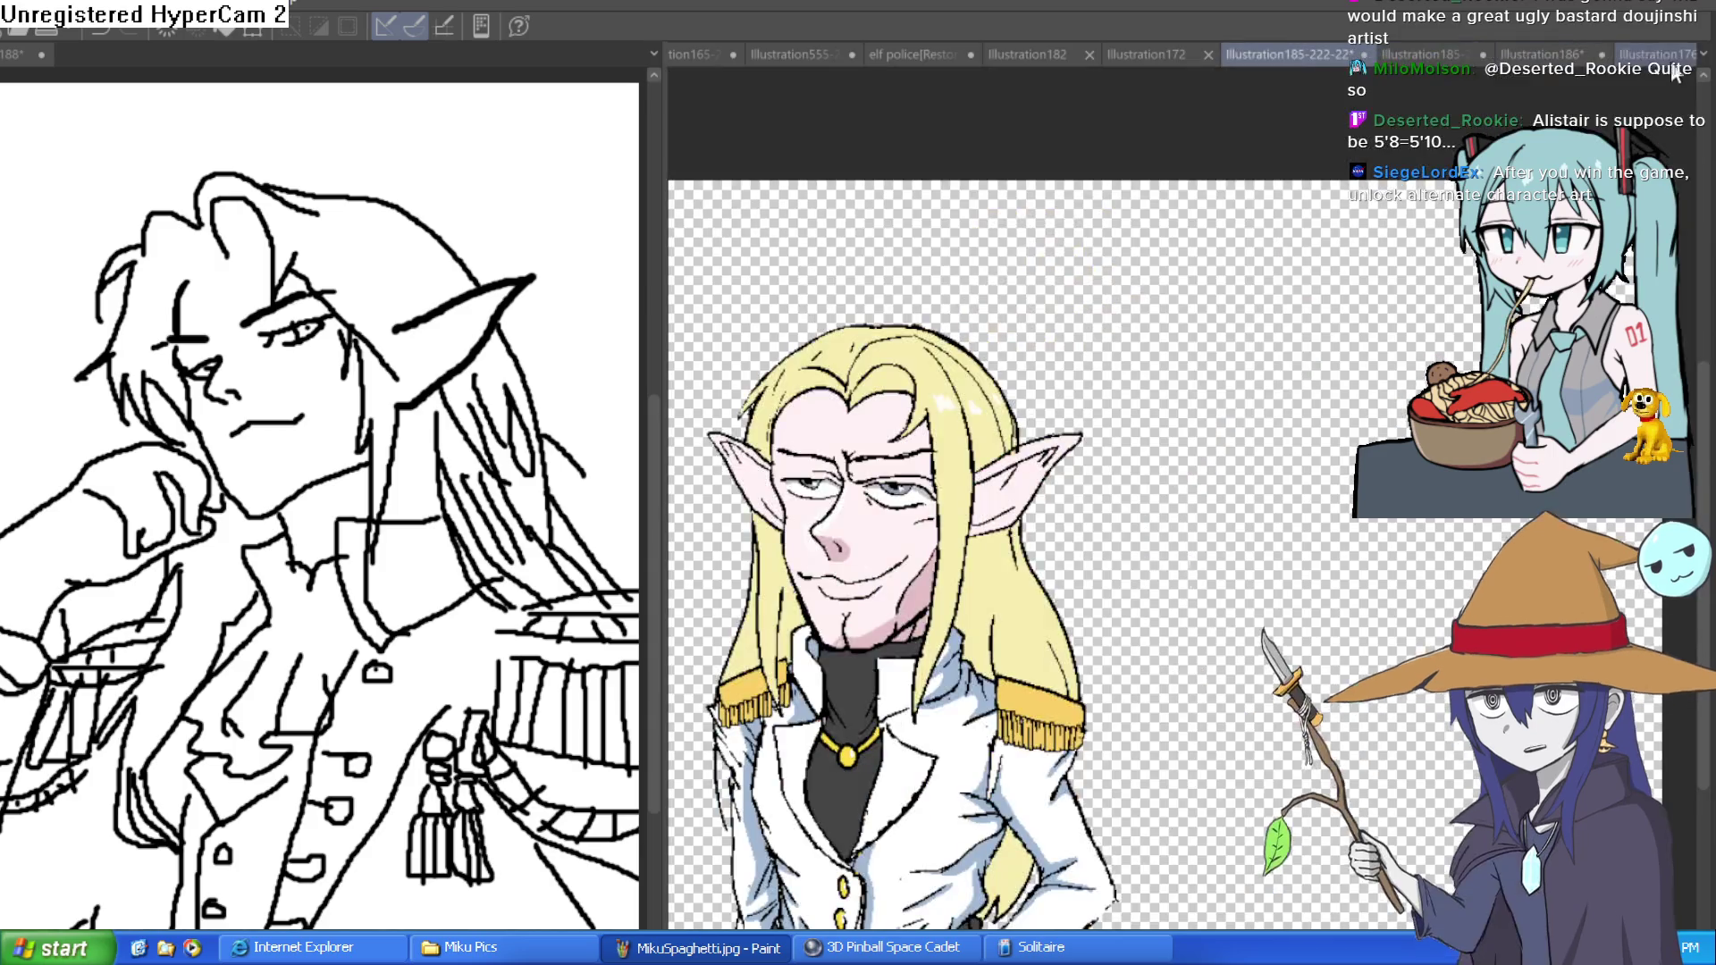
pyautogui.click(1636, 54)
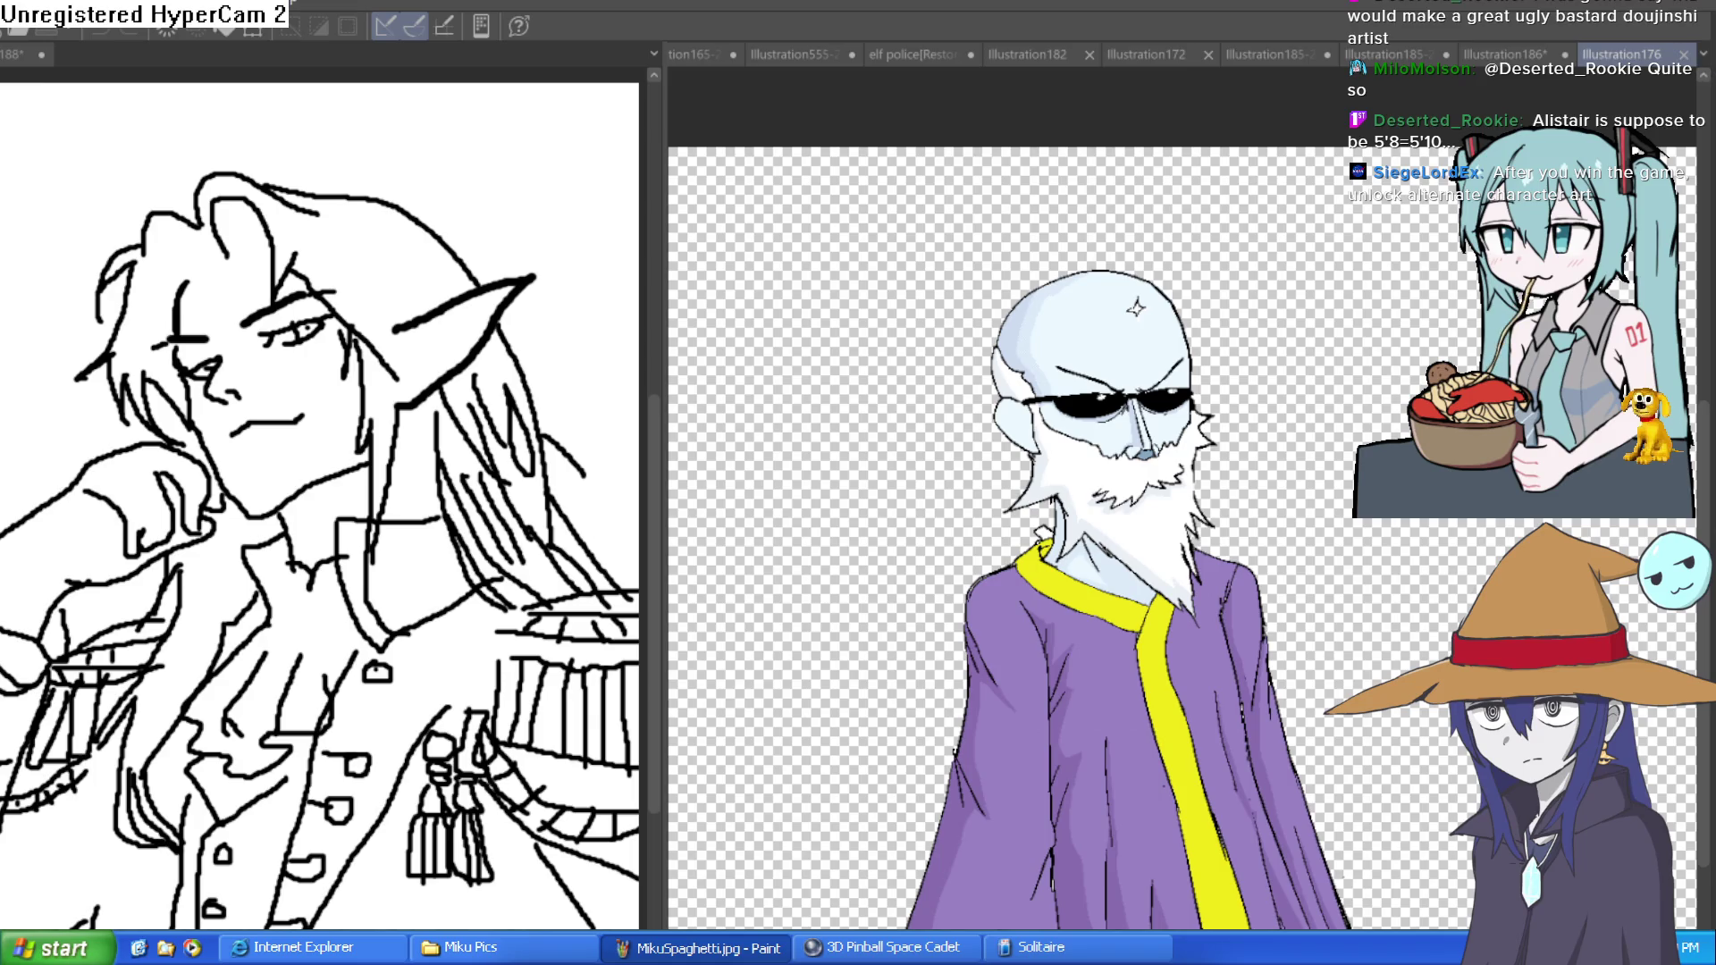
pyautogui.hotkey('ctrl', 'Tab')
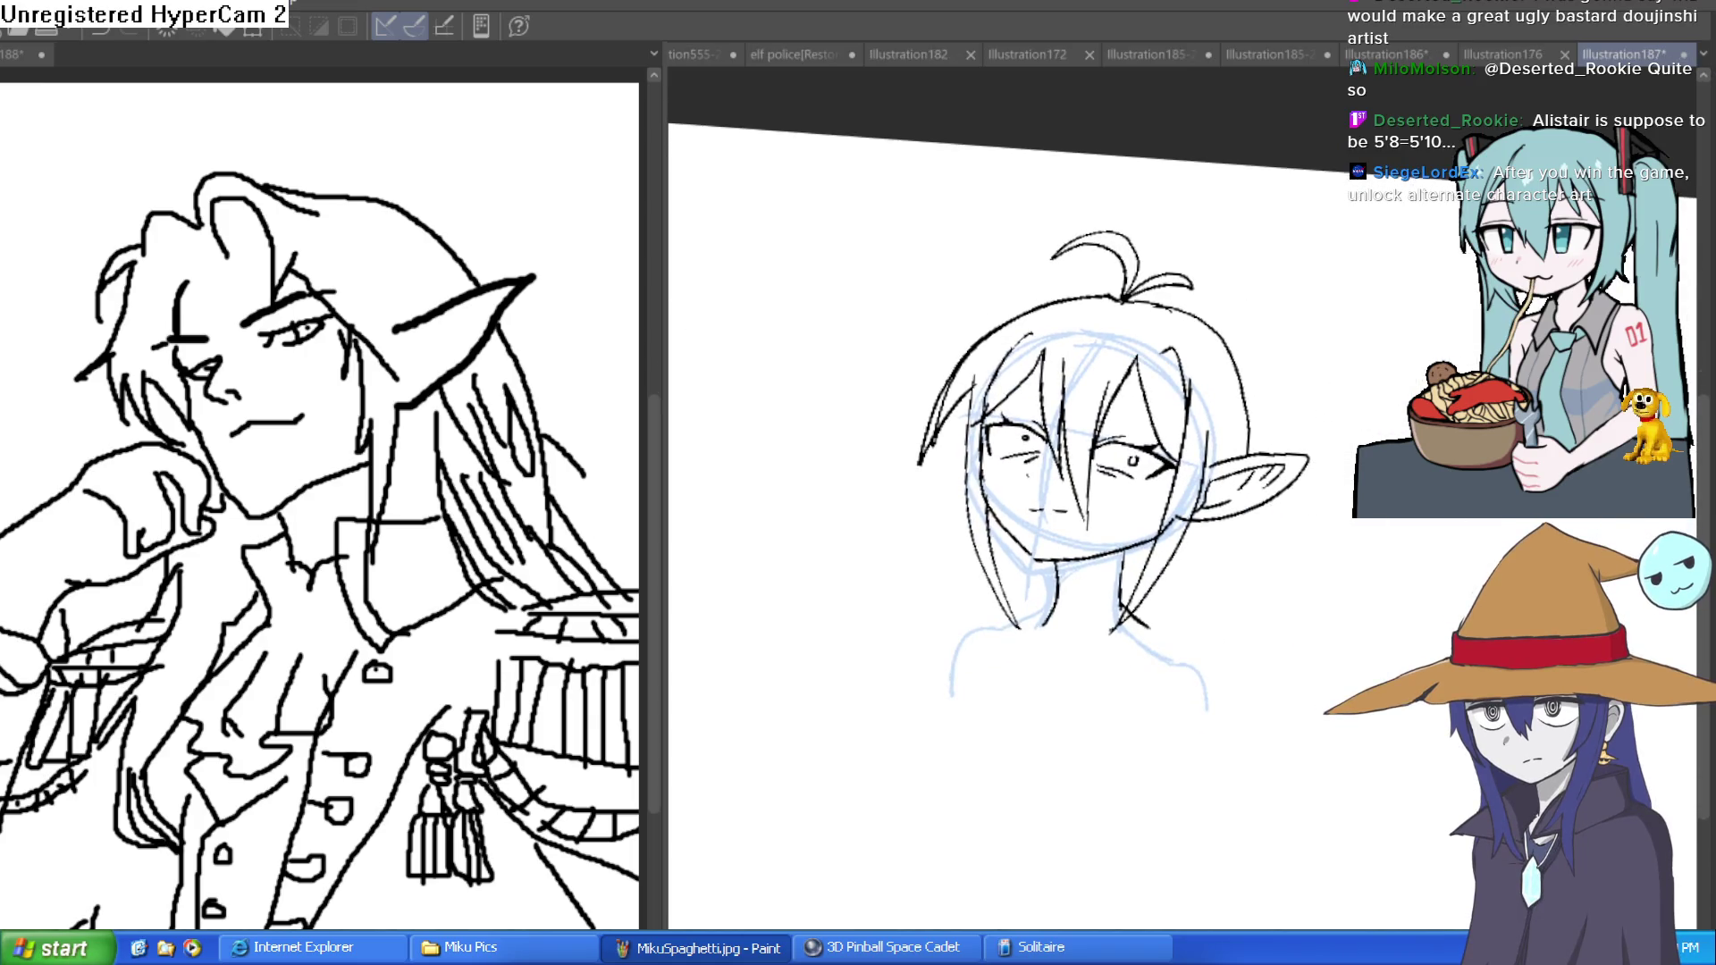
# - Rotate and zoom the sketch view, then bring up the Illustration186 witches drawing
pyautogui.moveTo(1203, 430)
pyautogui.mouseDown()
pyautogui.moveTo(1321, 325)
pyautogui.moveTo(1329, 337)
pyautogui.moveTo(1307, 331)
pyautogui.mouseUp()
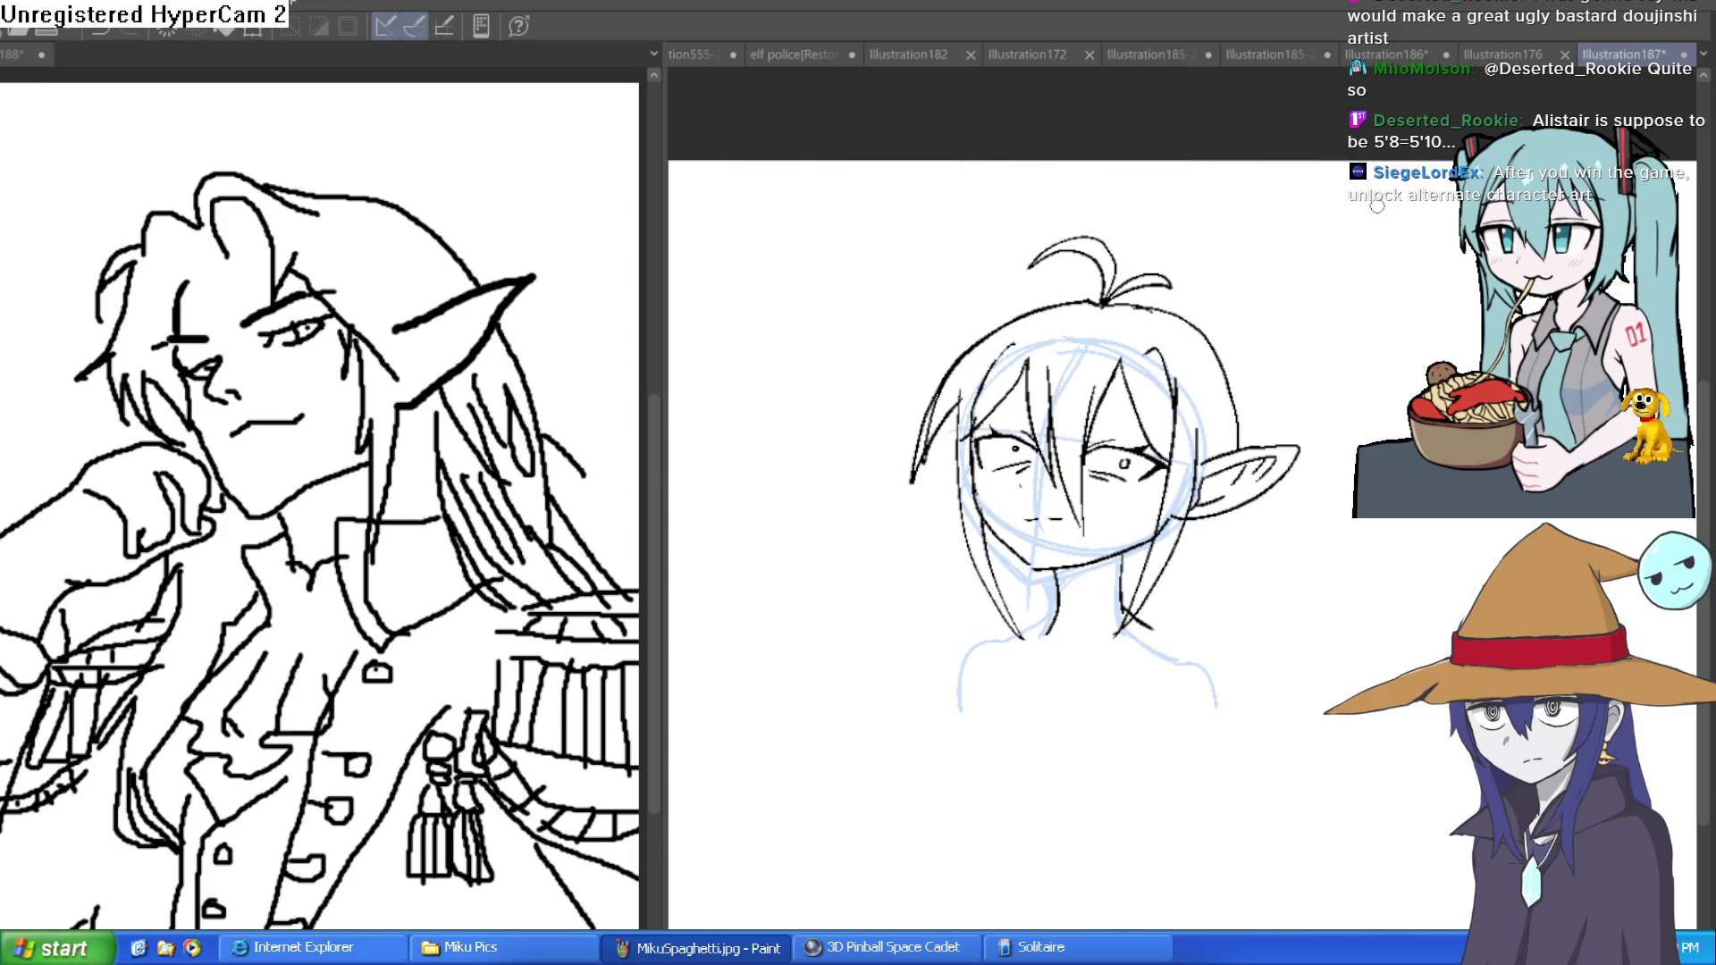
pyautogui.scroll(3, 1131, 611)
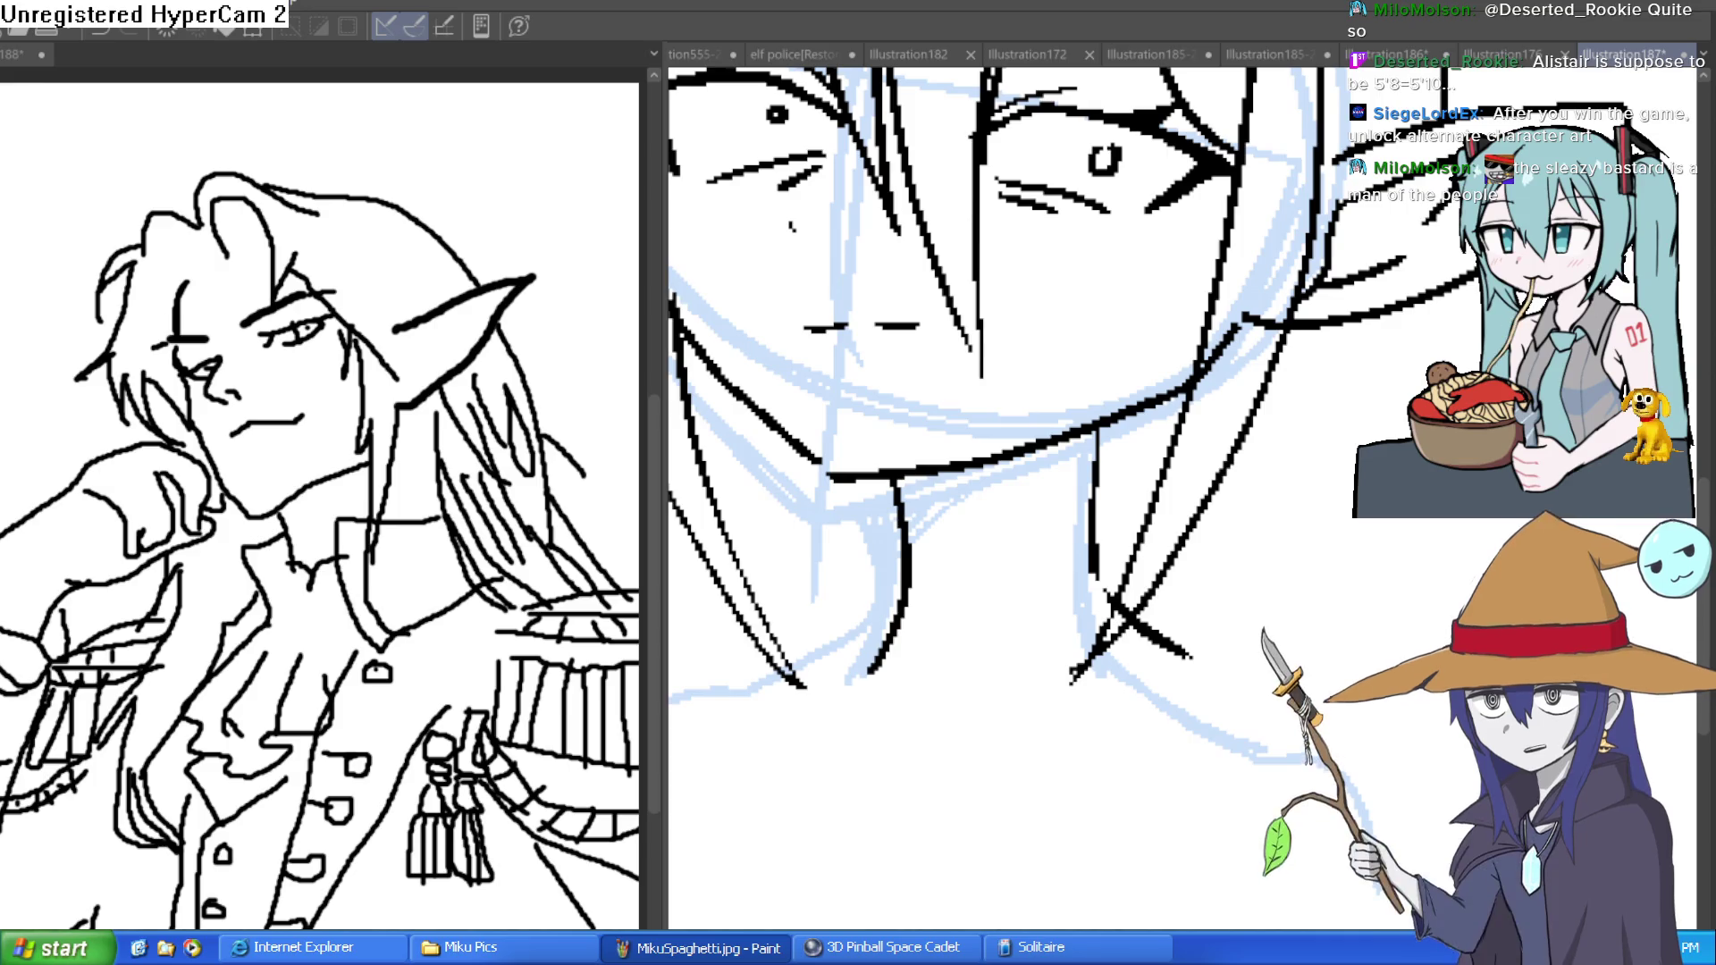
pyautogui.click(1392, 54)
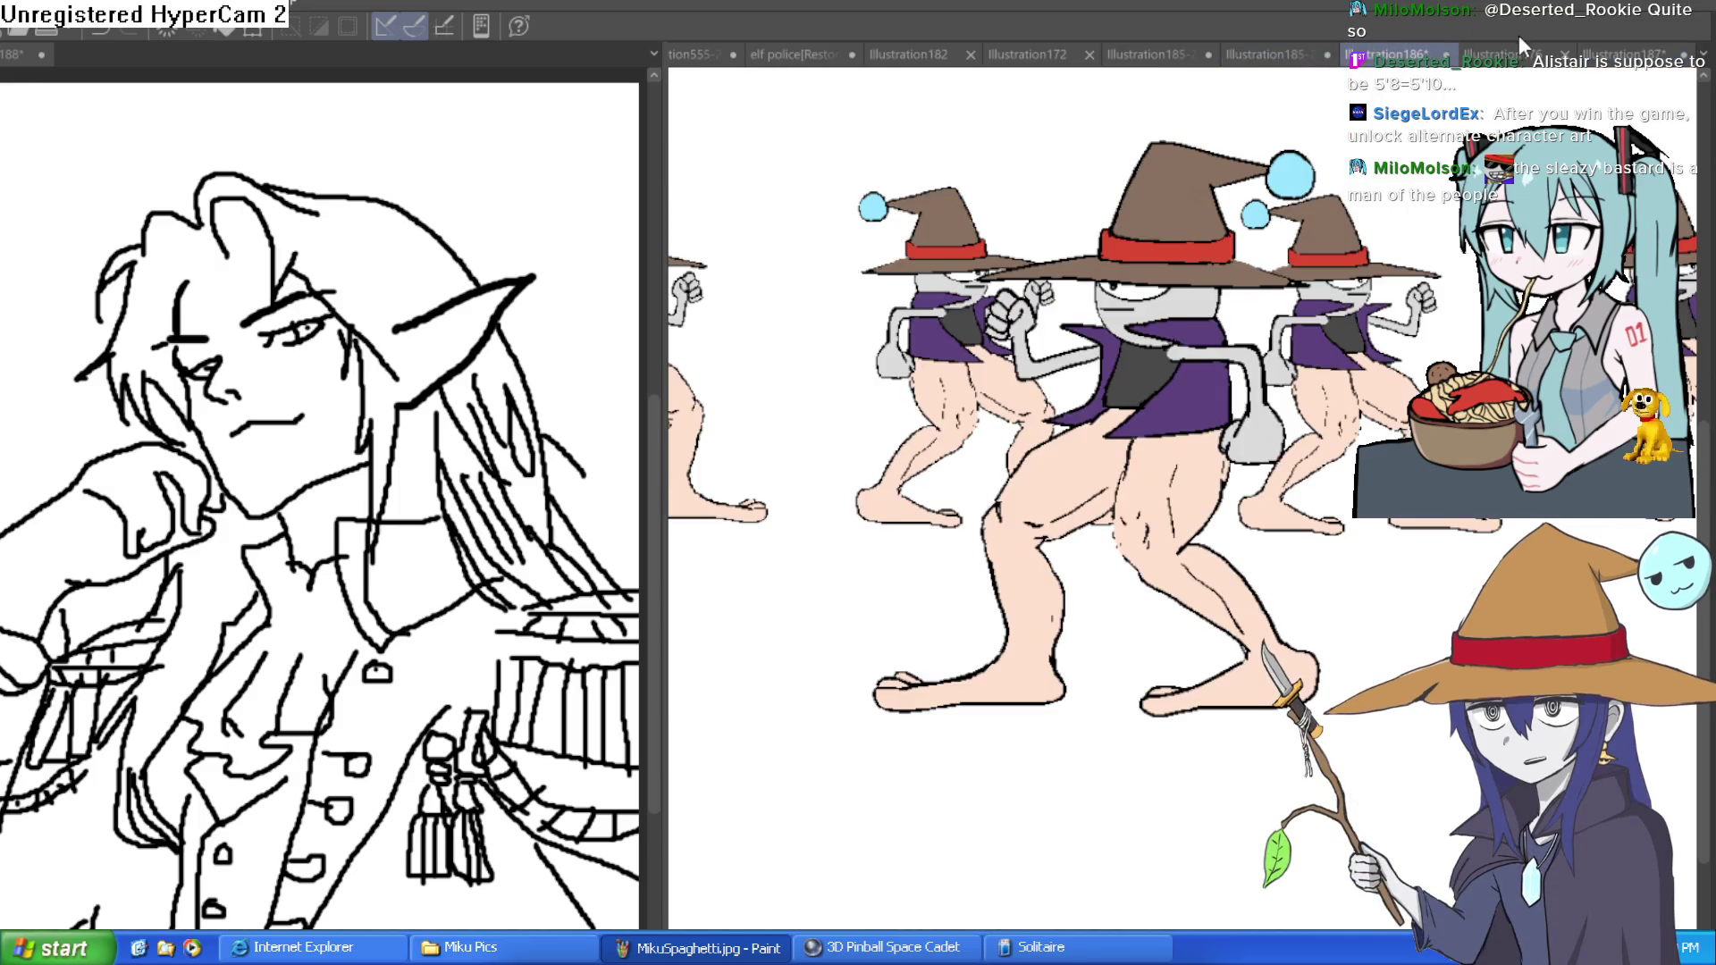
# - Compare the long-haired and bowl-cut elf variants, panning across the uniform and belt
pyautogui.click(1276, 55)
pyautogui.click(1180, 54)
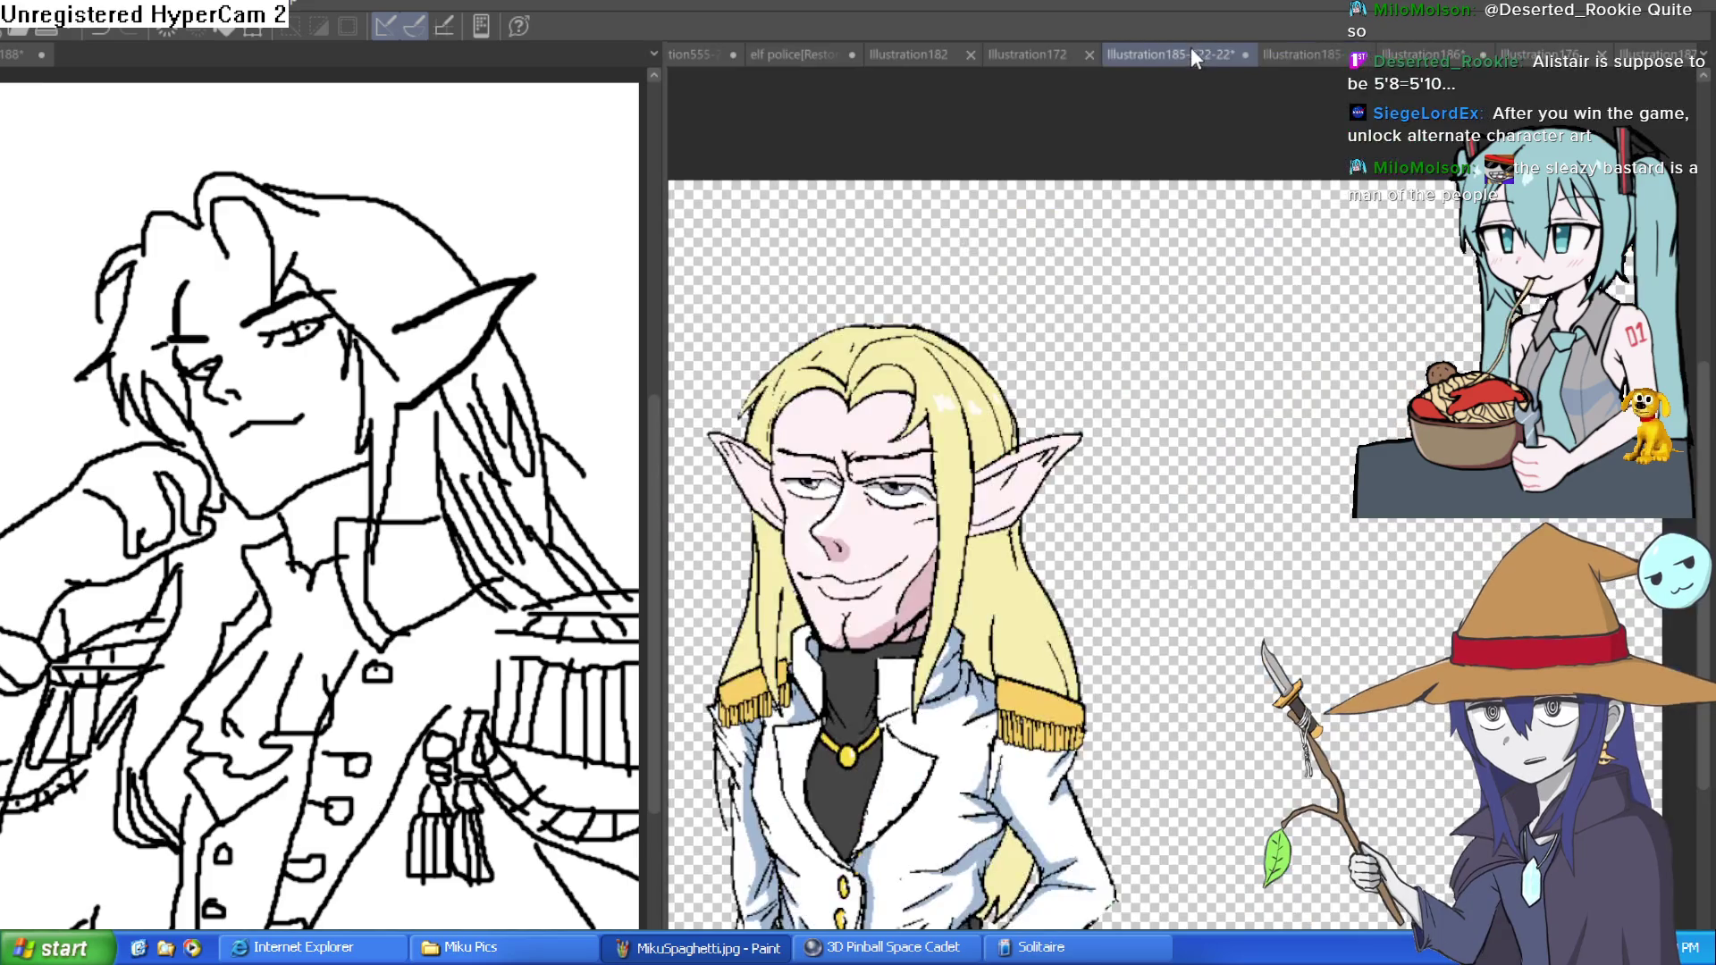
pyautogui.moveTo(997, 268)
pyautogui.mouseDown()
pyautogui.moveTo(1011, 327)
pyautogui.moveTo(1169, 302)
pyautogui.moveTo(1150, 297)
pyautogui.mouseUp()
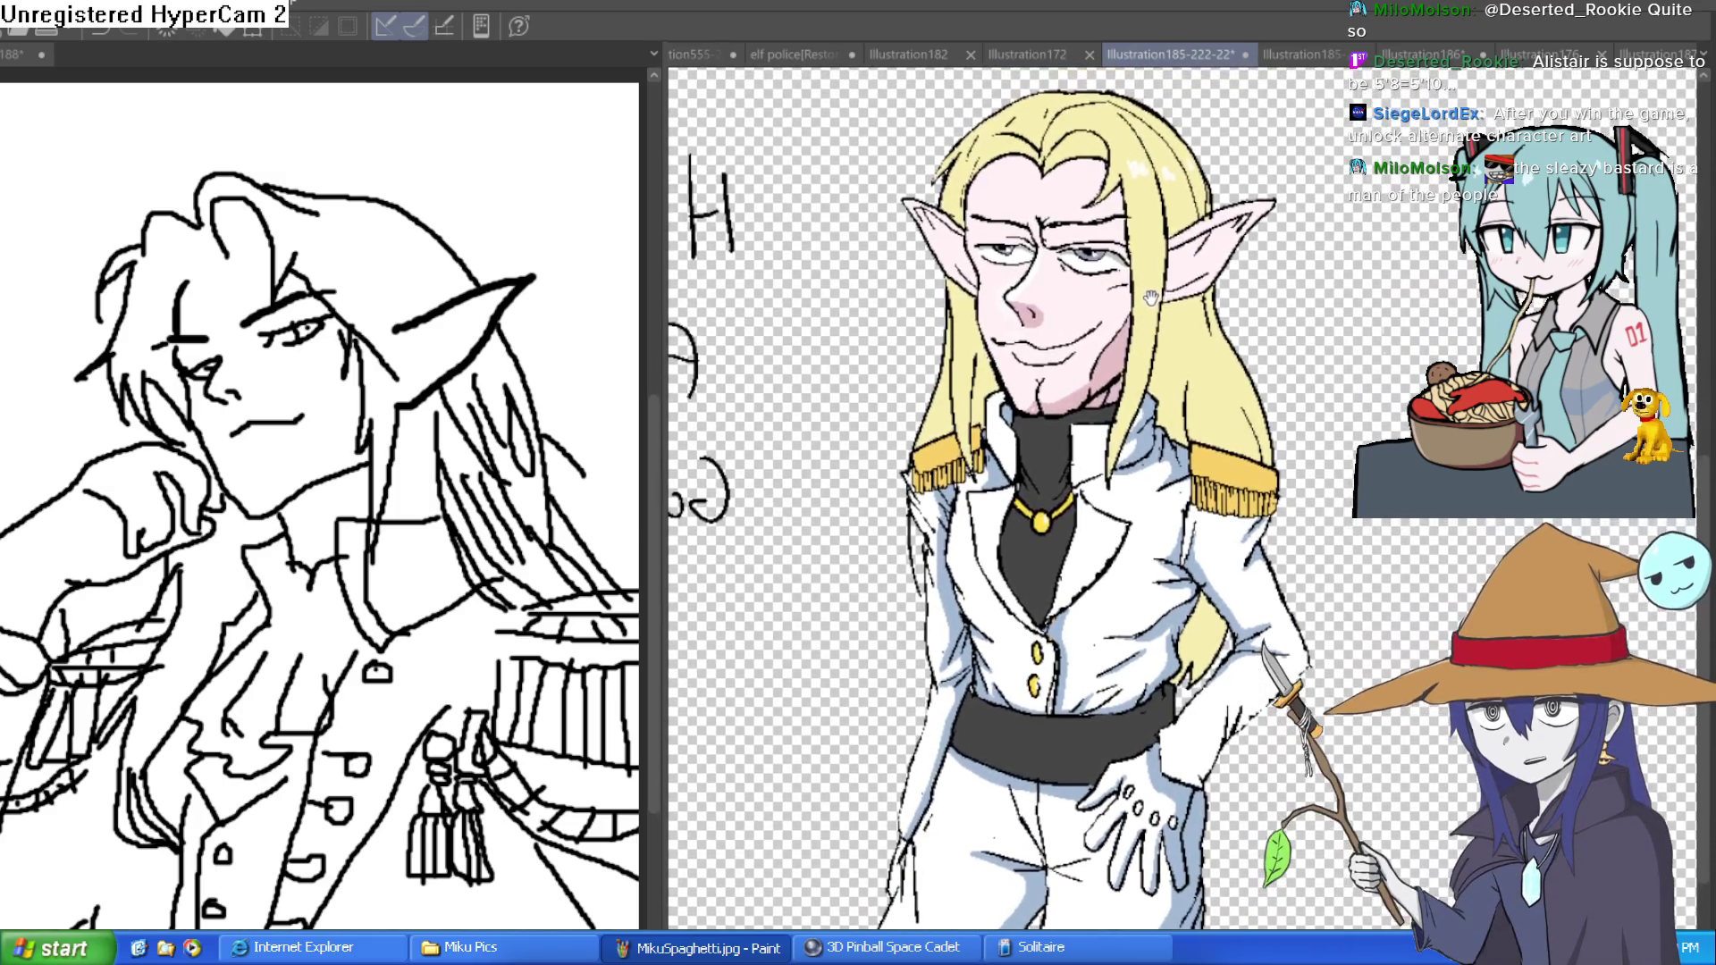
pyautogui.click(1289, 53)
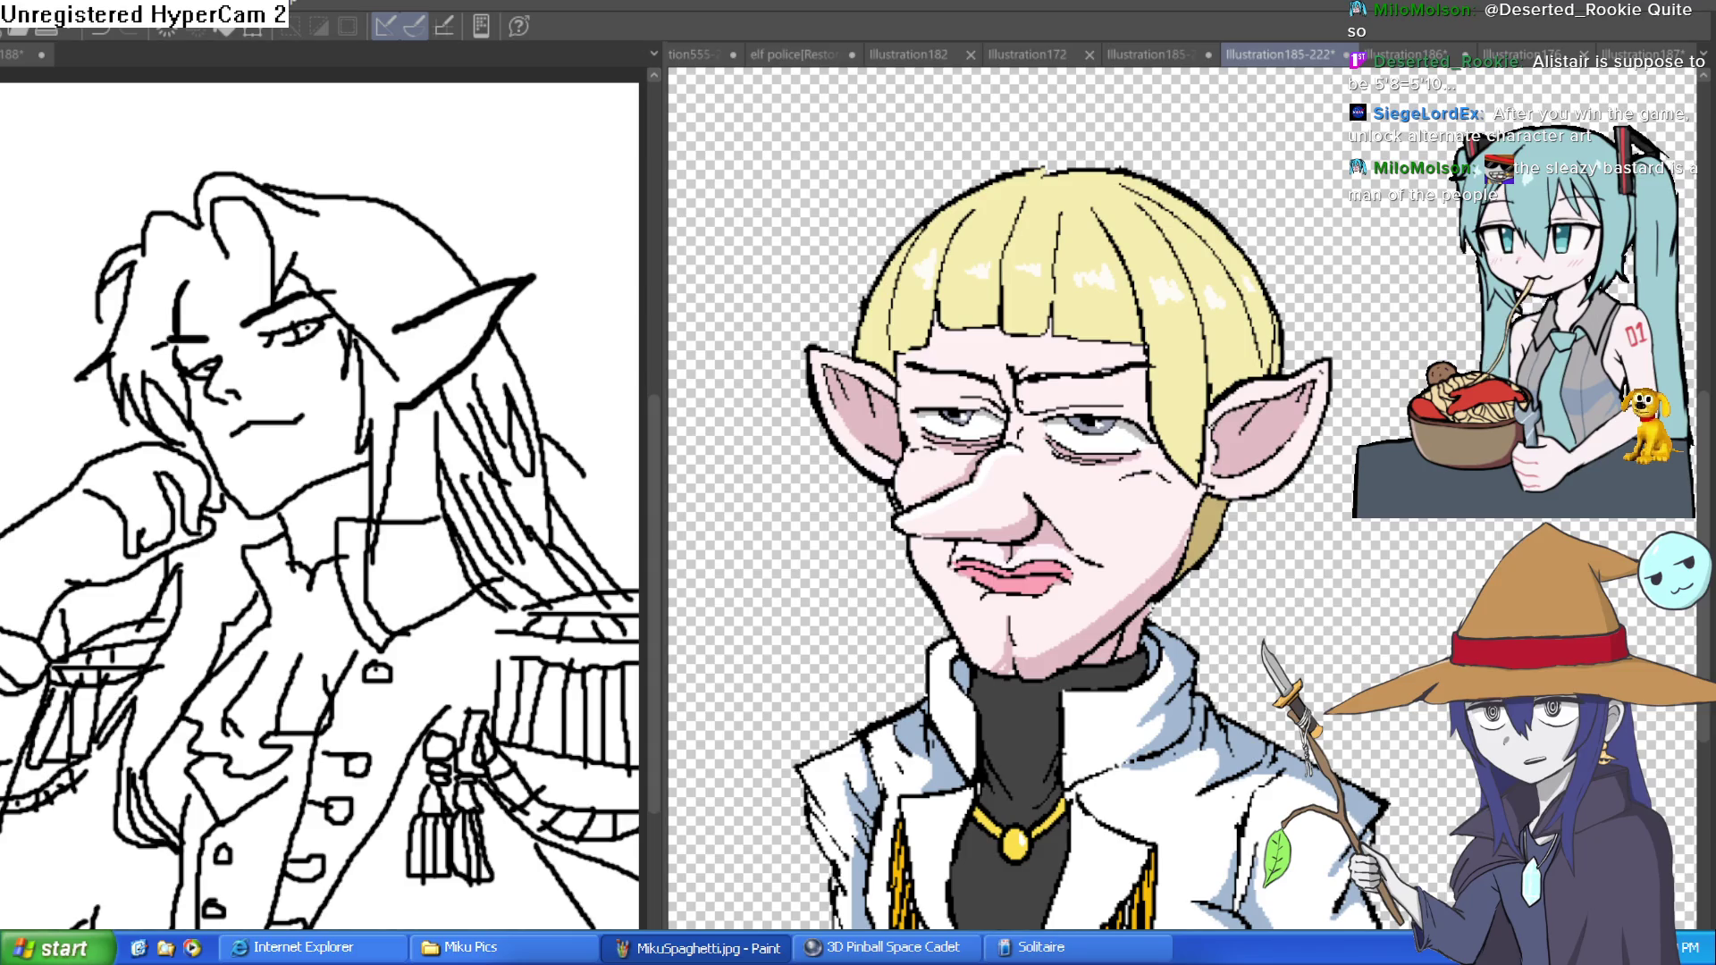
pyautogui.click(1153, 54)
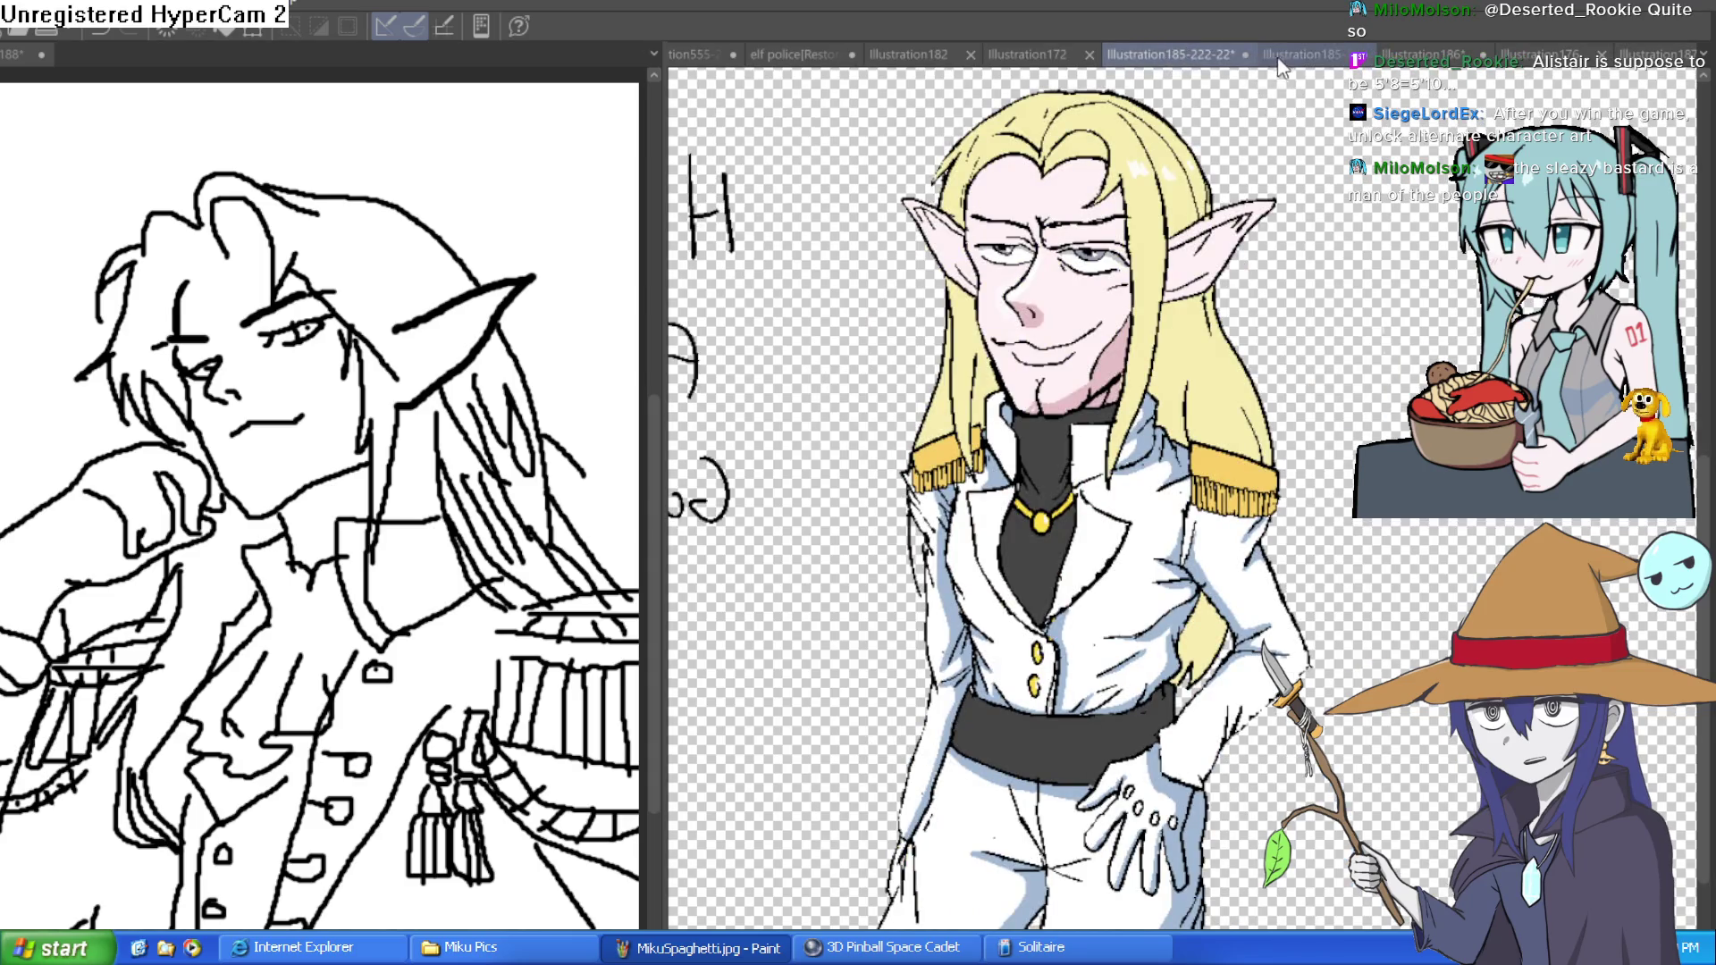
pyautogui.moveTo(1317, 198); pyautogui.dragTo(1296, 292)
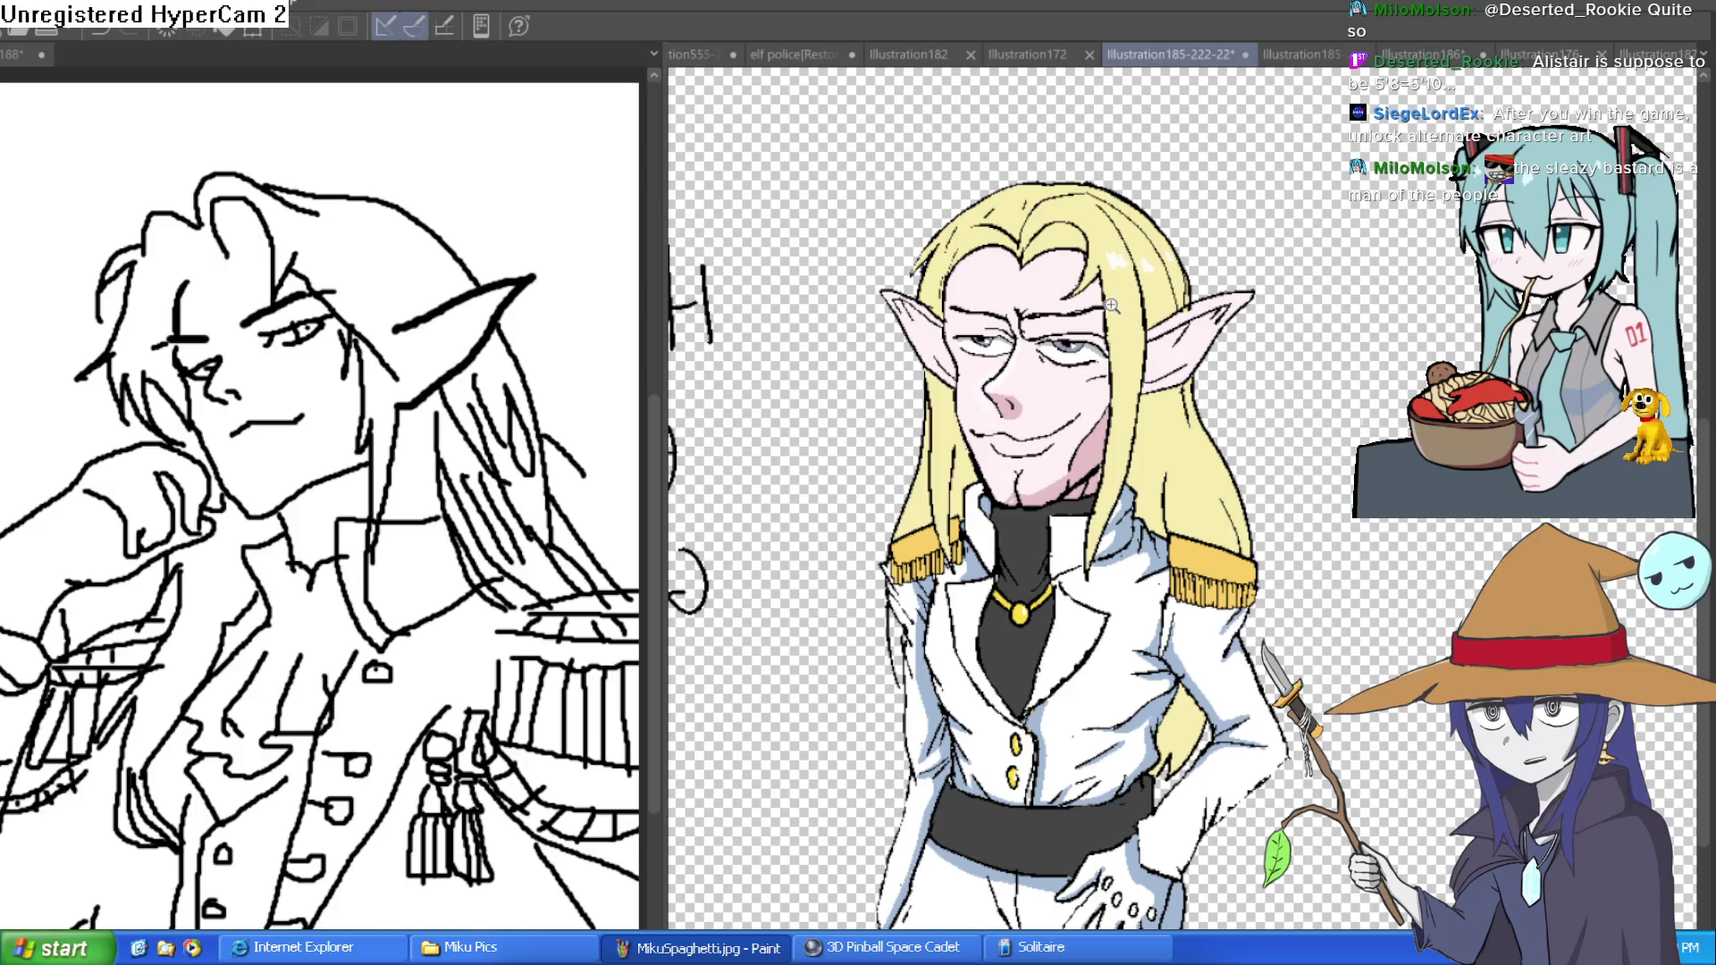
pyautogui.scroll(3, 1112, 305)
pyautogui.scroll(-3, 1162, 306)
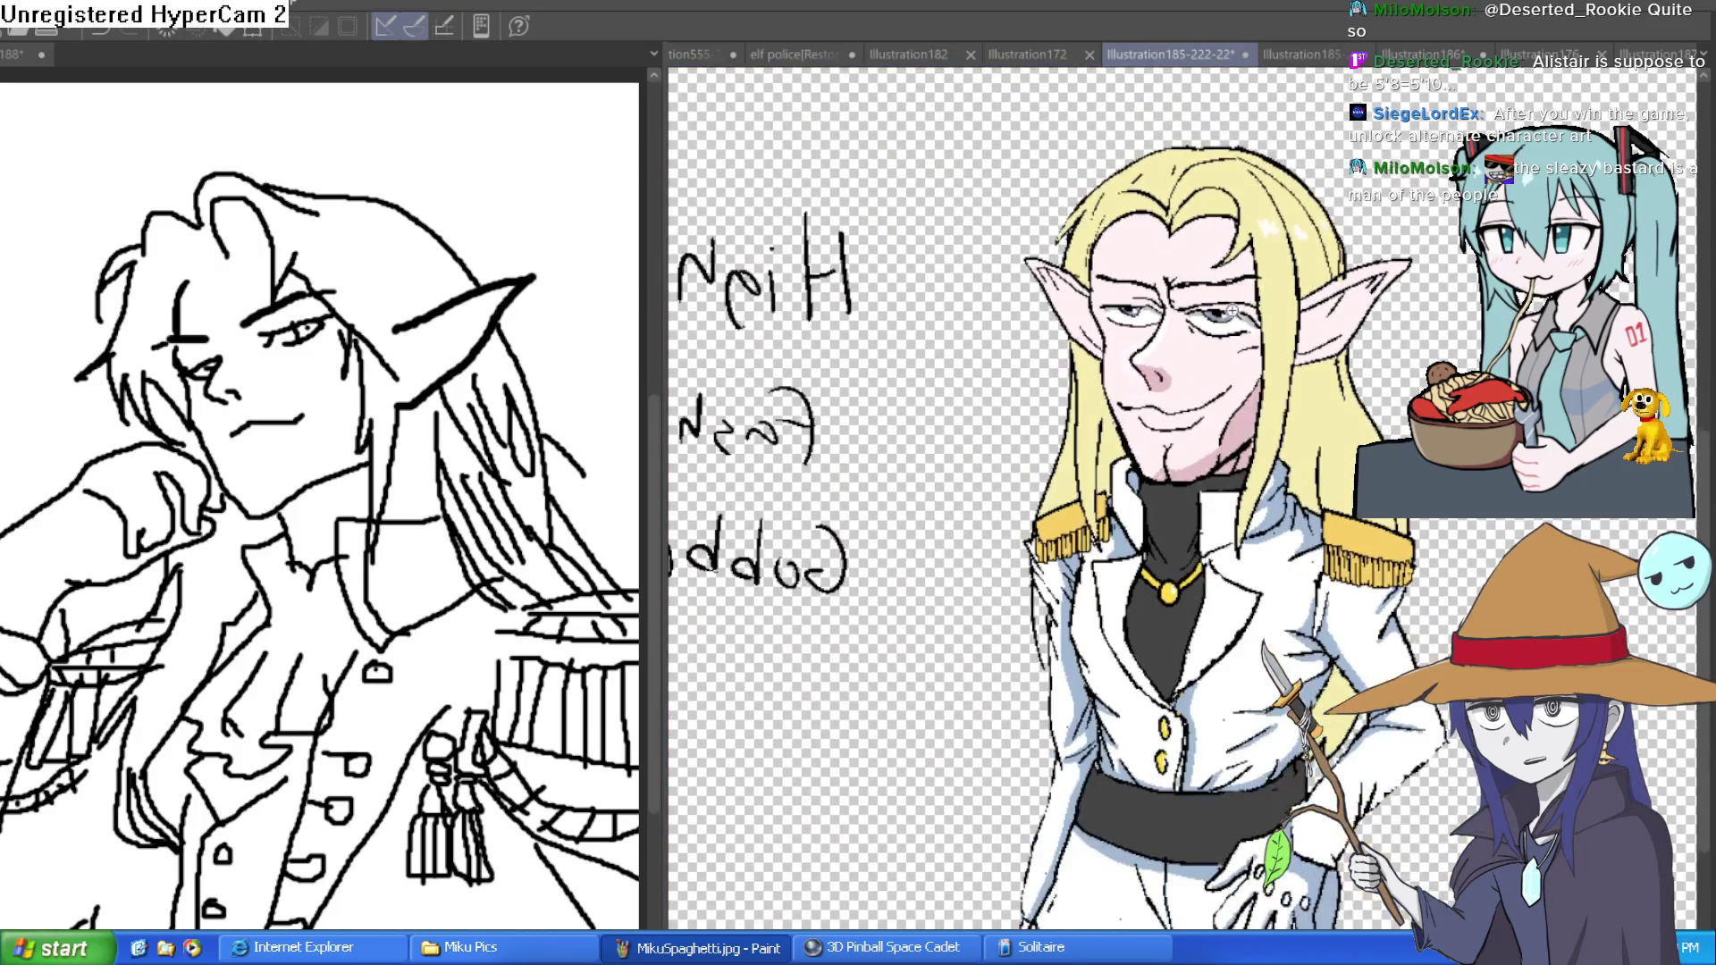
pyautogui.scroll(2, 1231, 311)
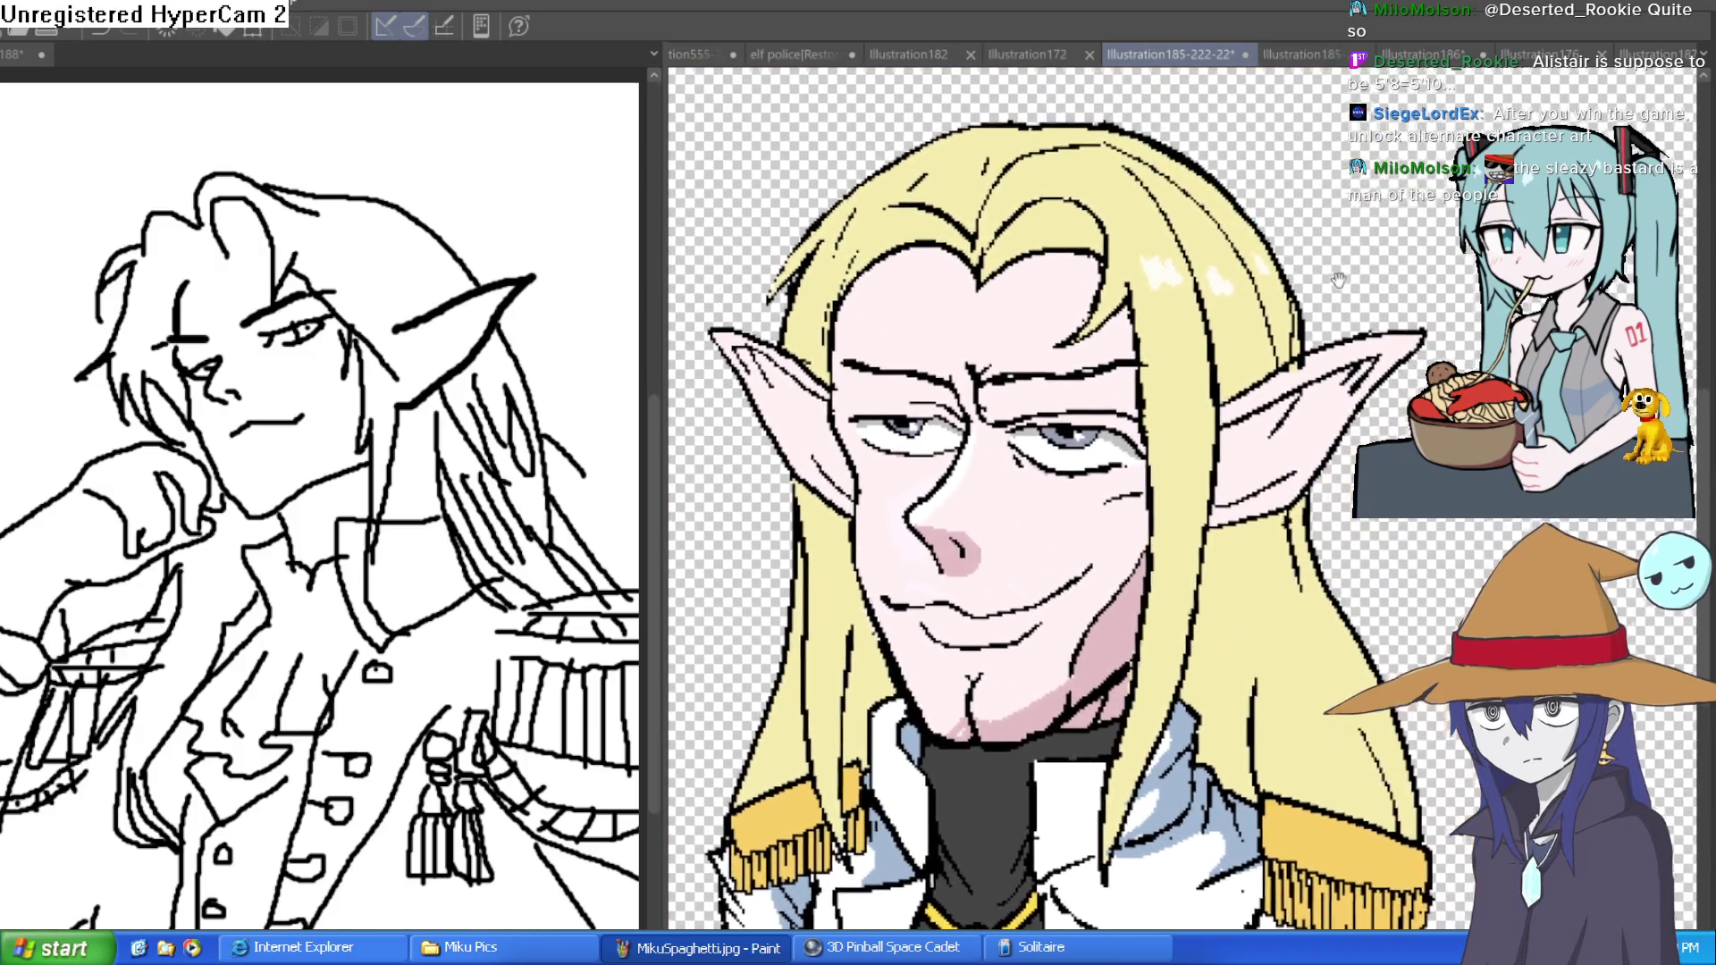
pyautogui.scroll(-2, 1431, 262)
pyautogui.moveTo(1431, 262); pyautogui.dragTo(1392, 301)
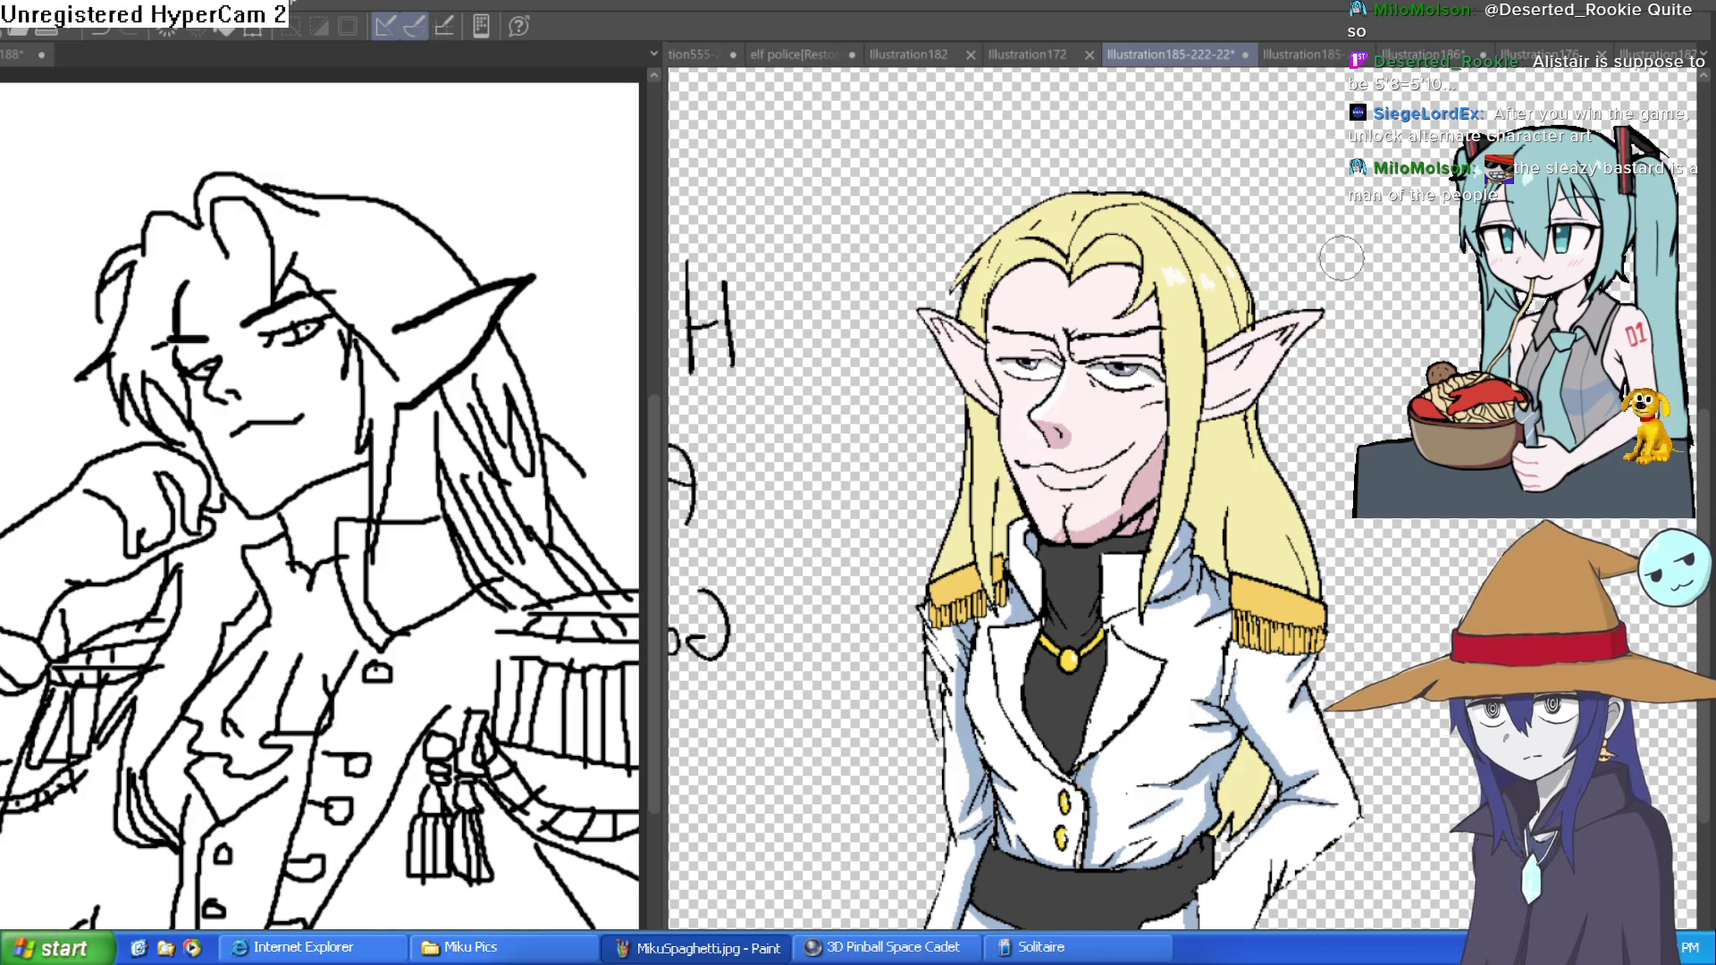
# - Return to the Illustration187 messy-haired sketch and ink a curve above the right eye
pyautogui.click(1636, 56)
pyautogui.scroll(-3, 693, 365)
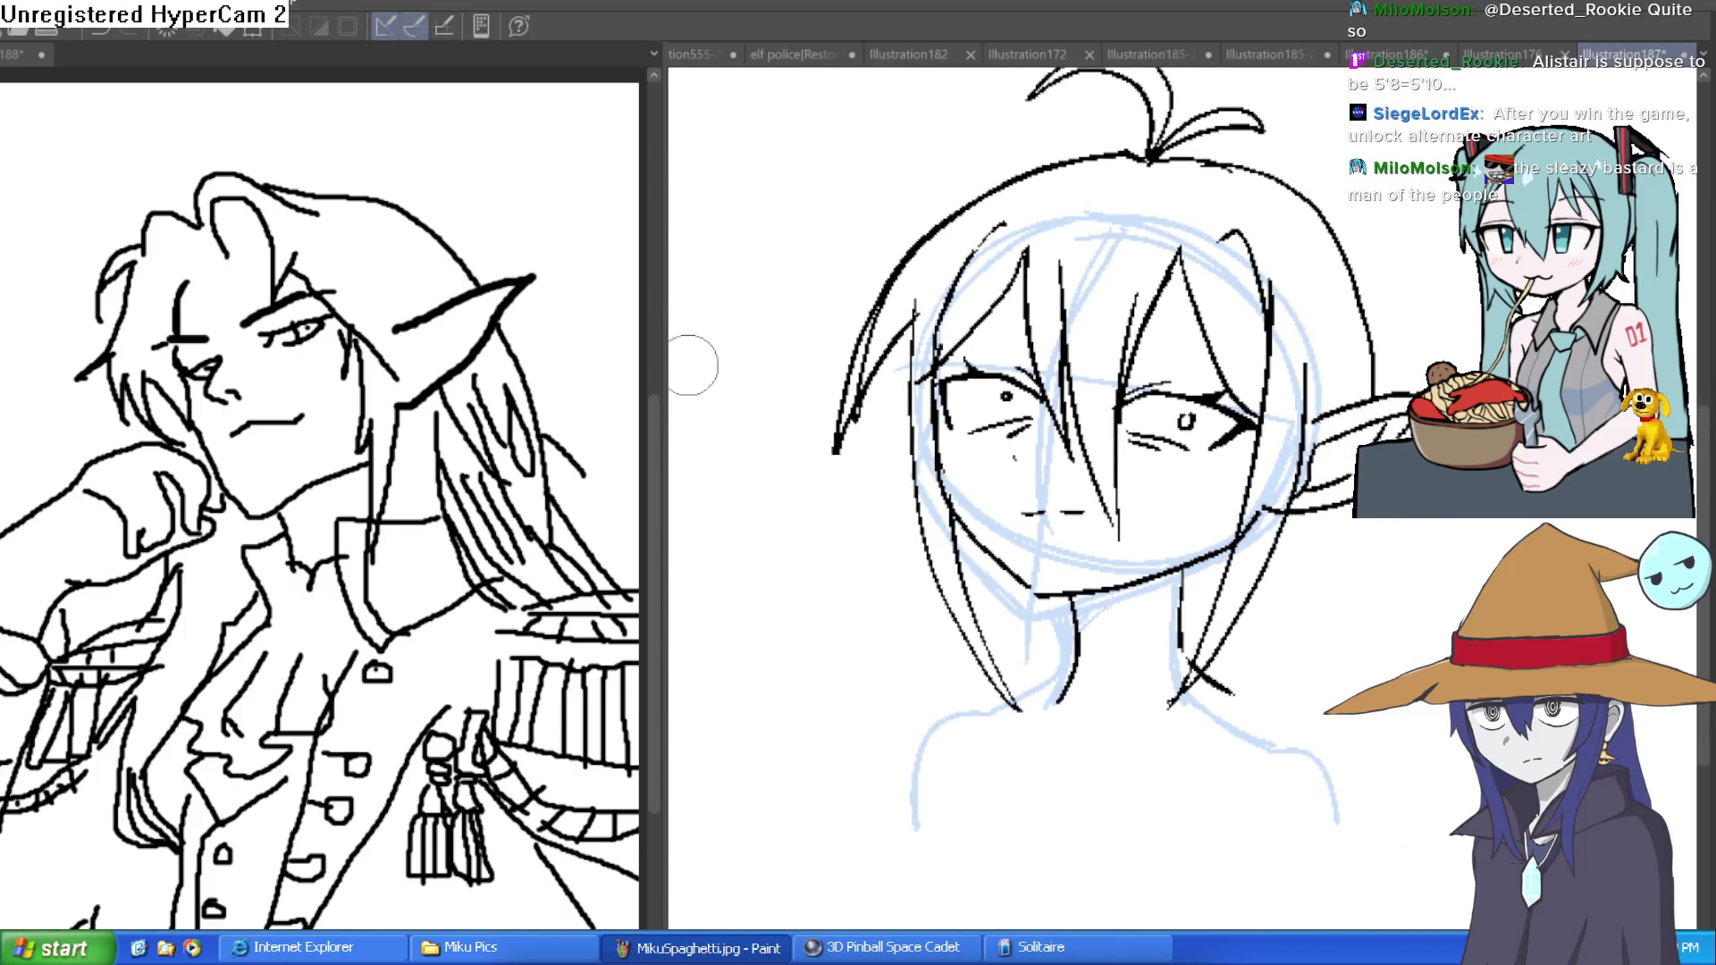
pyautogui.scroll(2, 1205, 322)
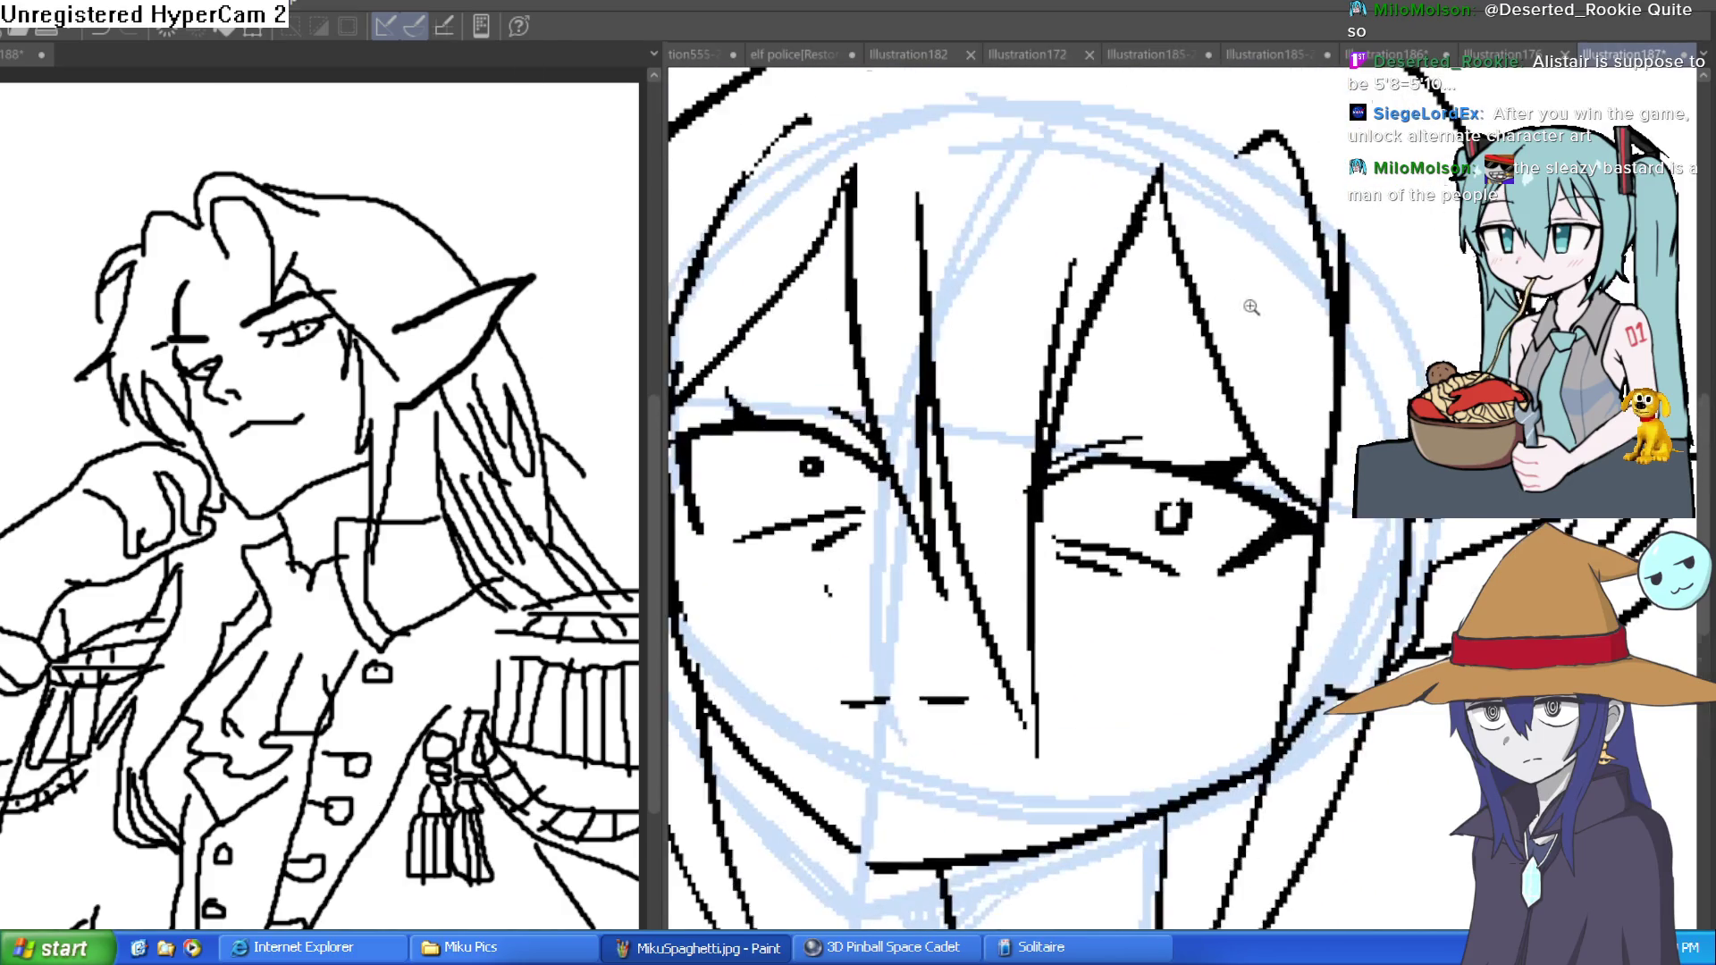
pyautogui.moveTo(1068, 379); pyautogui.dragTo(1319, 361)
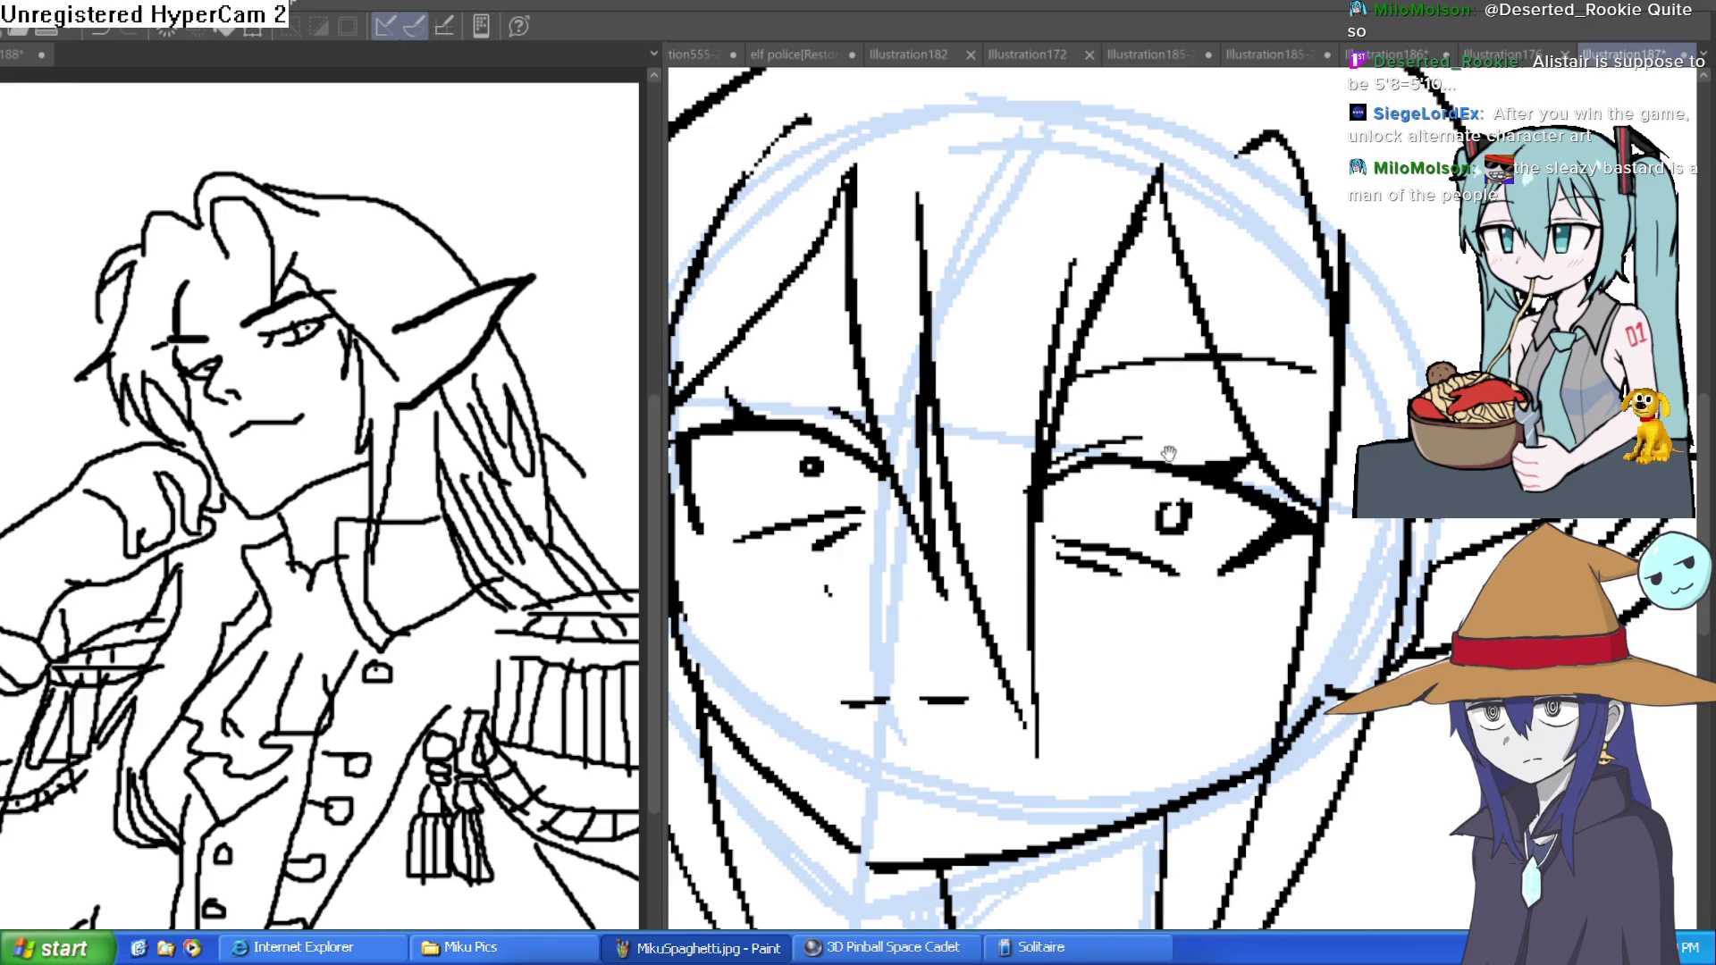
# - Ink the chin and neck lines, erasing the lower end of the left neck stroke
pyautogui.scroll(-5, 1206, 441)
pyautogui.scroll(-1, 1205, 441)
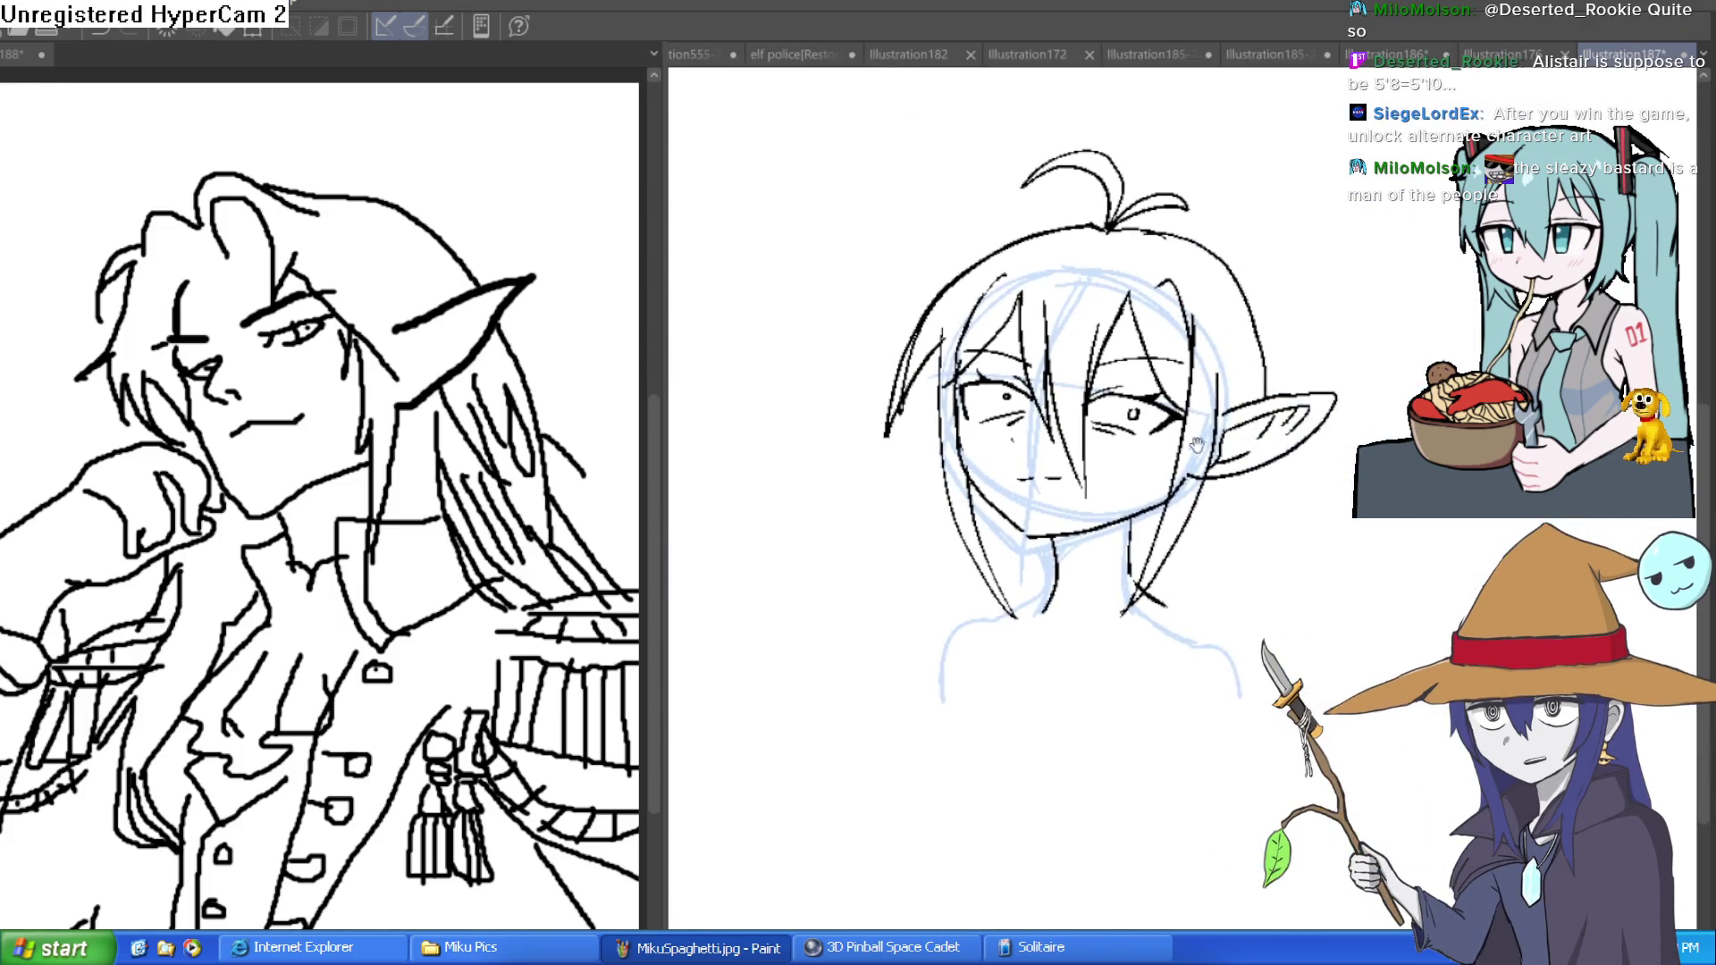
pyautogui.scroll(2, 1131, 590)
pyautogui.moveTo(966, 481); pyautogui.dragTo(967, 598)
pyautogui.moveTo(980, 539); pyautogui.dragTo(929, 601)
pyautogui.moveTo(1153, 597)
pyautogui.mouseDown()
pyautogui.moveTo(1232, 615)
pyautogui.moveTo(1313, 666)
pyautogui.mouseUp()
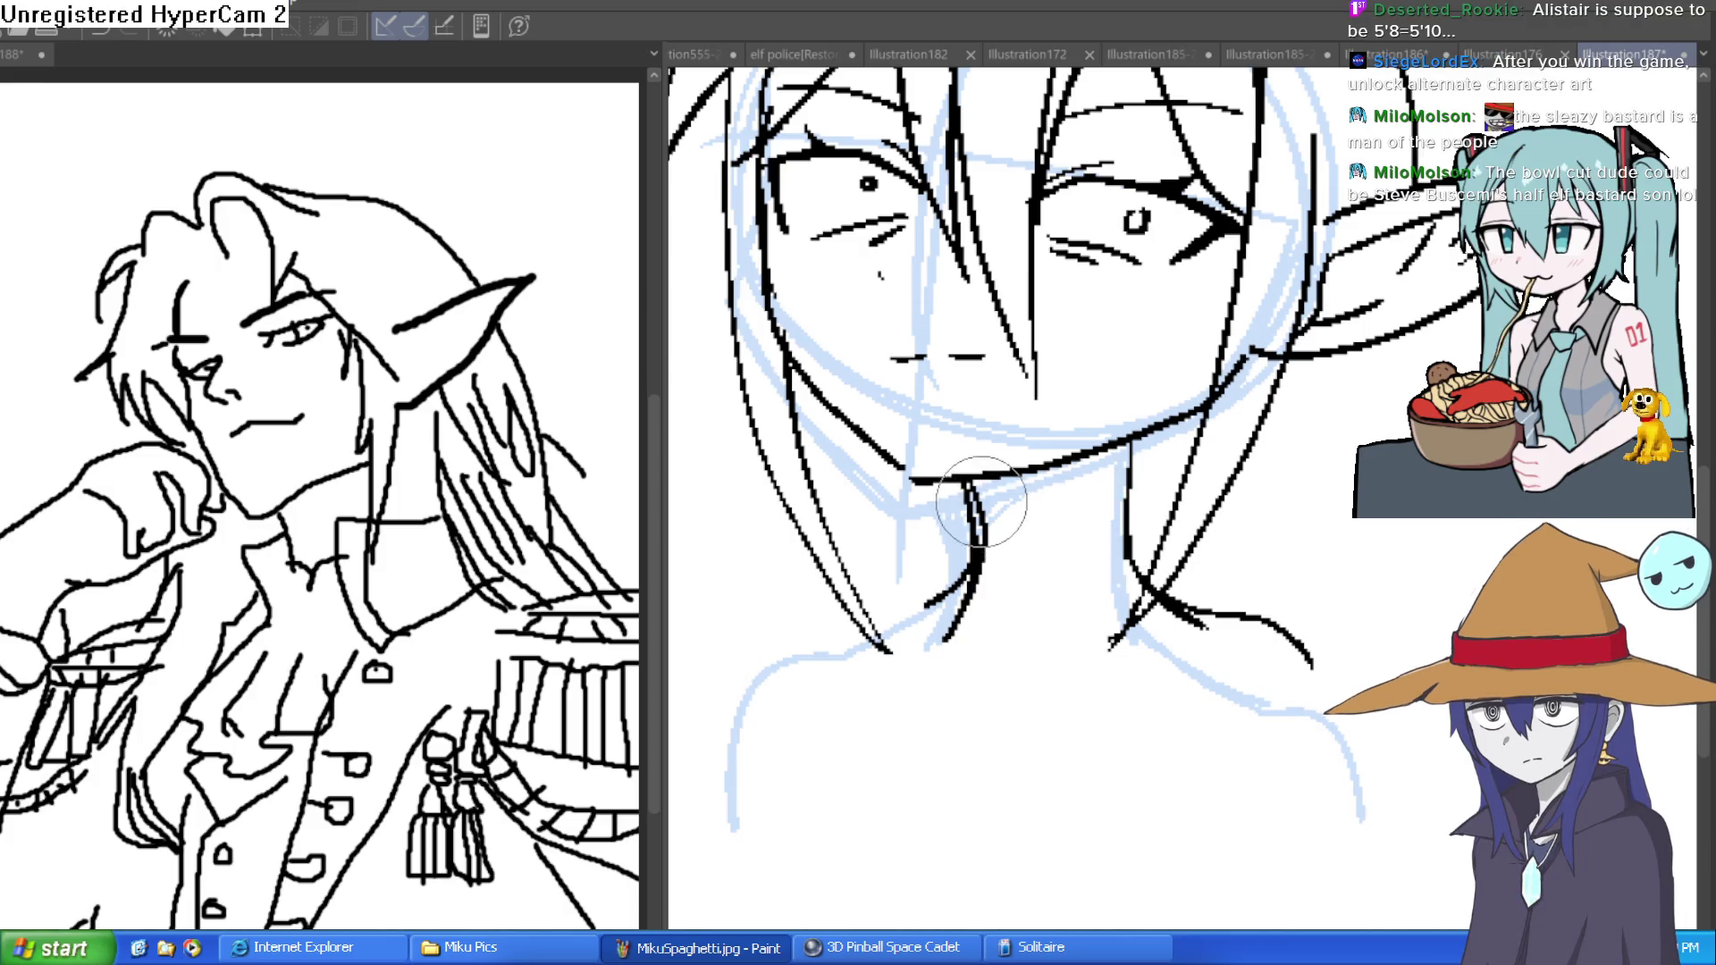
pyautogui.moveTo(1004, 548); pyautogui.dragTo(959, 608)
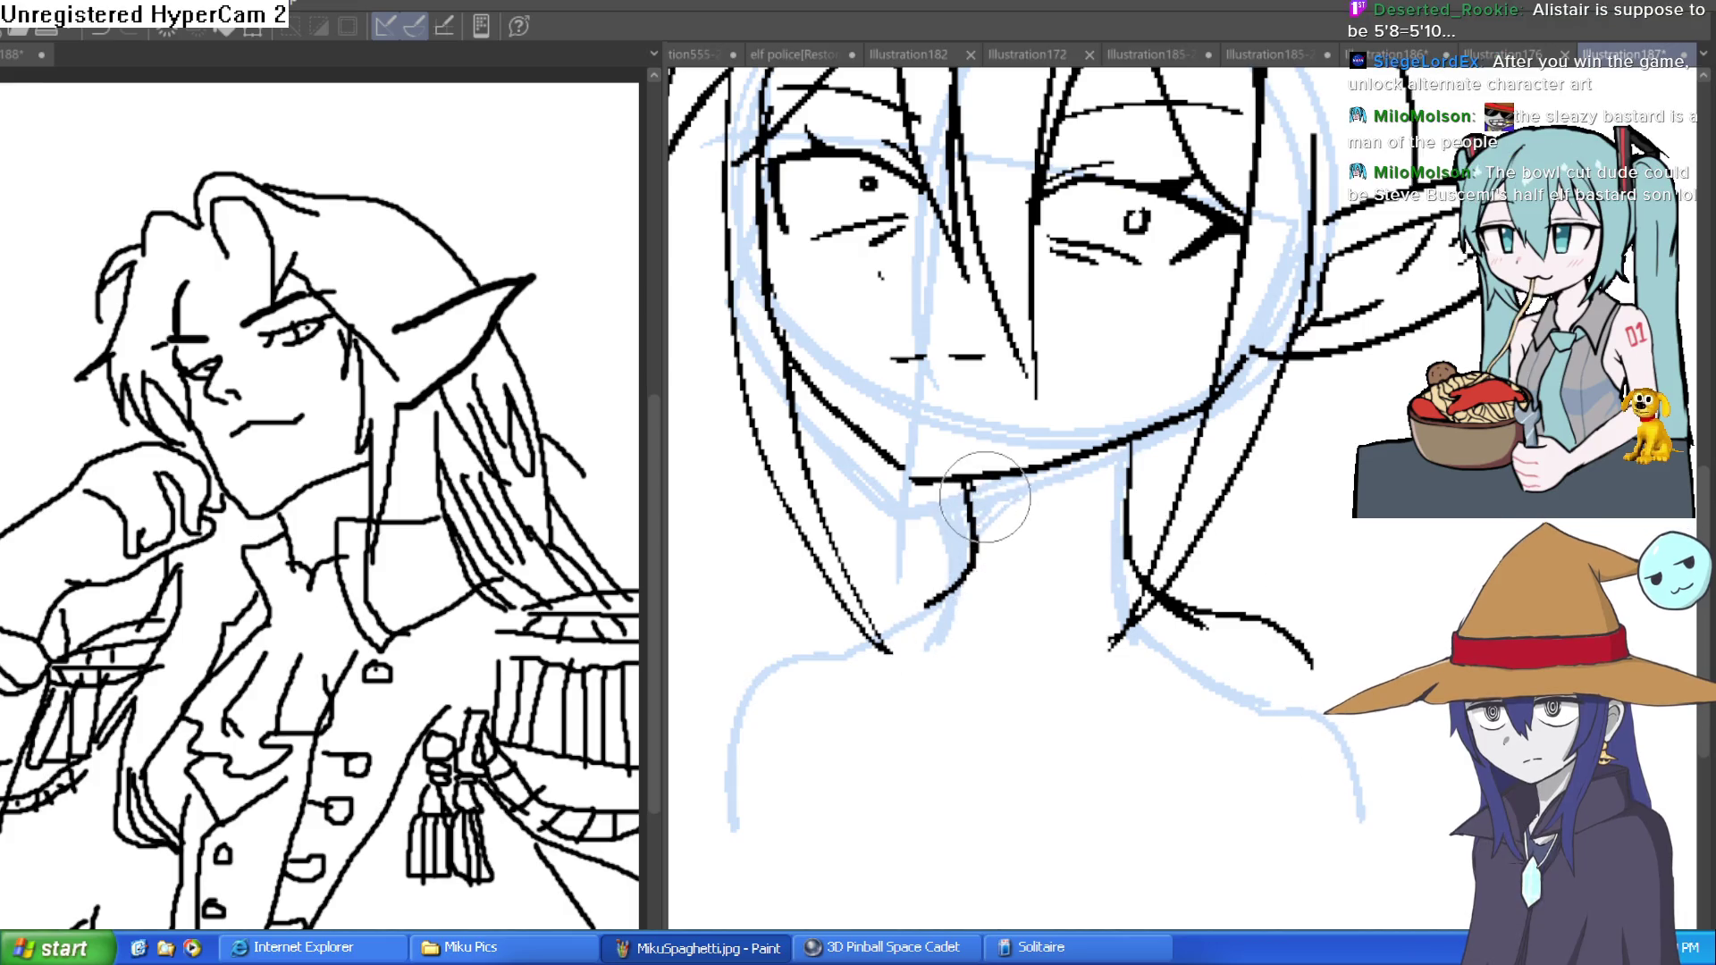
# - Redraw the top-right head outline, undoing the first attempt for a cleaner stroke
pyautogui.scroll(-3, 1055, 510)
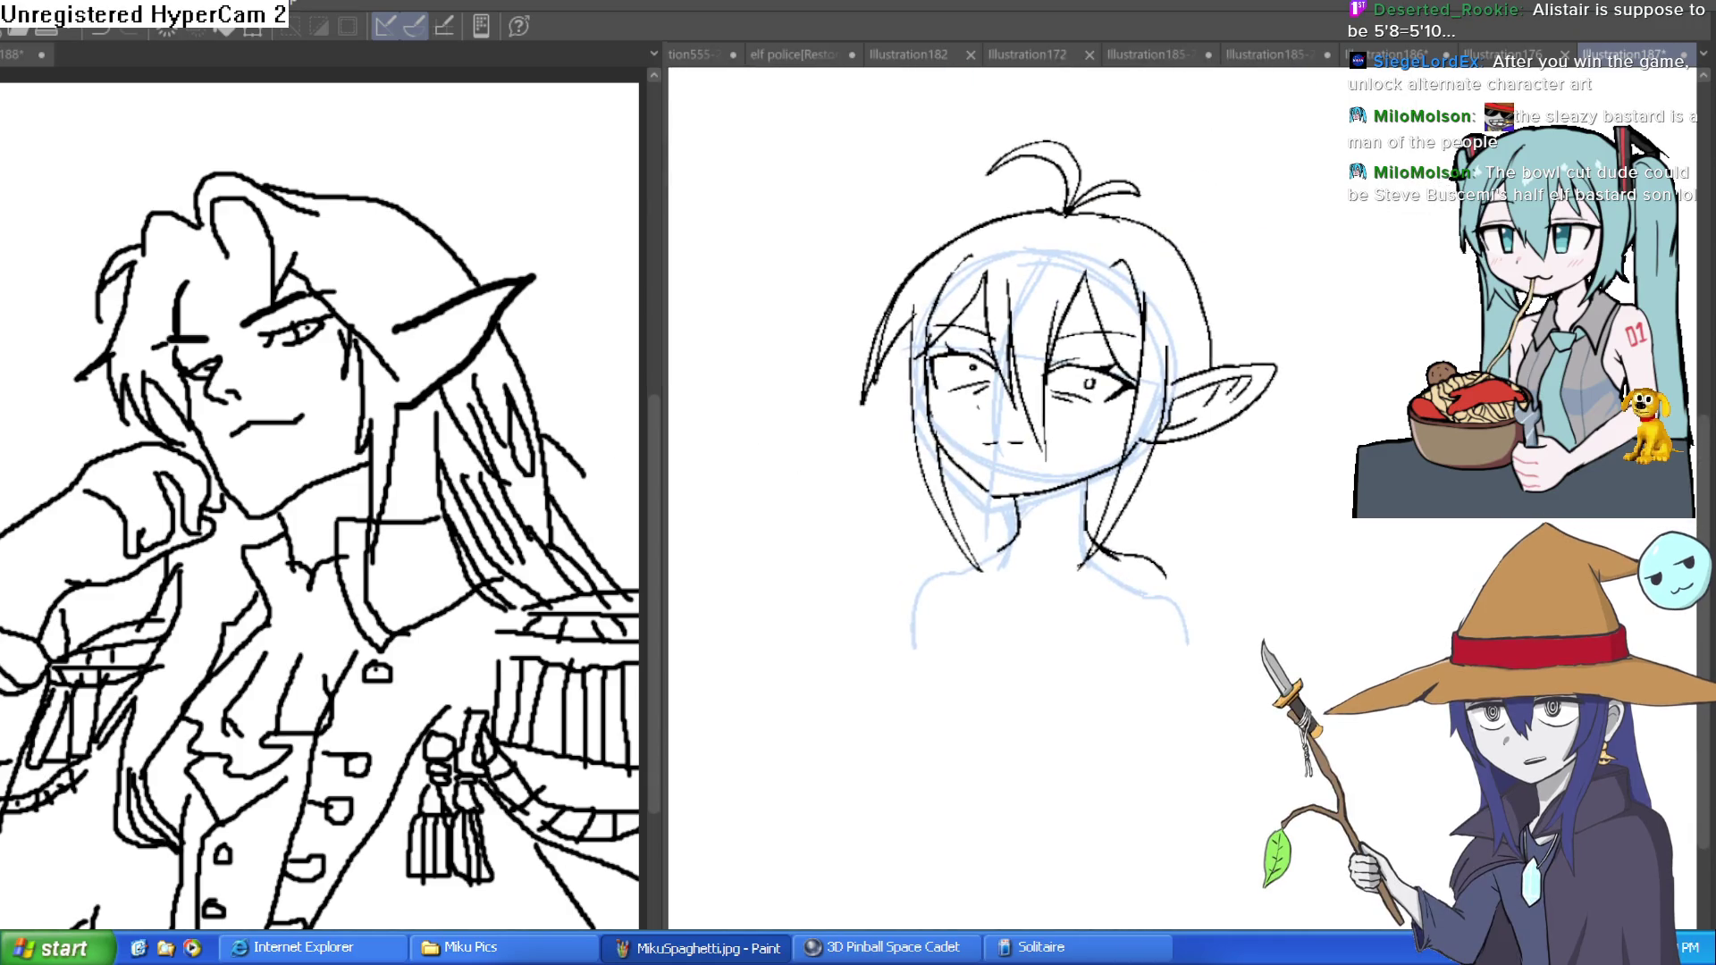
pyautogui.scroll(5, 1234, 194)
pyautogui.scroll(-3, 1242, 191)
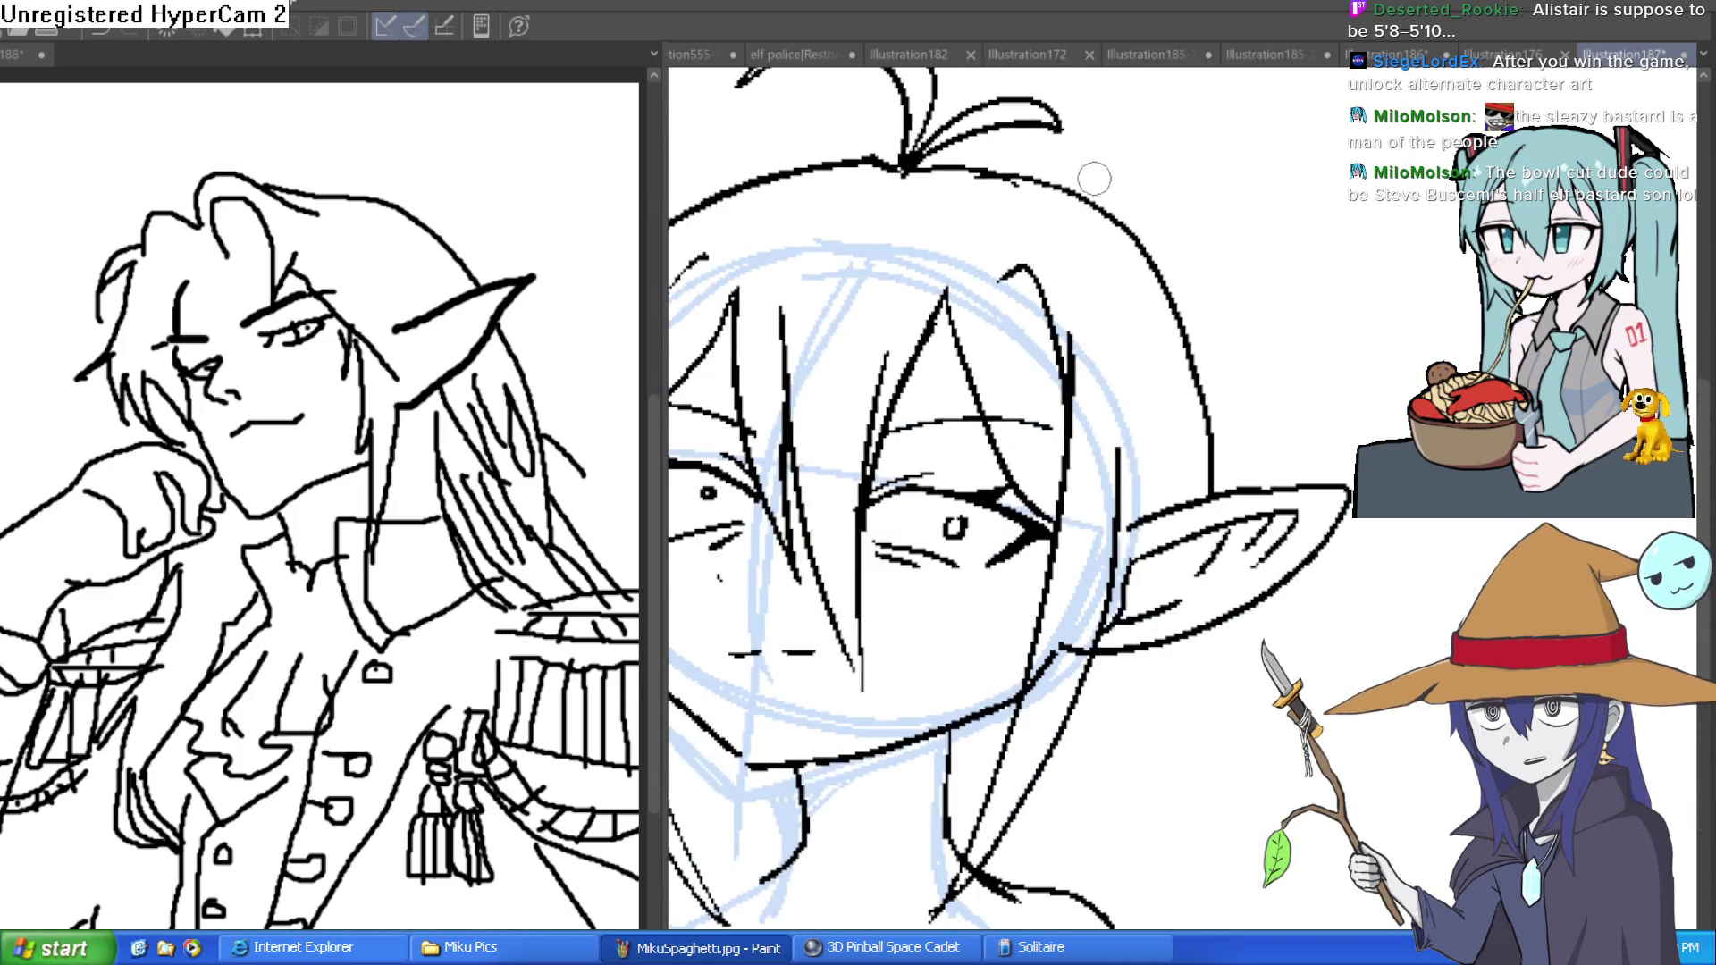
pyautogui.moveTo(1053, 198); pyautogui.dragTo(1193, 308)
pyautogui.hotkey('ctrl', 'z')
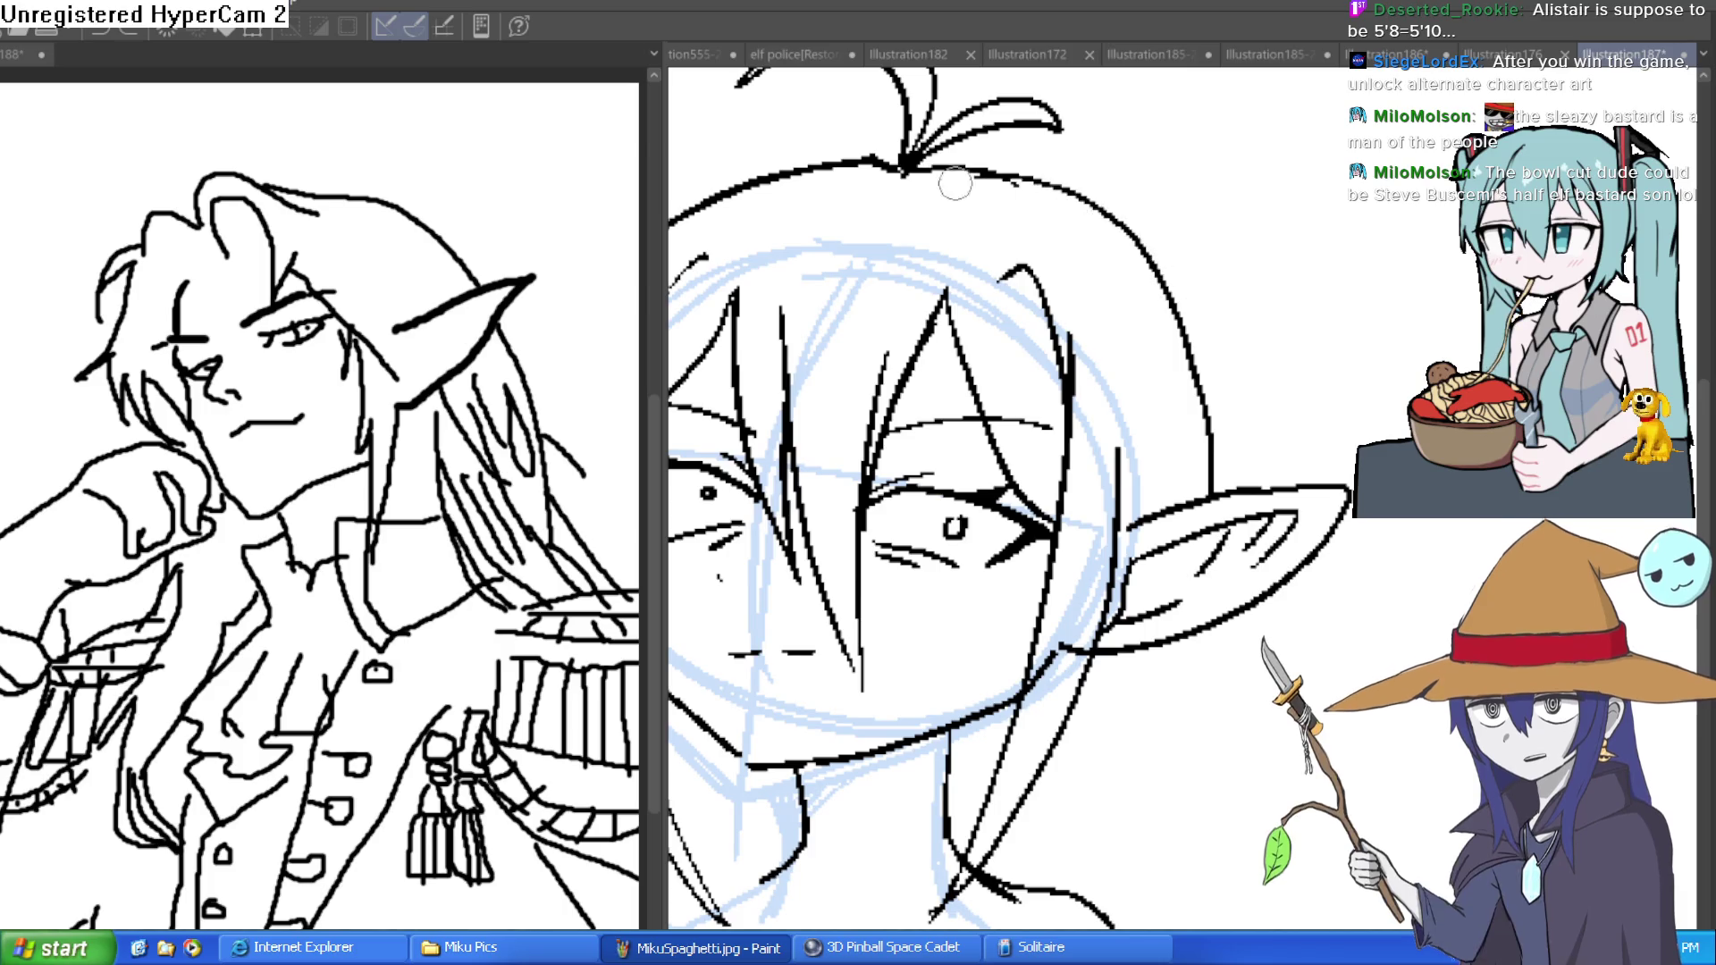
pyautogui.moveTo(976, 170)
pyautogui.mouseDown()
pyautogui.moveTo(1131, 238)
pyautogui.moveTo(1216, 397)
pyautogui.moveTo(1225, 490)
pyautogui.mouseUp()
# - Ink a long hair strand down the left side, a short neck strand and a right-shoulder line
pyautogui.scroll(-1, 1208, 616)
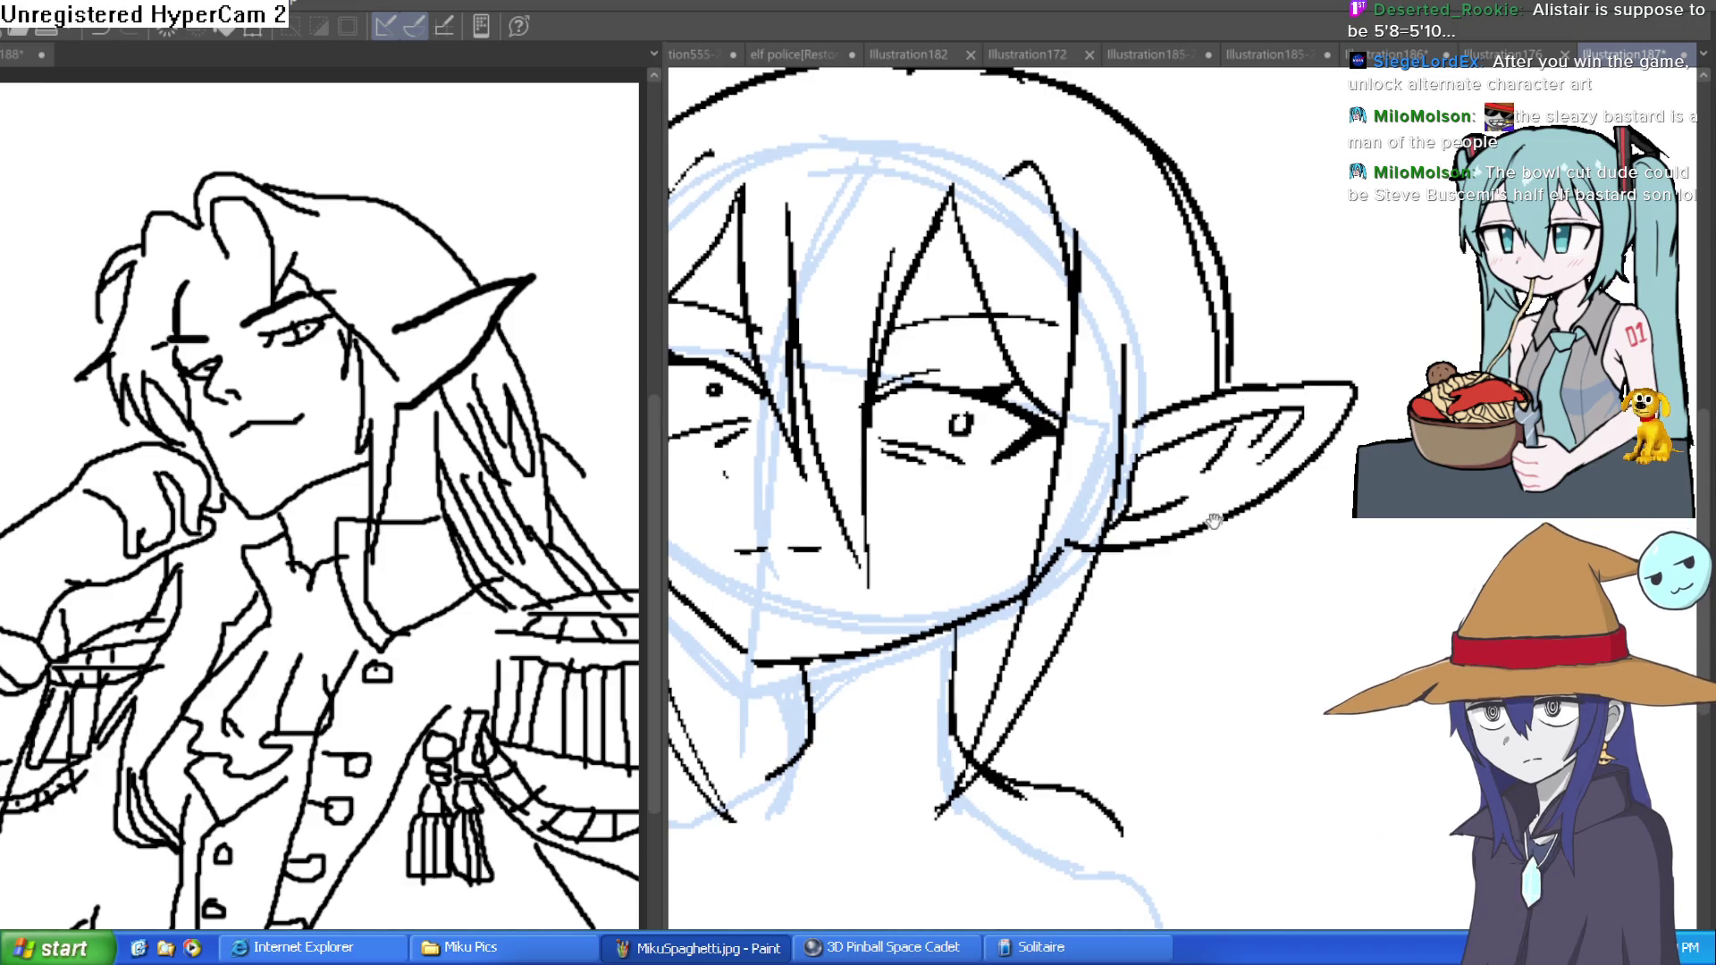
pyautogui.scroll(1, 1220, 505)
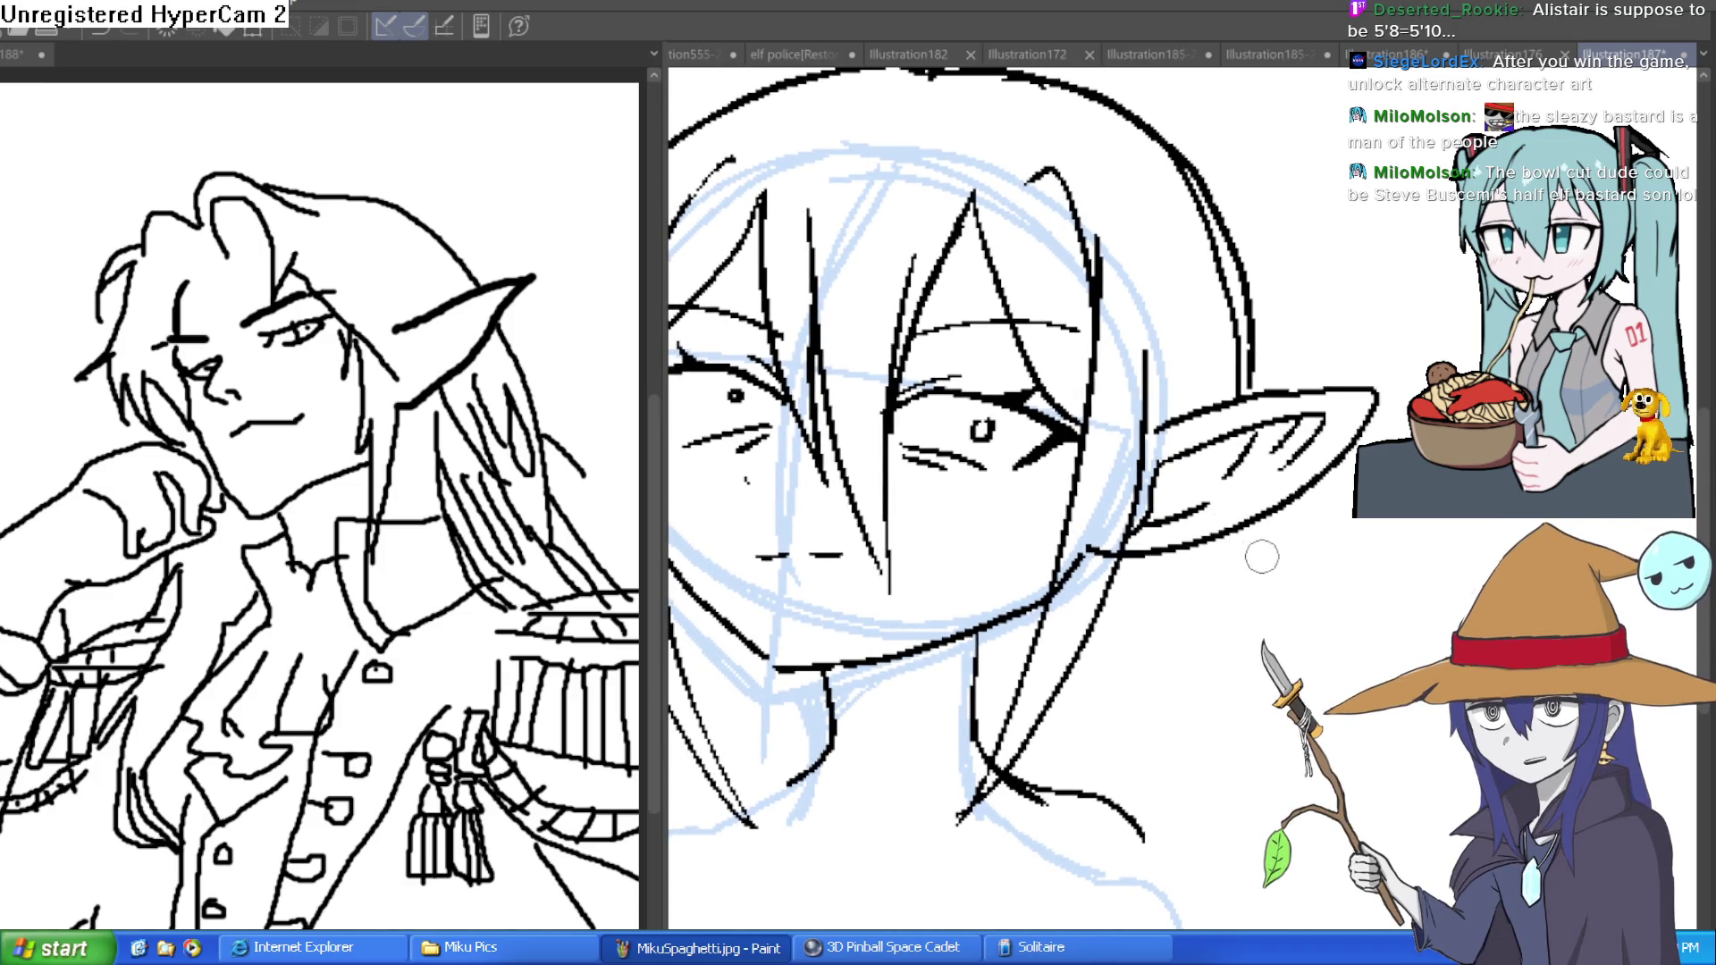
pyautogui.moveTo(1248, 559); pyautogui.dragTo(1274, 439)
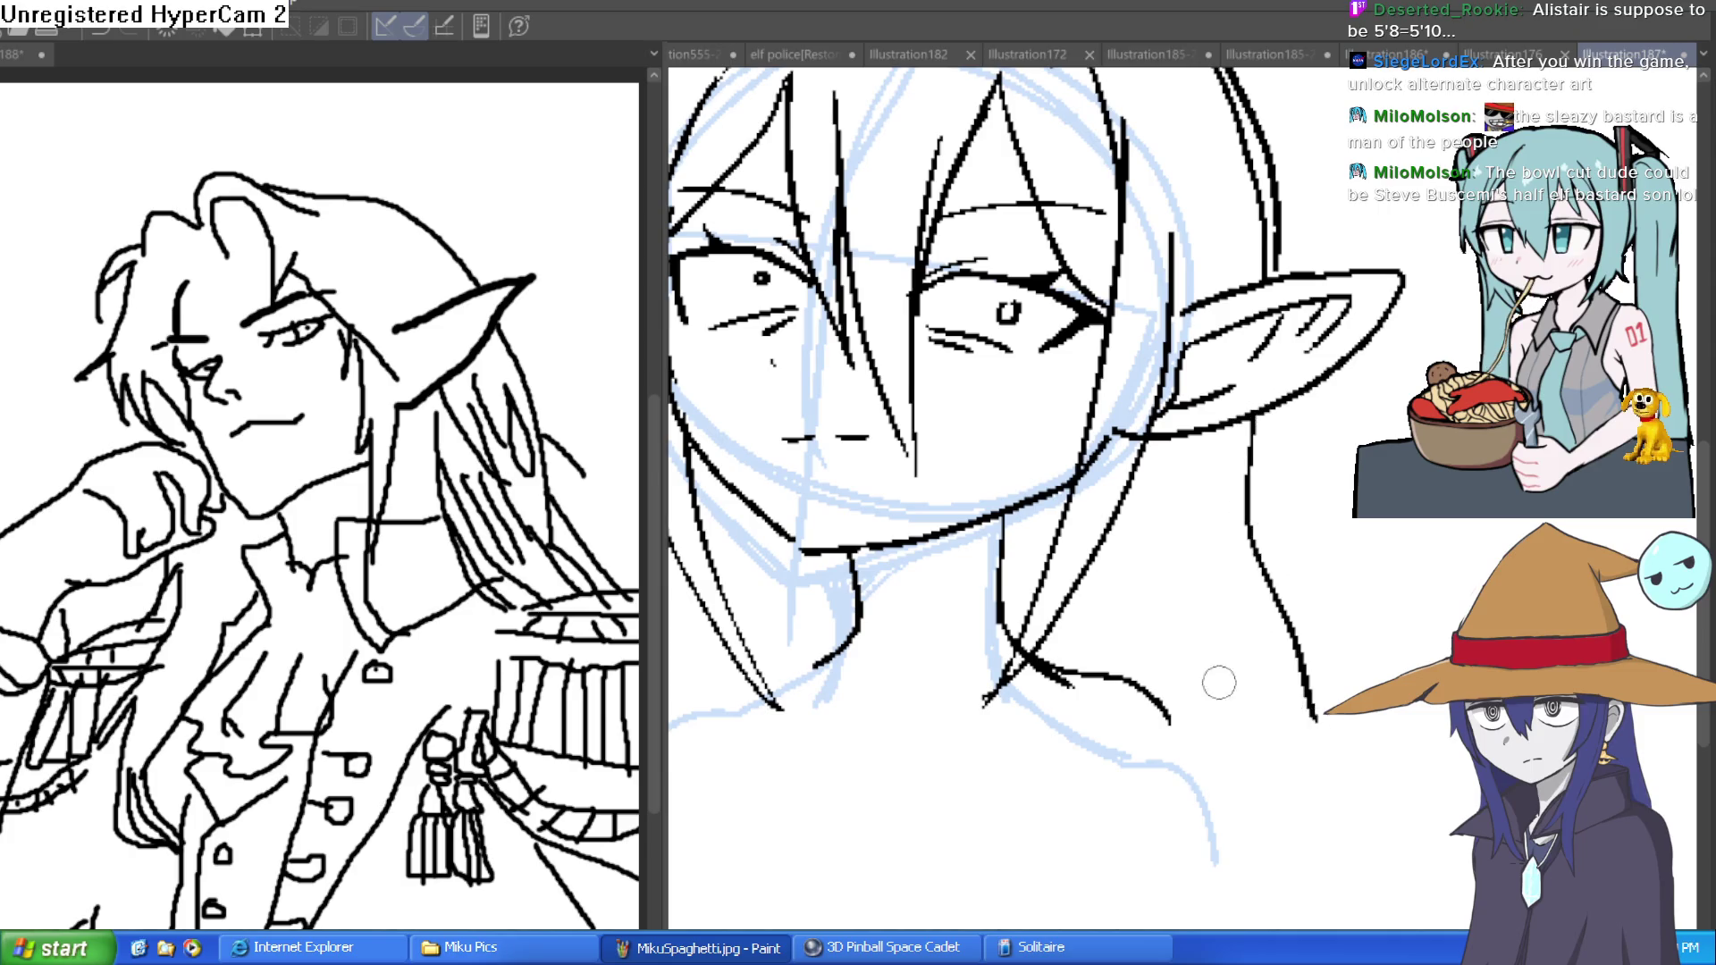
pyautogui.moveTo(1118, 593); pyautogui.dragTo(1207, 631)
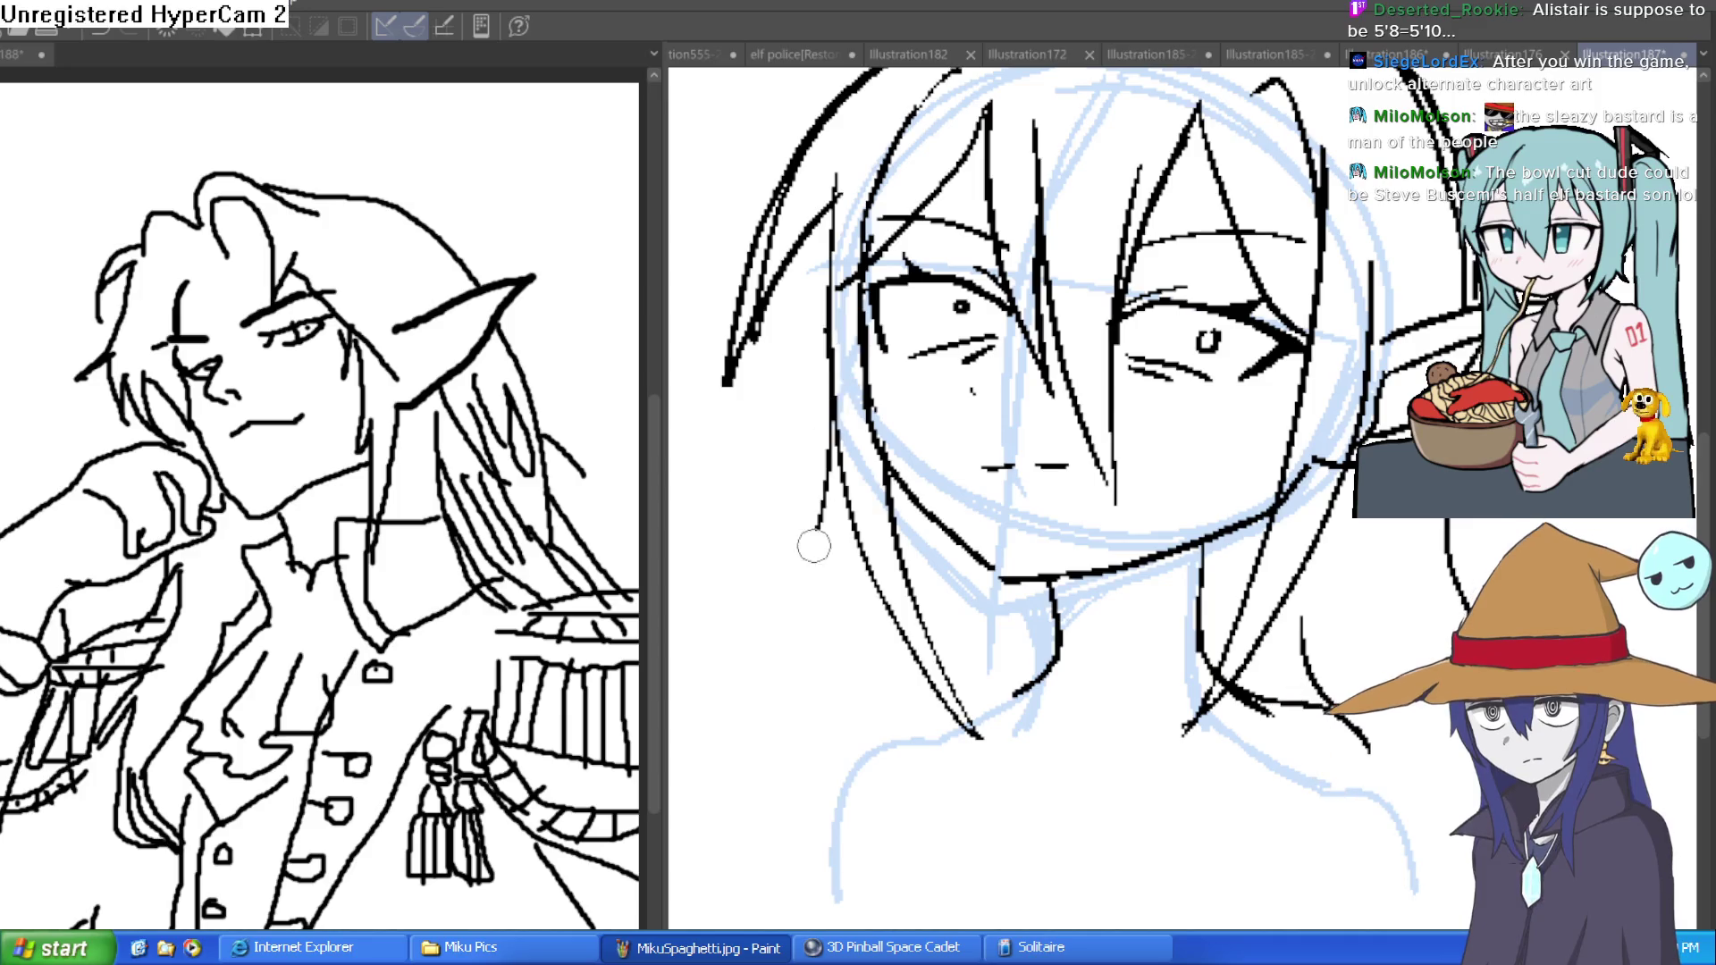
pyautogui.moveTo(833, 454); pyautogui.dragTo(803, 742)
pyautogui.moveTo(983, 621); pyautogui.dragTo(974, 715)
pyautogui.moveTo(1234, 702); pyautogui.dragTo(1336, 711)
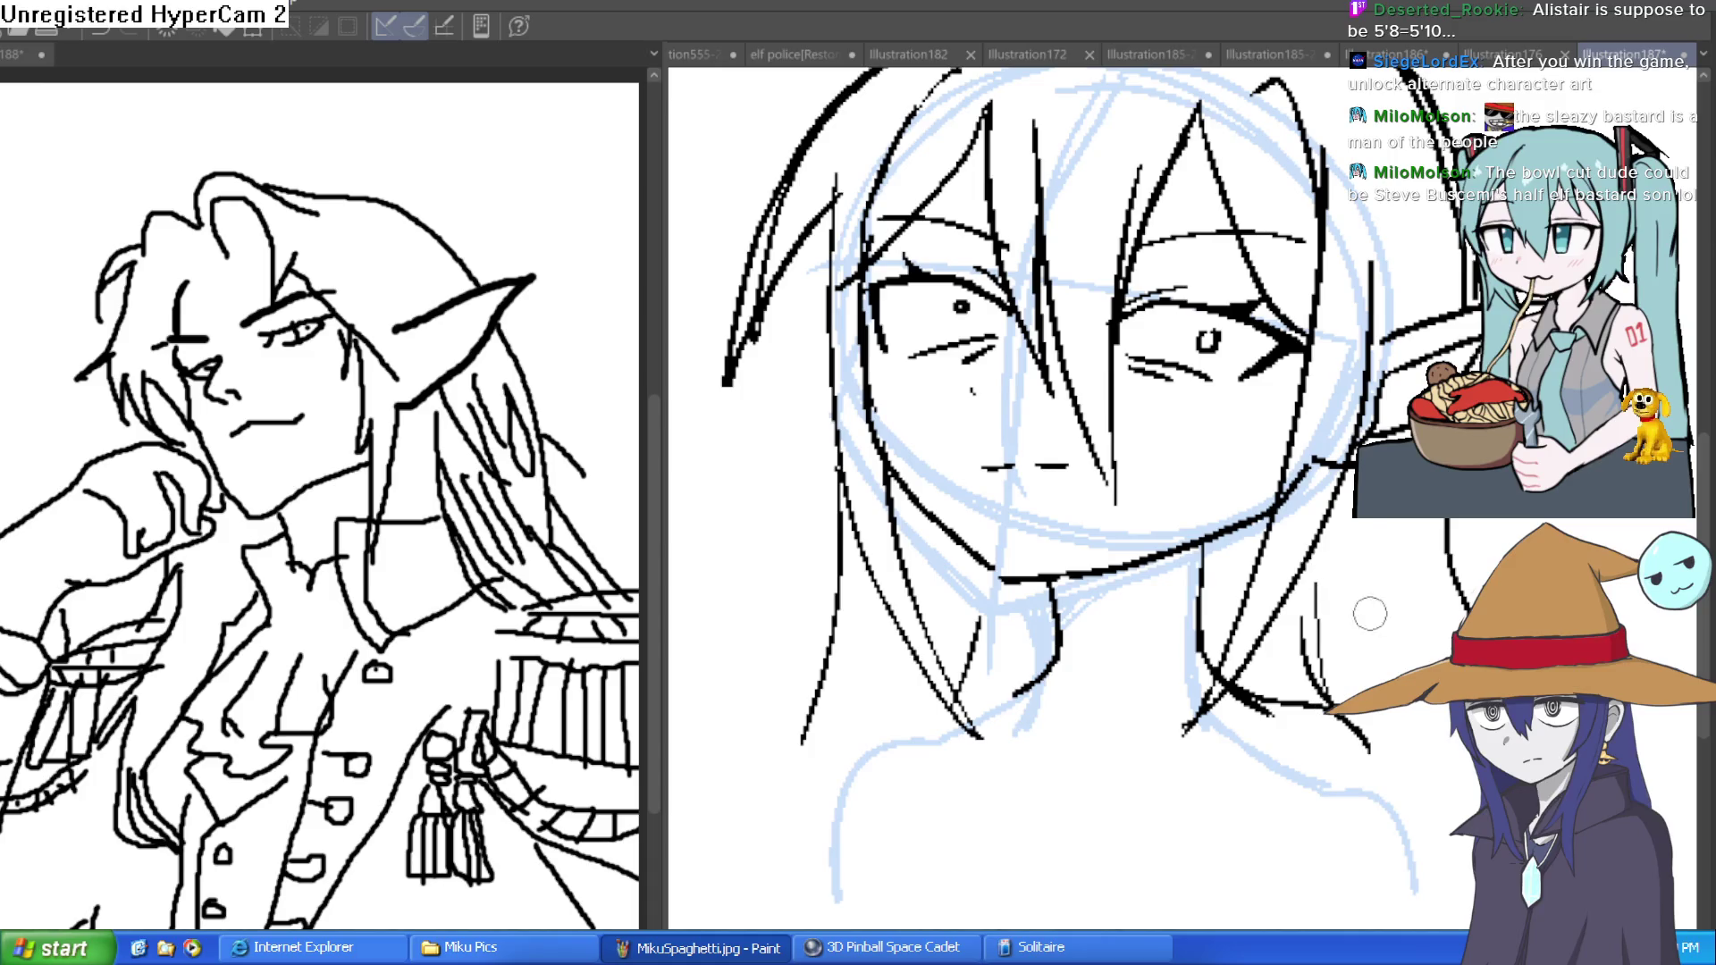
# - Draw the left shoulder line and the right neck-and-shoulder line from the neck
pyautogui.scroll(-2, 1452, 536)
pyautogui.moveTo(1445, 445); pyautogui.dragTo(1329, 454)
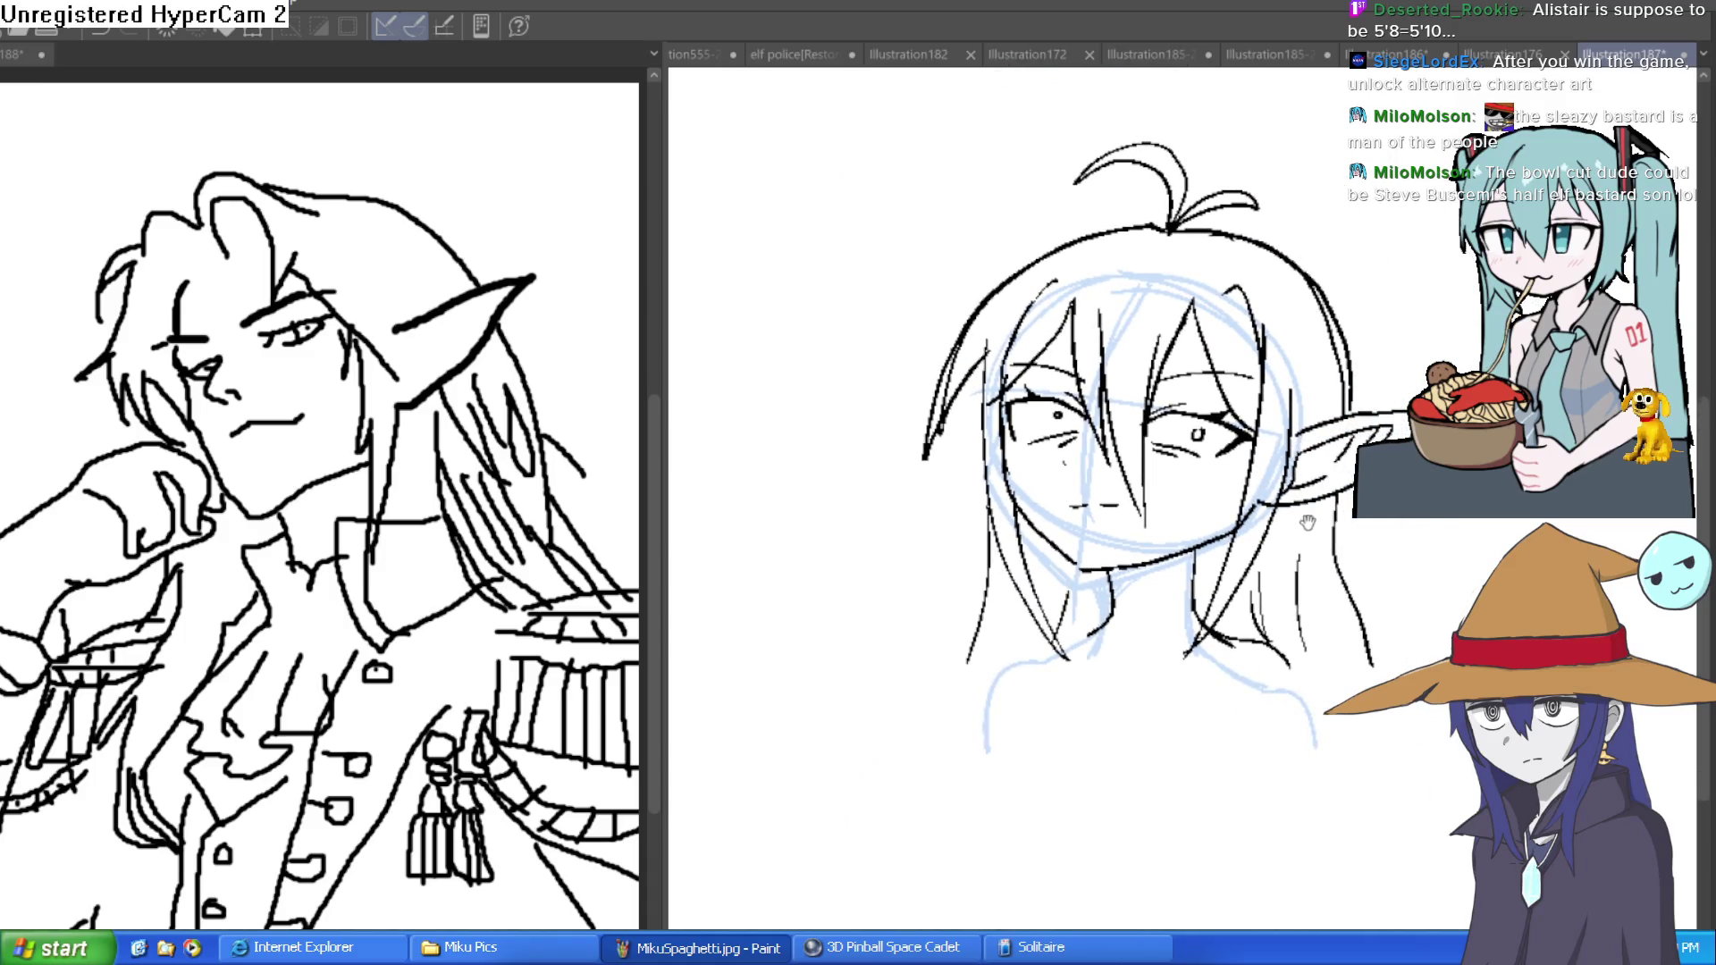
pyautogui.moveTo(1308, 522); pyautogui.dragTo(1299, 487)
pyautogui.moveTo(1034, 607); pyautogui.dragTo(963, 665)
pyautogui.moveTo(1257, 617)
pyautogui.mouseDown()
pyautogui.moveTo(1300, 687)
pyautogui.moveTo(1263, 601)
pyautogui.moveTo(1343, 376)
pyautogui.moveTo(1302, 576)
pyautogui.mouseUp()
pyautogui.scroll(2, 1295, 684)
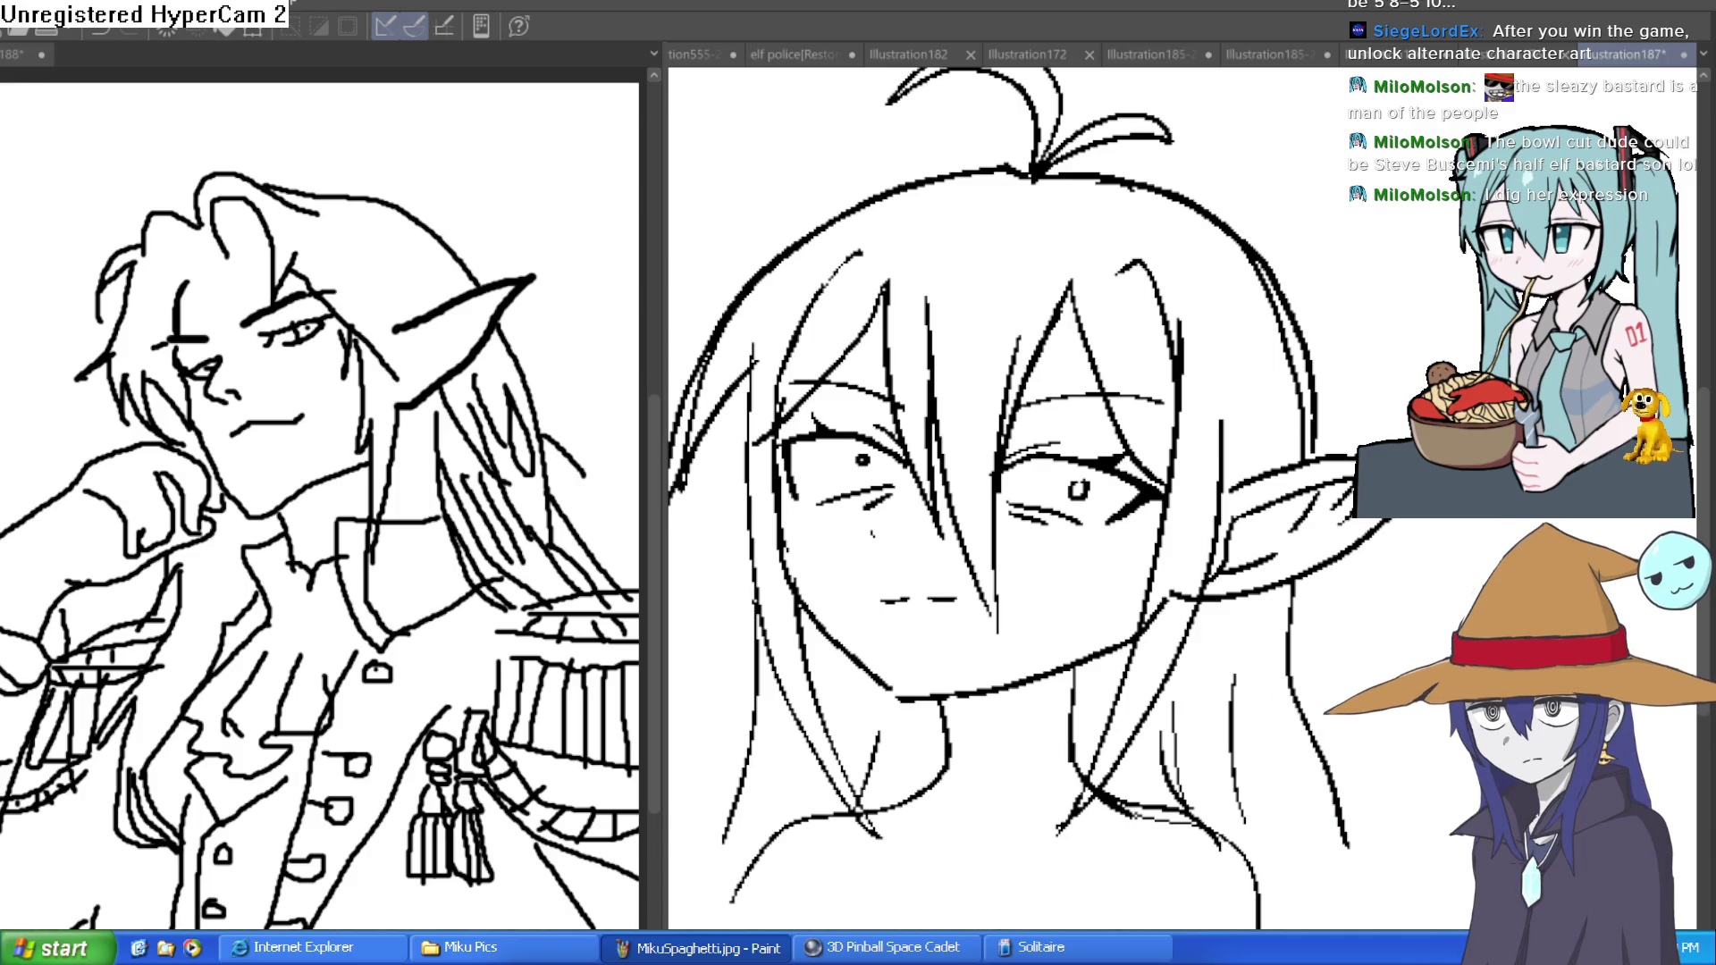
# - Check the hair lines, retrace the neck below the chin, then open the coloured blond elf
pyautogui.click(928, 312)
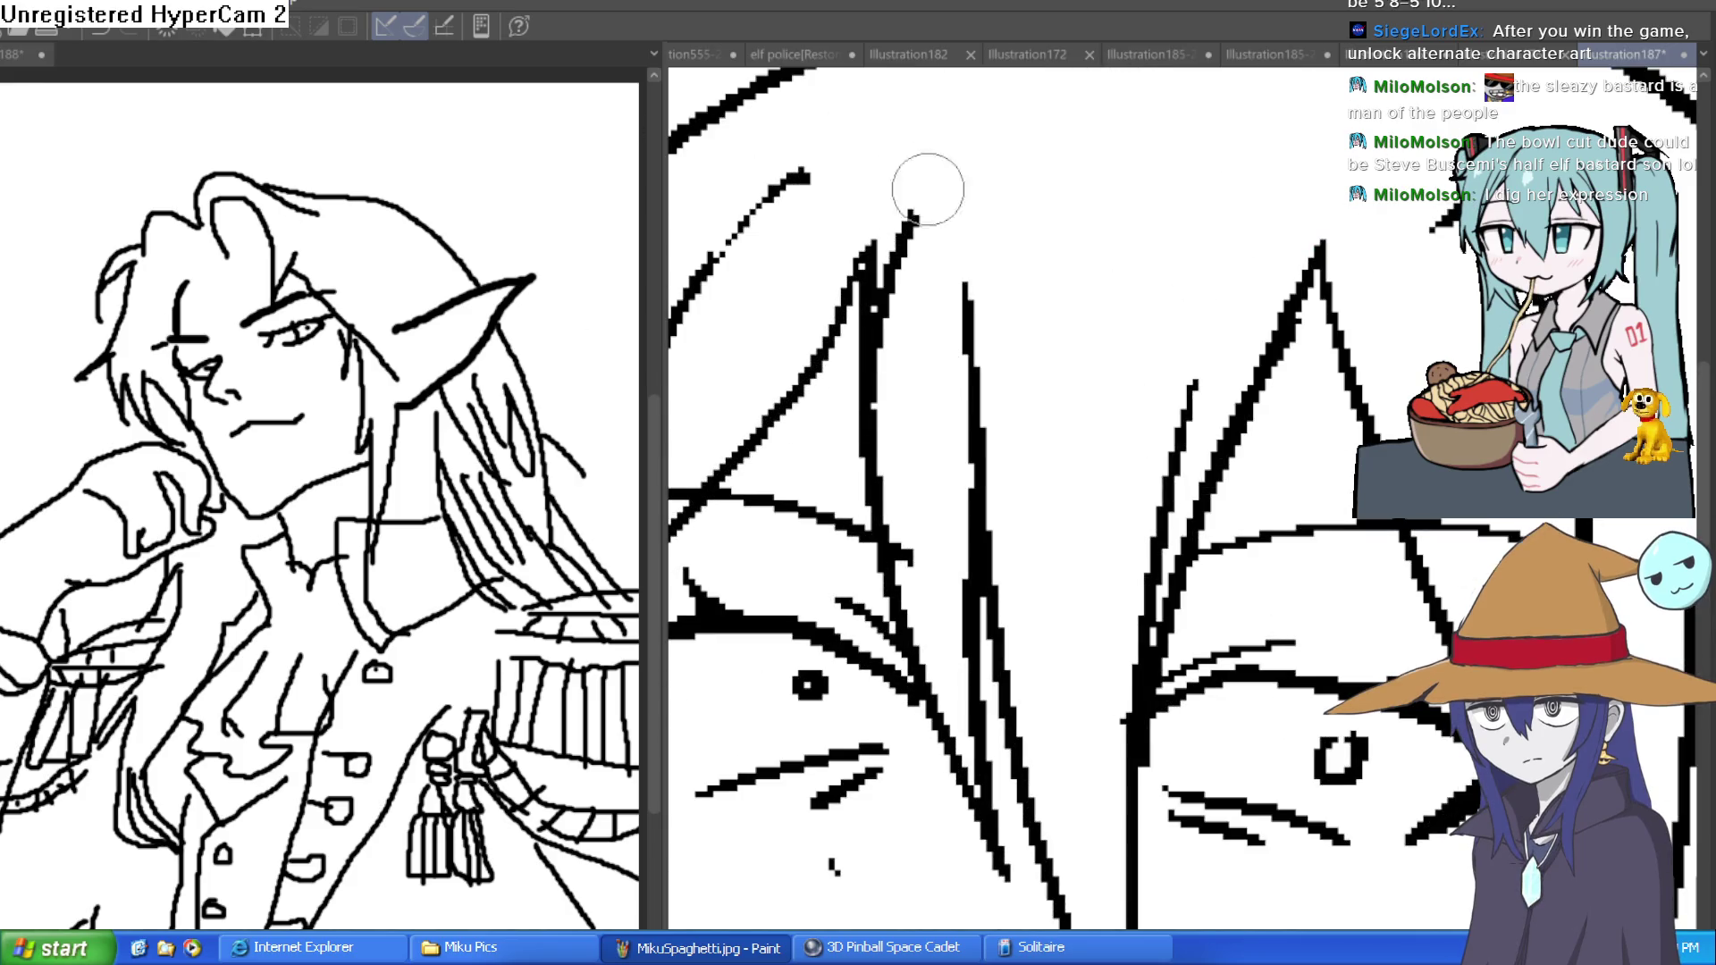
pyautogui.click(1248, 221)
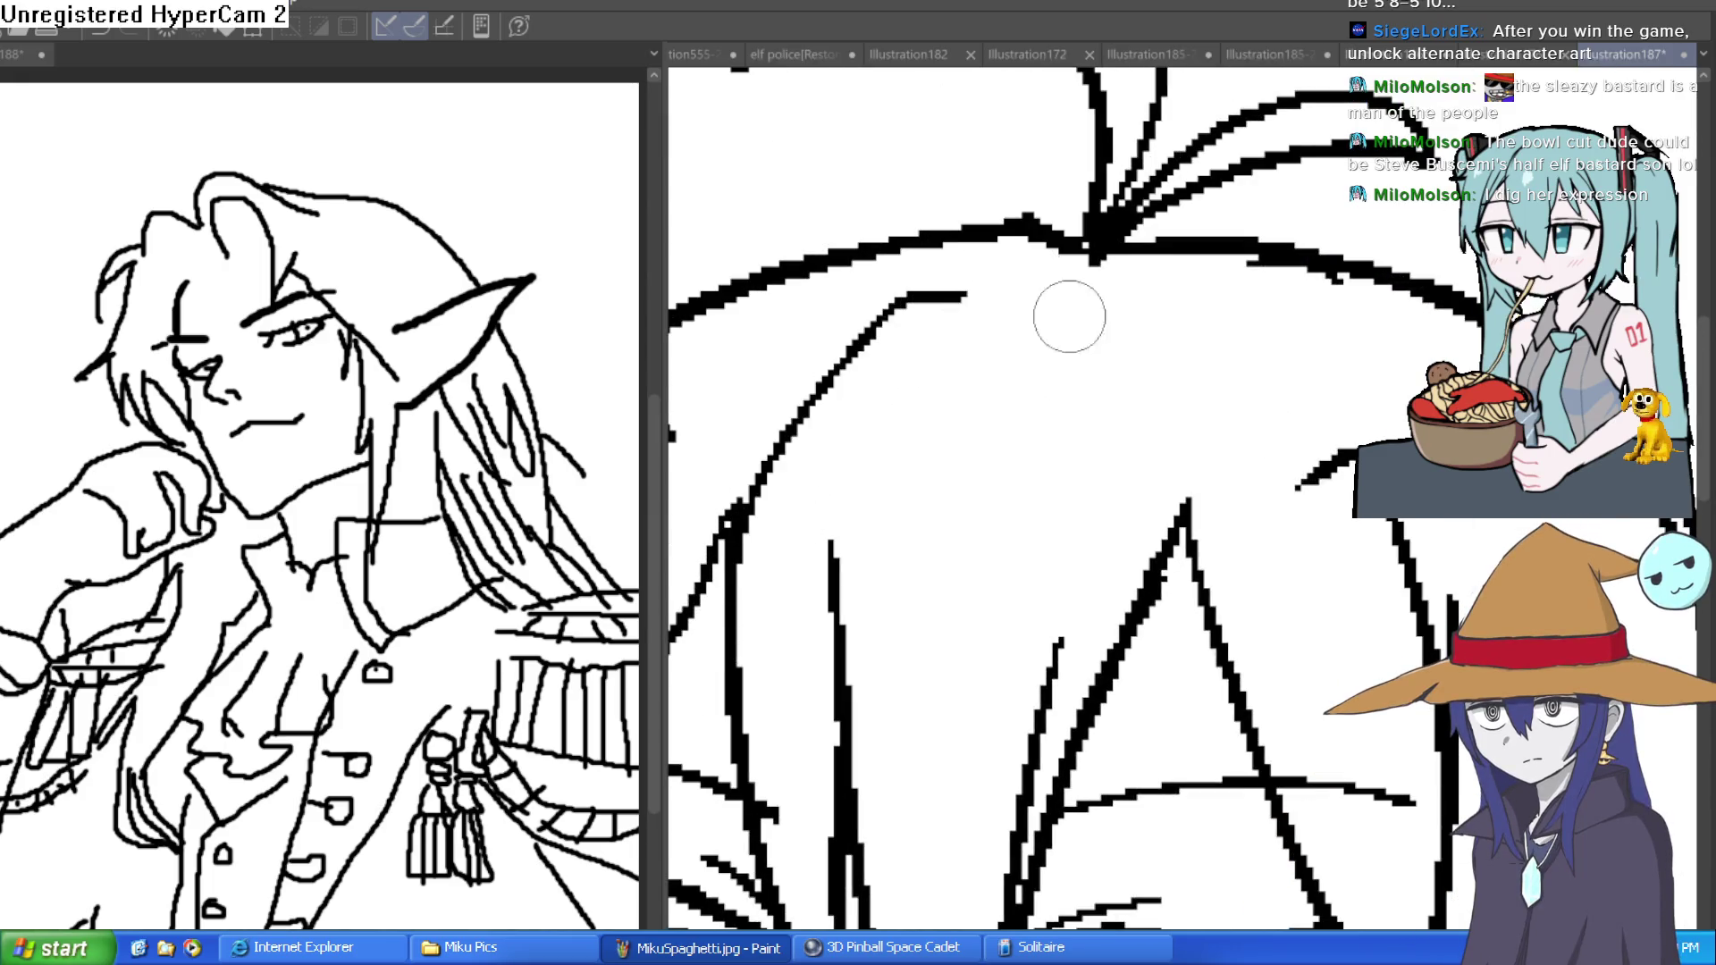
pyautogui.hotkey('ctrl', '0')
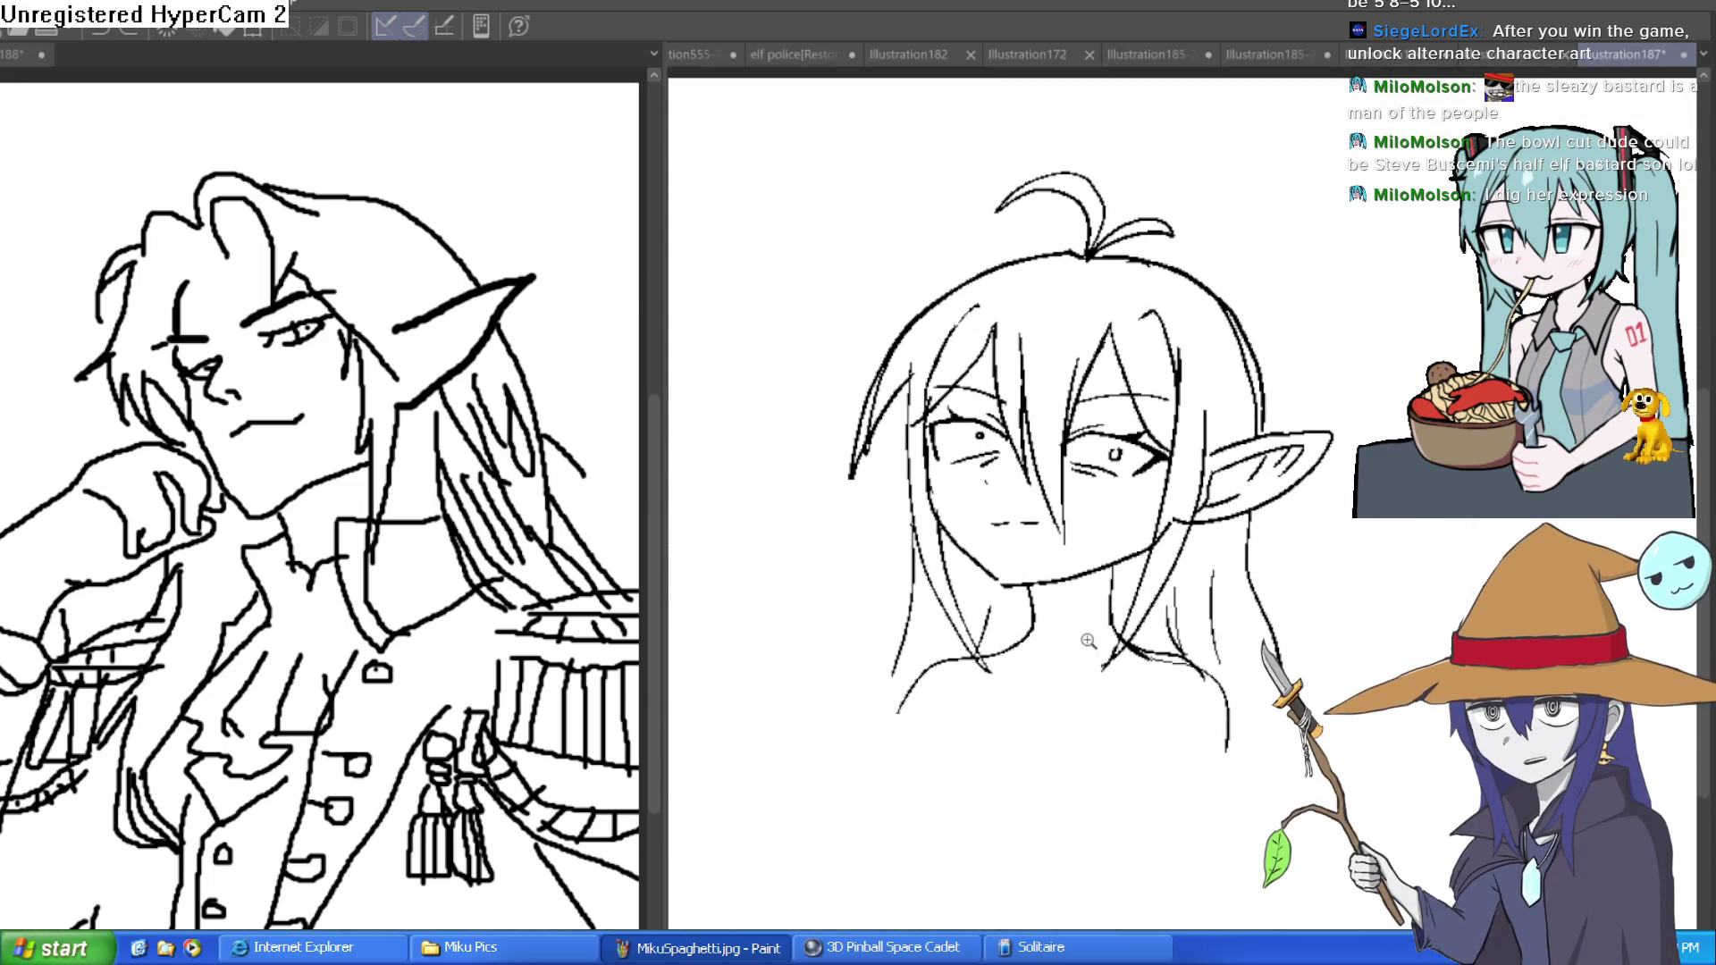
pyautogui.scroll(3, 1052, 610)
pyautogui.moveTo(1020, 711); pyautogui.dragTo(1018, 586)
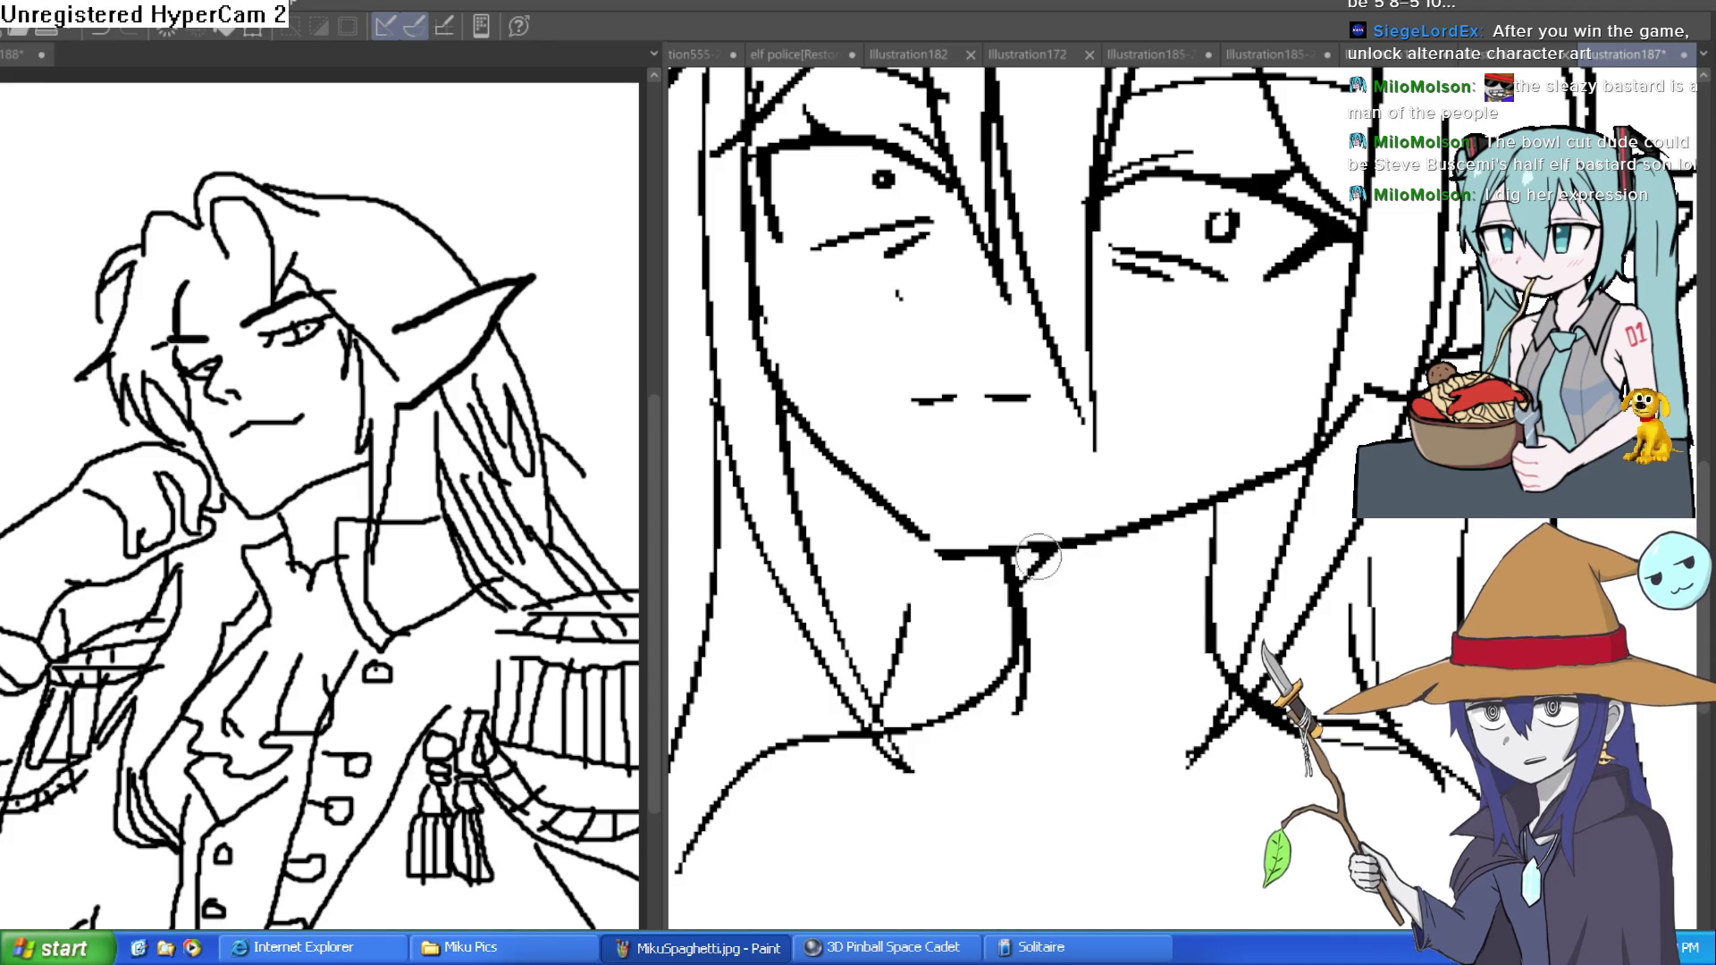
pyautogui.scroll(-1, 1308, 646)
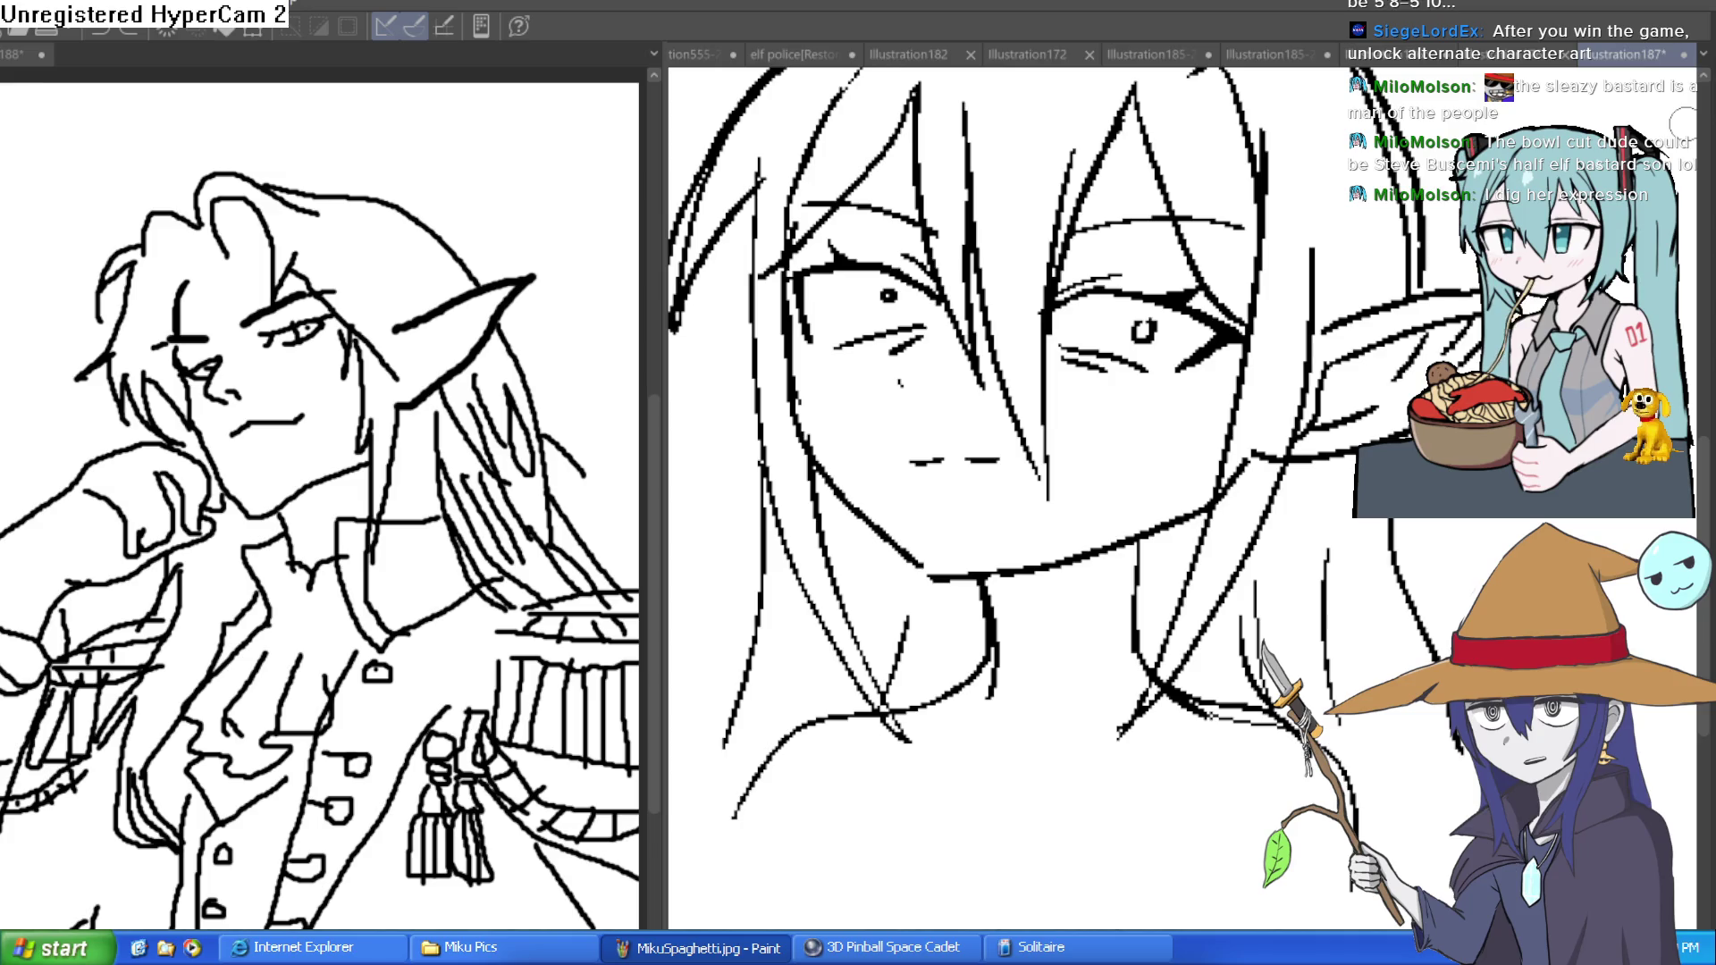
pyautogui.click(1167, 41)
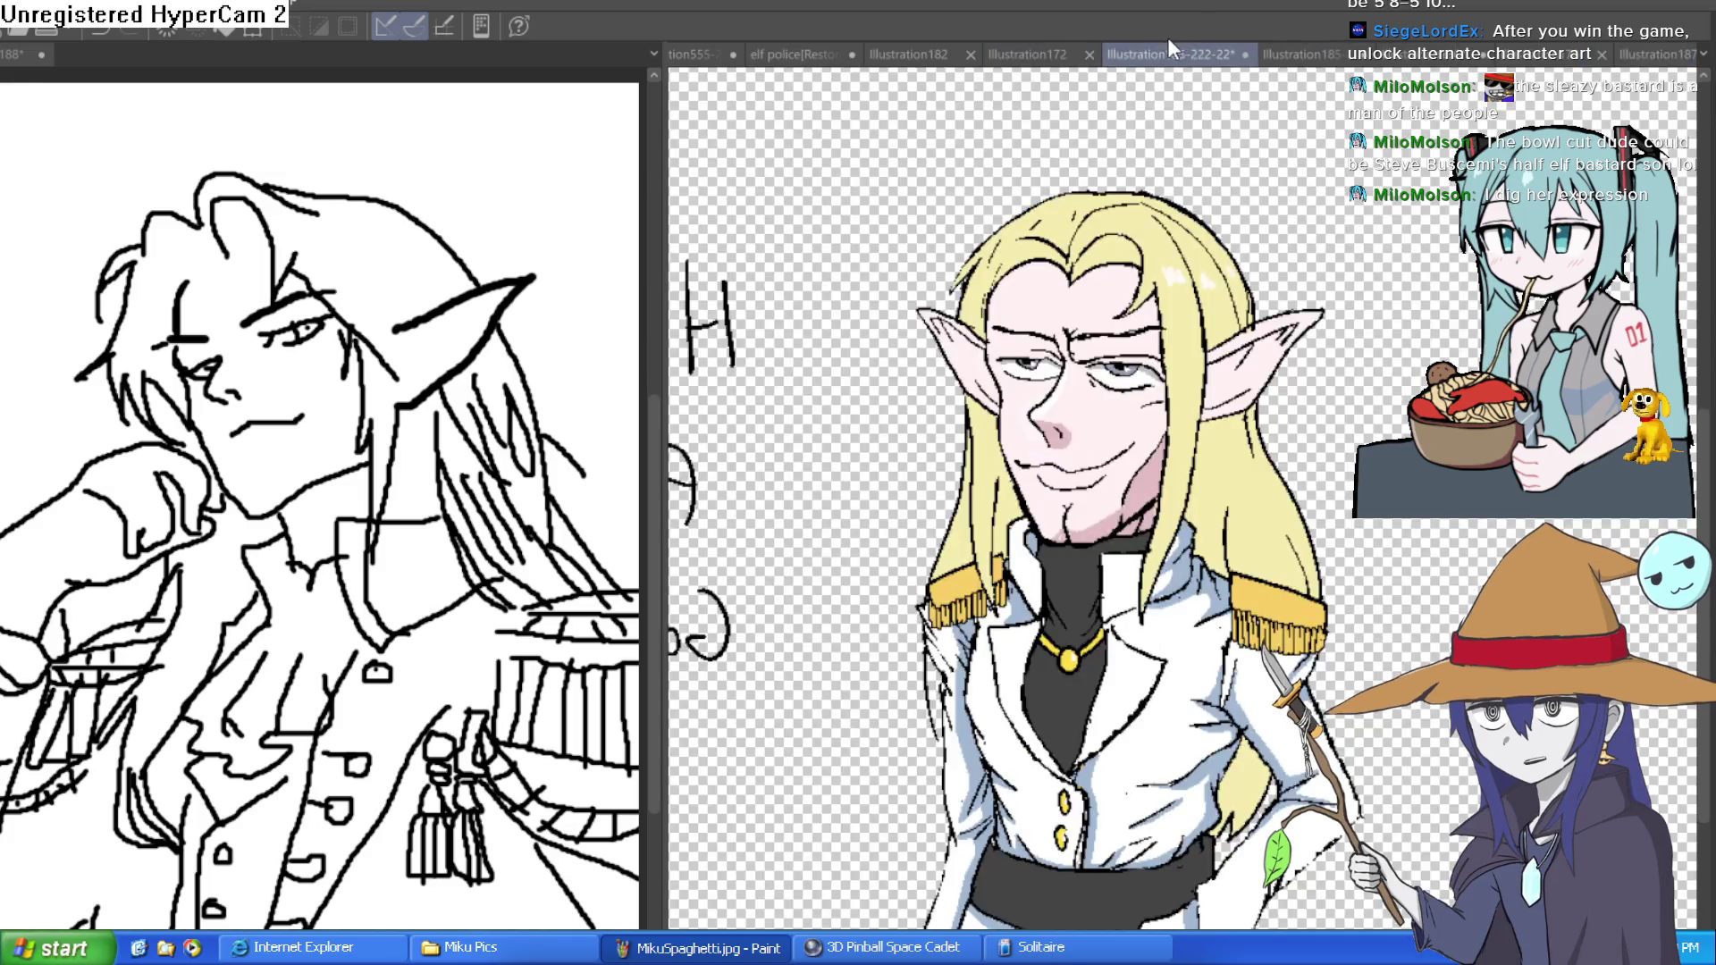
# - Toggle between the bowl-cut bangs and bald comb-over hair, settling on the comb-over
pyautogui.hotkey('ctrl', 'z')
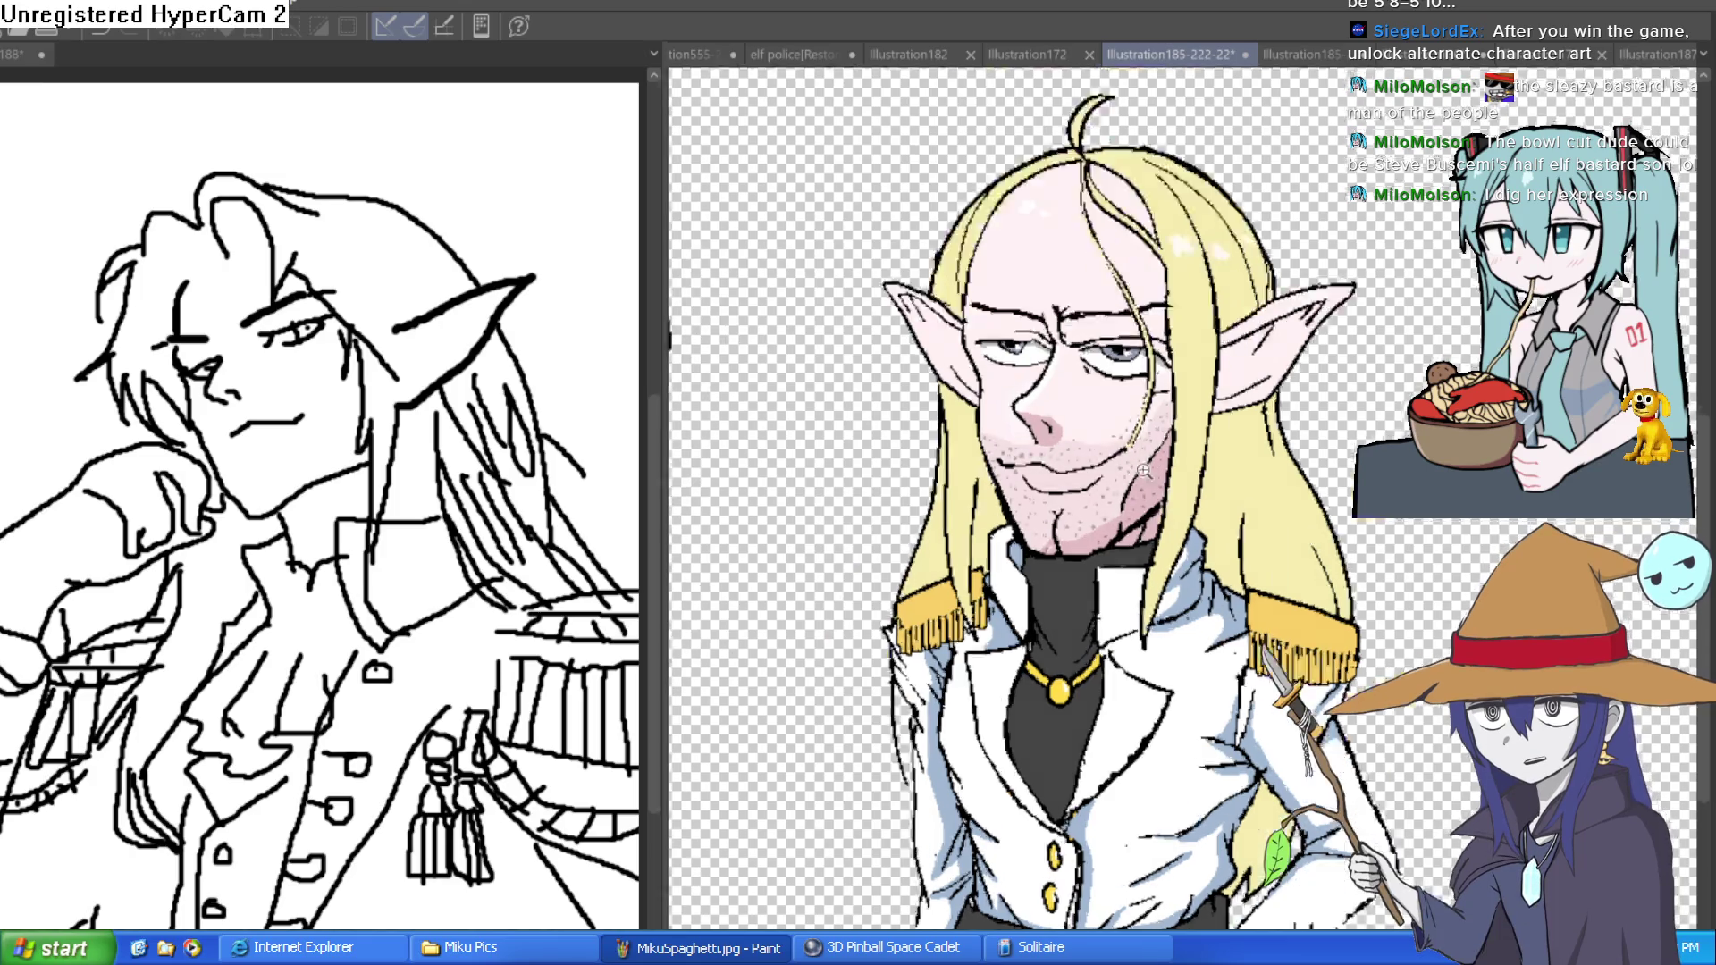
pyautogui.scroll(4, 1250, 645)
pyautogui.scroll(-4, 1260, 604)
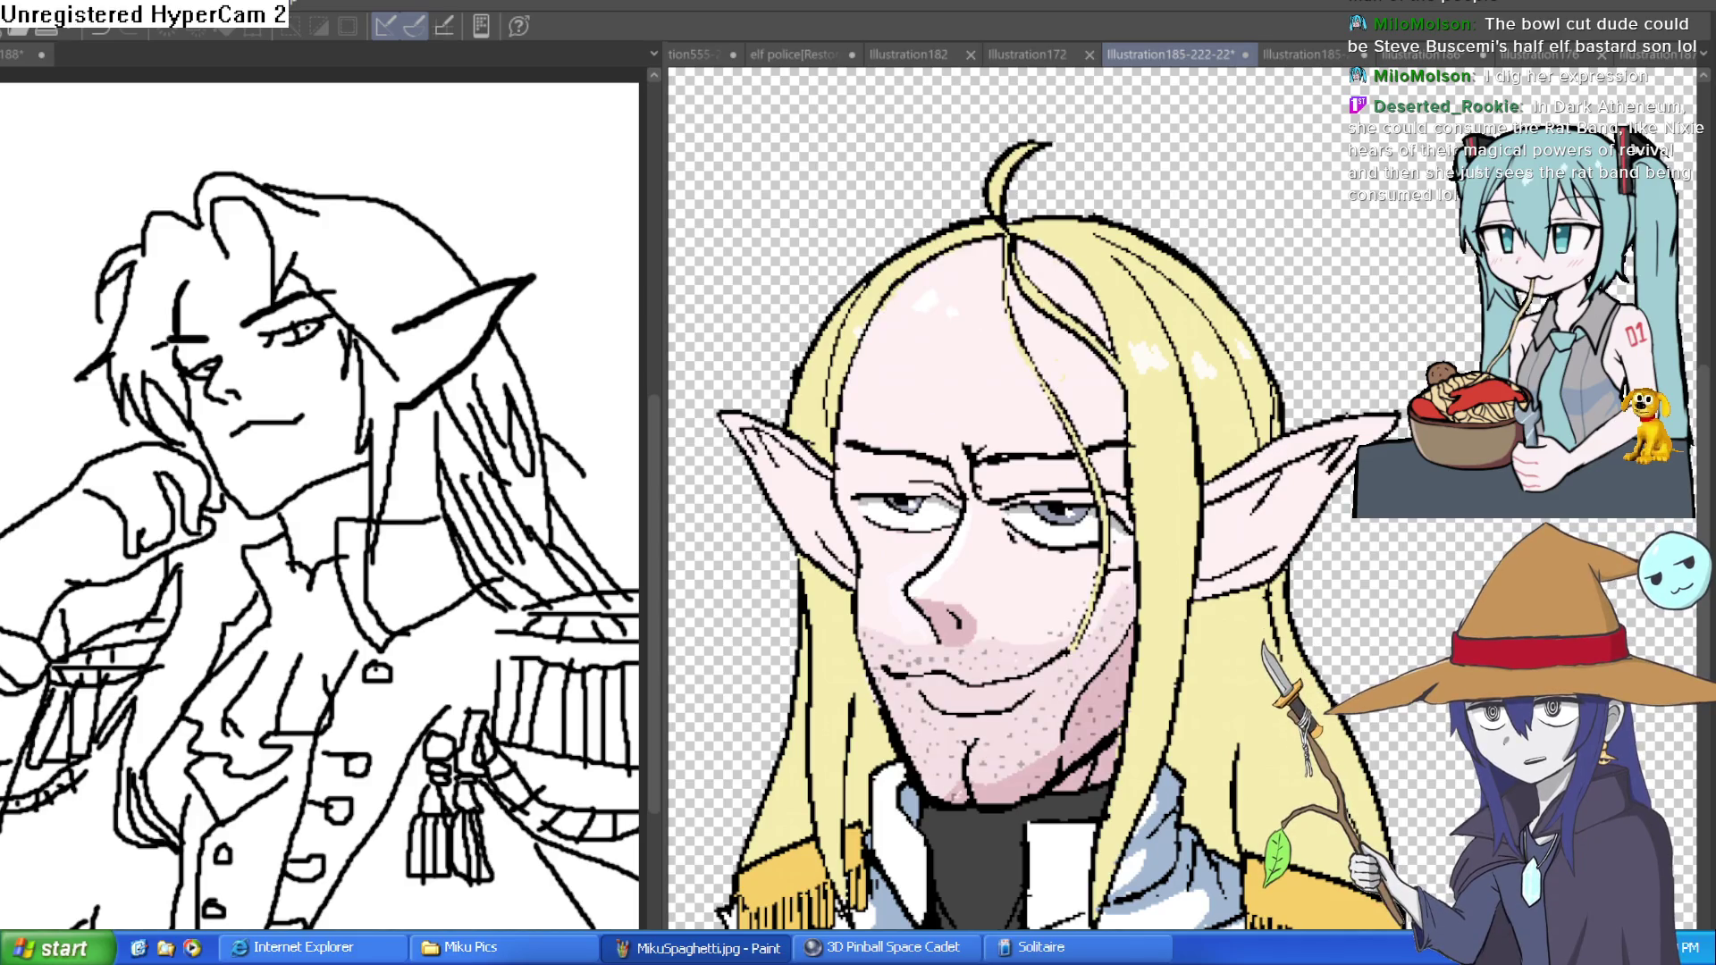
pyautogui.hotkey('ctrl', 'z')
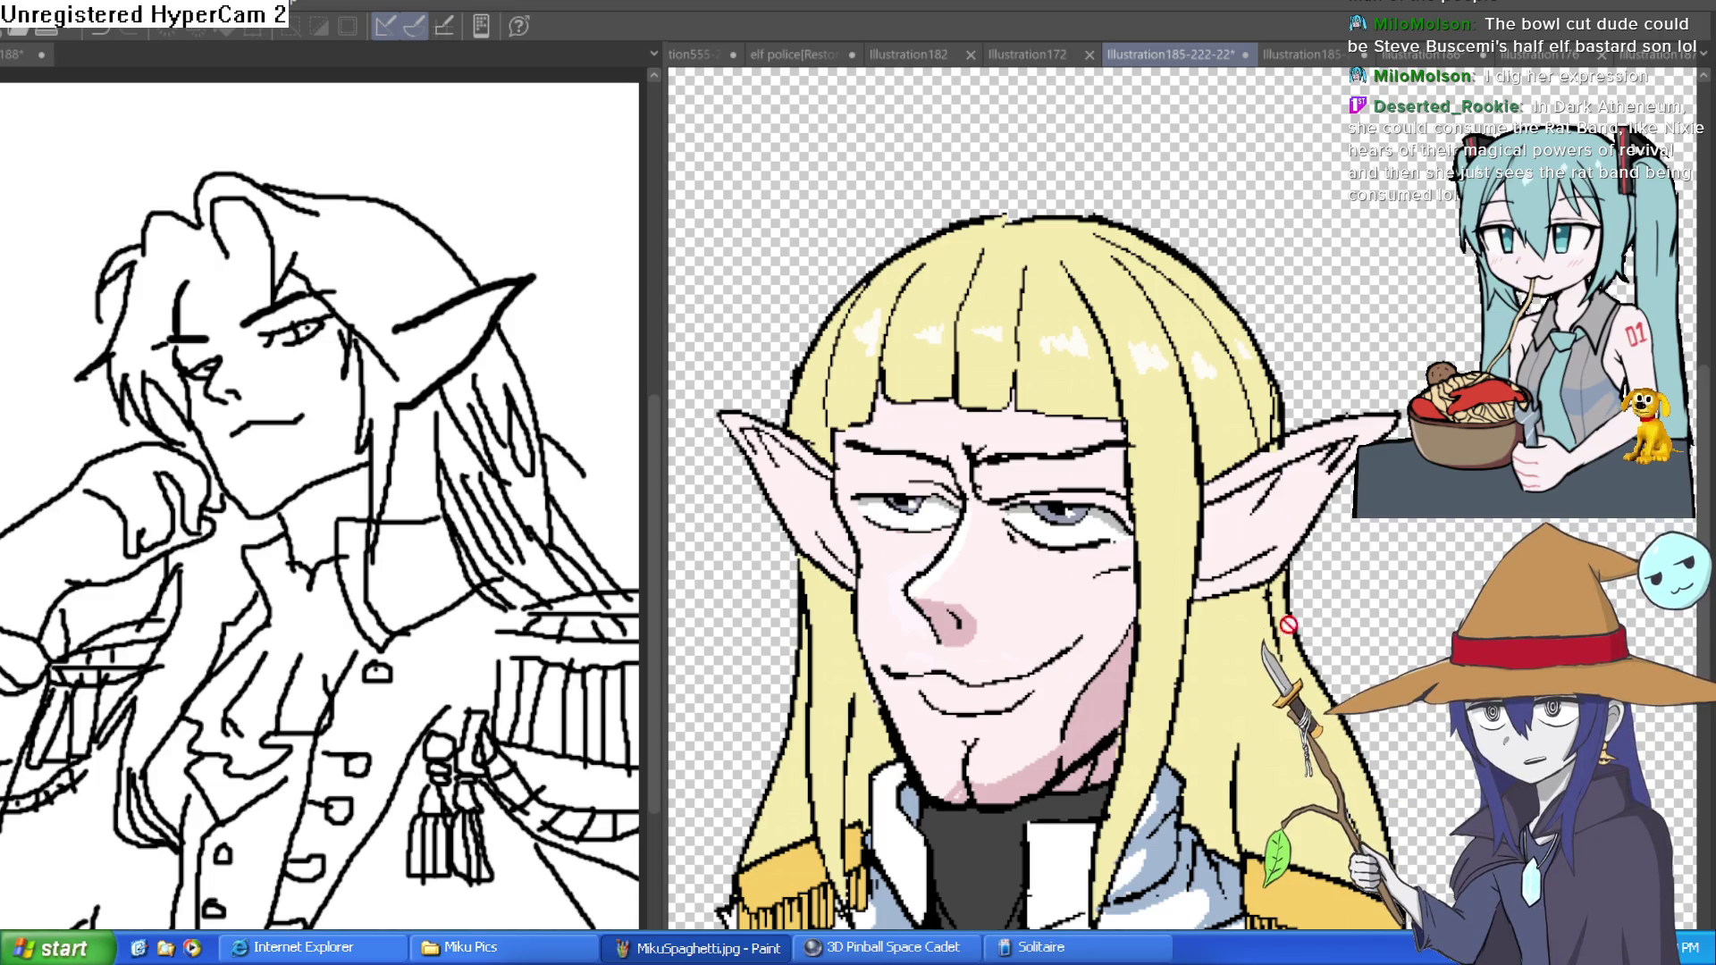
pyautogui.scroll(-2, 1358, 636)
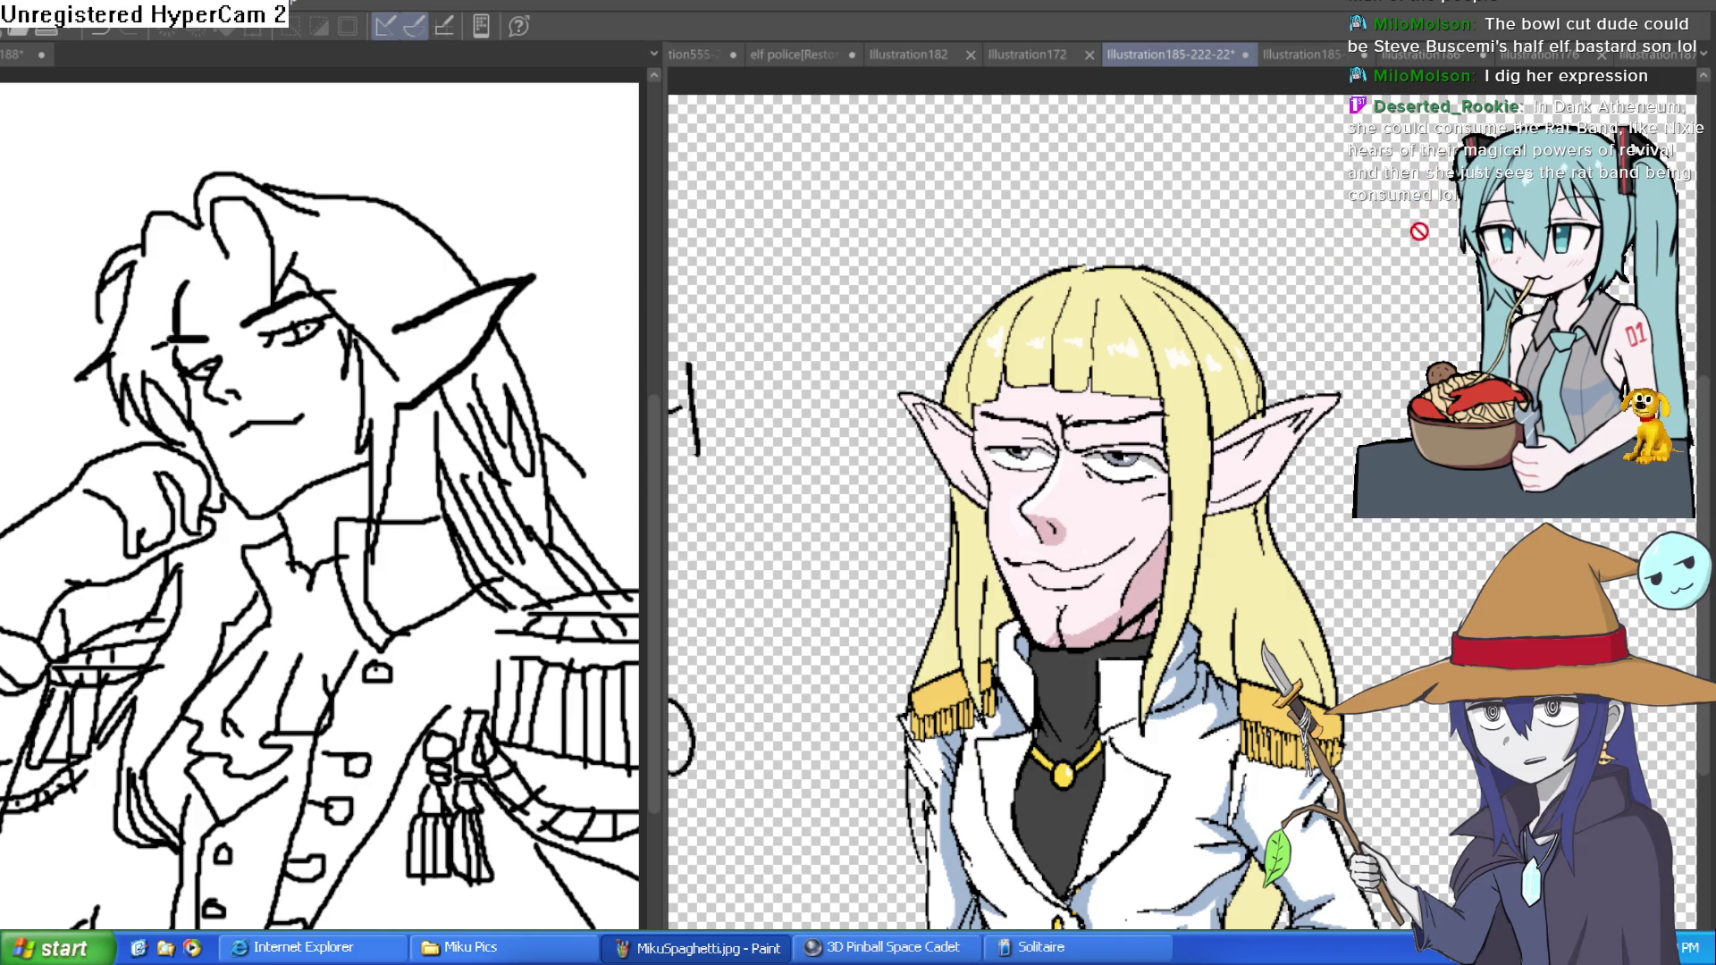
pyautogui.hotkey('ctrl', 'z')
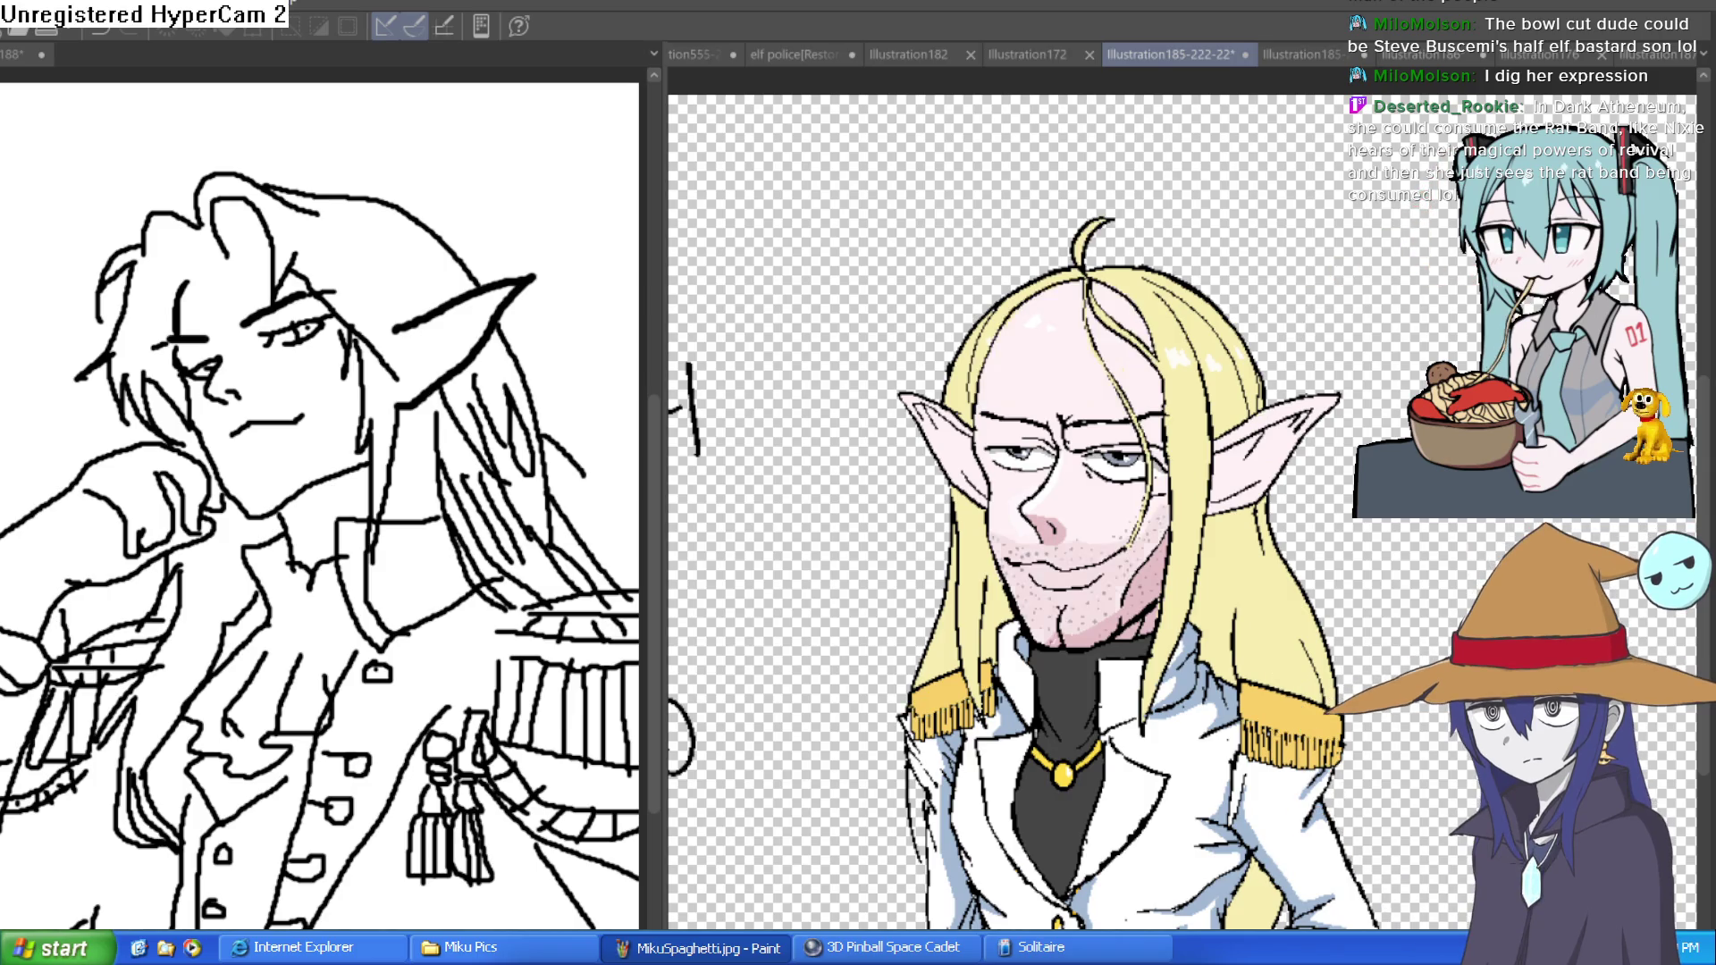
pyautogui.hotkey('ctrl', 'y')
pyautogui.hotkey('ctrl', 'z')
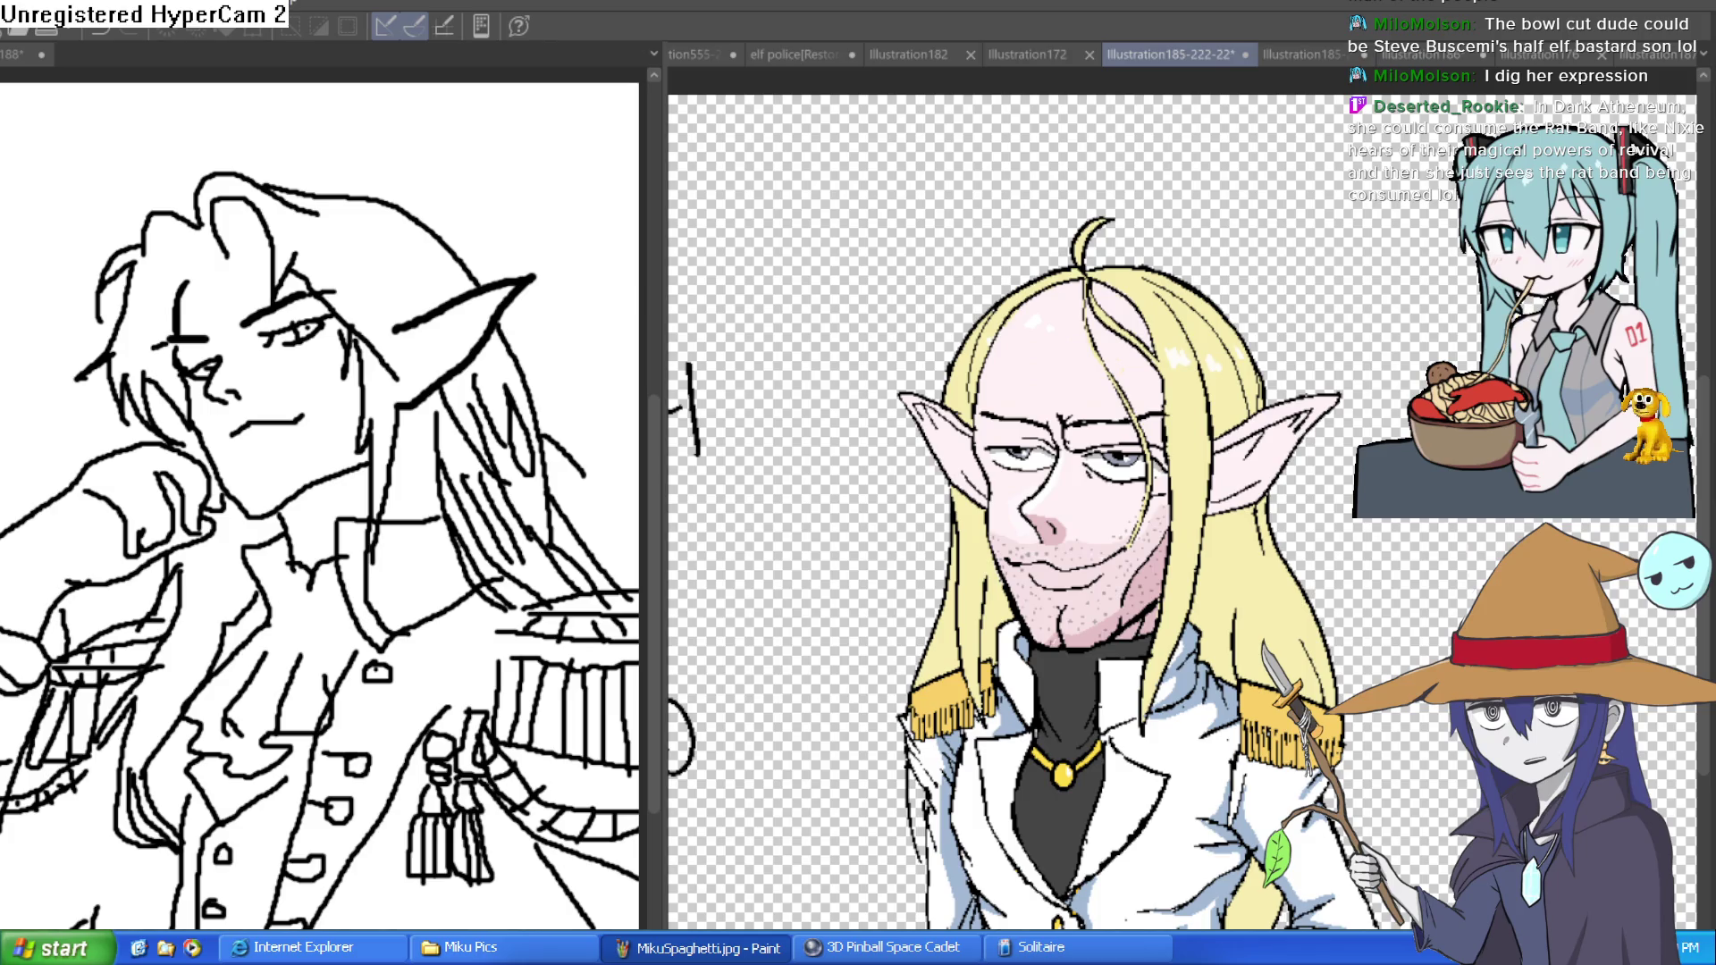
# - Flip the canvas horizontally to check the elf's proportions
pyautogui.hscroll(-3, 1179, 536)
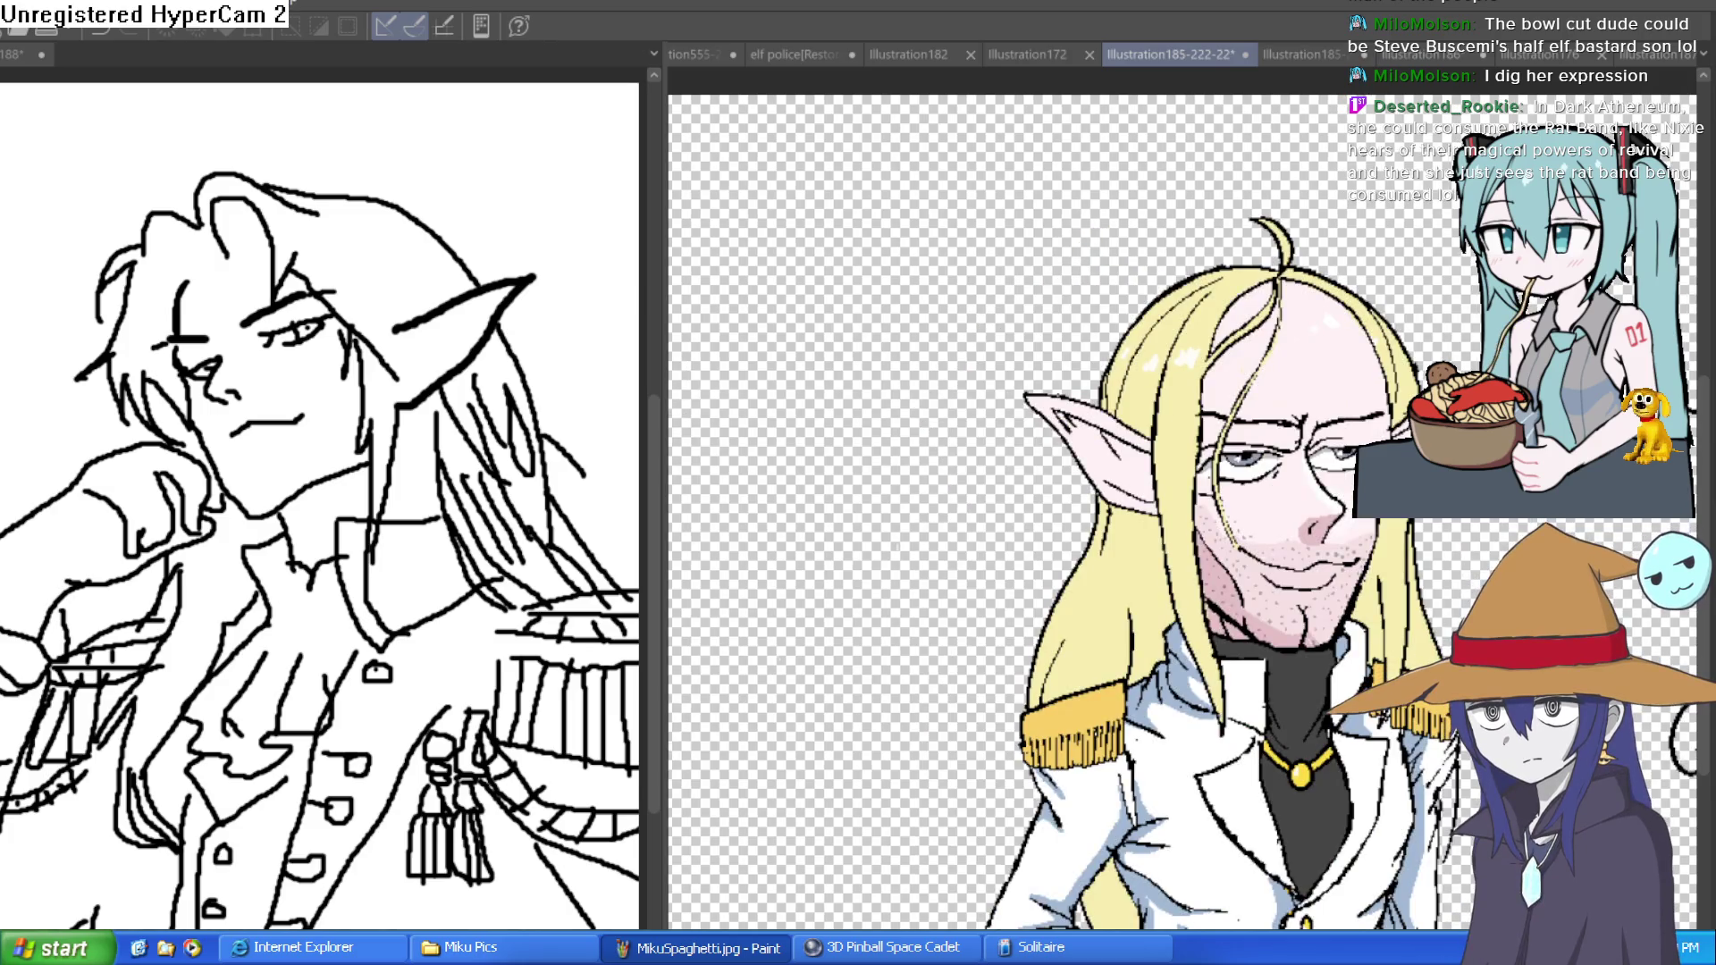
pyautogui.press('h')
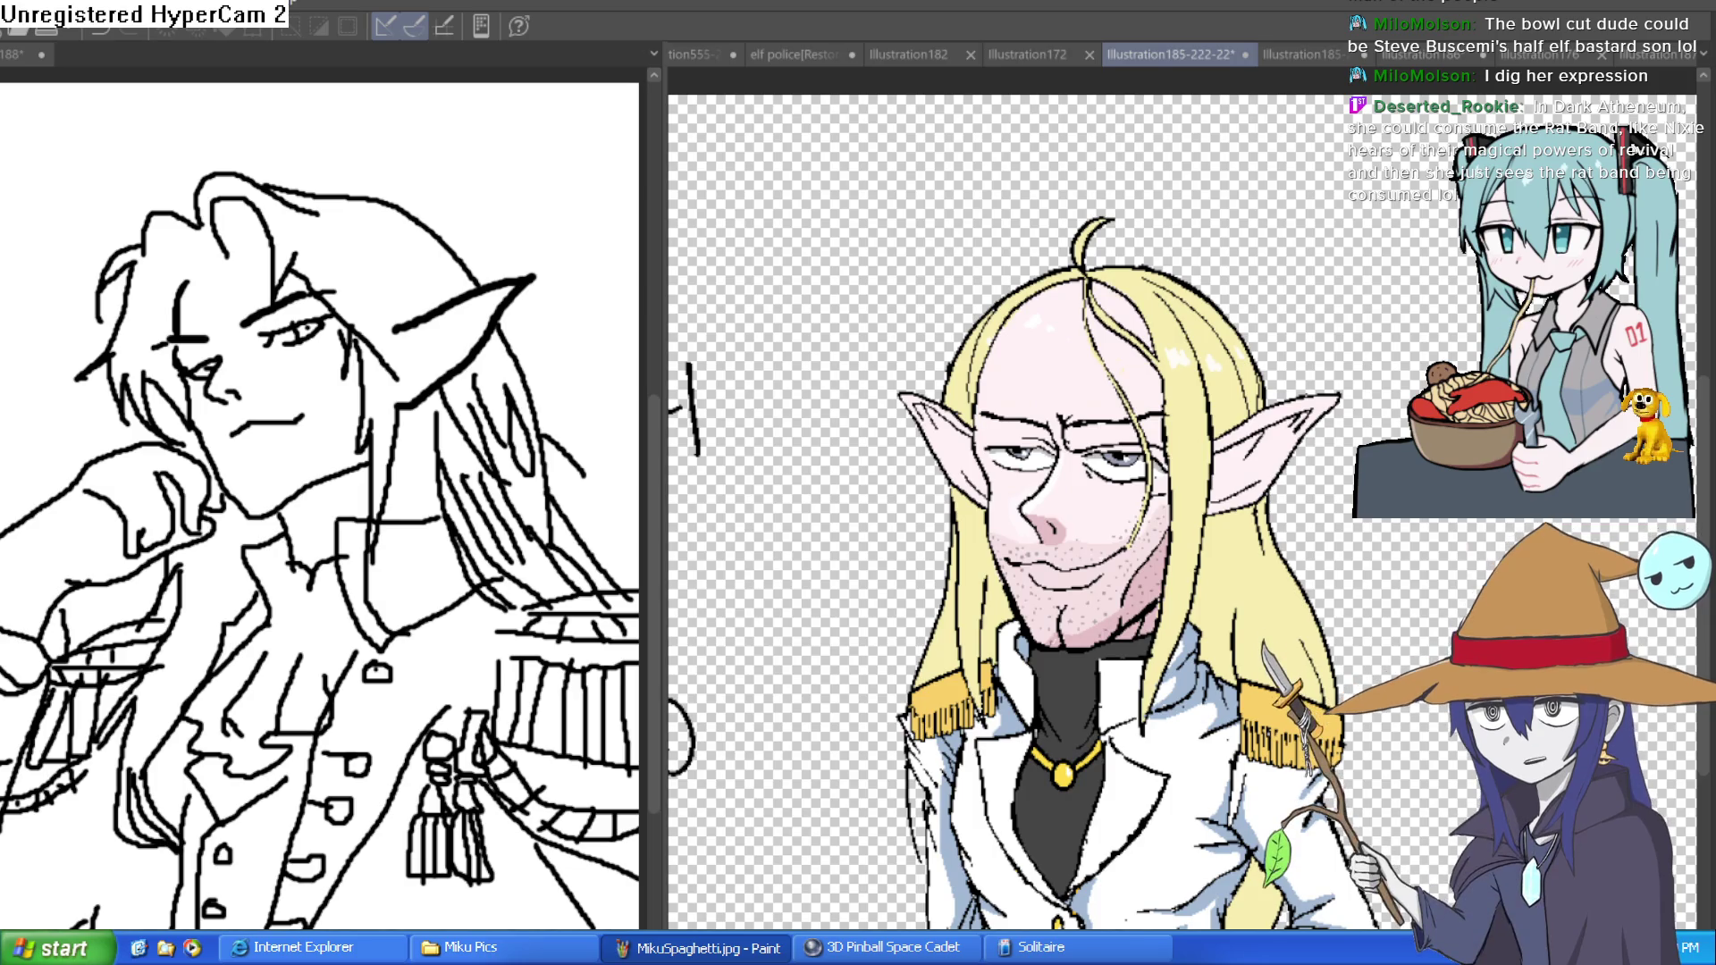
pyautogui.scroll(4, 1298, 360)
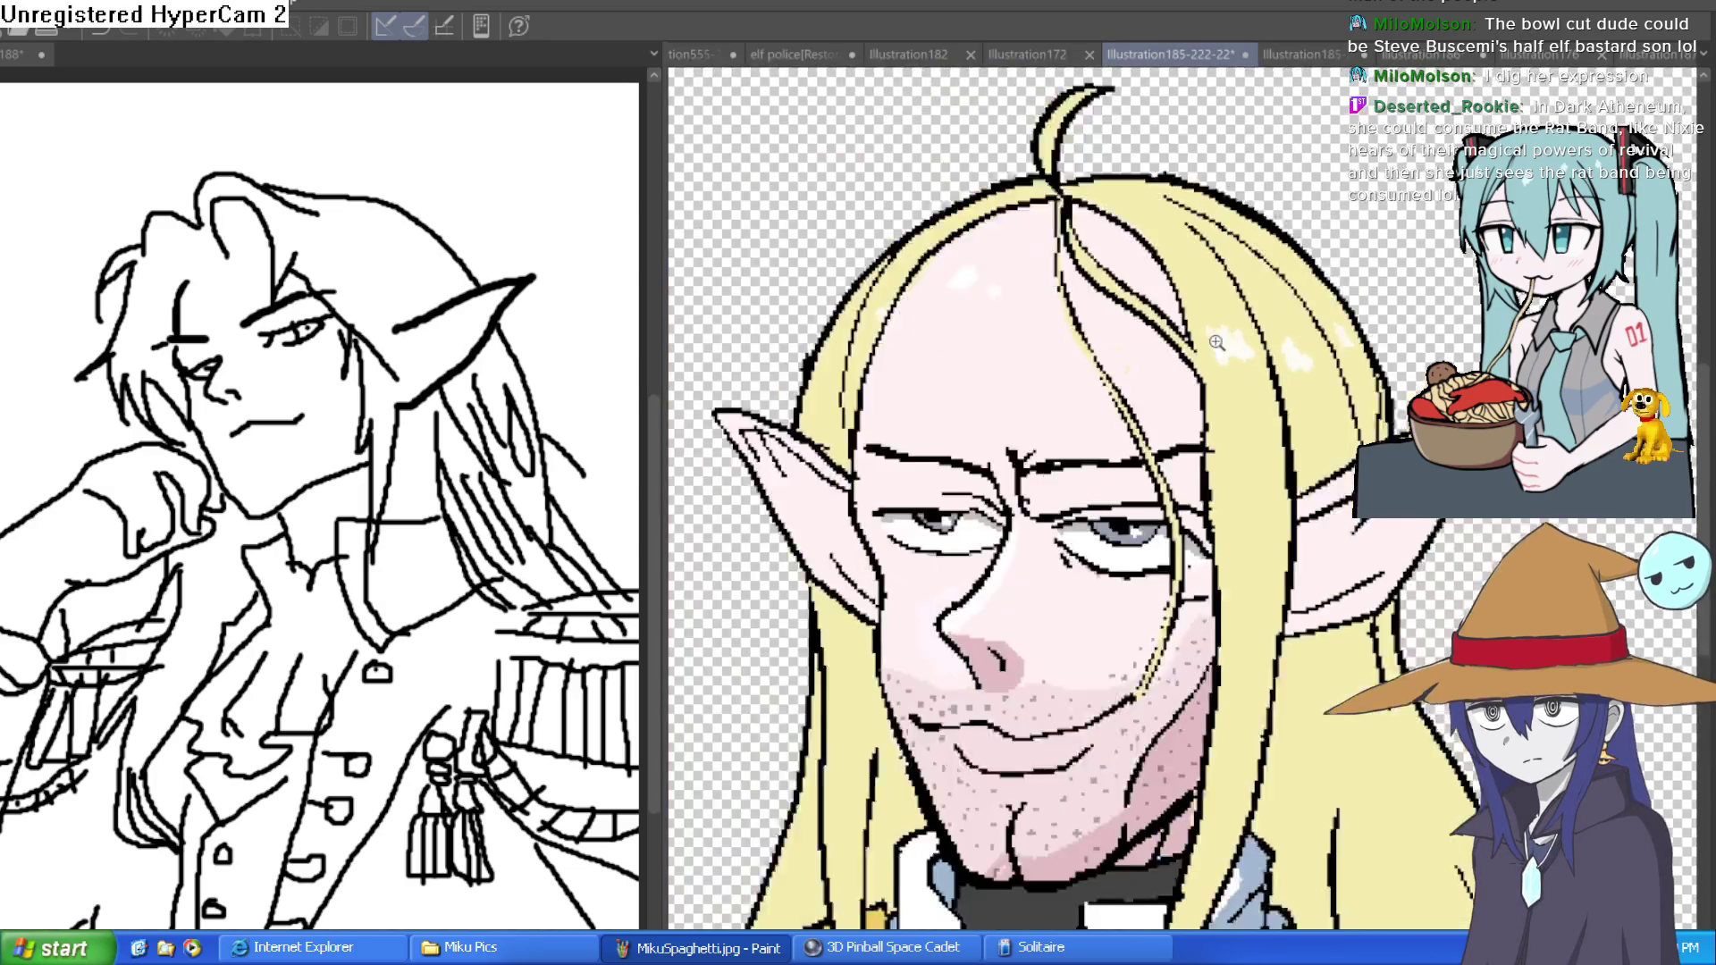
pyautogui.scroll(-2, 1299, 361)
pyautogui.scroll(4, 1299, 360)
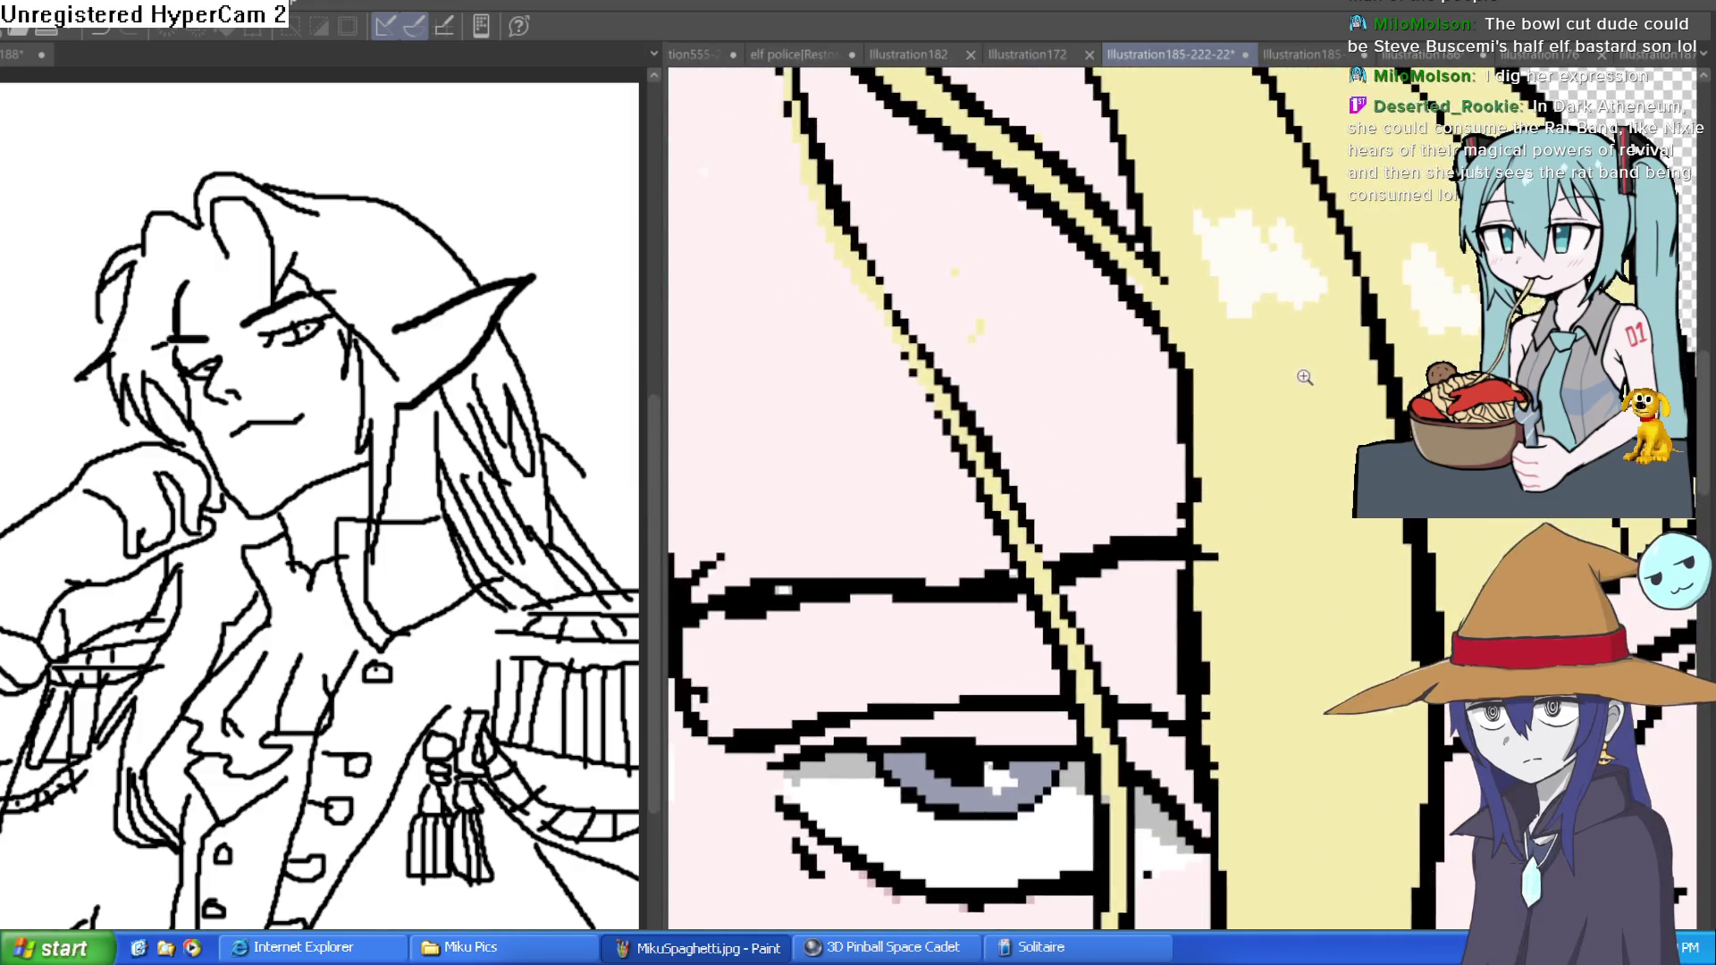
pyautogui.scroll(-5, 1401, 434)
pyautogui.scroll(-2, 1323, 342)
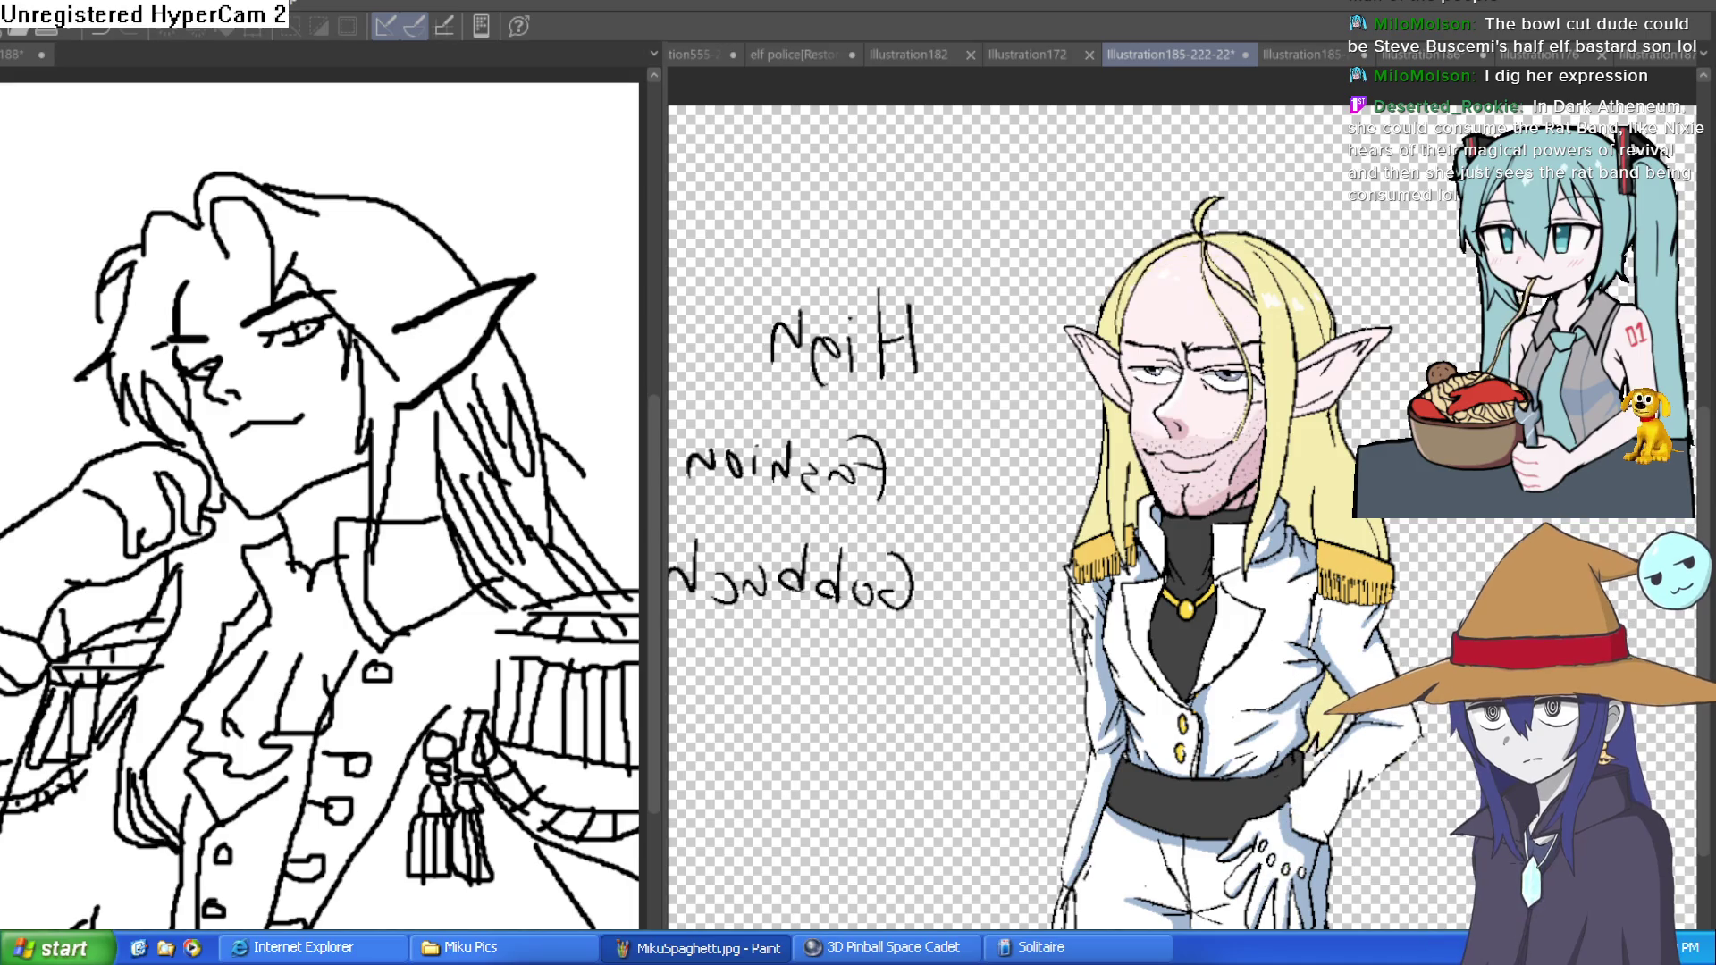
# - Zoom in on the elf's face to inspect the stubble, then back out to the head
pyautogui.moveTo(1338, 565)
pyautogui.mouseDown()
pyautogui.moveTo(1287, 453)
pyautogui.moveTo(1256, 440)
pyautogui.mouseUp()
pyautogui.click(1187, 433)
pyautogui.click(1190, 456)
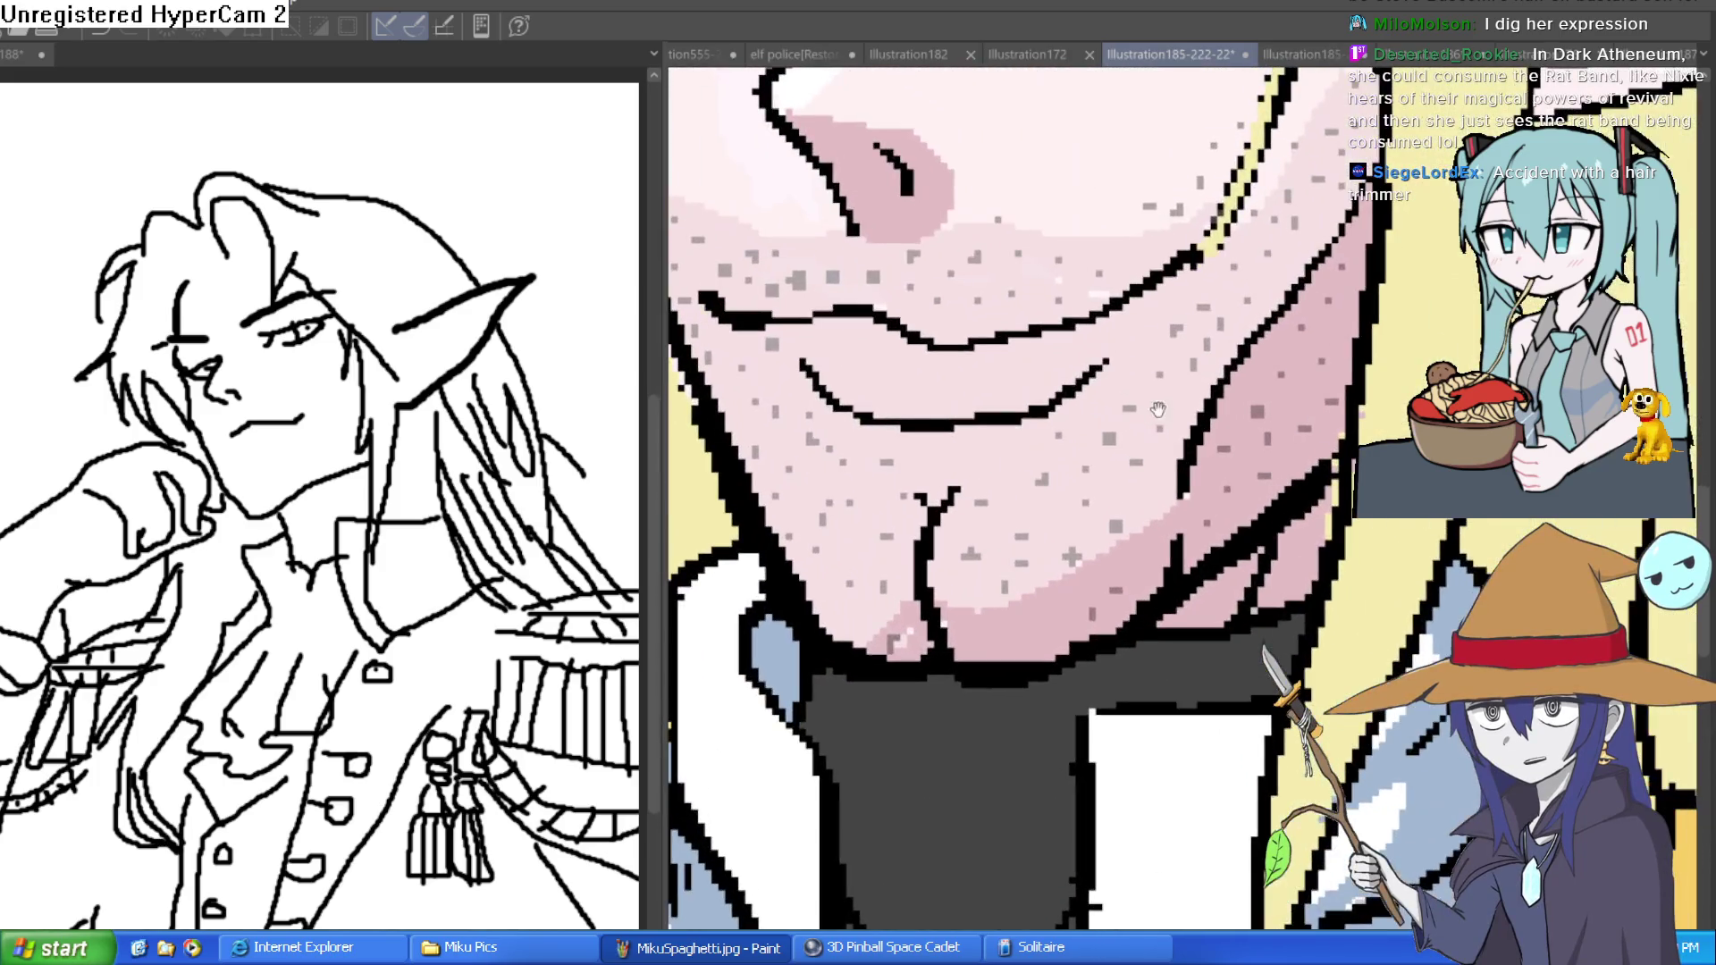
pyautogui.click(1193, 480)
pyautogui.click(1196, 503)
pyautogui.keyDown('alt'); pyautogui.click(1196, 503); pyautogui.keyUp('alt')
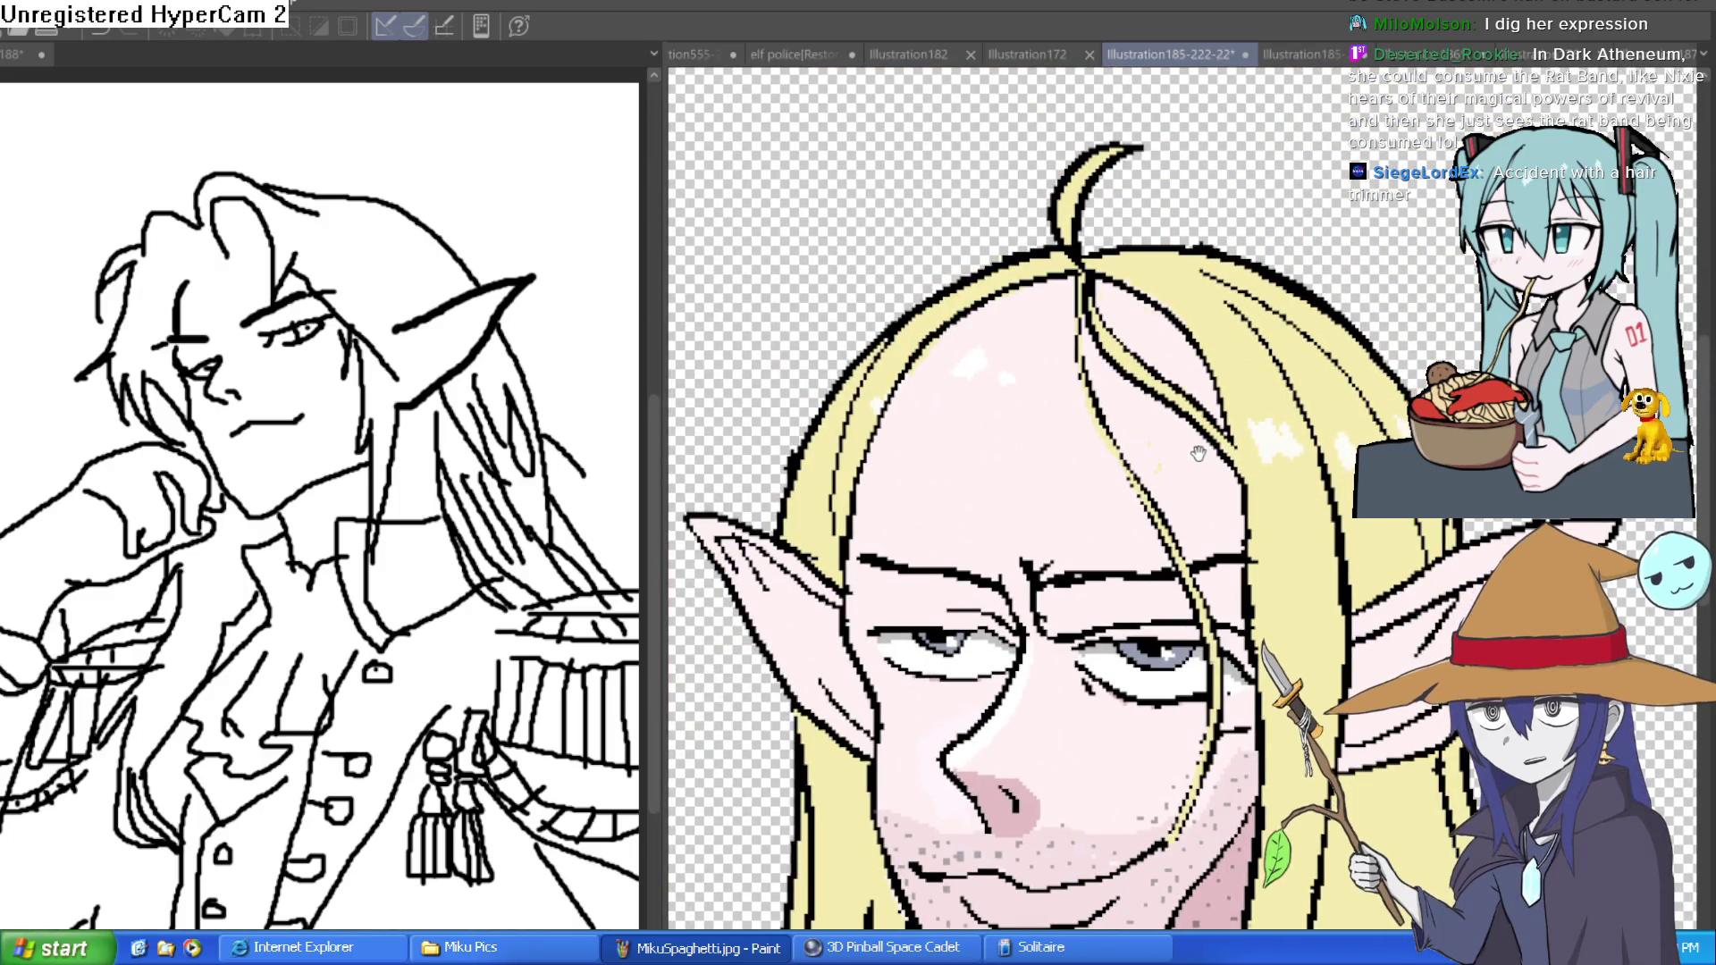
# - Recheck straight bangs versus the strand-over-face hair, keep the latter, and return to the messy-haired sketch
pyautogui.moveTo(1184, 444); pyautogui.dragTo(1209, 293)
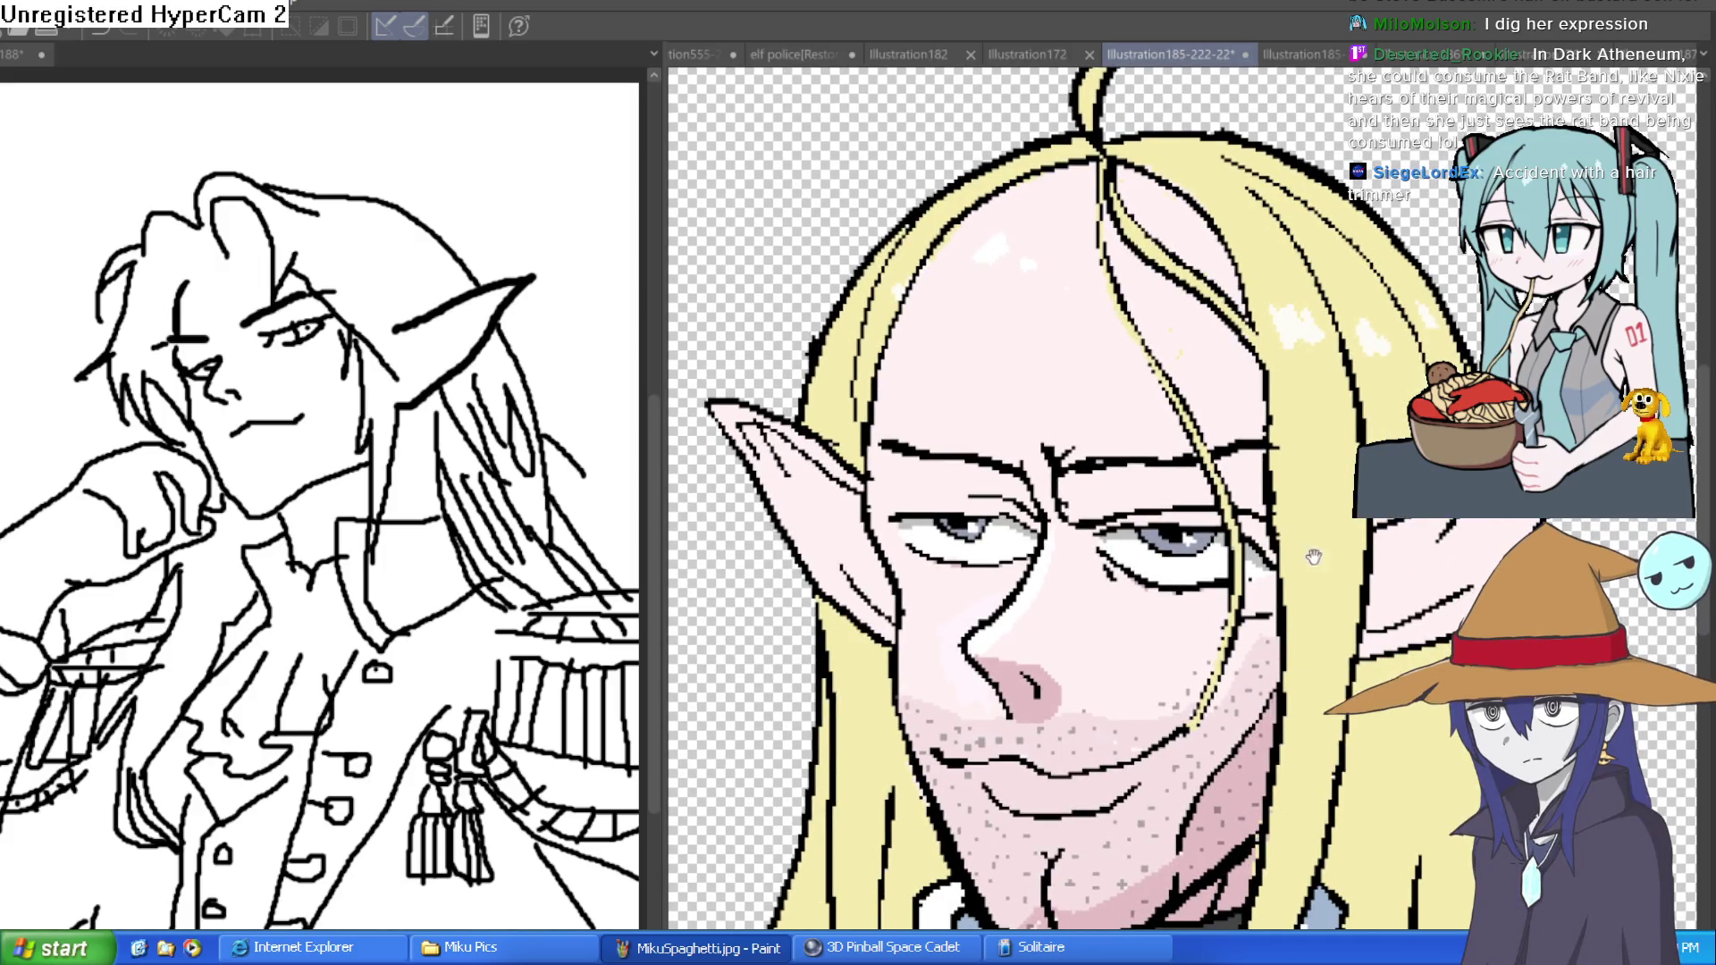
pyautogui.moveTo(1251, 631); pyautogui.dragTo(1244, 533)
pyautogui.scroll(-1, 1244, 532)
pyautogui.scroll(3, 1269, 509)
pyautogui.scroll(-3, 1271, 506)
pyautogui.scroll(-3, 1271, 506)
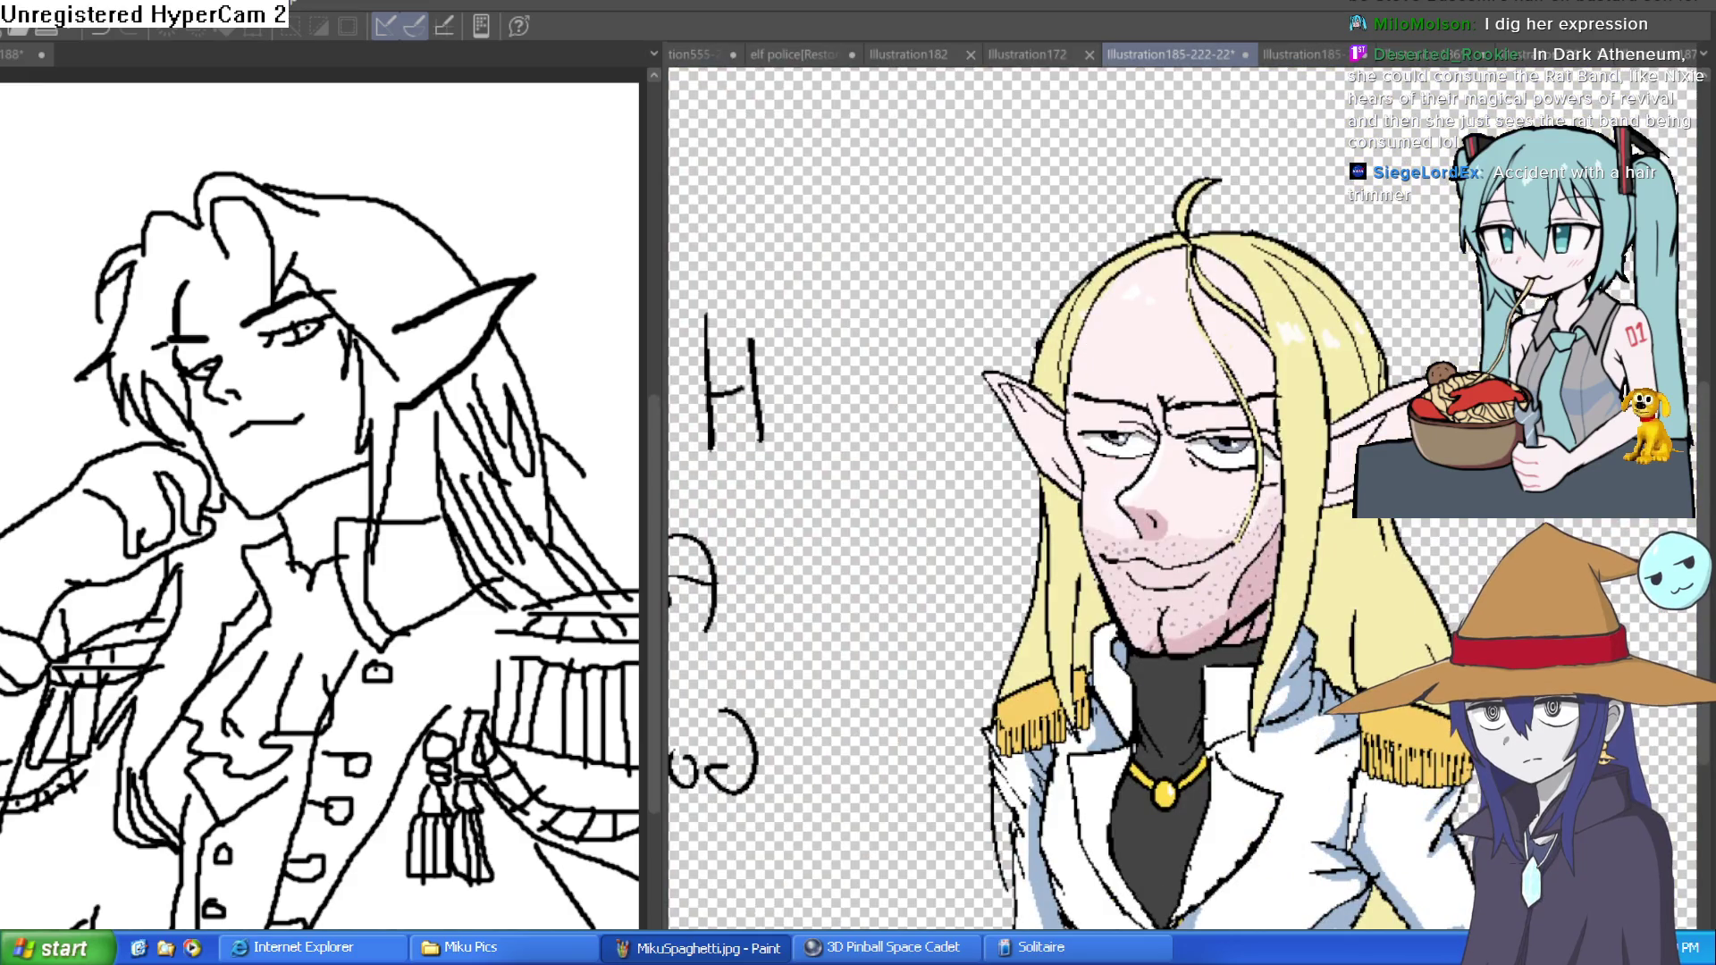
pyautogui.hotkey('ctrl', 'z')
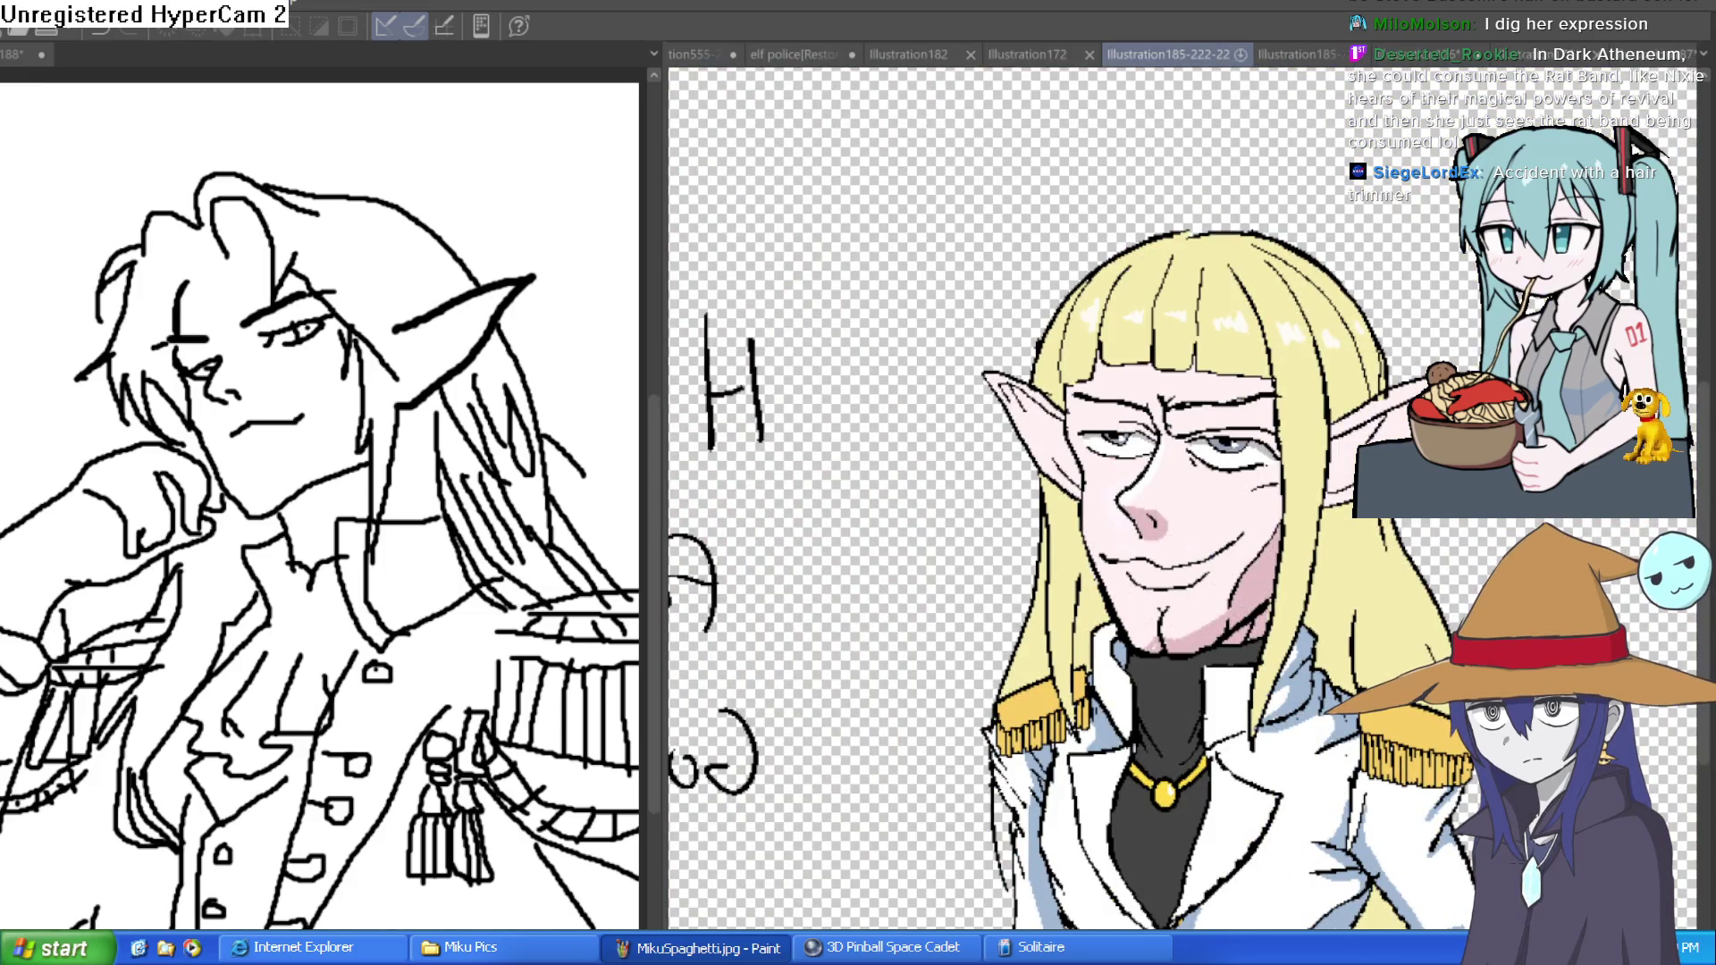
pyautogui.hotkey('ctrl', 'y')
pyautogui.hotkey('ctrl', 'z')
pyautogui.hotkey('ctrl', 'y')
pyautogui.hotkey('ctrl', 'Tab')
pyautogui.hotkey('ctrl', 'Tab')
pyautogui.hotkey('ctrl', 'Tab')
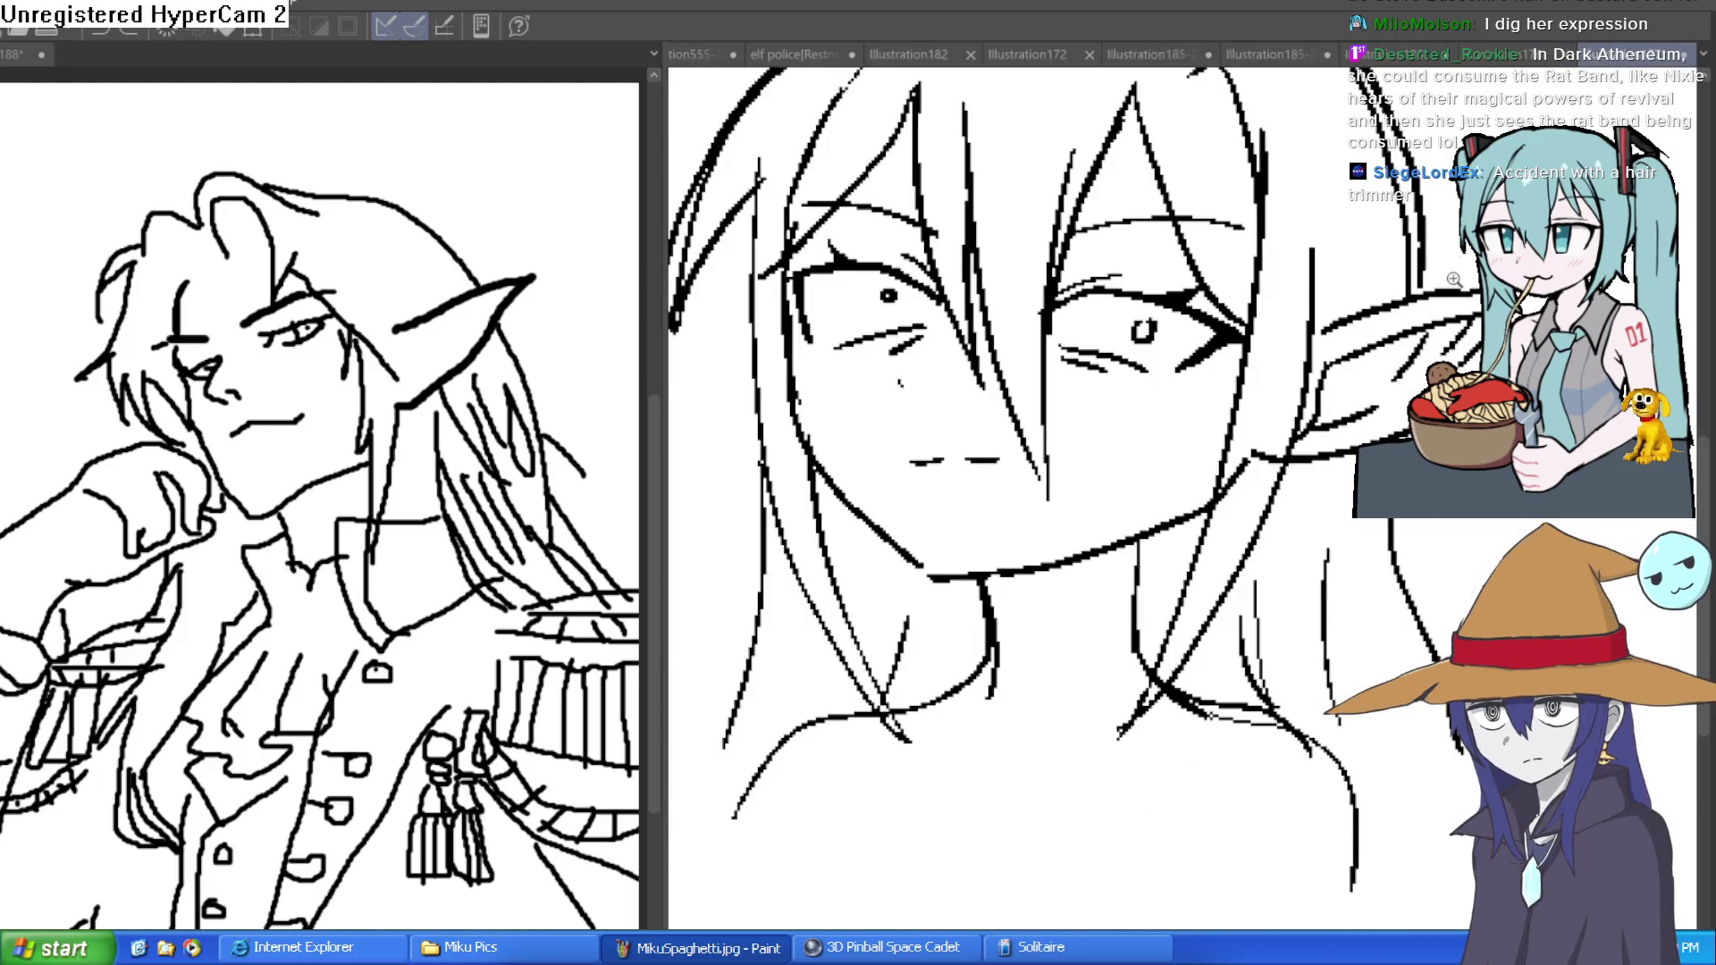
pyautogui.hotkey('ctrl', '-')
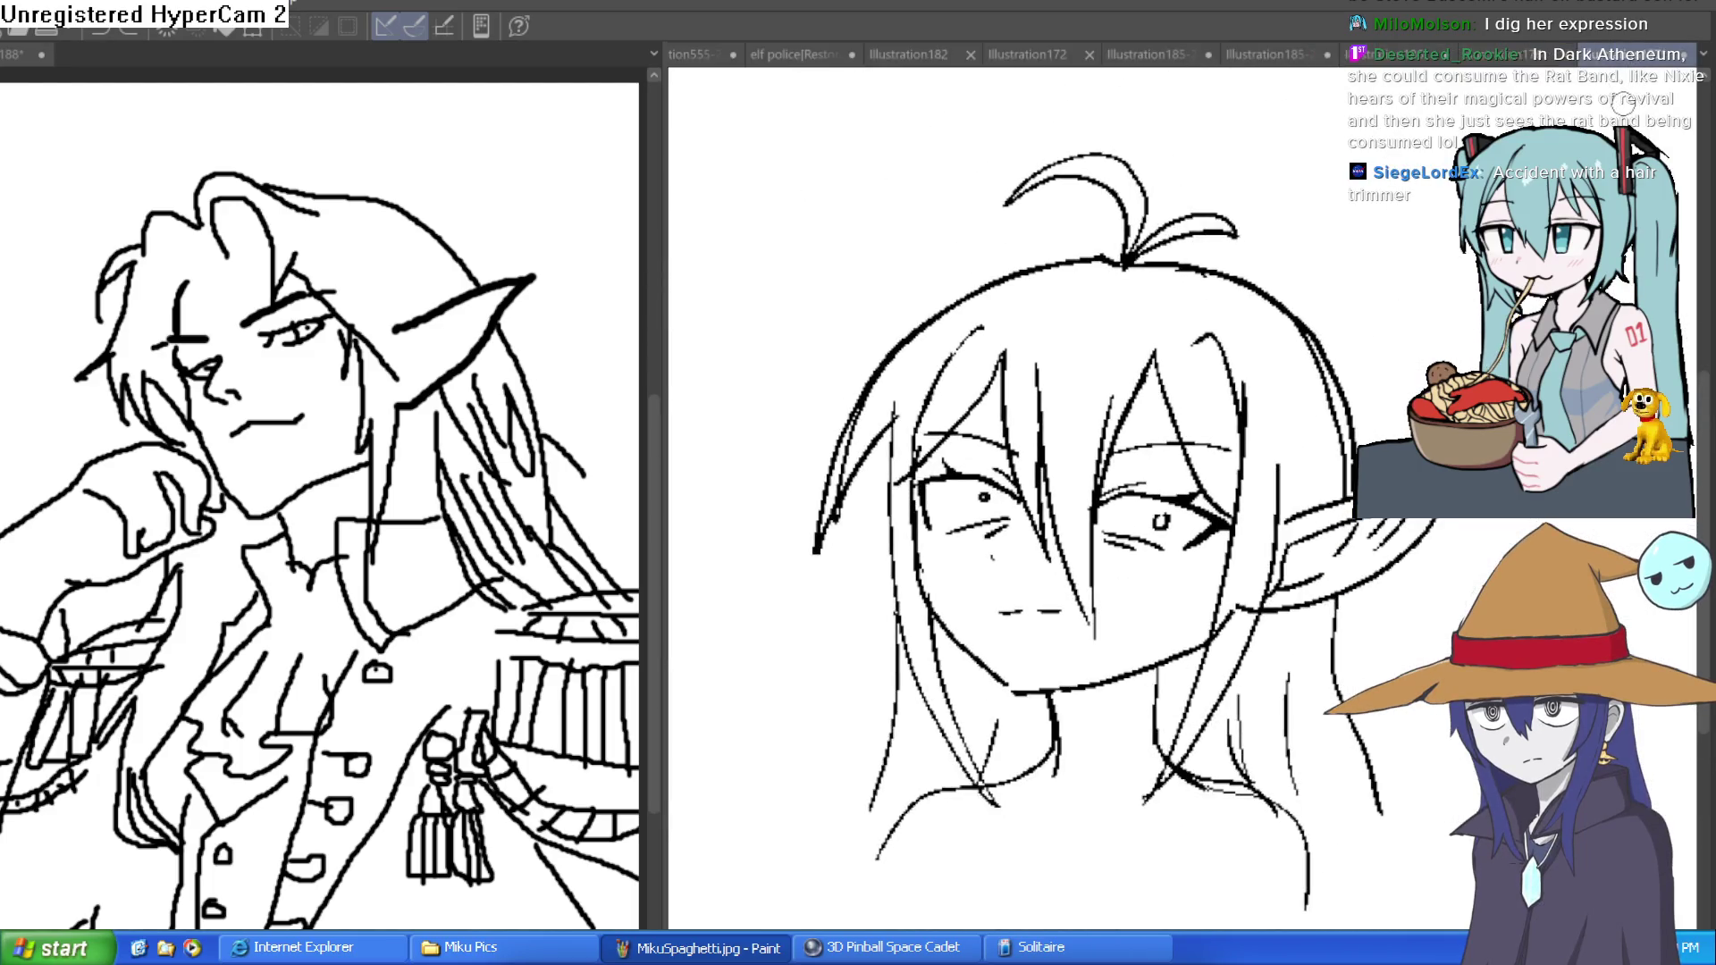
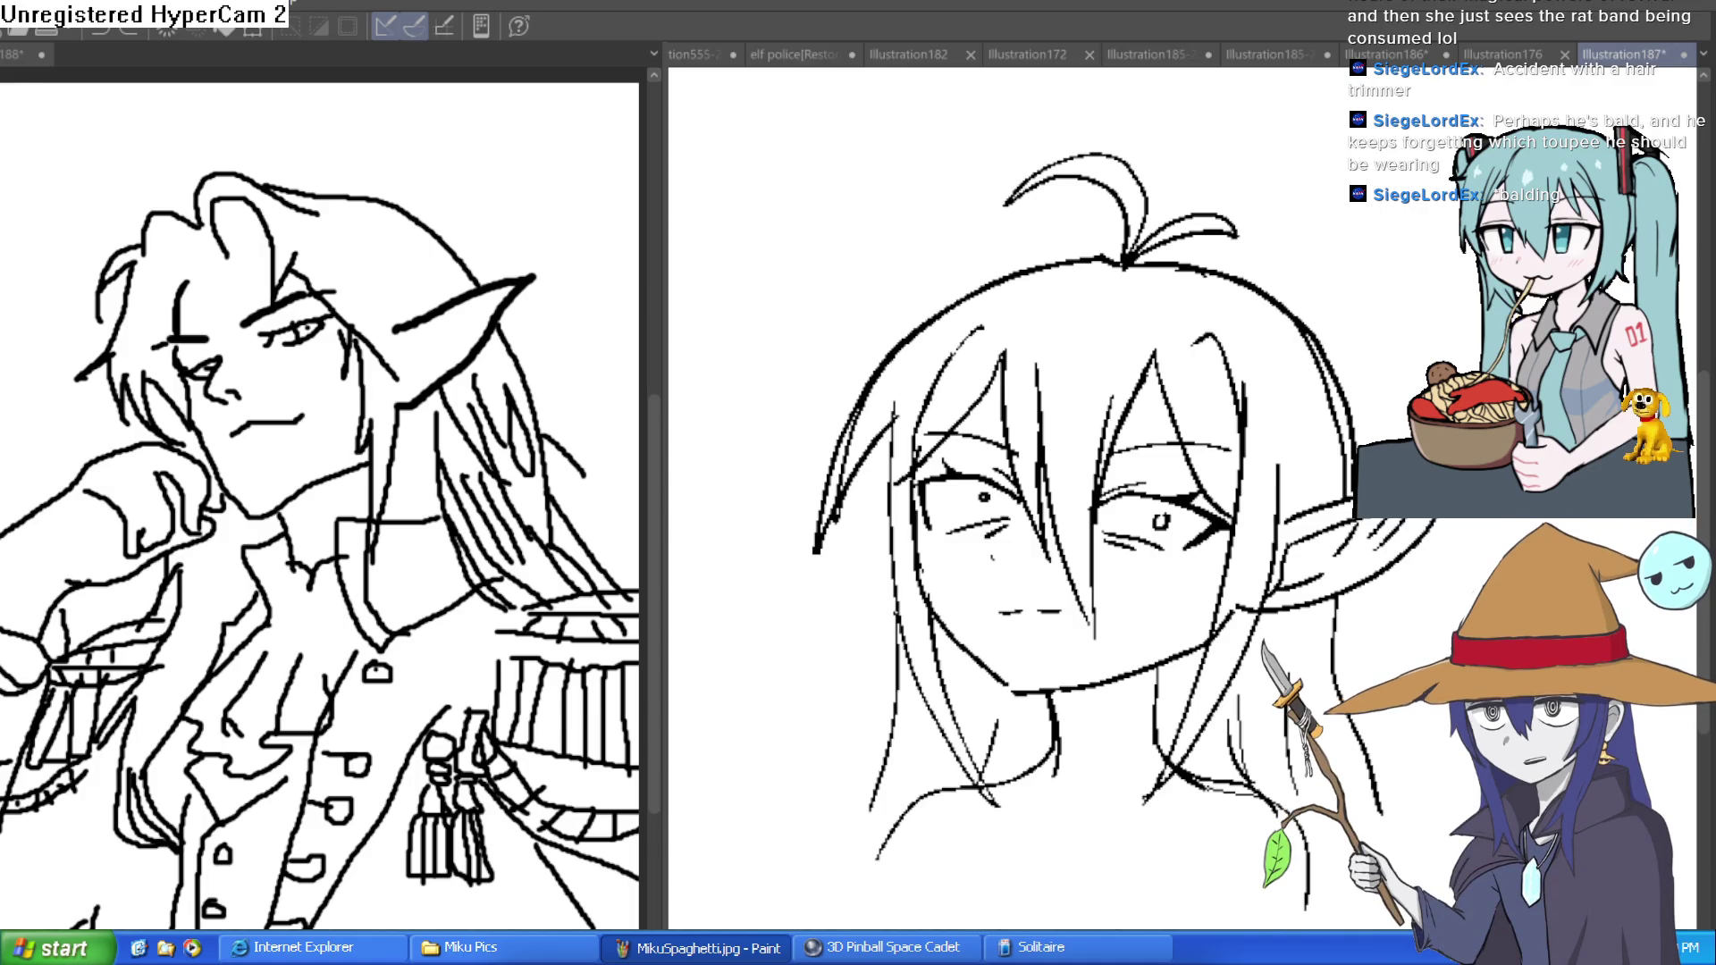
# - Place the police elf girl at the room's centre, adjusting the blonde elf, orc and dwarf
pyautogui.scroll(2, 812, 575)
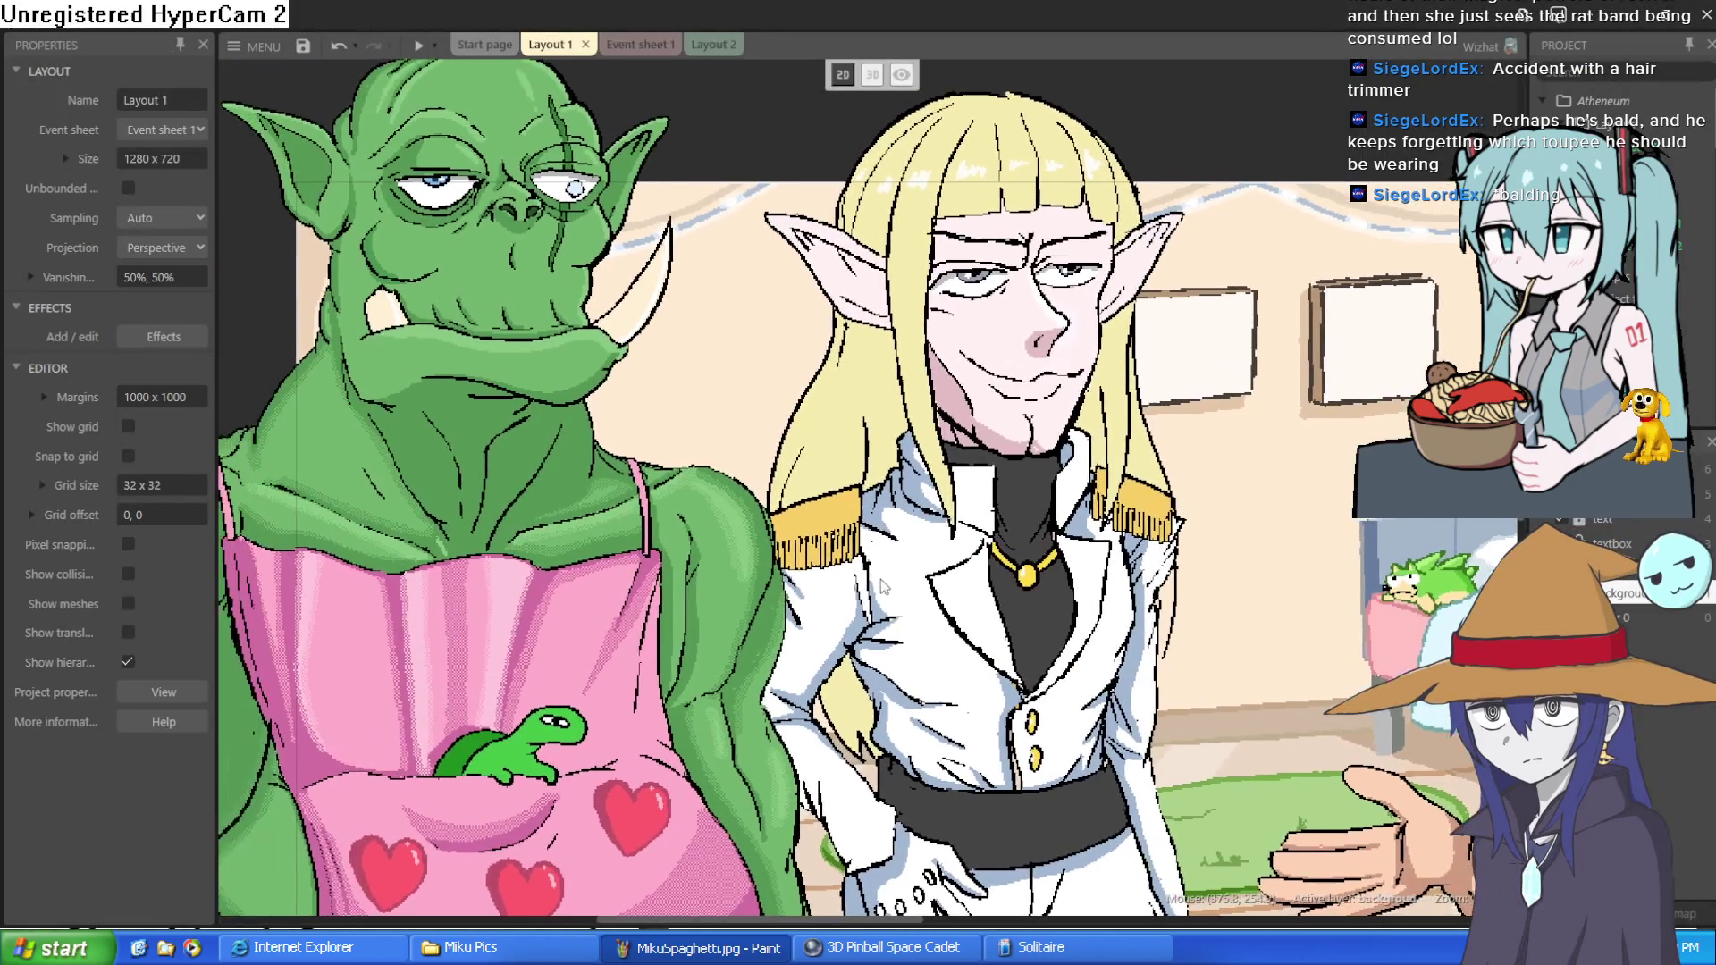
pyautogui.scroll(-2, 882, 586)
pyautogui.moveTo(402, 602); pyautogui.dragTo(808, 295)
pyautogui.scroll(2, 1059, 292)
pyautogui.moveTo(1059, 292)
pyautogui.mouseDown()
pyautogui.moveTo(1087, 243)
pyautogui.moveTo(1146, 276)
pyautogui.mouseUp()
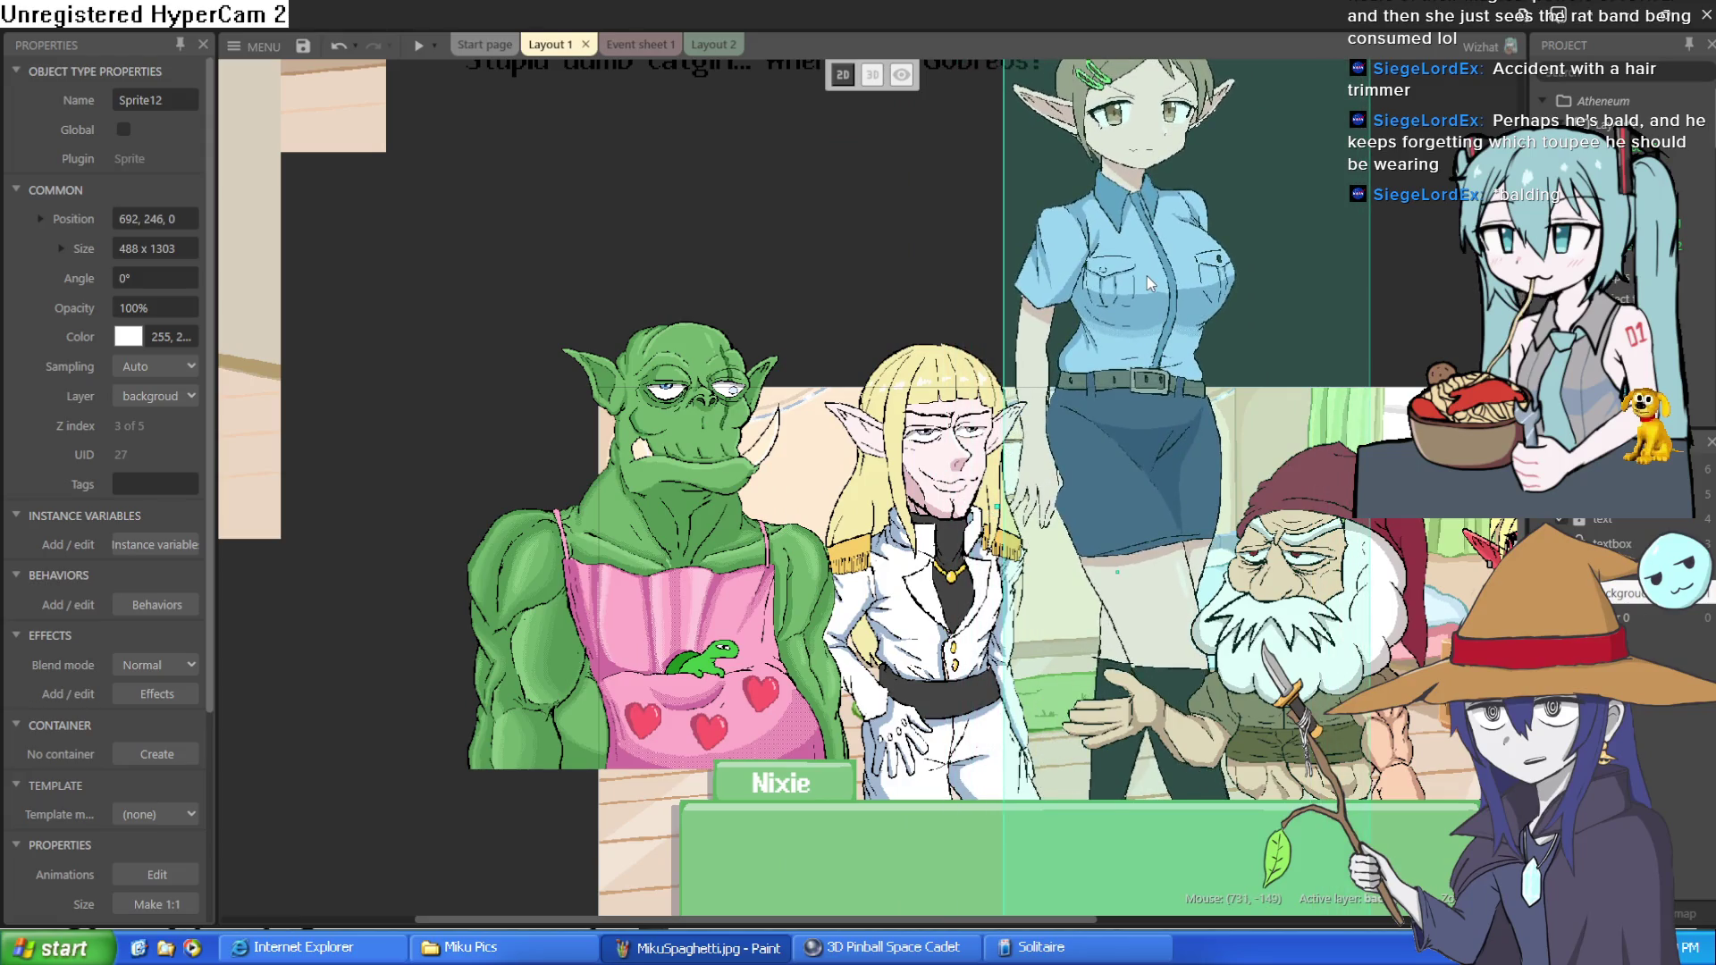
pyautogui.moveTo(955, 547); pyautogui.dragTo(932, 547)
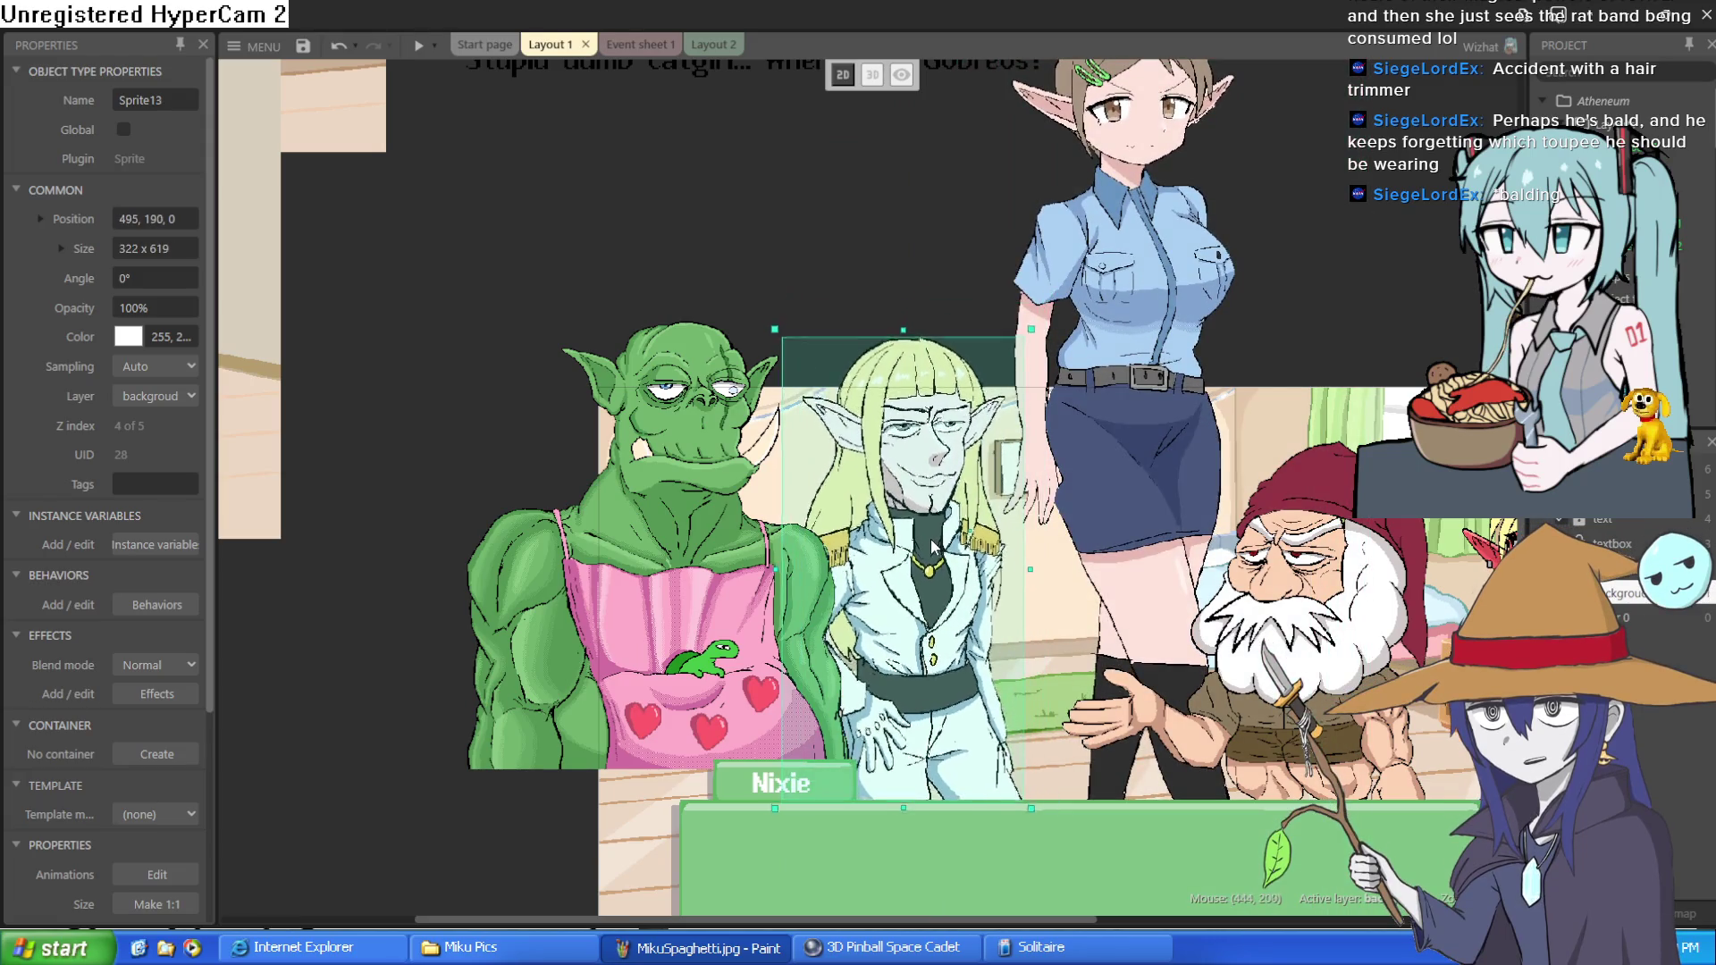
pyautogui.moveTo(766, 534); pyautogui.dragTo(755, 584)
pyautogui.moveTo(1150, 536)
pyautogui.mouseDown()
pyautogui.moveTo(1146, 576)
pyautogui.moveTo(1361, 469)
pyautogui.mouseUp()
pyautogui.moveTo(1120, 428)
pyautogui.mouseDown()
pyautogui.moveTo(1140, 588)
pyautogui.moveTo(1128, 569)
pyautogui.mouseUp()
# - Bring the goblin girl and red demon girl into the room at the right
pyautogui.scroll(-2, 1264, 505)
pyautogui.hscroll(5, 1263, 505)
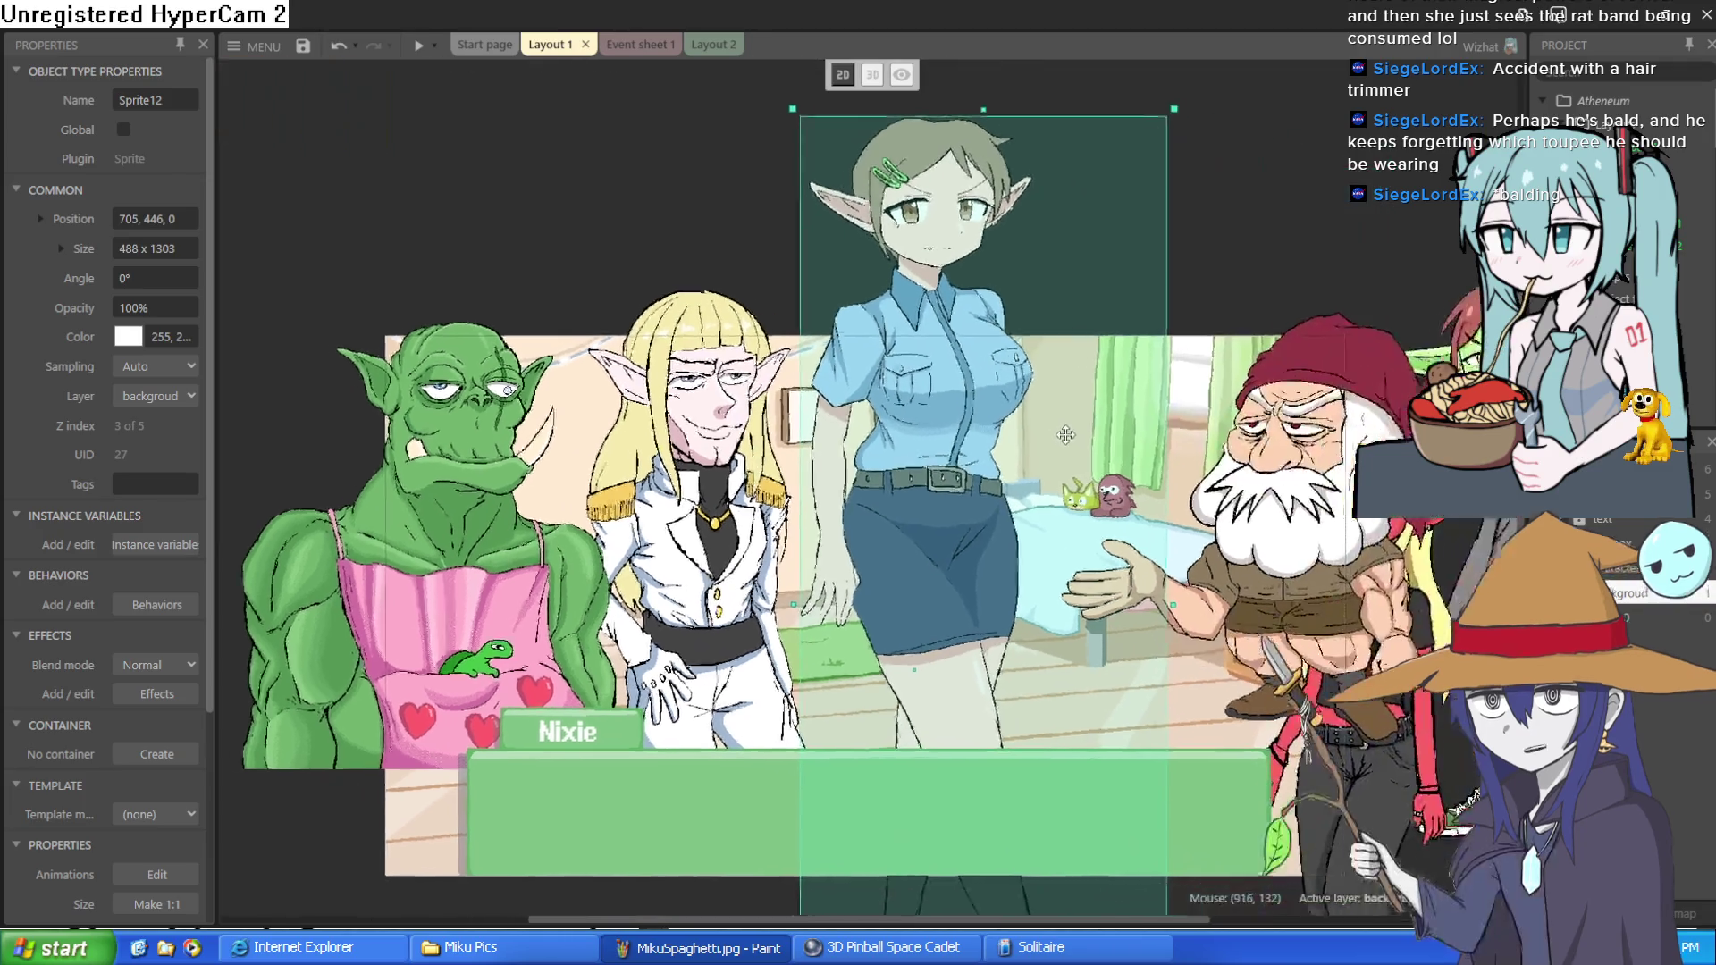
pyautogui.click(1501, 519)
pyautogui.hscroll(2, 1505, 523)
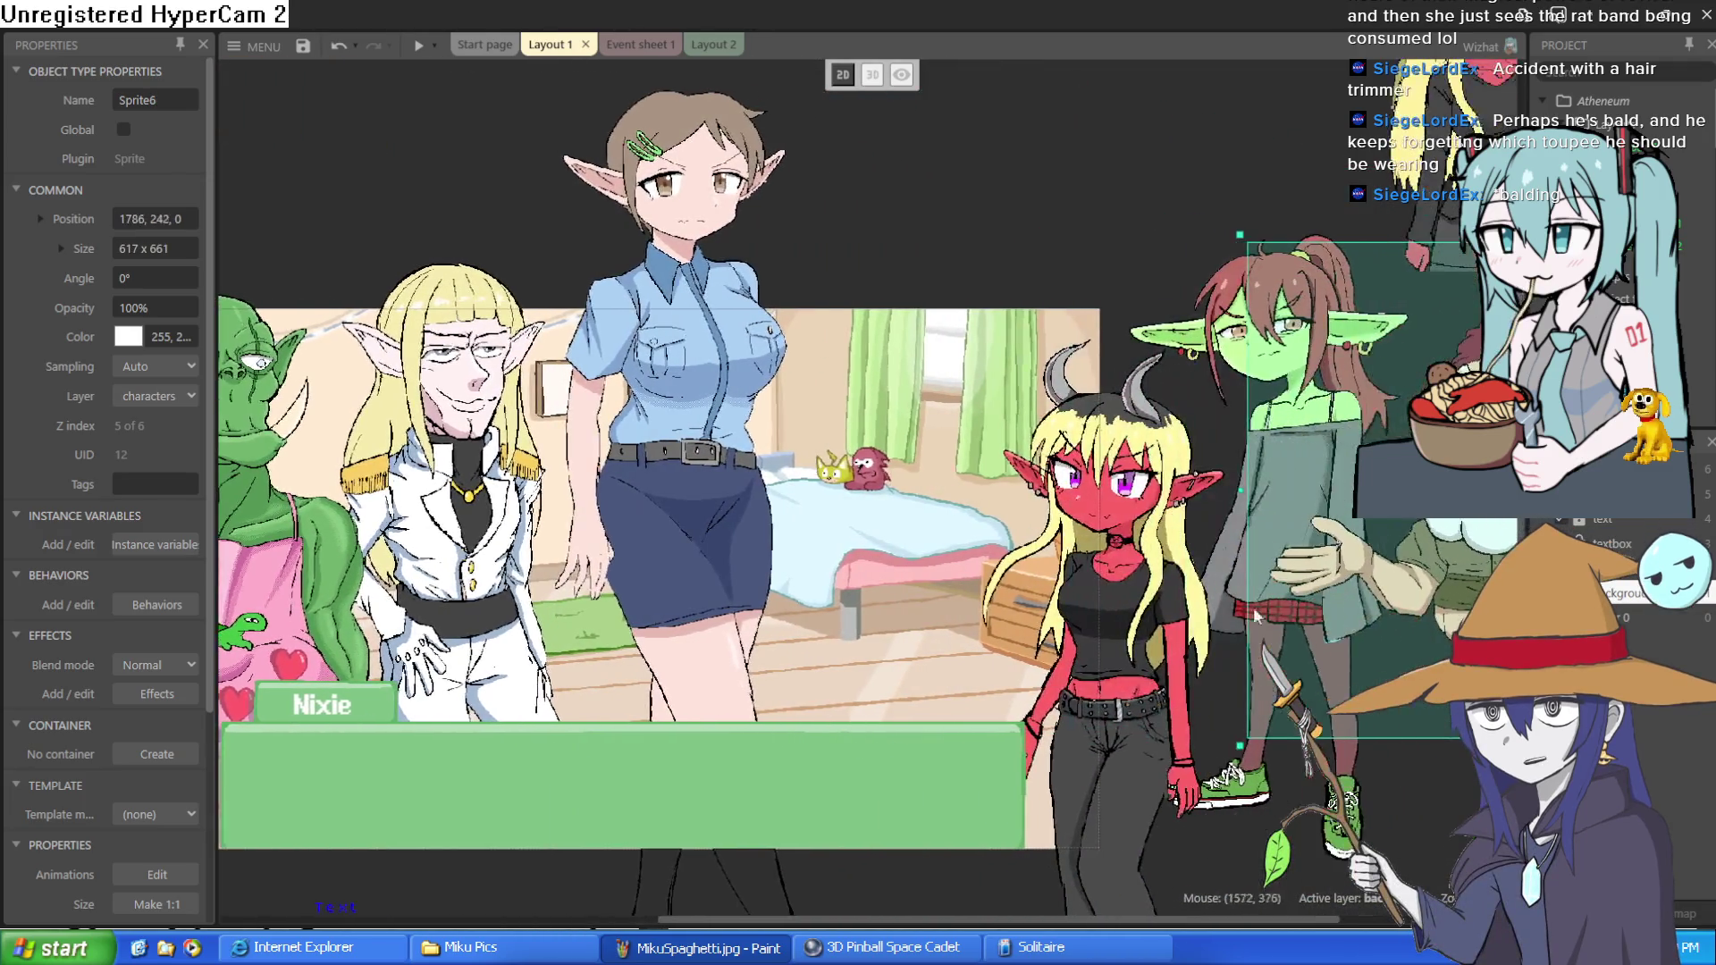
pyautogui.moveTo(1207, 325); pyautogui.dragTo(1028, 352)
pyautogui.click(1242, 327)
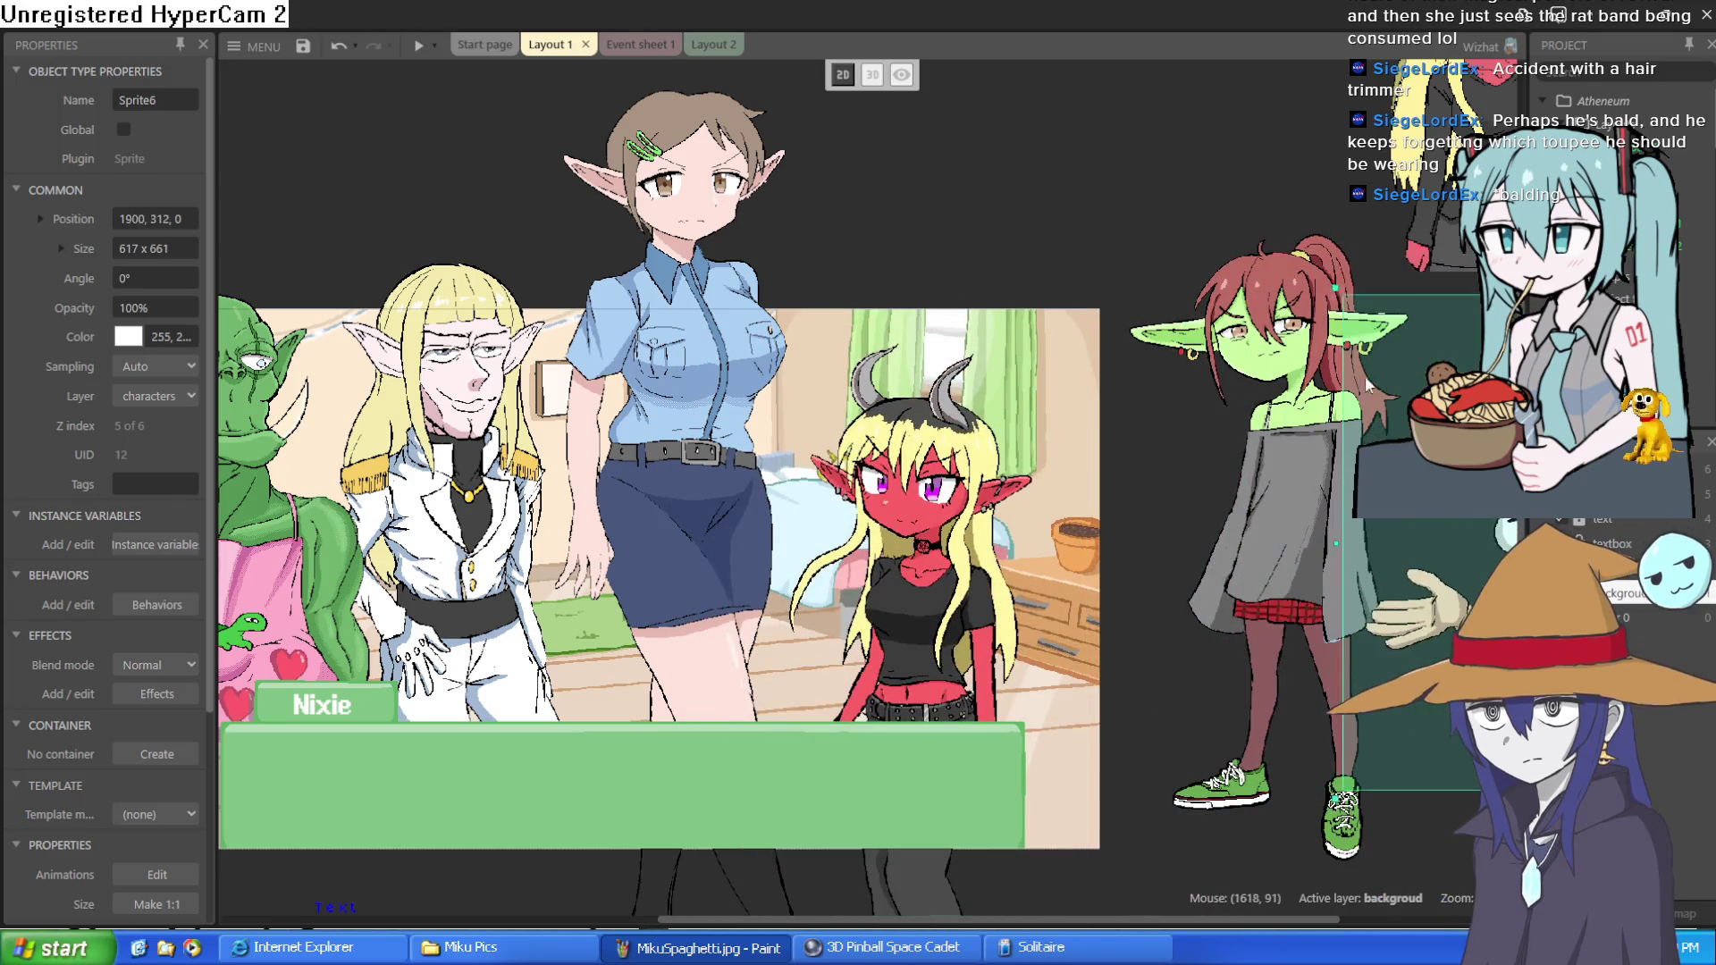
pyautogui.moveTo(1229, 339)
pyautogui.mouseDown()
pyautogui.moveTo(1059, 376)
pyautogui.moveTo(1018, 522)
pyautogui.moveTo(1027, 505)
pyautogui.mouseUp()
pyautogui.moveTo(908, 488)
pyautogui.mouseDown()
pyautogui.moveTo(877, 475)
pyautogui.moveTo(1273, 501)
pyautogui.mouseUp()
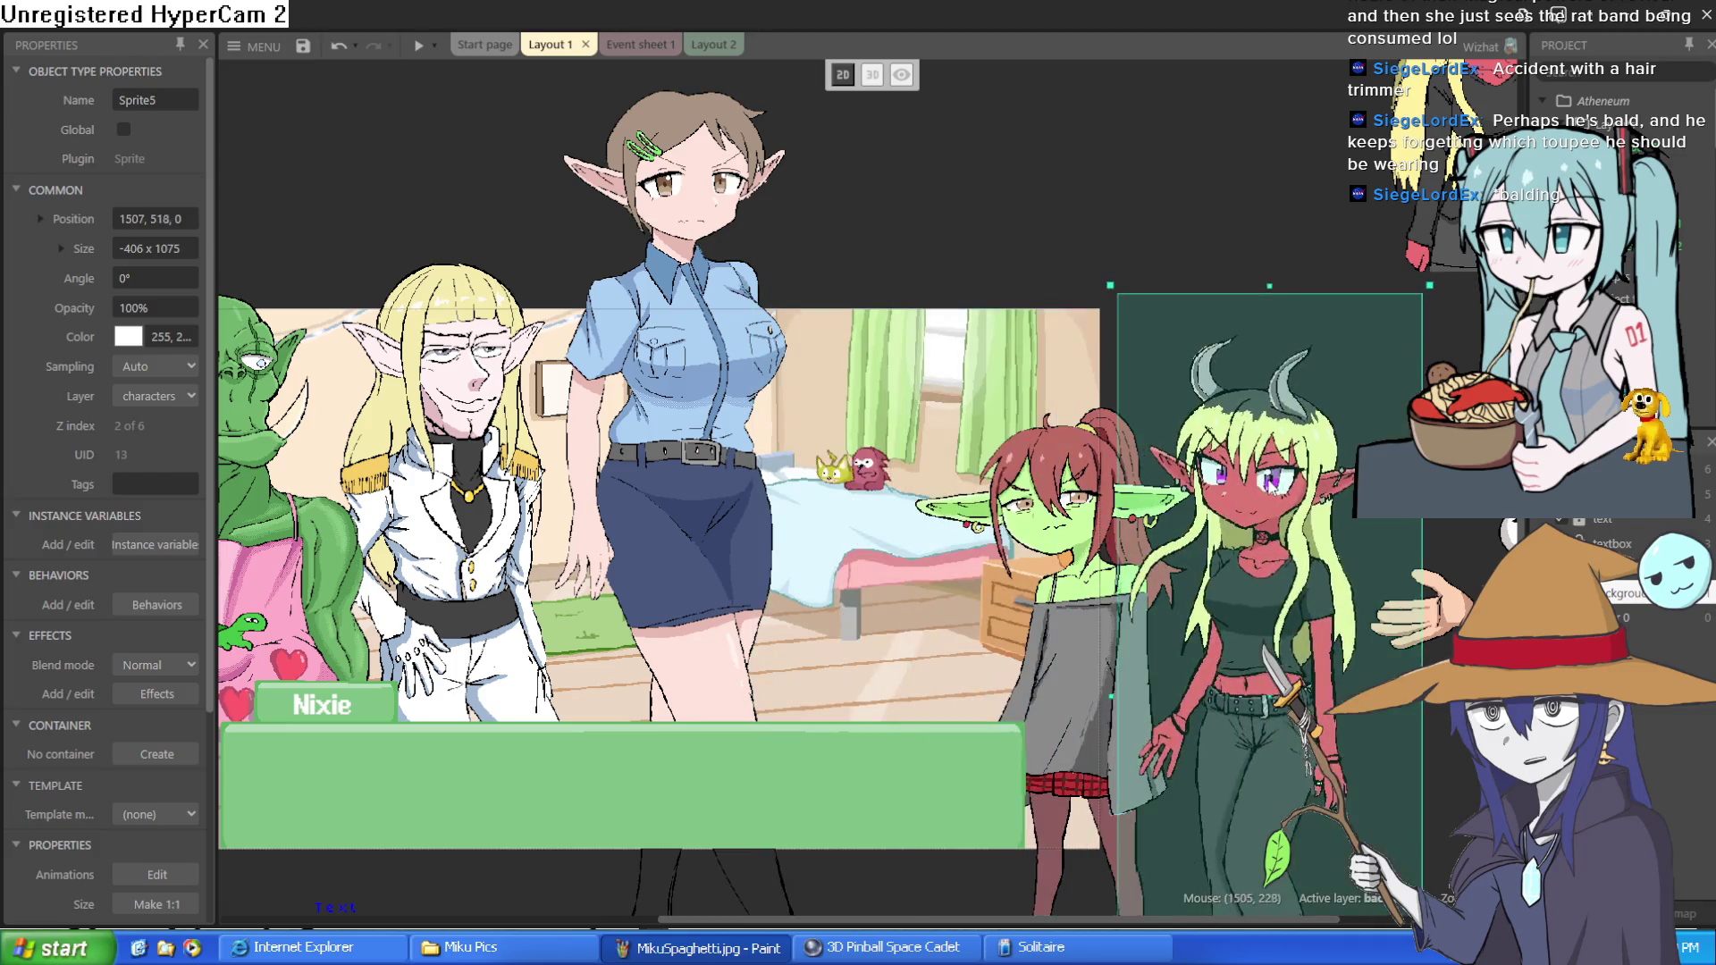
pyautogui.moveTo(1116, 558); pyautogui.dragTo(995, 546)
pyautogui.moveTo(1267, 561)
pyautogui.mouseDown()
pyautogui.moveTo(1176, 550)
pyautogui.moveTo(1156, 570)
pyautogui.mouseUp()
# - Bring the blue-haired girl in from off-stage and stand her beside the red demon girl
pyautogui.hscroll(3, 1156, 570)
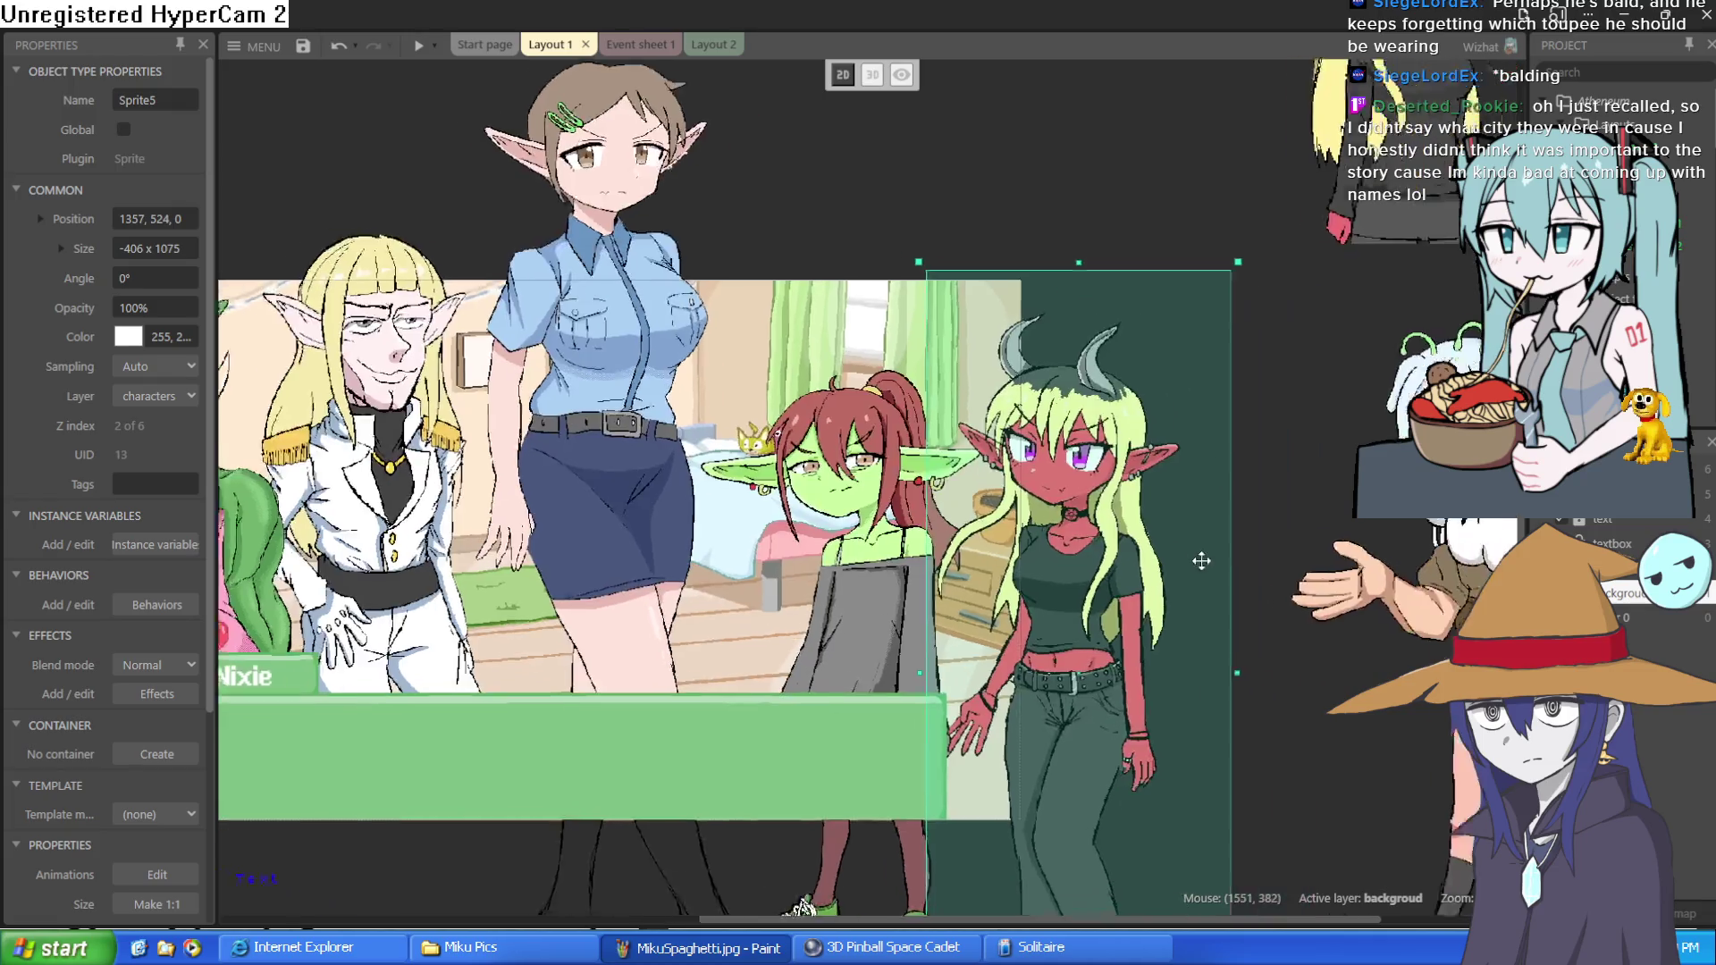
pyautogui.moveTo(1341, 501)
pyautogui.mouseDown()
pyautogui.moveTo(1158, 479)
pyautogui.moveTo(1418, 152)
pyautogui.moveTo(1381, 571)
pyautogui.mouseUp()
pyautogui.scroll(3, 1418, 152)
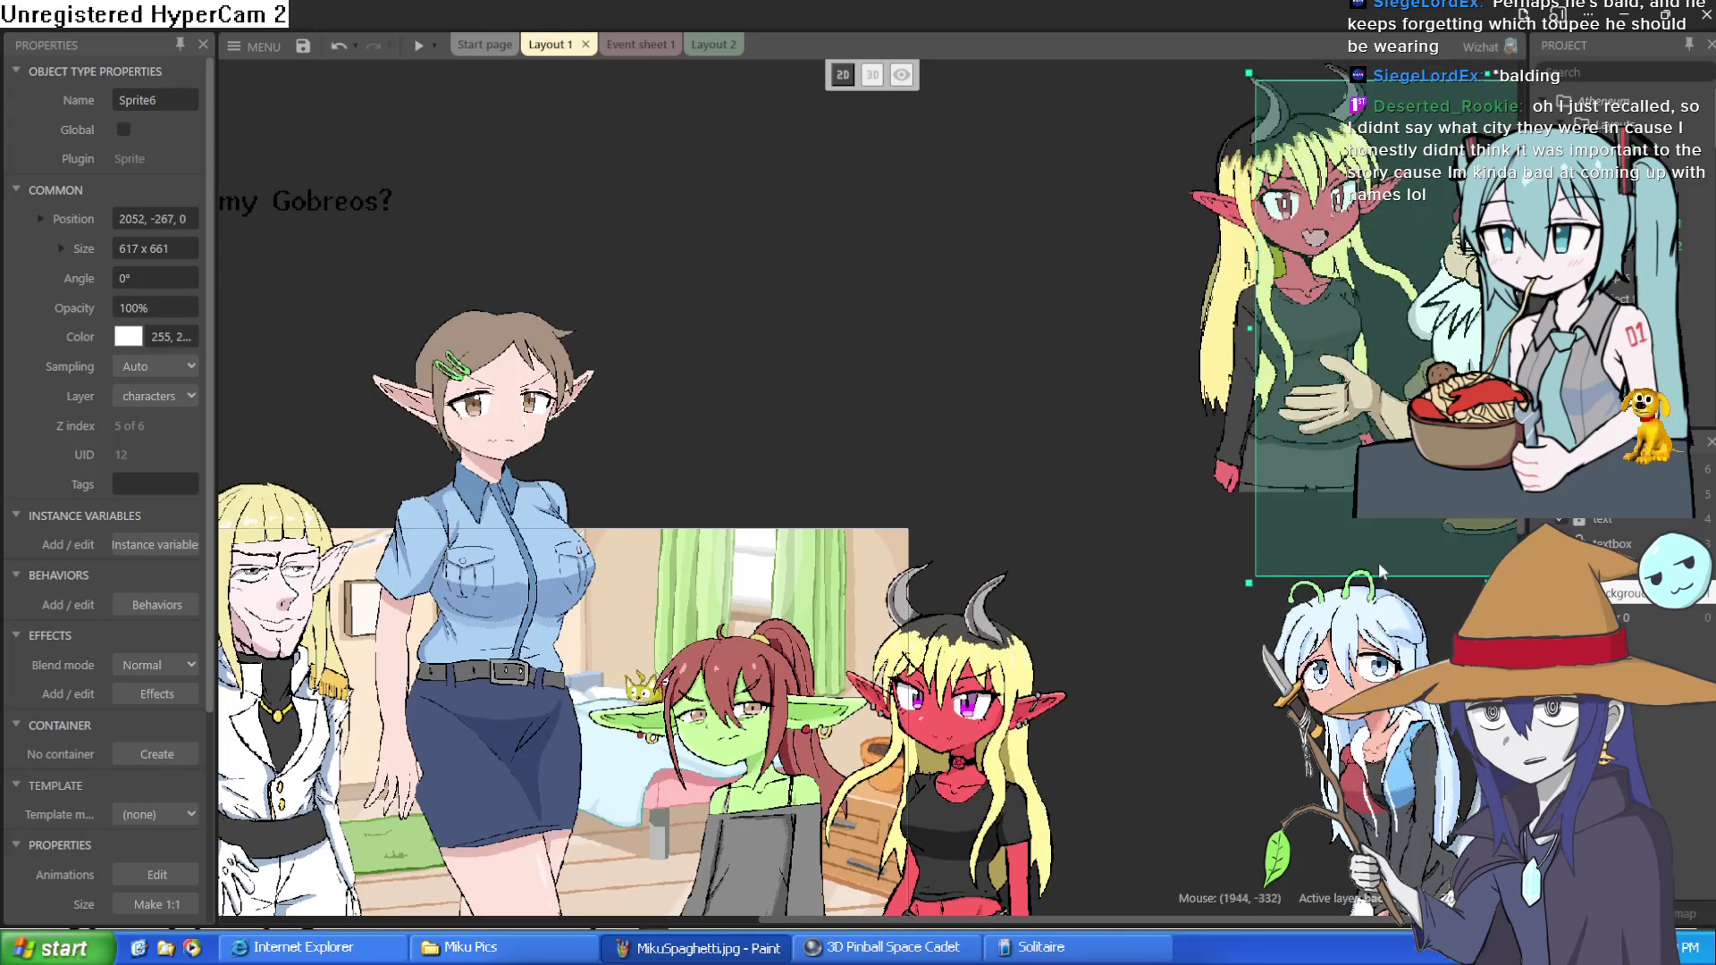
pyautogui.moveTo(1341, 679); pyautogui.dragTo(1035, 622)
pyautogui.scroll(-3, 1217, 516)
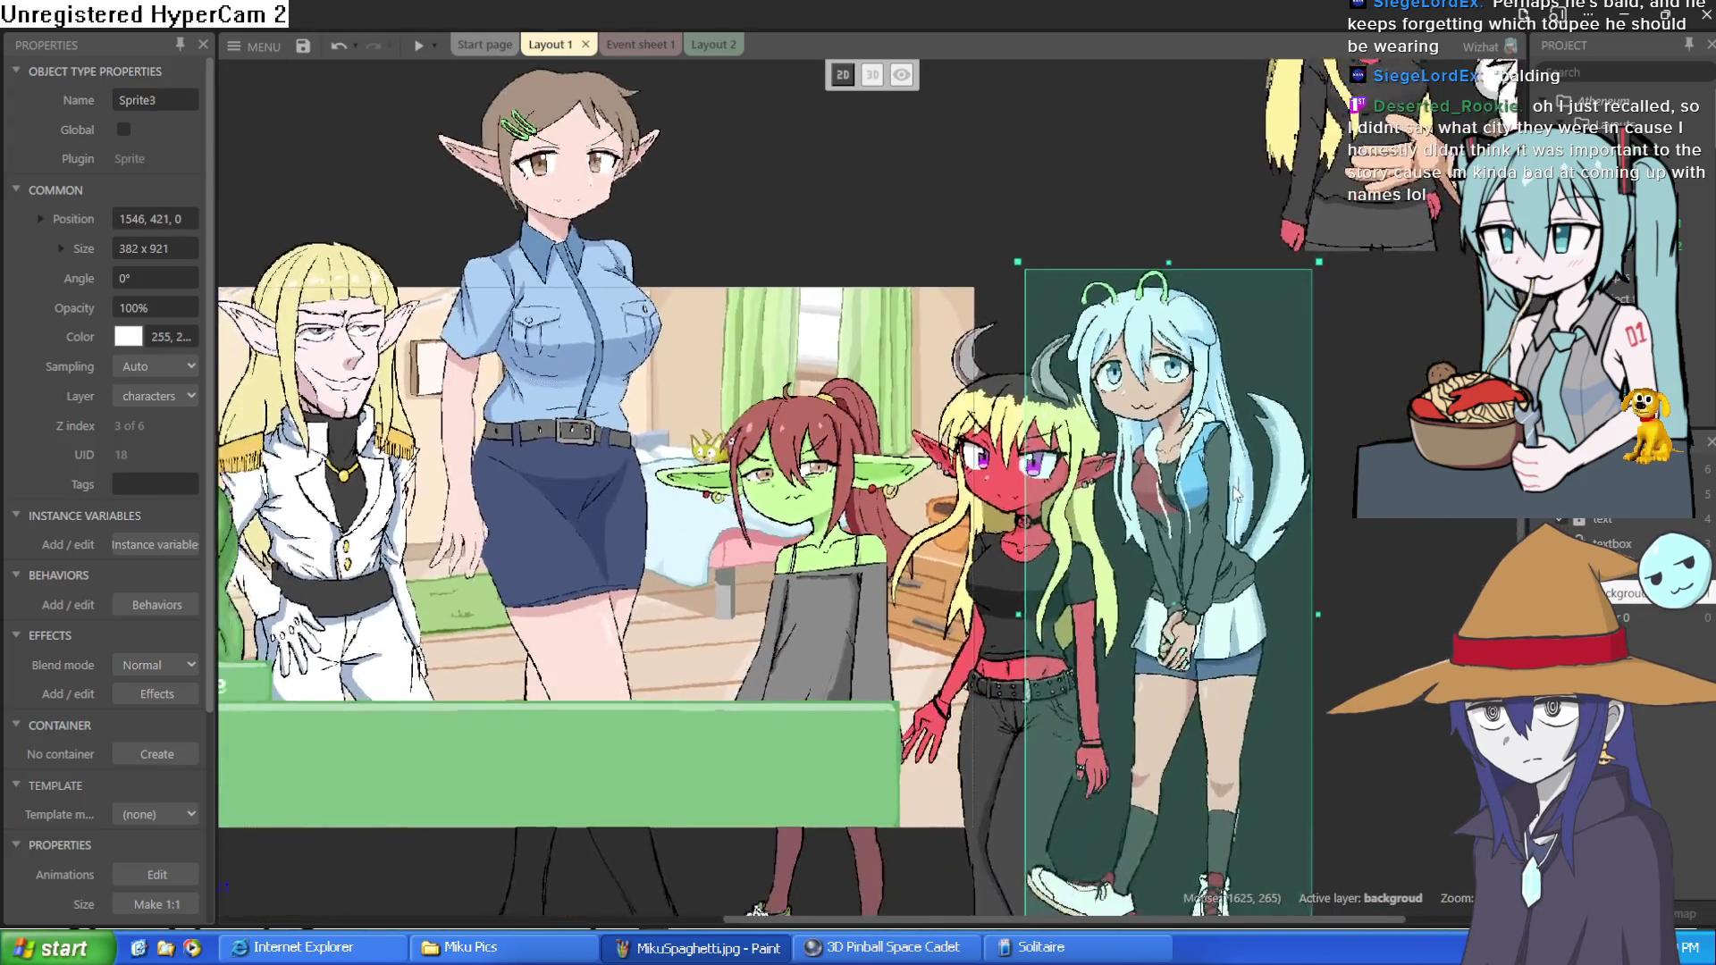
pyautogui.moveTo(1218, 516)
pyautogui.mouseDown()
pyautogui.moveTo(1229, 550)
pyautogui.moveTo(706, 528)
pyautogui.moveTo(1290, 562)
pyautogui.moveTo(1222, 543)
pyautogui.moveTo(1221, 560)
pyautogui.mouseUp()
pyautogui.scroll(-2, 1254, 483)
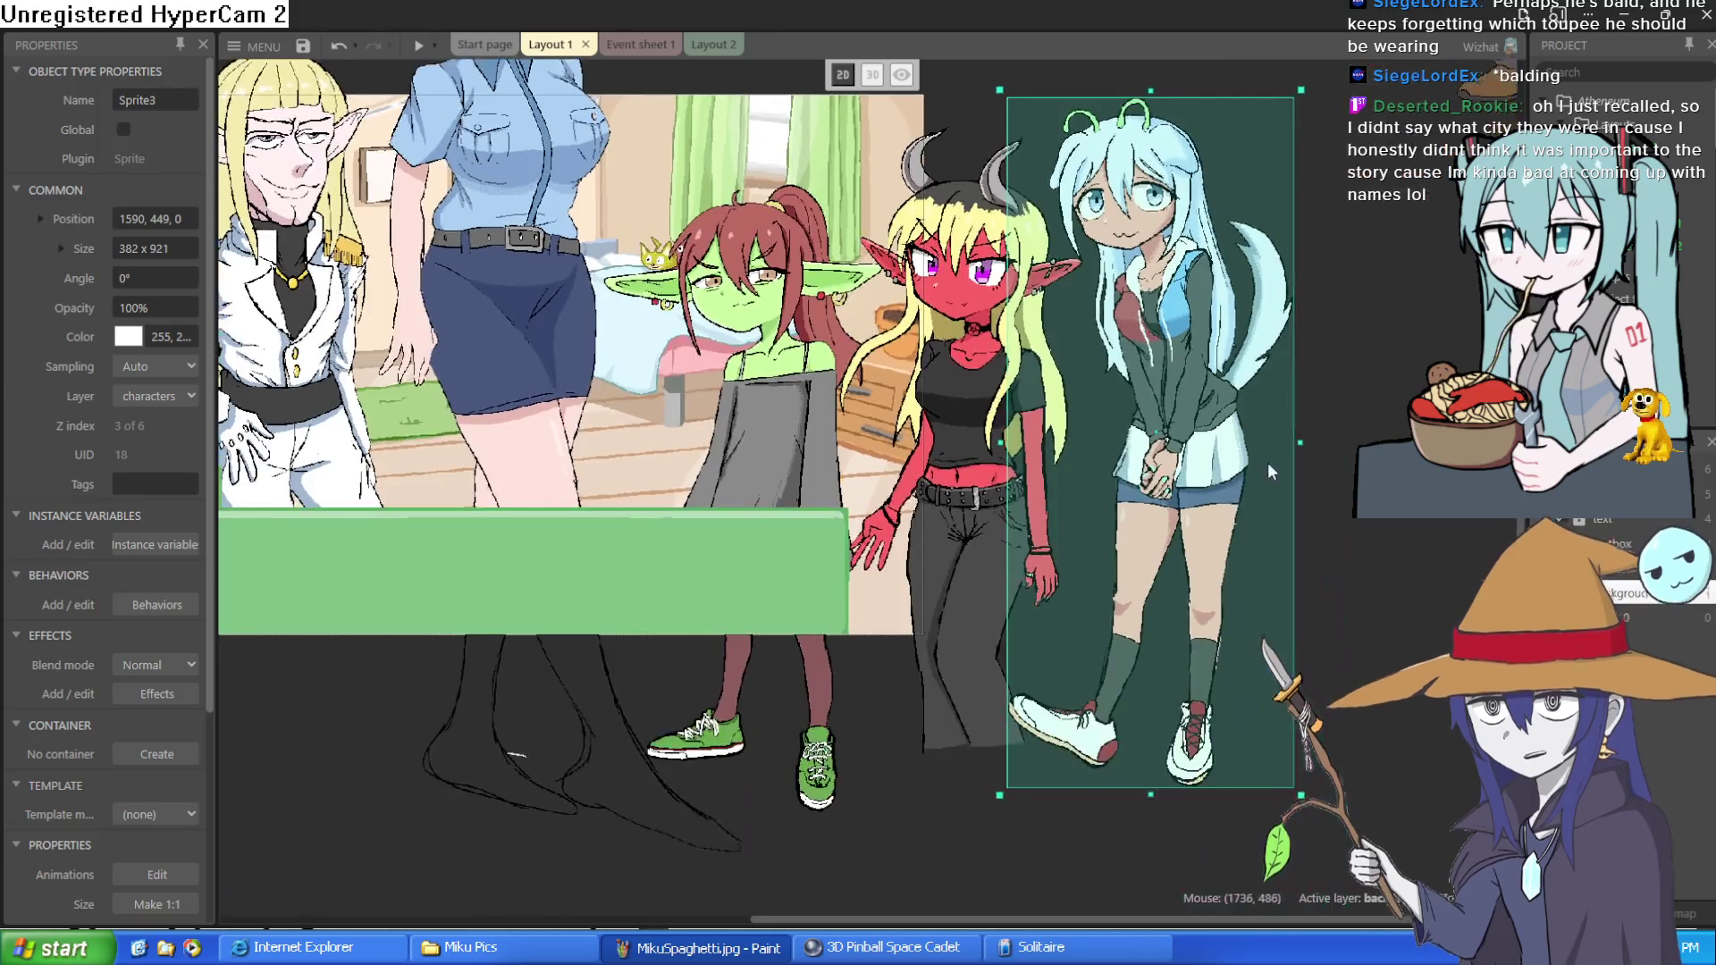
pyautogui.moveTo(1253, 484)
pyautogui.mouseDown()
pyautogui.moveTo(1150, 458)
pyautogui.moveTo(898, 463)
pyautogui.moveTo(1226, 469)
pyautogui.mouseUp()
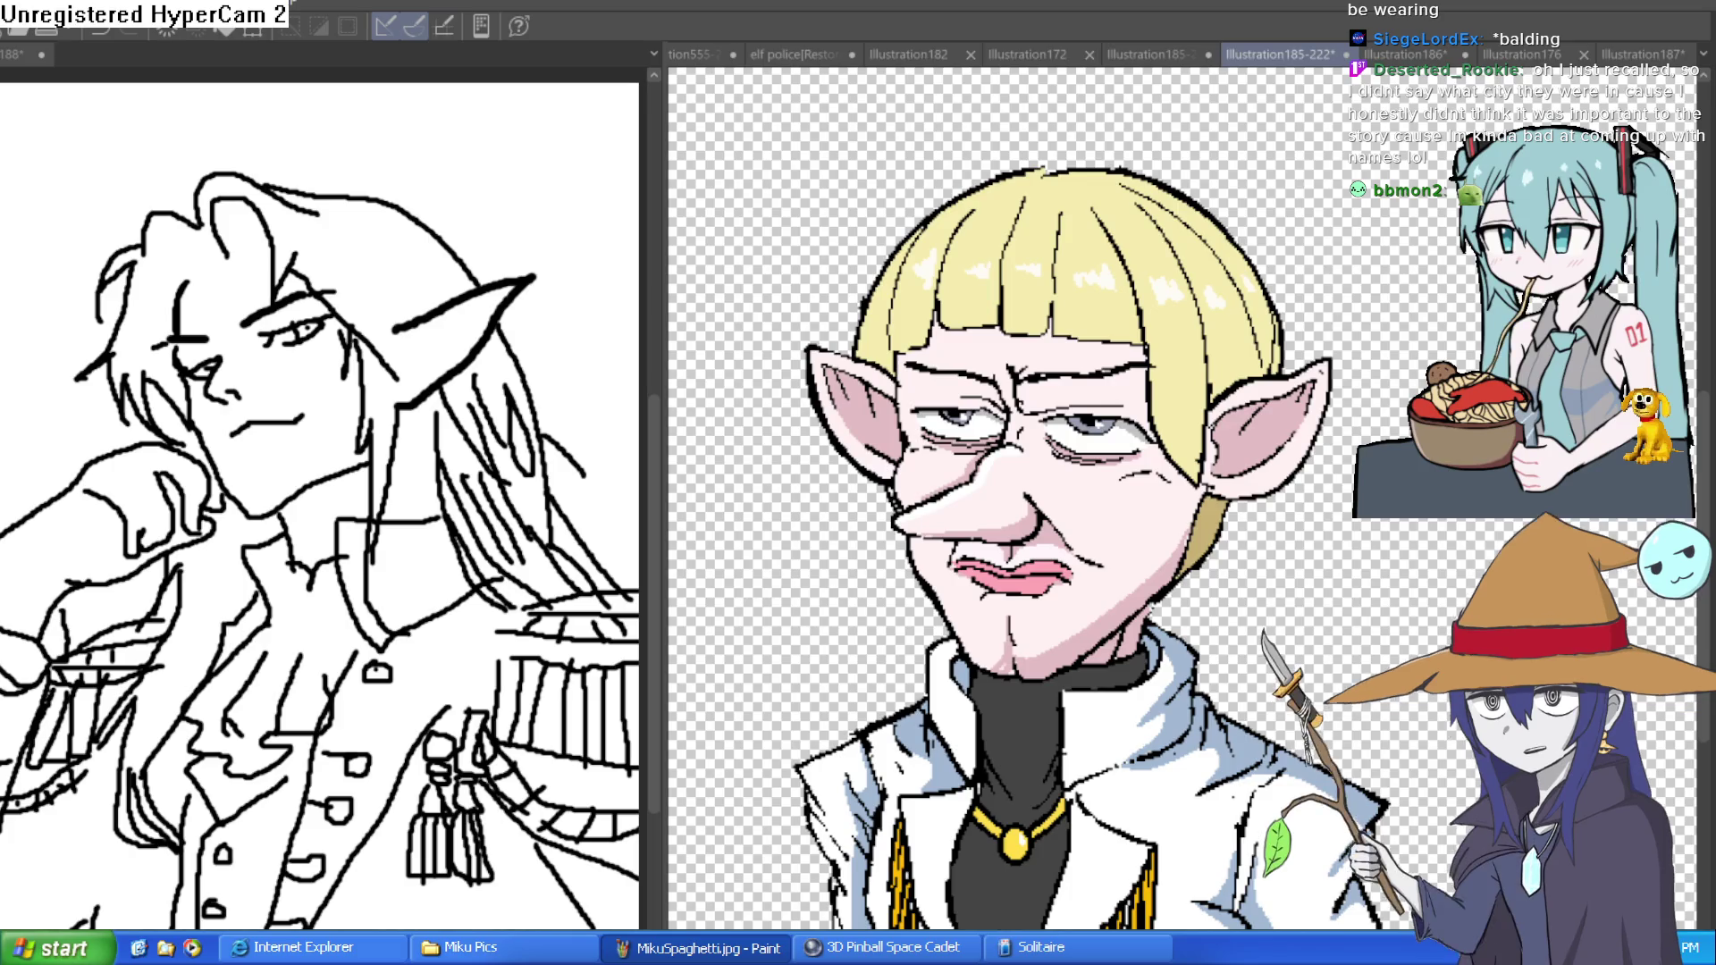
# - Look through the witches and blonde elf documents, then shrink the left pane to widen the right canvas
pyautogui.click(1394, 51)
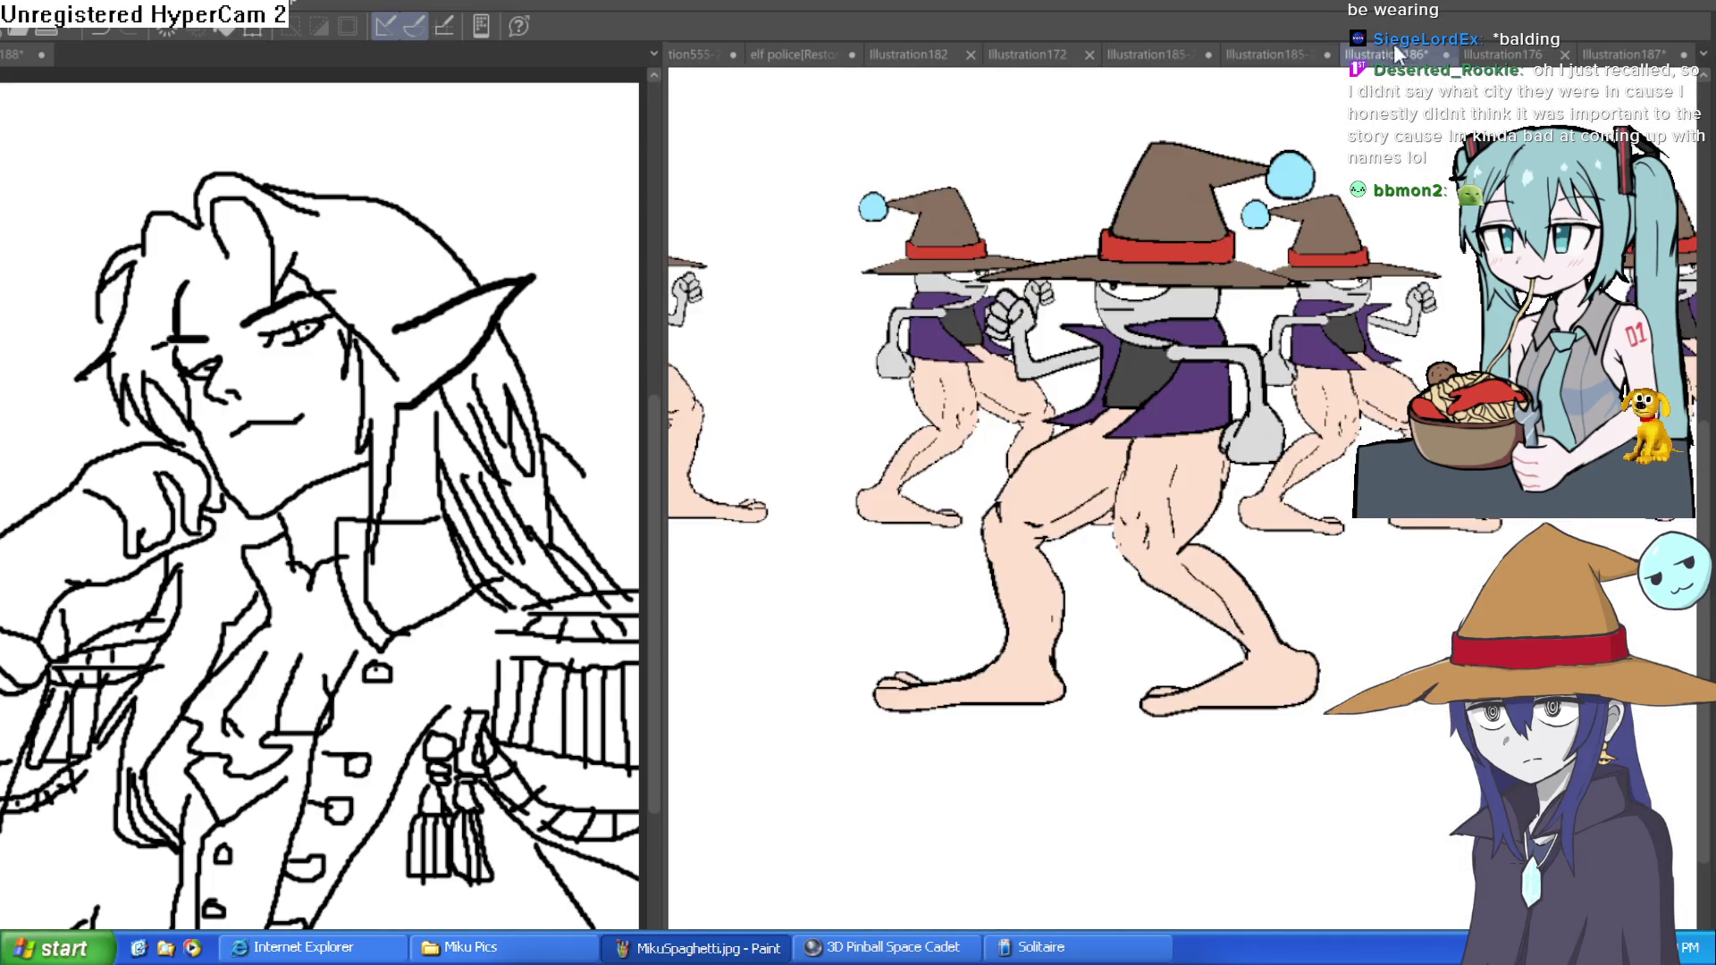
pyautogui.click(1262, 54)
pyautogui.click(661, 477)
pyautogui.moveTo(662, 503); pyautogui.dragTo(214, 503)
# - Zoom in on the witches illustration, then bring up the Illustration187 elf-girl sketch
pyautogui.moveTo(1245, 521); pyautogui.dragTo(1160, 593)
pyautogui.click(966, 549)
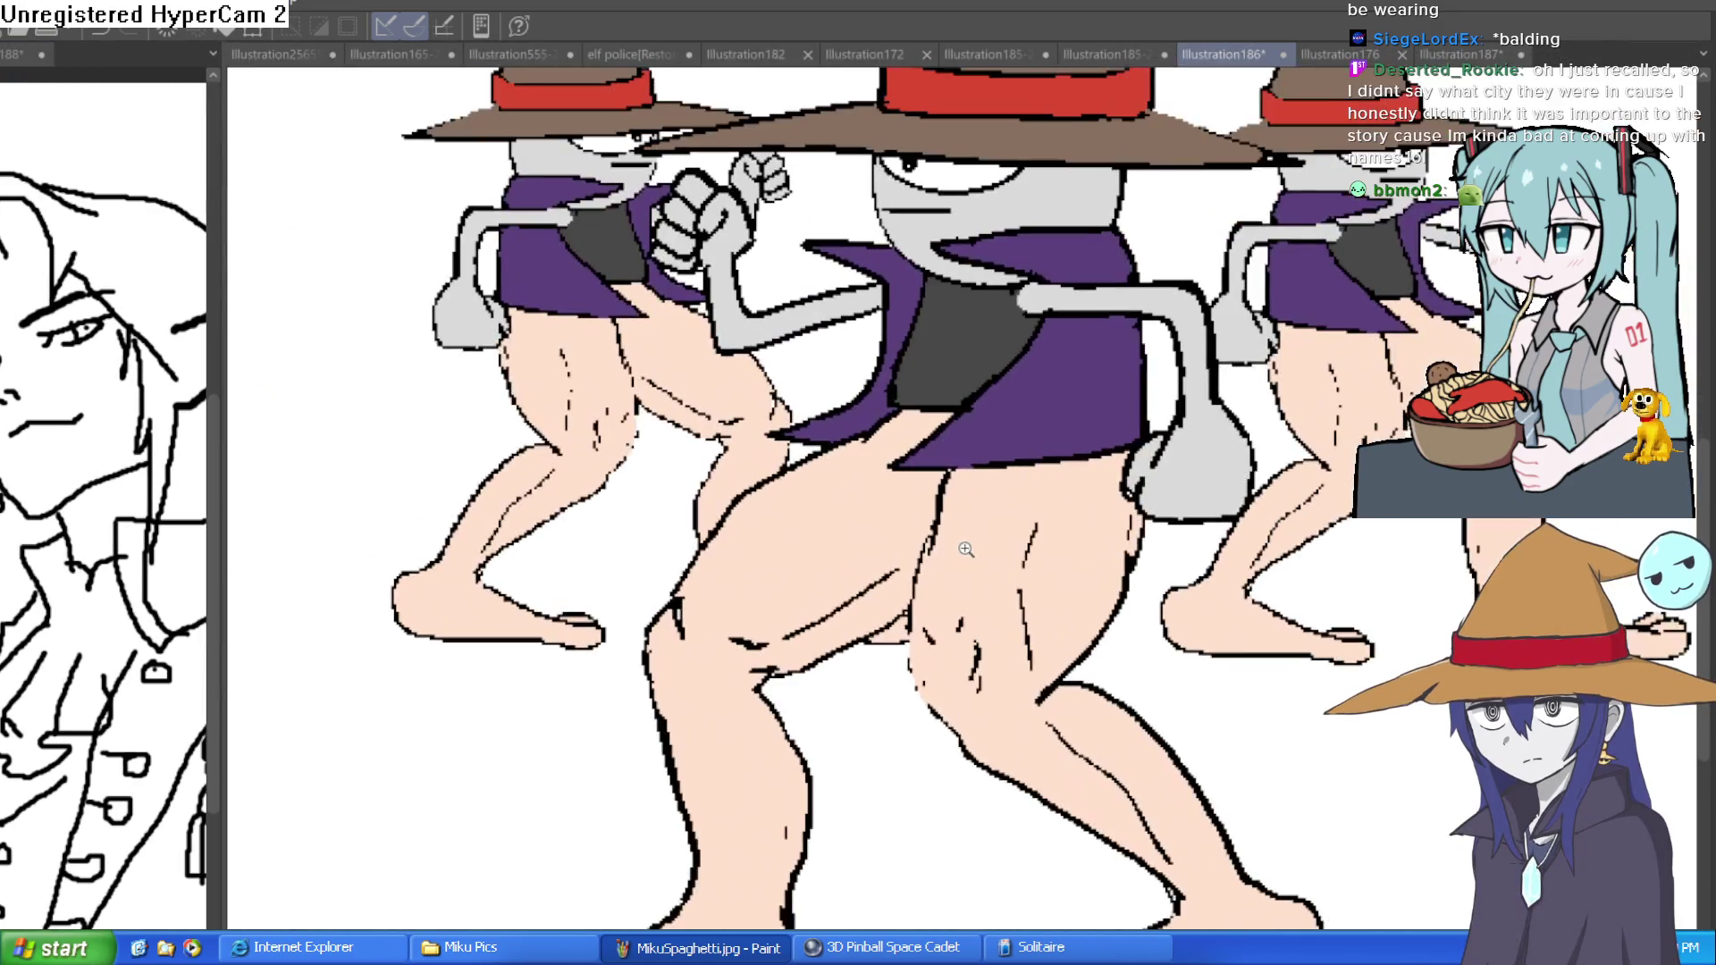
pyautogui.scroll(-4, 1180, 592)
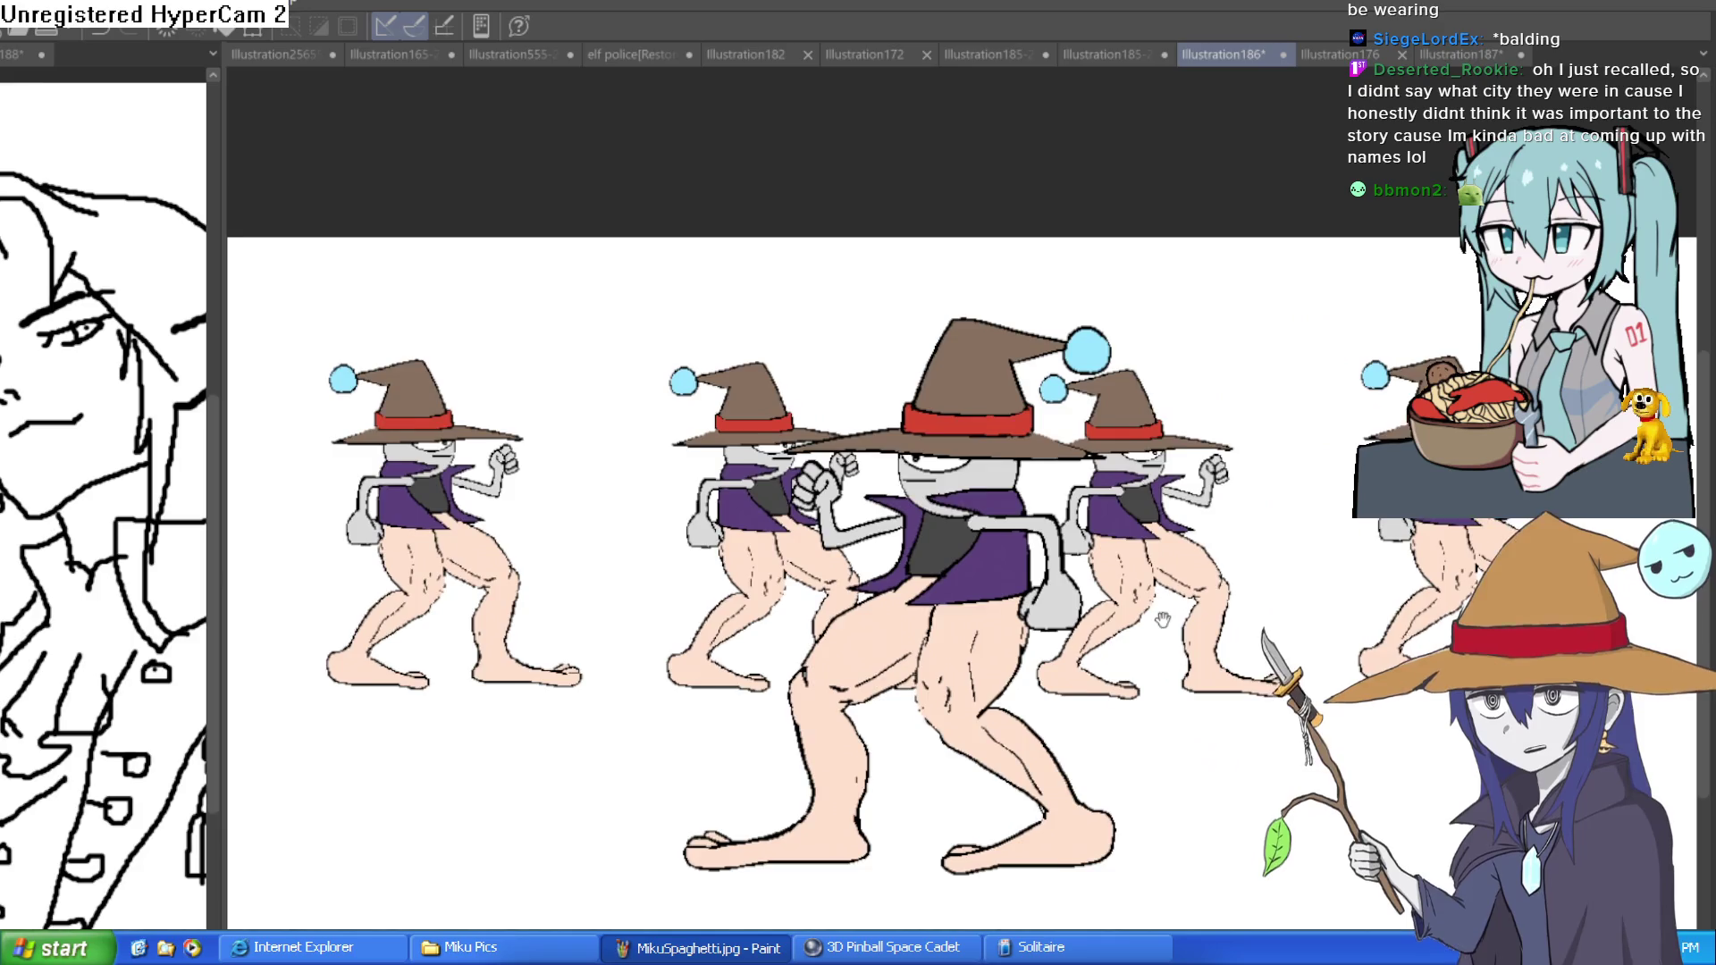
pyautogui.moveTo(1175, 413); pyautogui.dragTo(1143, 325)
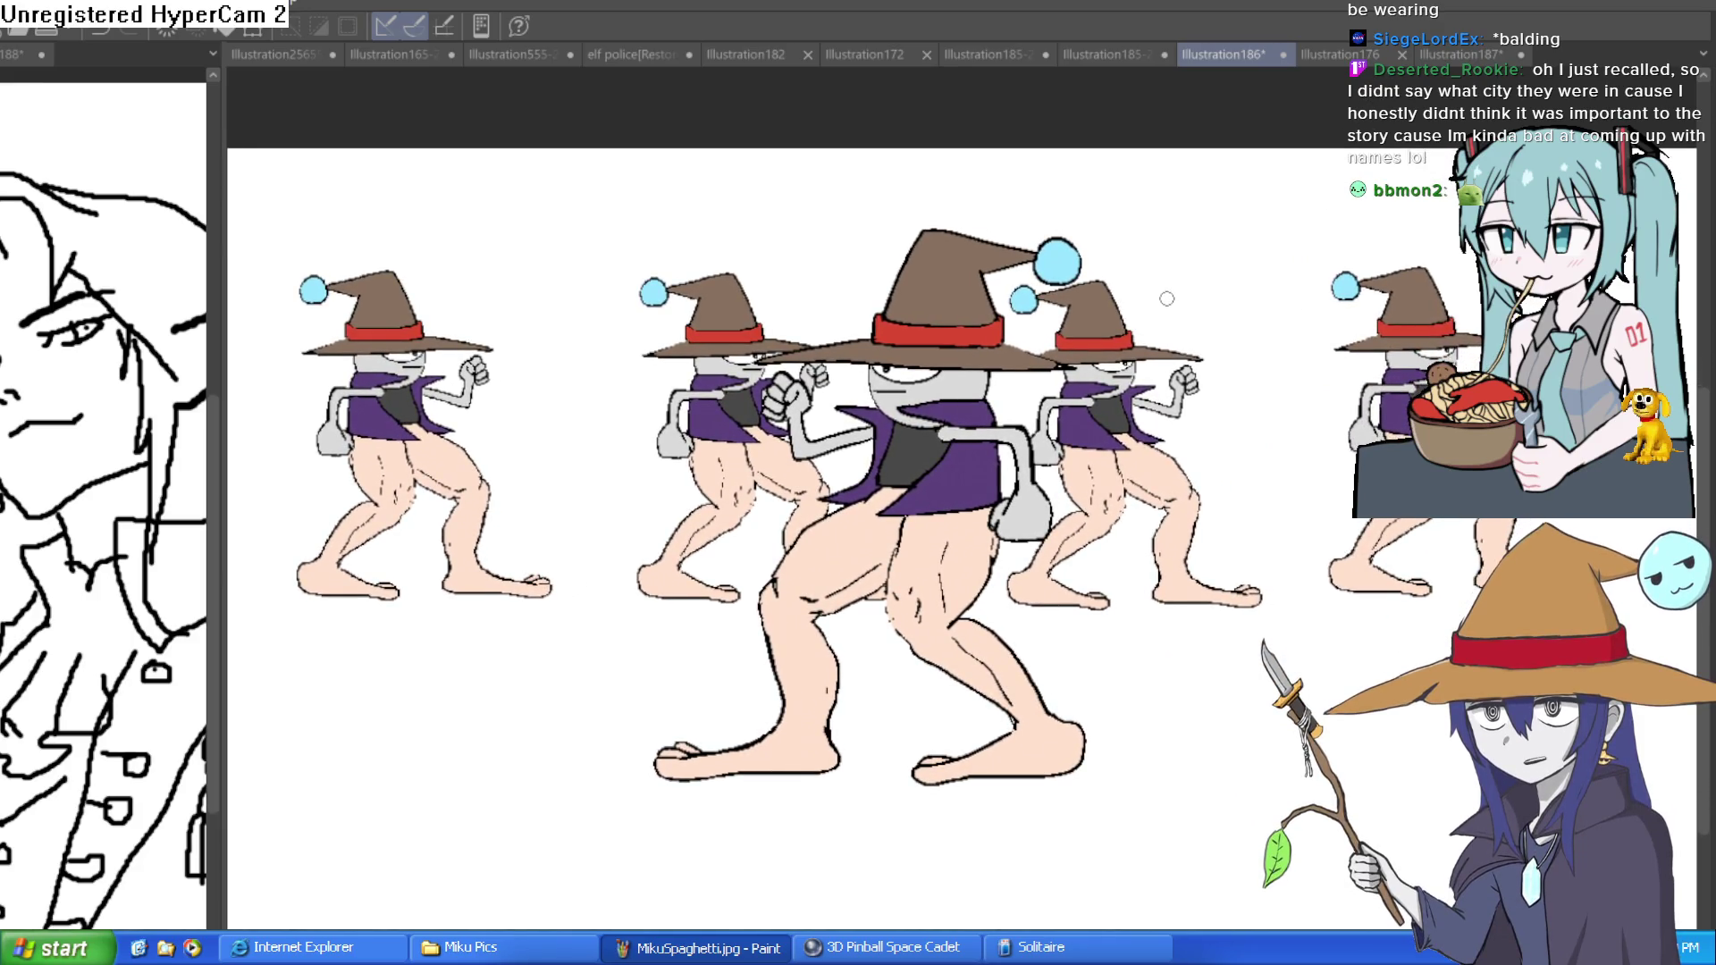
pyautogui.click(1340, 56)
pyautogui.click(1466, 55)
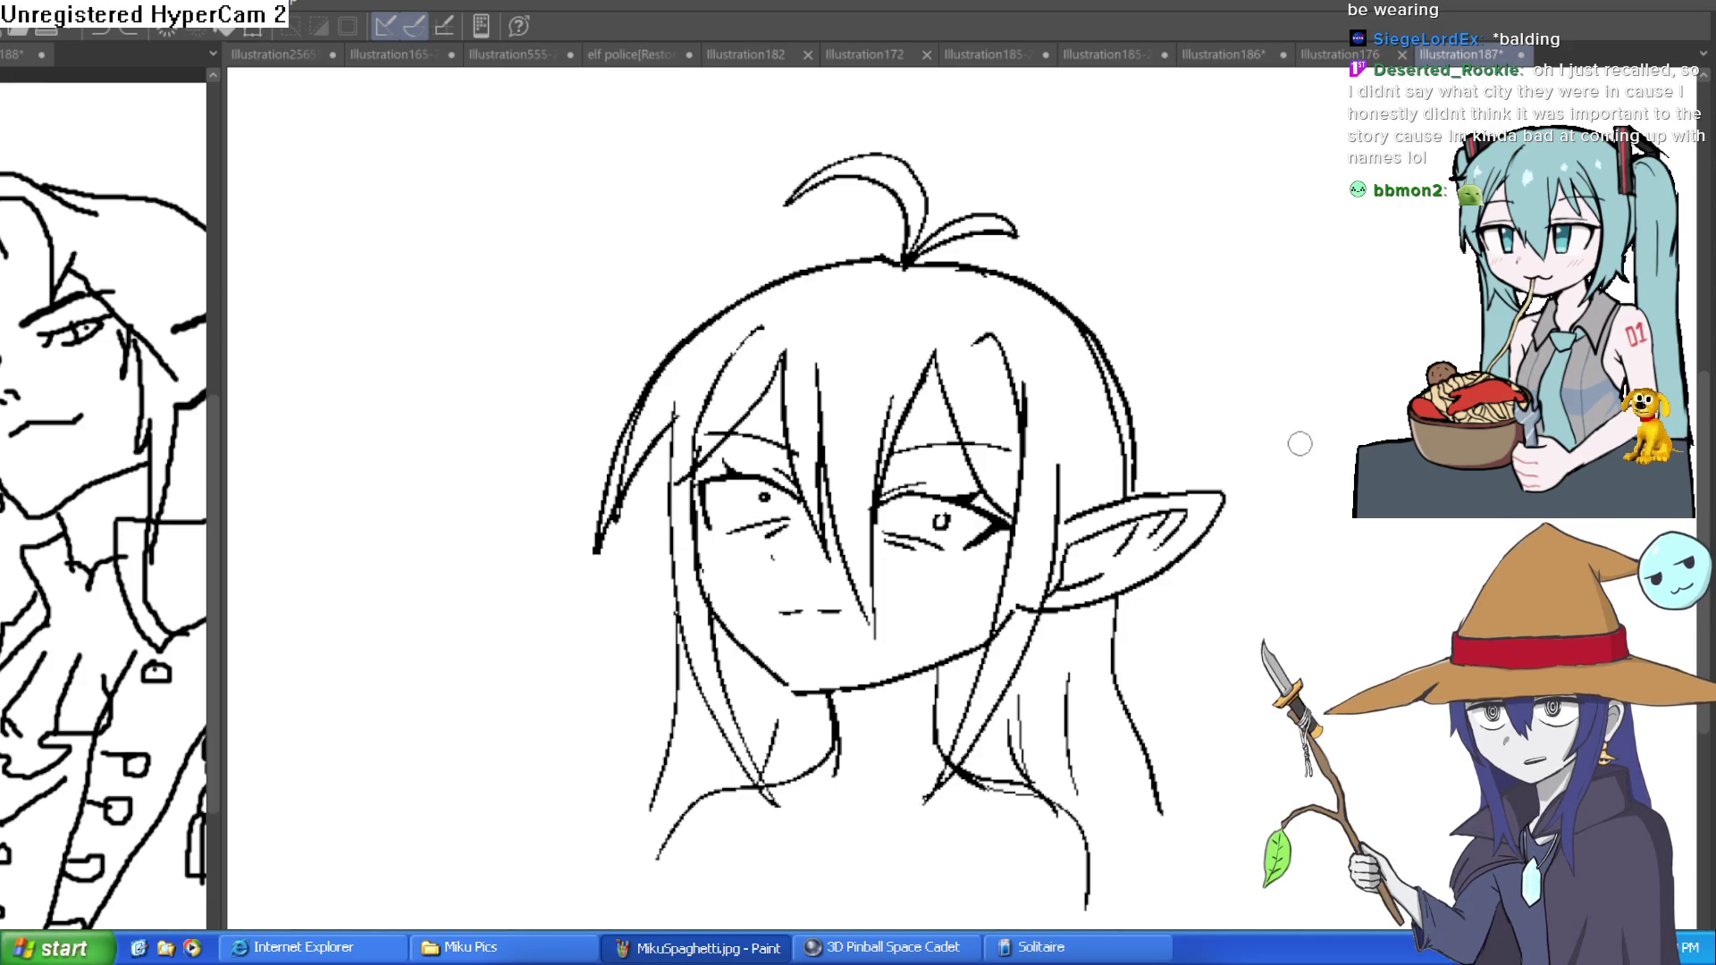
# - Draw a shorter chest line, undoing the first attempt, plus the shoulder and torso side lines
pyautogui.scroll(-5, 1238, 608)
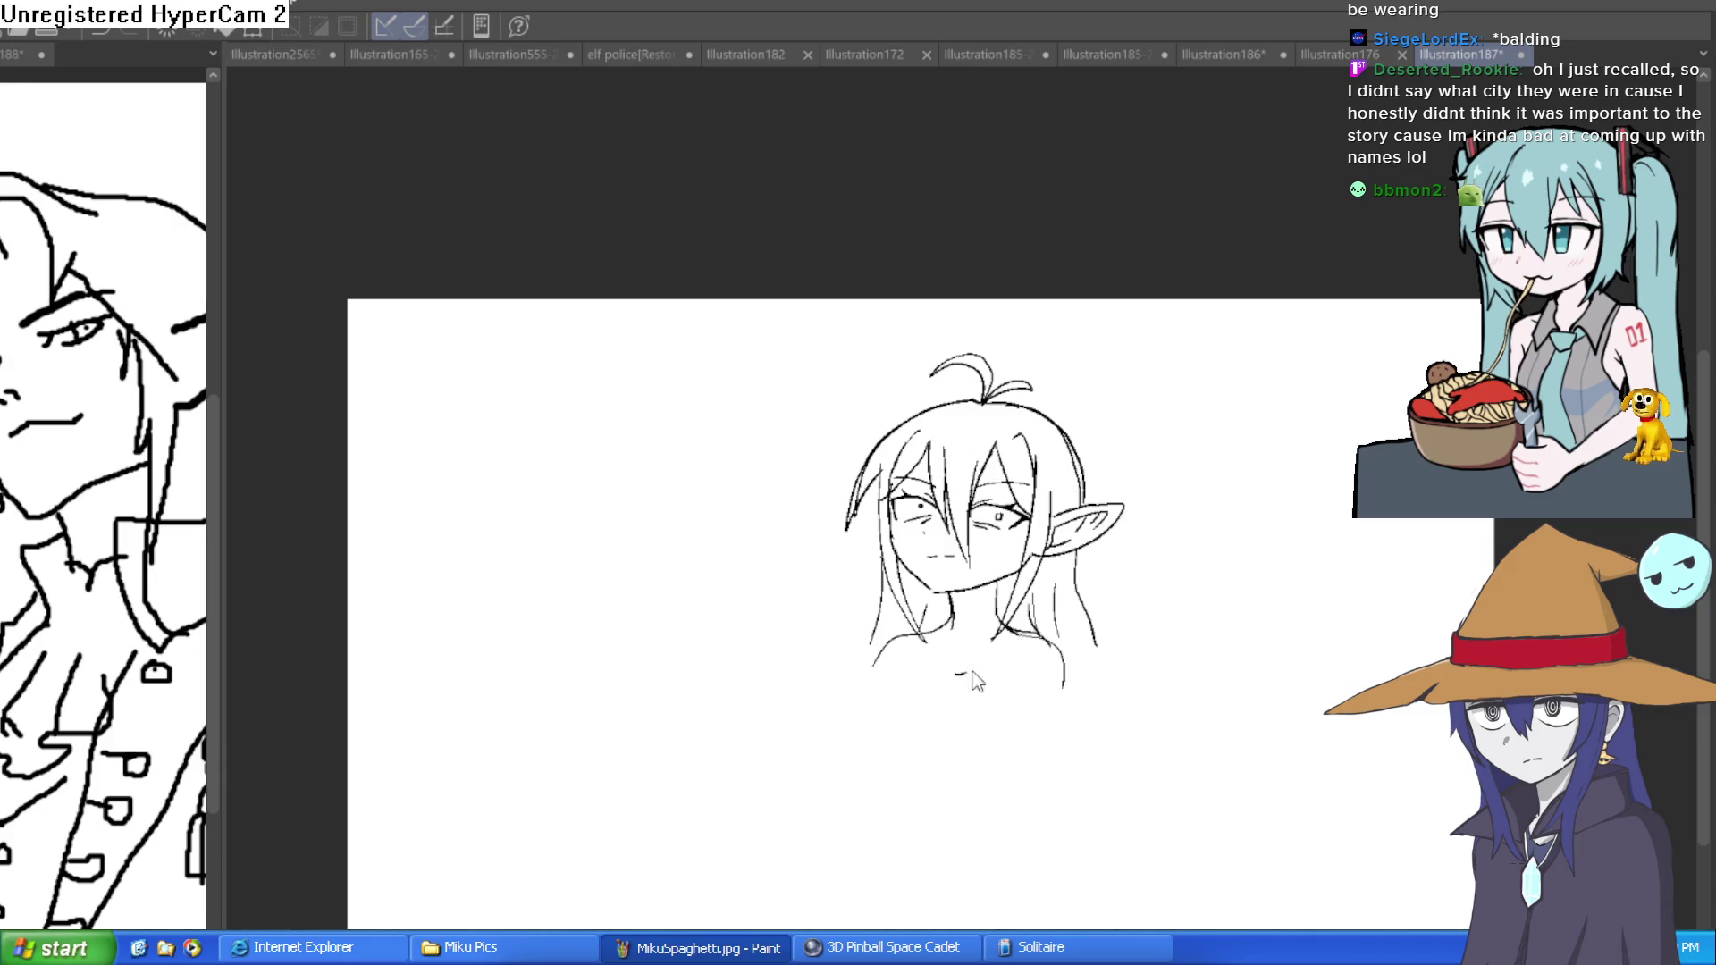
pyautogui.scroll(3, 976, 681)
pyautogui.moveTo(918, 636); pyautogui.dragTo(872, 706)
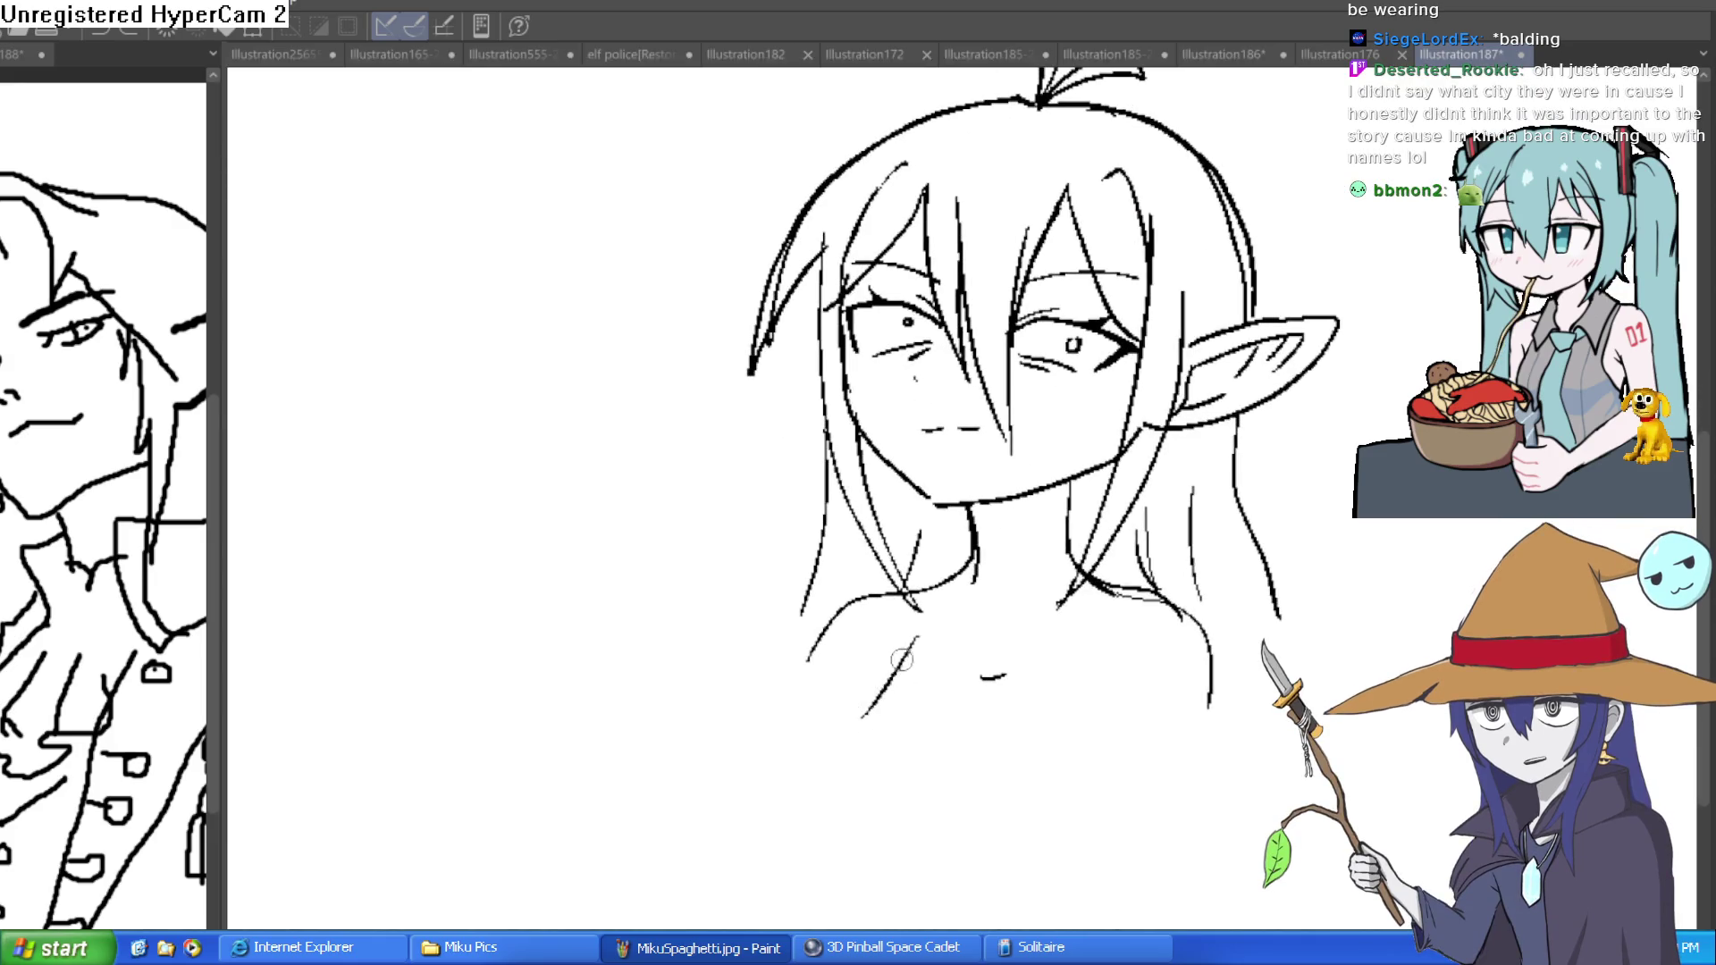
pyautogui.hotkey('ctrl', 'z')
pyautogui.moveTo(904, 644); pyautogui.dragTo(867, 695)
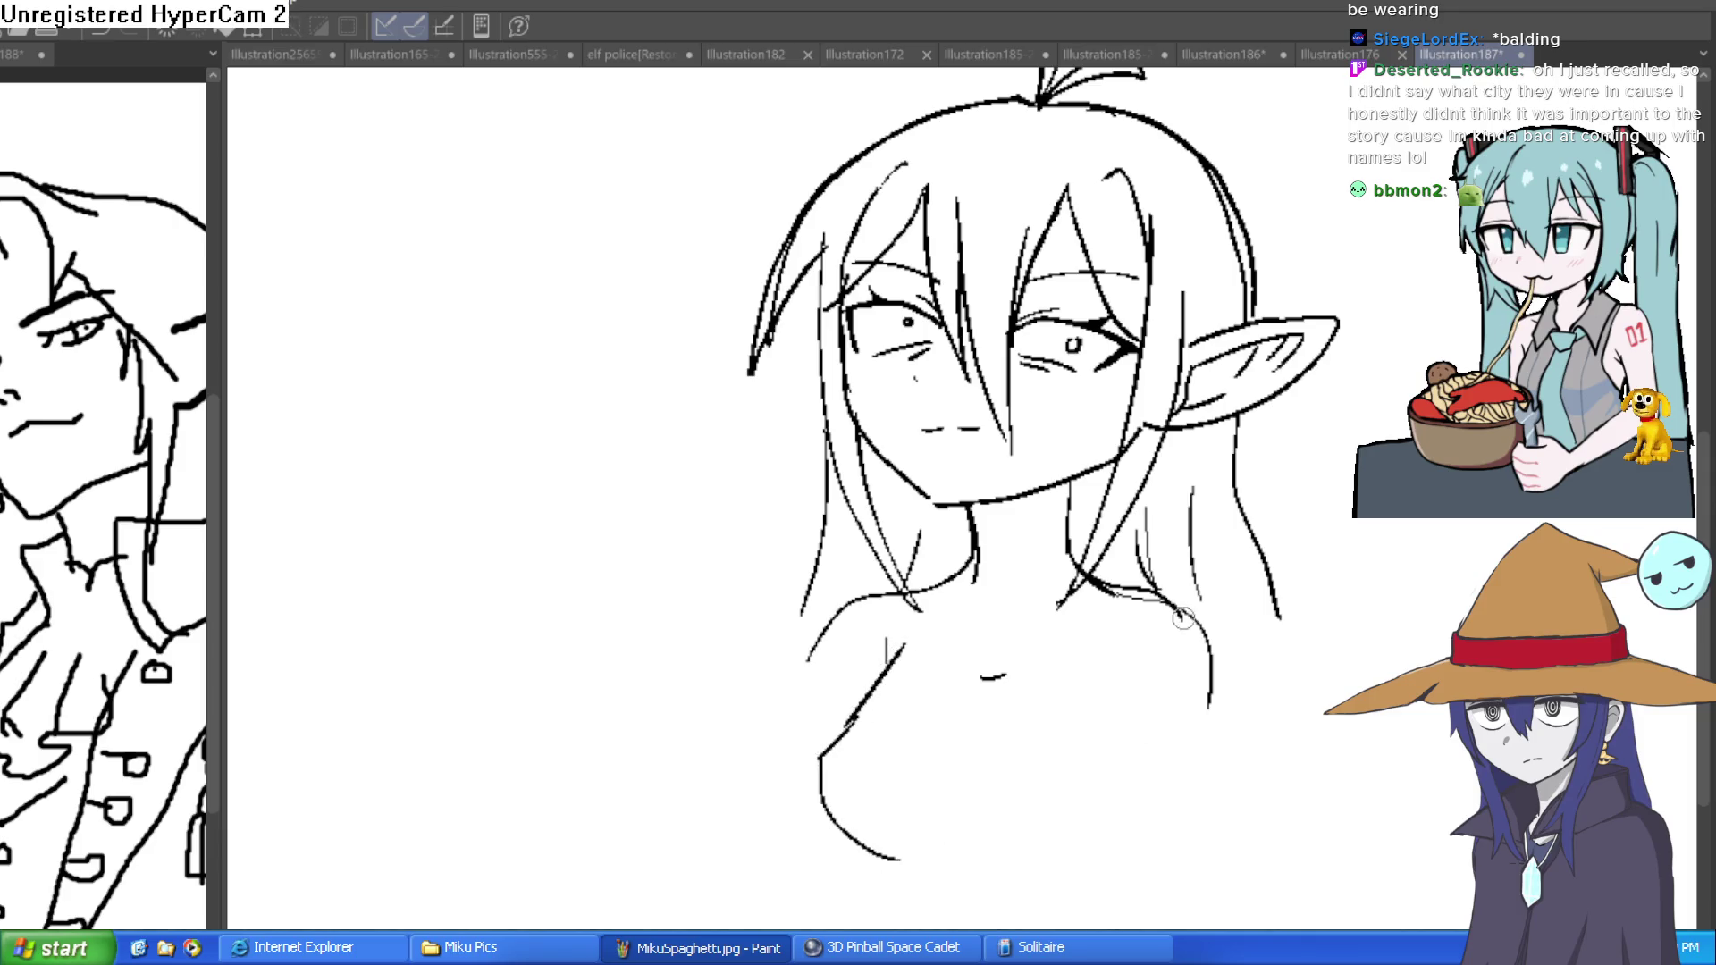
pyautogui.moveTo(1184, 616); pyautogui.dragTo(1242, 765)
pyautogui.moveTo(1124, 686); pyautogui.dragTo(1191, 871)
pyautogui.moveTo(1211, 669); pyautogui.dragTo(1274, 852)
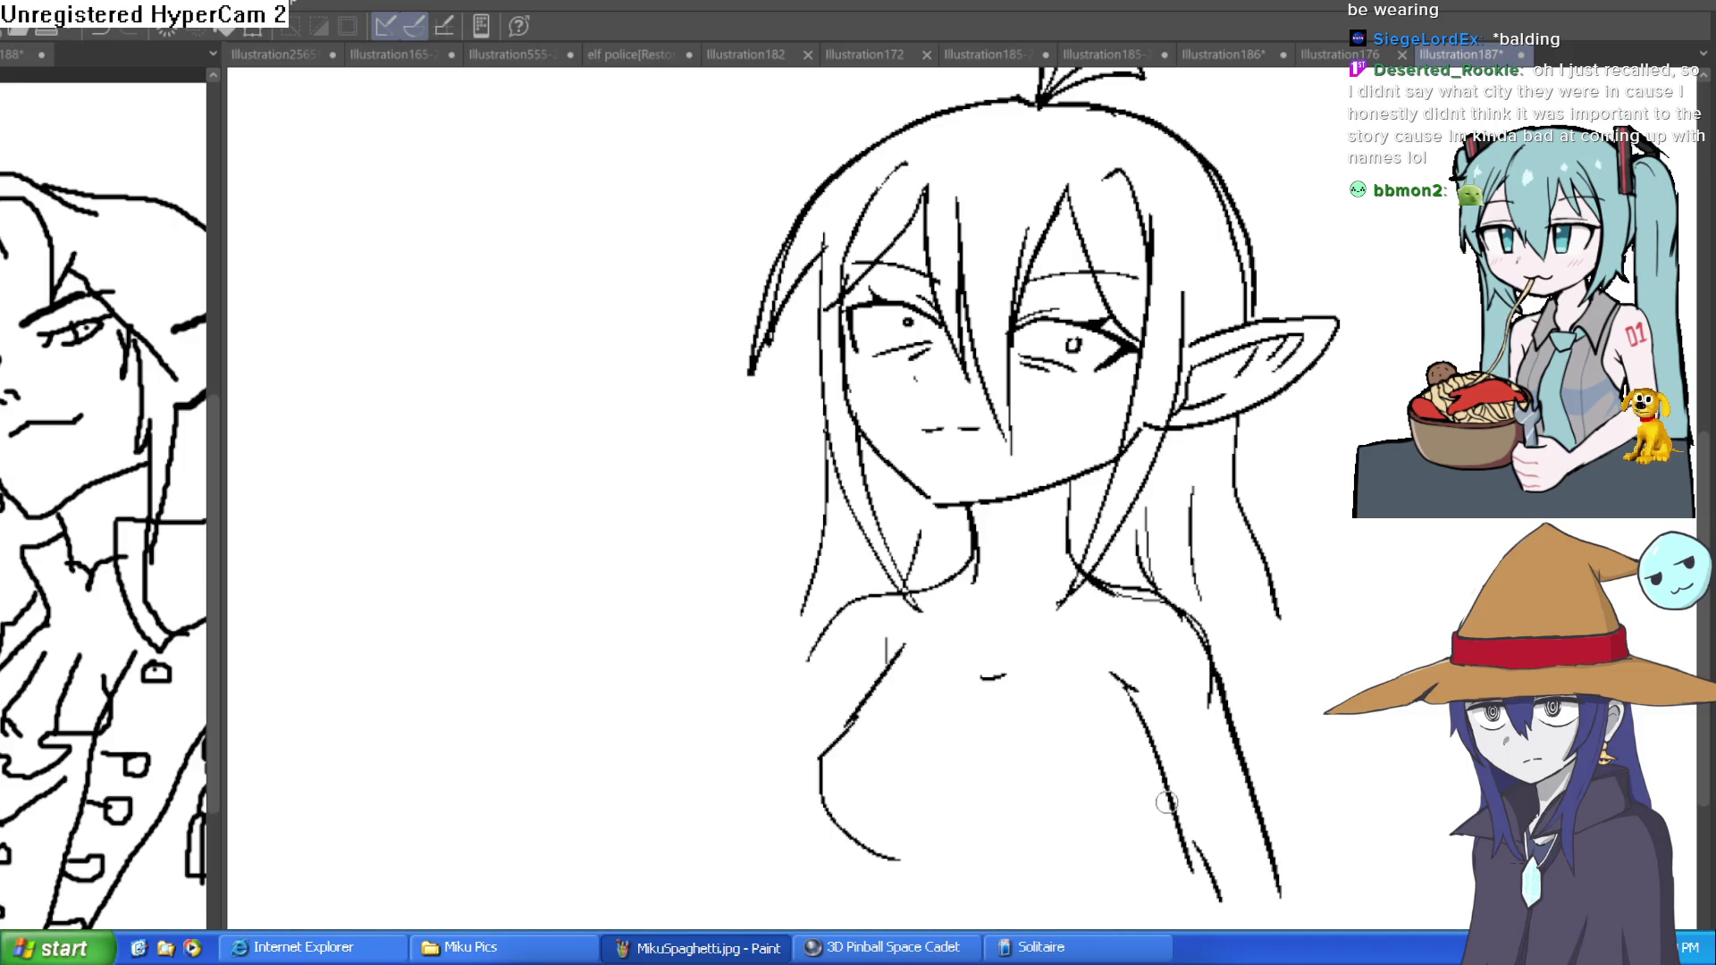
# - Draw the torso's right side, the bottom curve and both hip lines
pyautogui.moveTo(1163, 876)
pyautogui.mouseDown()
pyautogui.moveTo(1169, 757)
pyautogui.moveTo(1206, 840)
pyautogui.mouseUp()
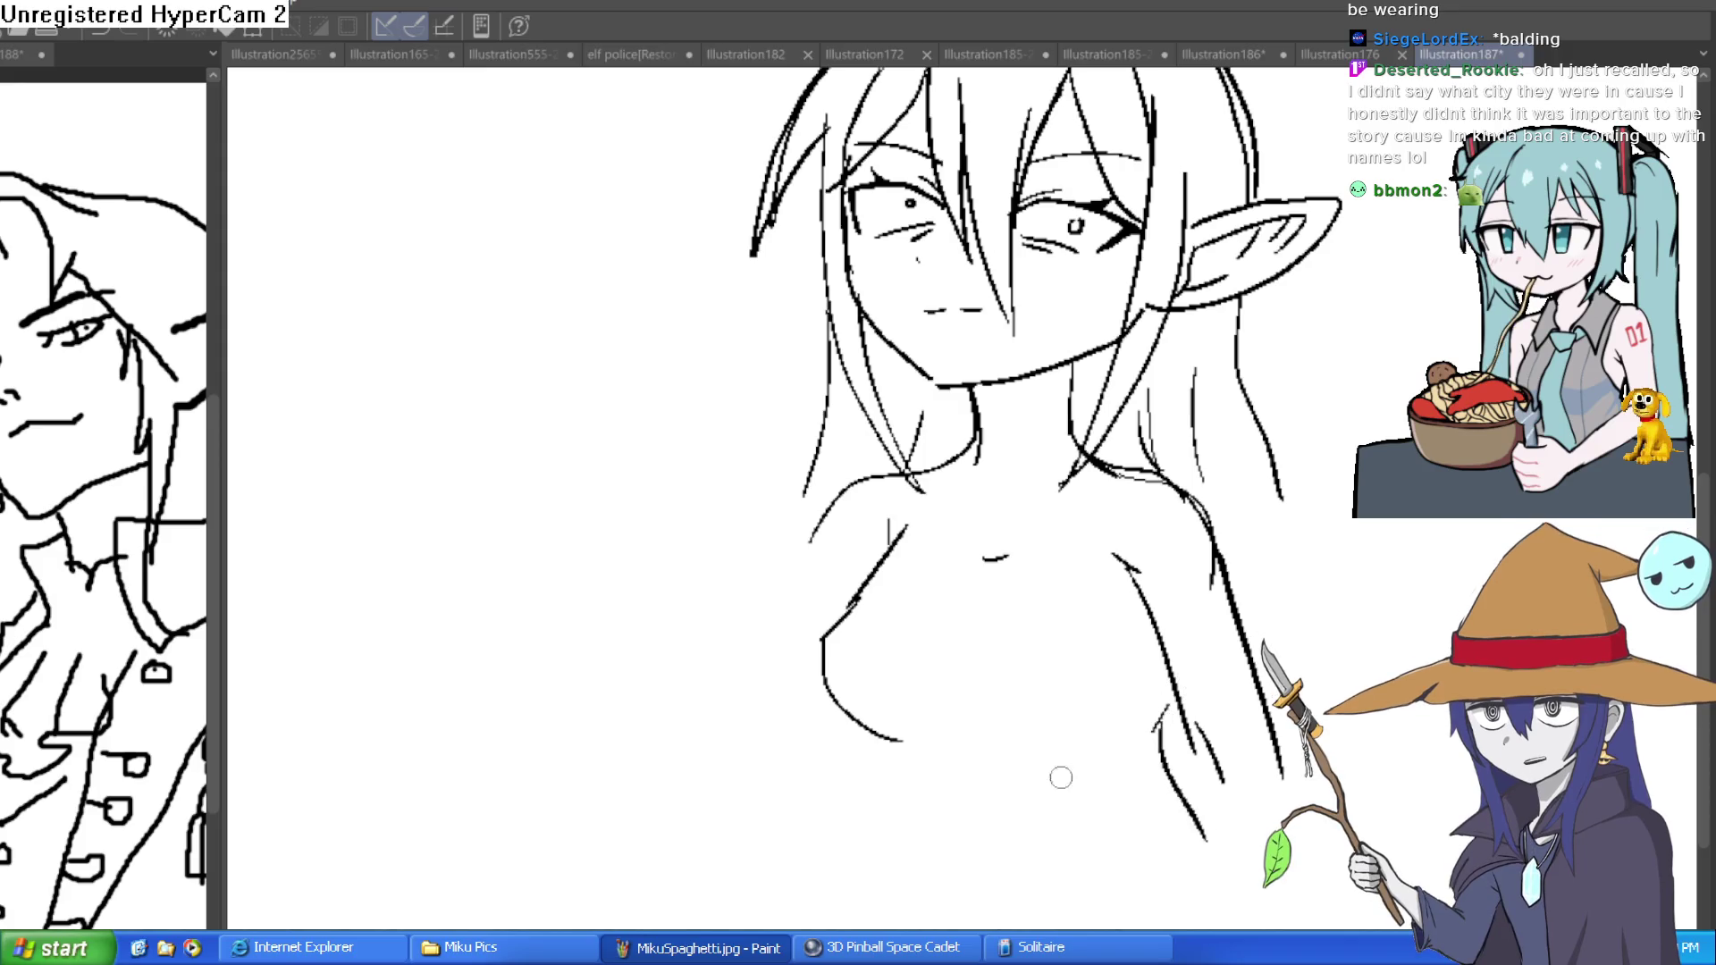
pyautogui.moveTo(983, 640); pyautogui.dragTo(990, 677)
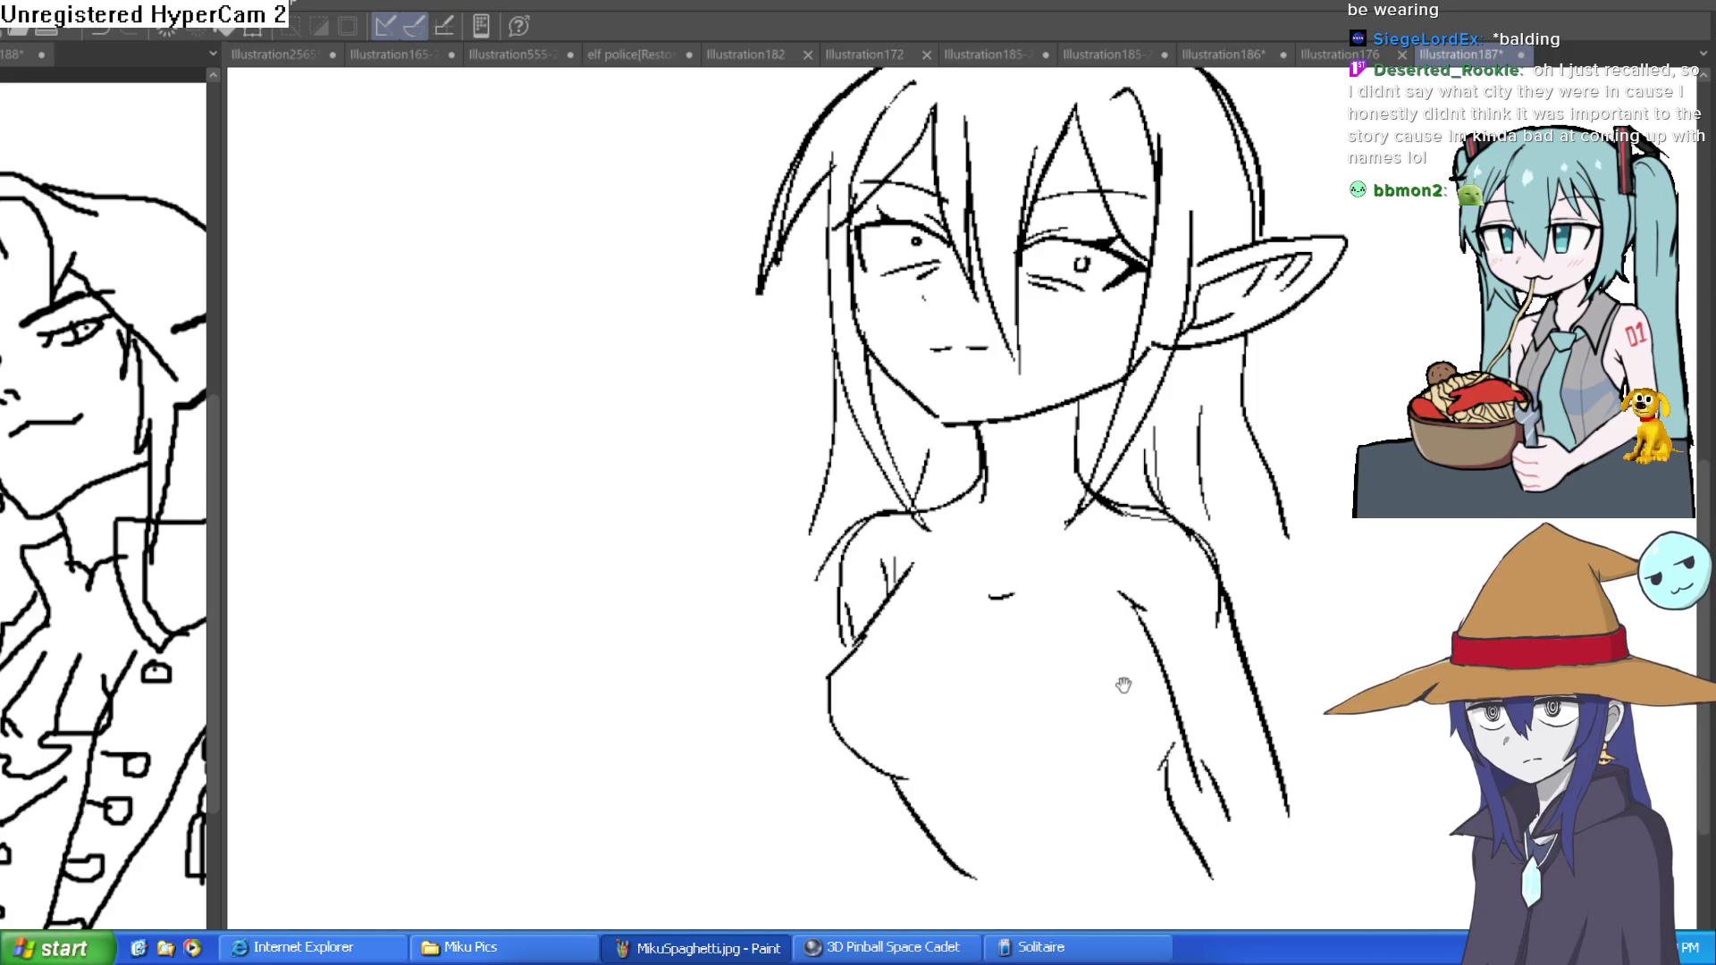
pyautogui.moveTo(1124, 684); pyautogui.dragTo(1089, 600)
pyautogui.moveTo(1178, 766); pyautogui.dragTo(1258, 928)
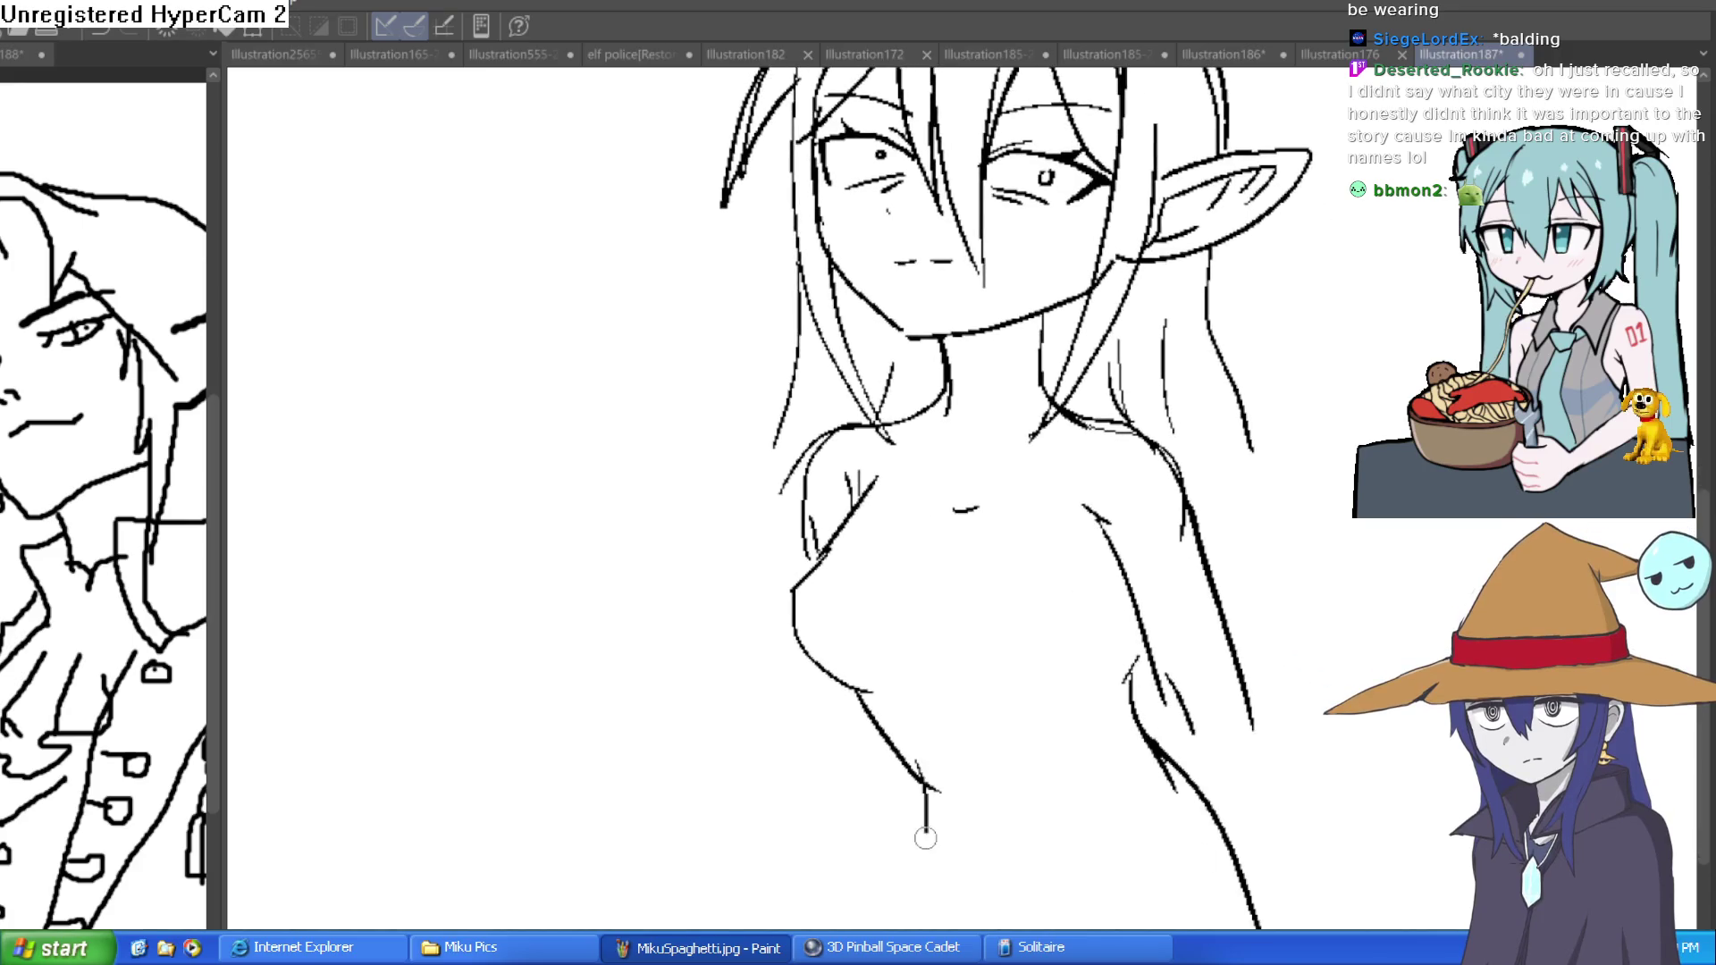
pyautogui.moveTo(1162, 803)
pyautogui.mouseDown()
pyautogui.moveTo(1135, 822)
pyautogui.moveTo(1065, 762)
pyautogui.mouseUp()
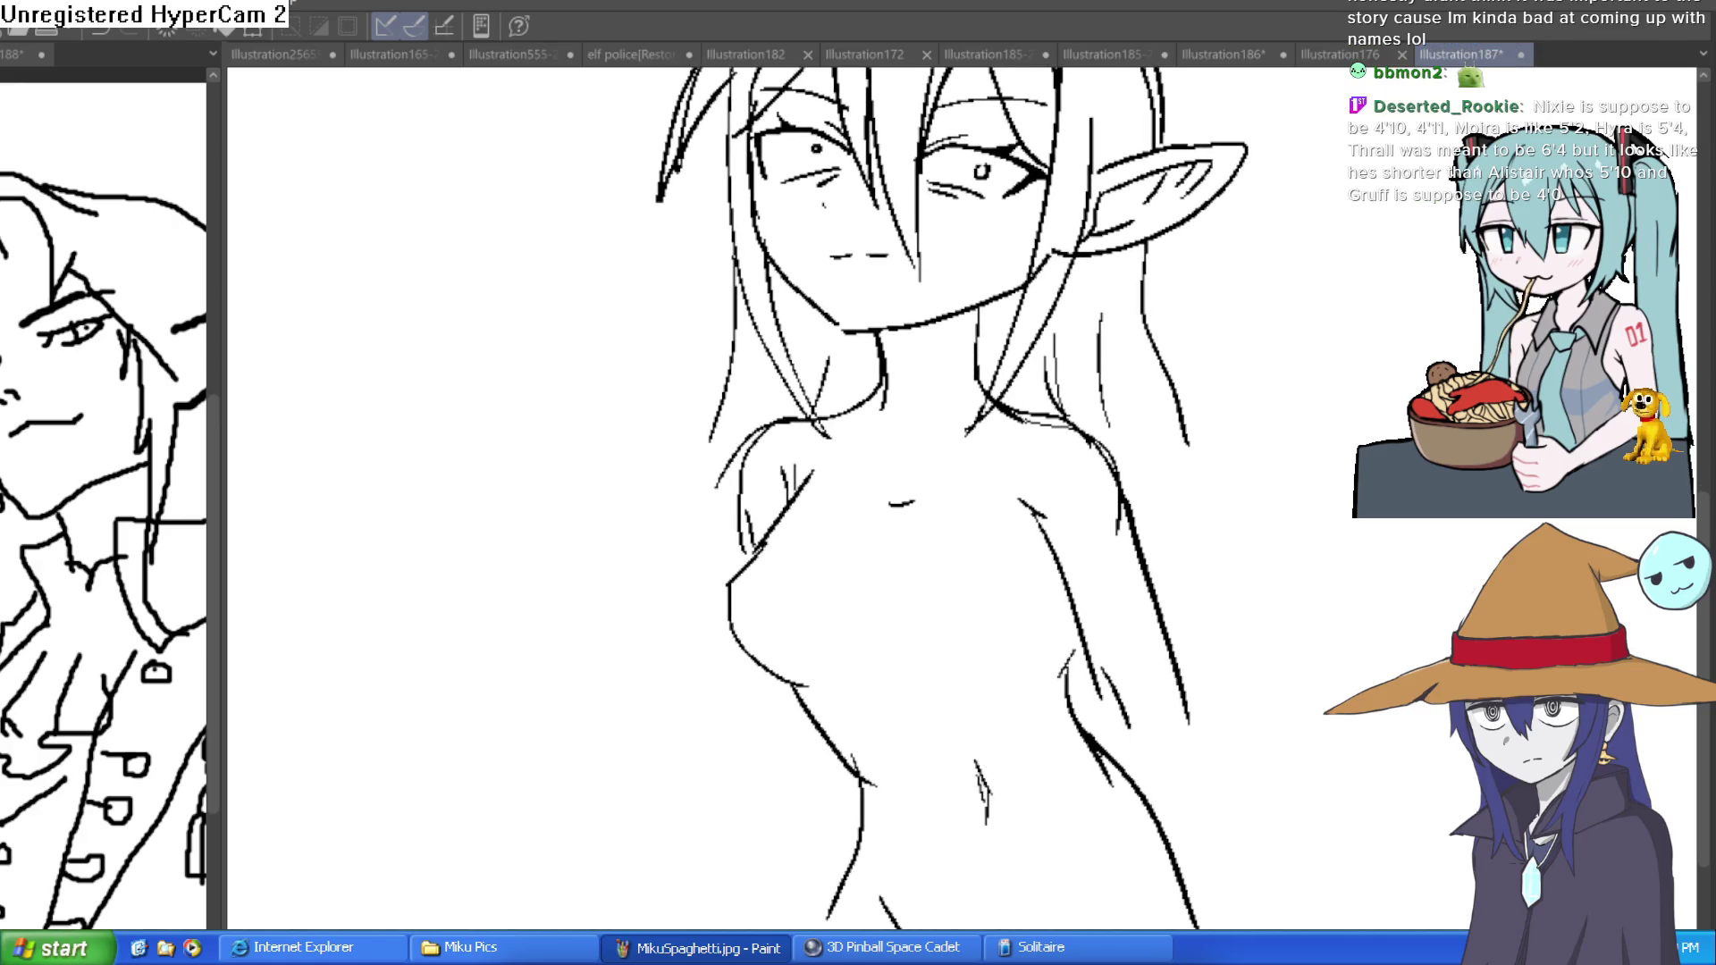
pyautogui.moveTo(1148, 915); pyautogui.dragTo(1122, 696)
pyautogui.moveTo(881, 706); pyautogui.dragTo(1077, 724)
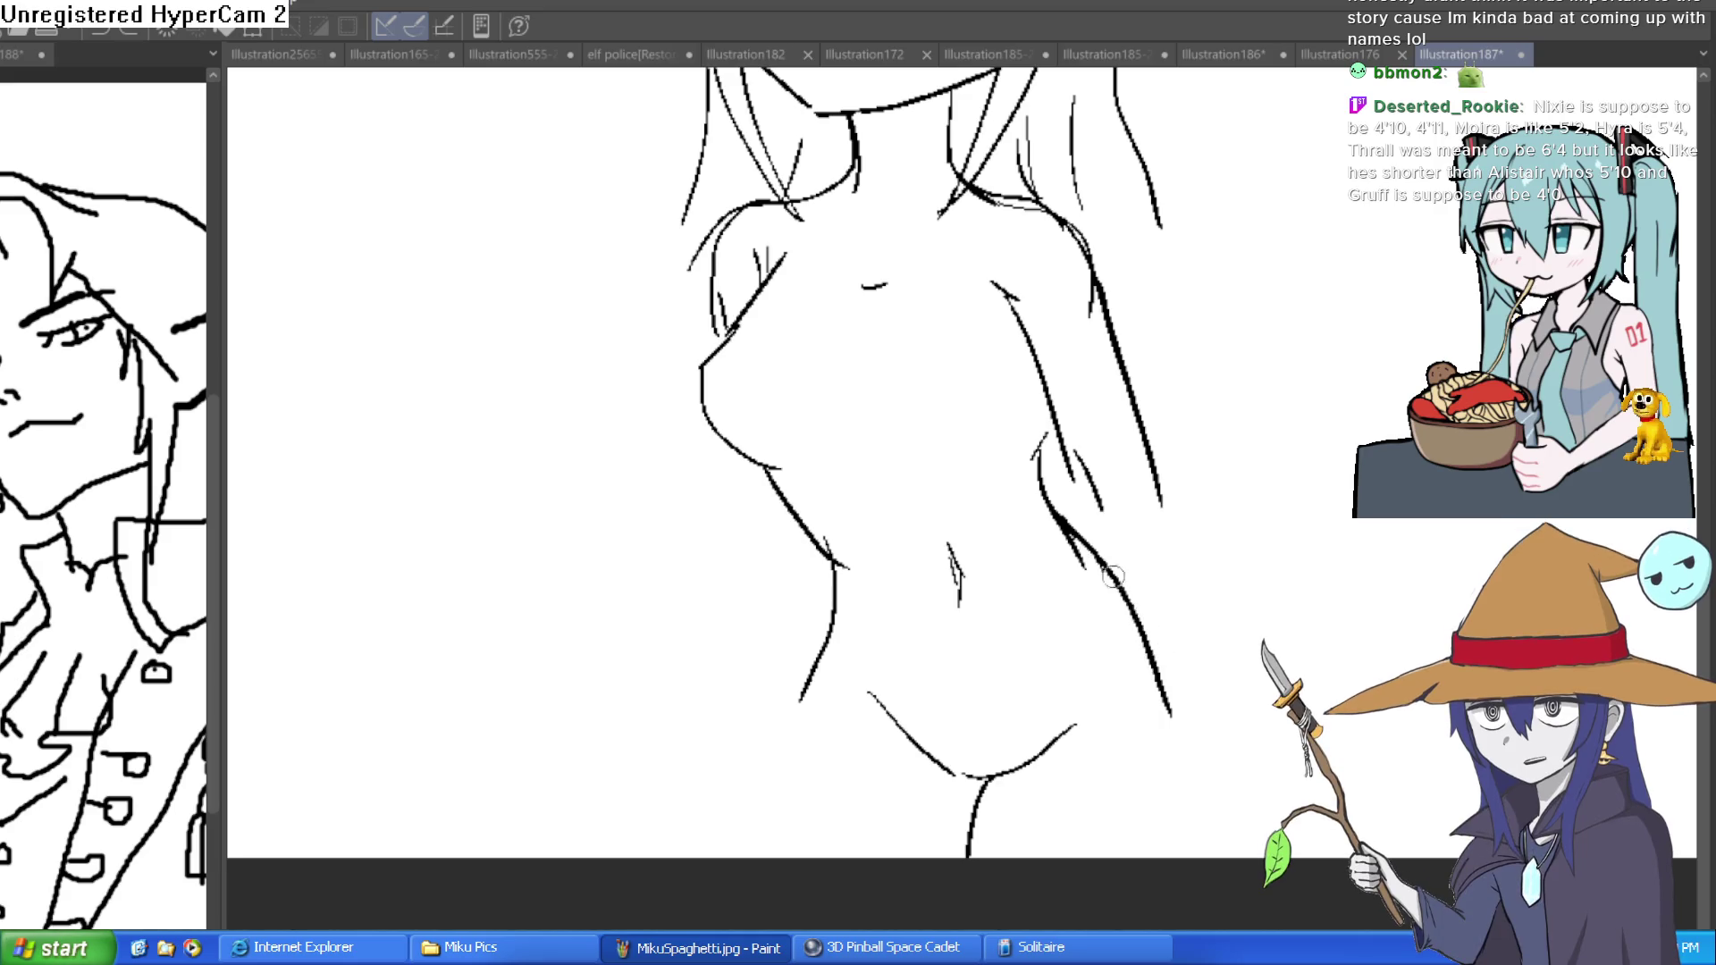
pyautogui.moveTo(1119, 579); pyautogui.dragTo(1215, 856)
pyautogui.moveTo(802, 687); pyautogui.dragTo(729, 858)
# - Erase part of the hip stroke, then switch back to Construct 3
pyautogui.scroll(-3, 1012, 615)
pyautogui.moveTo(1263, 648); pyautogui.dragTo(1199, 766)
pyautogui.scroll(3, 1151, 690)
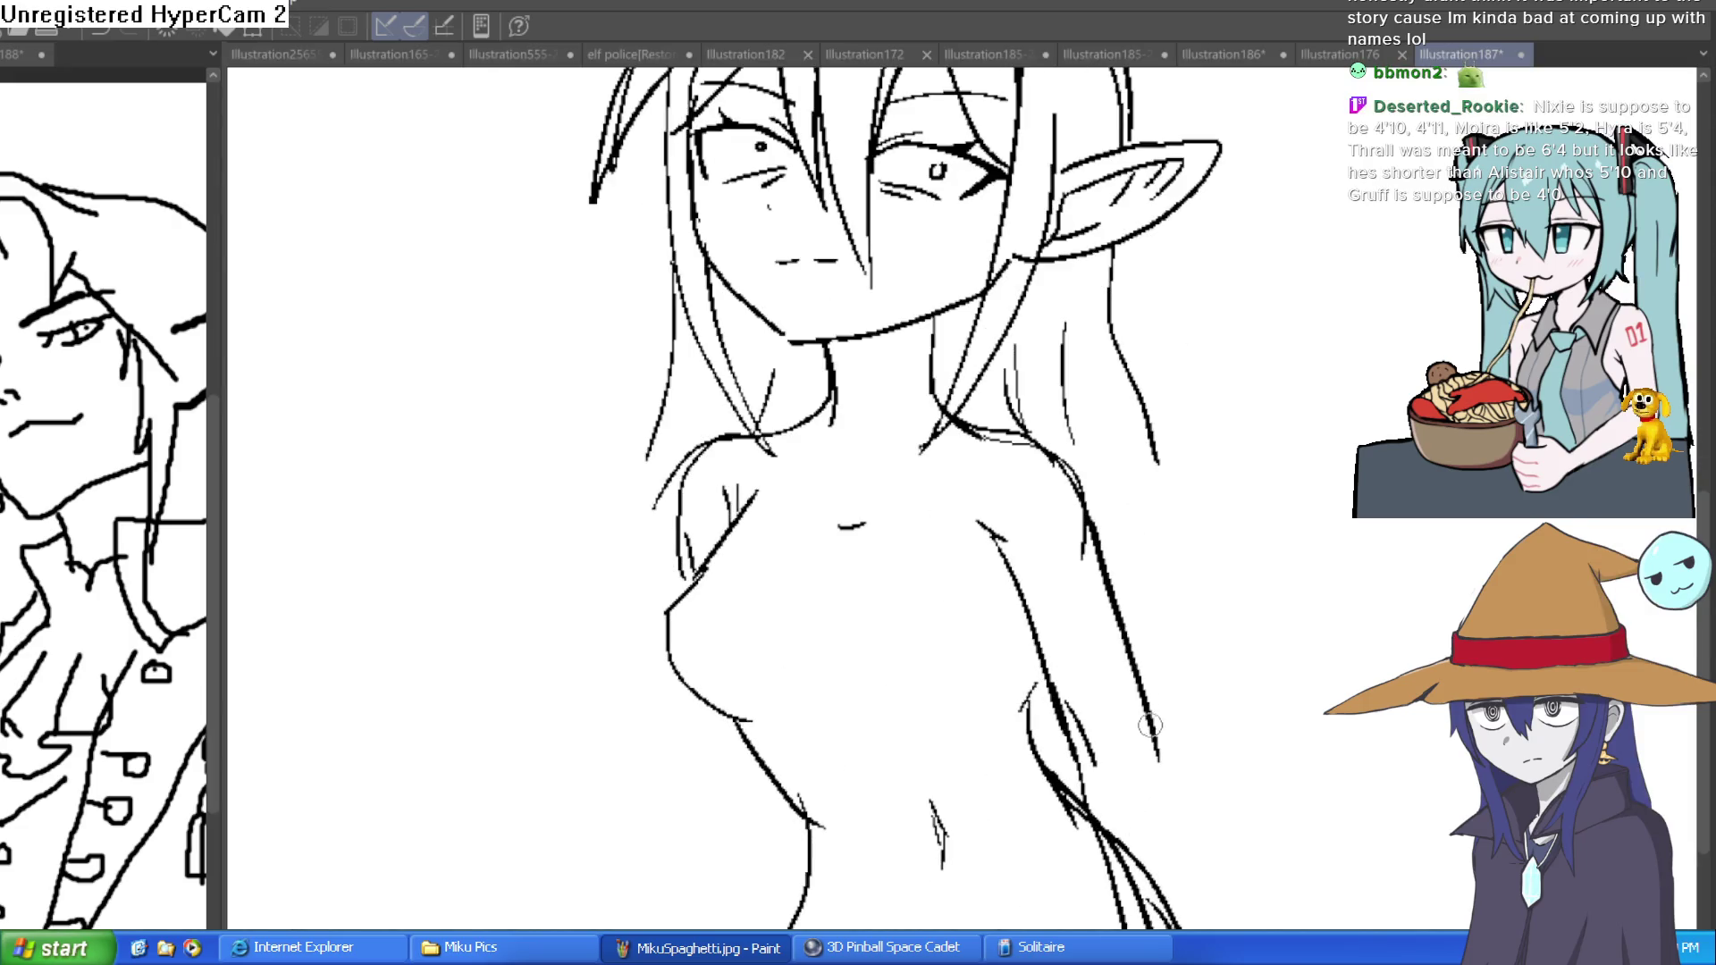
pyautogui.moveTo(1191, 701)
pyautogui.mouseDown()
pyautogui.moveTo(1143, 489)
pyautogui.moveTo(1164, 619)
pyautogui.moveTo(1142, 540)
pyautogui.moveTo(1149, 605)
pyautogui.moveTo(1161, 468)
pyautogui.moveTo(1129, 467)
pyautogui.mouseUp()
pyautogui.press('e')
pyautogui.moveTo(1053, 664)
pyautogui.mouseDown()
pyautogui.moveTo(1007, 614)
pyautogui.moveTo(1095, 563)
pyautogui.mouseUp()
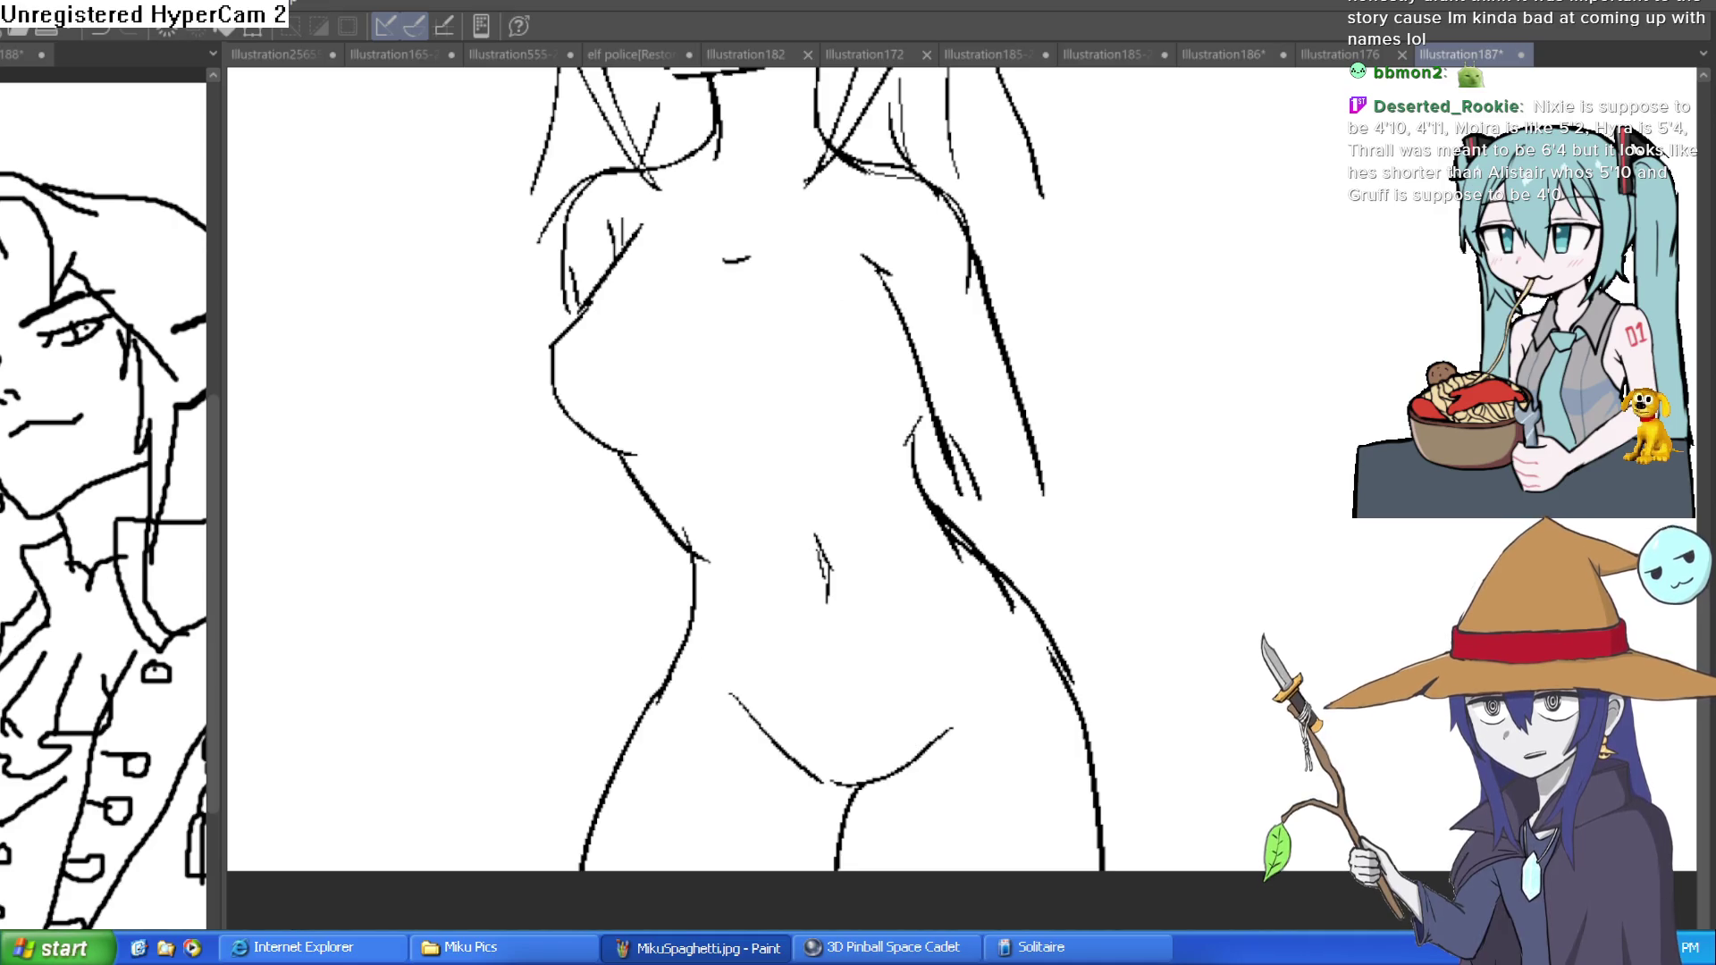
pyautogui.hotkey('alt', 'Tab')
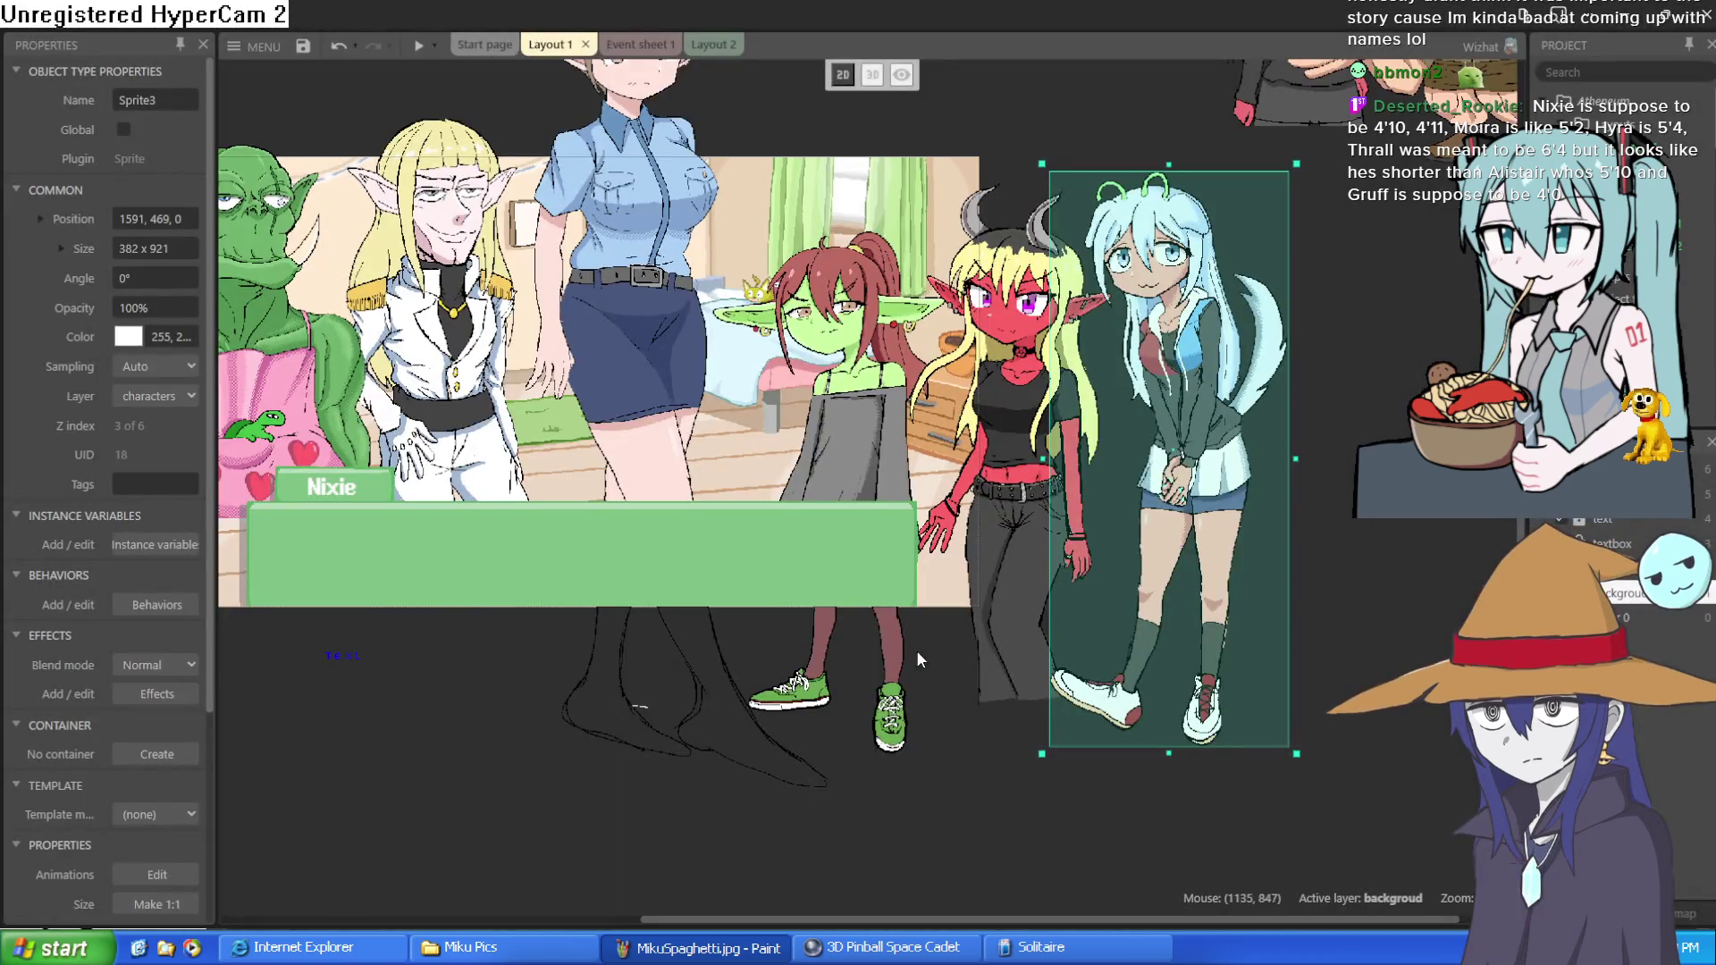
# - Bring the dwarf sprite onto the layout, placing it at the left edge of the scene
pyautogui.scroll(5, 1237, 216)
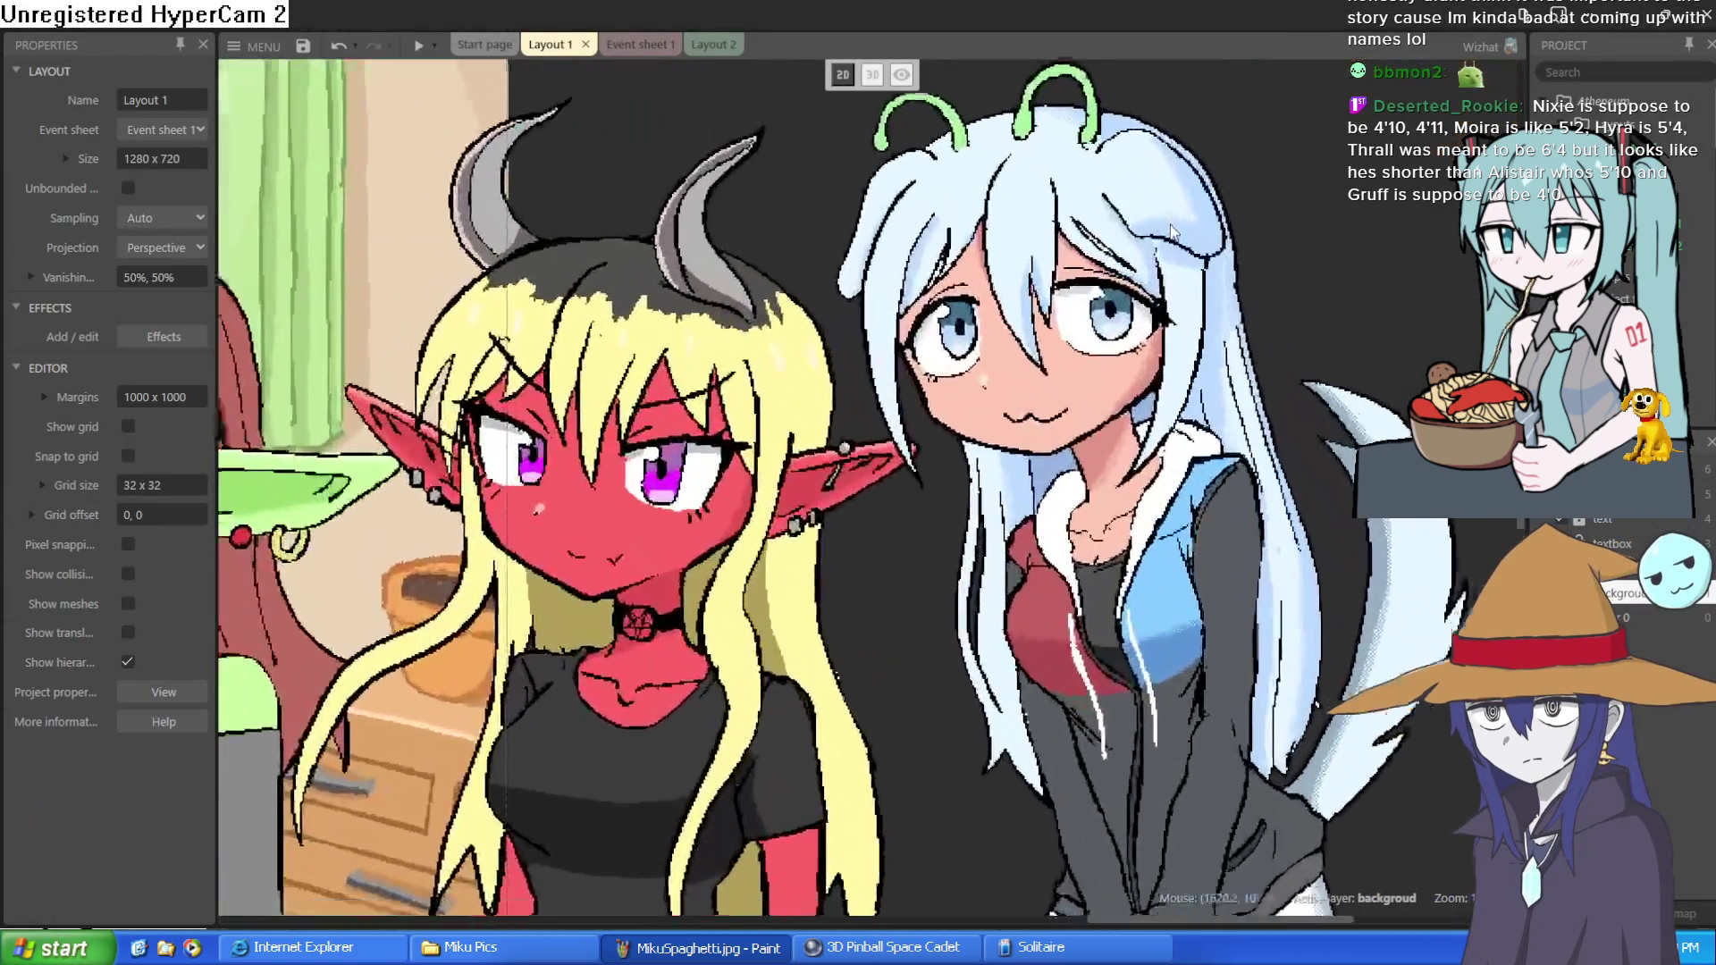
pyautogui.scroll(-3, 1271, 333)
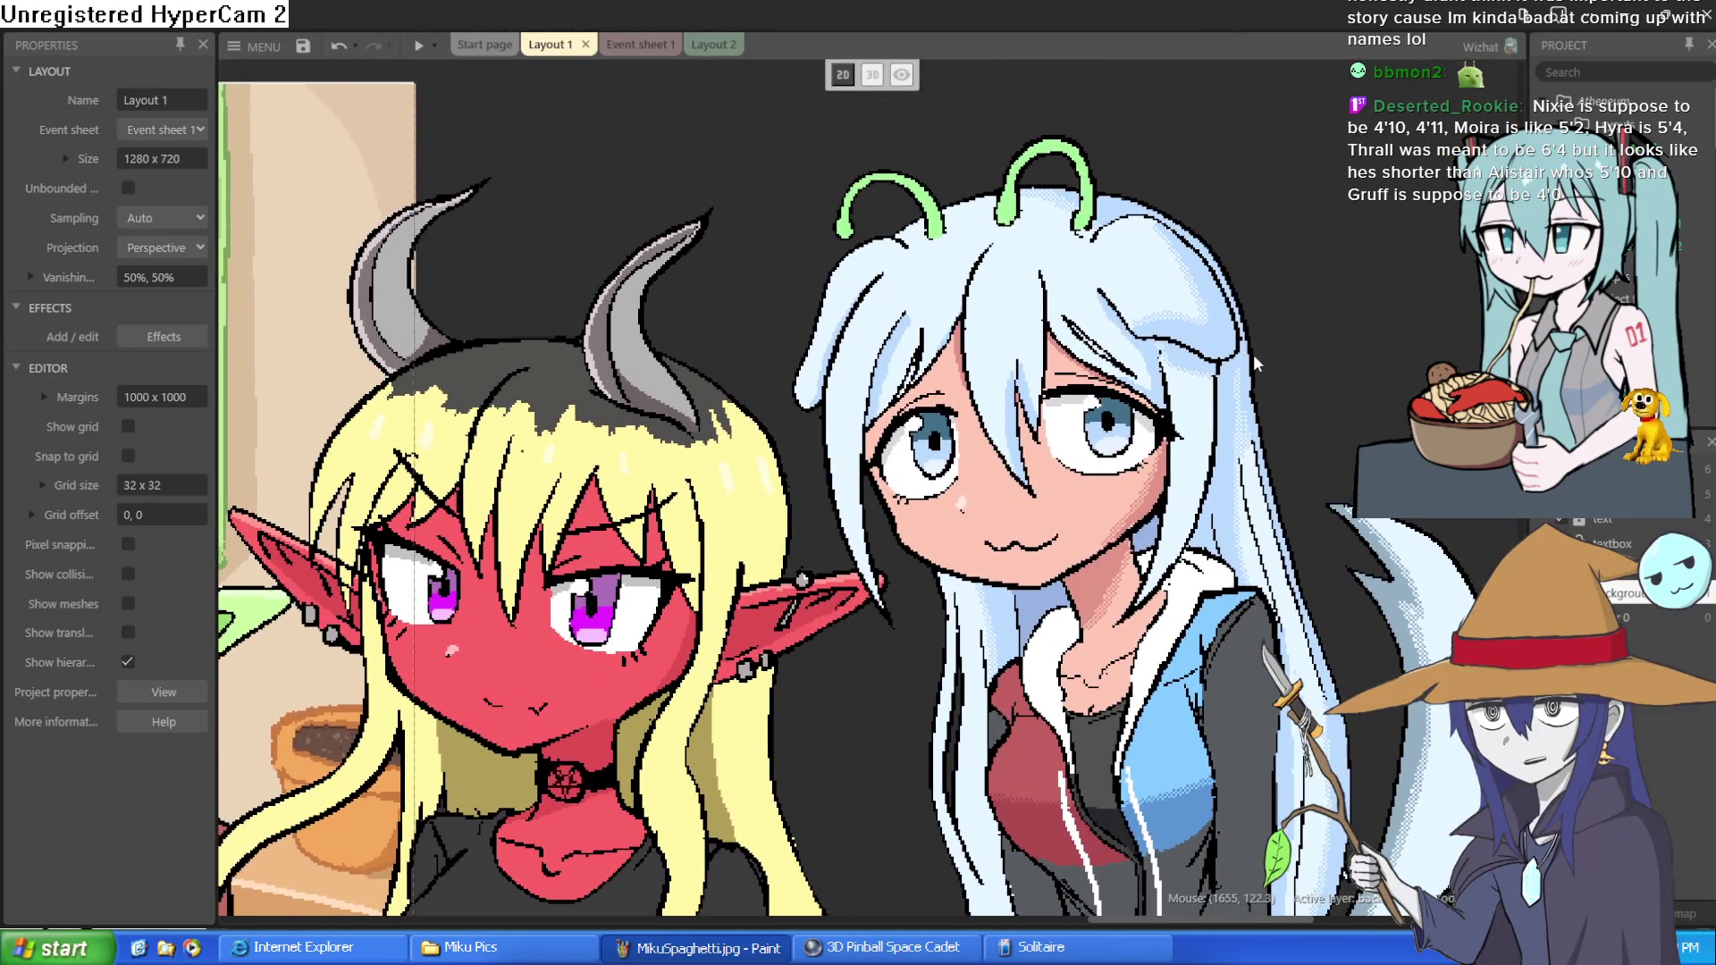
pyautogui.scroll(5, 1038, 590)
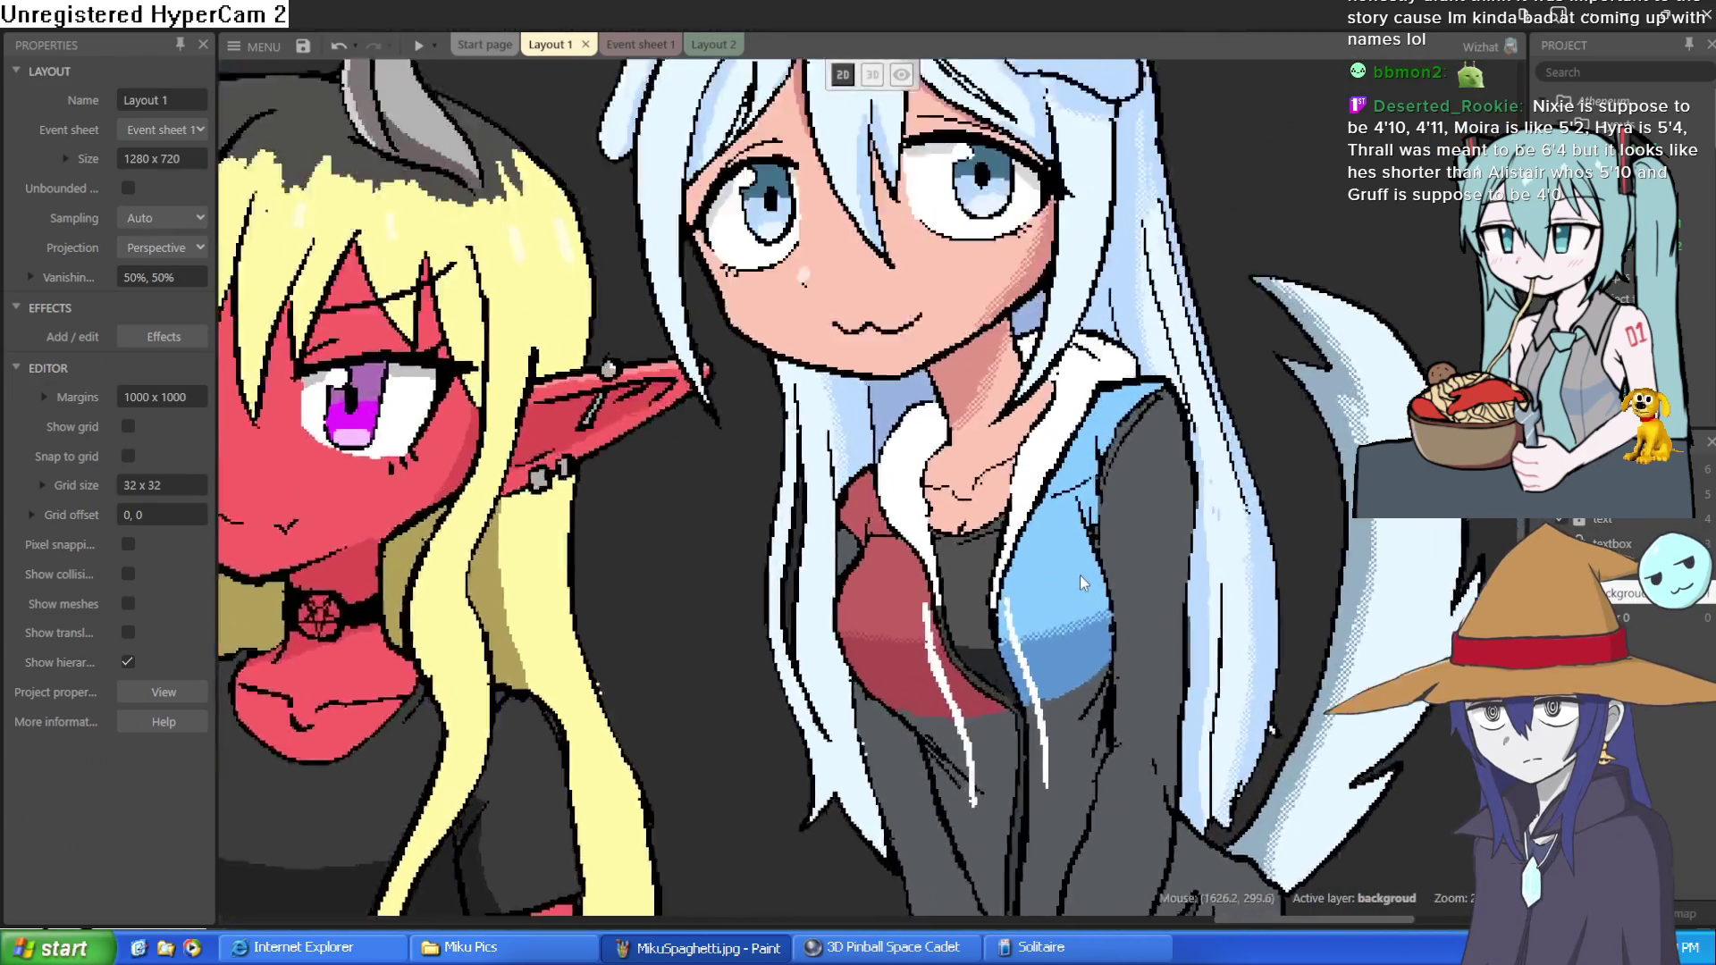
pyautogui.scroll(-4, 1038, 590)
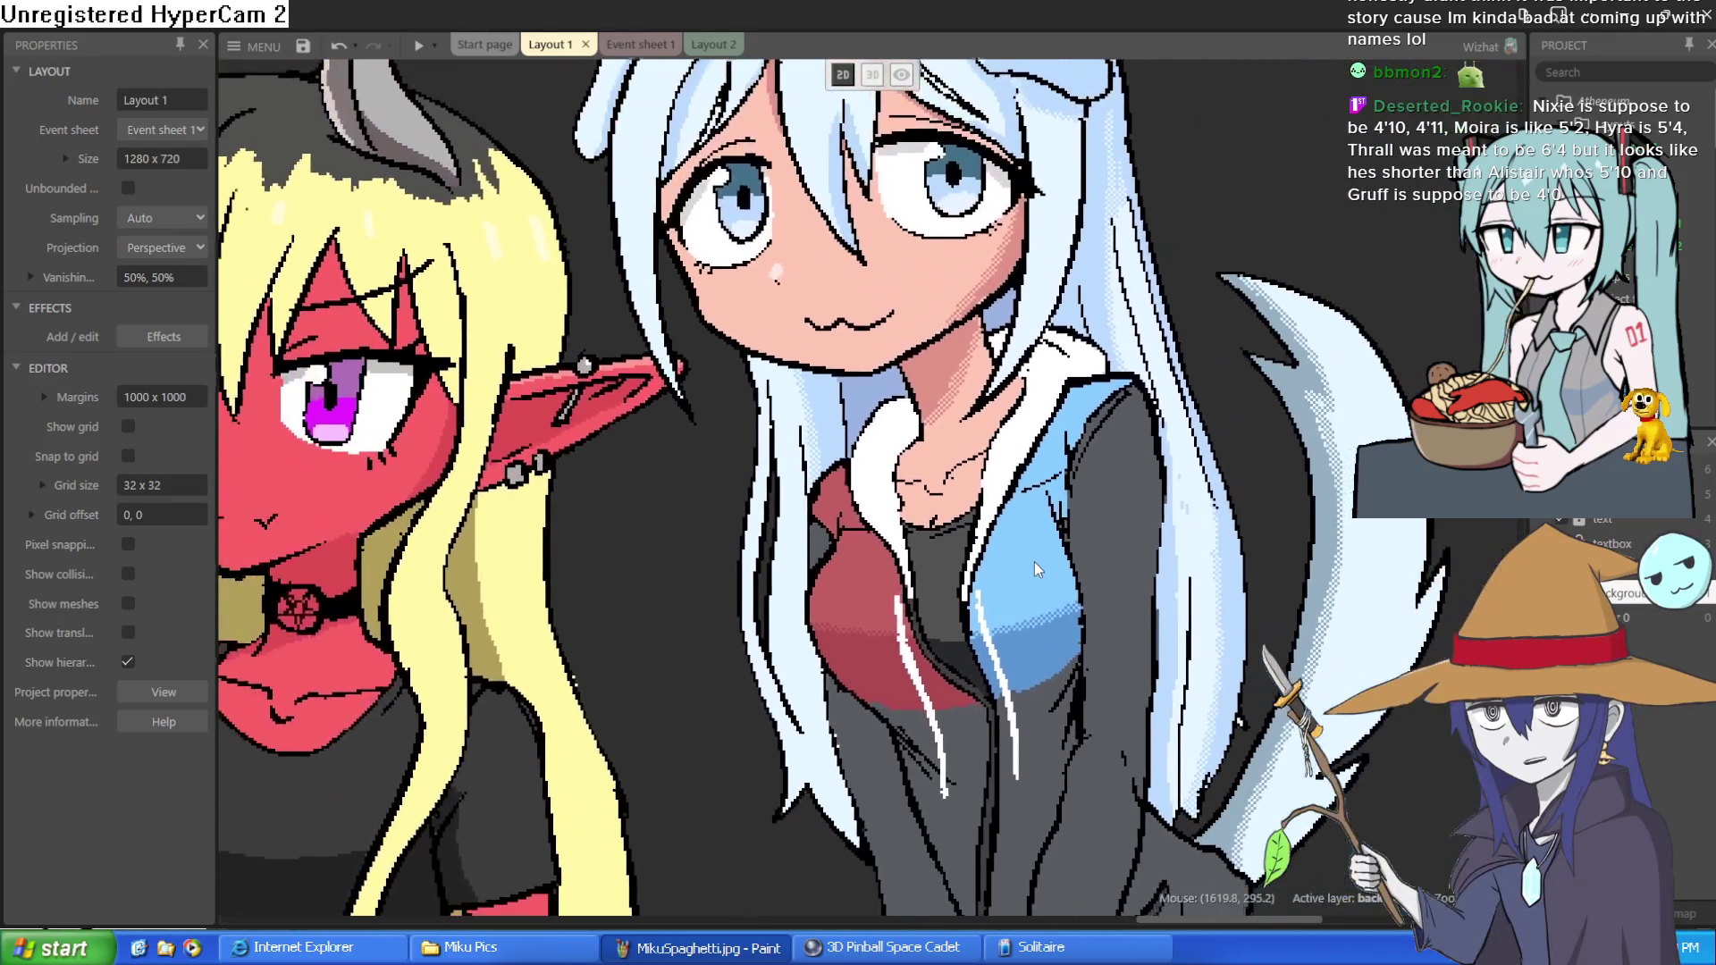
pyautogui.scroll(-2, 1037, 565)
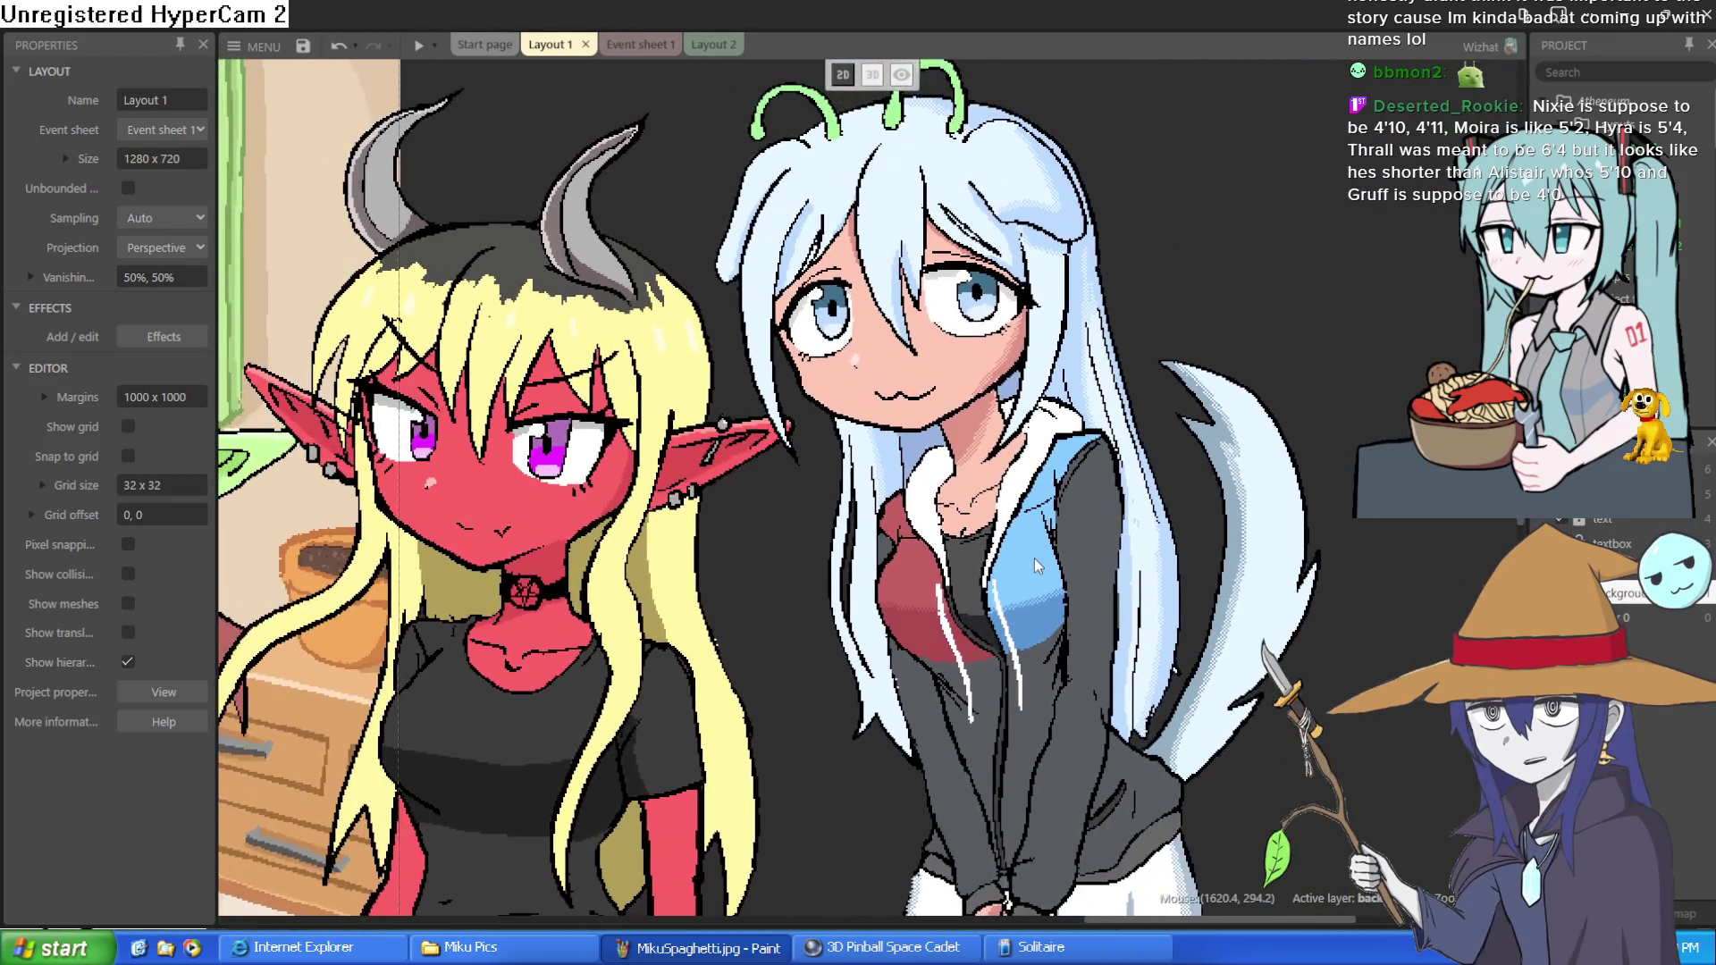
pyautogui.scroll(1, 1034, 558)
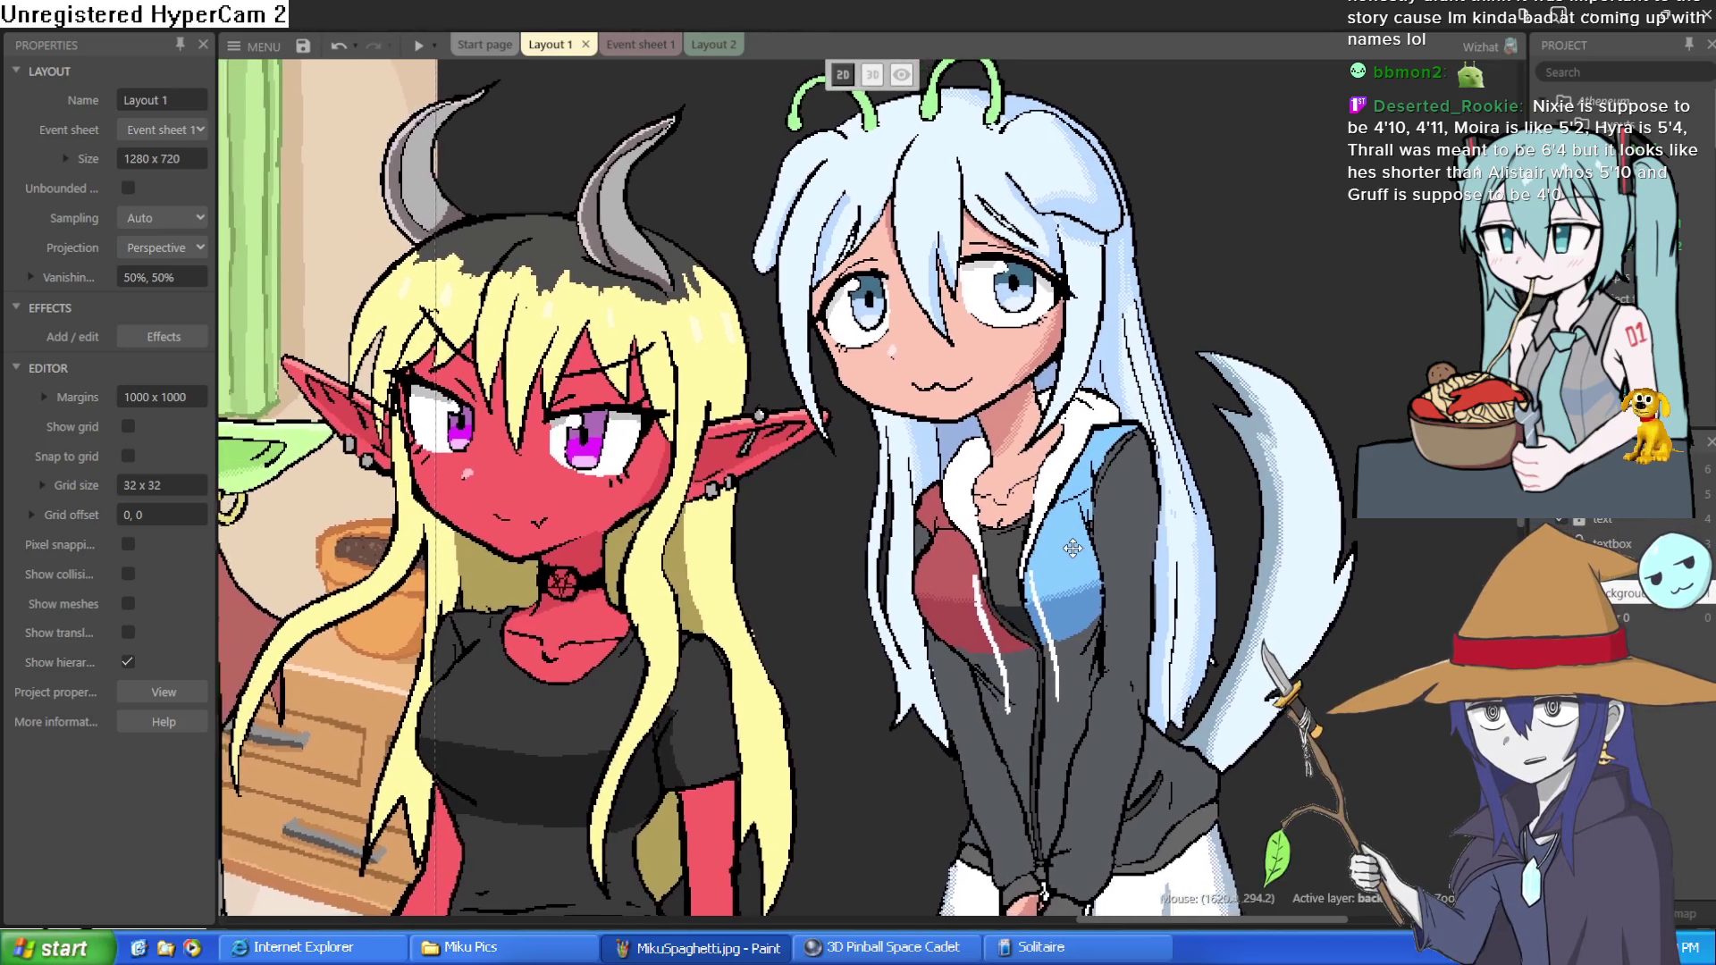
pyautogui.scroll(-3, 1051, 551)
pyautogui.scroll(5, 1112, 555)
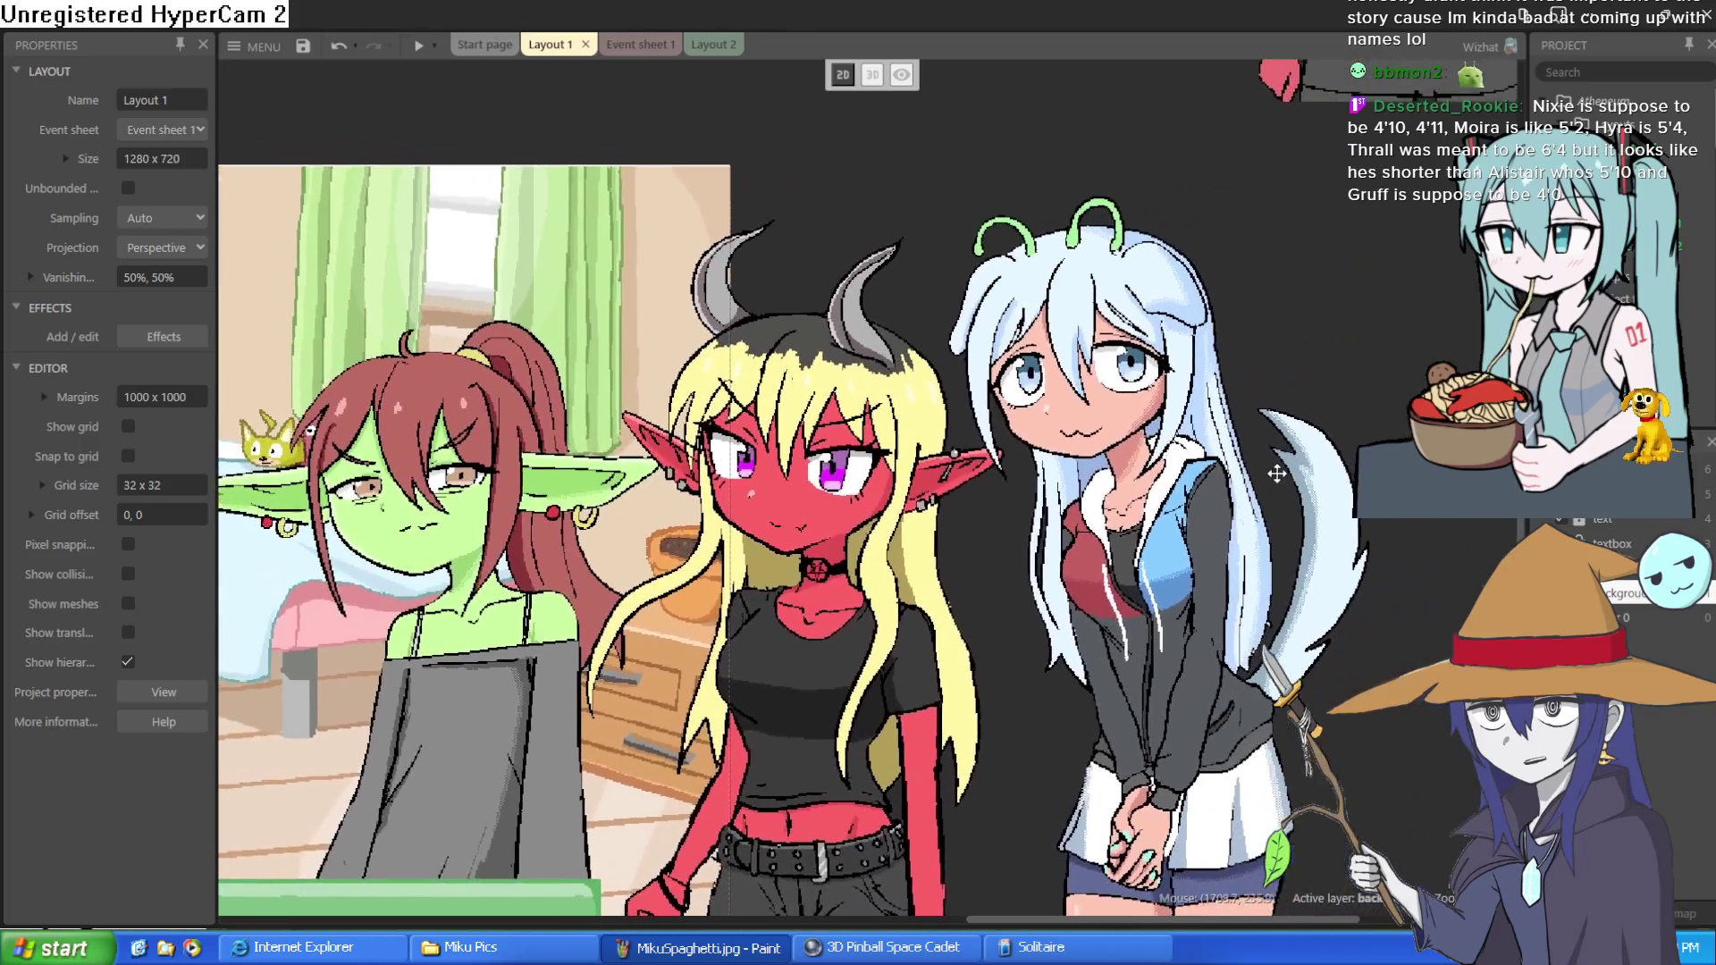
pyautogui.scroll(4, 1108, 561)
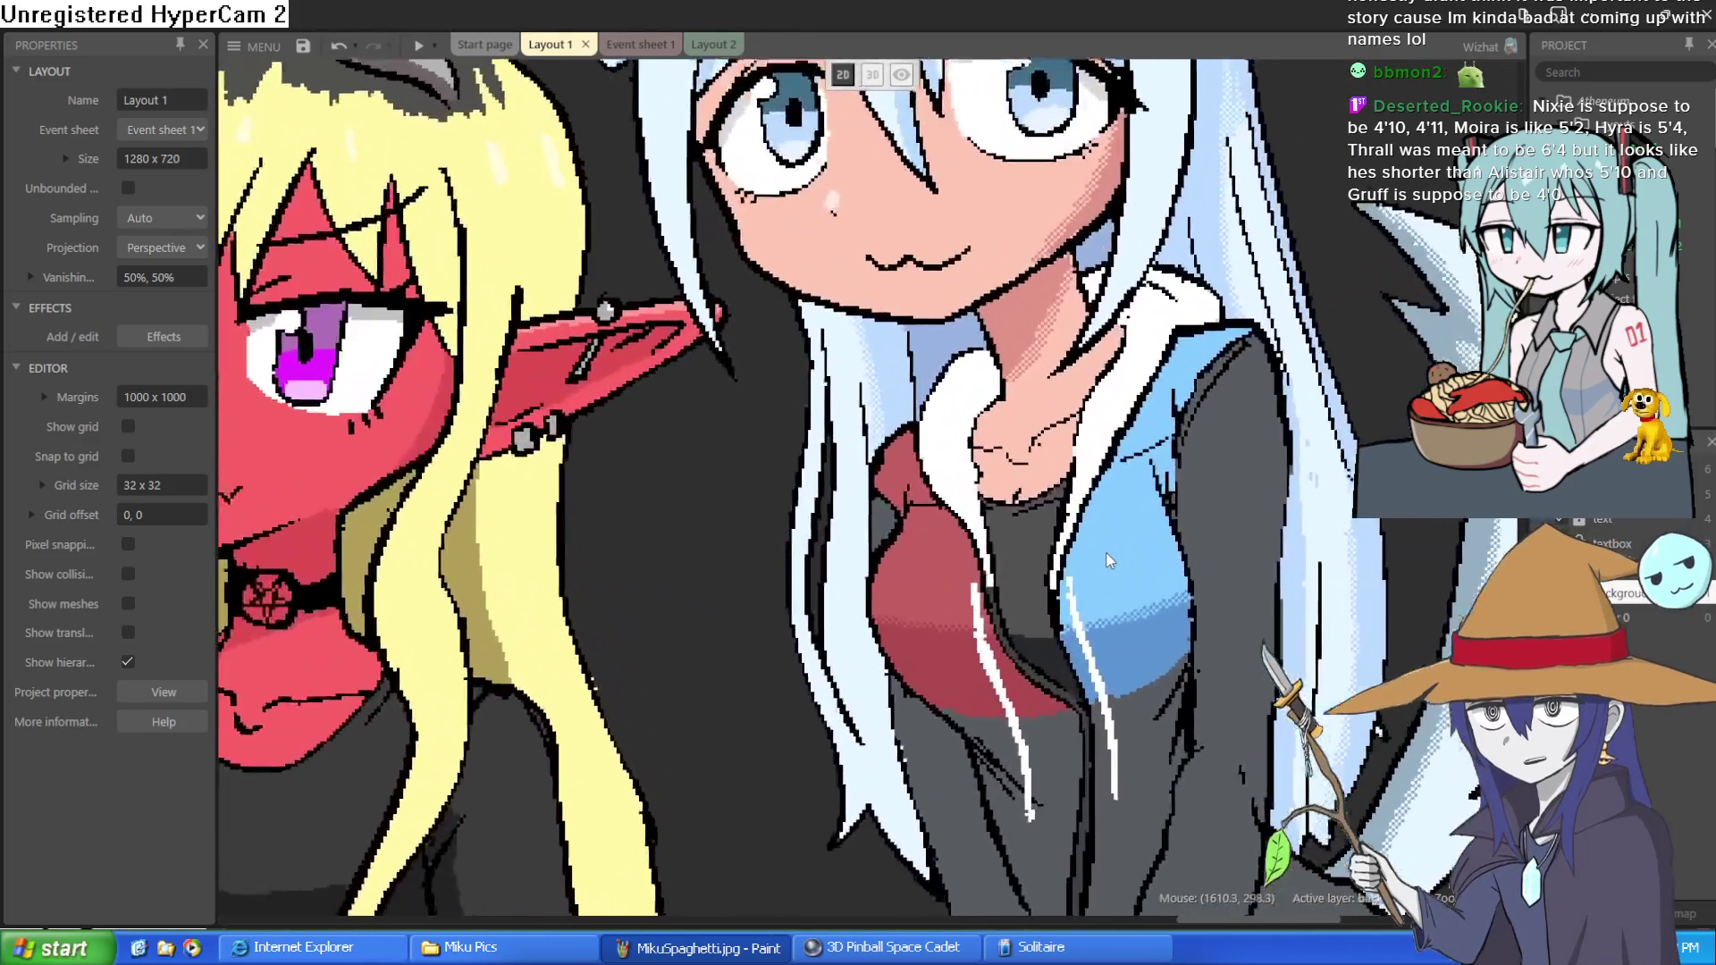
pyautogui.scroll(-5, 1108, 556)
pyautogui.scroll(-3, 1108, 556)
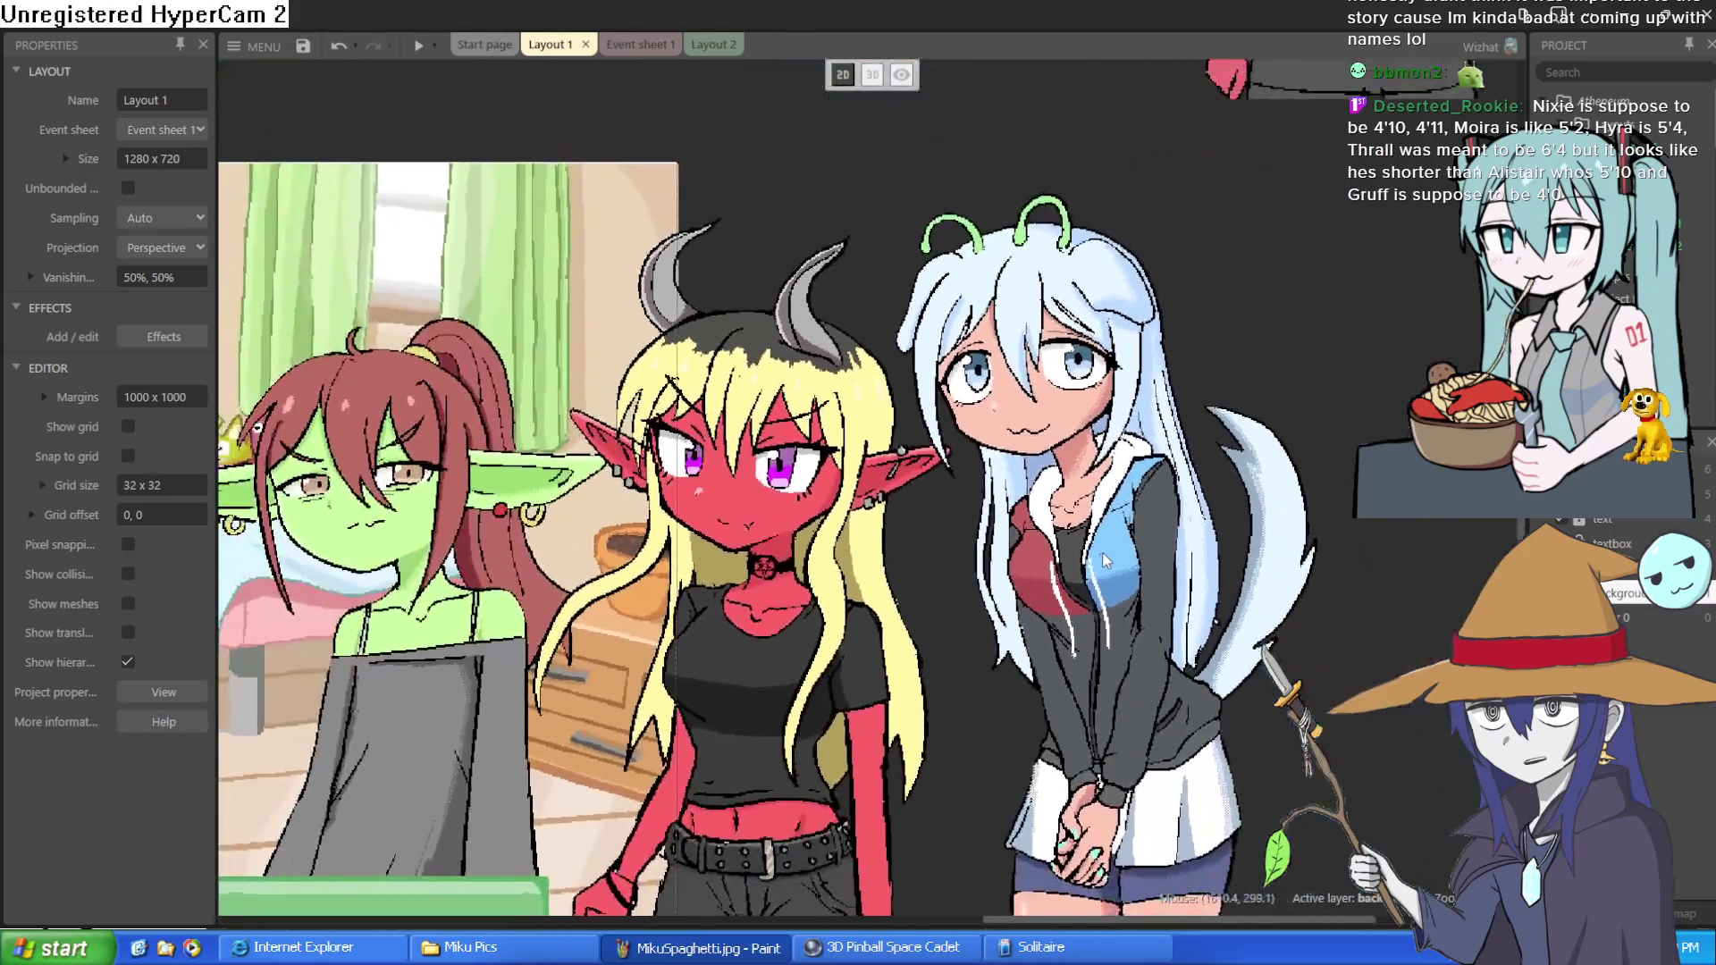
pyautogui.hscroll(-10, 1091, 501)
pyautogui.scroll(-4, 1079, 438)
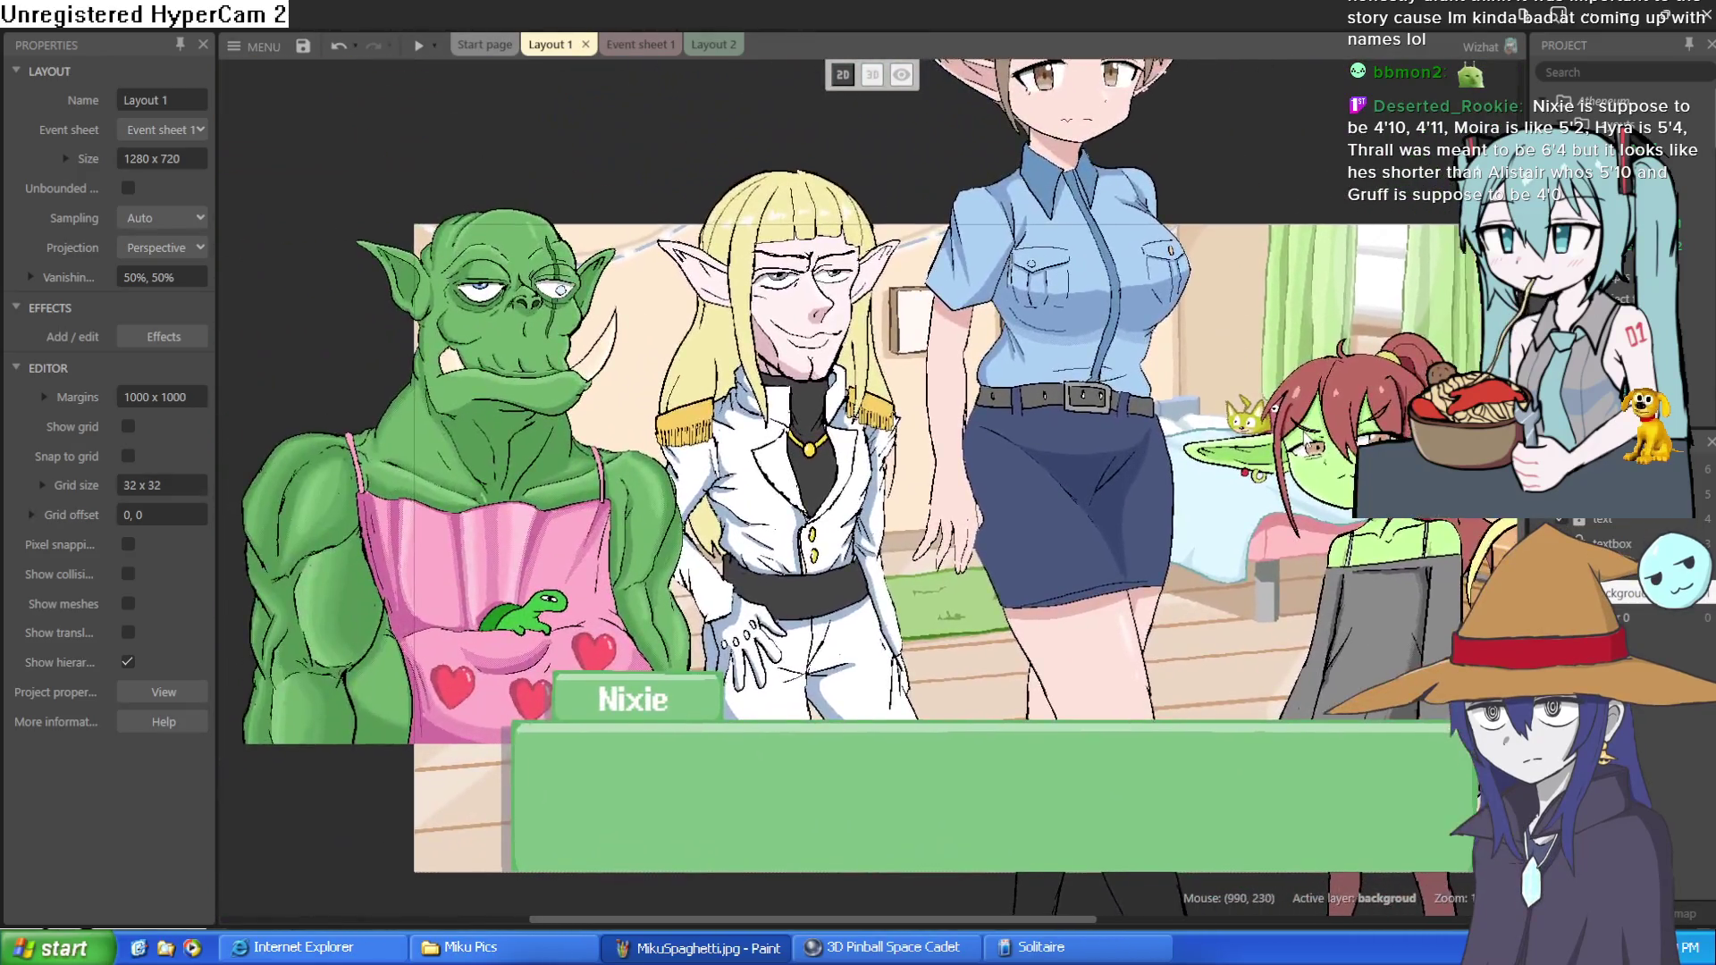
pyautogui.scroll(2, 1079, 397)
pyautogui.hscroll(4, 812, 493)
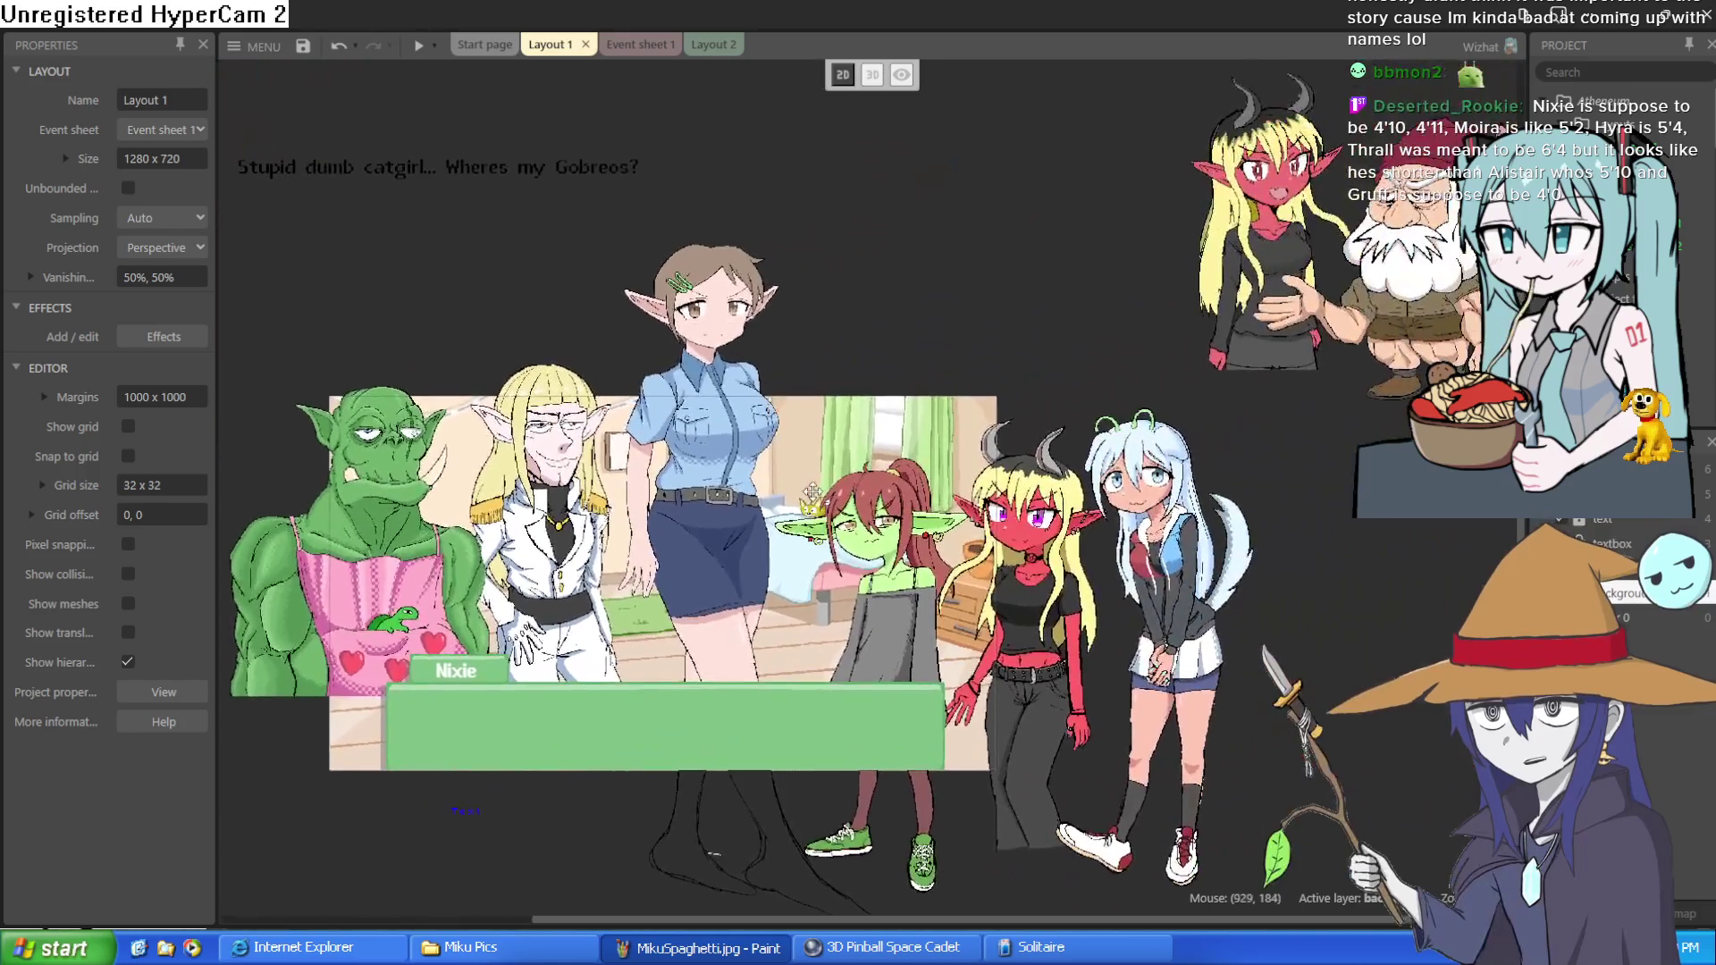
pyautogui.moveTo(1436, 266); pyautogui.dragTo(601, 524)
pyautogui.hscroll(-5, 367, 572)
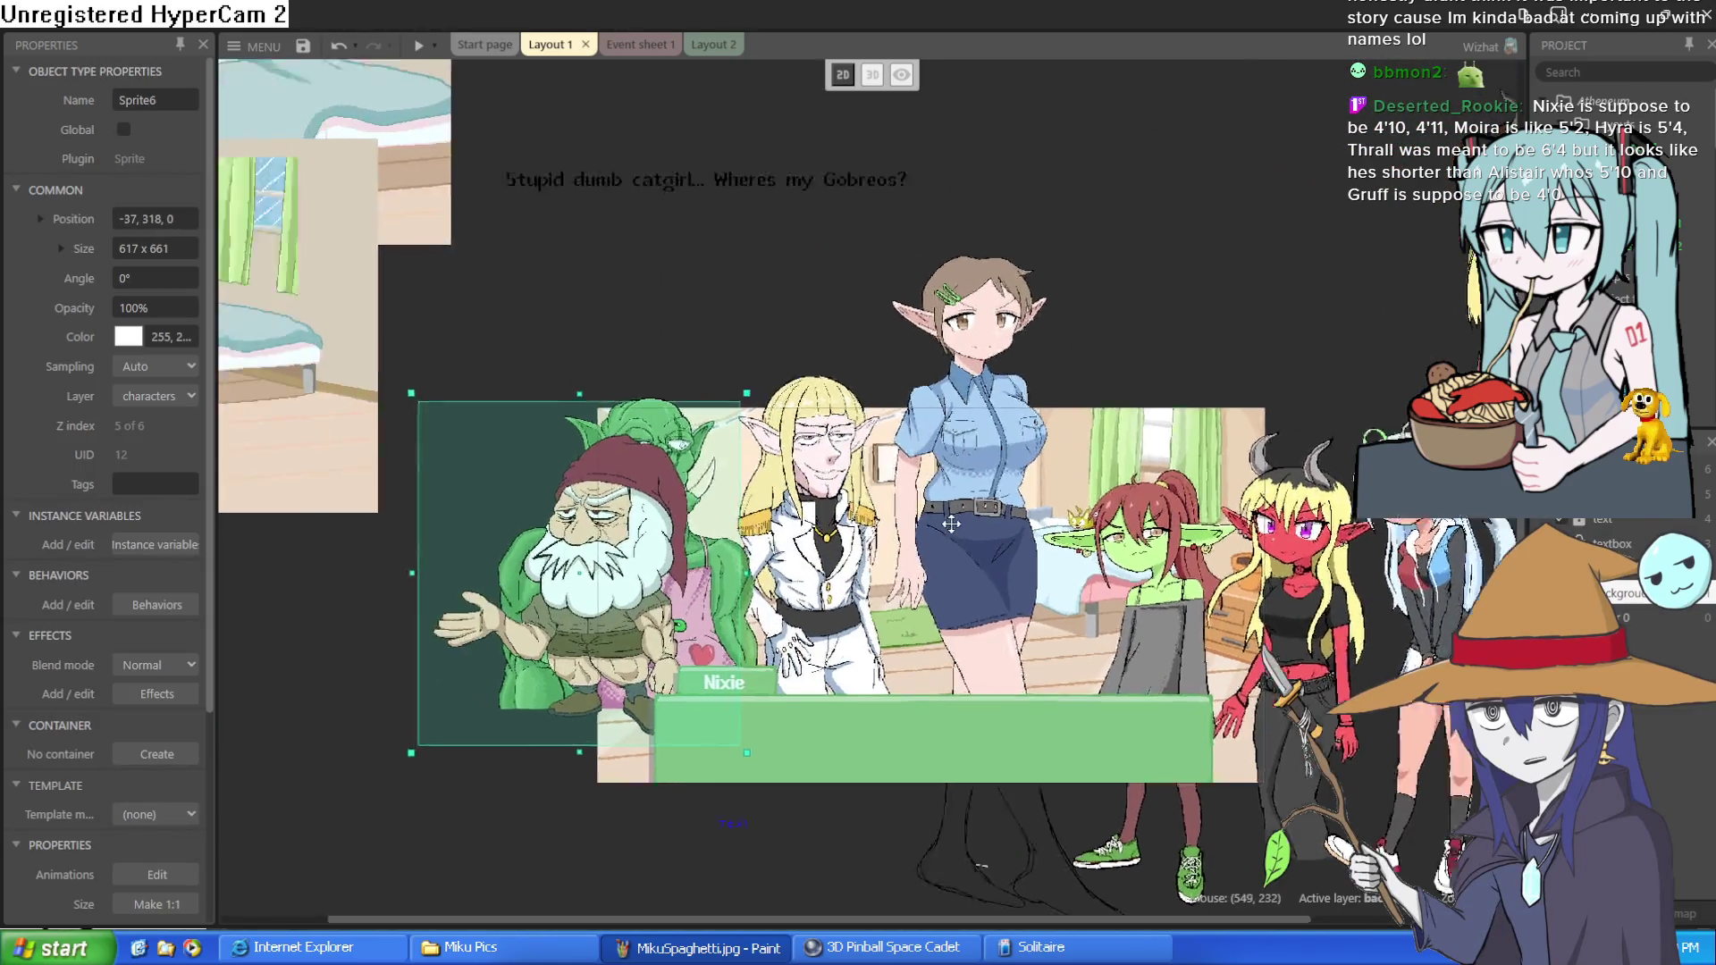
pyautogui.moveTo(562, 589); pyautogui.dragTo(507, 579)
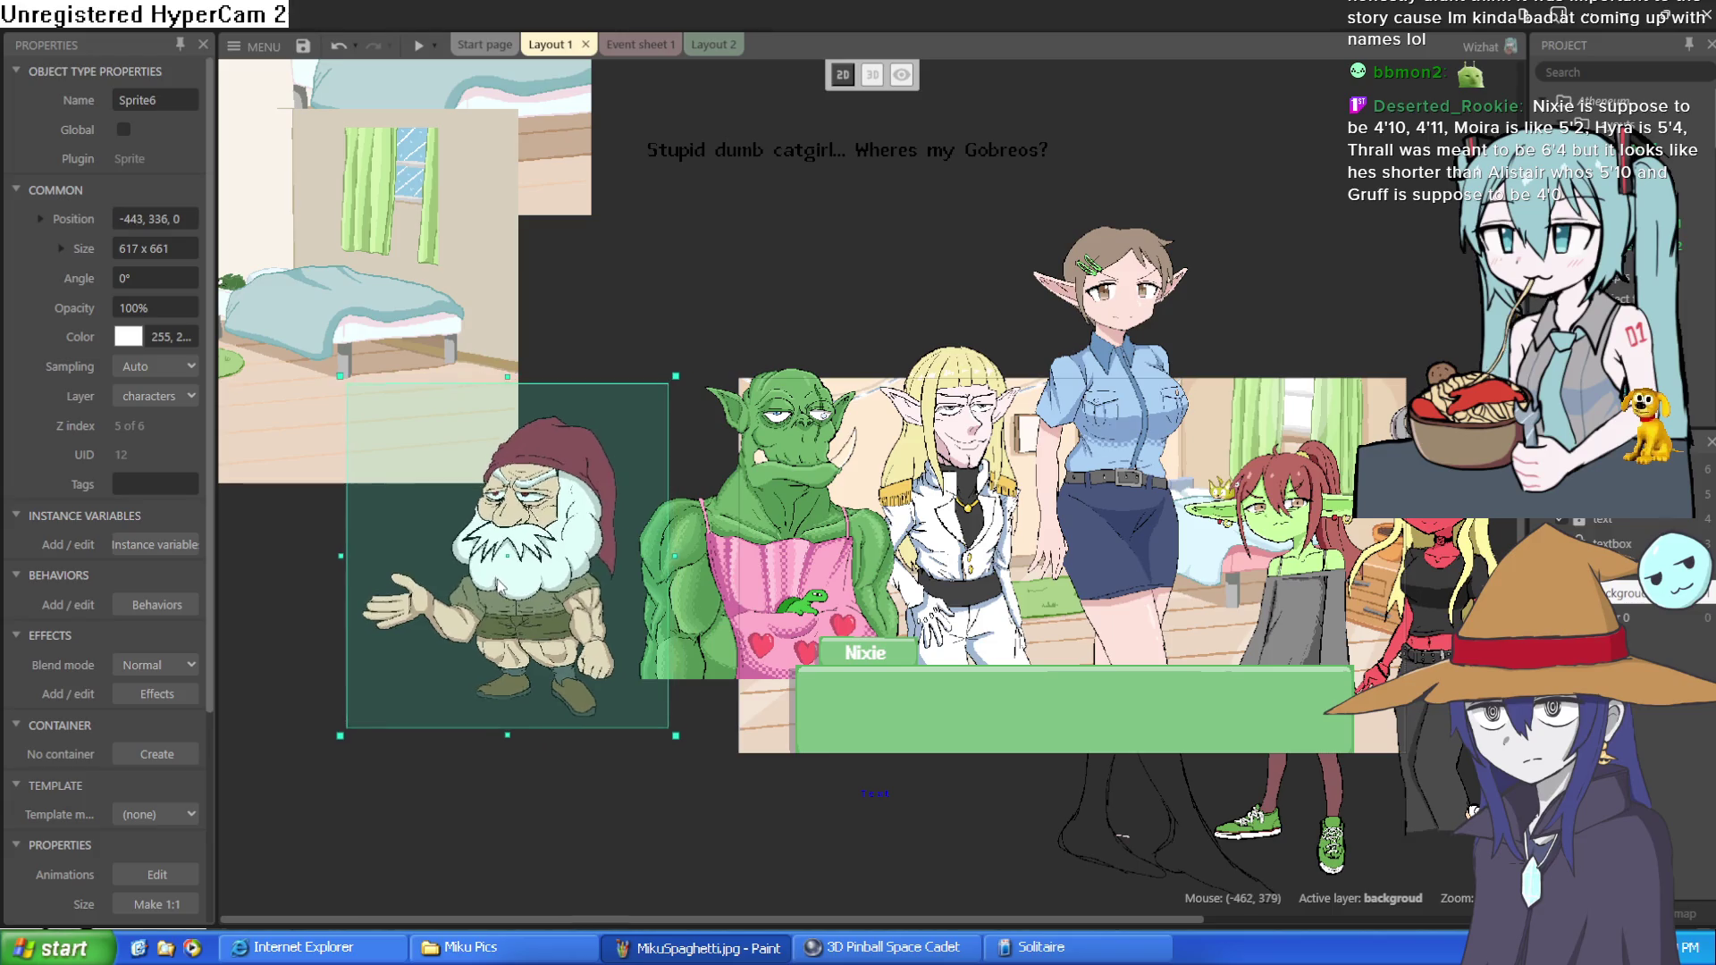
# - Move Nixie left and up and shift the blond elf sprite
pyautogui.scroll(4, 1249, 471)
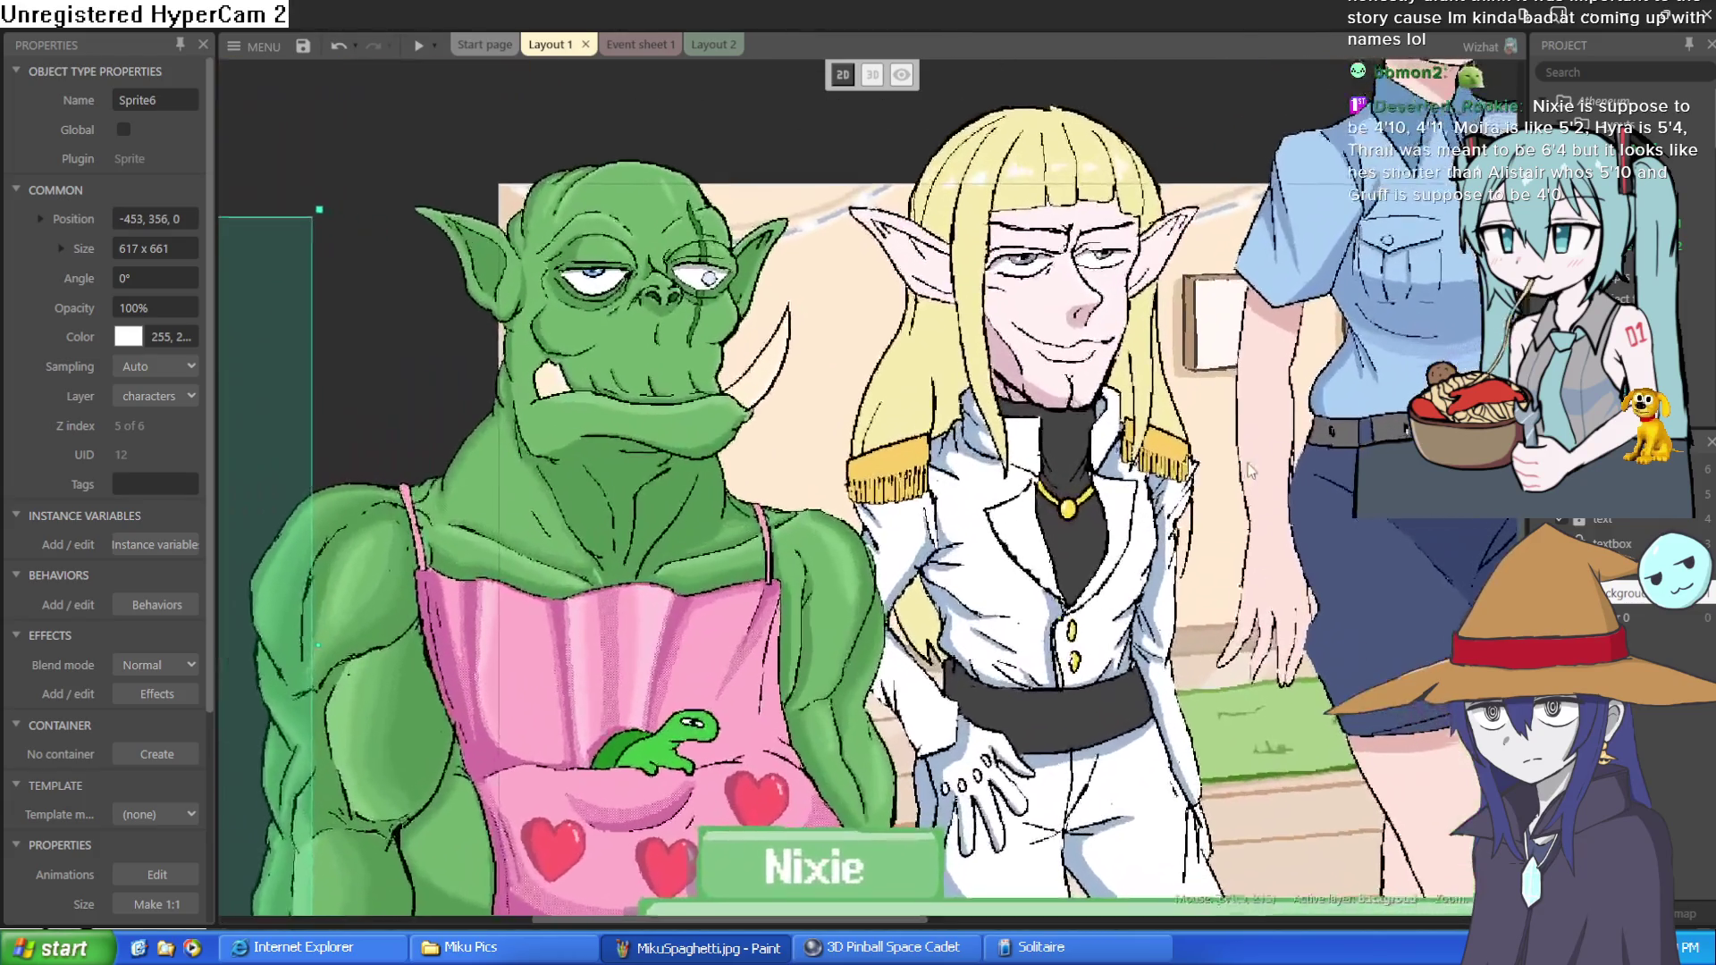
pyautogui.scroll(-3, 1141, 447)
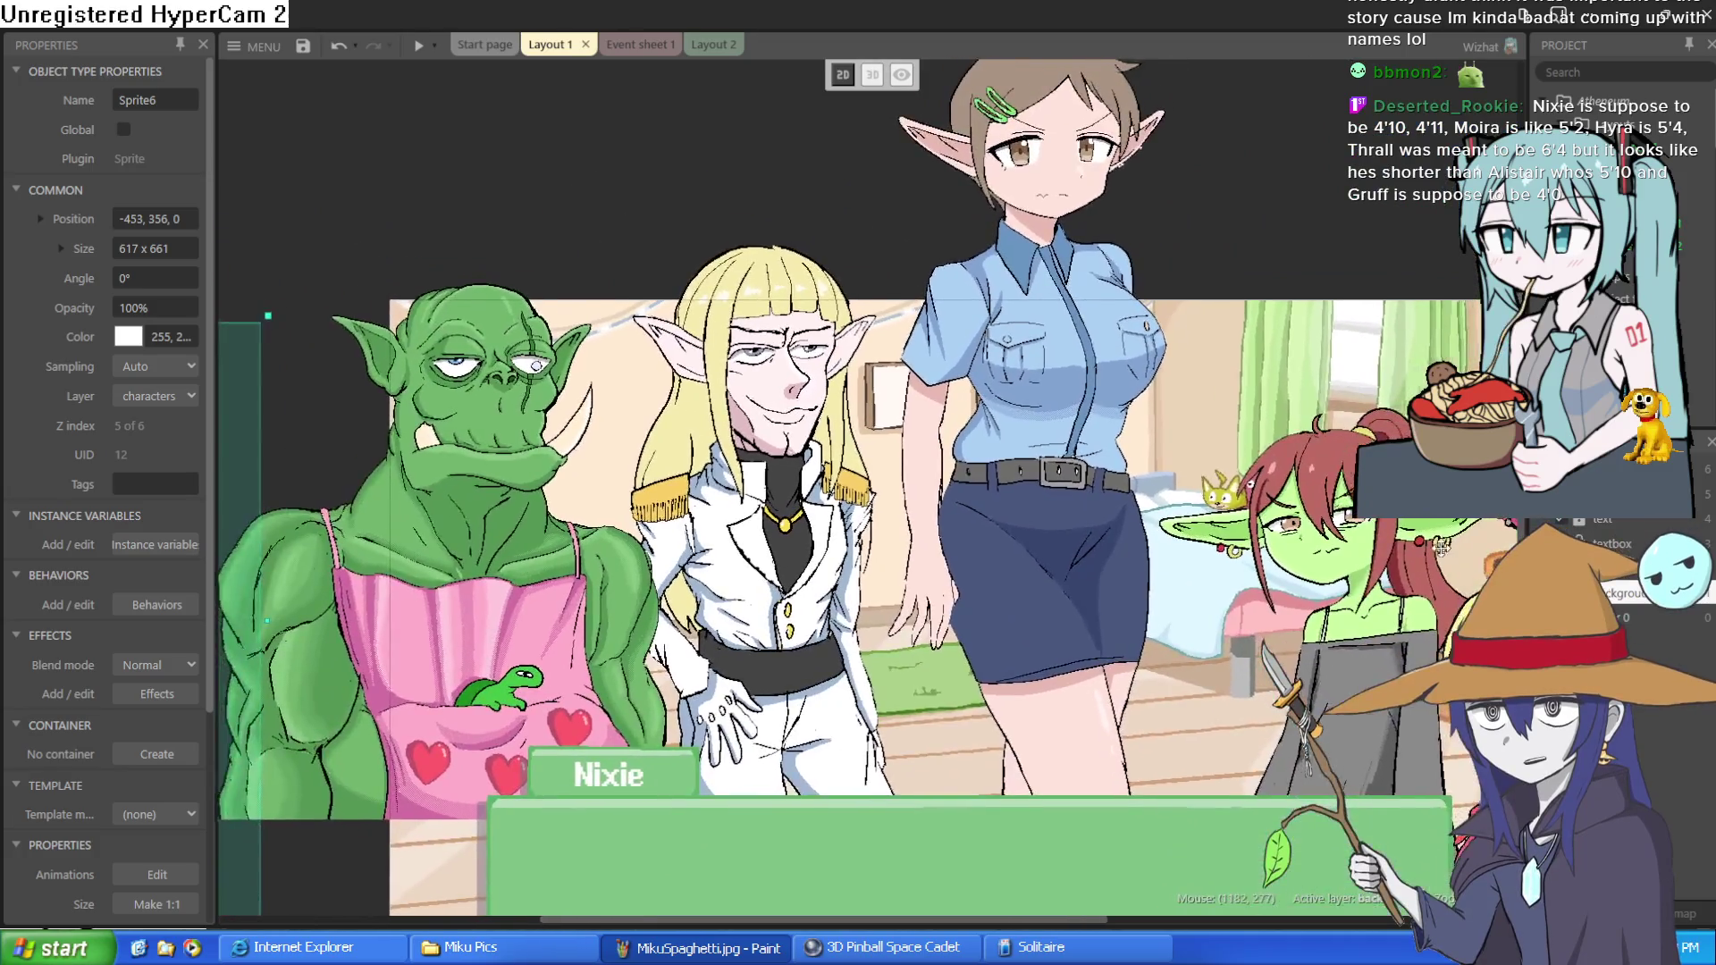
pyautogui.moveTo(1143, 469); pyautogui.dragTo(880, 478)
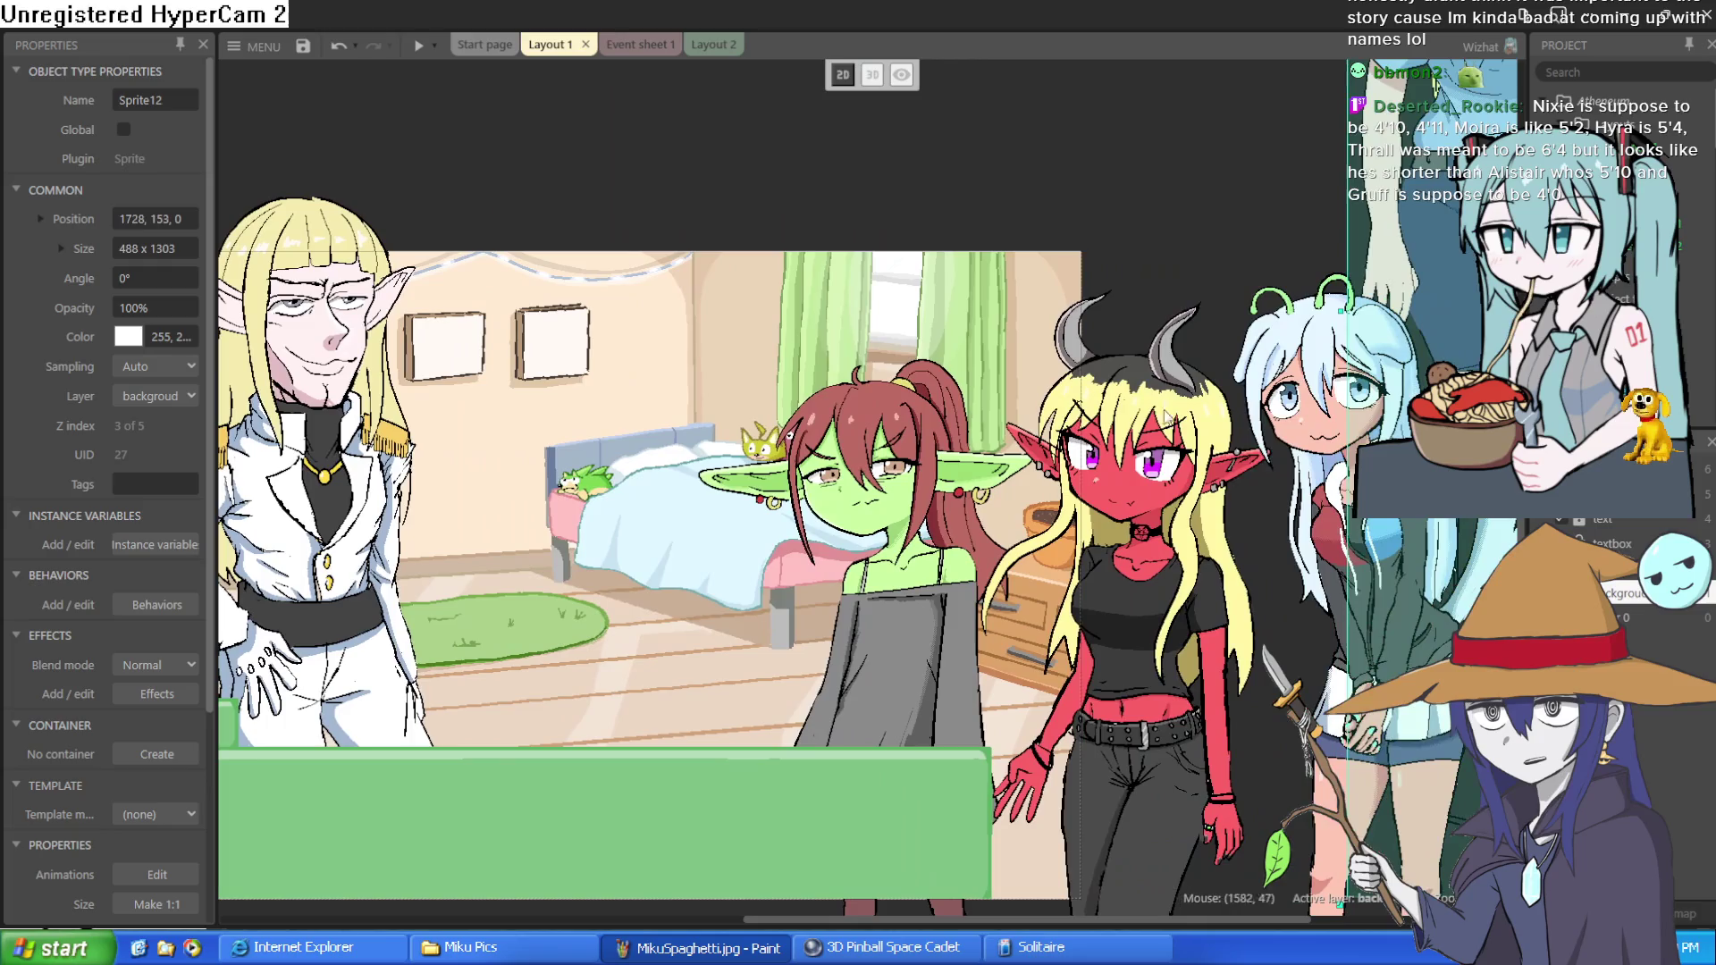
pyautogui.click(912, 569)
pyautogui.moveTo(912, 569); pyautogui.dragTo(733, 444)
pyautogui.moveTo(344, 563)
pyautogui.mouseDown()
pyautogui.moveTo(375, 630)
pyautogui.moveTo(430, 620)
pyautogui.mouseUp()
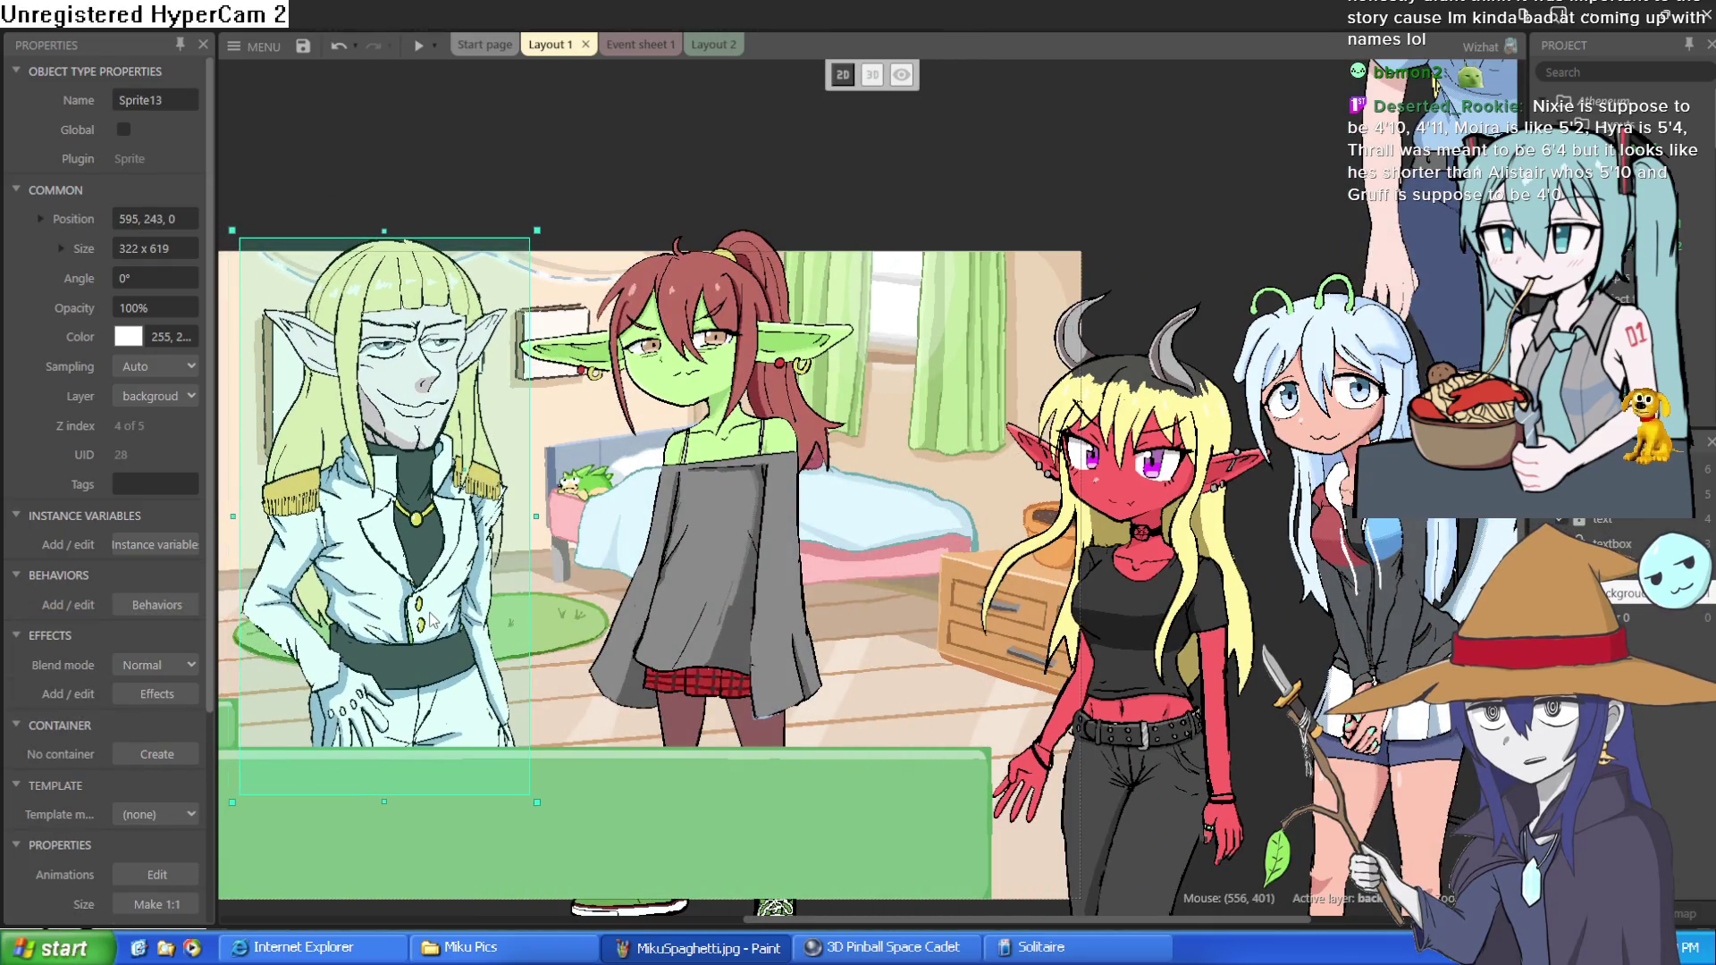
pyautogui.scroll(2, 447, 380)
pyautogui.scroll(2, 930, 185)
pyautogui.click(930, 185)
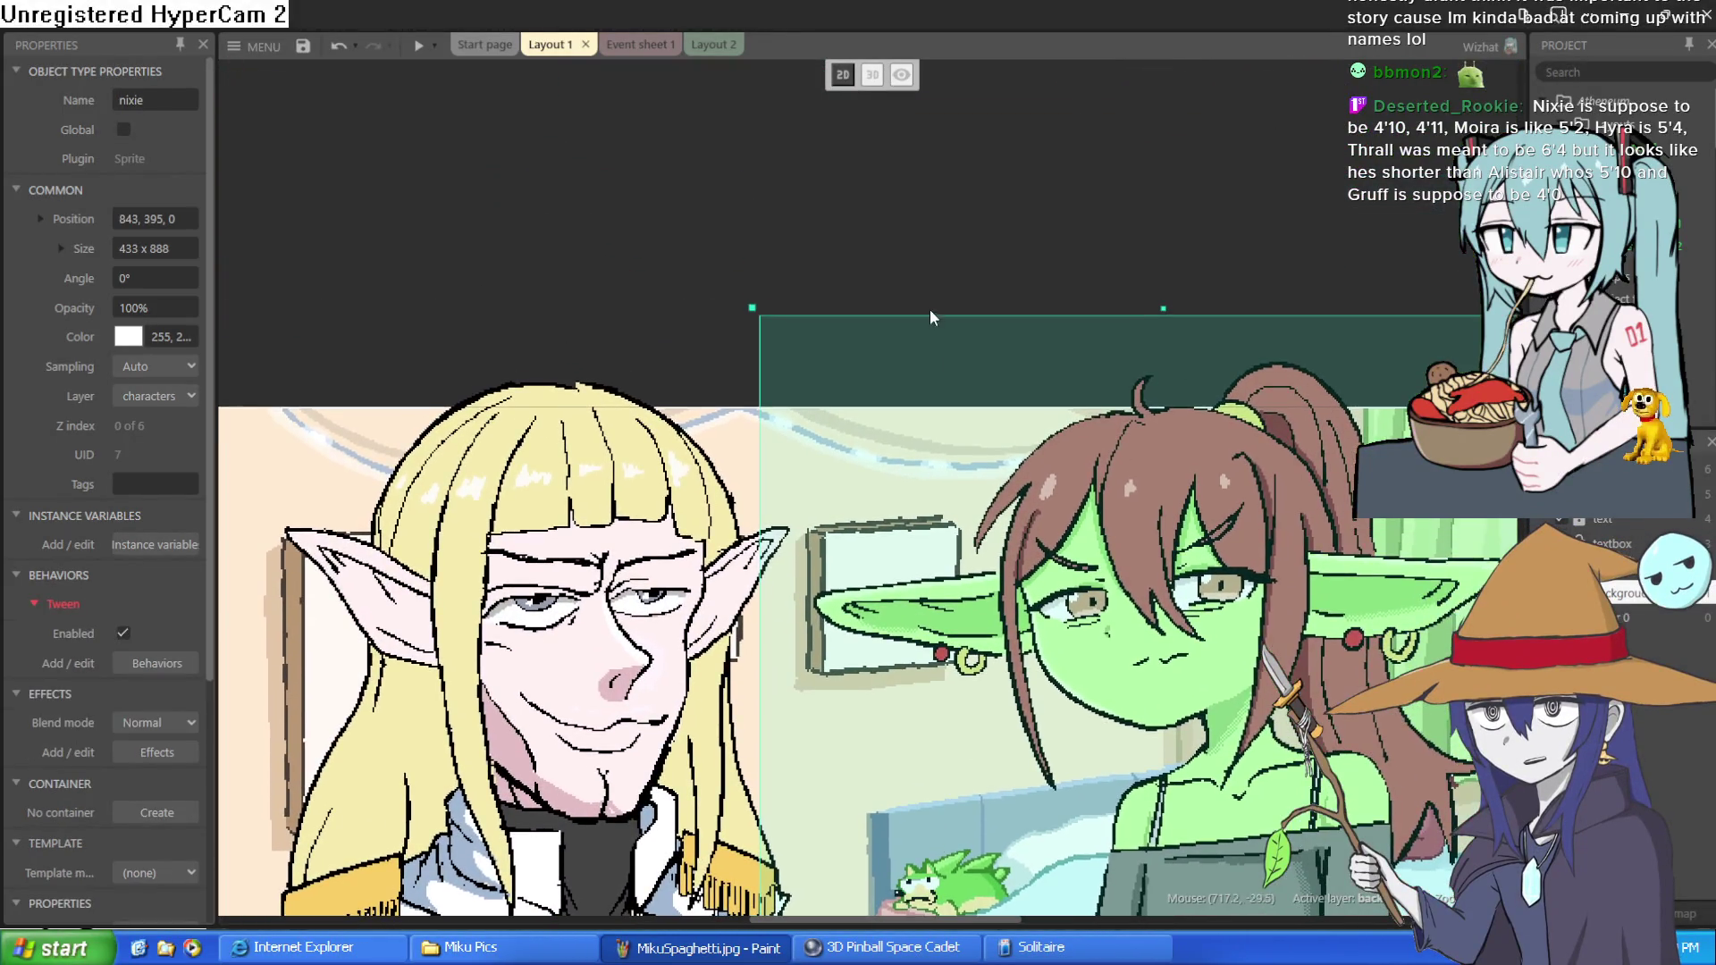
pyautogui.click(925, 686)
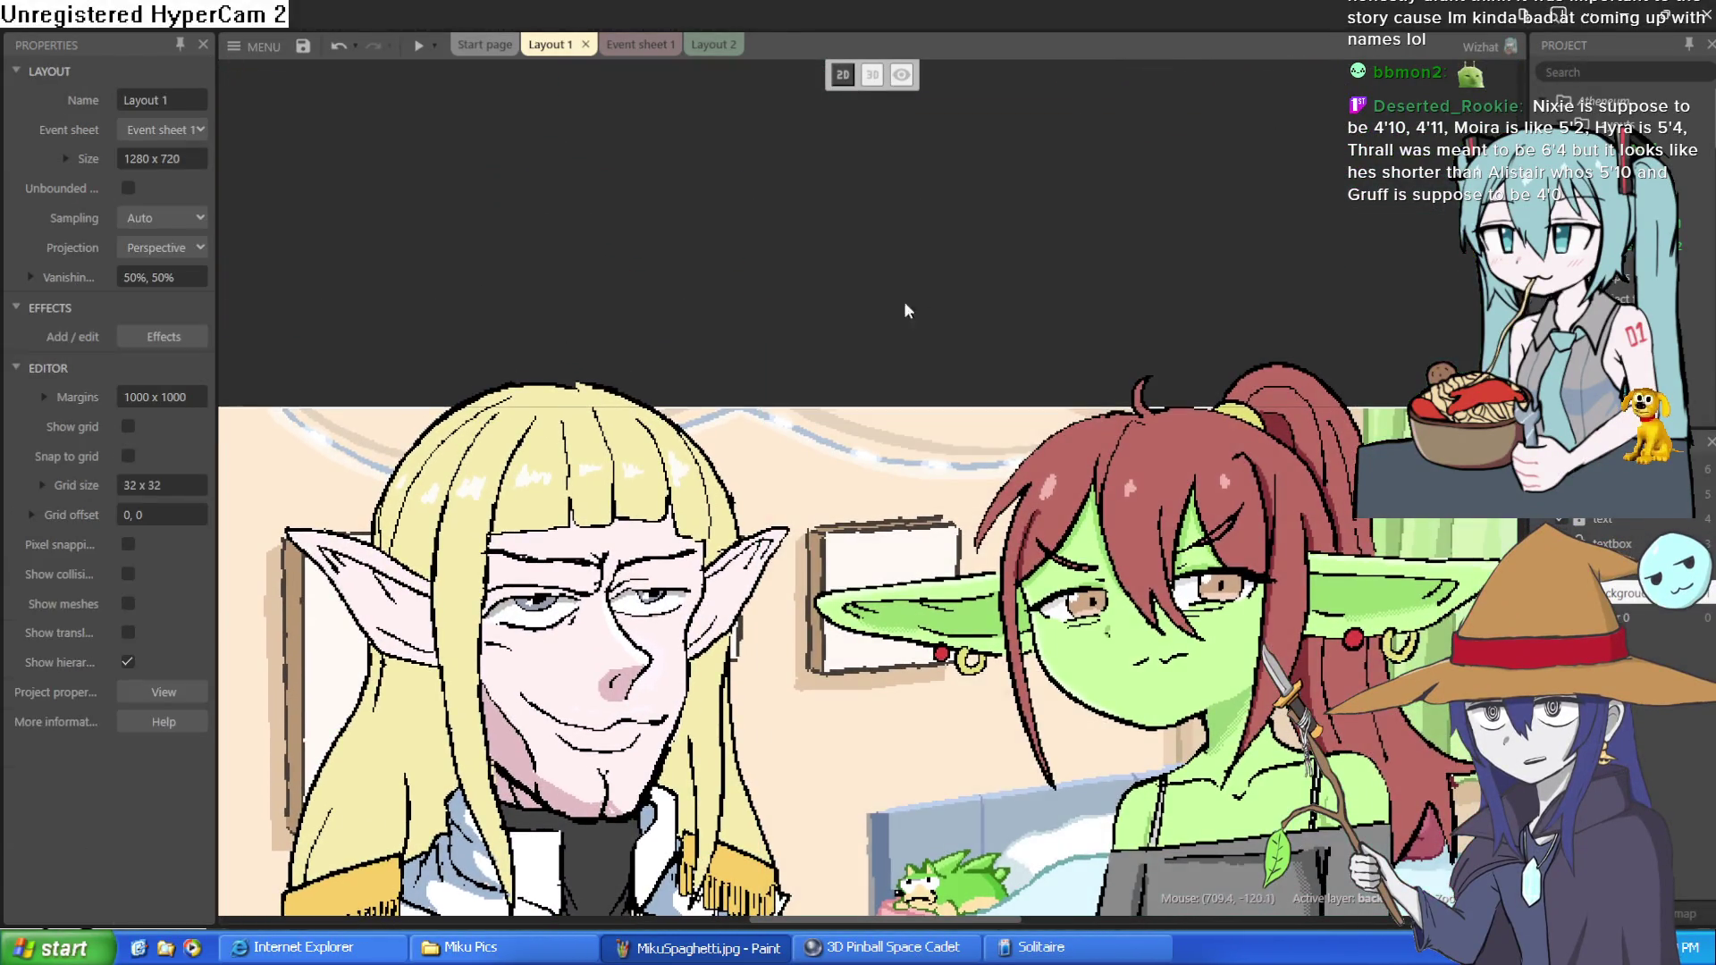
# - Move the blond elf up out of the scene, the orc about 280 px right, and Nixie slightly right
pyautogui.scroll(1, 925, 418)
pyautogui.moveTo(925, 418); pyautogui.dragTo(883, 512)
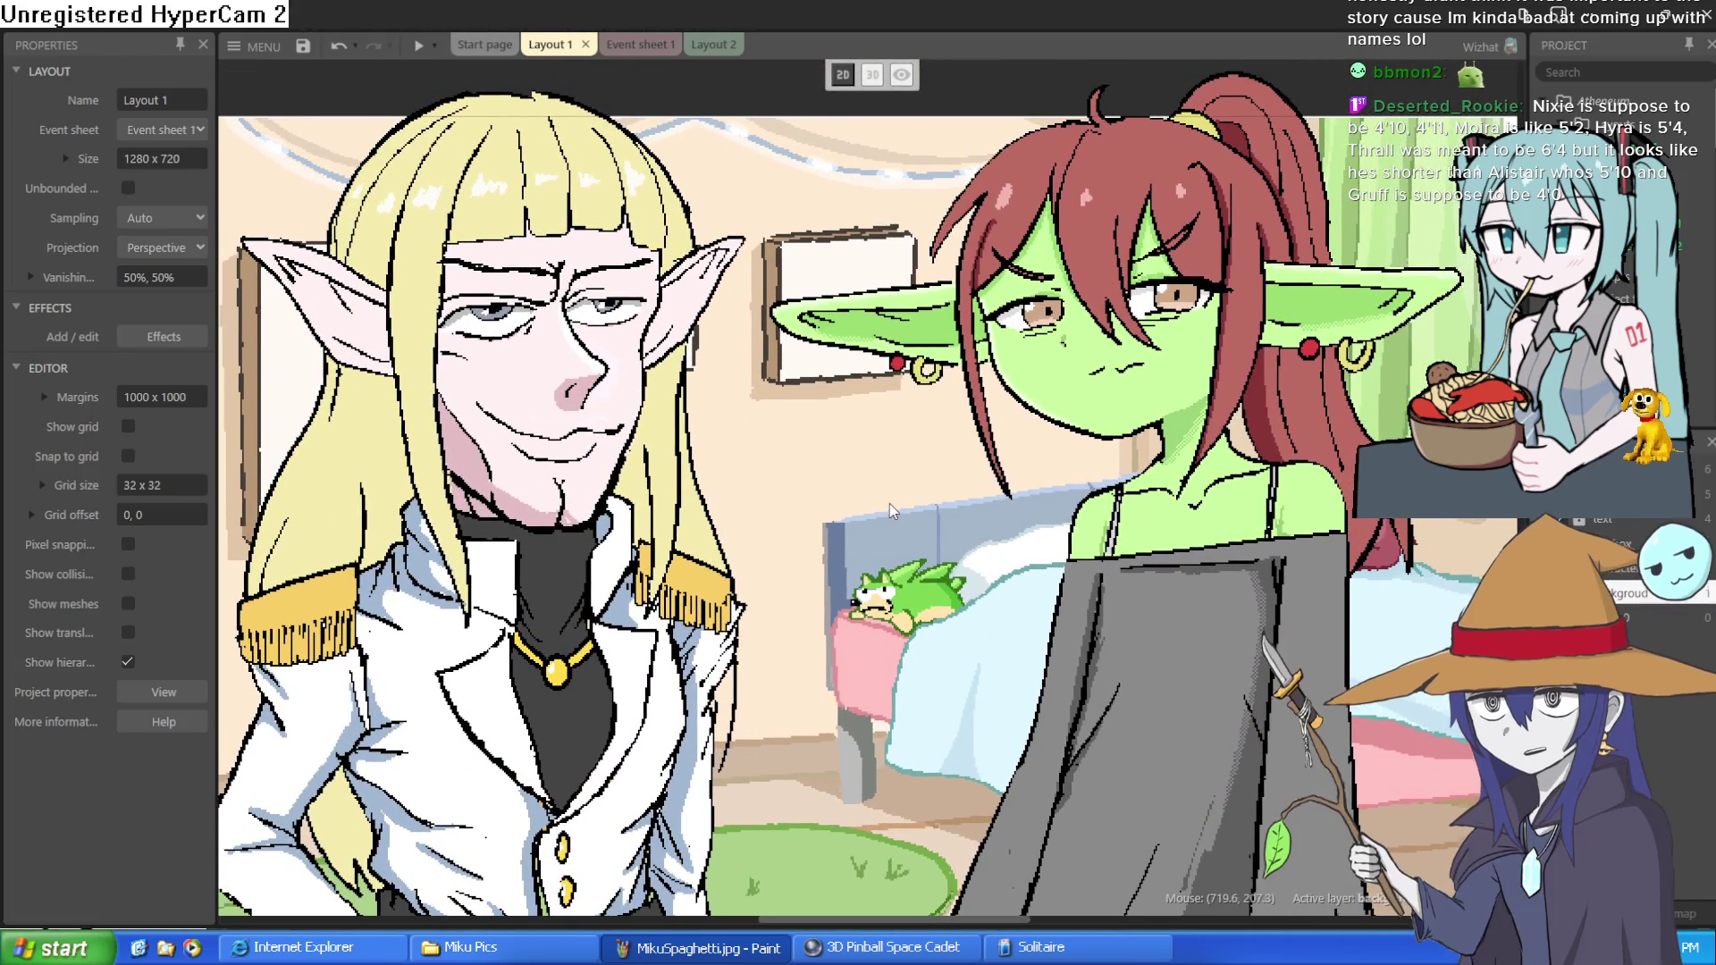
pyautogui.scroll(-2, 891, 510)
pyautogui.scroll(-2, 889, 502)
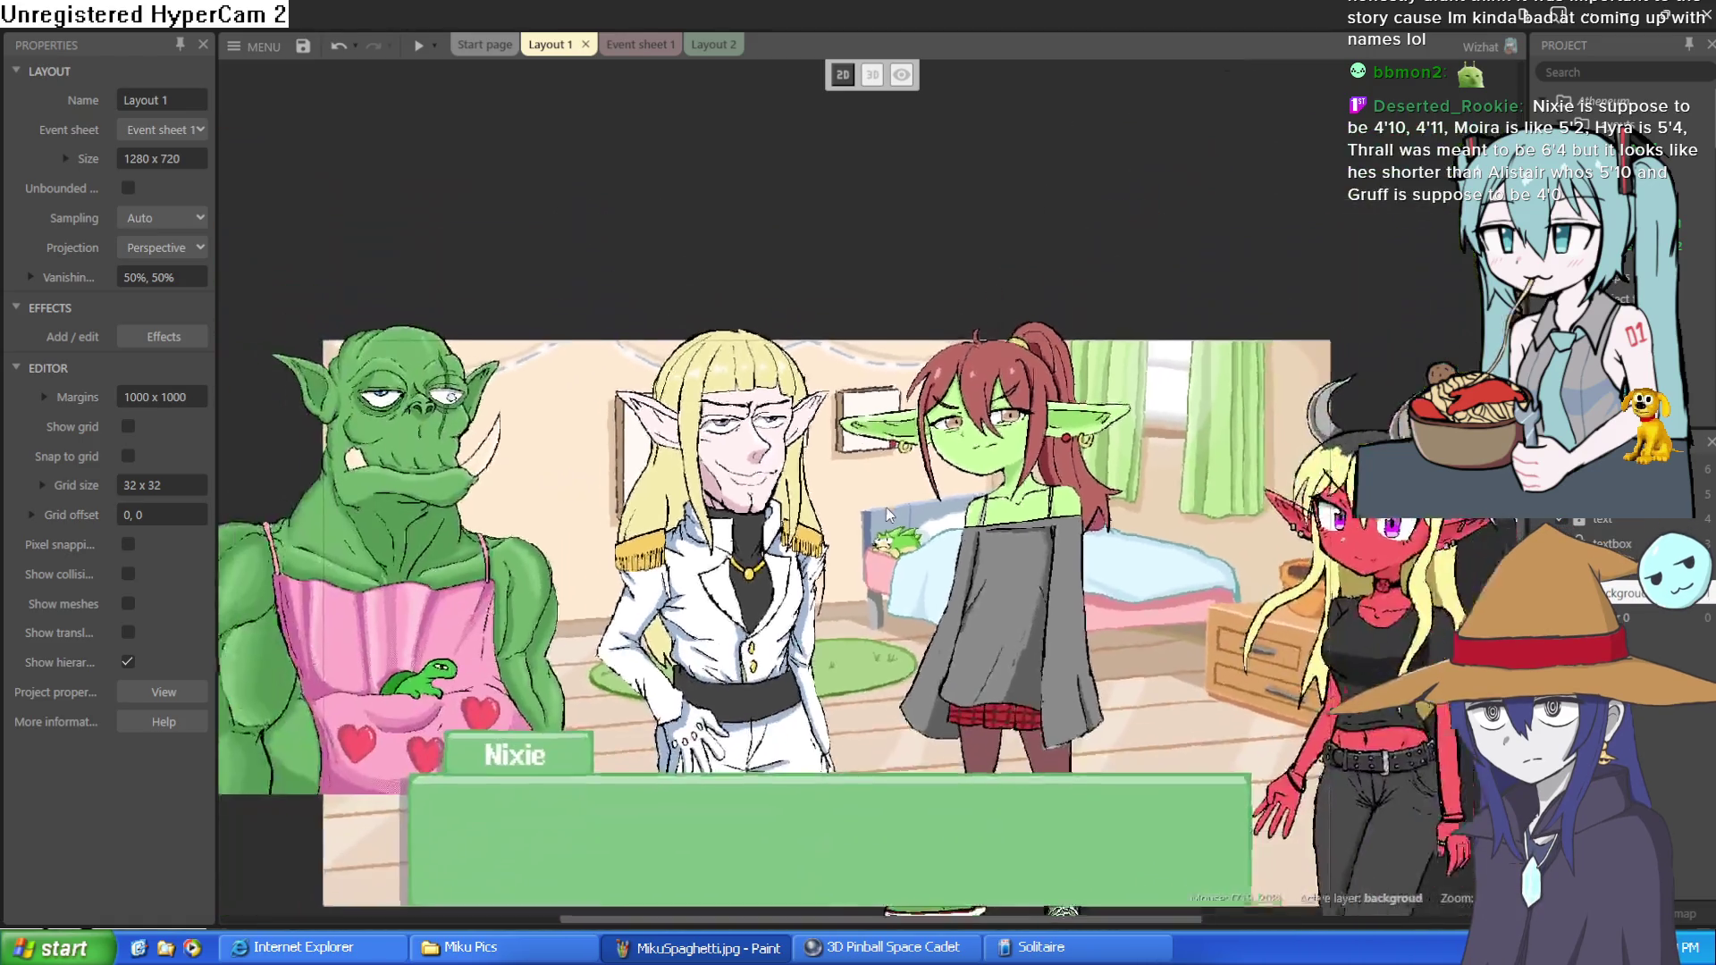
pyautogui.moveTo(724, 572); pyautogui.dragTo(684, 147)
pyautogui.moveTo(374, 568); pyautogui.dragTo(624, 574)
pyautogui.click(1050, 672)
pyautogui.moveTo(1050, 672); pyautogui.dragTo(1111, 673)
pyautogui.scroll(5, 581, 355)
pyautogui.scroll(-5, 581, 354)
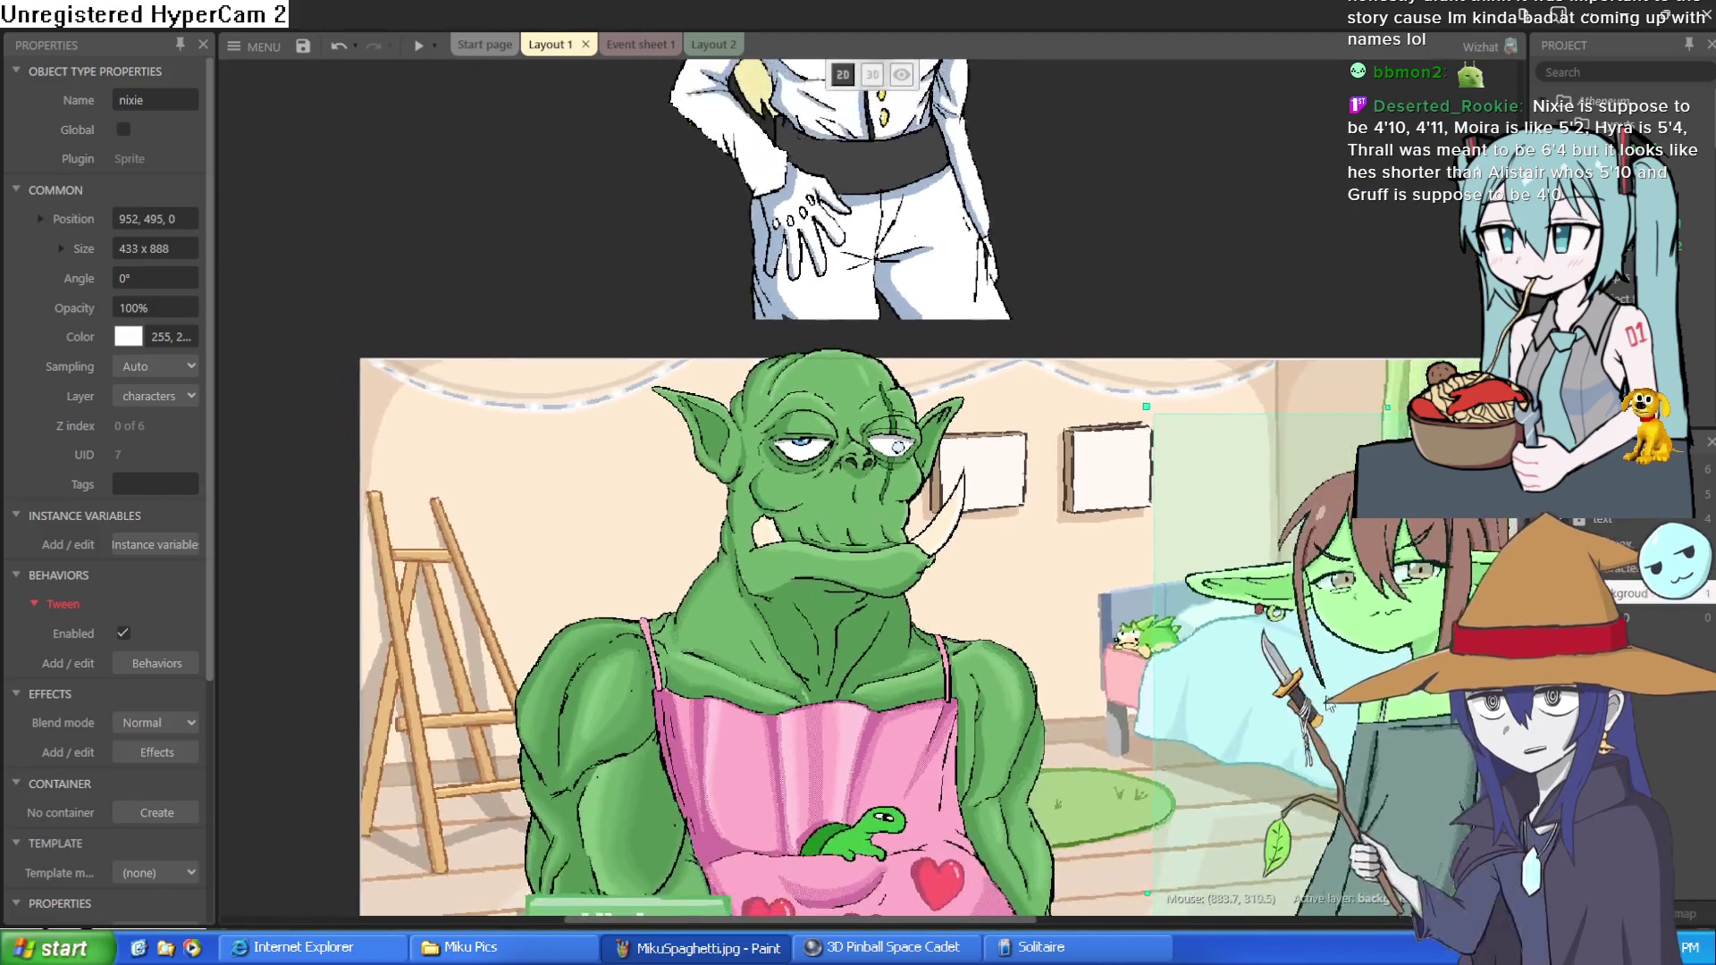
# - Place the blond elf just to the right, beside the orc
pyautogui.click(1329, 706)
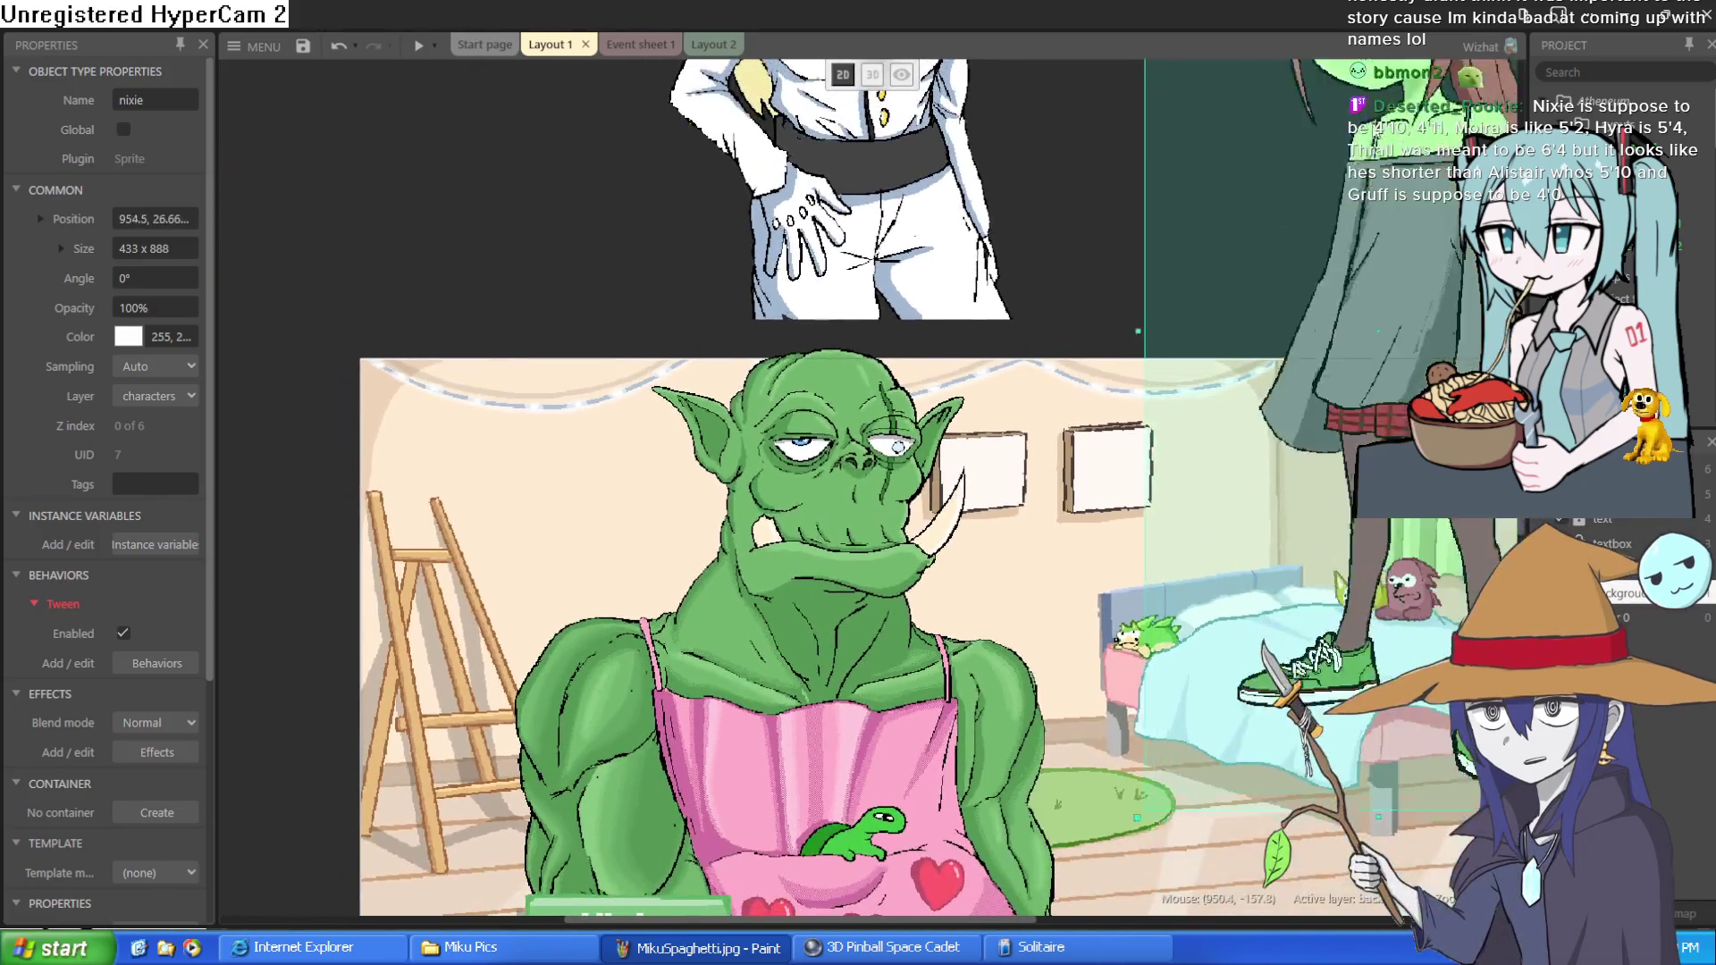
pyautogui.scroll(4, 1332, 581)
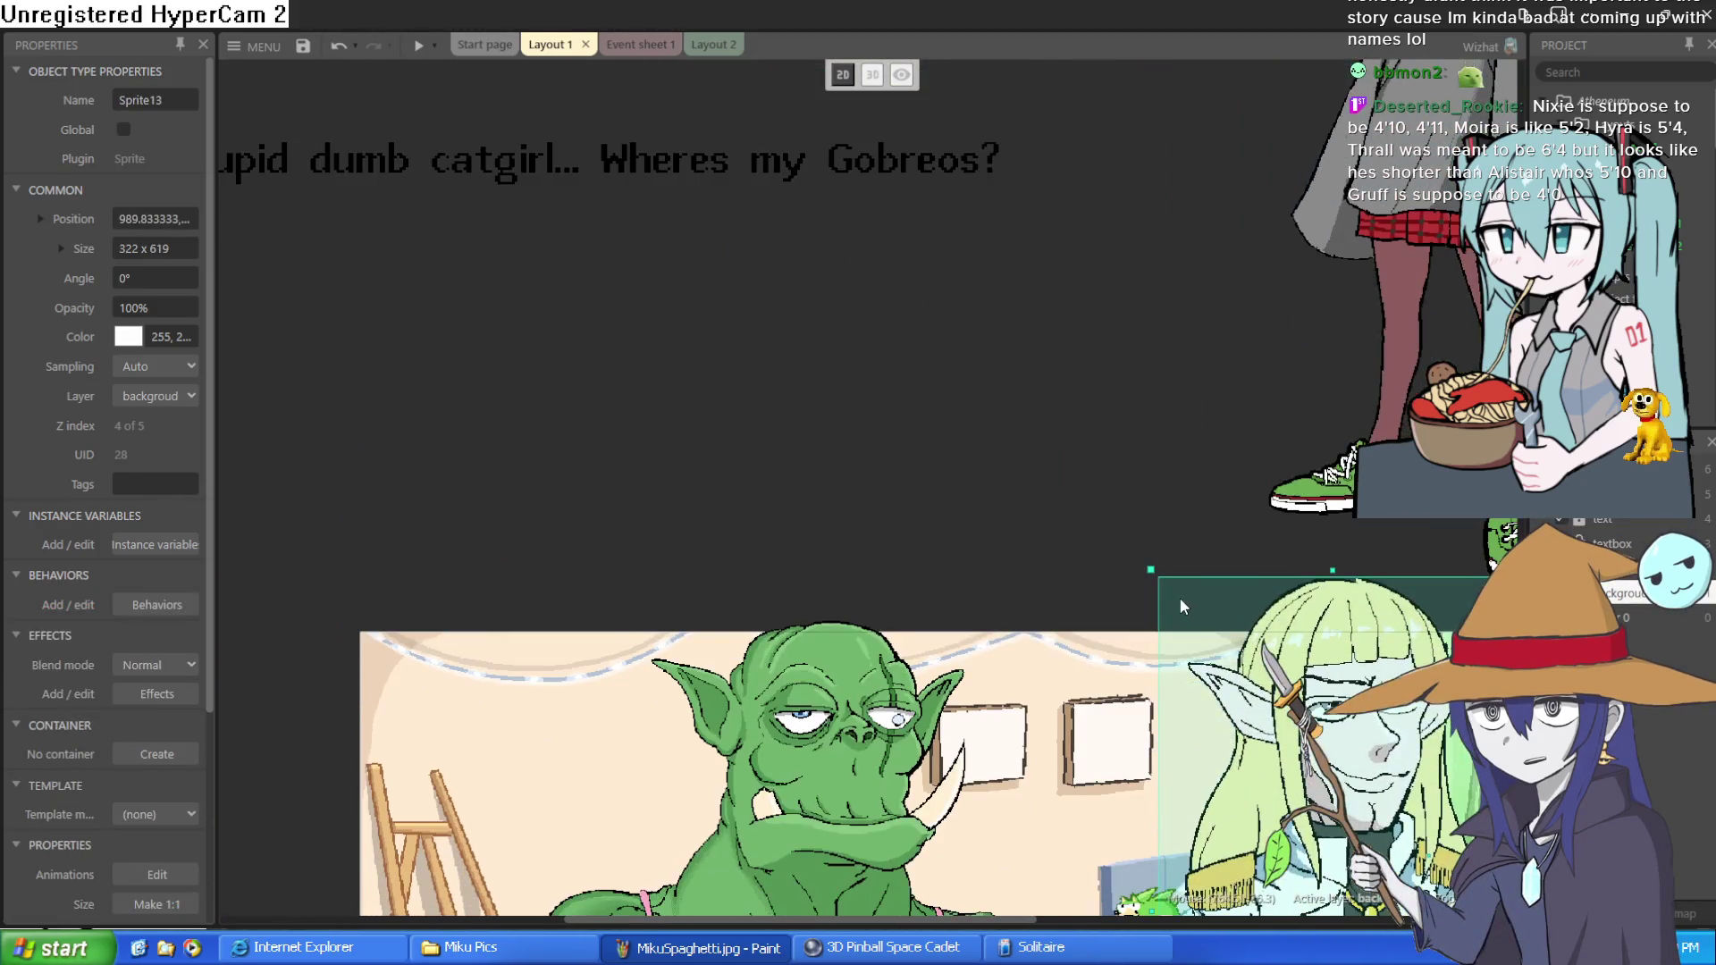
pyautogui.scroll(-5, 1190, 677)
pyautogui.moveTo(1284, 688); pyautogui.dragTo(1303, 688)
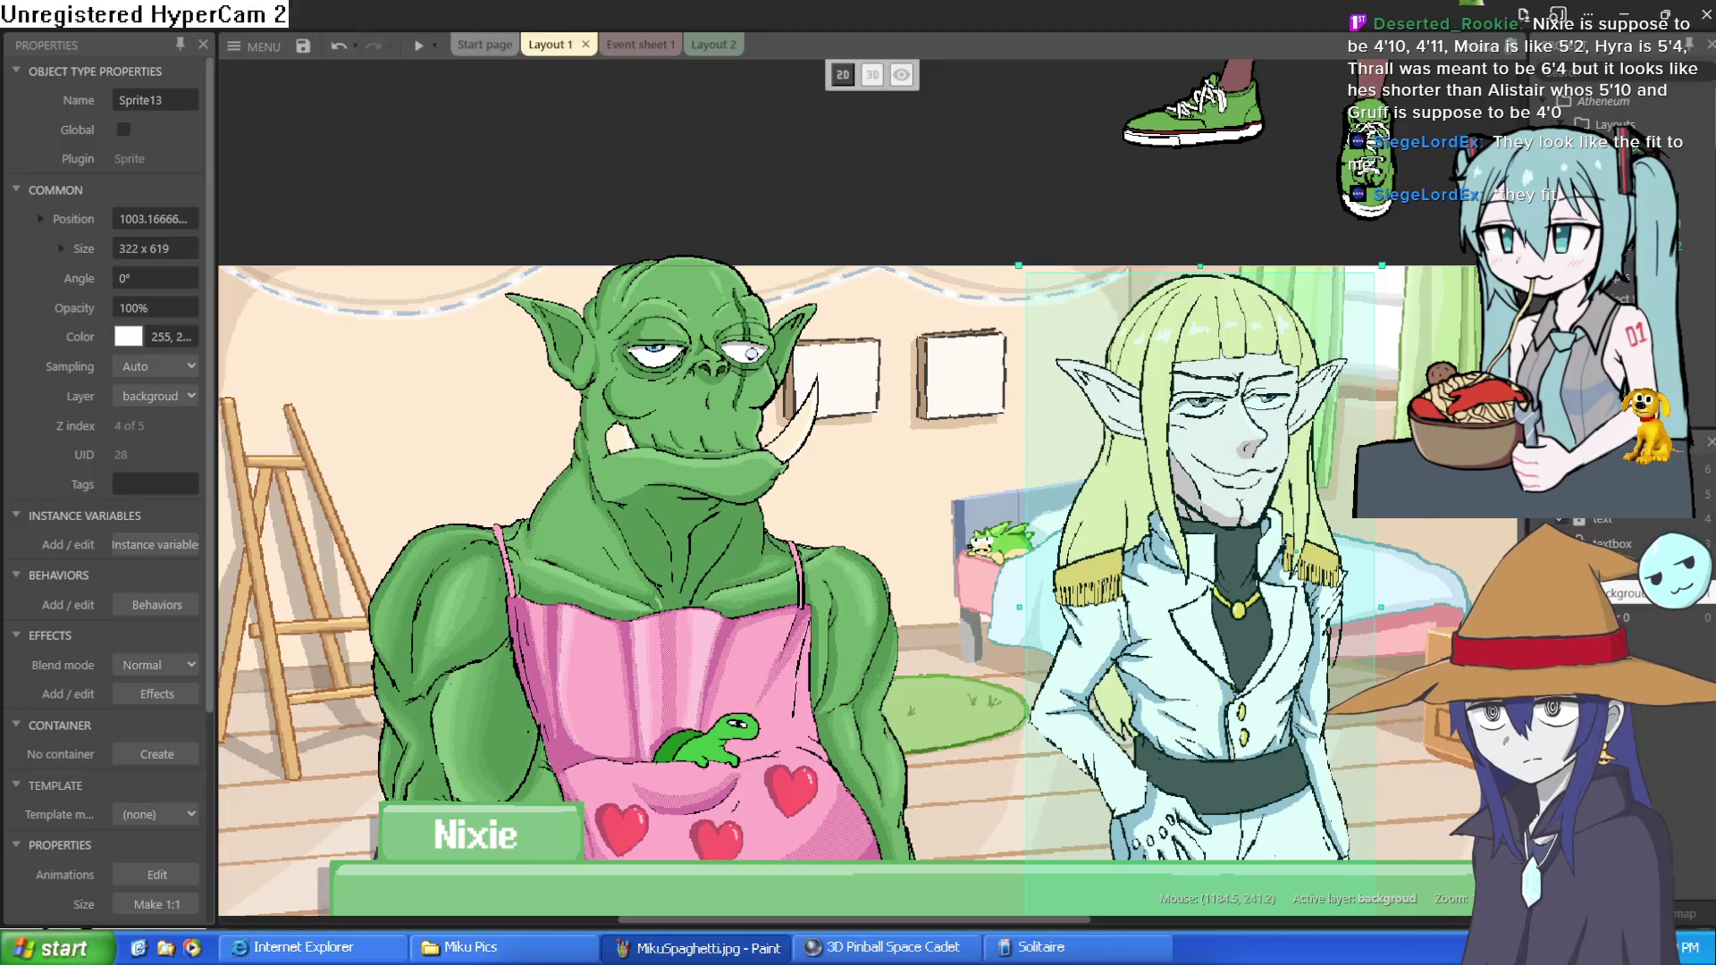
# - Scroll the layout right and up
pyautogui.hscroll(3, 1016, 439)
pyautogui.scroll(5, 1016, 439)
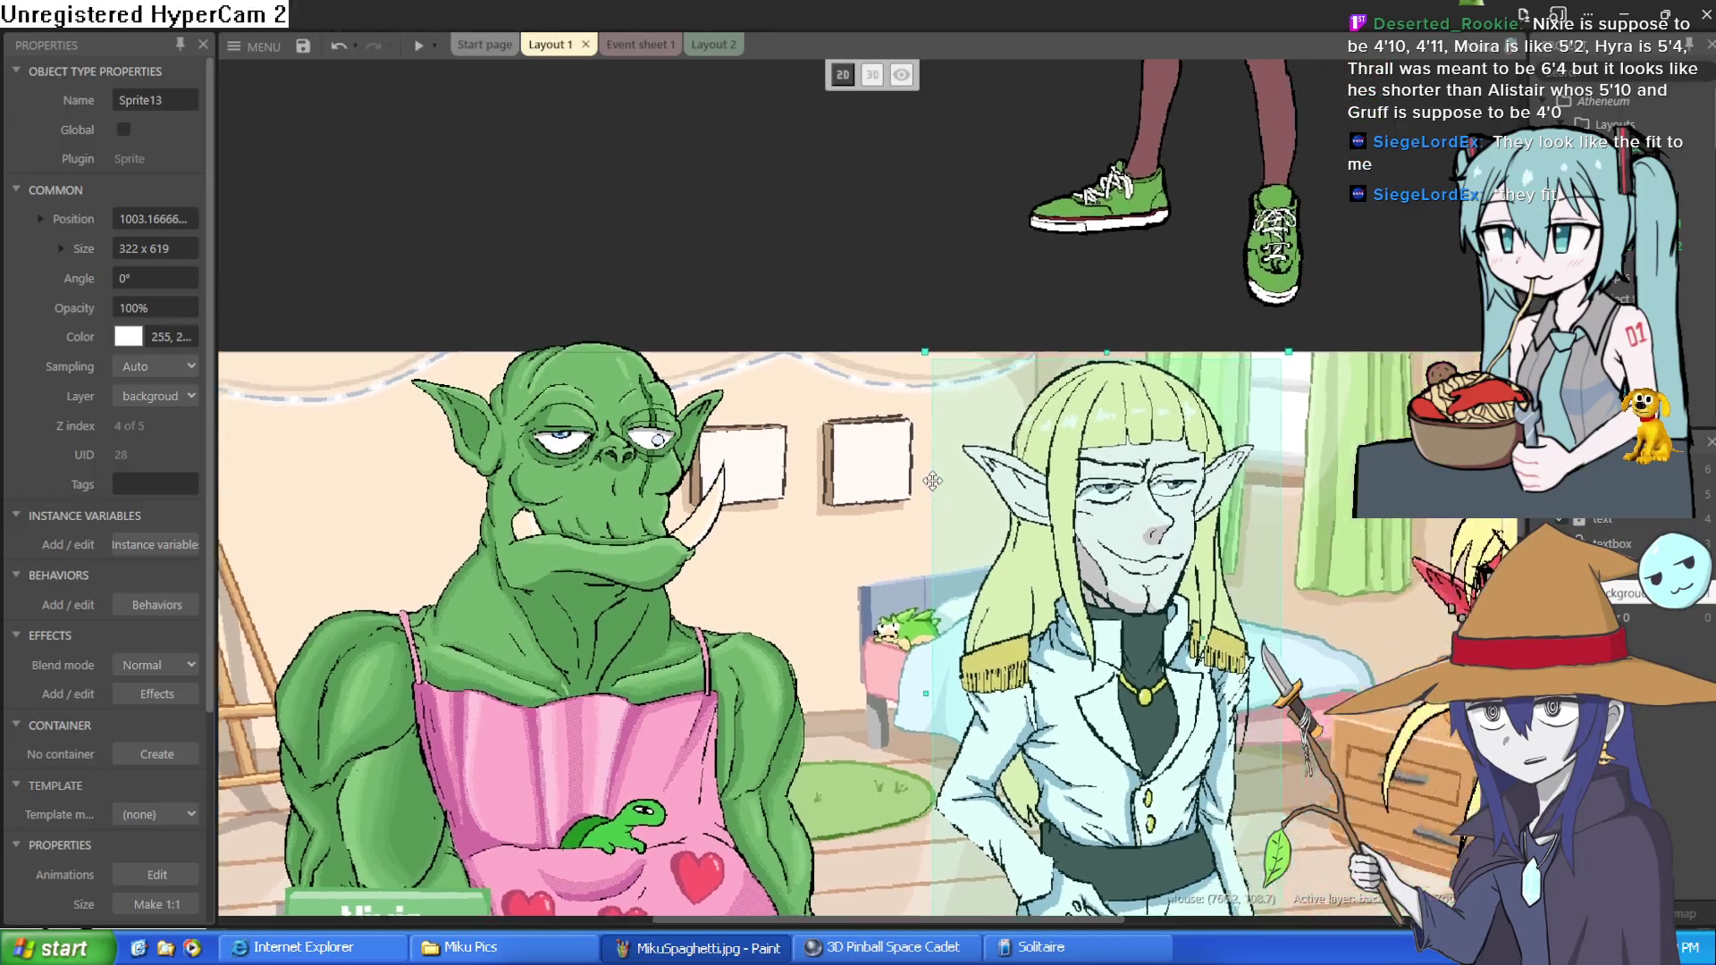
# - Bring Nixie down into the scene and lower her beside the elf
pyautogui.moveTo(977, 318)
pyautogui.mouseDown()
pyautogui.moveTo(1192, 740)
pyautogui.moveTo(1208, 724)
pyautogui.mouseUp()
pyautogui.scroll(-5, 1045, 159)
pyautogui.hscroll(2, 1044, 159)
pyautogui.moveTo(1045, 159)
pyautogui.mouseDown()
pyautogui.moveTo(1076, 484)
pyautogui.moveTo(1153, 572)
pyautogui.moveTo(1200, 290)
pyautogui.moveTo(1248, 295)
pyautogui.mouseUp()
pyautogui.scroll(2, 1014, 499)
pyautogui.moveTo(1359, 473)
pyautogui.mouseDown()
pyautogui.moveTo(1364, 570)
pyautogui.moveTo(1335, 591)
pyautogui.moveTo(1328, 572)
pyautogui.mouseUp()
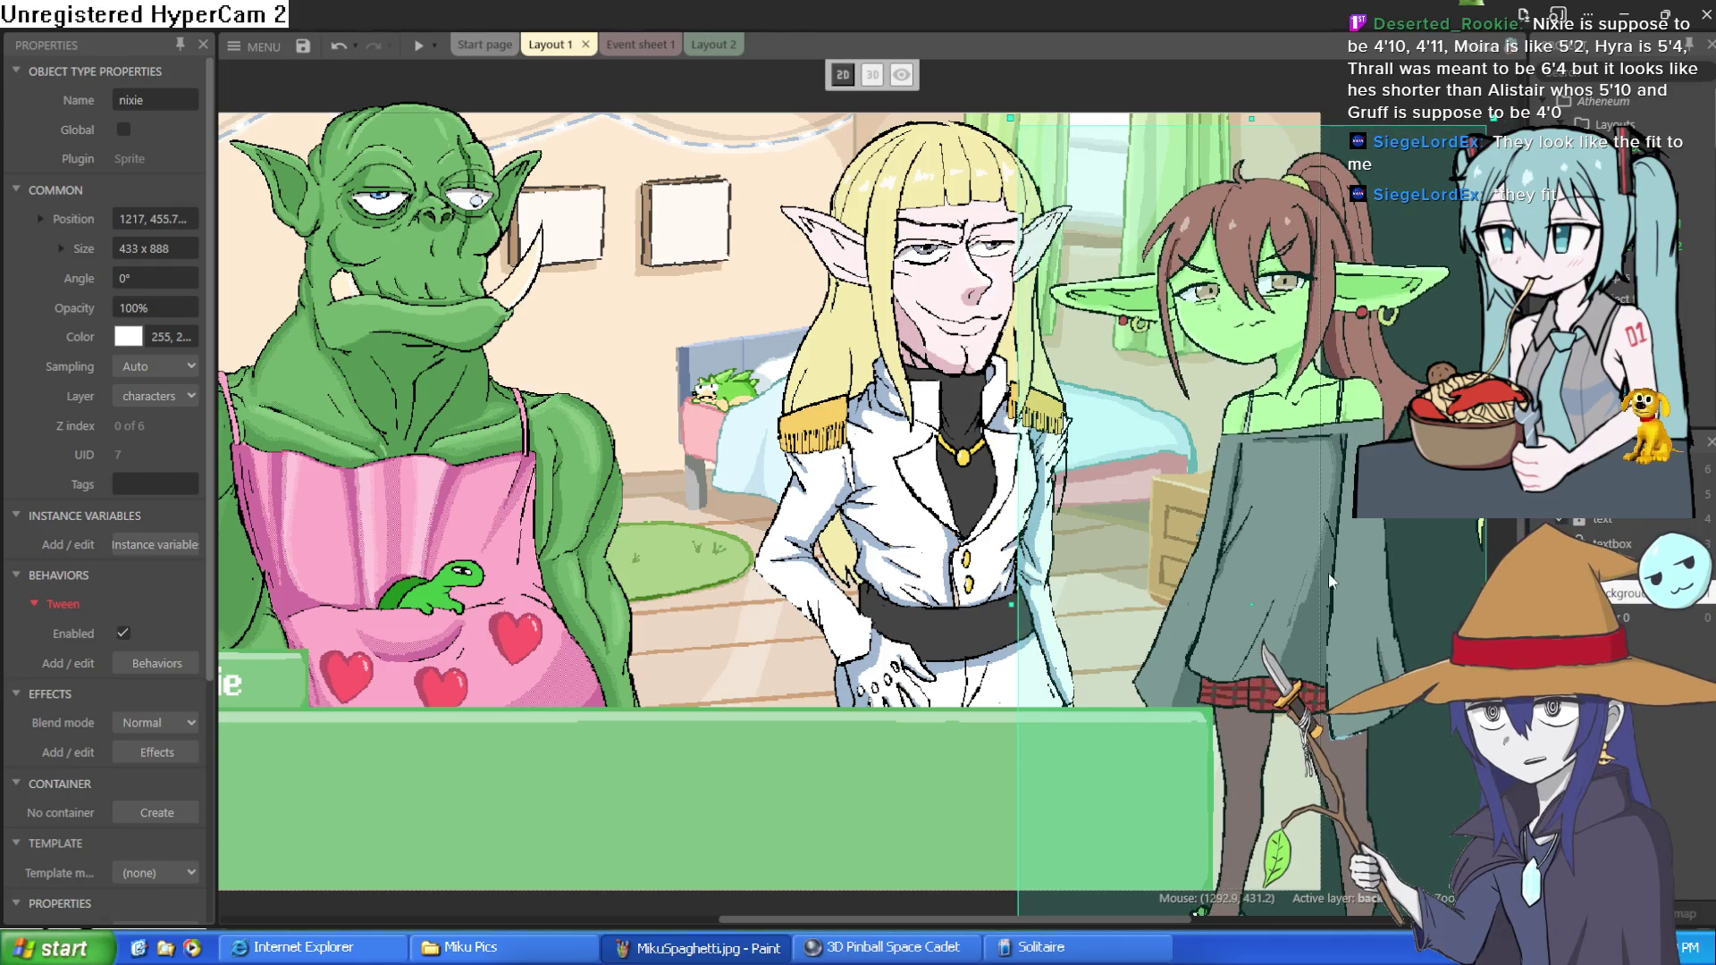
# - Move the blond elf left, shift Nixie closer to her, and deselect to check the lineup
pyautogui.moveTo(923, 360)
pyautogui.mouseDown()
pyautogui.moveTo(767, 347)
pyautogui.moveTo(753, 298)
pyautogui.moveTo(766, 369)
pyautogui.mouseUp()
pyautogui.click(1317, 541)
pyautogui.moveTo(1316, 542); pyautogui.dragTo(1230, 544)
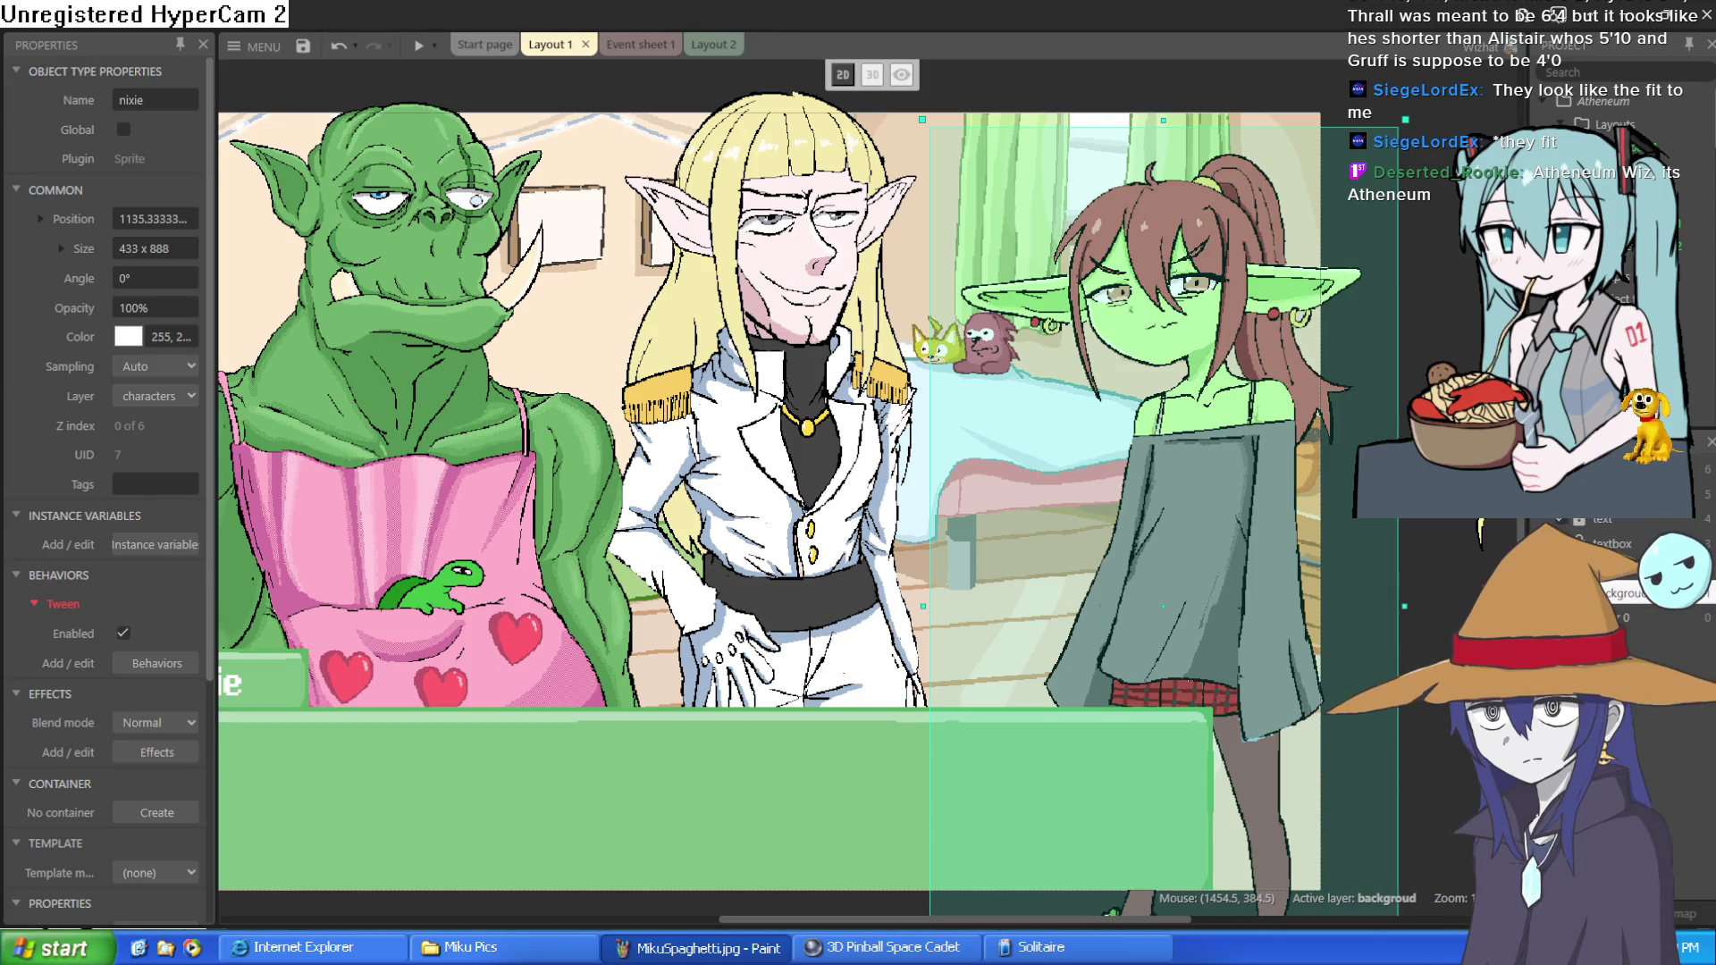
pyautogui.click(1299, 476)
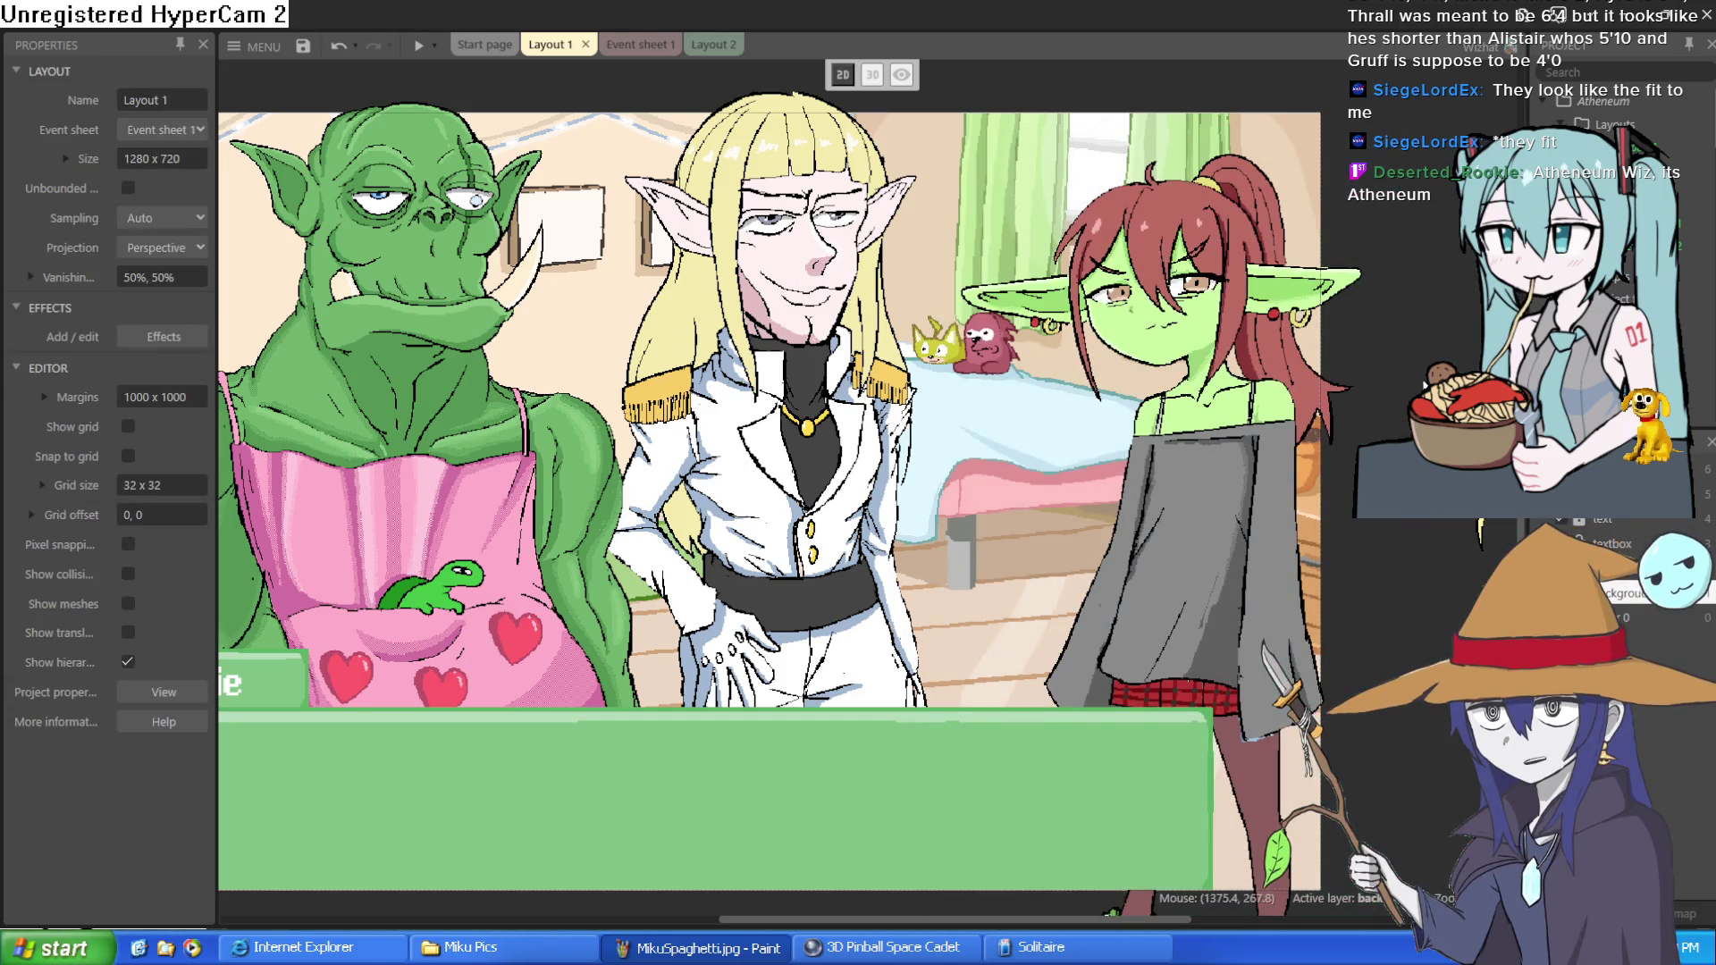
pyautogui.click(1232, 411)
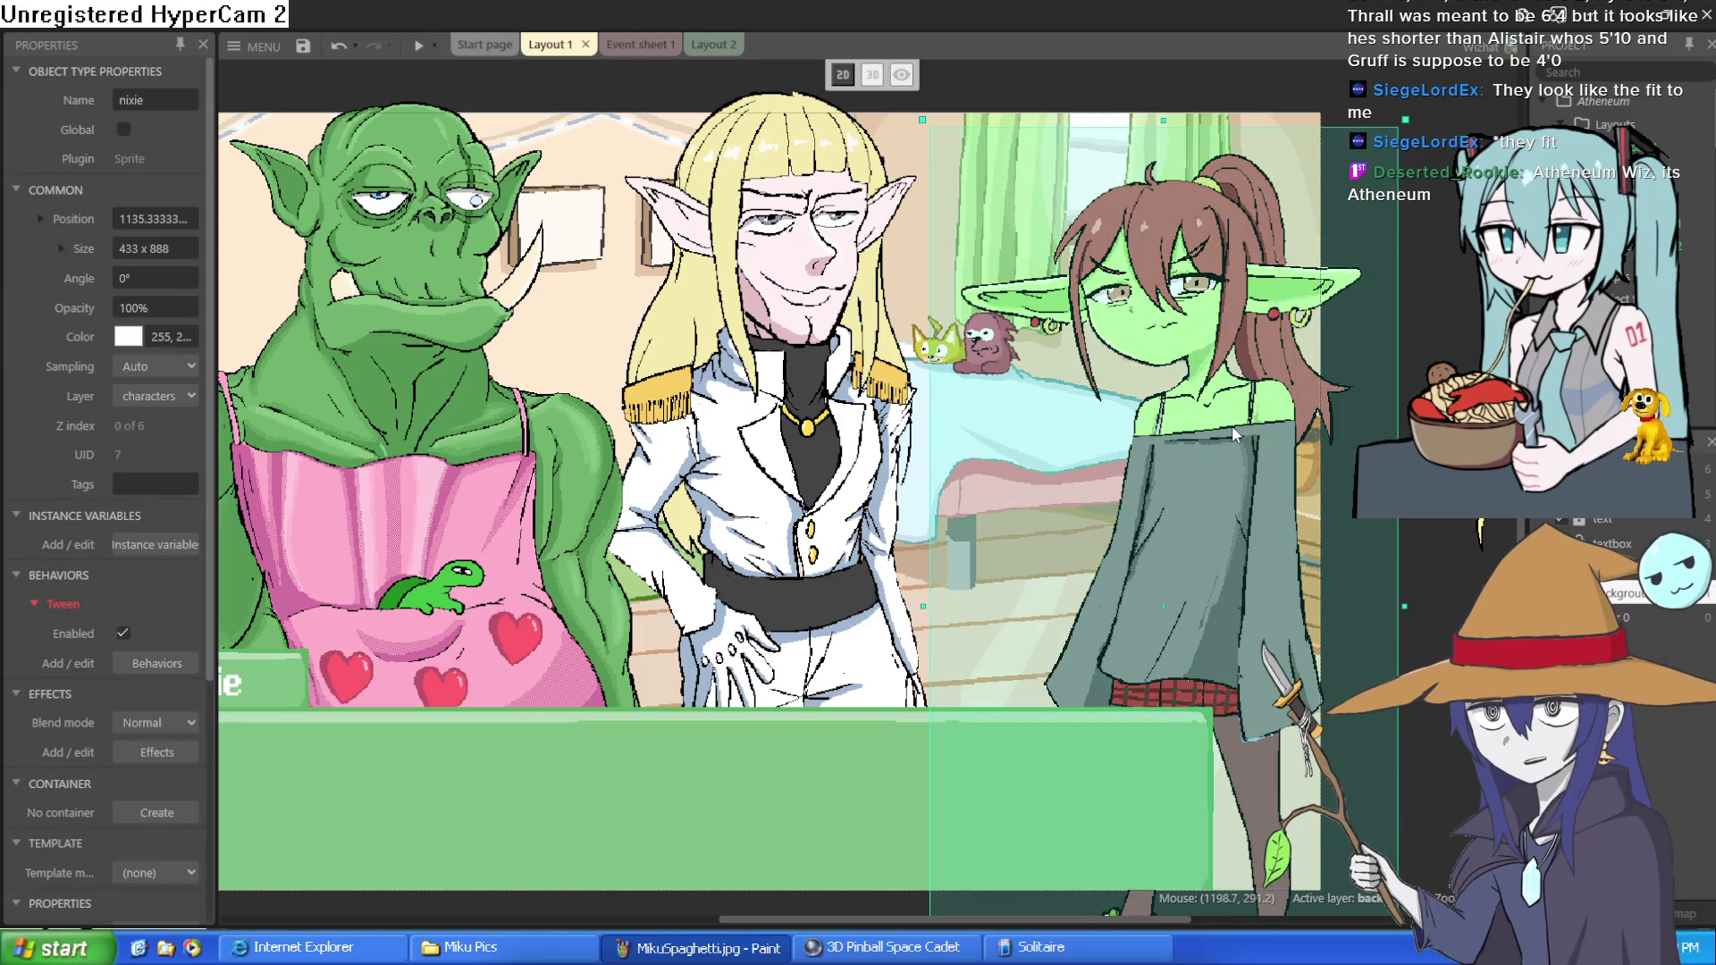
pyautogui.click(1439, 185)
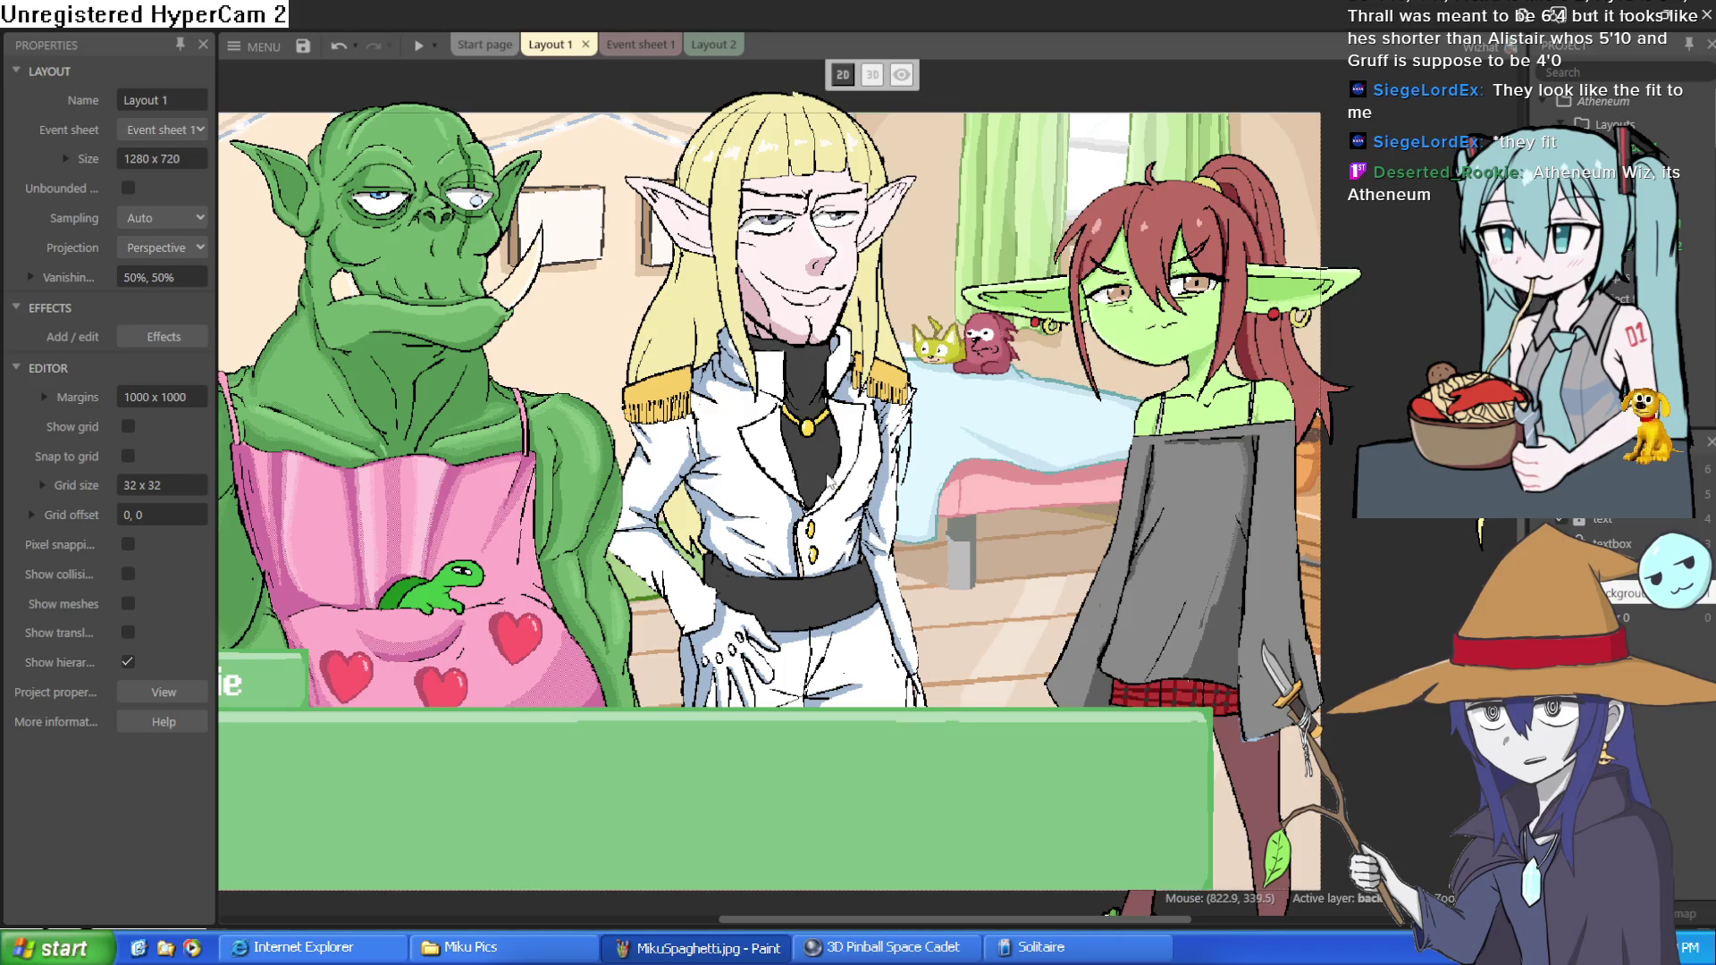
# - Open the elf sprite's image, sample its pale yellow, and undo an accidental fill beside the elf
pyautogui.doubleClick(827, 479)
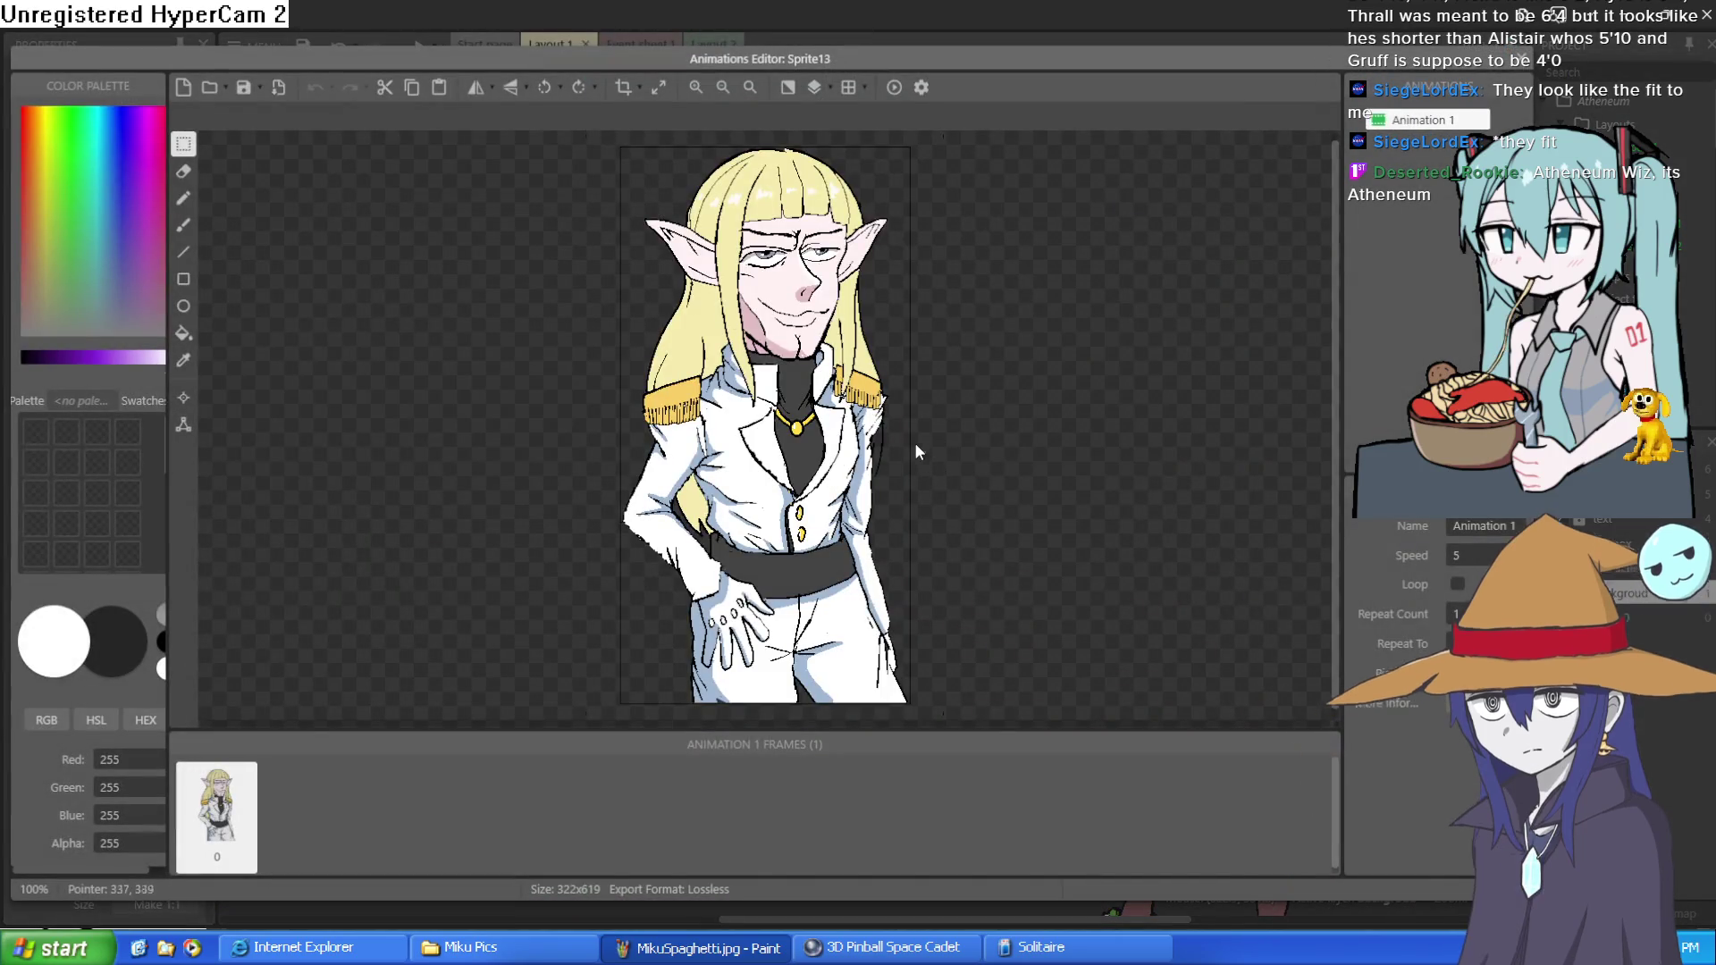
pyautogui.scroll(3, 904, 438)
pyautogui.scroll(-1, 1076, 452)
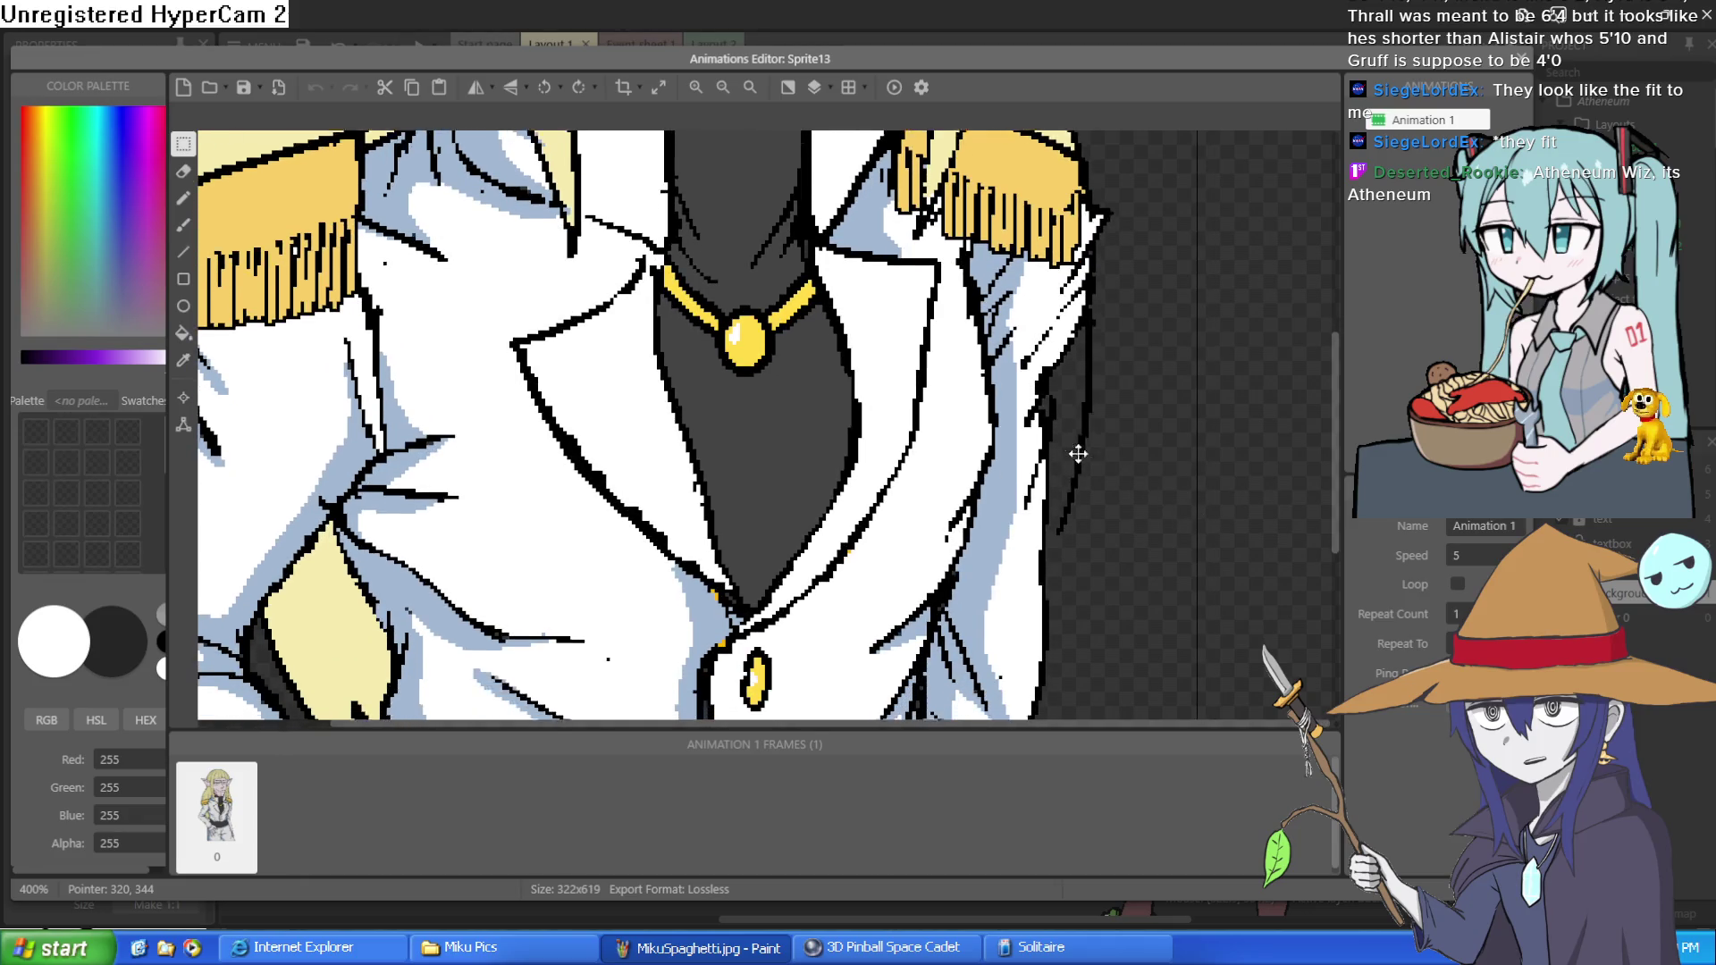
pyautogui.click(192, 362)
pyautogui.scroll(3, 960, 264)
pyautogui.click(960, 260)
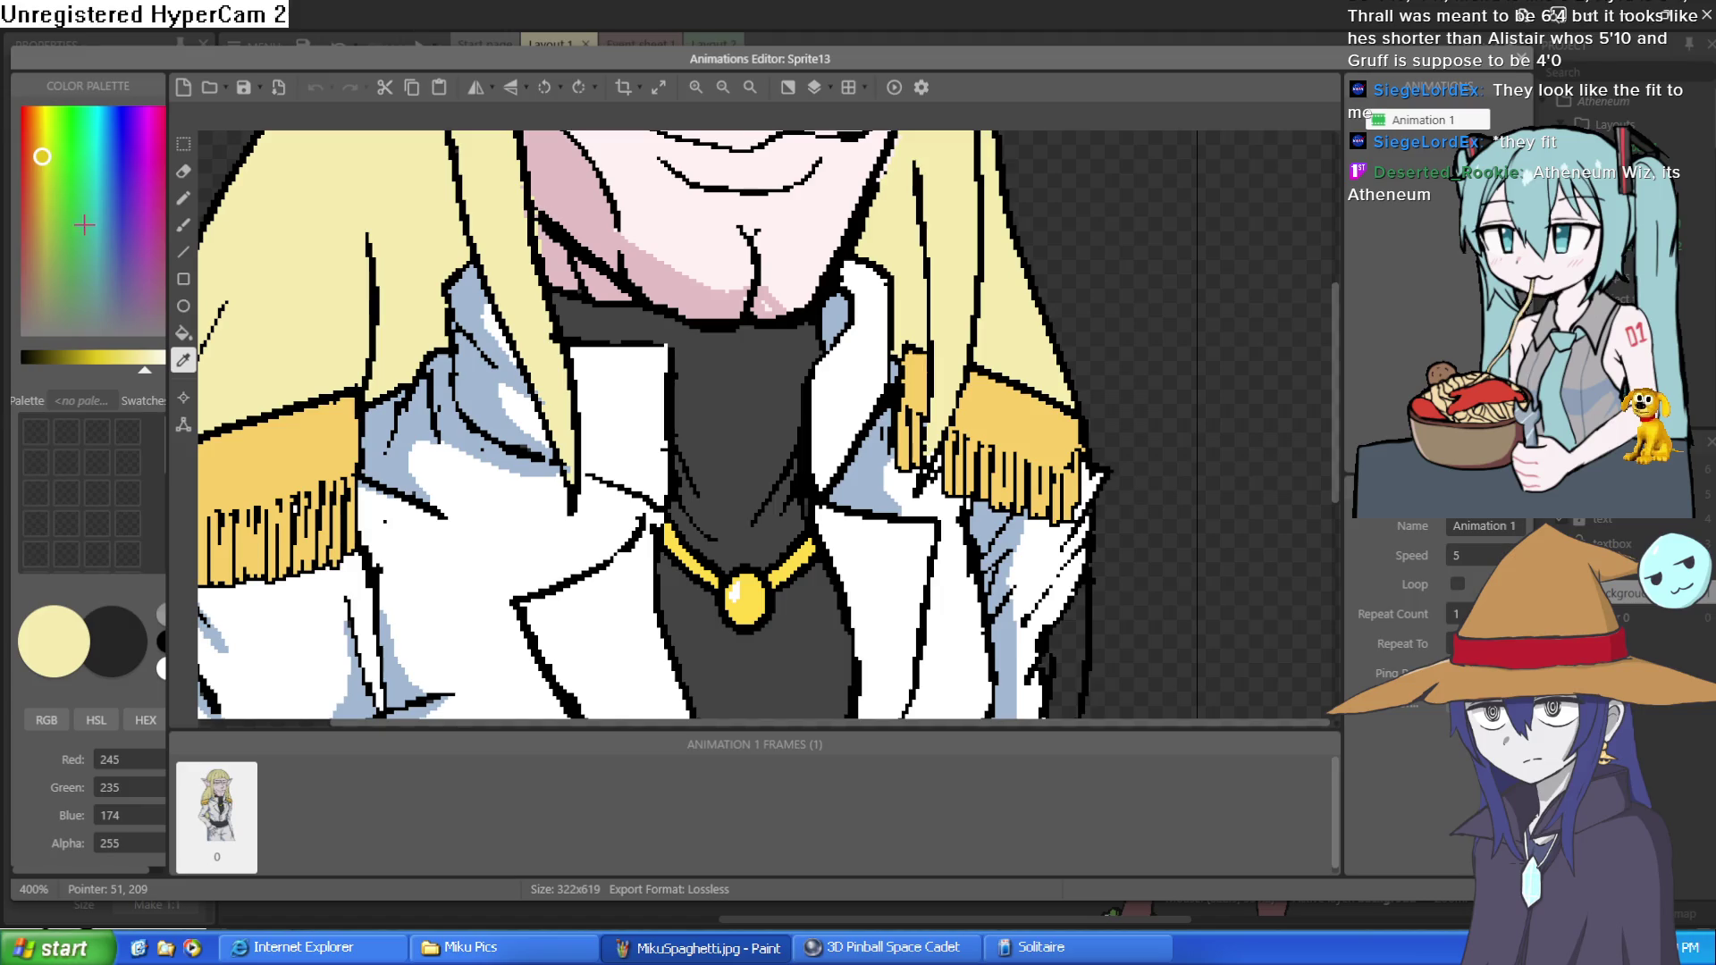
pyautogui.click(183, 333)
pyautogui.scroll(-4, 1104, 617)
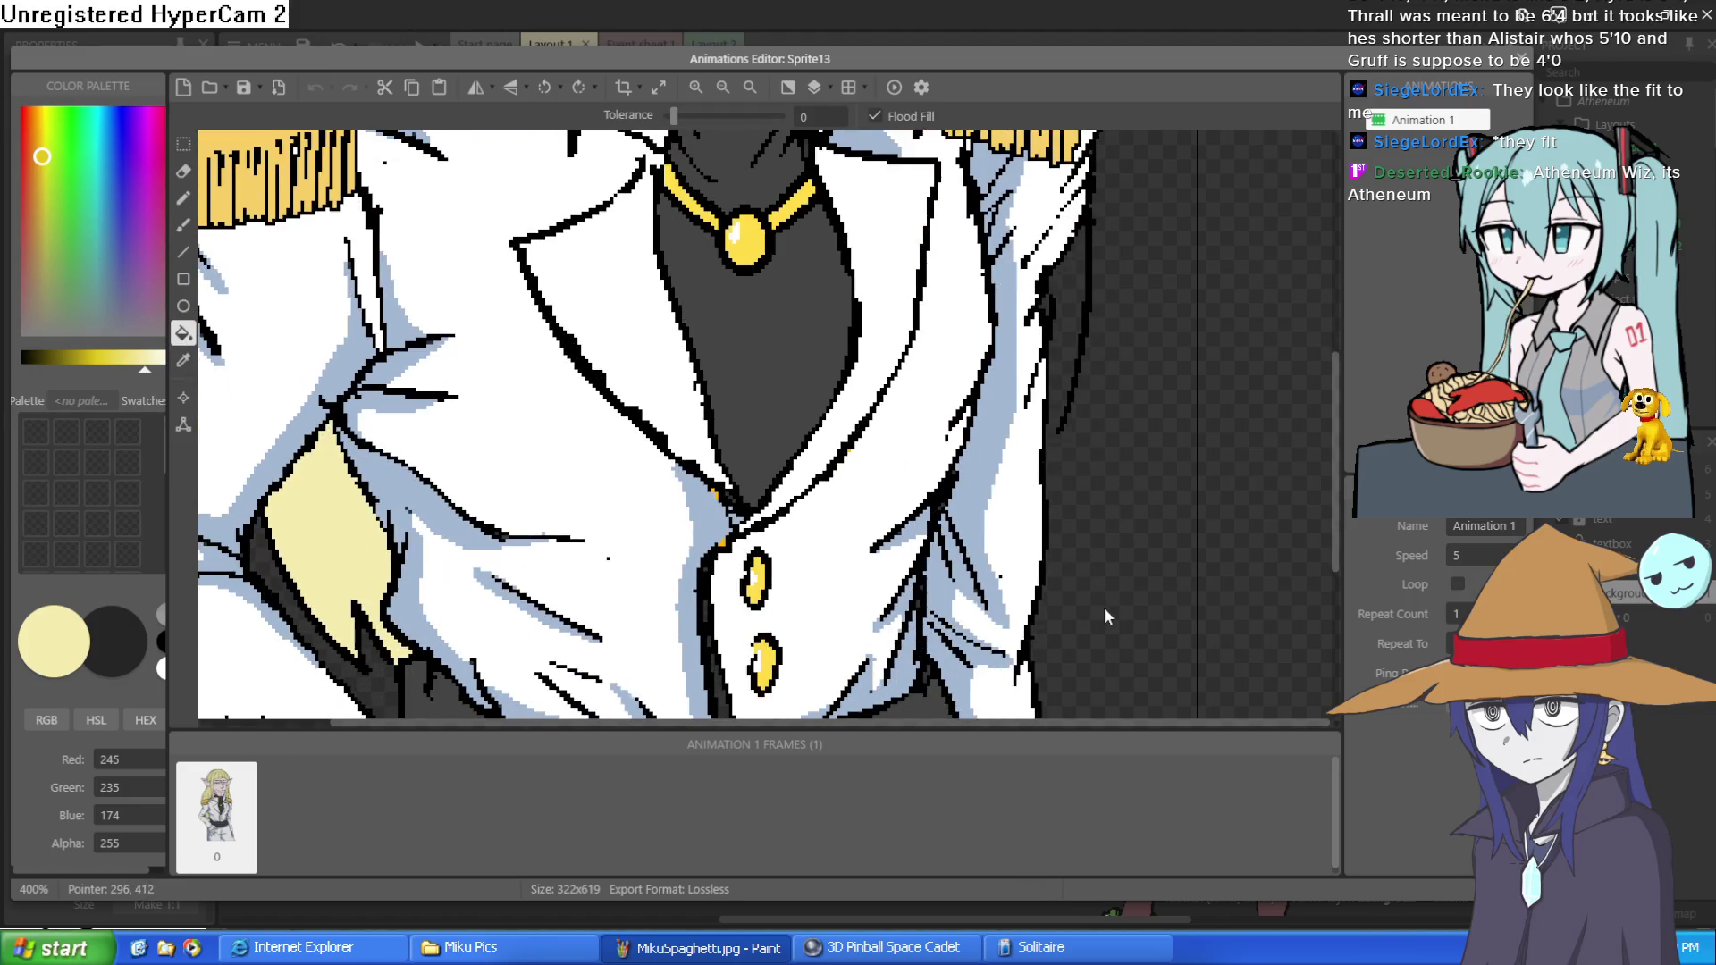
pyautogui.click(1065, 339)
pyautogui.hotkey('ctrl', 'z')
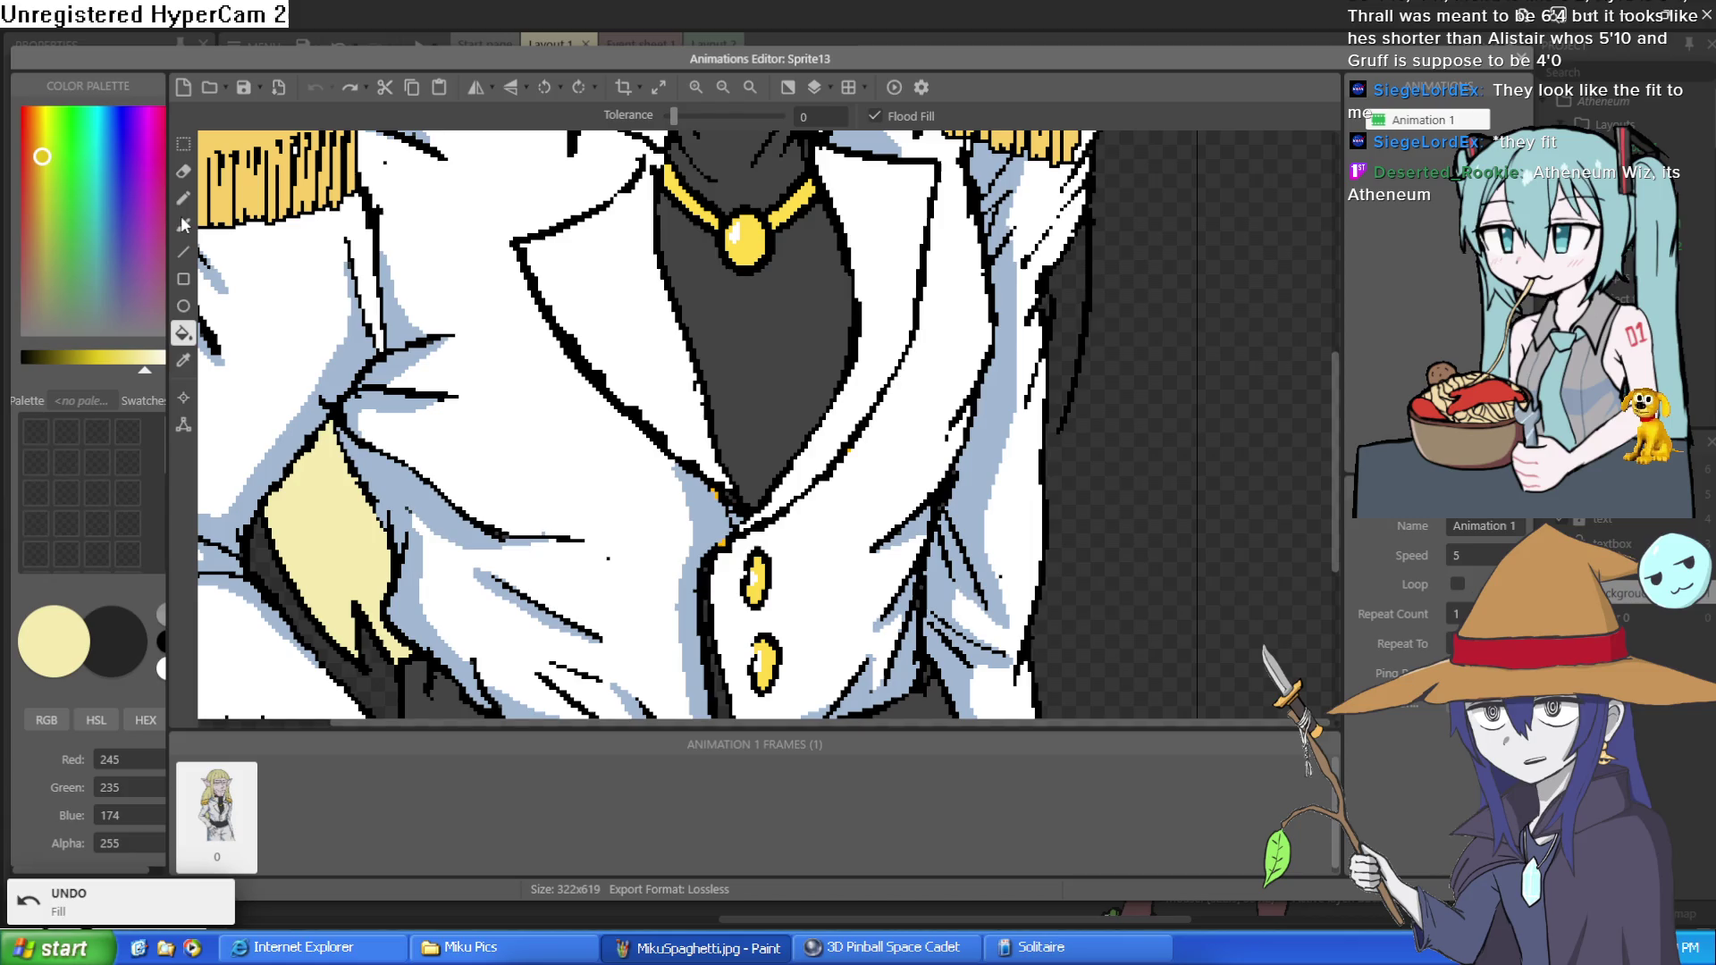
# - Fill the dark strip beside the elf's coat with pale yellow and close the image editor
pyautogui.click(188, 199)
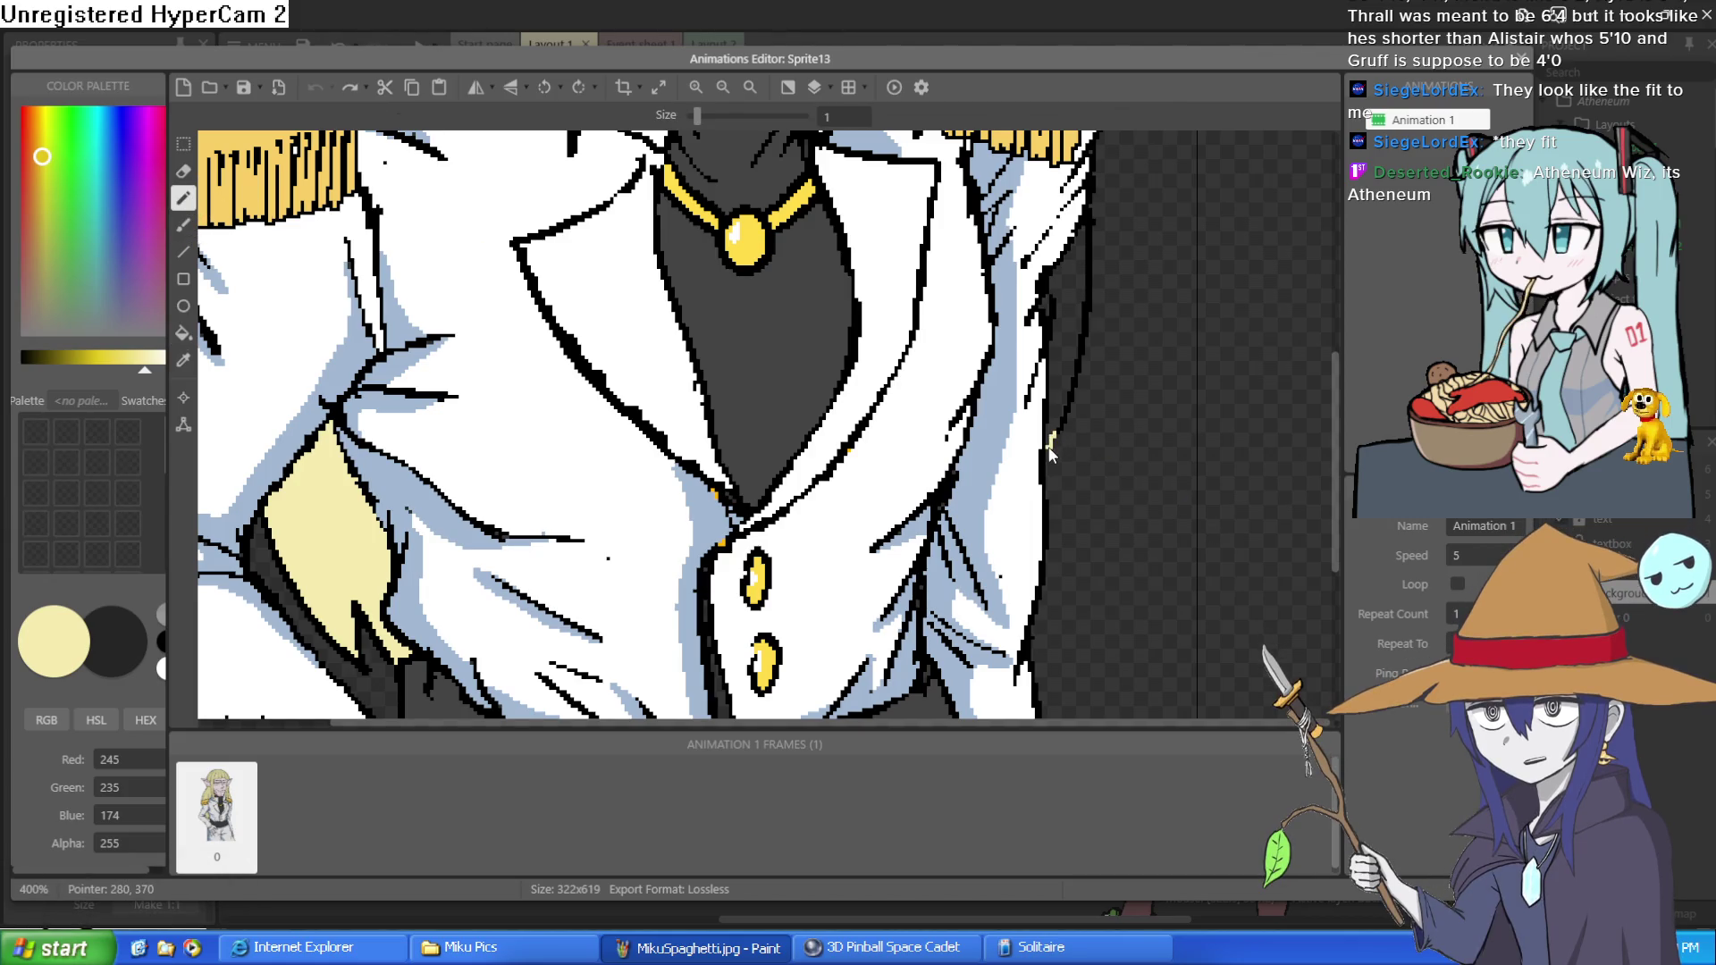
pyautogui.click(183, 333)
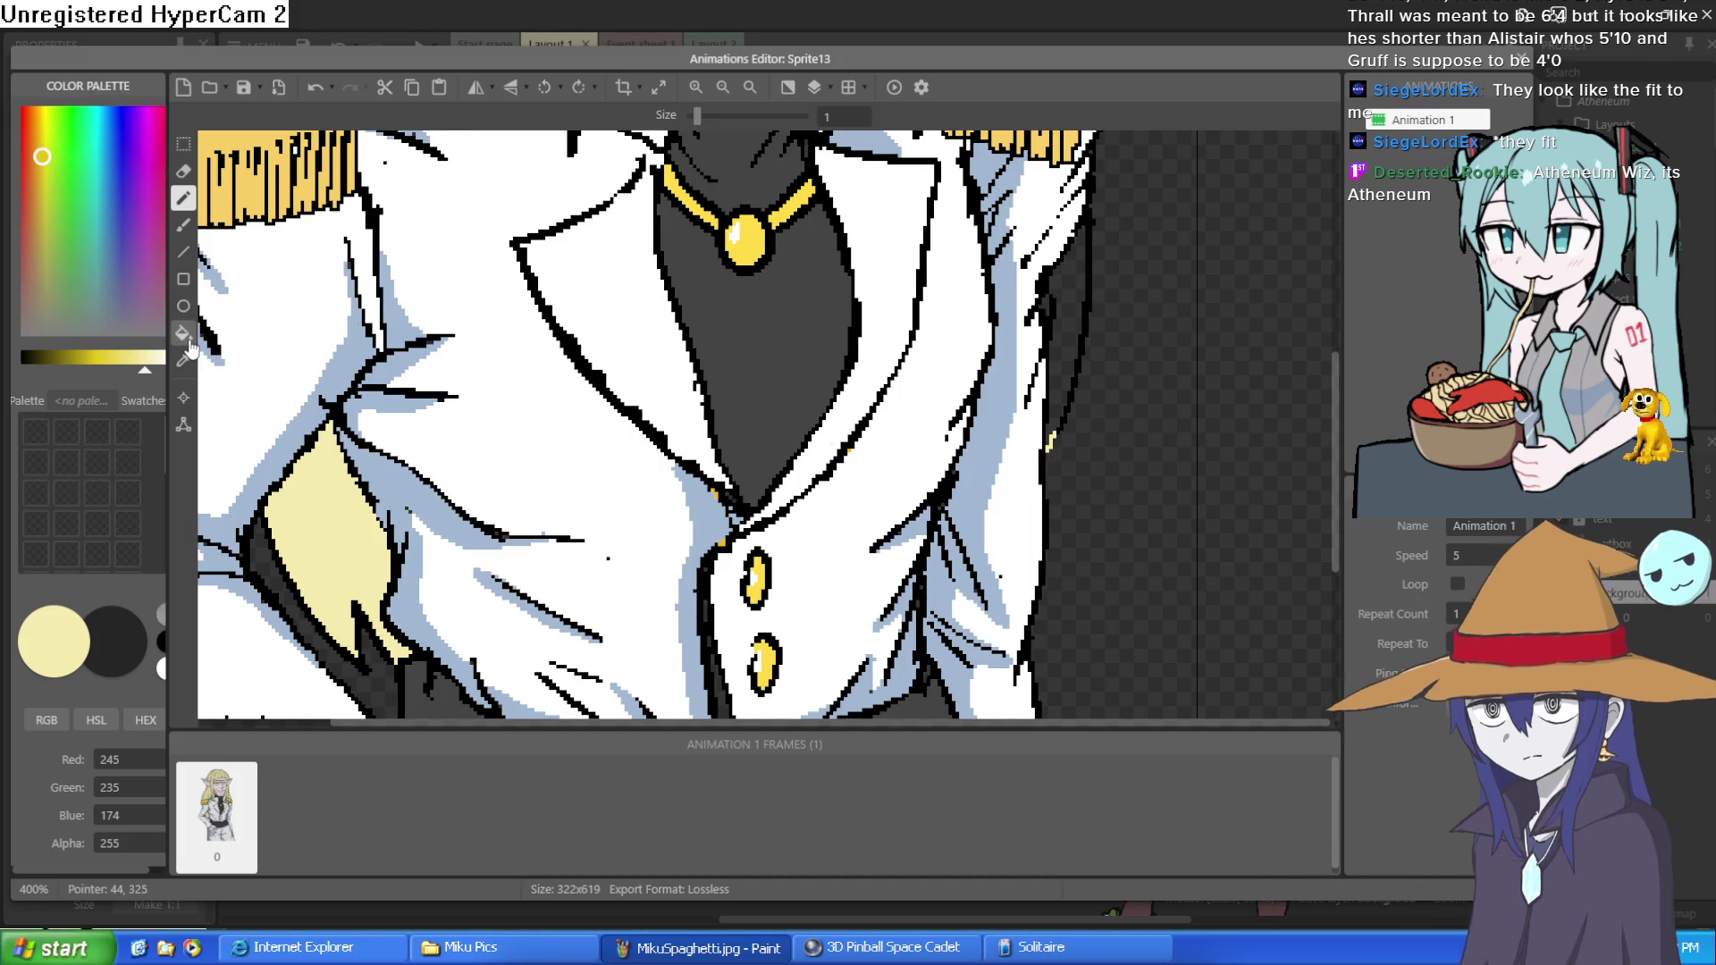
pyautogui.click(1071, 334)
pyautogui.scroll(-3, 1117, 348)
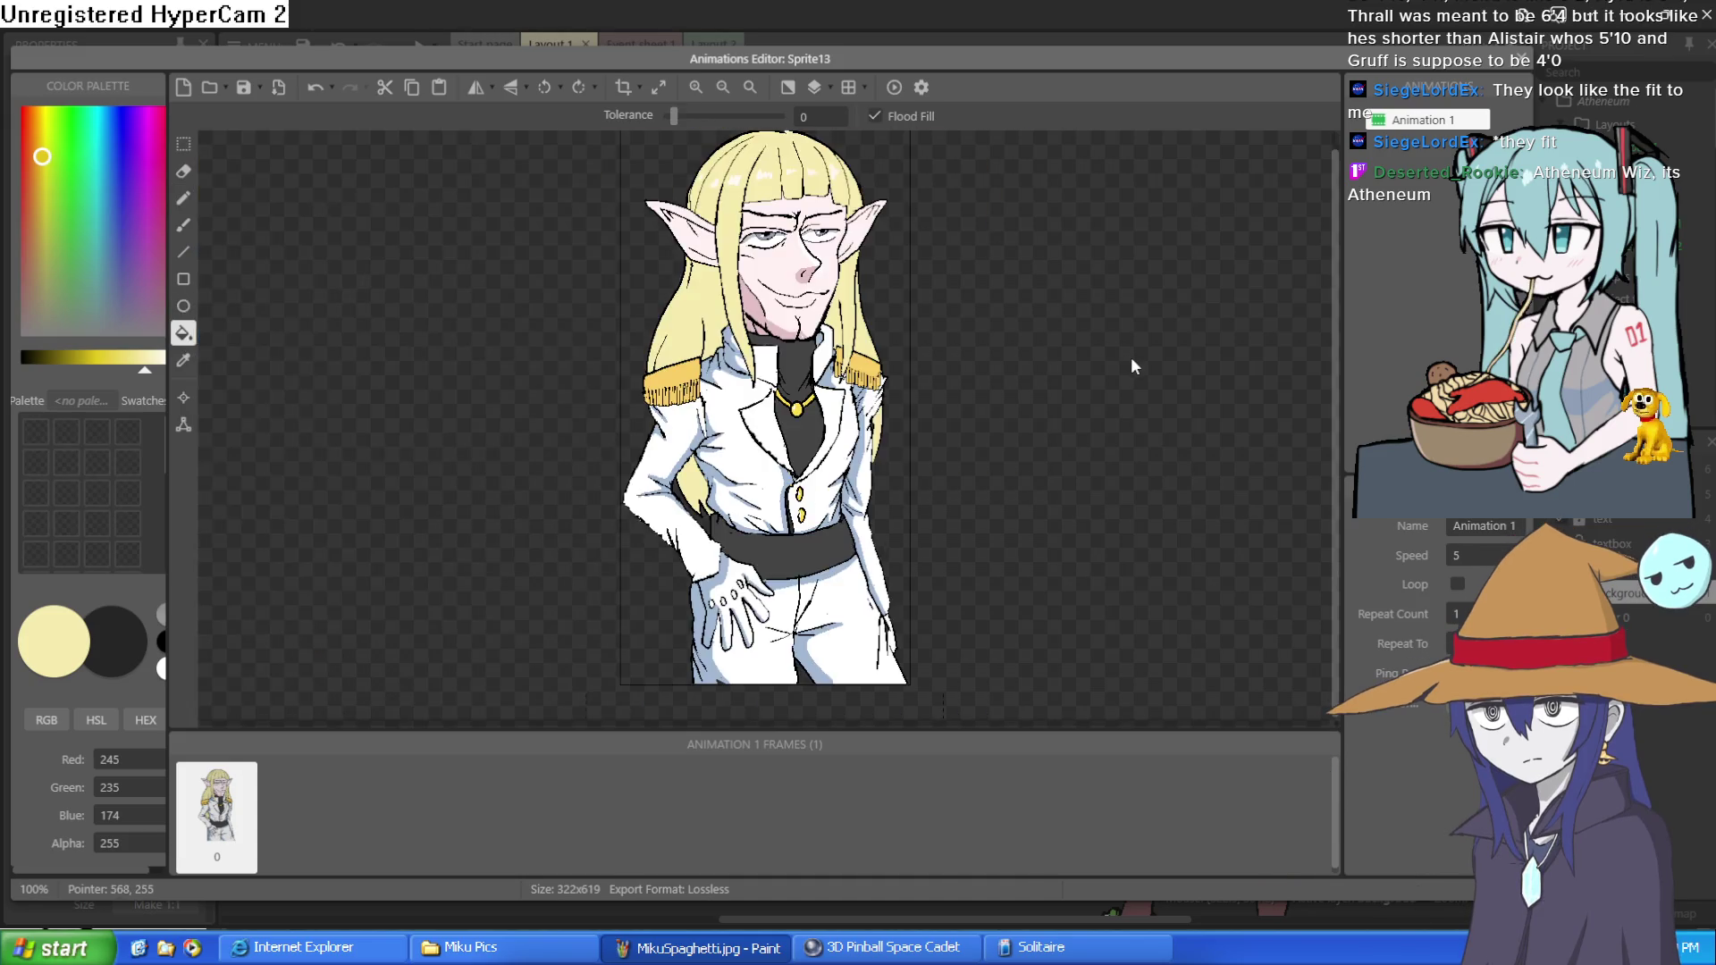
pyautogui.click(1520, 59)
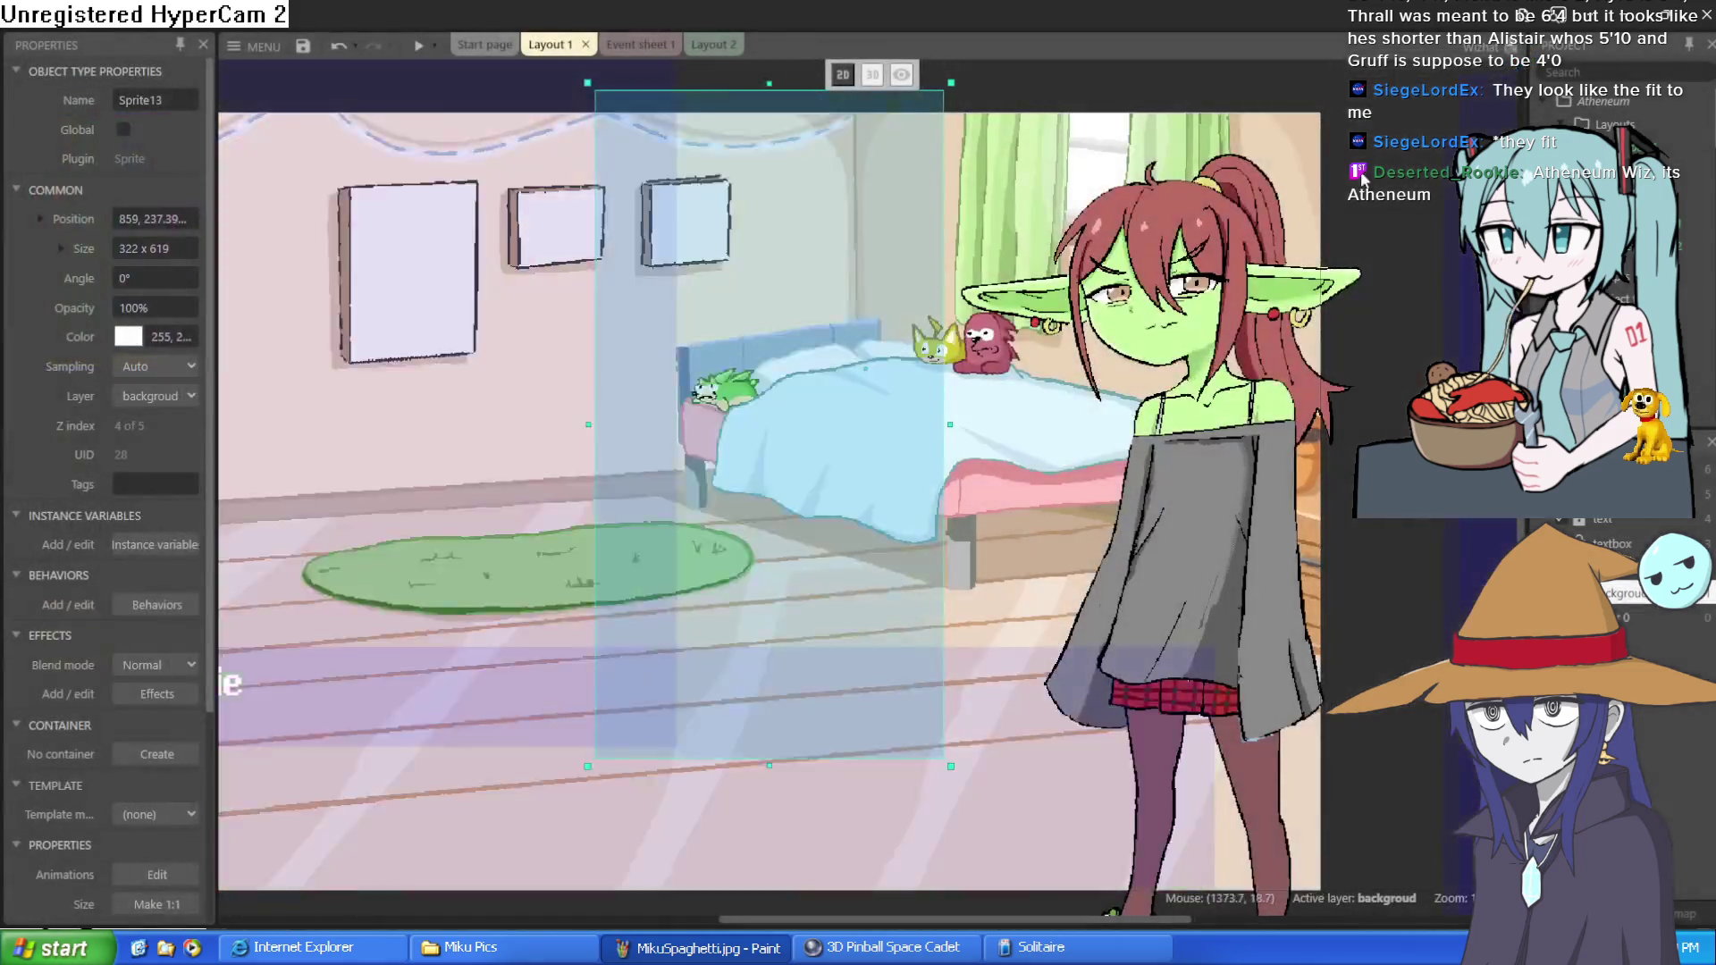
# - Move the blue-haired girl slightly right and Nixie slightly left, then minimize Construct 3
pyautogui.click(1427, 228)
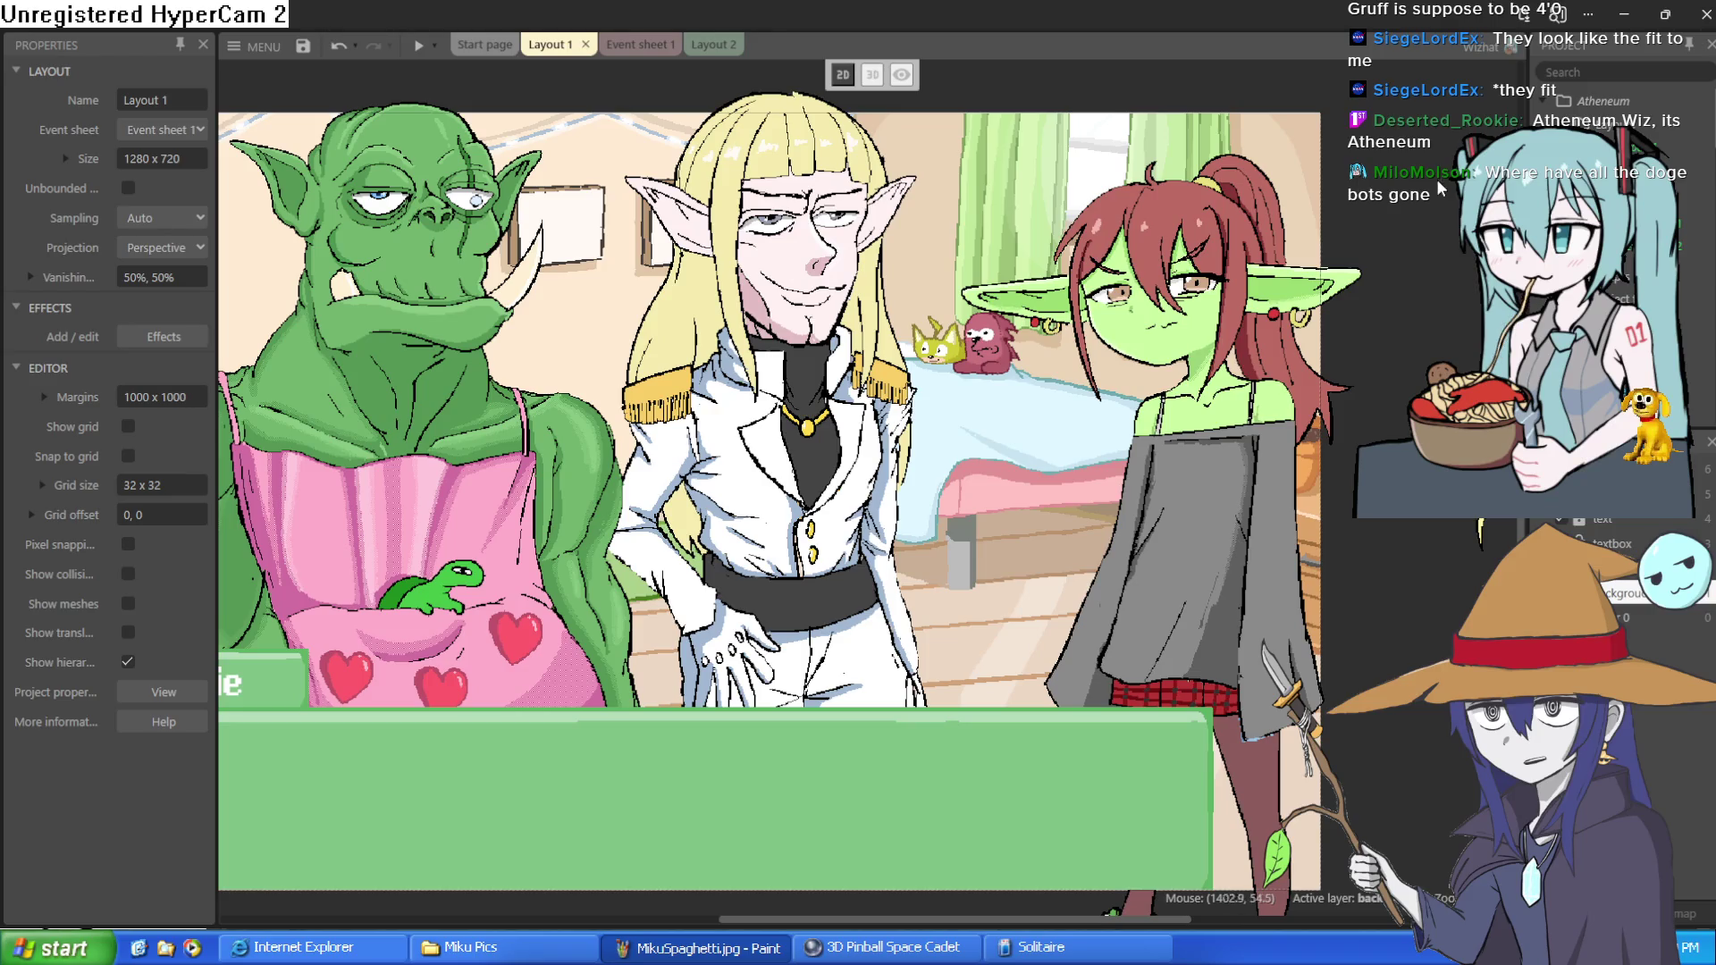
pyautogui.moveTo(1433, 298)
pyautogui.mouseDown()
pyautogui.moveTo(1185, 249)
pyautogui.moveTo(1237, 288)
pyautogui.moveTo(1013, 279)
pyautogui.mouseUp()
pyautogui.moveTo(1227, 388); pyautogui.dragTo(1295, 378)
pyautogui.moveTo(974, 438)
pyautogui.mouseDown()
pyautogui.moveTo(948, 417)
pyautogui.moveTo(939, 476)
pyautogui.moveTo(881, 465)
pyautogui.moveTo(890, 487)
pyautogui.moveTo(935, 479)
pyautogui.mouseUp()
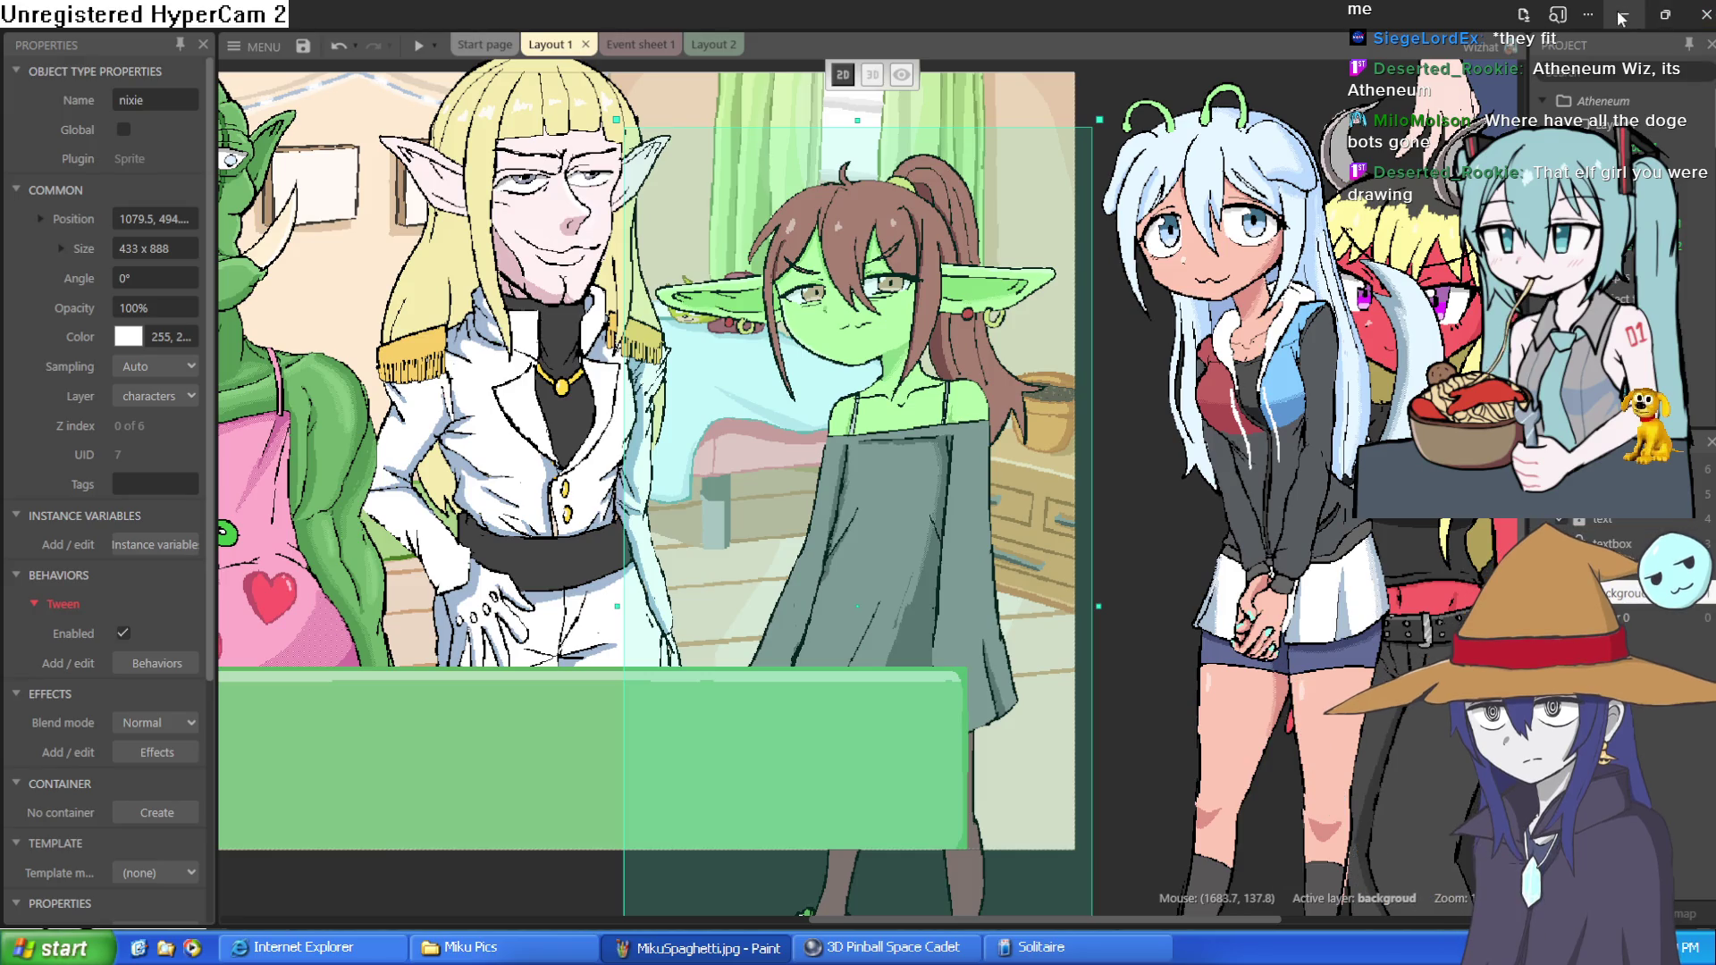
pyautogui.moveTo(684, 297); pyautogui.dragTo(792, 399)
pyautogui.click(1208, 121)
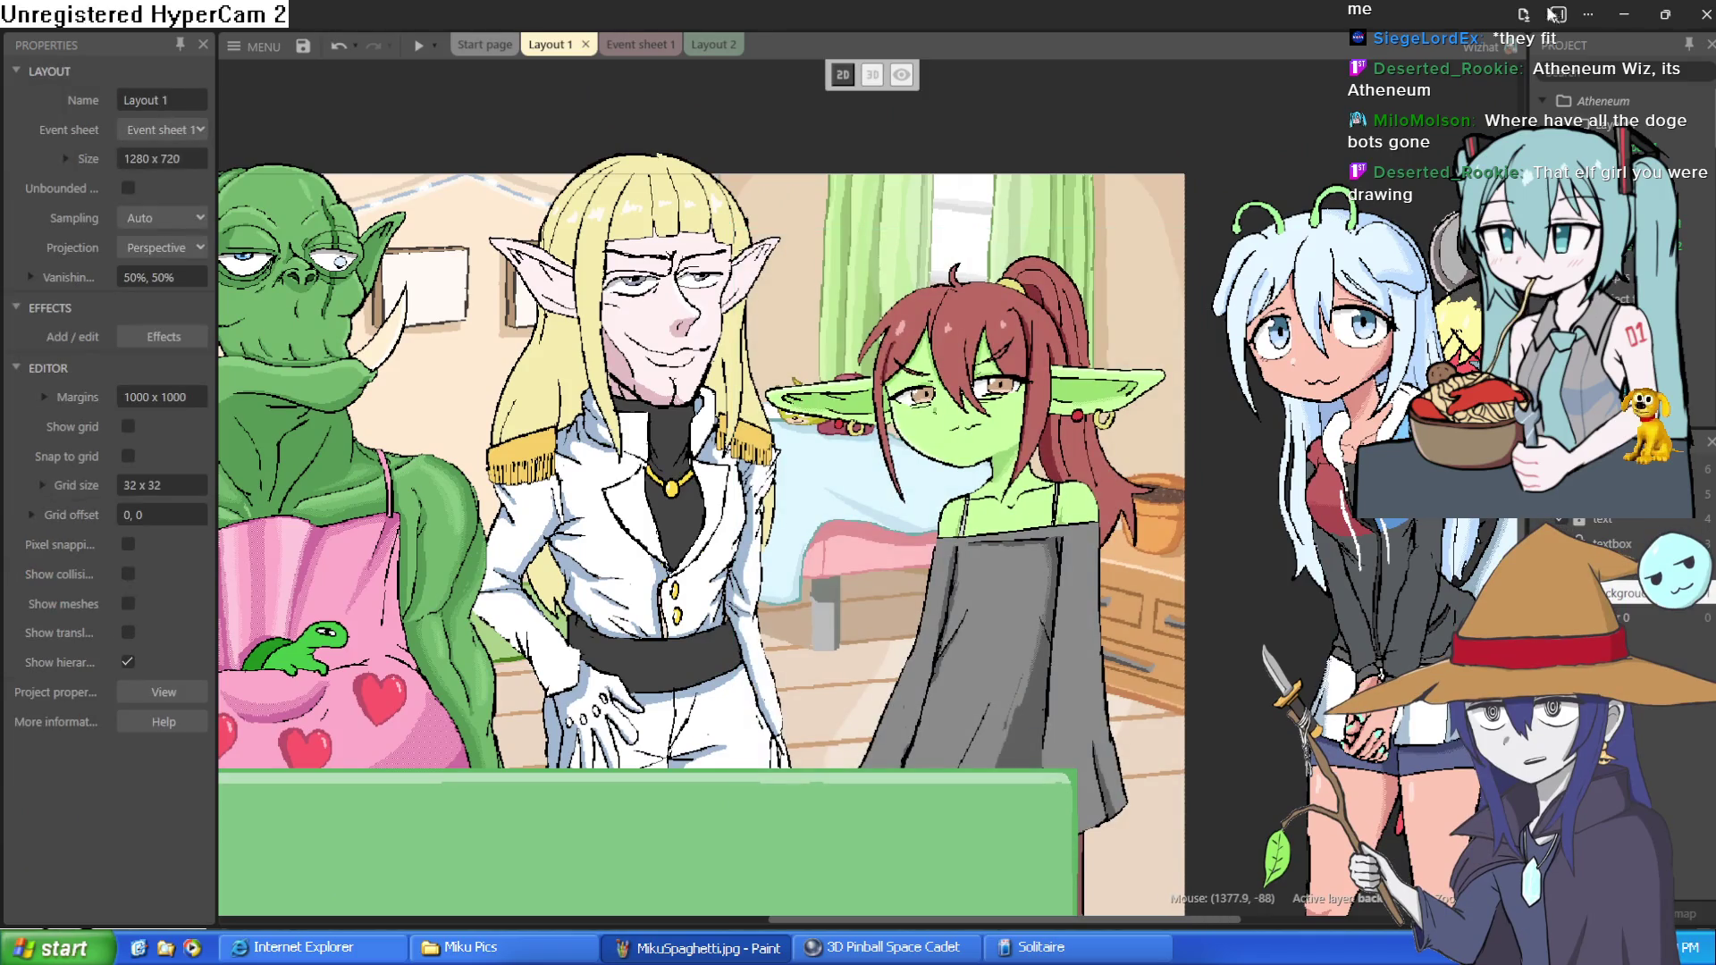
pyautogui.click(1629, 15)
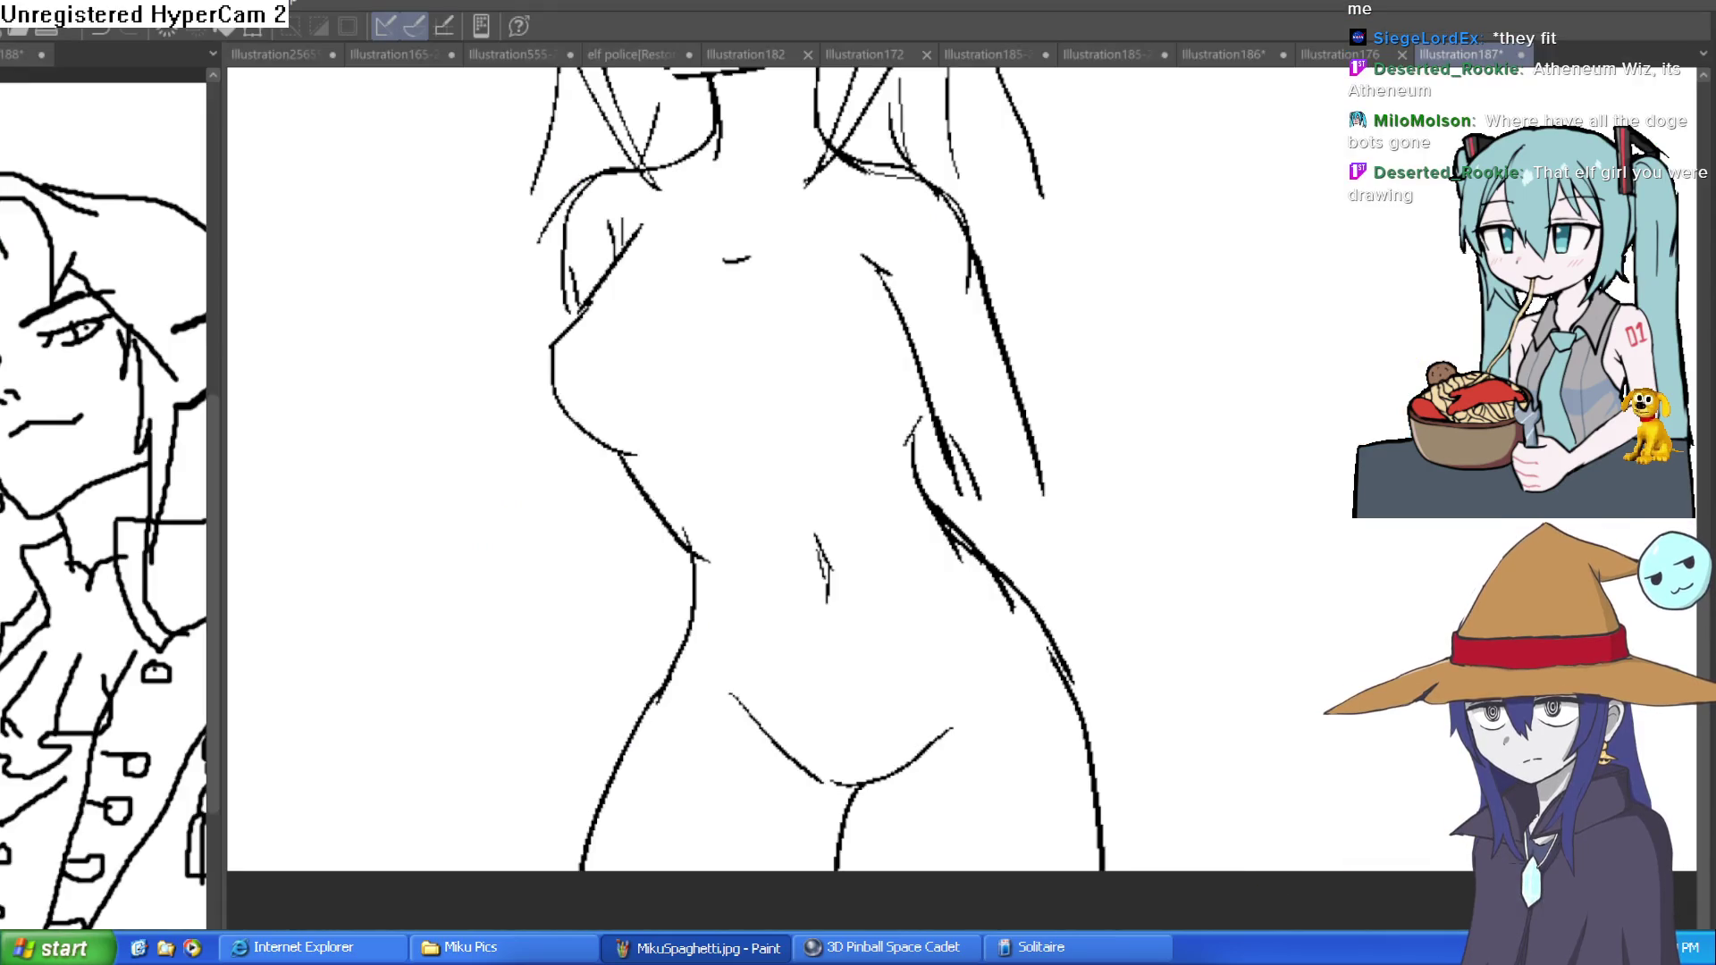
# - Pan to the elf girl's head and face, trying a right-side hair strand but undoing it
pyautogui.moveTo(1188, 379)
pyautogui.mouseDown()
pyautogui.moveTo(1329, 659)
pyautogui.moveTo(1271, 628)
pyautogui.moveTo(1215, 502)
pyautogui.mouseUp()
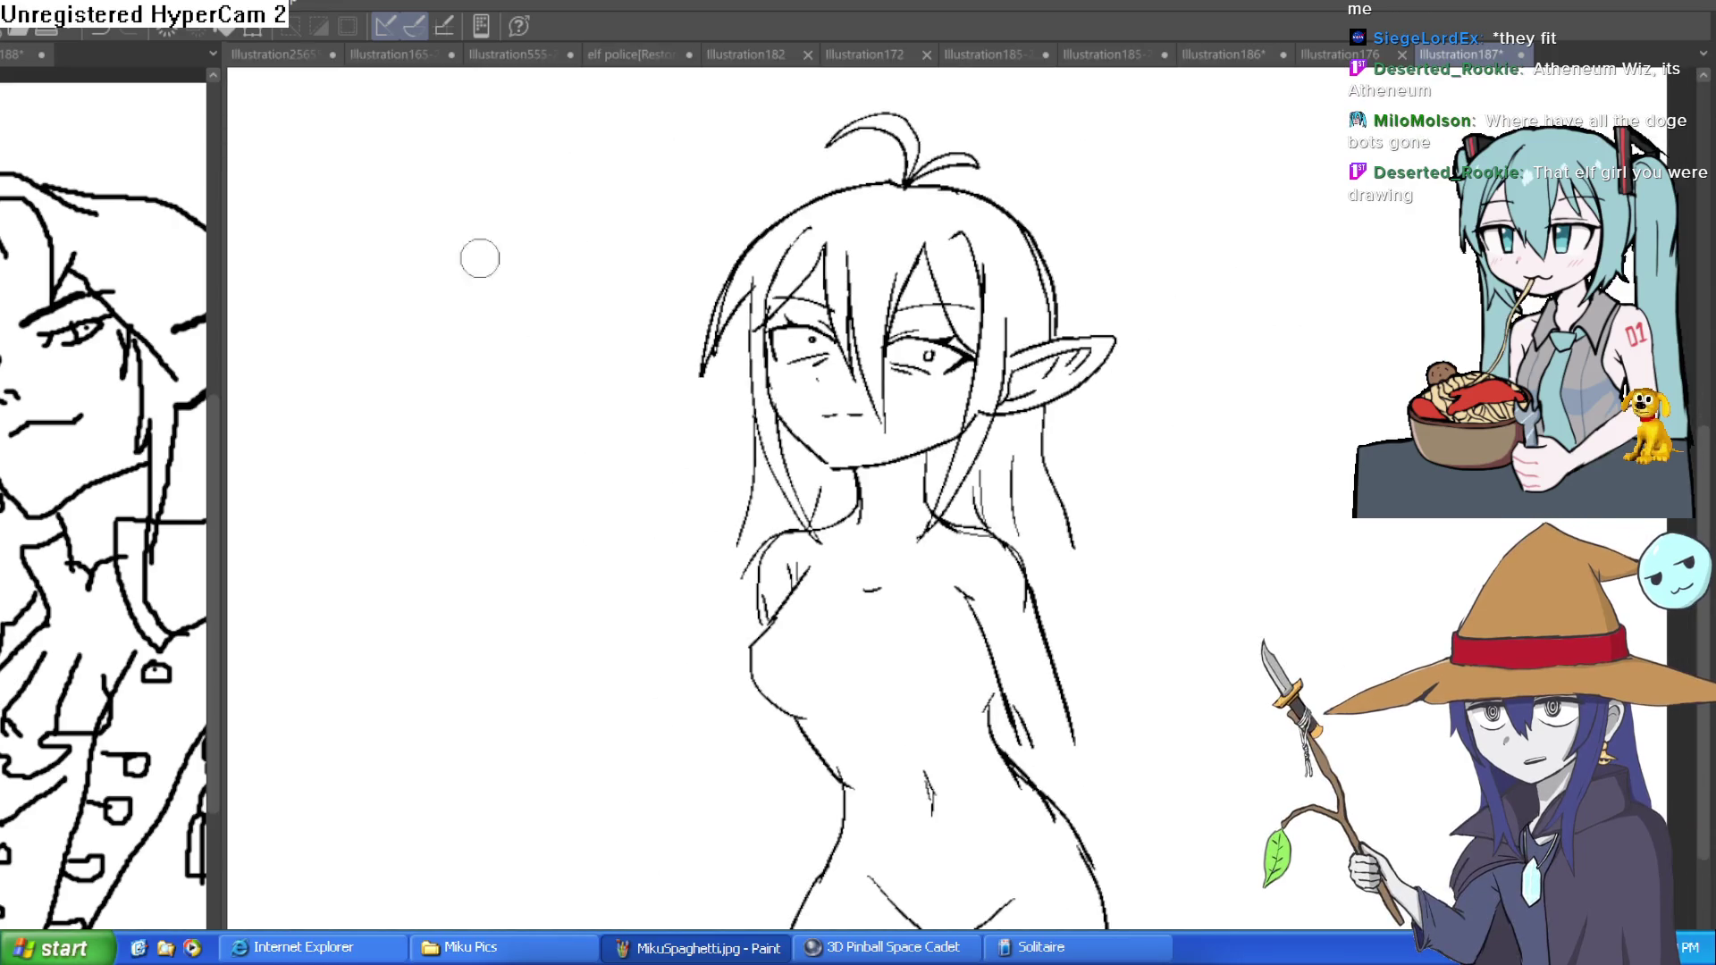
pyautogui.scroll(-1, 1140, 462)
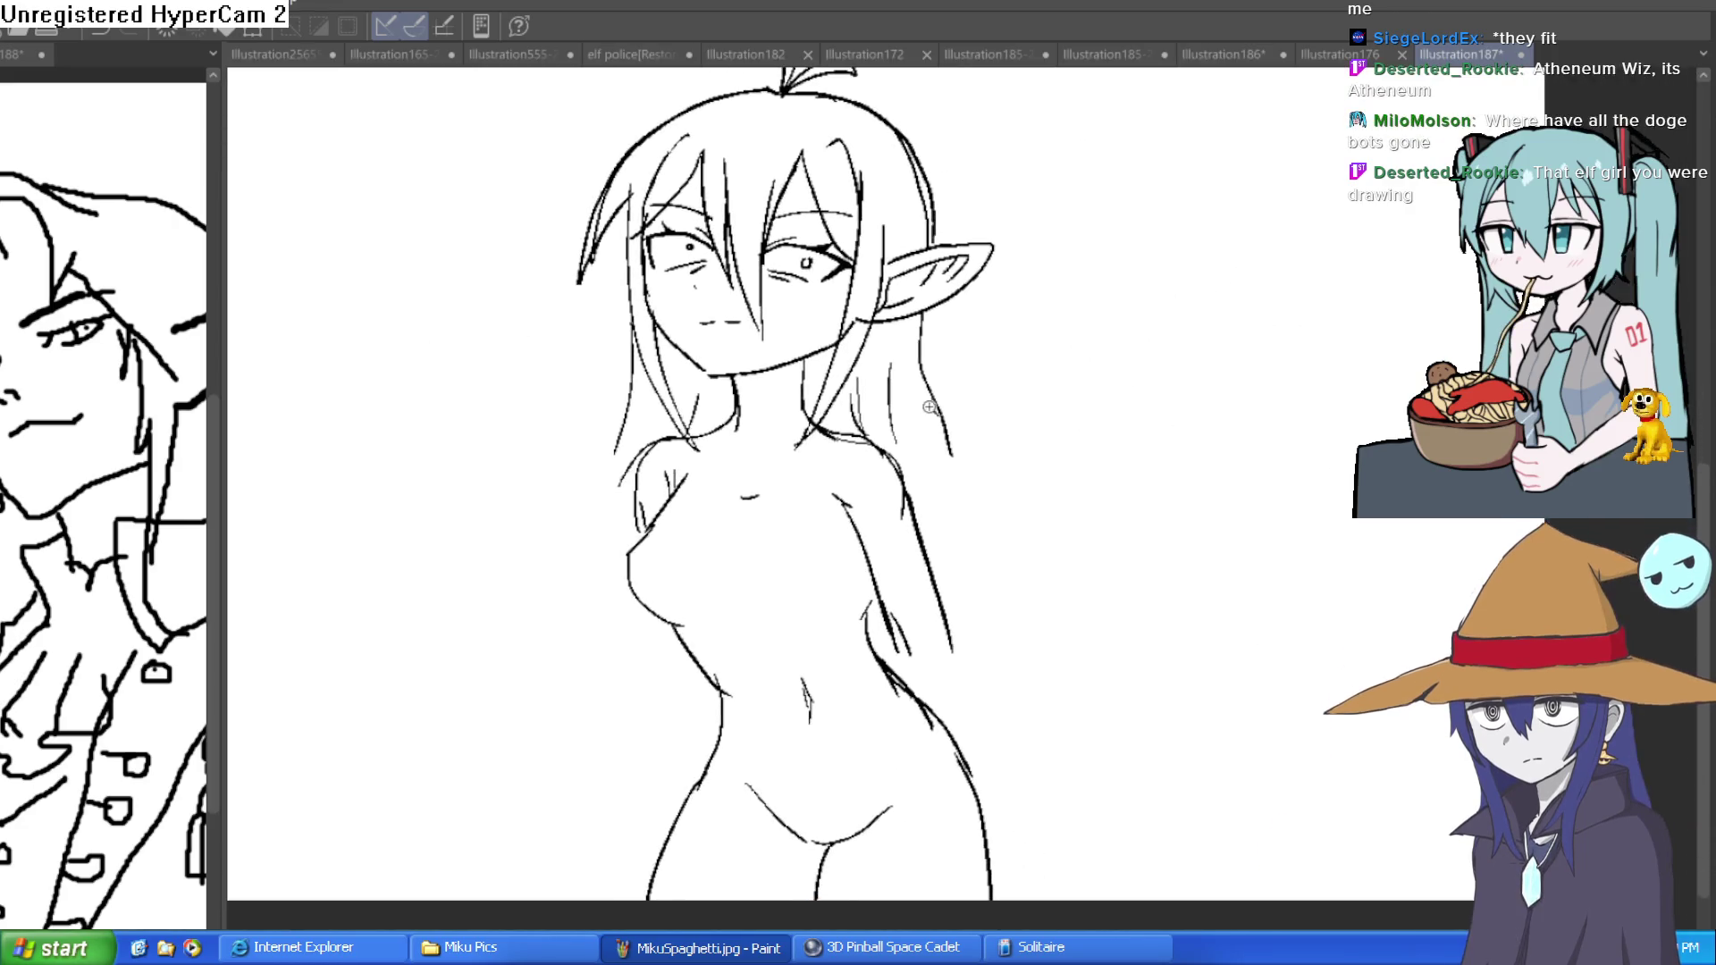
pyautogui.scroll(3, 1162, 581)
pyautogui.moveTo(973, 492)
pyautogui.mouseDown()
pyautogui.moveTo(1056, 604)
pyautogui.moveTo(1108, 770)
pyautogui.mouseUp()
pyautogui.hotkey('ctrl', 'z')
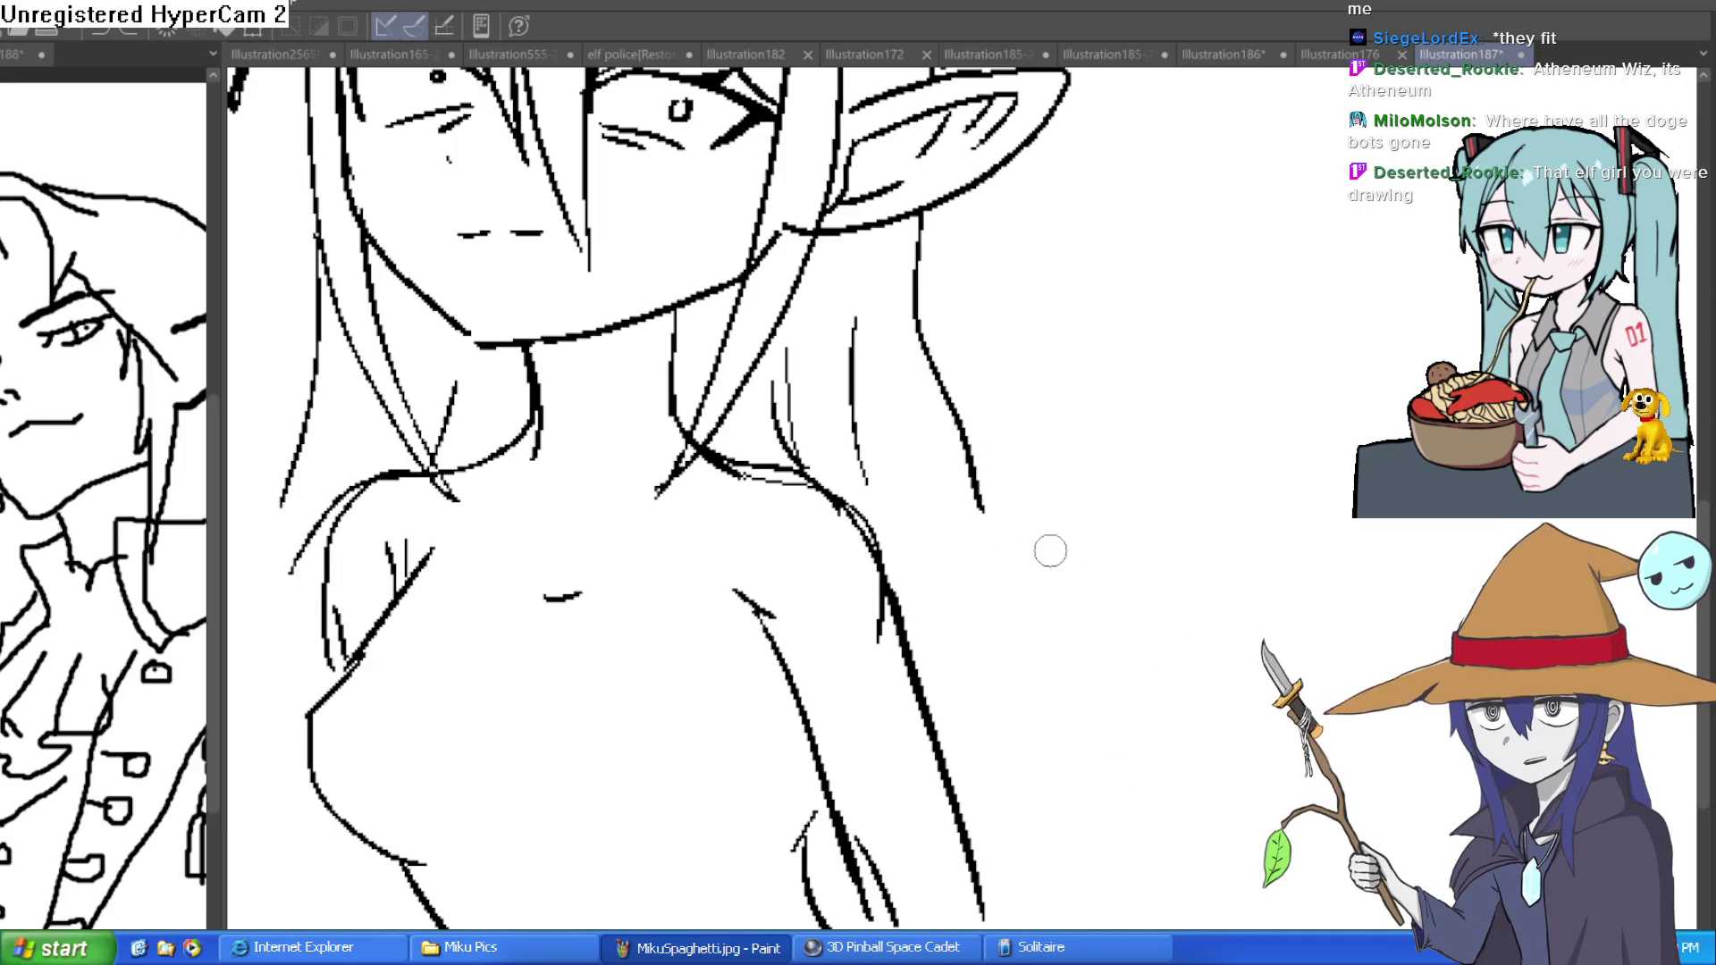
pyautogui.moveTo(1330, 307); pyautogui.dragTo(1310, 479)
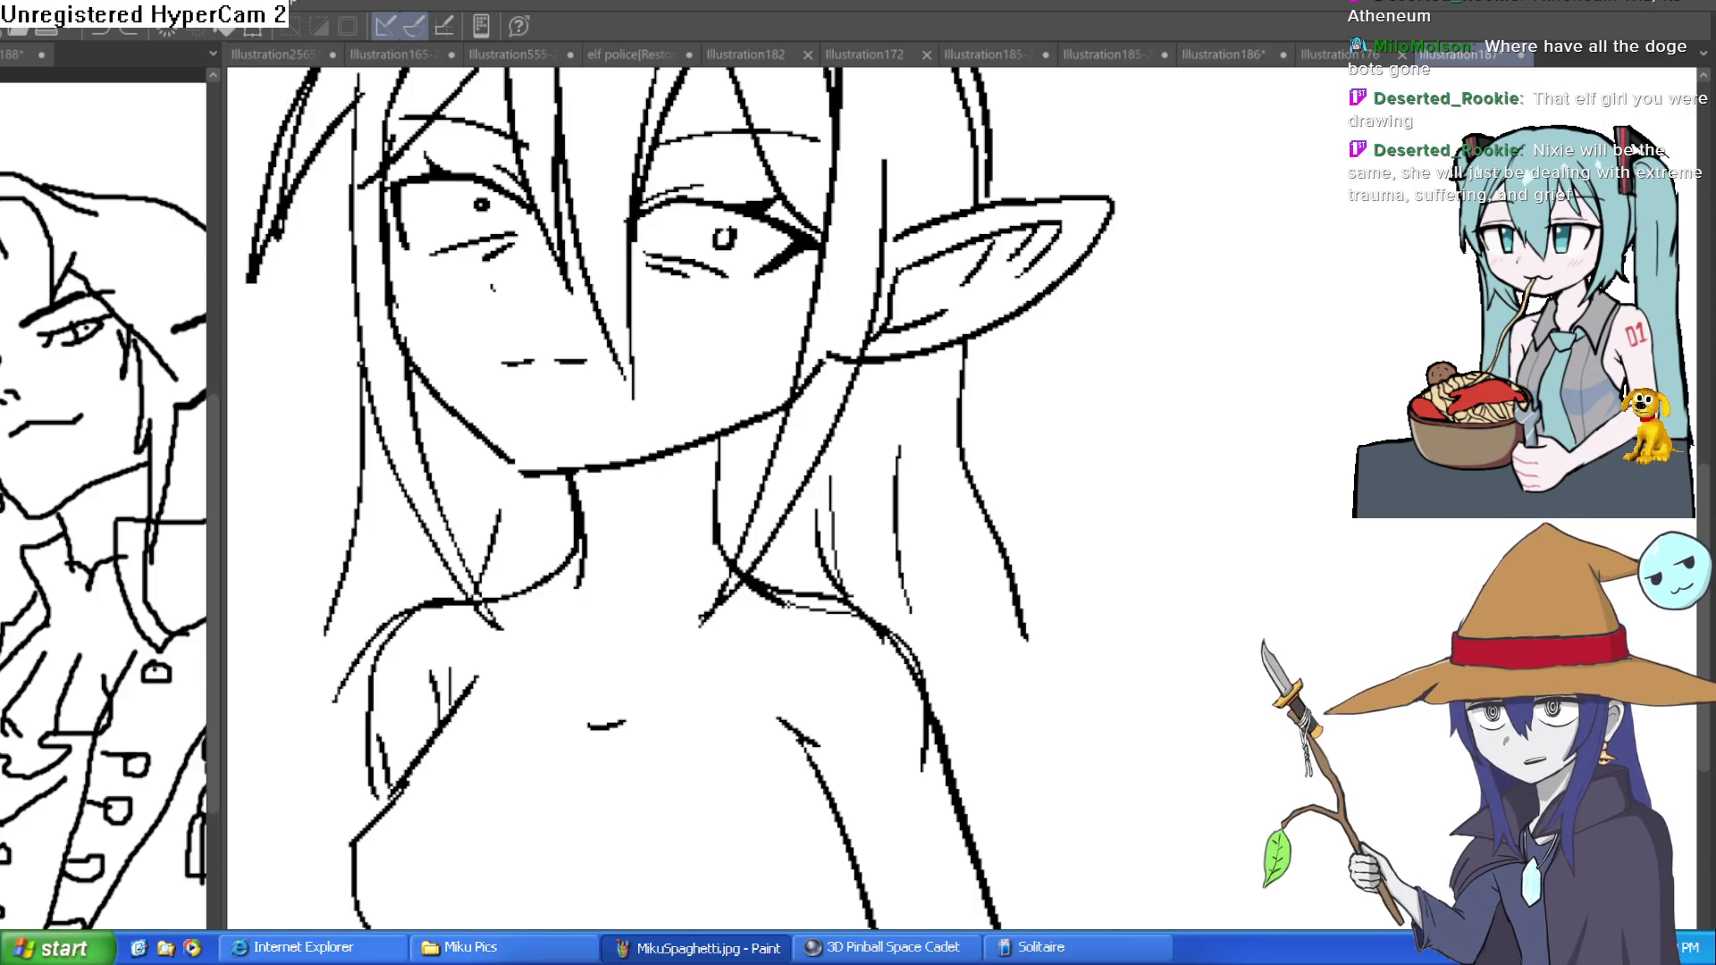
# - Switch back to Construct 3's Layout 1 with the three-character bedroom lineup
pyautogui.hotkey('alt', 'Tab')
pyautogui.scroll(-1, 884, 521)
pyautogui.scroll(5, 938, 524)
pyautogui.scroll(-2, 986, 528)
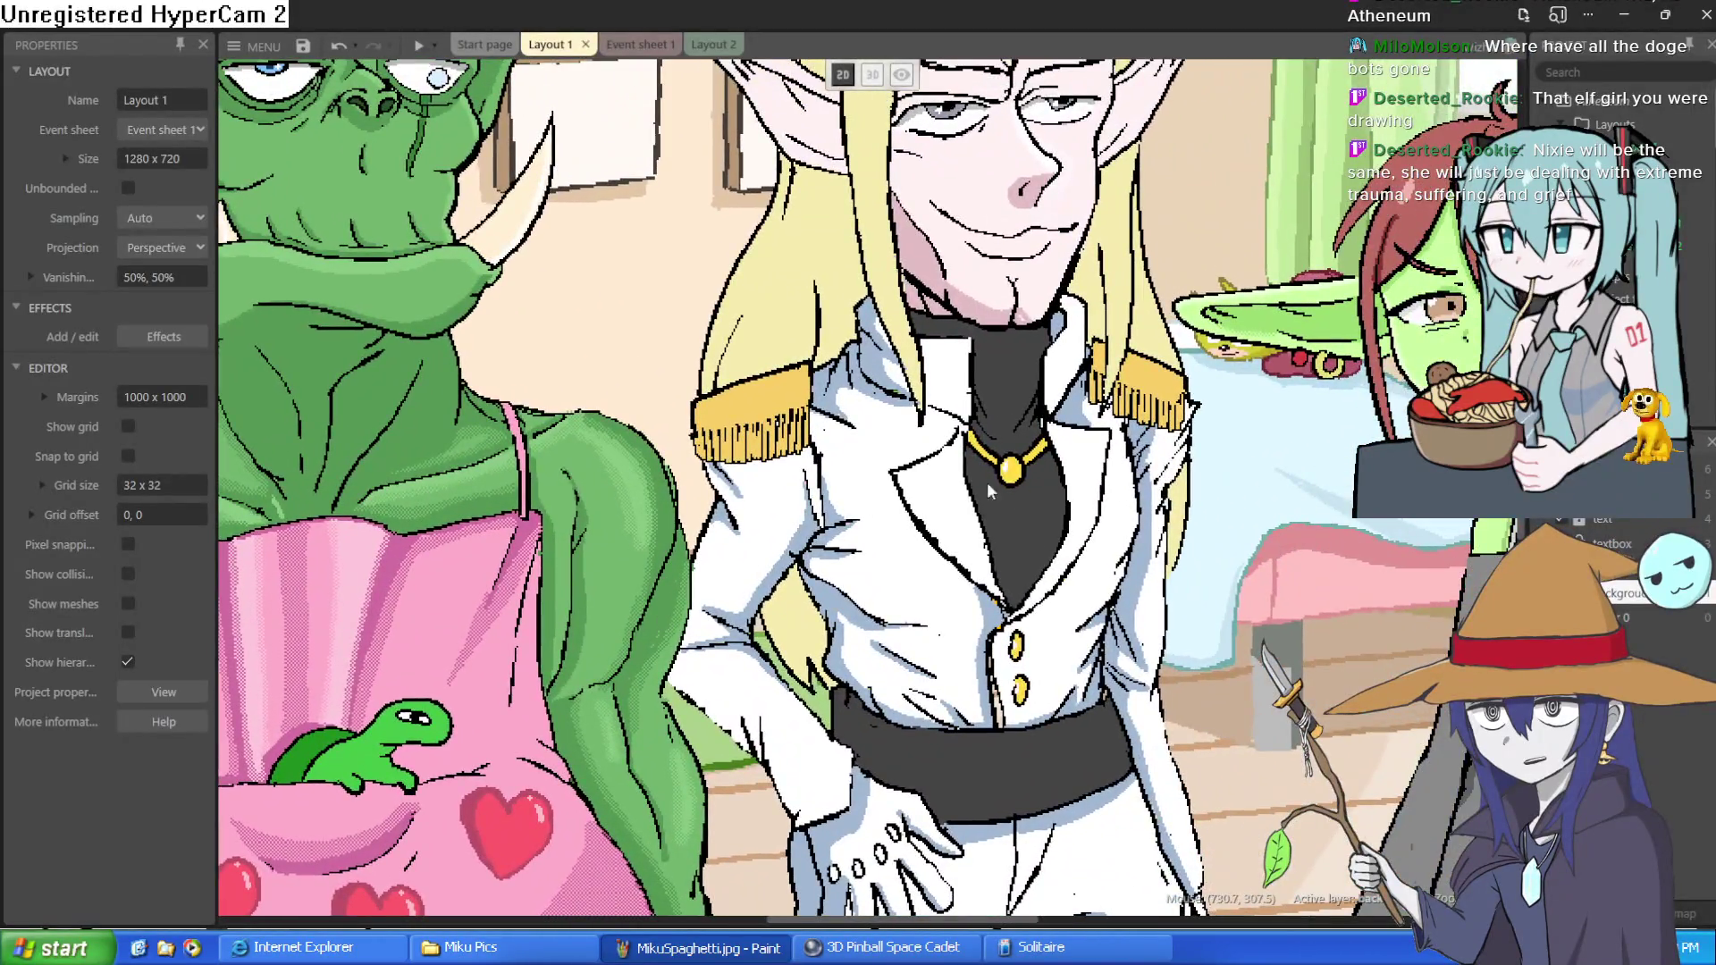
# - Drag the goblin girl Nixie off the layout to the right
pyautogui.scroll(3, 894, 358)
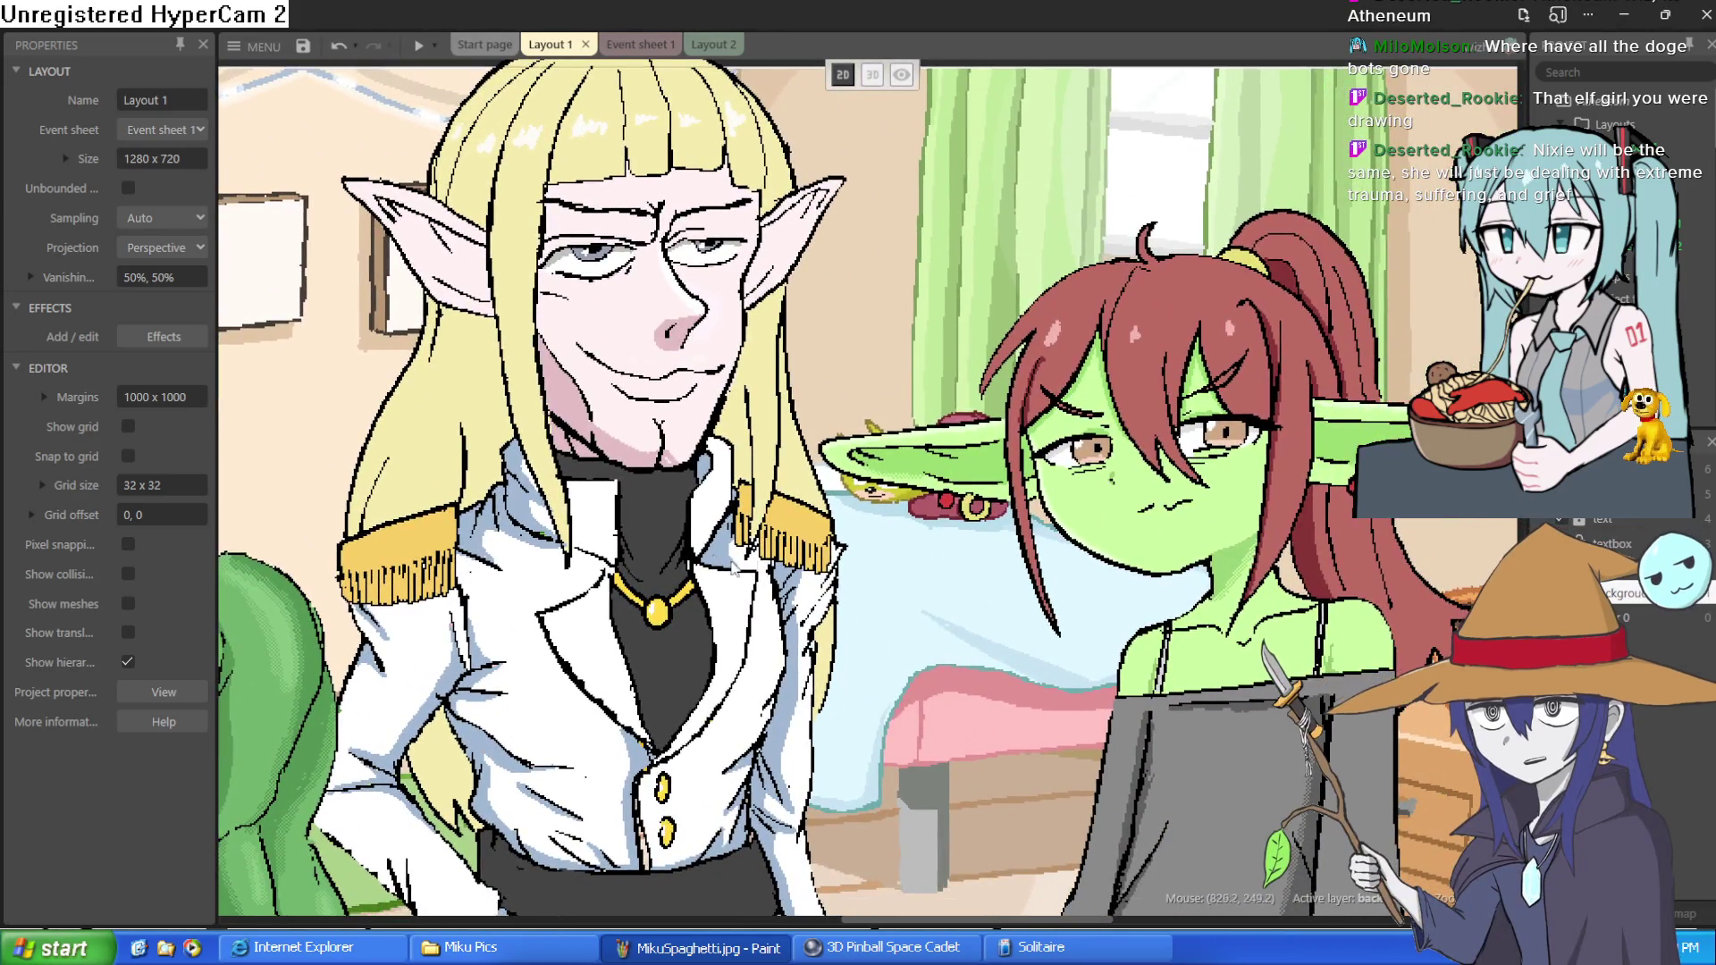
pyautogui.scroll(-6, 998, 488)
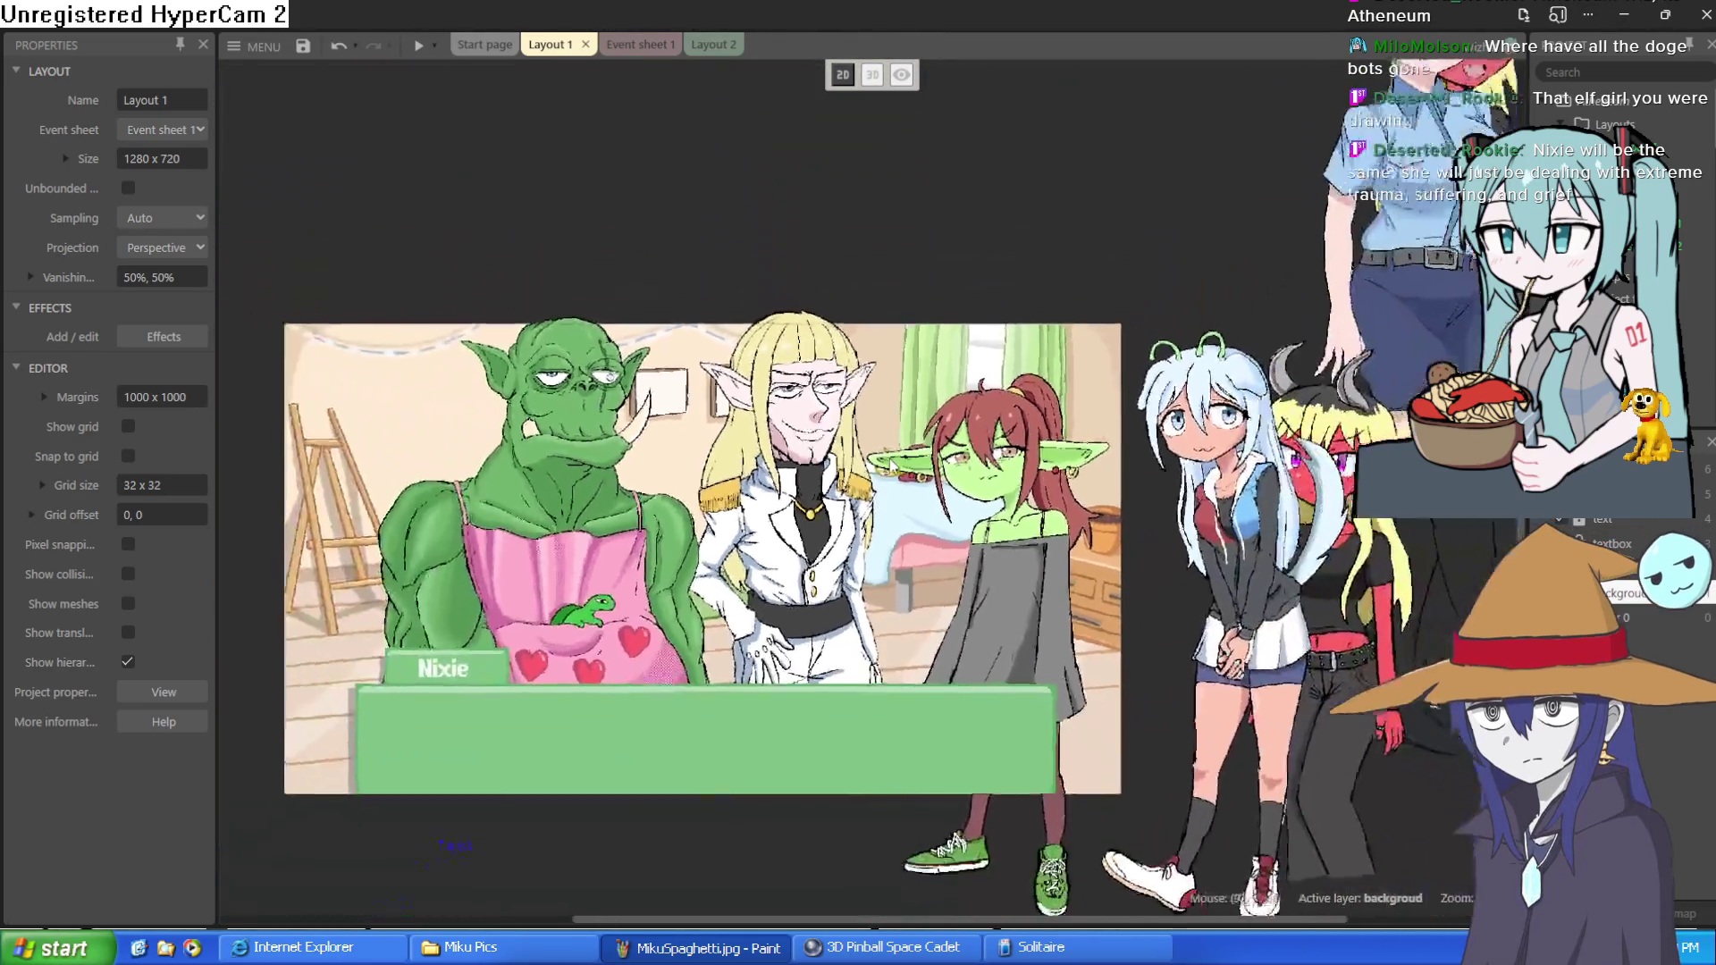
pyautogui.moveTo(1028, 550)
pyautogui.mouseDown()
pyautogui.moveTo(1486, 525)
pyautogui.moveTo(1390, 465)
pyautogui.moveTo(1256, 304)
pyautogui.moveTo(1148, 76)
pyautogui.moveTo(1135, 179)
pyautogui.moveTo(907, 178)
pyautogui.moveTo(910, 375)
pyautogui.moveTo(1374, 650)
pyautogui.mouseUp()
# - Nudge the orc and elf sprites slightly left, then deselect
pyautogui.scroll(-3, 805, 510)
pyautogui.hscroll(-3, 760, 482)
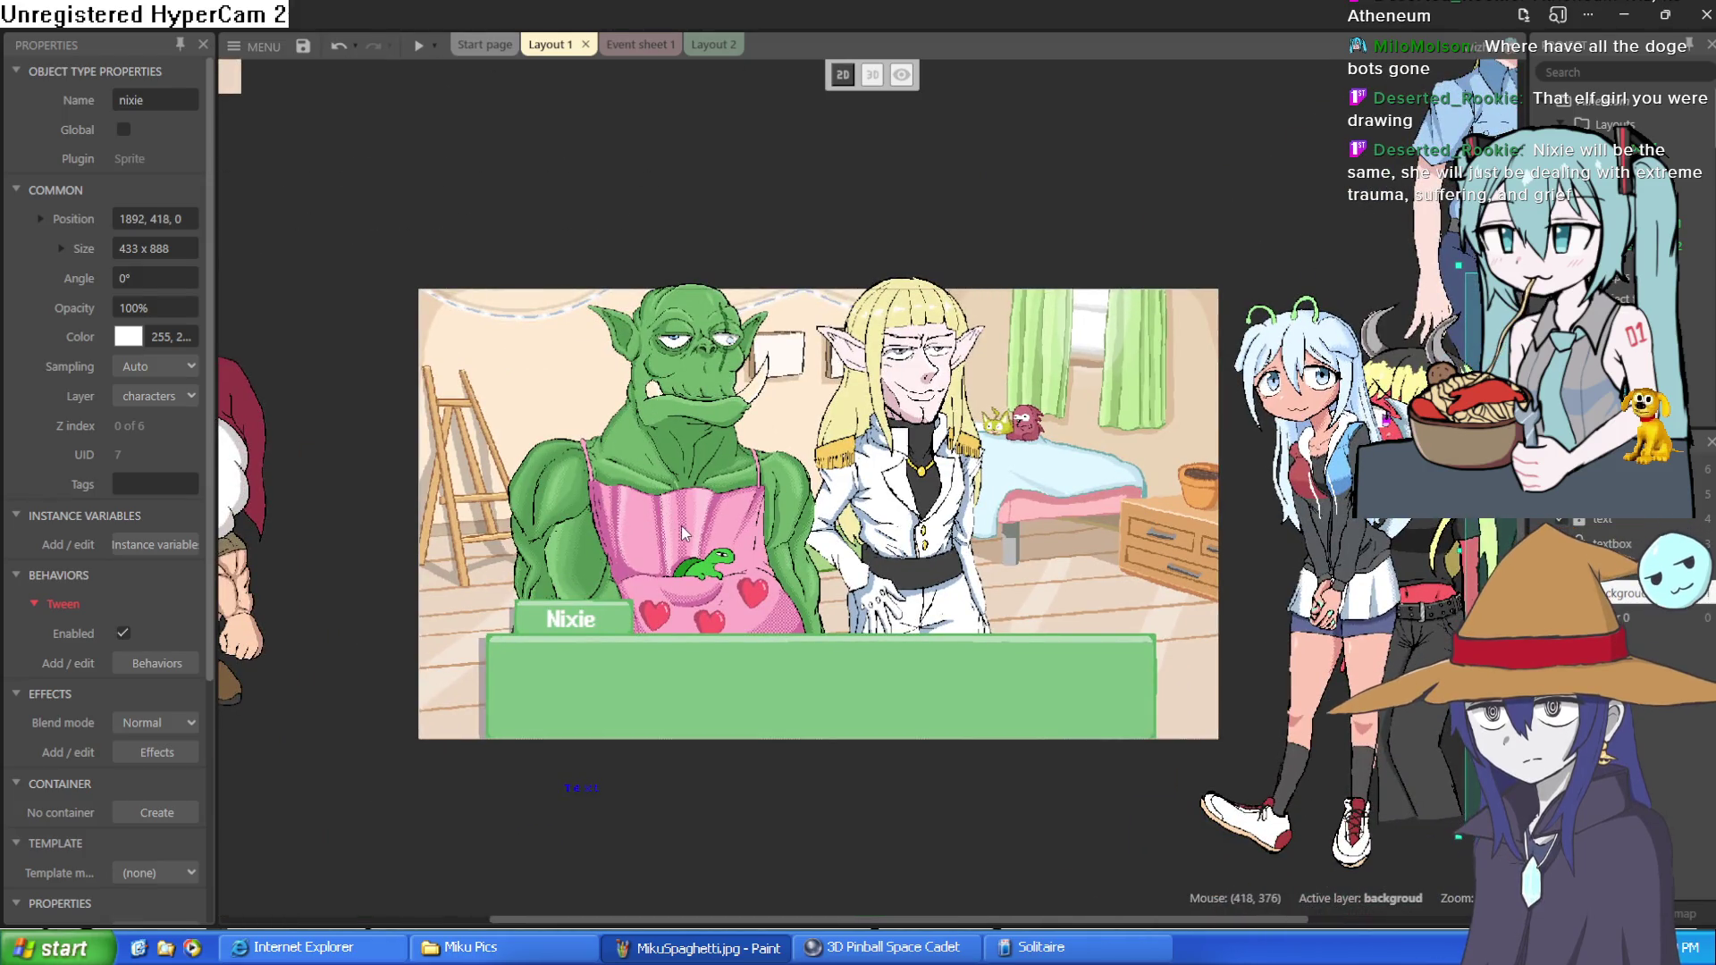
pyautogui.moveTo(669, 534); pyautogui.dragTo(647, 533)
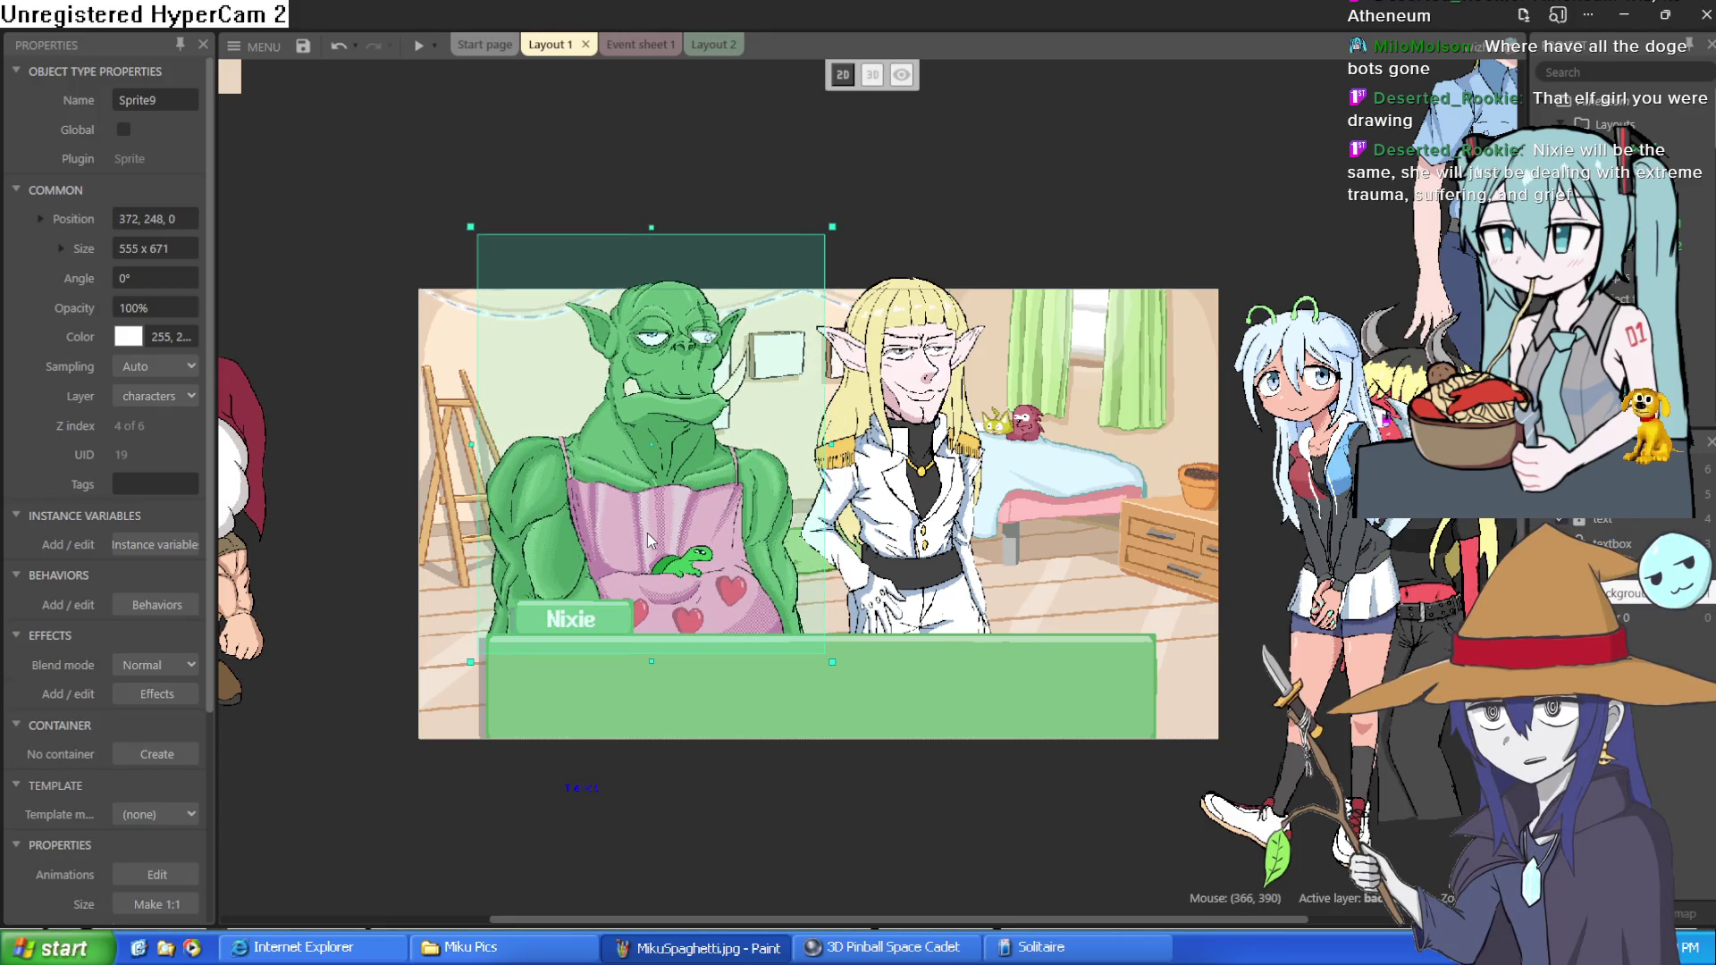
pyautogui.click(945, 583)
pyautogui.moveTo(945, 583); pyautogui.dragTo(934, 580)
pyautogui.scroll(3, 930, 582)
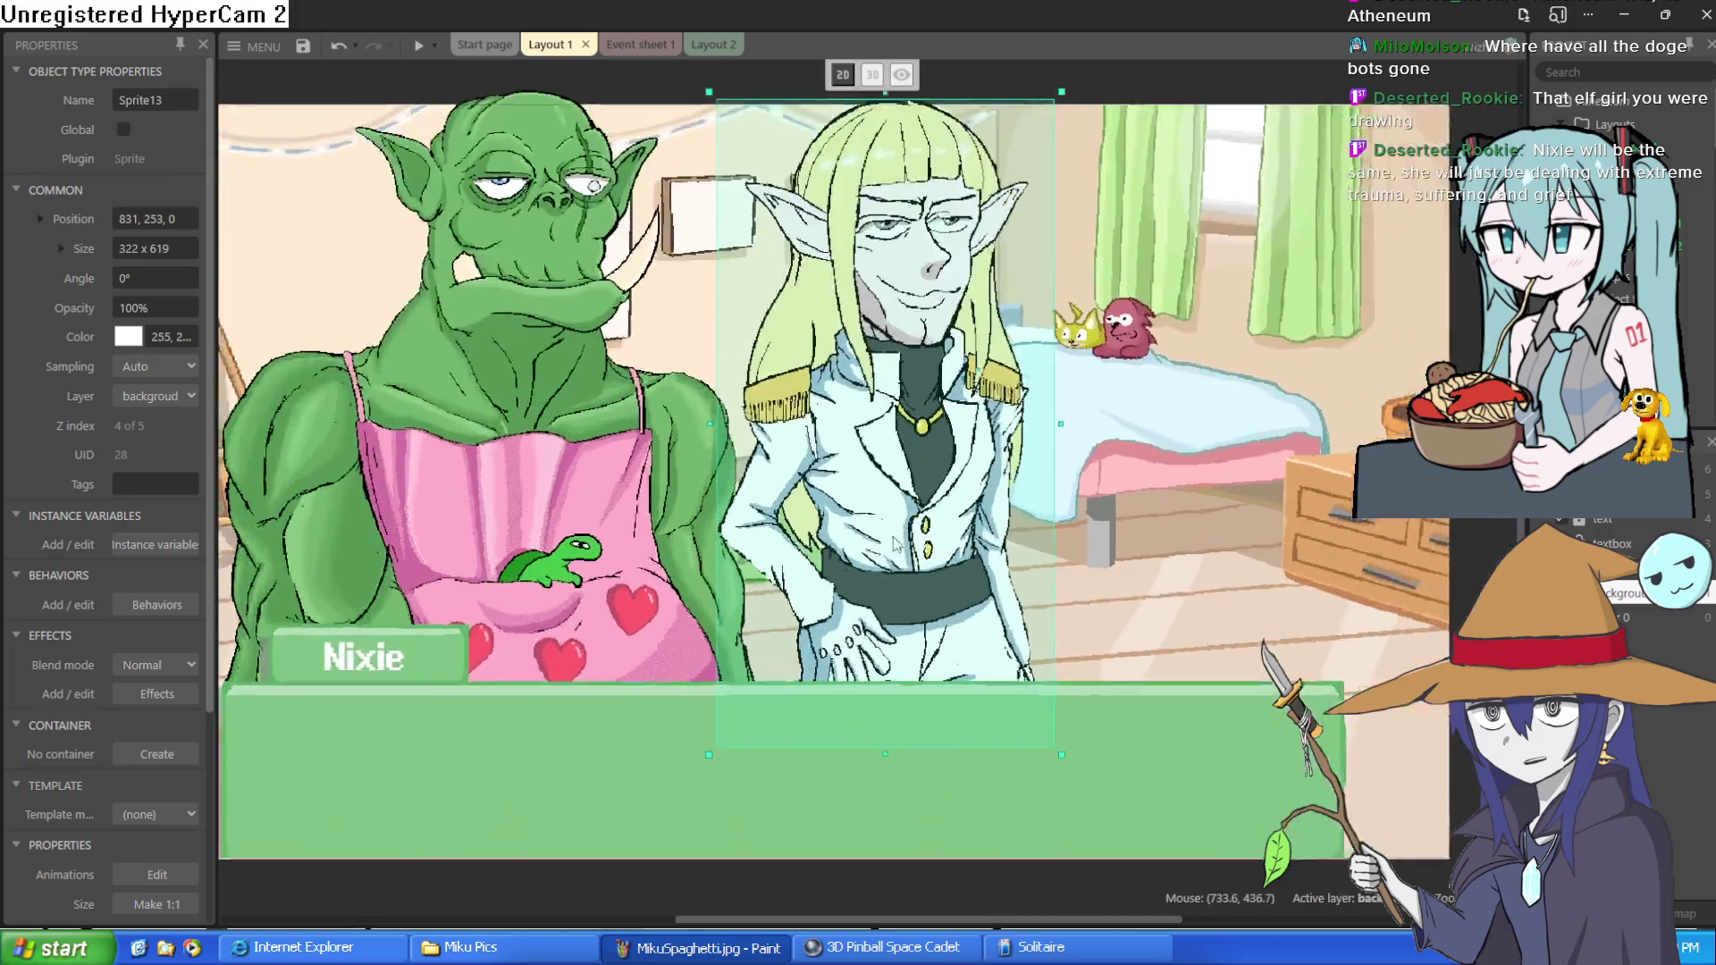
pyautogui.scroll(3, 1091, 357)
pyautogui.click(1076, 347)
# - Reposition the blue-haired girl sprite, Sprite3
pyautogui.scroll(-4, 1076, 348)
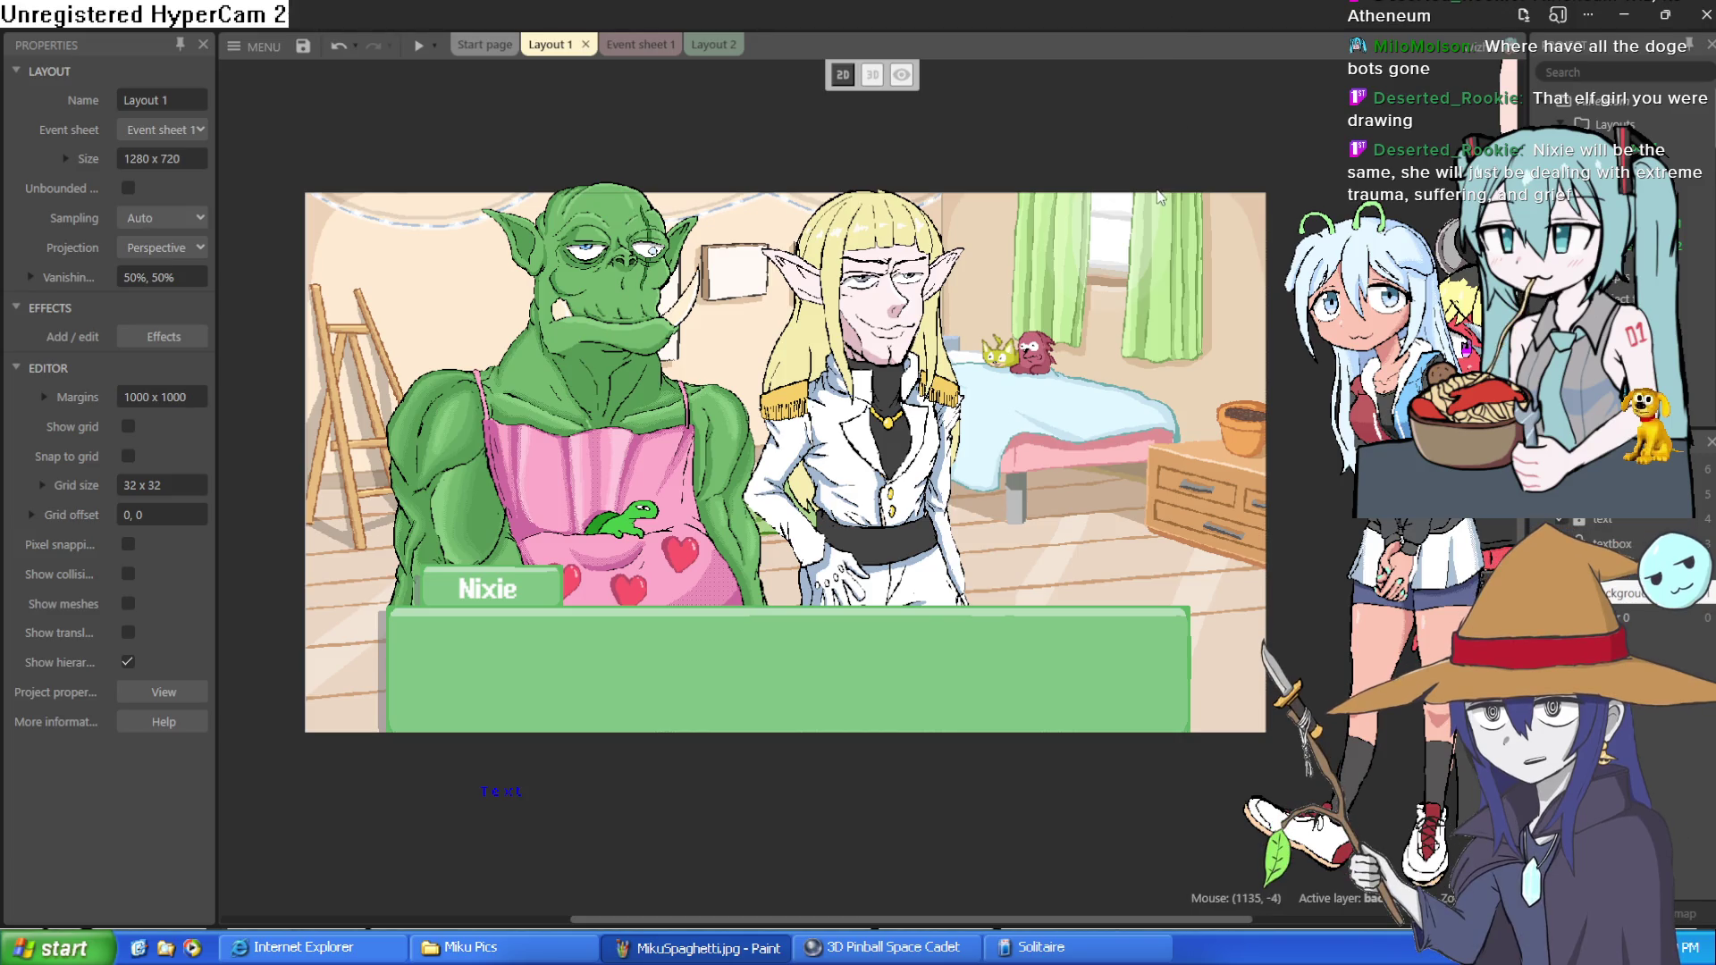
pyautogui.hscroll(-5, 1175, 153)
pyautogui.scroll(-2, 1085, 326)
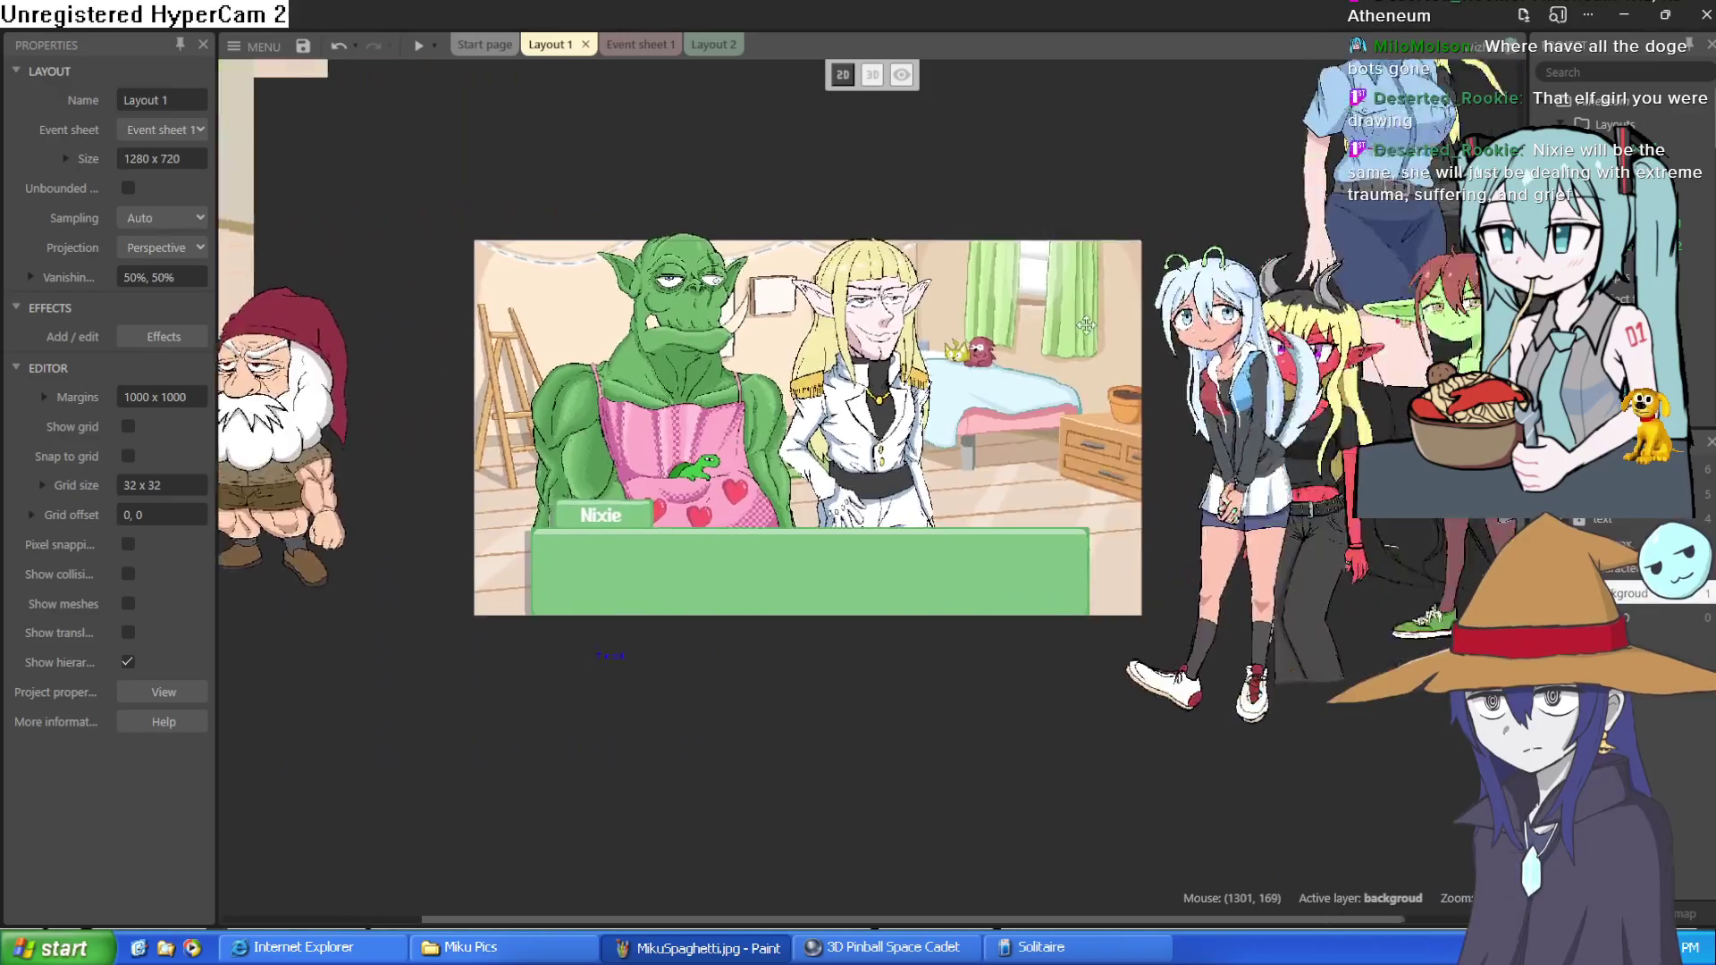
pyautogui.hscroll(3, 1085, 325)
pyautogui.scroll(1, 1030, 352)
pyautogui.moveTo(1115, 438)
pyautogui.mouseDown()
pyautogui.moveTo(1055, 451)
pyautogui.moveTo(1332, 447)
pyautogui.mouseUp()
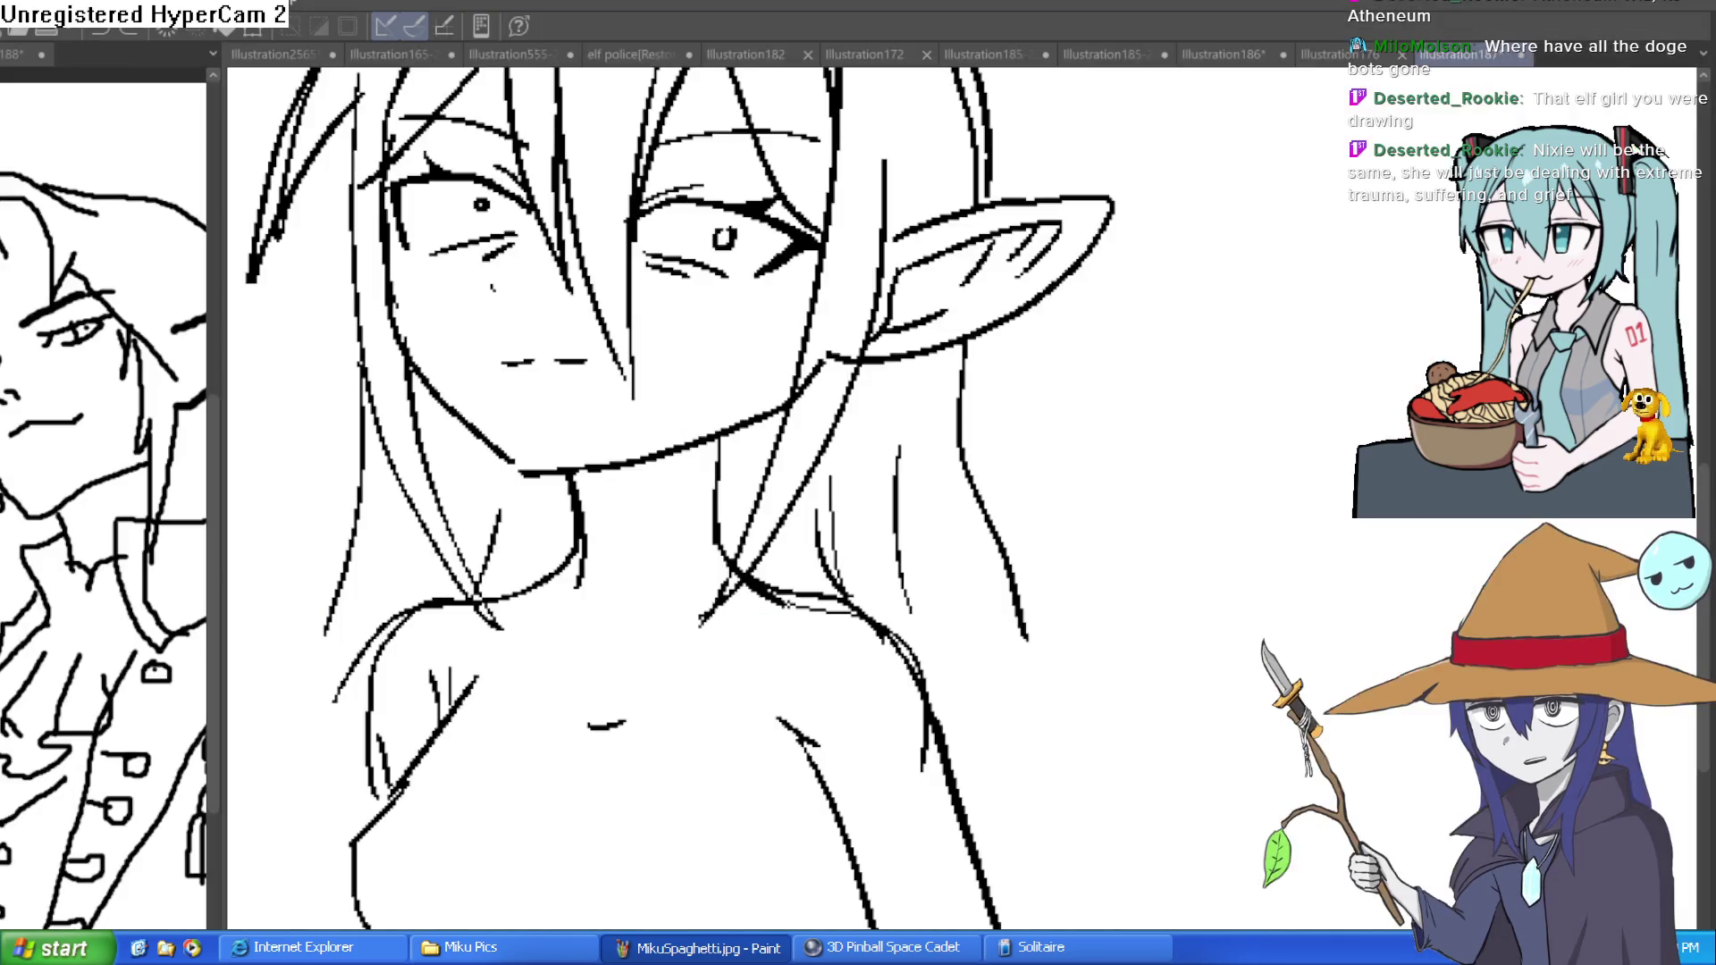
# - Scribble a test stroke beside the figure and undo it
pyautogui.moveTo(1134, 474); pyautogui.dragTo(1290, 491)
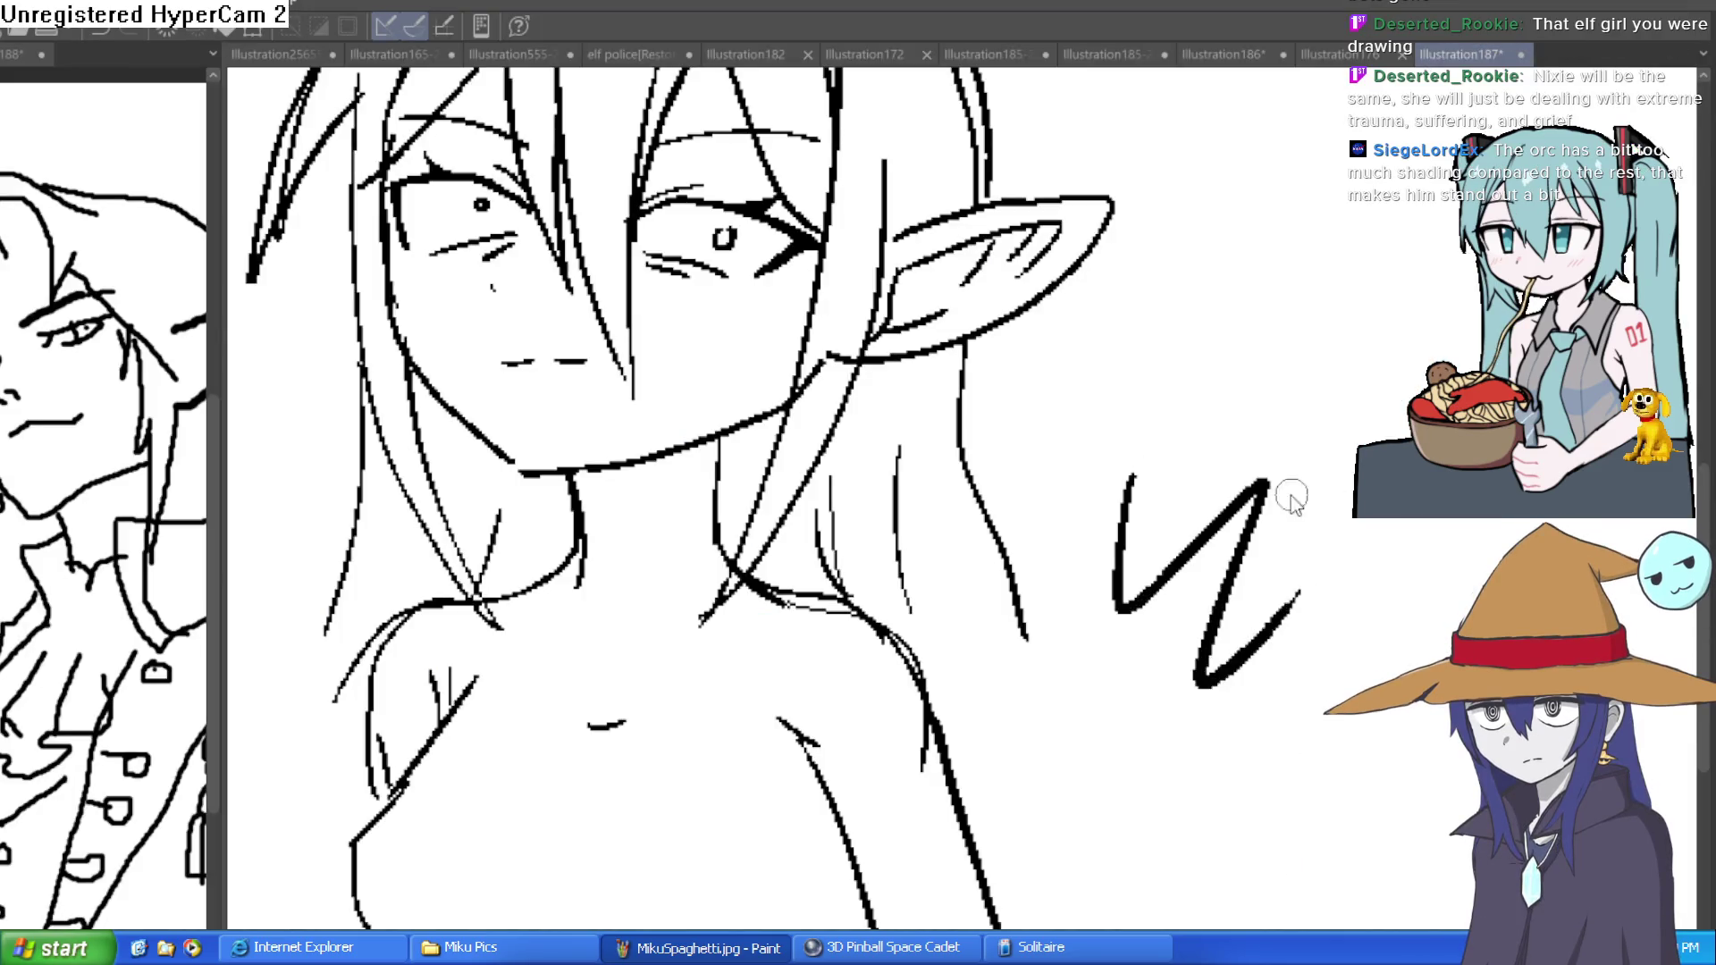
pyautogui.hotkey('ctrl', 'z')
pyautogui.scroll(-3, 1100, 602)
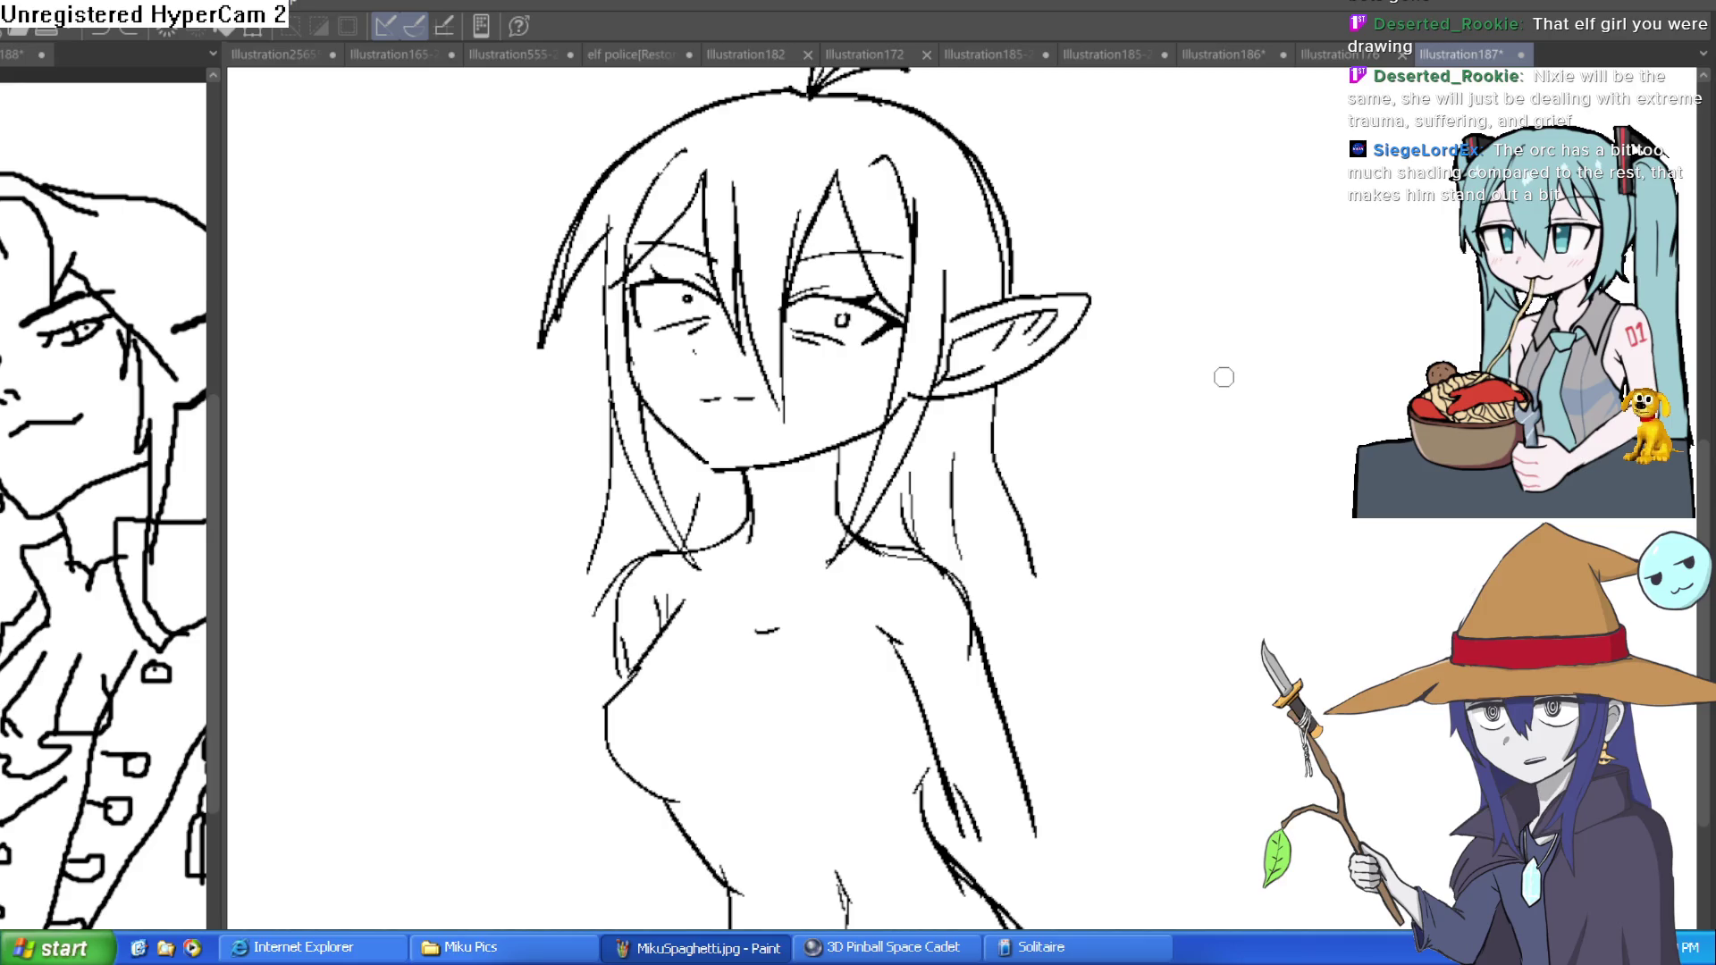
# - Draw long and spiky hair strands along both sides of the elf girl's head
pyautogui.moveTo(1032, 575); pyautogui.dragTo(1100, 794)
pyautogui.hotkey('ctrl', 'z')
pyautogui.moveTo(1245, 577); pyautogui.dragTo(1108, 678)
pyautogui.moveTo(871, 478)
pyautogui.mouseDown()
pyautogui.moveTo(934, 576)
pyautogui.moveTo(902, 630)
pyautogui.mouseUp()
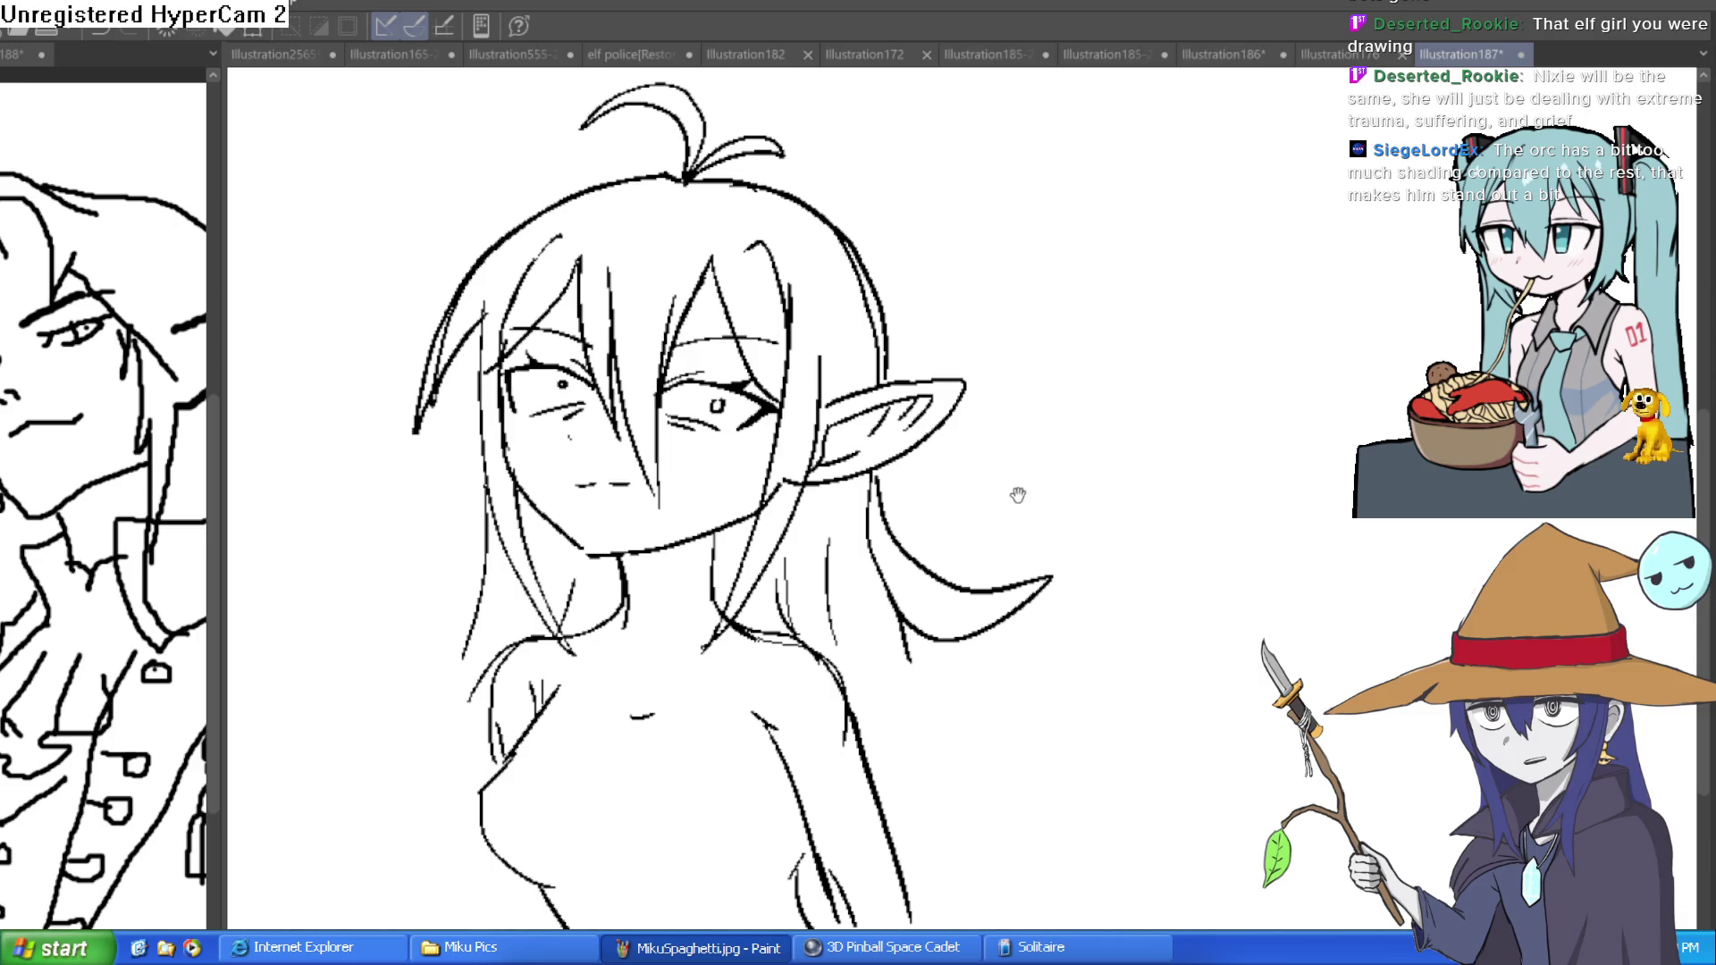
pyautogui.moveTo(866, 295)
pyautogui.mouseDown()
pyautogui.moveTo(949, 250)
pyautogui.moveTo(885, 344)
pyautogui.mouseUp()
pyautogui.moveTo(990, 366); pyautogui.dragTo(1093, 343)
pyautogui.moveTo(572, 393)
pyautogui.mouseDown()
pyautogui.moveTo(576, 458)
pyautogui.moveTo(414, 709)
pyautogui.moveTo(483, 683)
pyautogui.moveTo(498, 869)
pyautogui.mouseUp()
pyautogui.moveTo(556, 930); pyautogui.dragTo(601, 875)
pyautogui.moveTo(1149, 693); pyautogui.dragTo(1117, 648)
pyautogui.moveTo(973, 559)
pyautogui.mouseDown()
pyautogui.moveTo(1192, 768)
pyautogui.moveTo(1053, 805)
pyautogui.moveTo(1050, 865)
pyautogui.mouseUp()
pyautogui.moveTo(1045, 857)
pyautogui.mouseDown()
pyautogui.moveTo(978, 773)
pyautogui.moveTo(1061, 471)
pyautogui.moveTo(1052, 426)
pyautogui.mouseUp()
# - Draw long lines down the torso's right side toward the hip, erasing stray segments
pyautogui.moveTo(953, 505); pyautogui.dragTo(858, 736)
pyautogui.hotkey('ctrl', 'z')
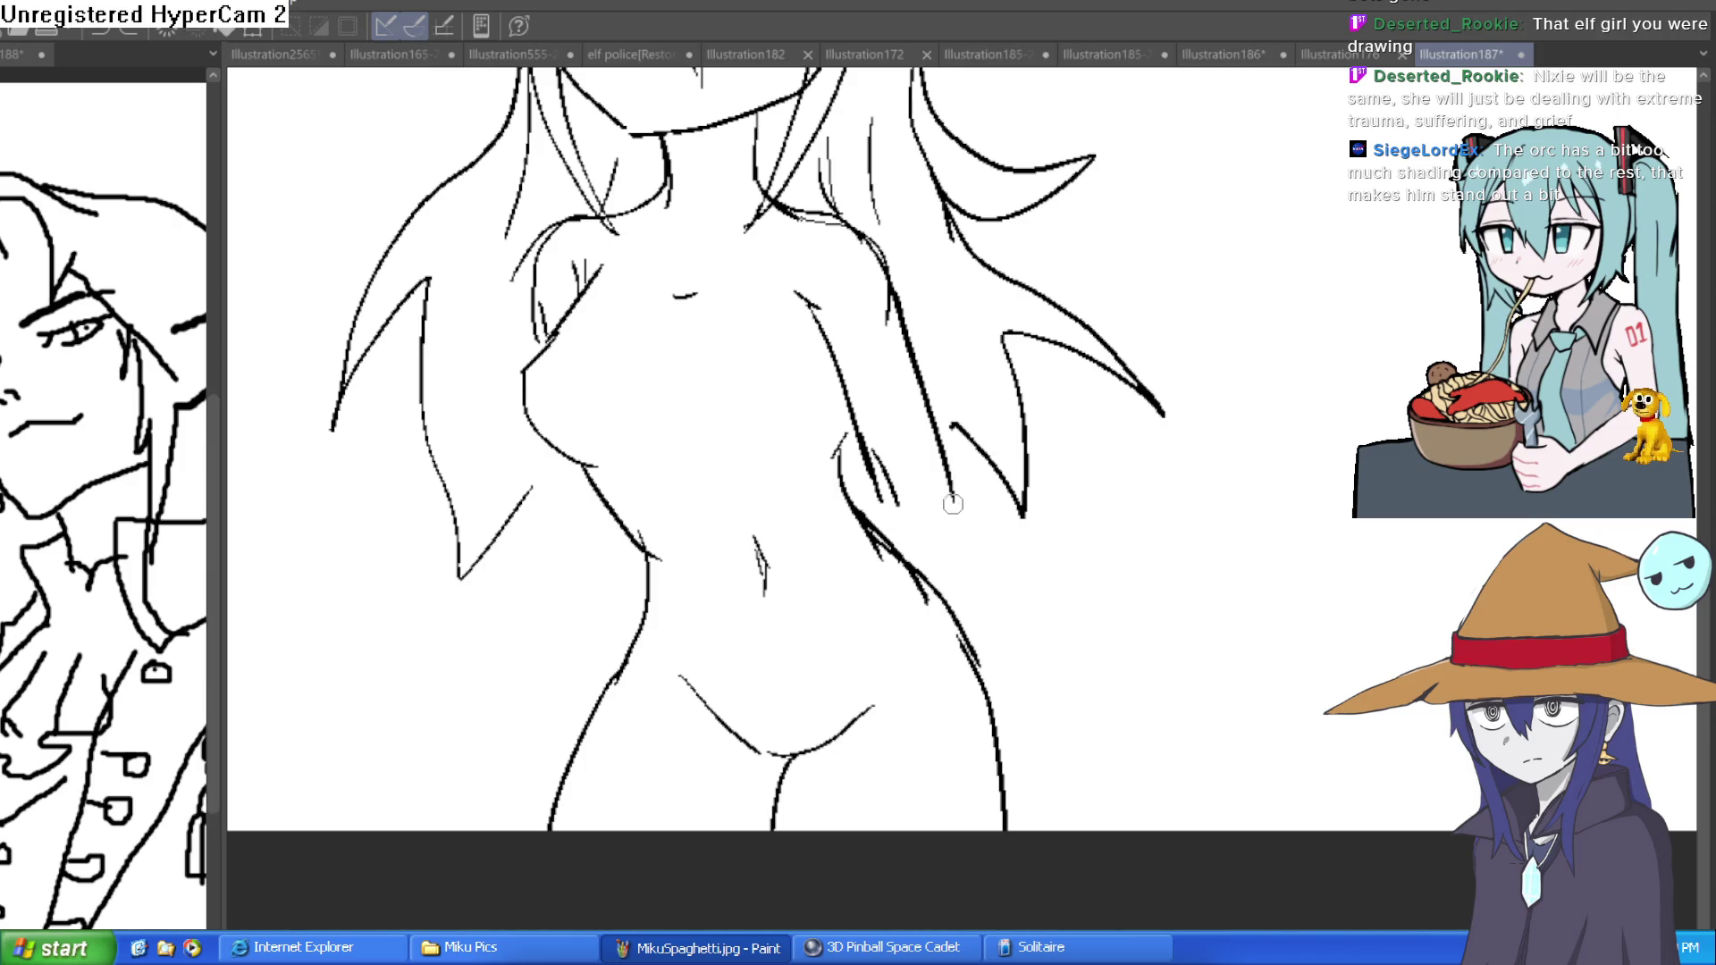
pyautogui.moveTo(952, 505); pyautogui.dragTo(935, 816)
pyautogui.moveTo(885, 495); pyautogui.dragTo(895, 796)
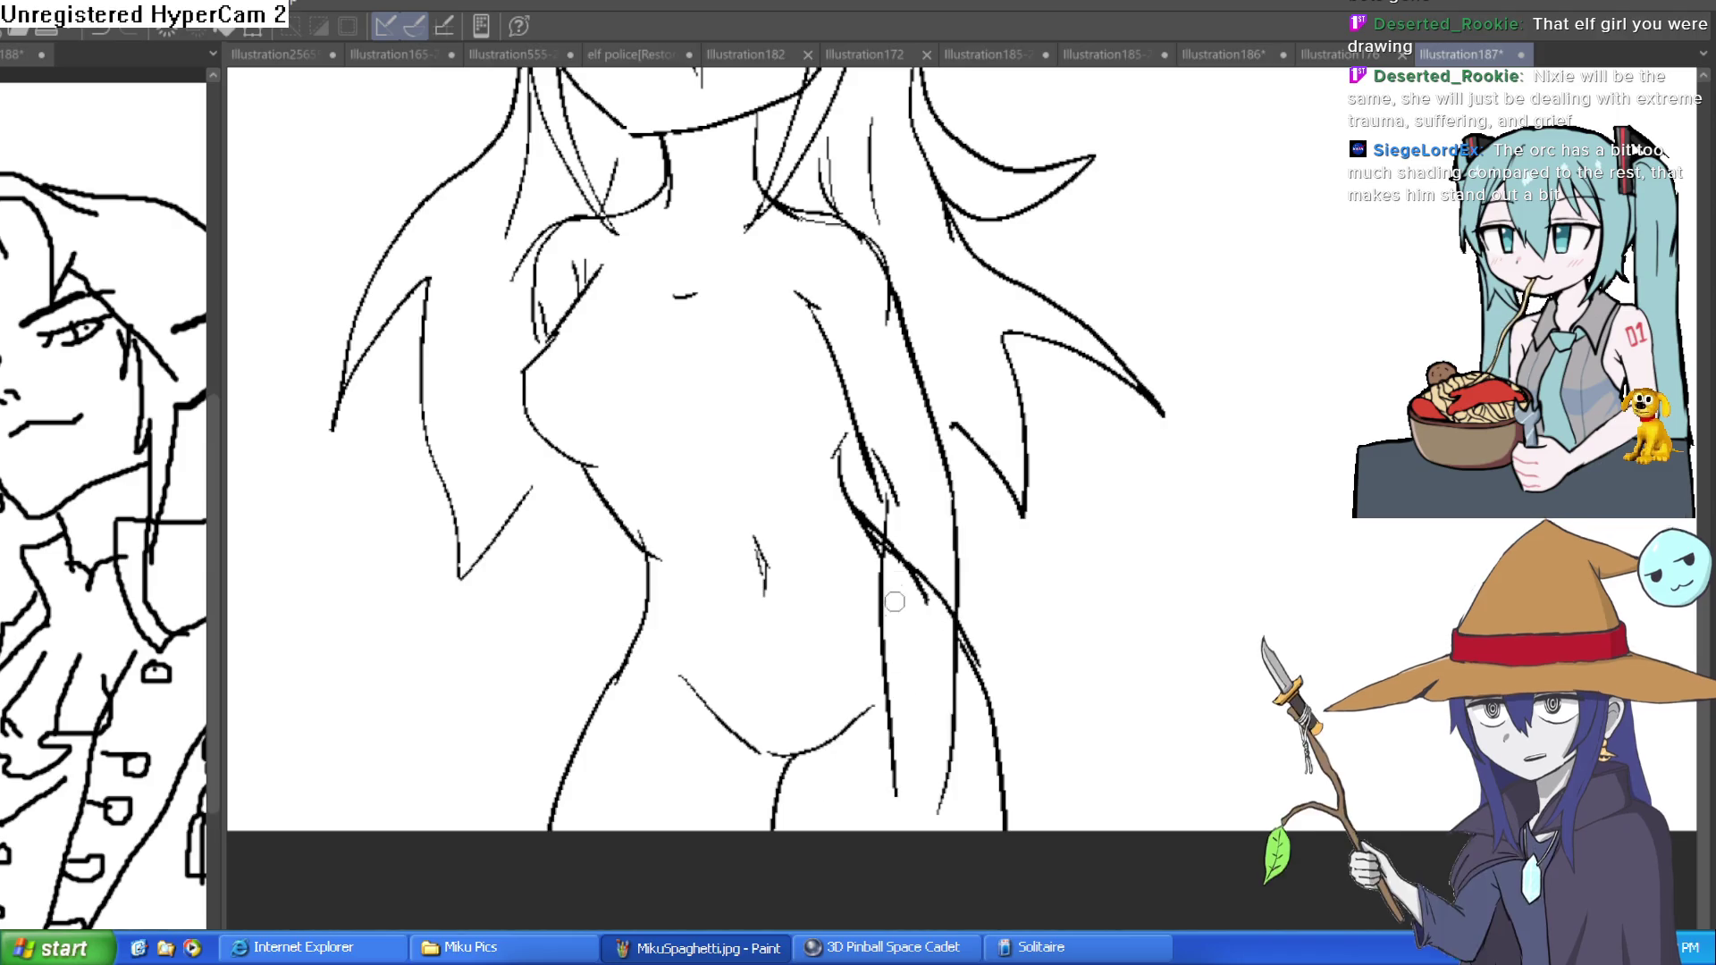
pyautogui.moveTo(861, 528)
pyautogui.mouseDown()
pyautogui.moveTo(979, 688)
pyautogui.moveTo(999, 831)
pyautogui.mouseUp()
pyautogui.moveTo(1003, 734); pyautogui.dragTo(994, 791)
pyautogui.hotkey('ctrl', 'z')
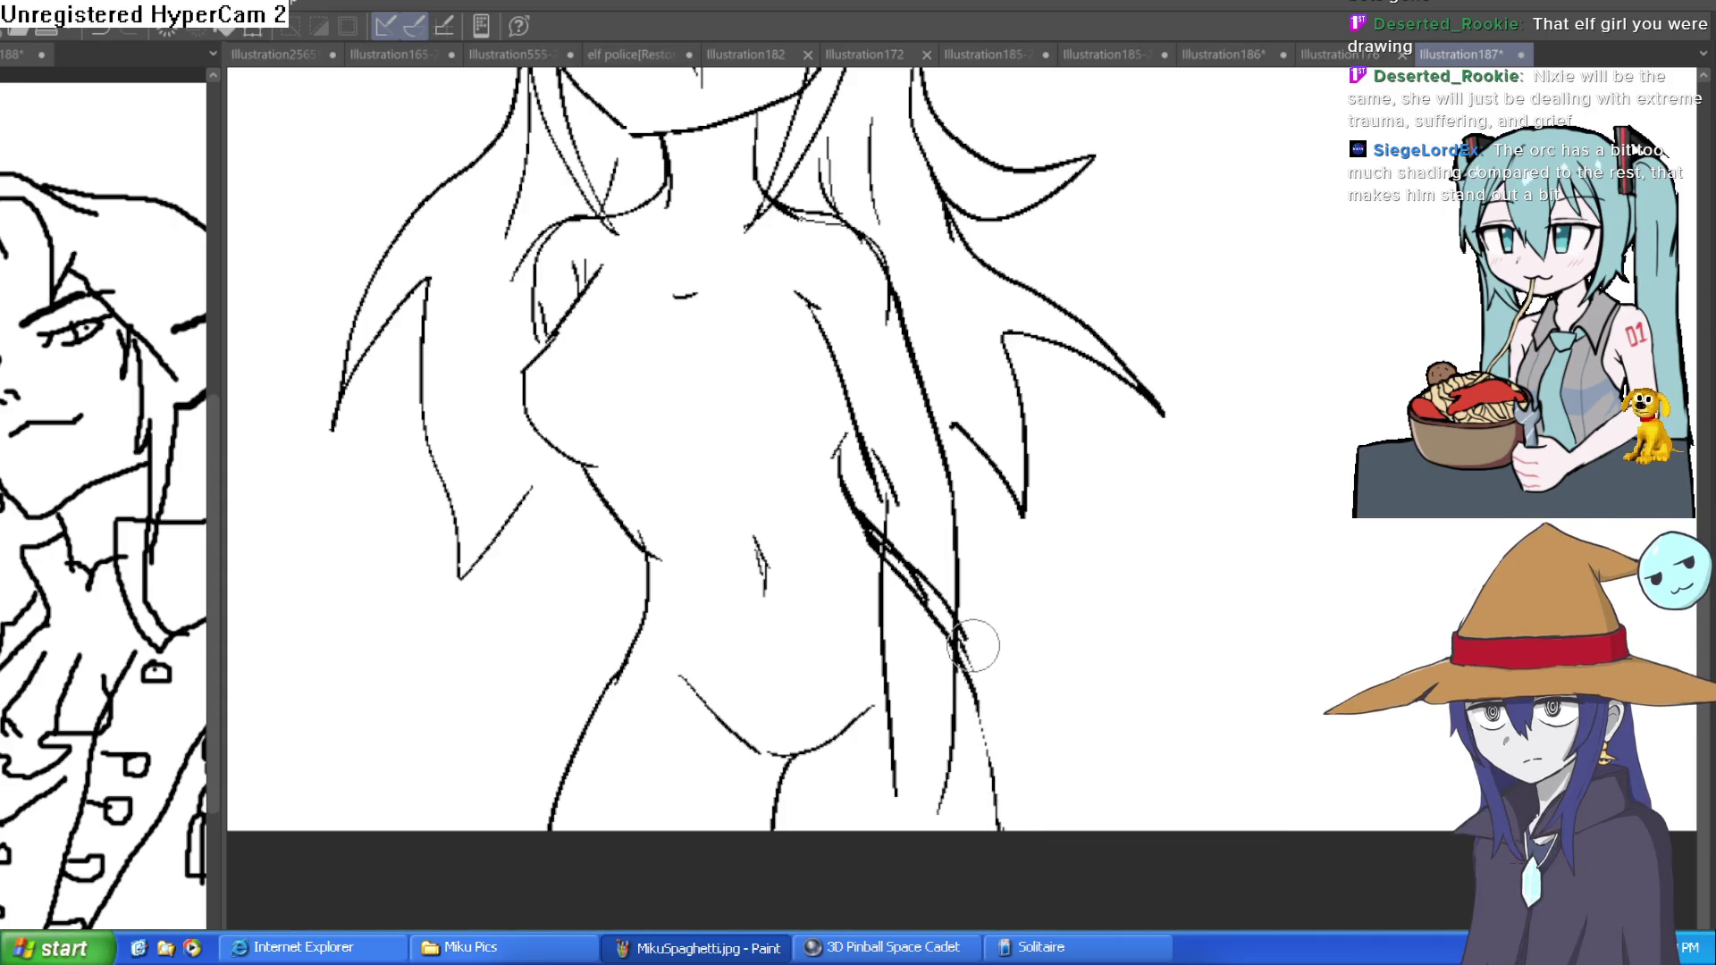
pyautogui.moveTo(951, 603); pyautogui.dragTo(880, 537)
pyautogui.moveTo(927, 630)
pyautogui.mouseDown()
pyautogui.moveTo(942, 613)
pyautogui.moveTo(973, 644)
pyautogui.moveTo(935, 587)
pyautogui.mouseUp()
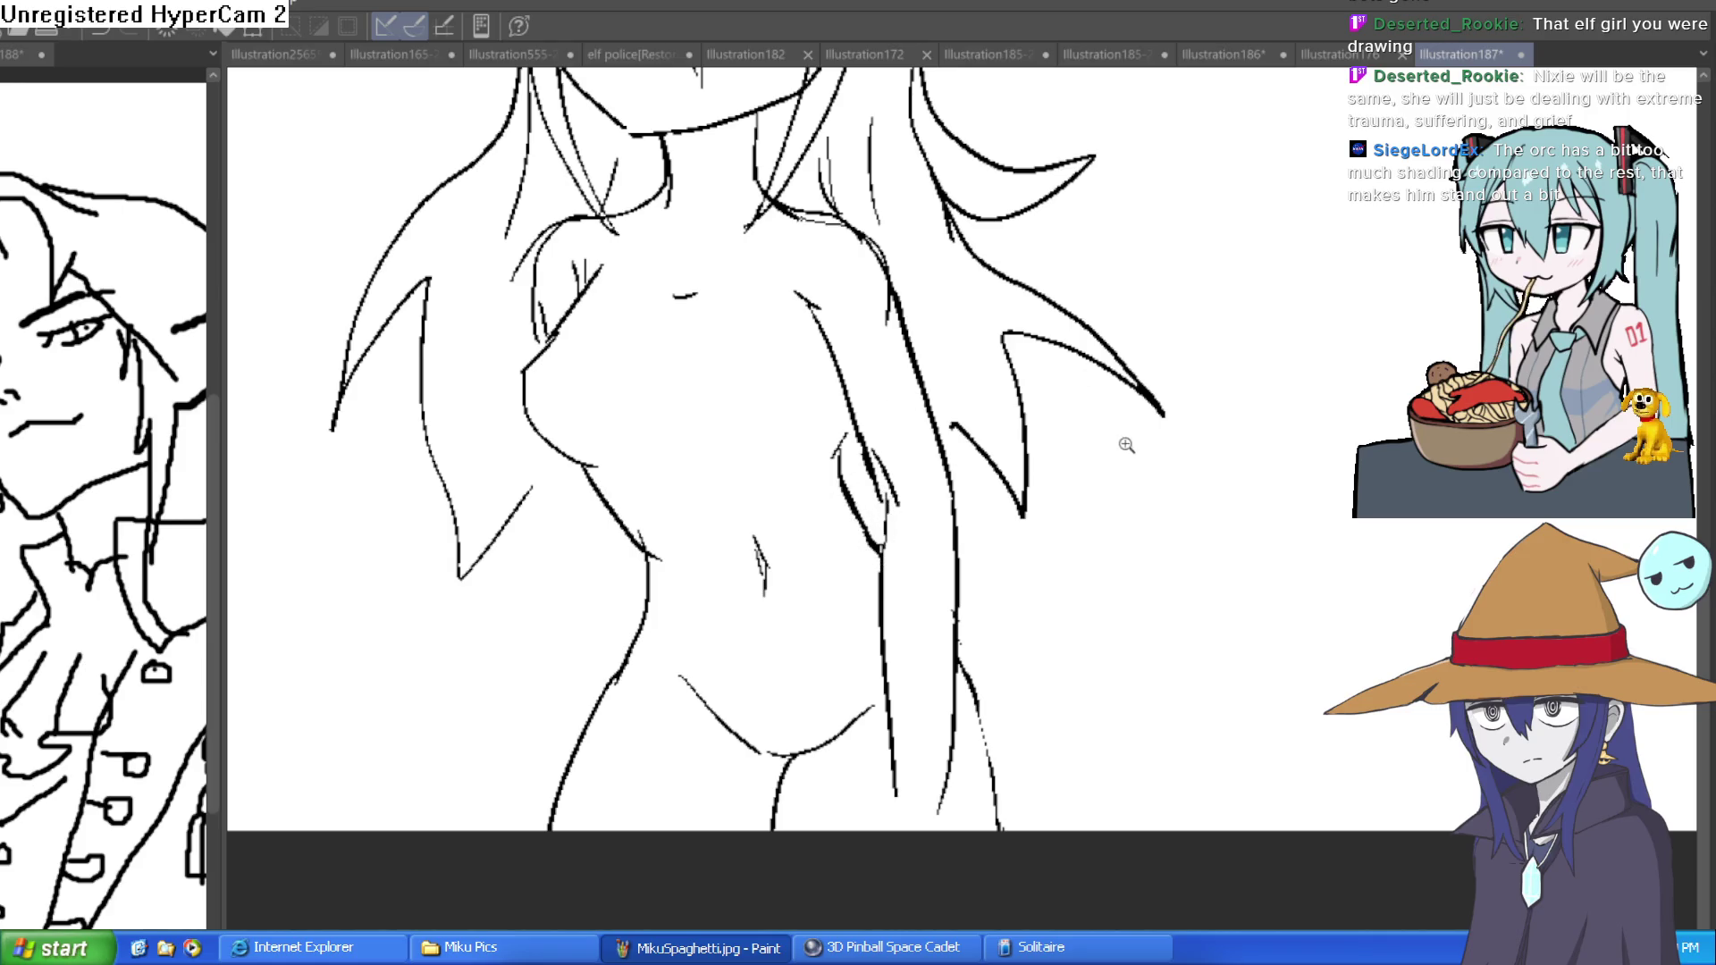
# - Add a short mark, horizontal line and diagonal stroke on the torso, erasing waist ticks
pyautogui.scroll(-2, 1046, 518)
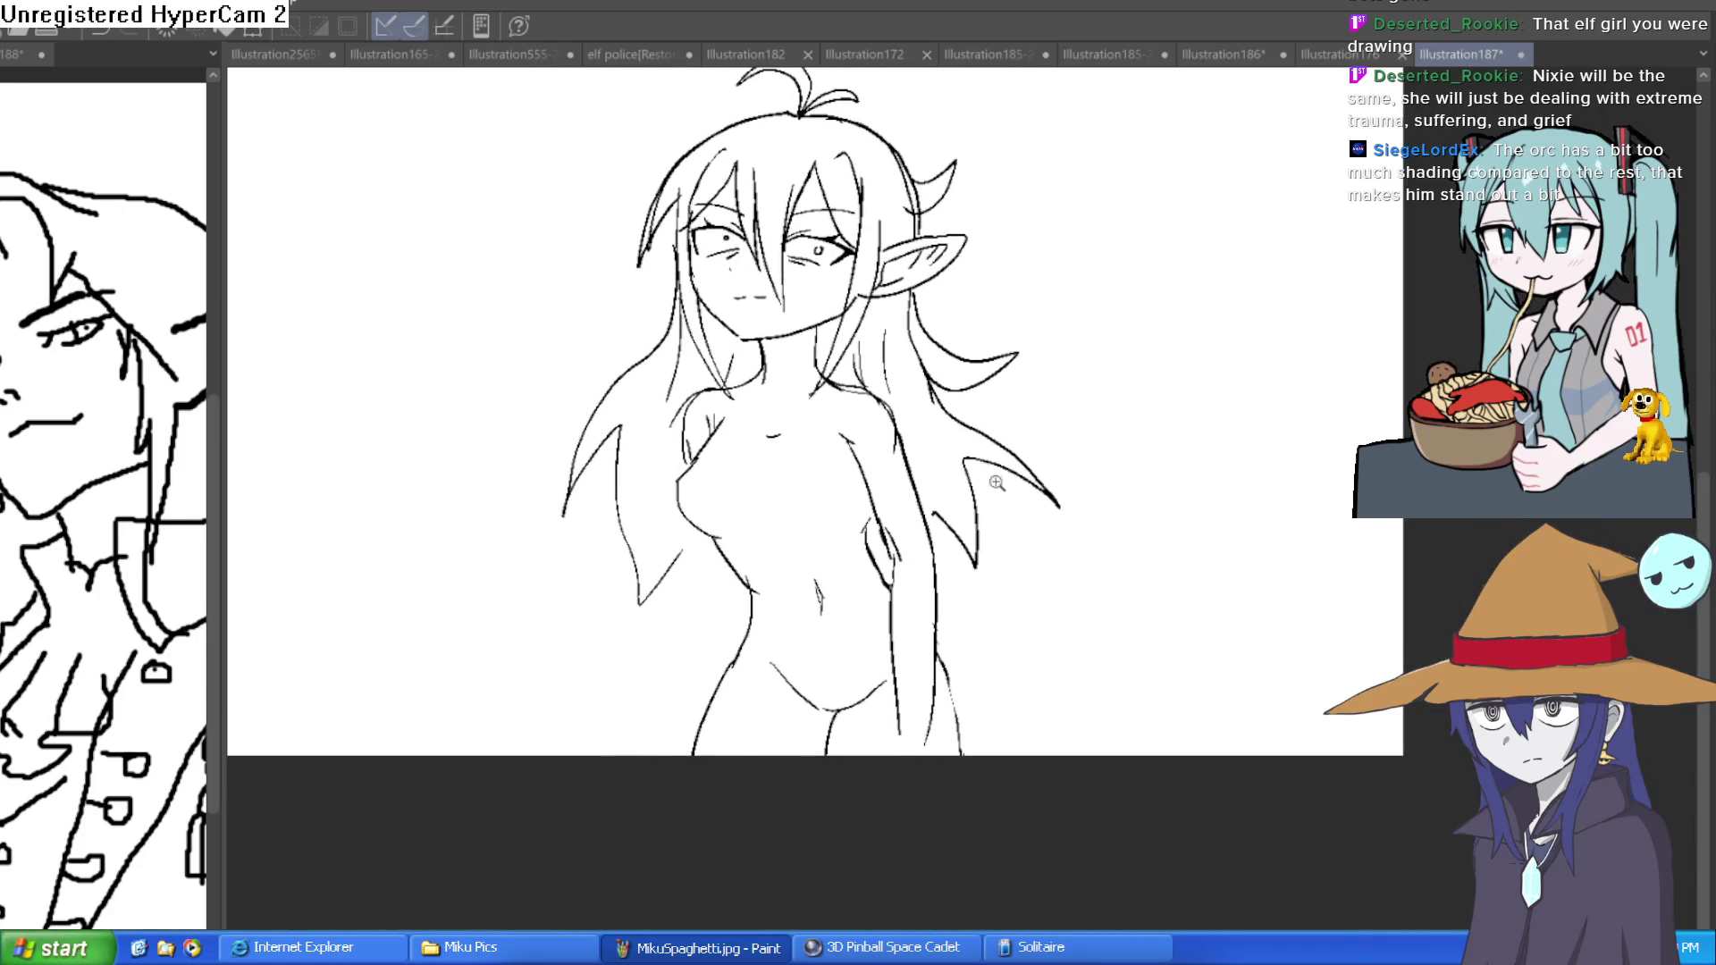
pyautogui.scroll(2, 996, 483)
pyautogui.moveTo(761, 487)
pyautogui.mouseDown()
pyautogui.moveTo(747, 520)
pyautogui.moveTo(774, 474)
pyautogui.mouseUp()
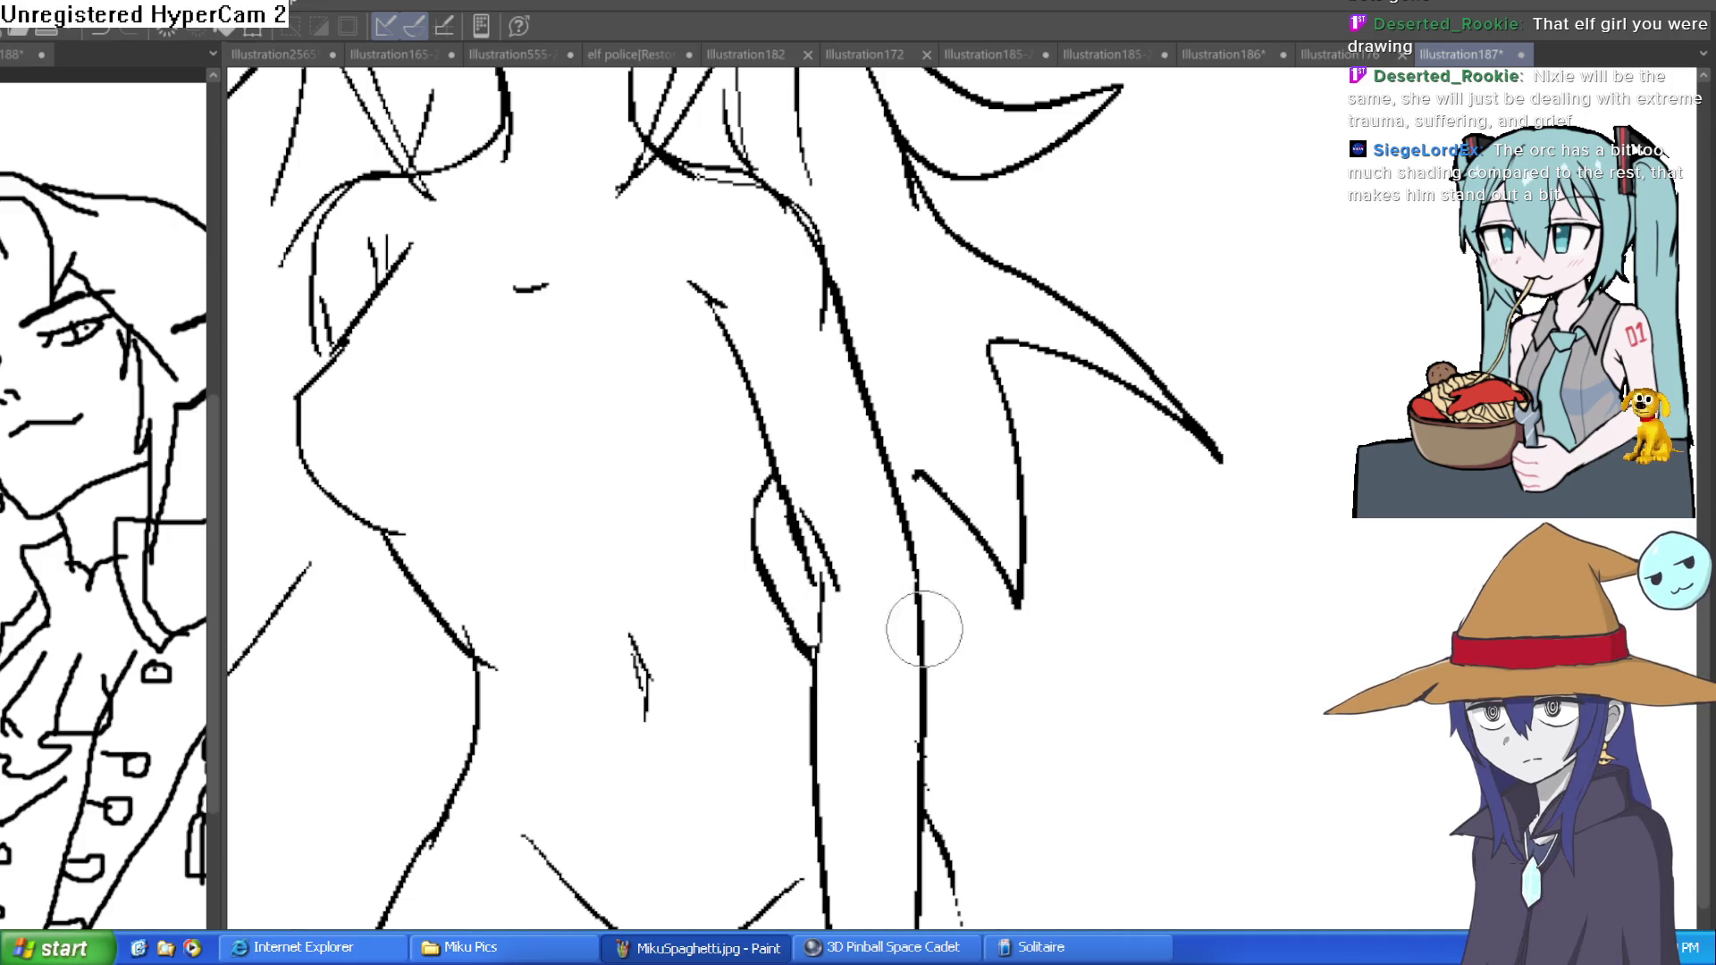
pyautogui.moveTo(479, 659); pyautogui.dragTo(479, 651)
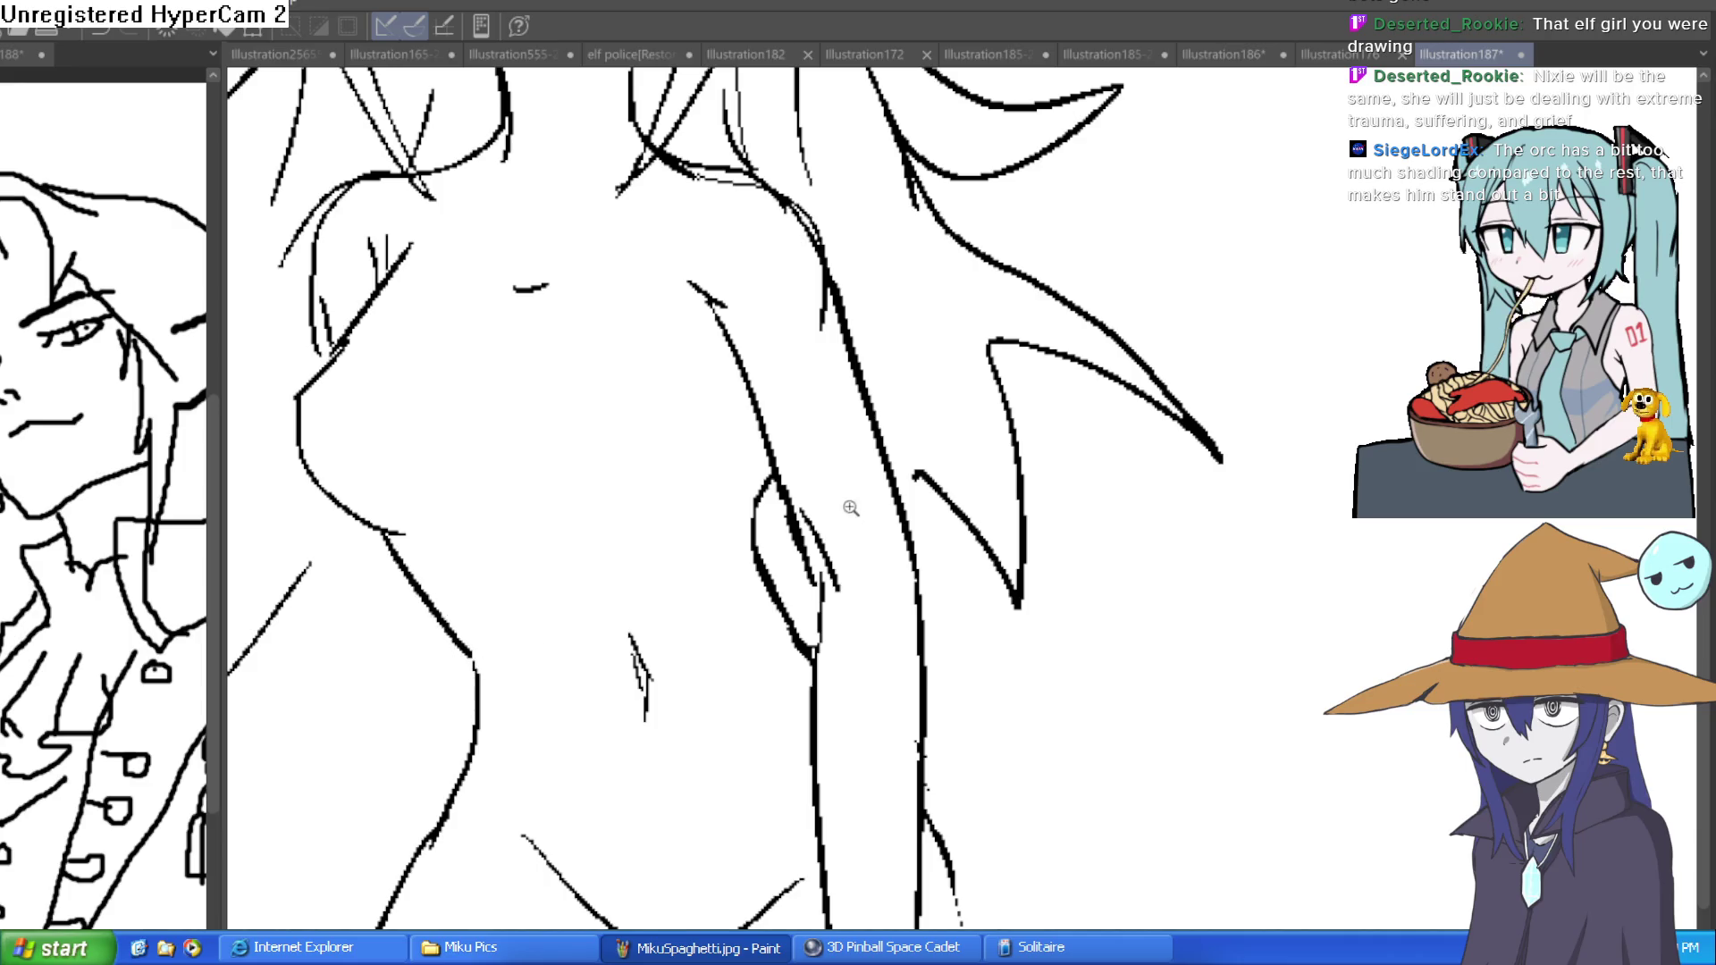
pyautogui.scroll(-2, 851, 507)
pyautogui.scroll(2, 692, 559)
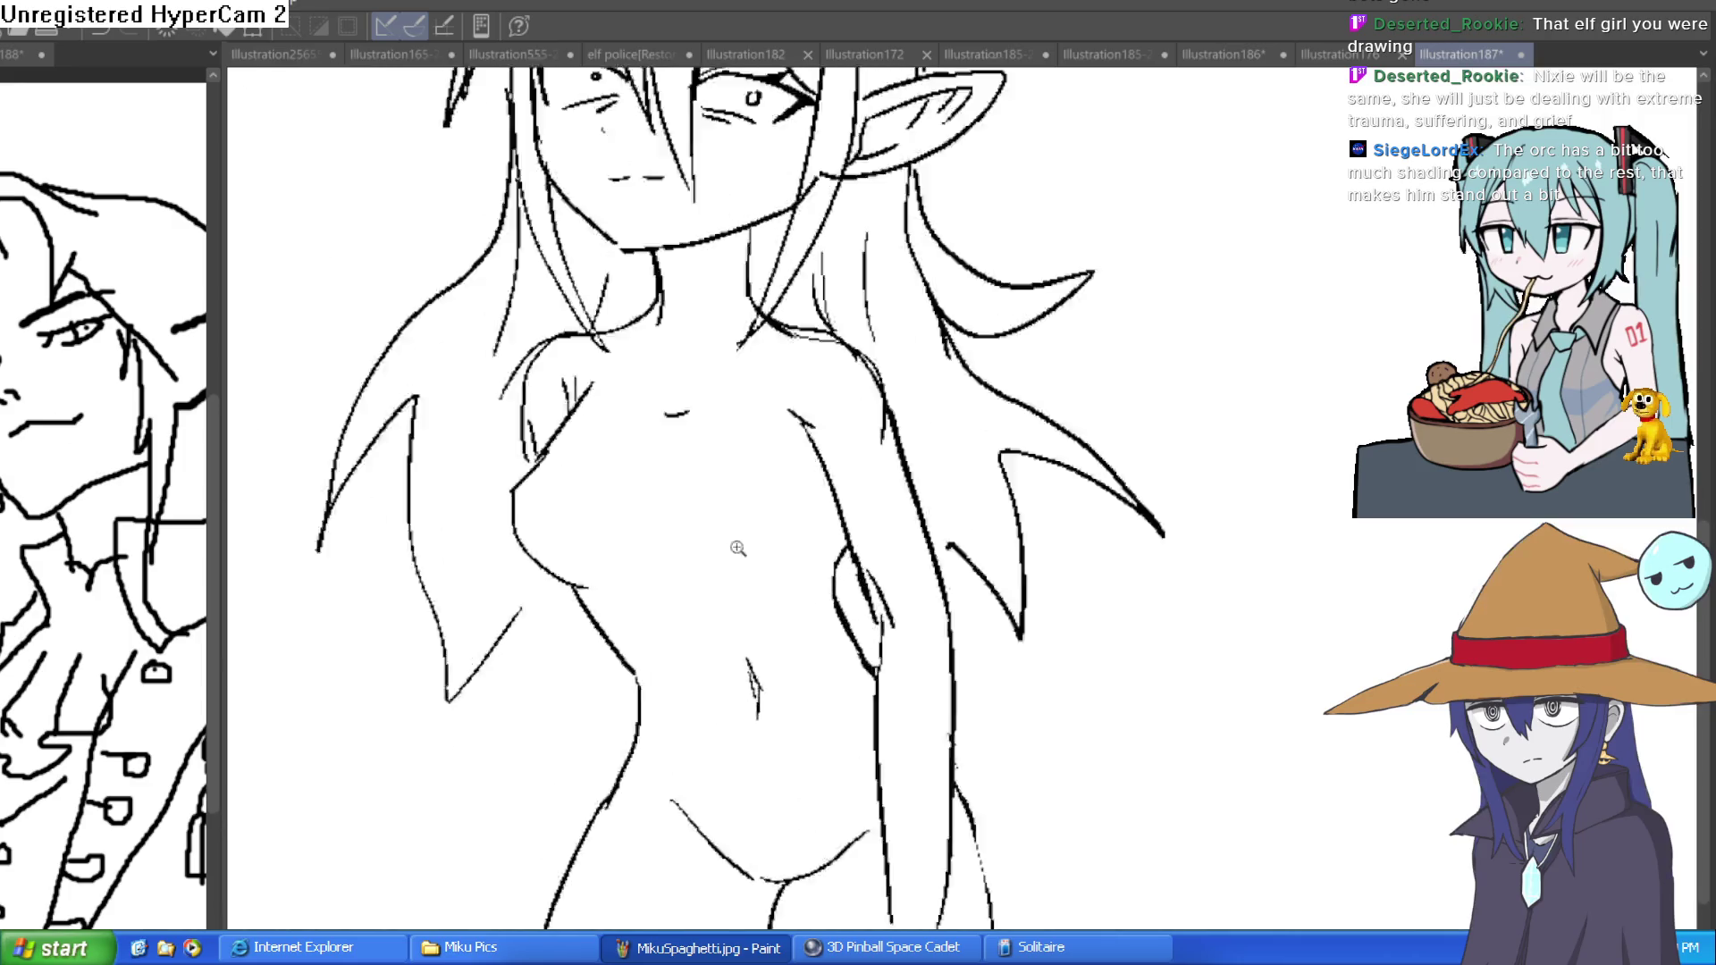
pyautogui.moveTo(696, 607); pyautogui.dragTo(790, 611)
pyautogui.moveTo(823, 601); pyautogui.dragTo(872, 542)
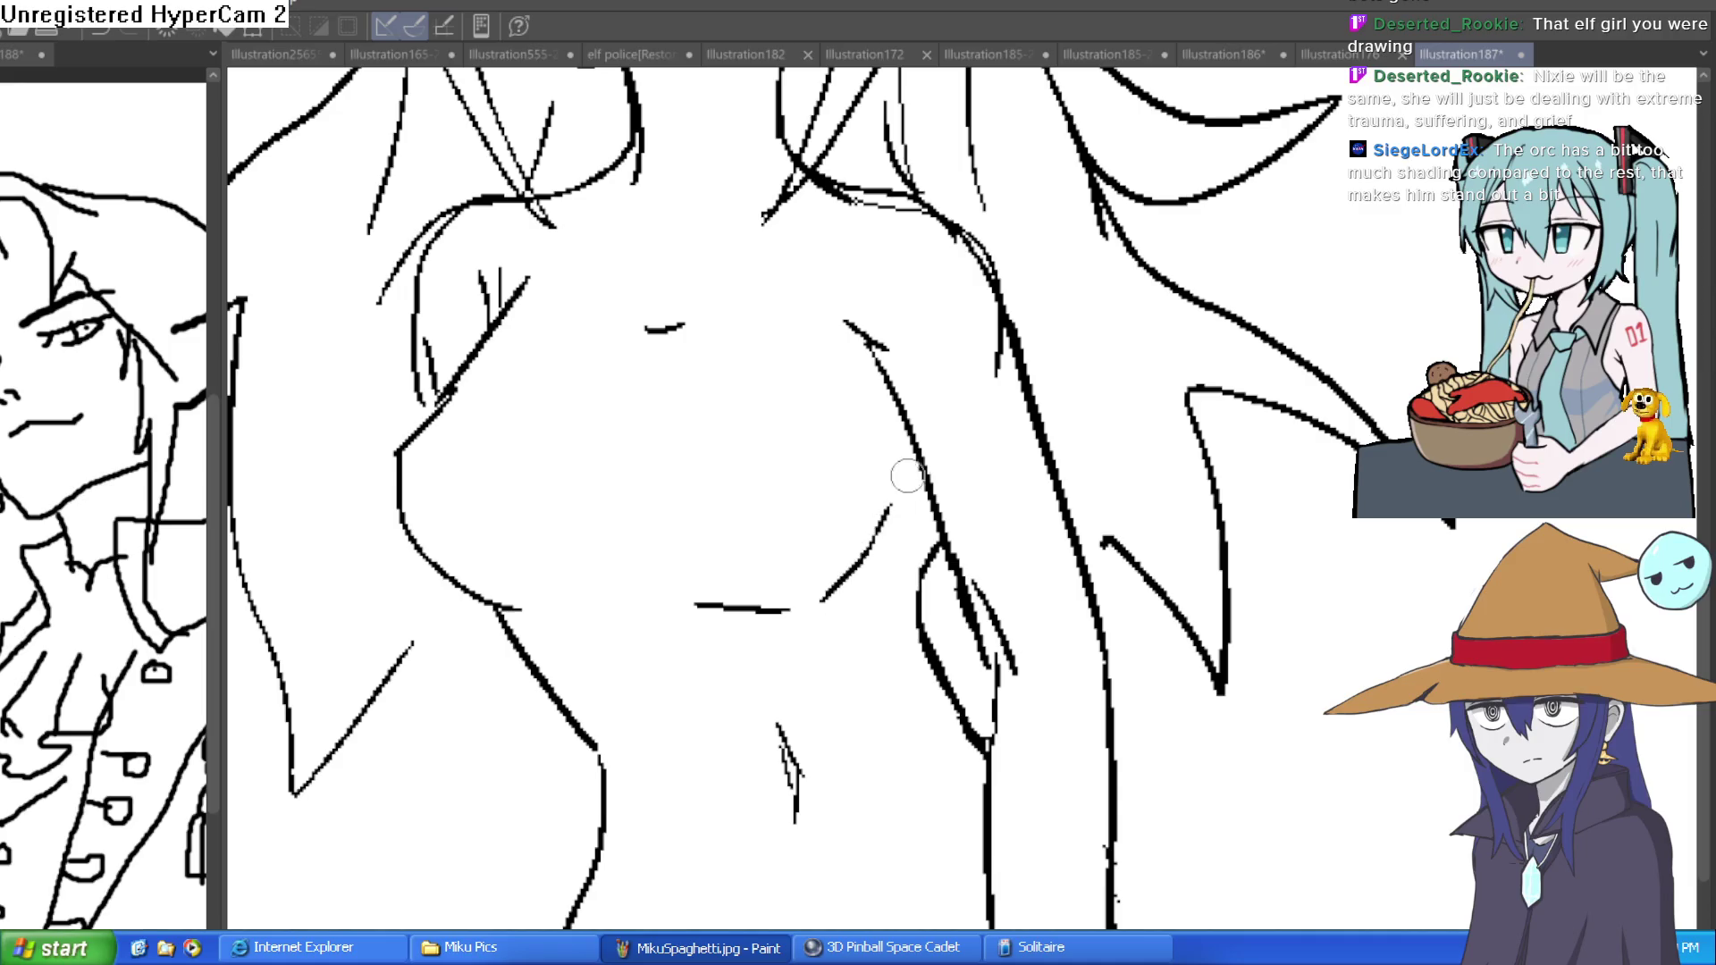
# - Bring more of the elf's head into view, then switch to Construct 3
pyautogui.scroll(-2, 1084, 473)
pyautogui.scroll(1, 1083, 469)
pyautogui.scroll(-1, 1089, 609)
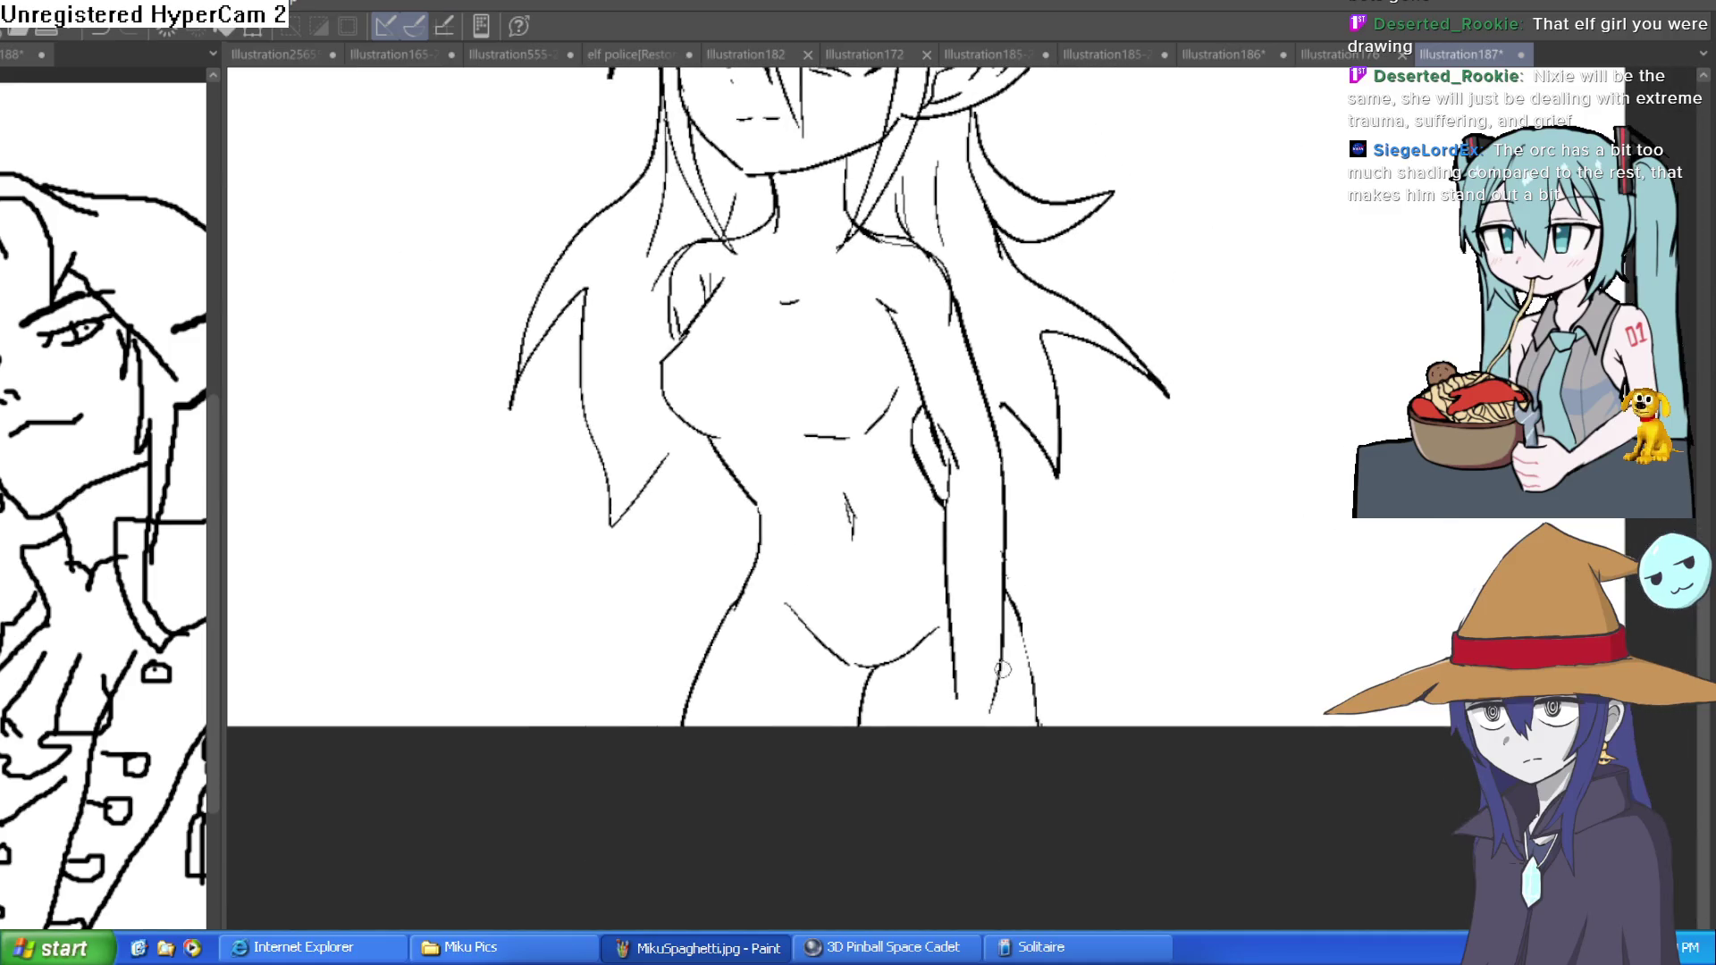
pyautogui.moveTo(1036, 666); pyautogui.dragTo(1008, 766)
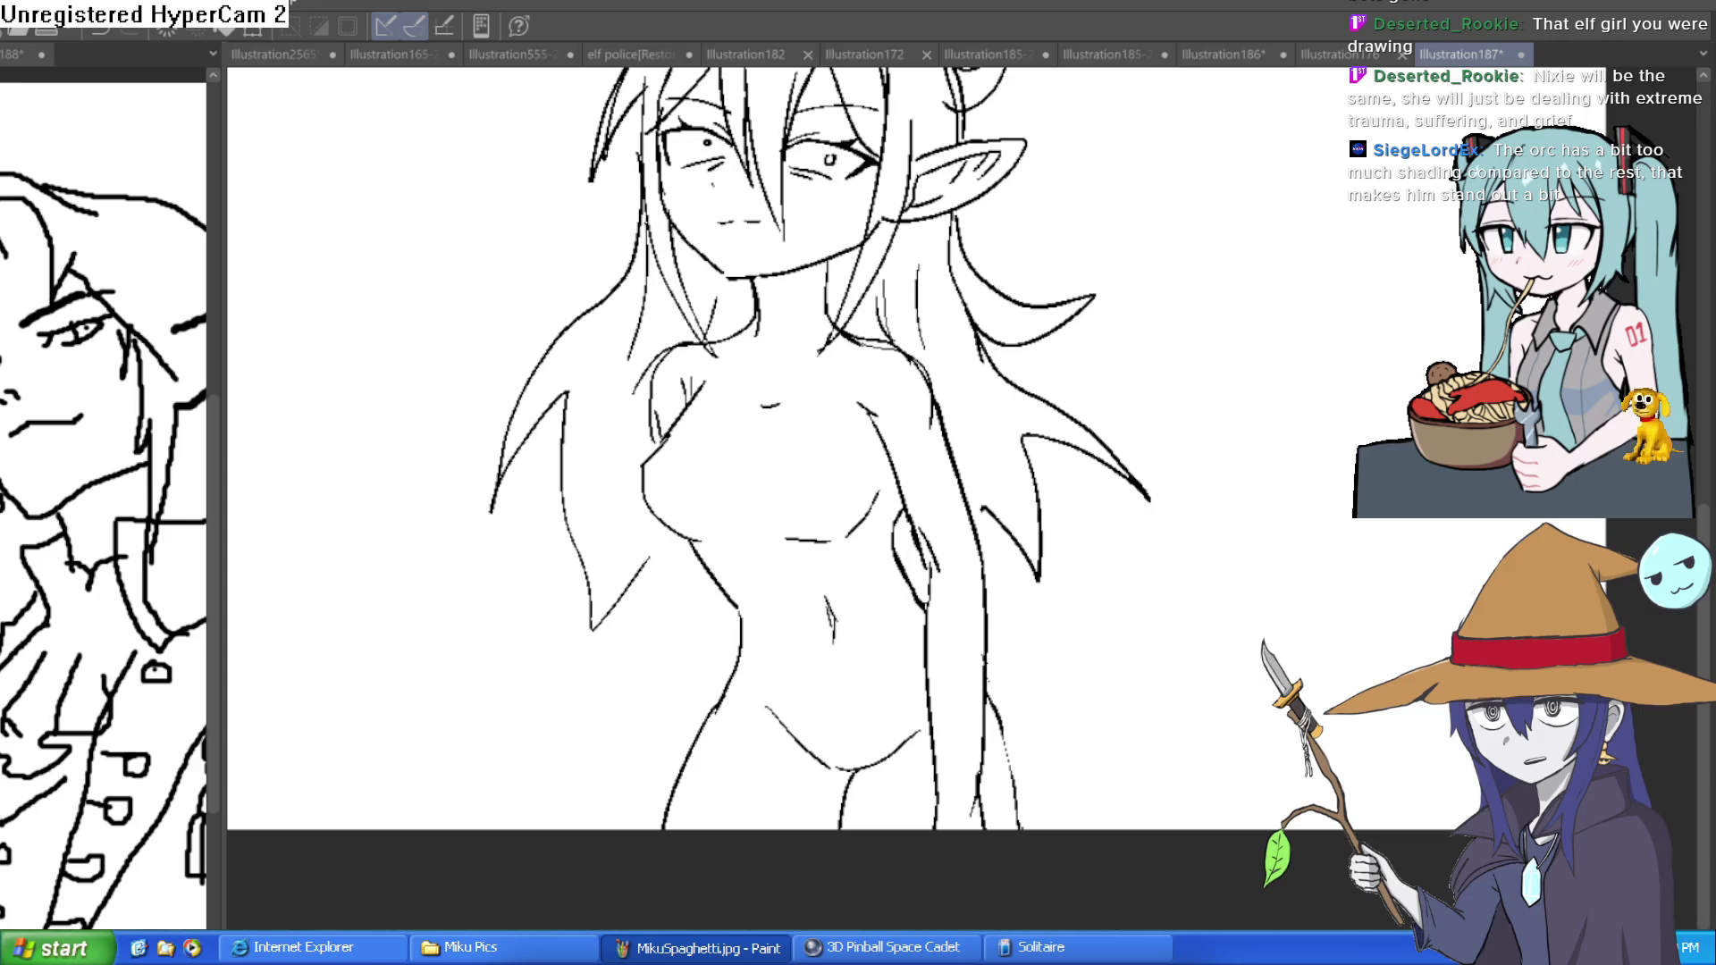
pyautogui.hotkey('alt', 'Tab')
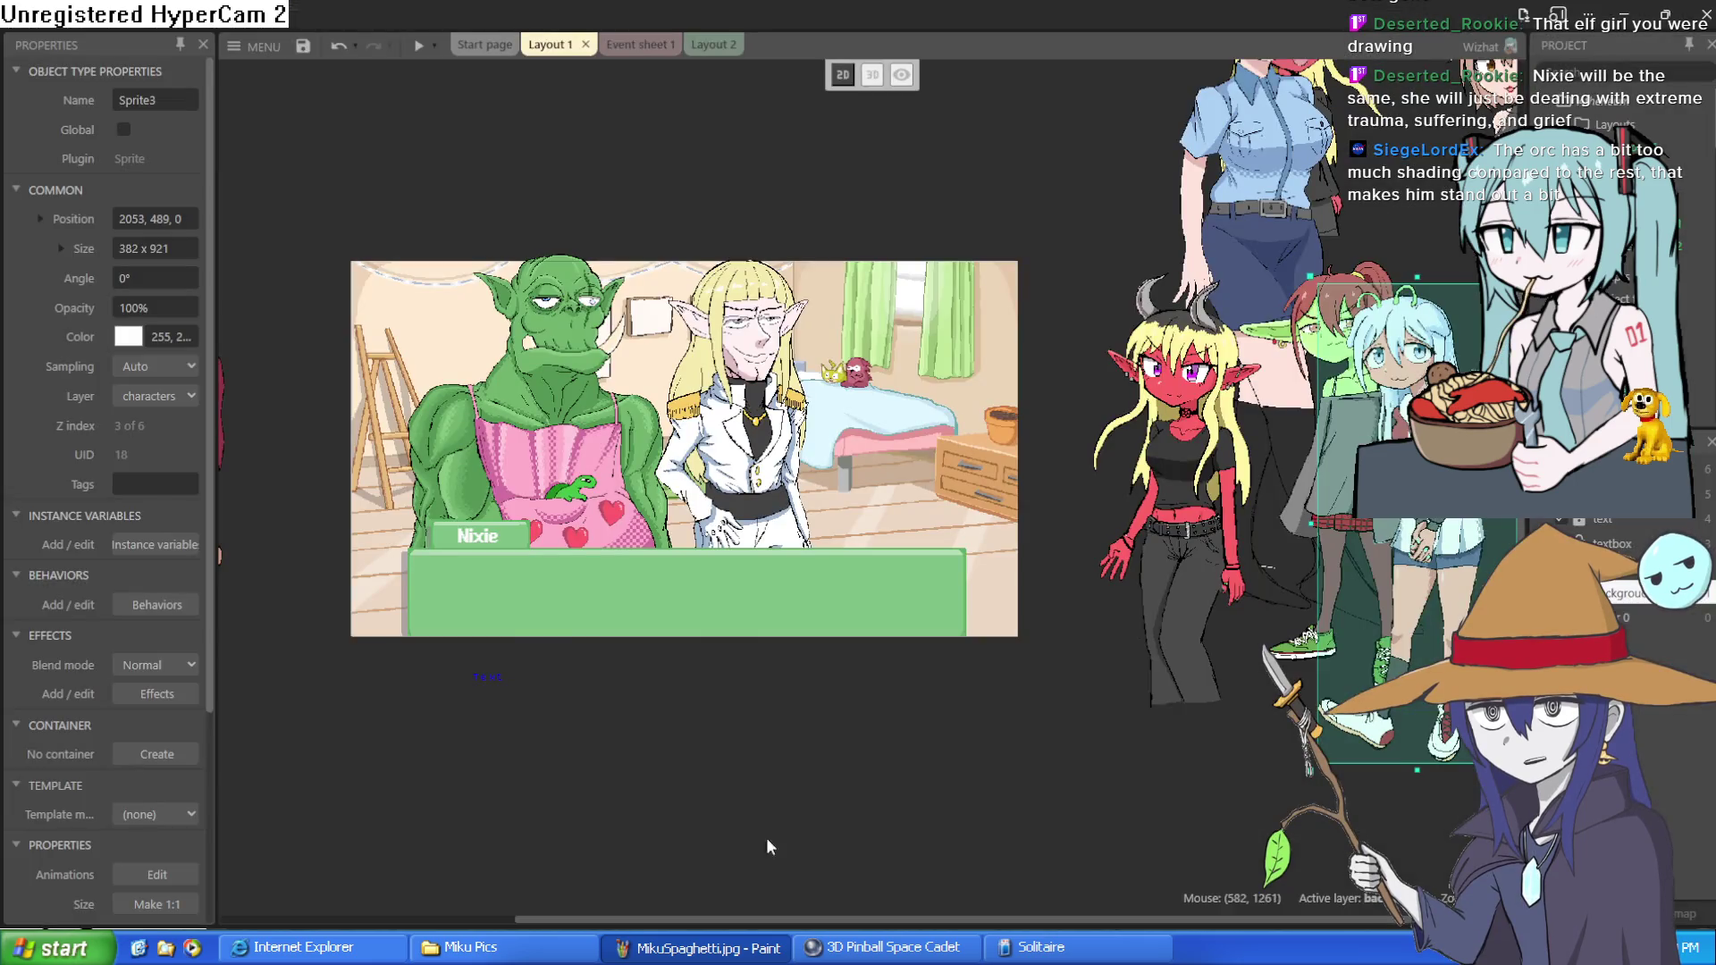
# - Move the red elf, blue-haired girl and green elf girl into the scene, undoing two moves
pyautogui.moveTo(1247, 541); pyautogui.dragTo(950, 559)
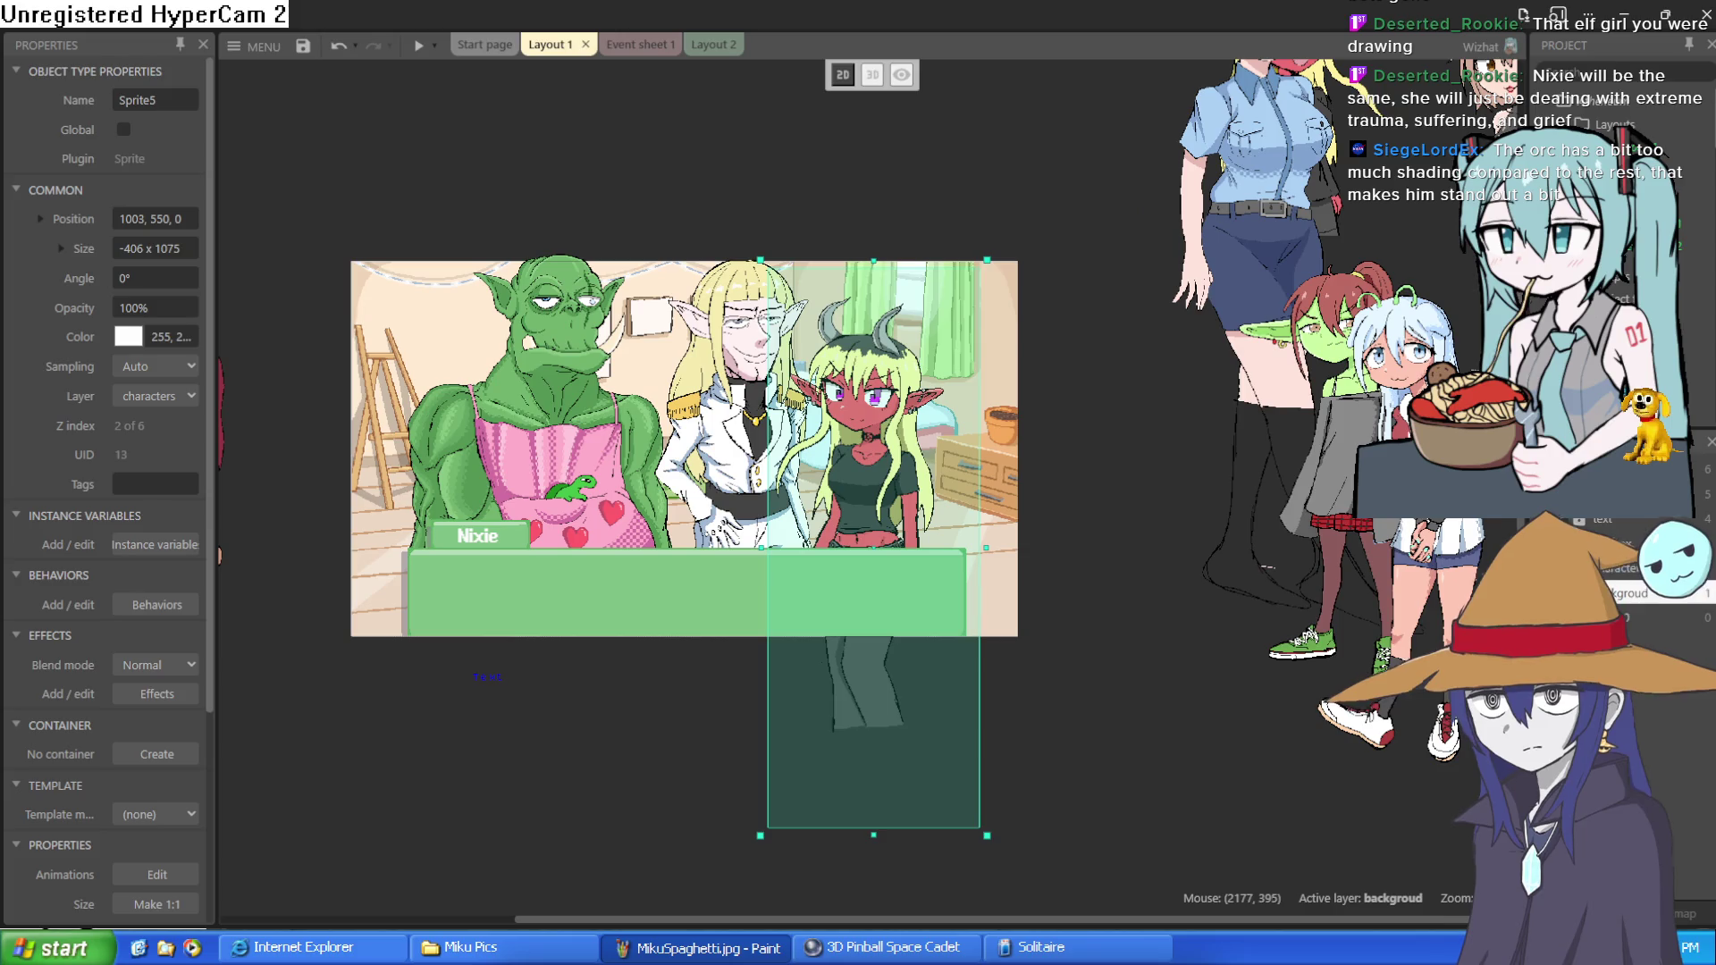
pyautogui.moveTo(1343, 453)
pyautogui.mouseDown()
pyautogui.moveTo(599, 496)
pyautogui.moveTo(1135, 456)
pyautogui.moveTo(1052, 433)
pyautogui.moveTo(902, 460)
pyautogui.mouseUp()
pyautogui.scroll(5, 910, 489)
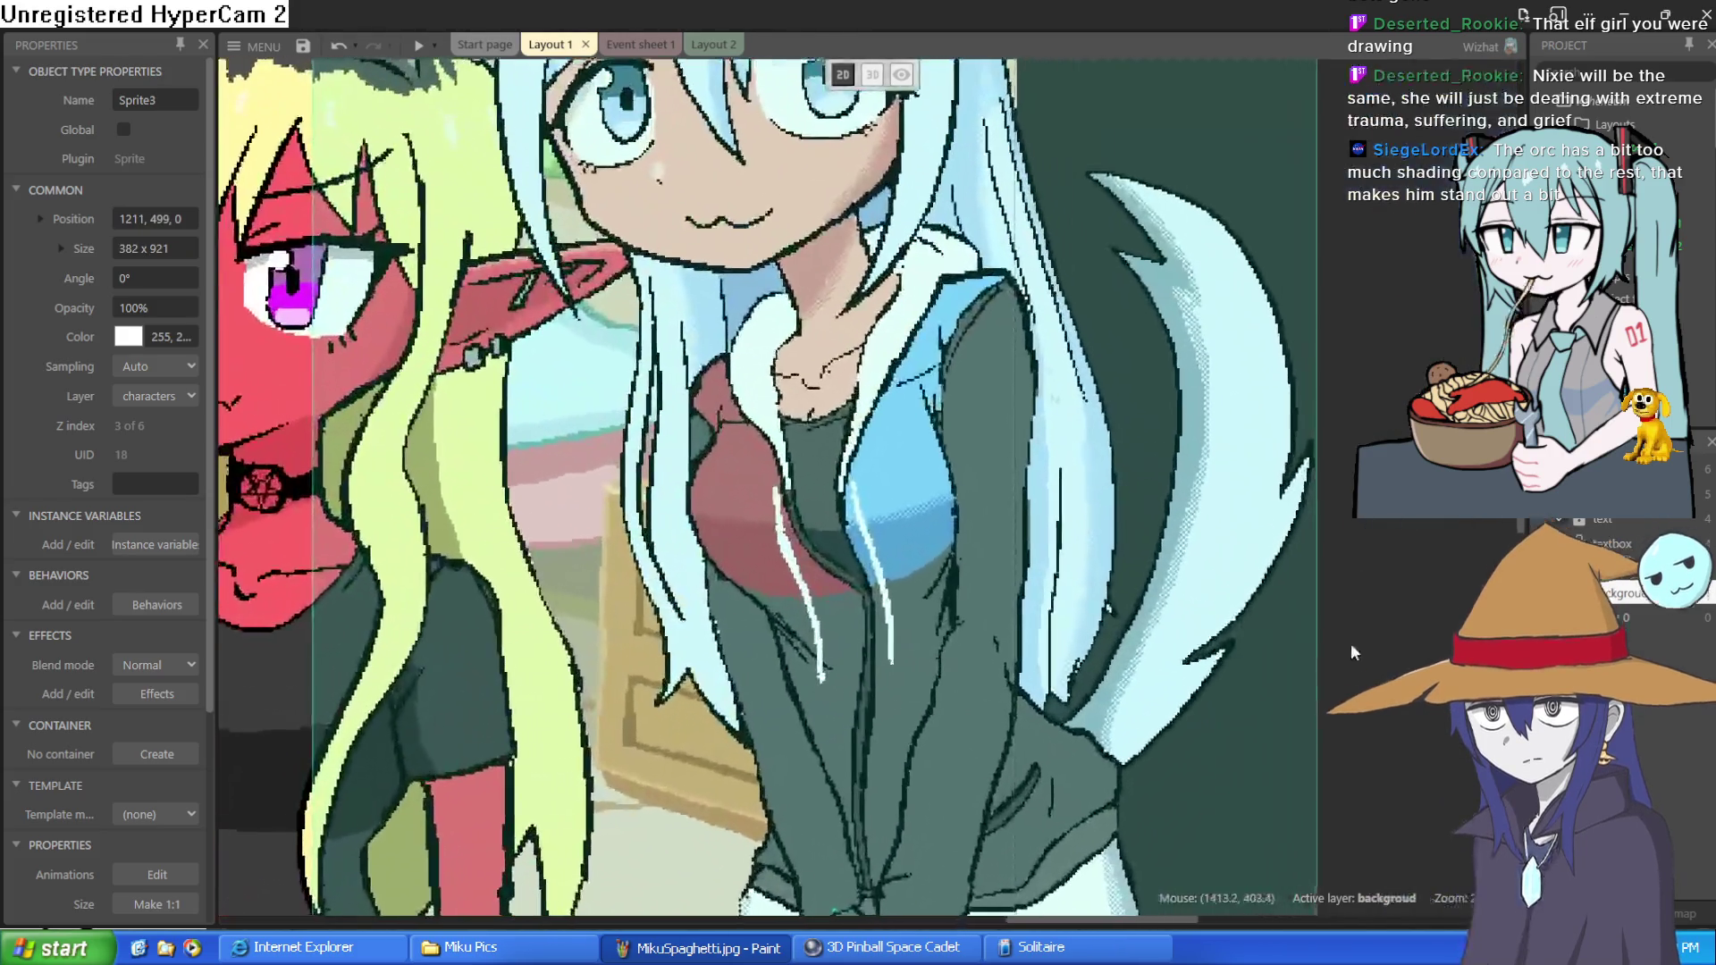
pyautogui.scroll(-2, 910, 489)
pyautogui.scroll(-3, 1162, 518)
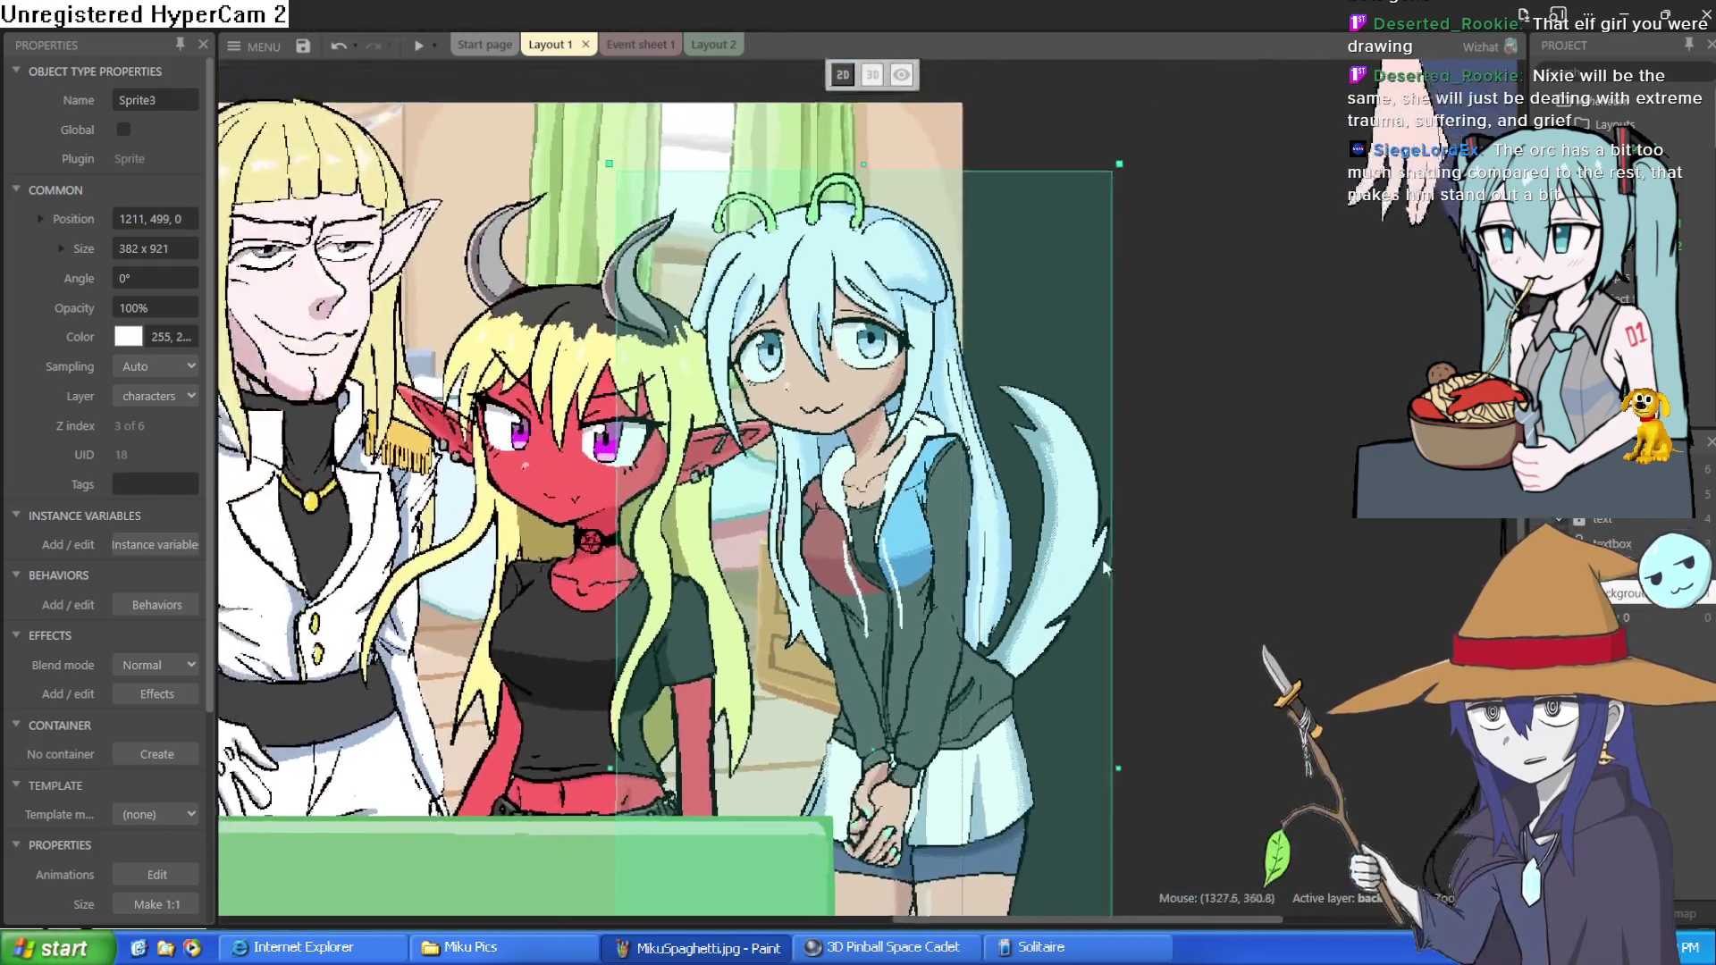
pyautogui.moveTo(1436, 555)
pyautogui.mouseDown()
pyautogui.moveTo(1064, 510)
pyautogui.moveTo(626, 535)
pyautogui.mouseUp()
pyautogui.hotkey('ctrl', 'z')
pyautogui.hotkey('ctrl', 'z')
pyautogui.hotkey('ctrl', 'z')
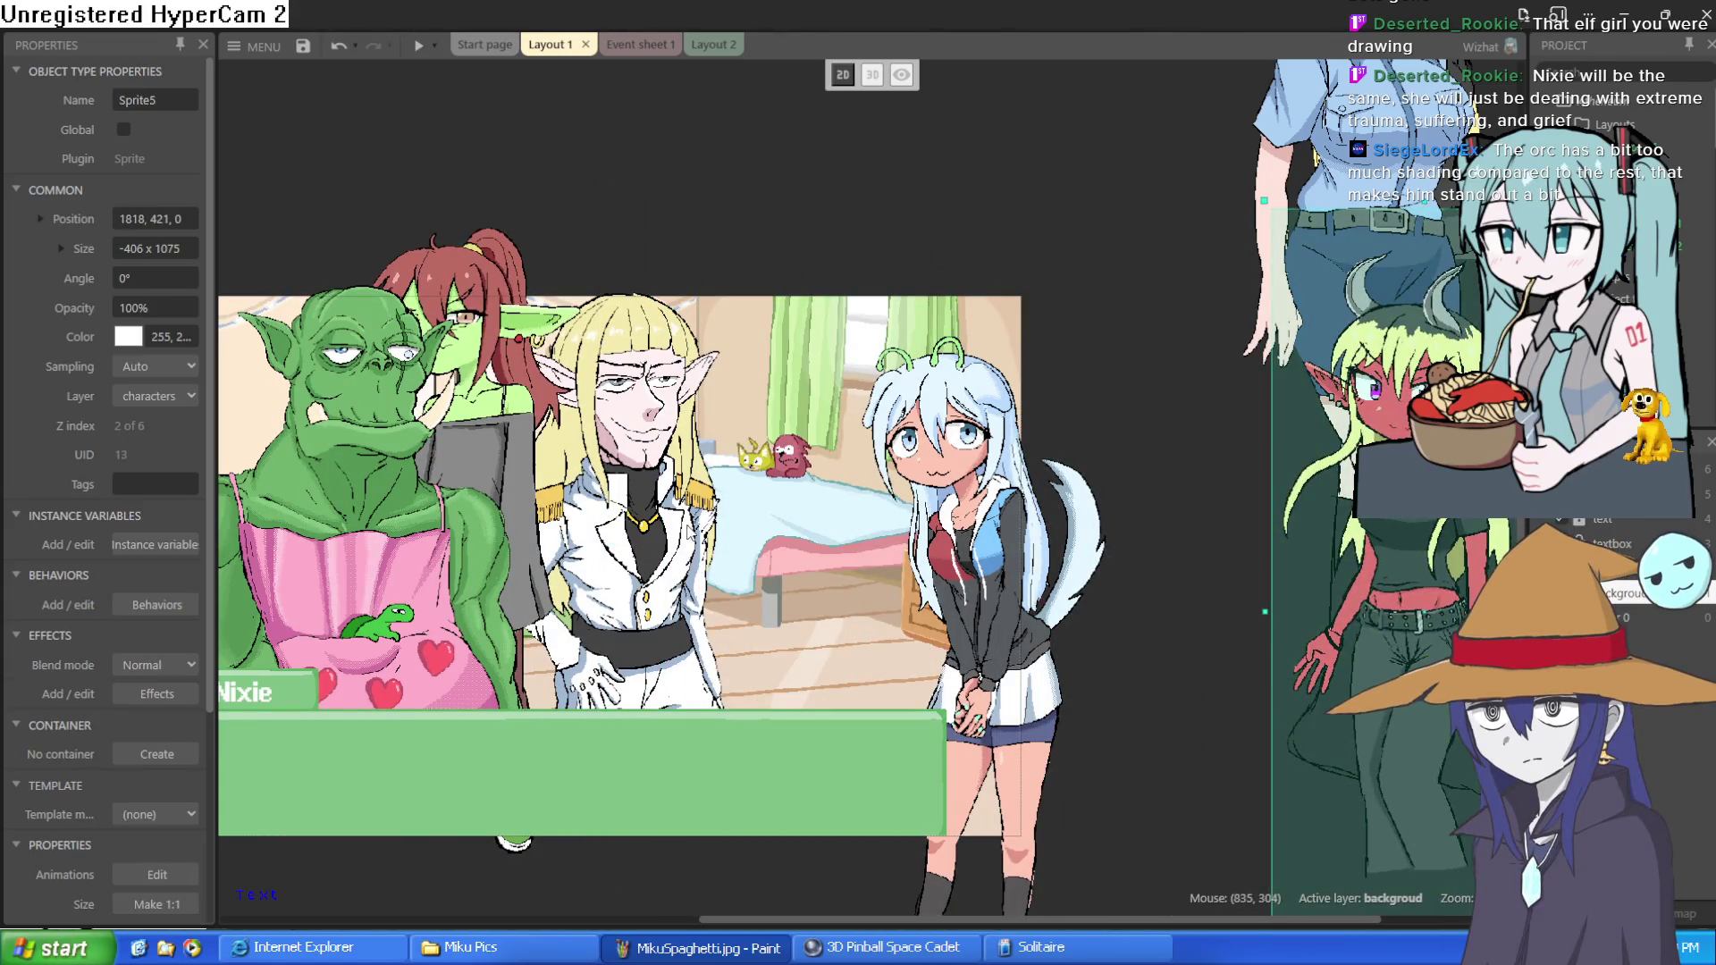
pyautogui.hotkey('ctrl', 'z')
pyautogui.hotkey('ctrl', 'z')
pyautogui.hotkey('ctrl', 'z')
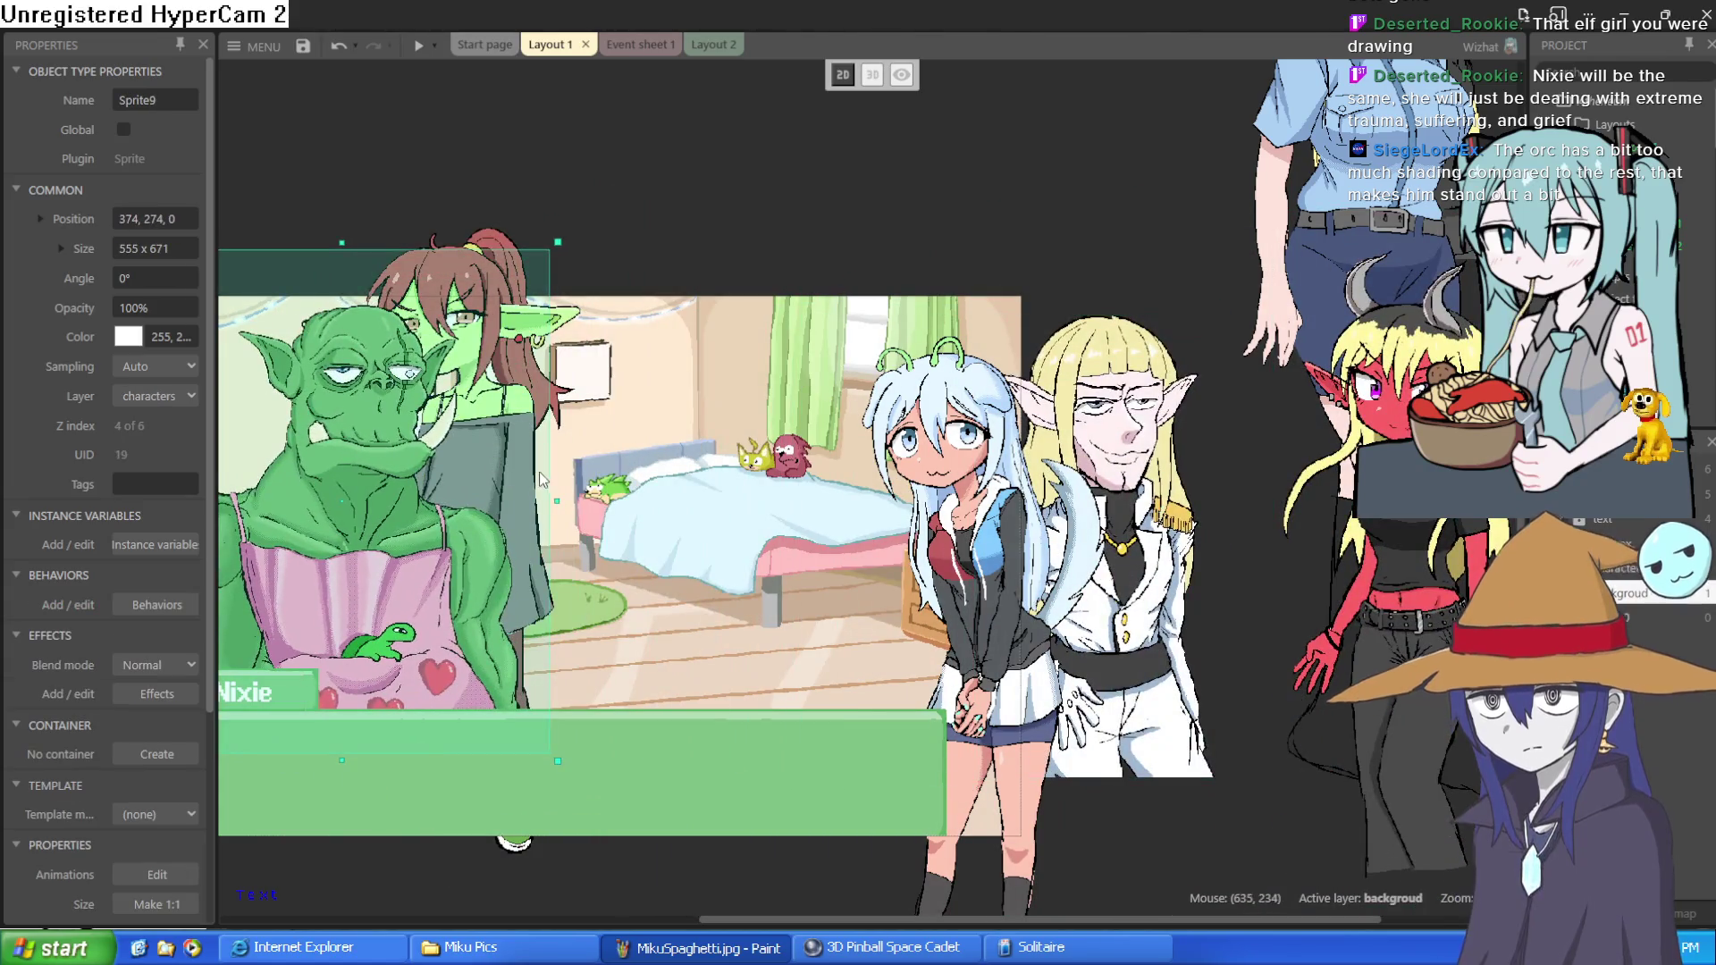
# - Shift the green elf girl and the orc rightward into the room
pyautogui.moveTo(540, 493)
pyautogui.mouseDown()
pyautogui.moveTo(522, 467)
pyautogui.moveTo(717, 517)
pyautogui.moveTo(679, 519)
pyautogui.mouseUp()
pyautogui.scroll(6, 706, 474)
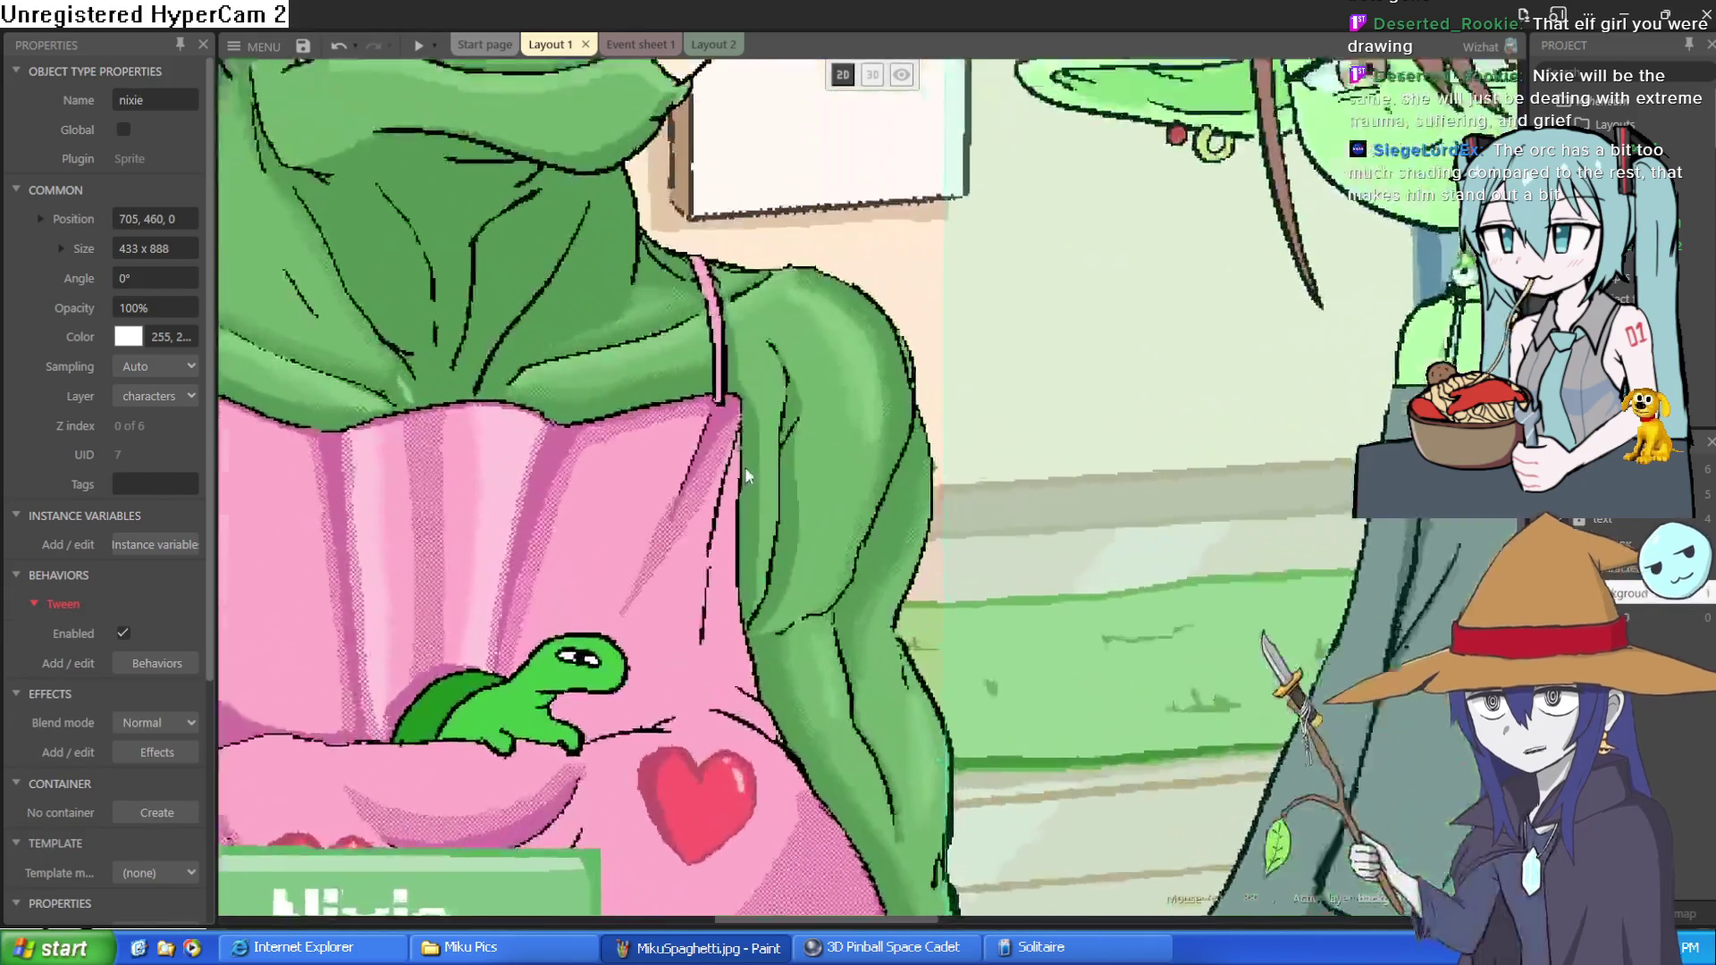
pyautogui.scroll(-5, 851, 515)
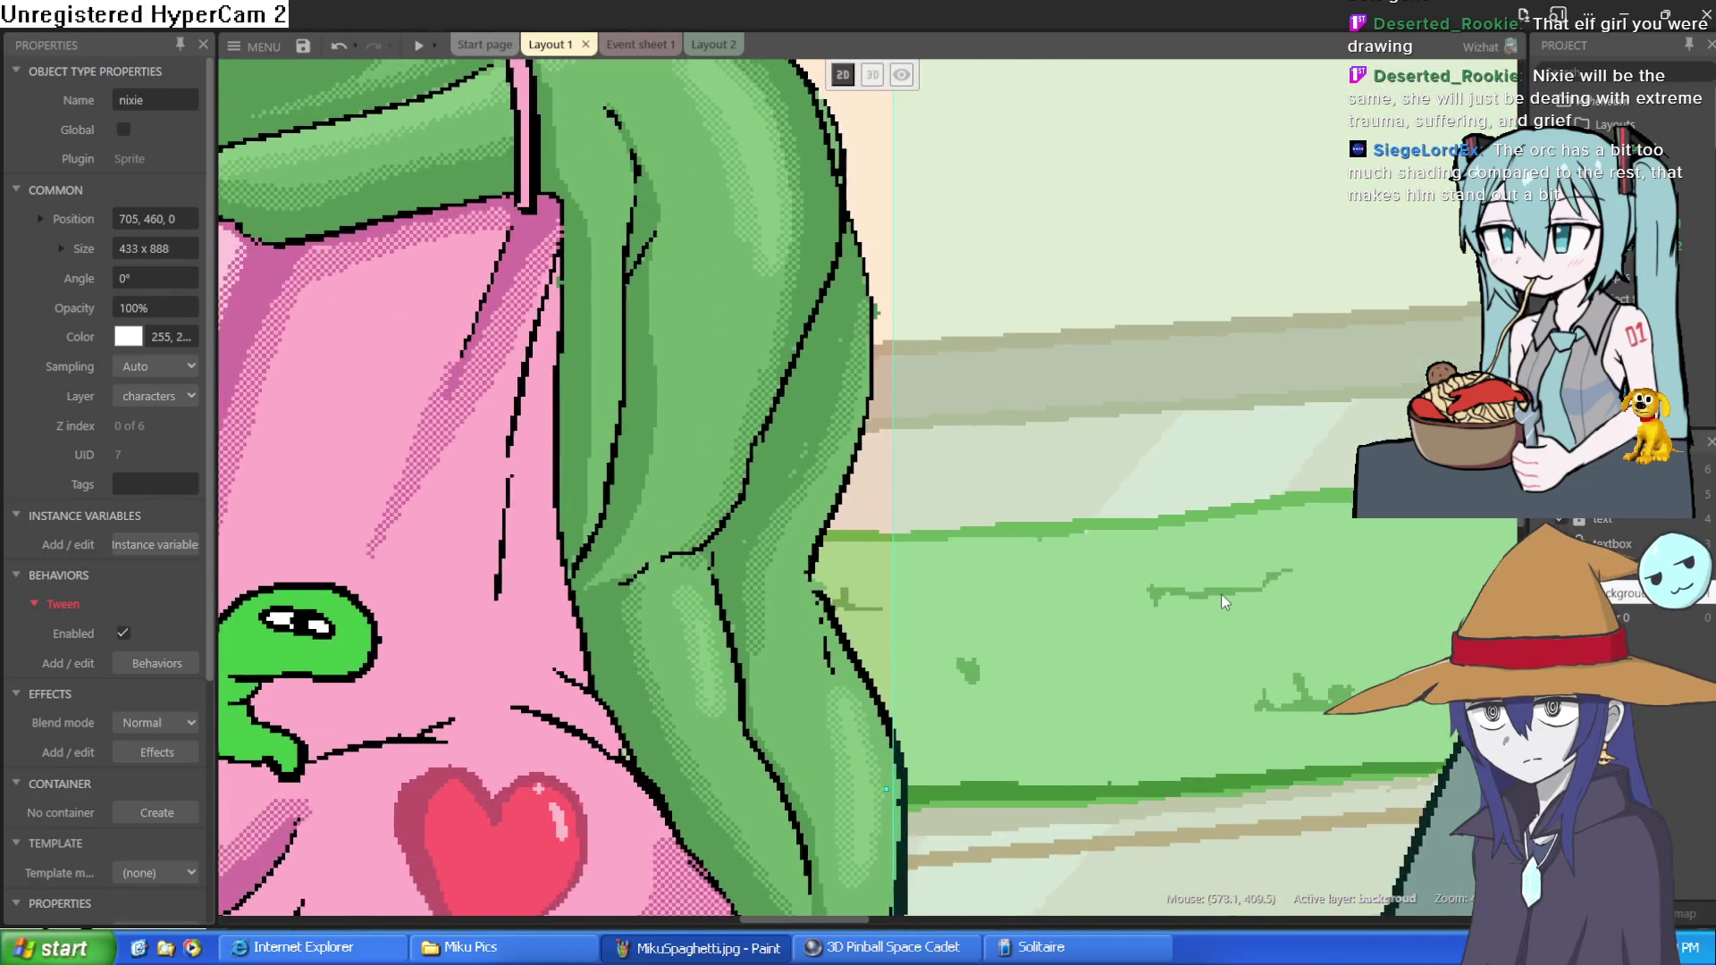
pyautogui.scroll(5, 1198, 477)
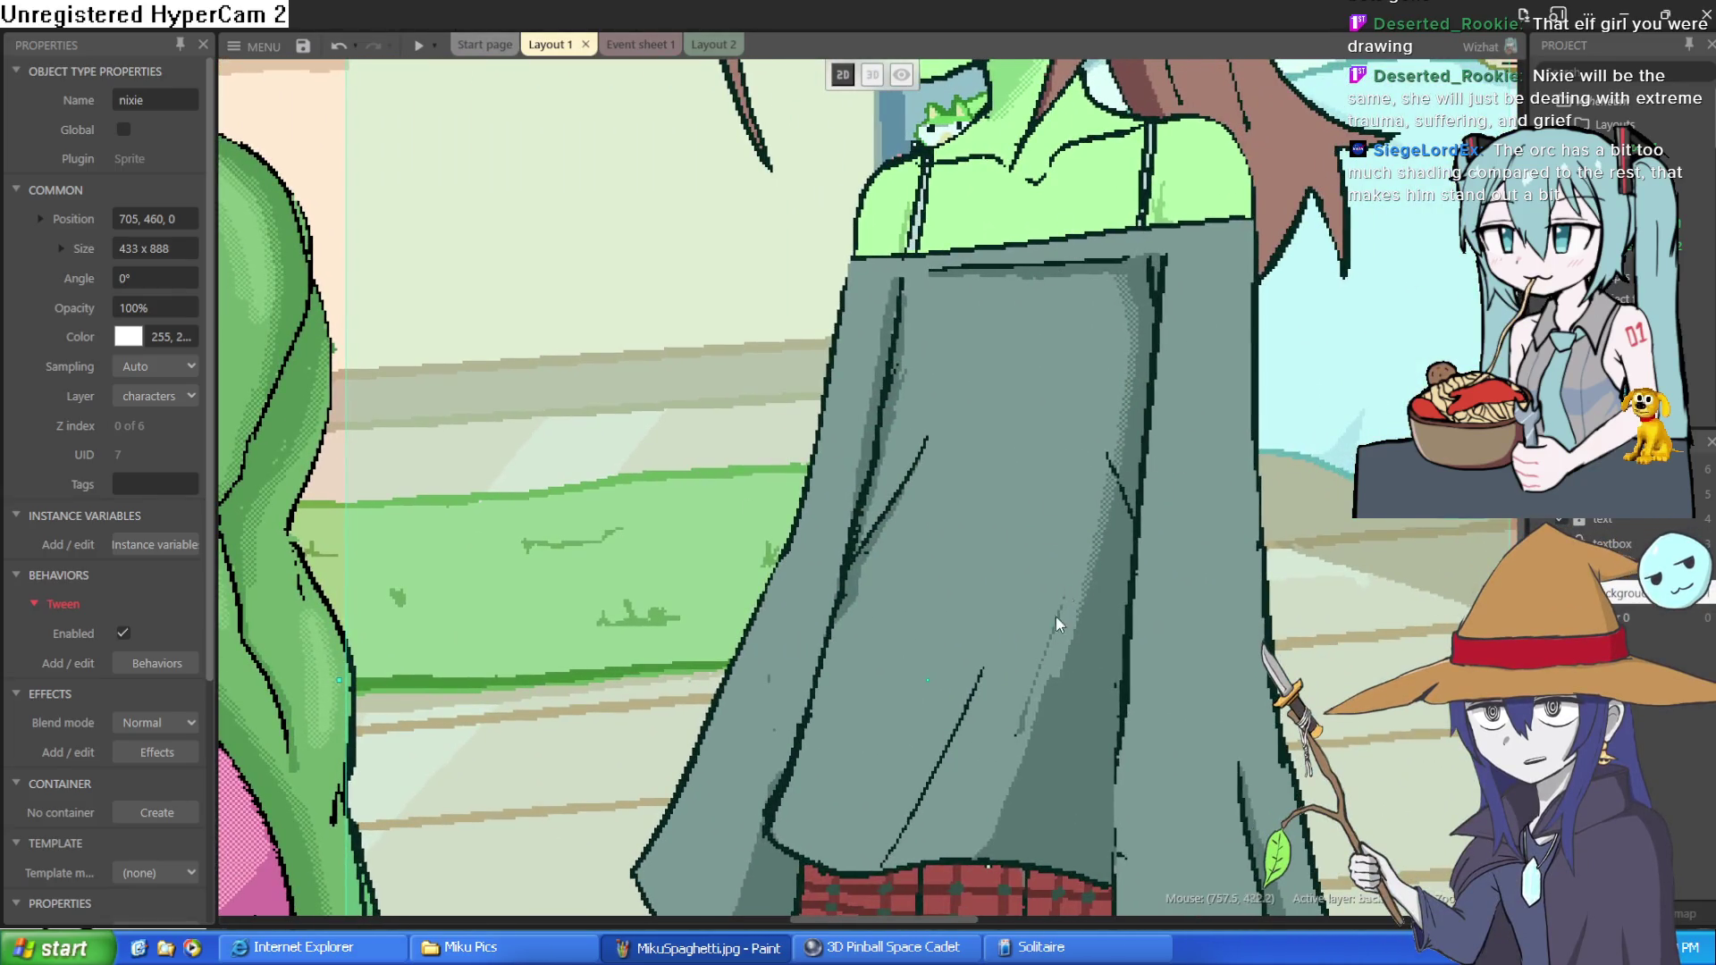
pyautogui.scroll(-6, 1037, 680)
pyautogui.click(1146, 156)
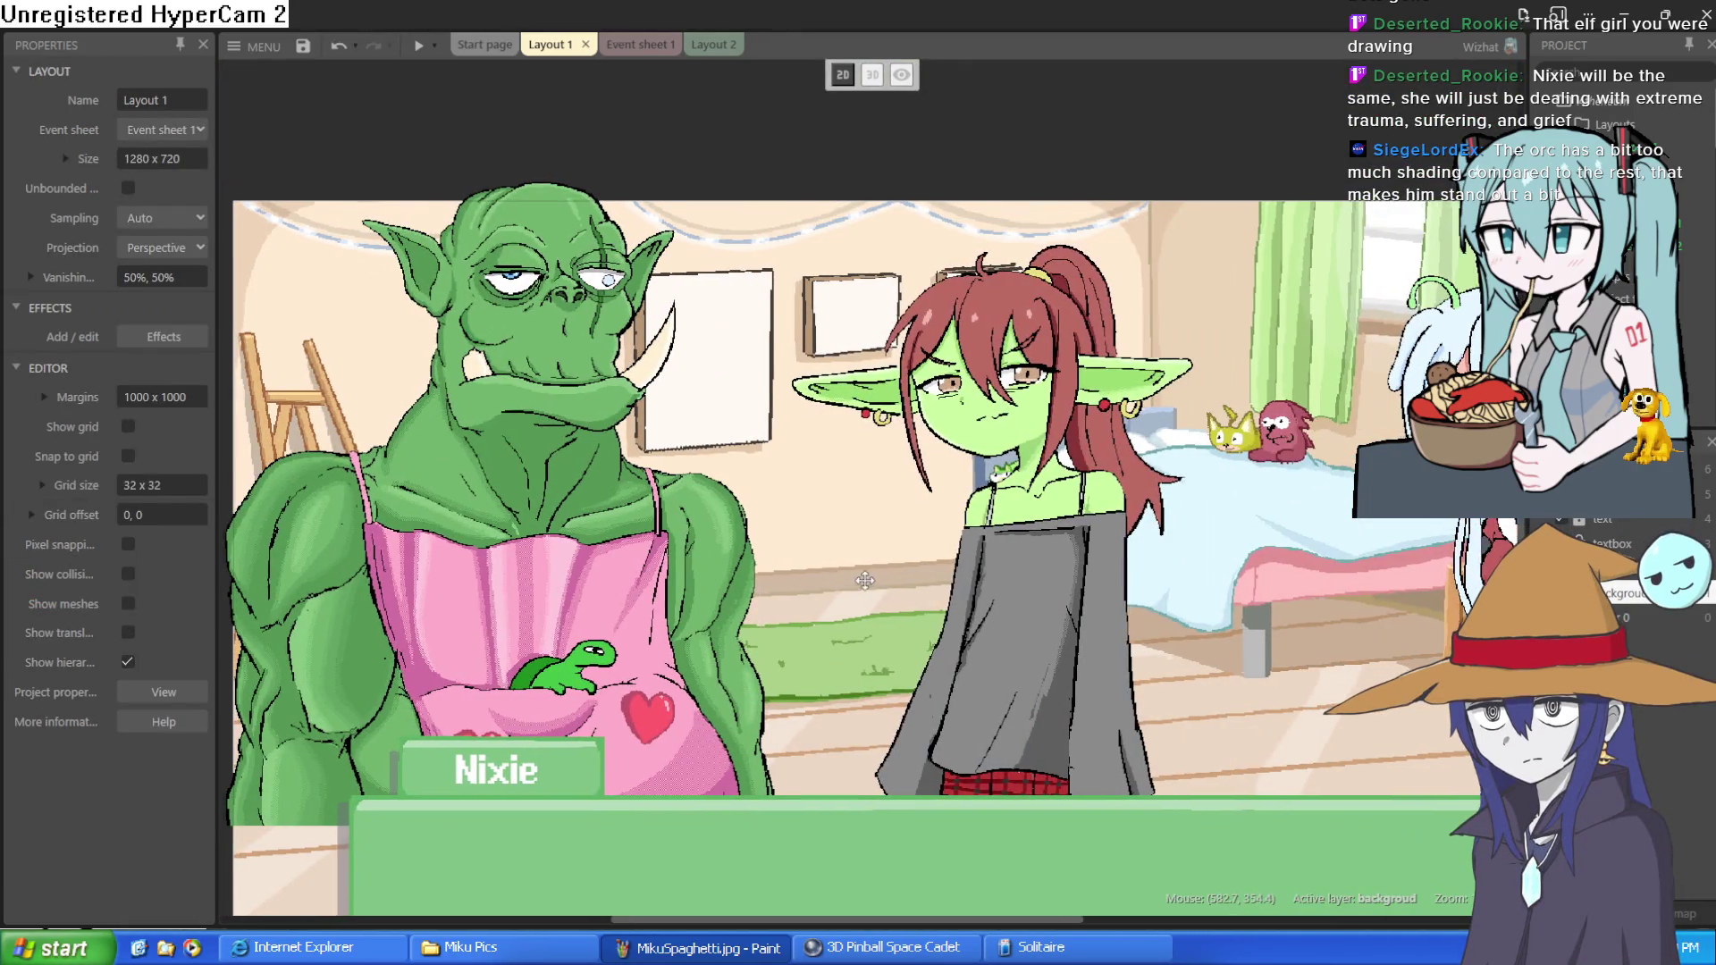
pyautogui.scroll(-1, 929, 529)
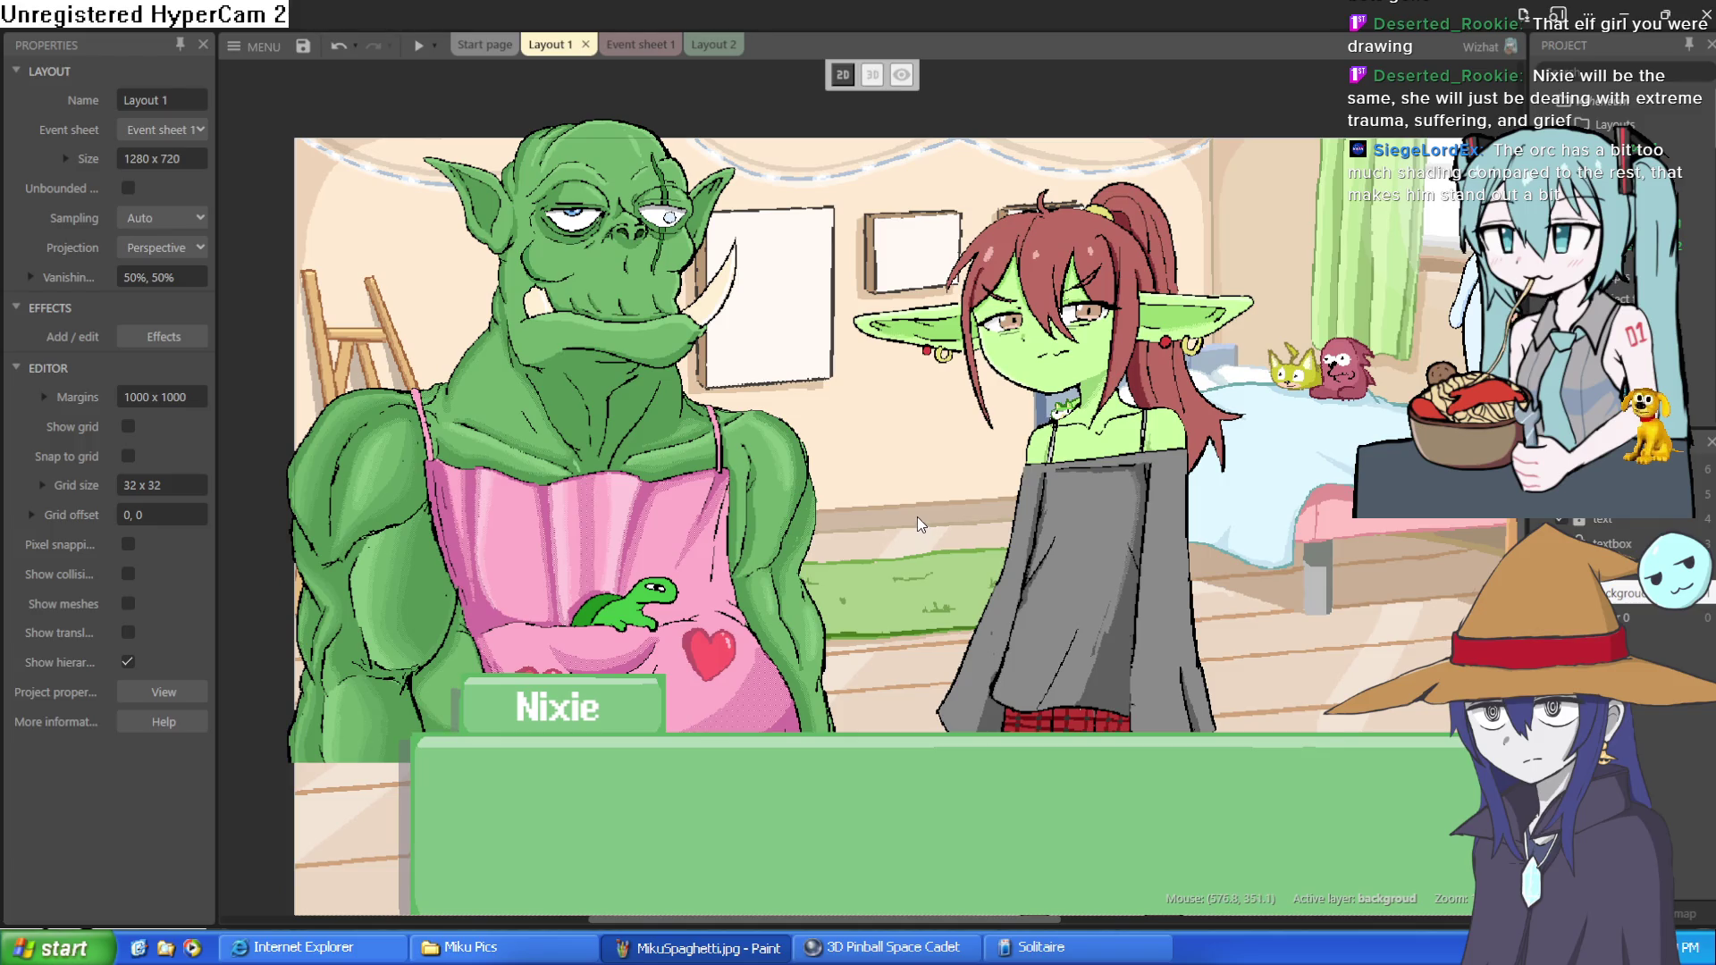
pyautogui.moveTo(1119, 519); pyautogui.dragTo(1194, 519)
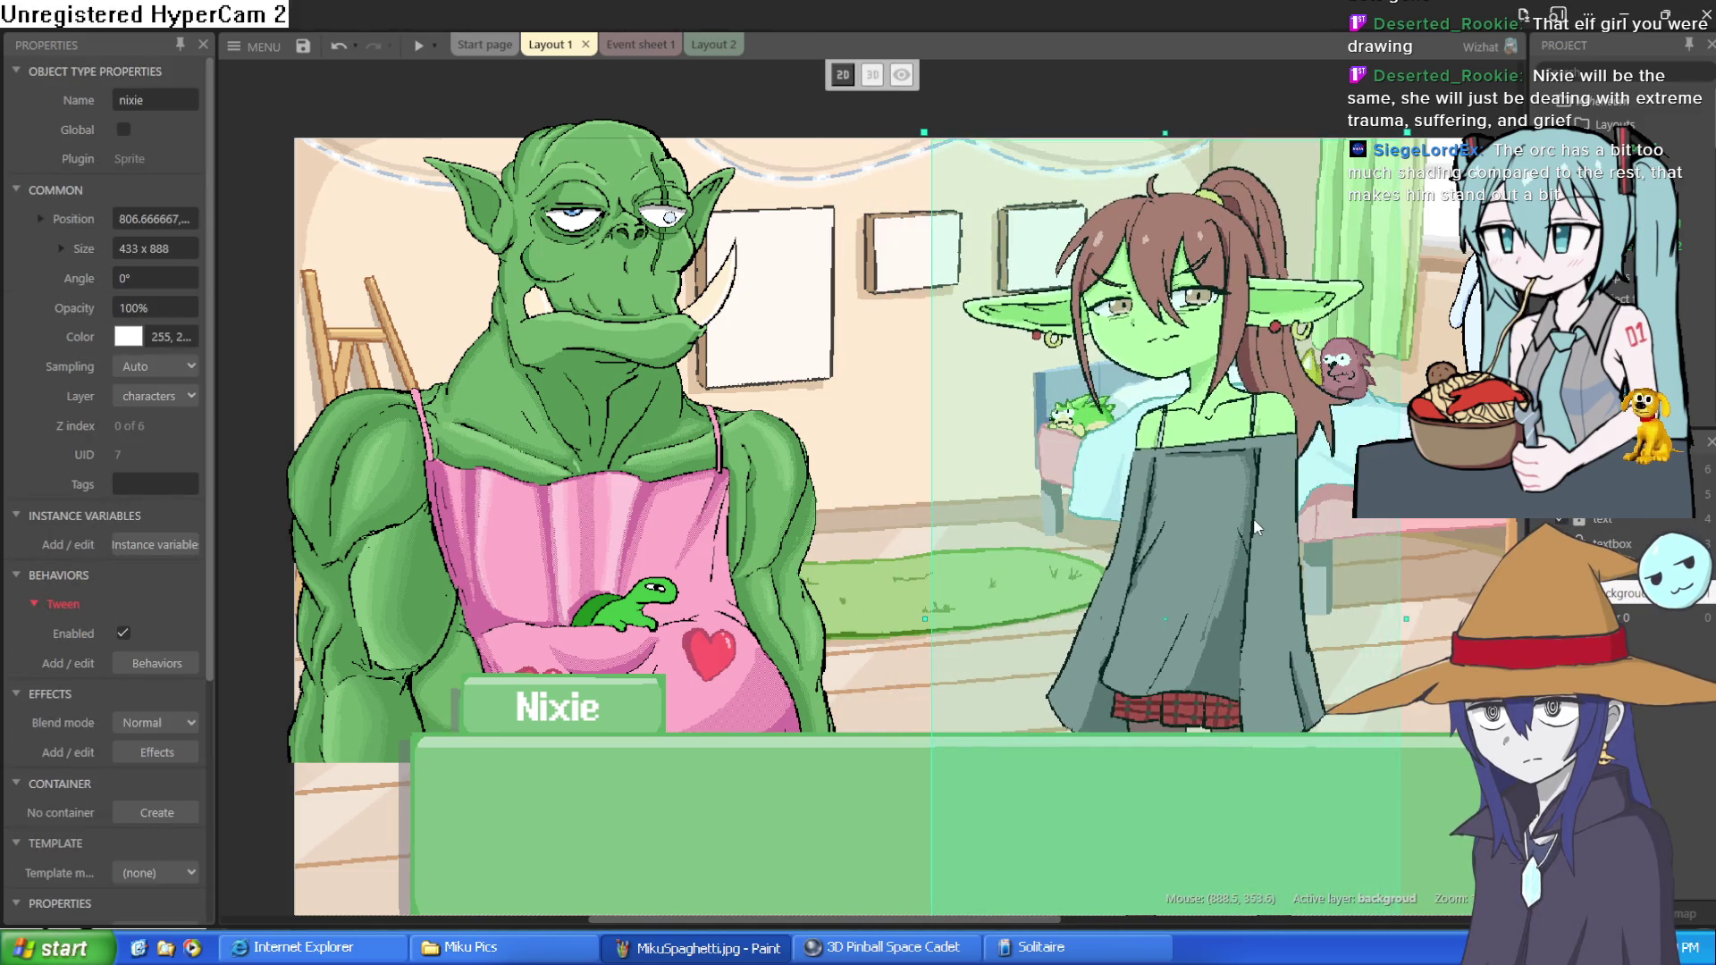
pyautogui.moveTo(781, 570)
pyautogui.mouseDown()
pyautogui.moveTo(861, 576)
pyautogui.moveTo(835, 582)
pyautogui.mouseUp()
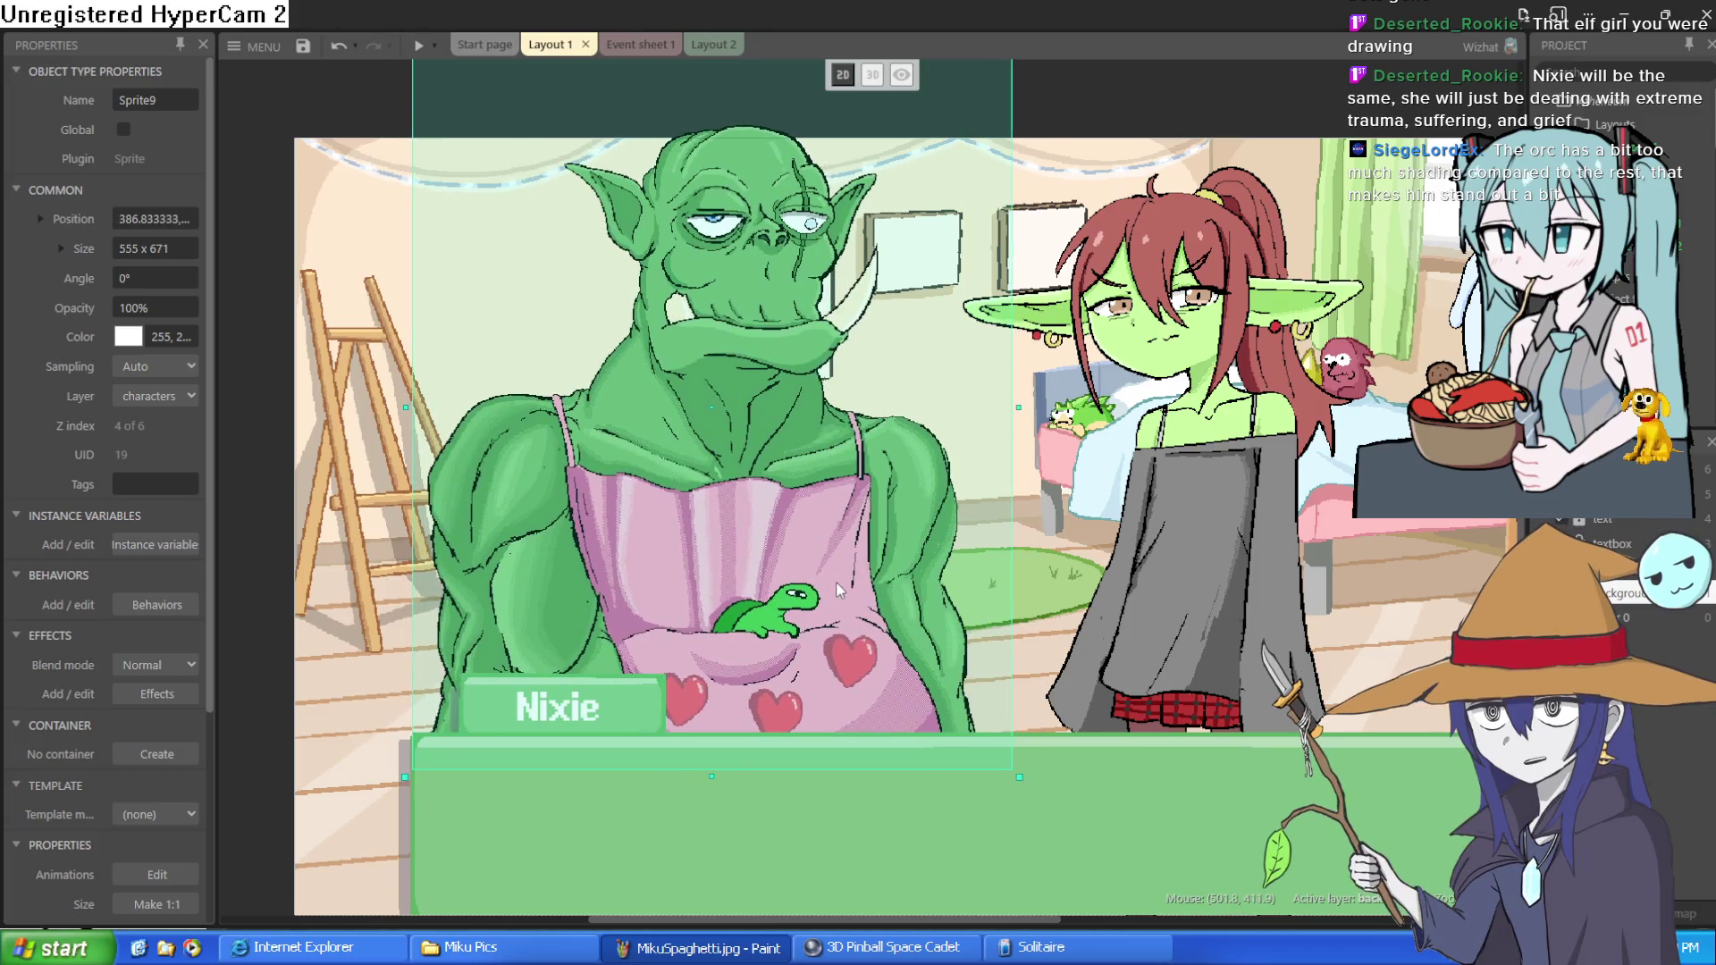
# - Lower the green elf girl into the room and move the blue-haired girl beside her
pyautogui.hscroll(3, 1117, 554)
pyautogui.scroll(4, 1076, 448)
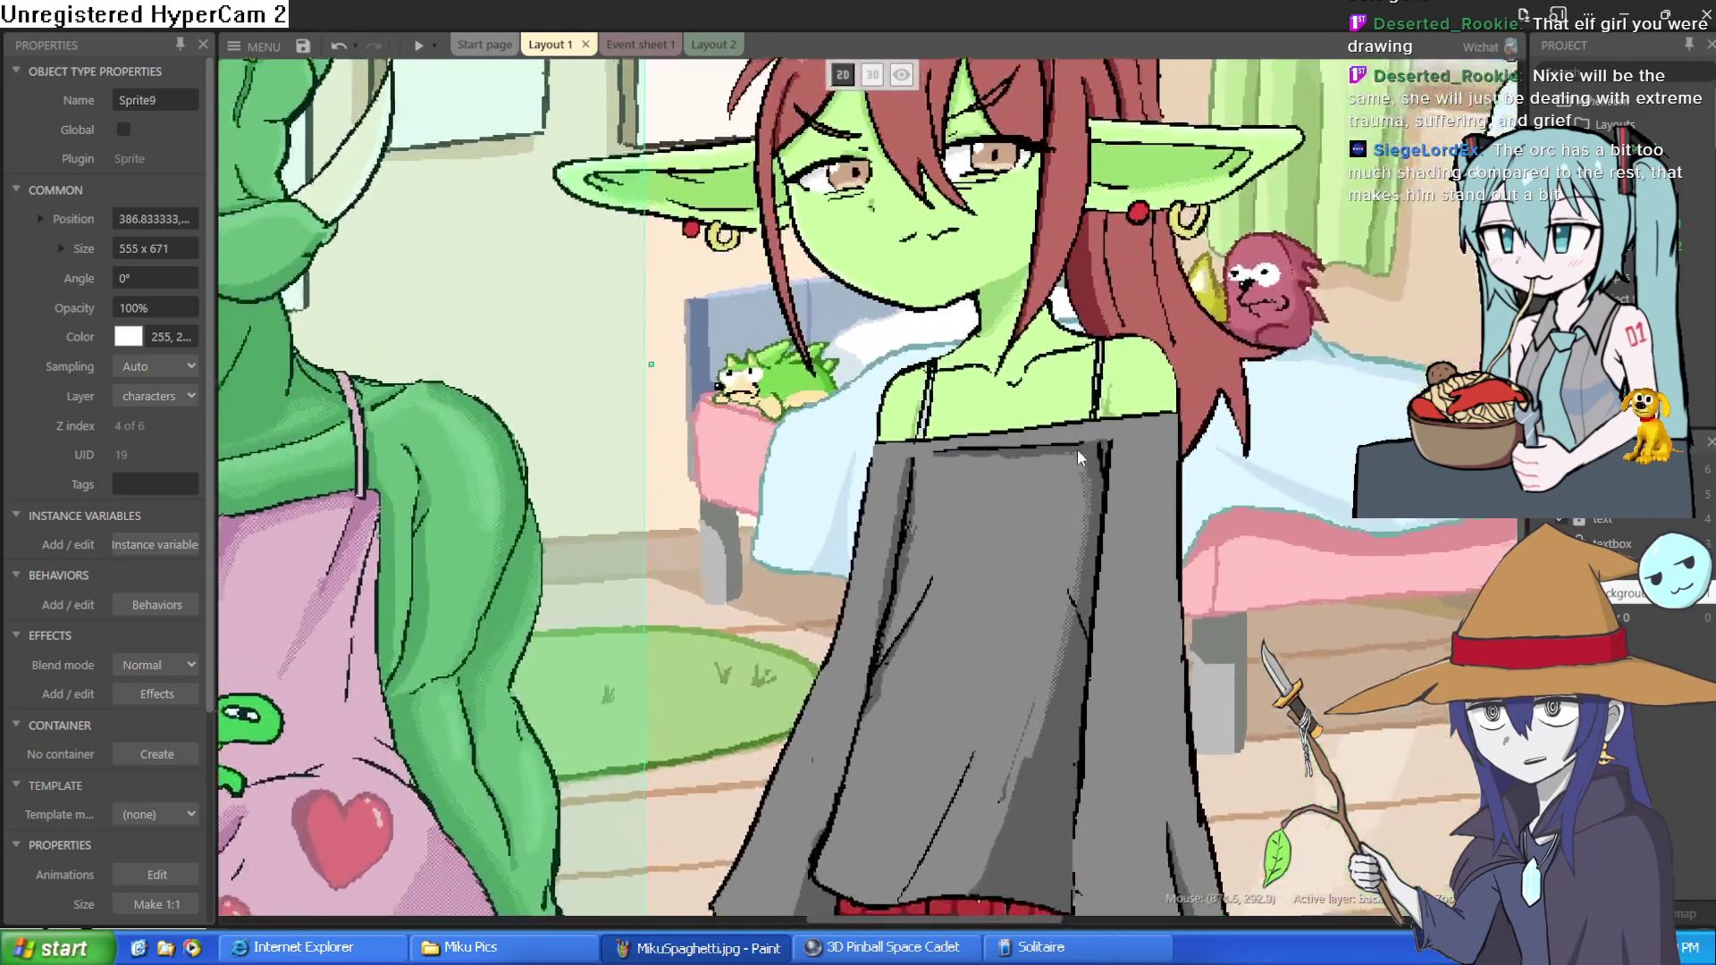
pyautogui.scroll(-2, 1086, 566)
pyautogui.scroll(-3, 1086, 567)
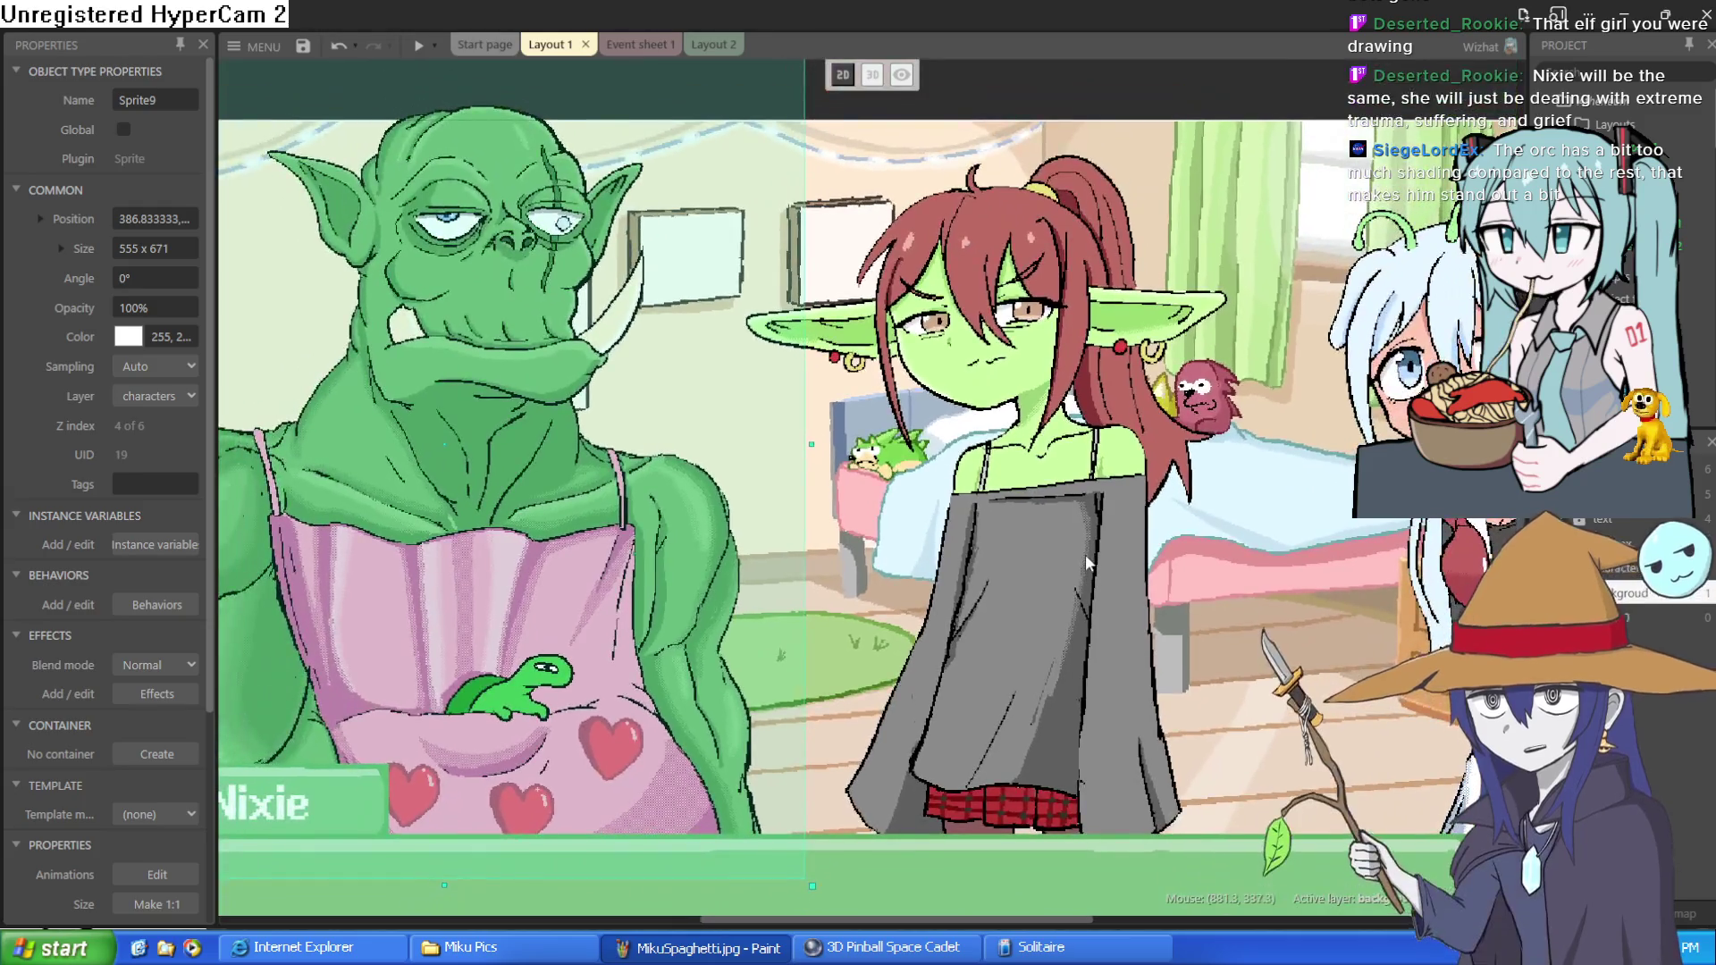
pyautogui.scroll(-1, 1082, 572)
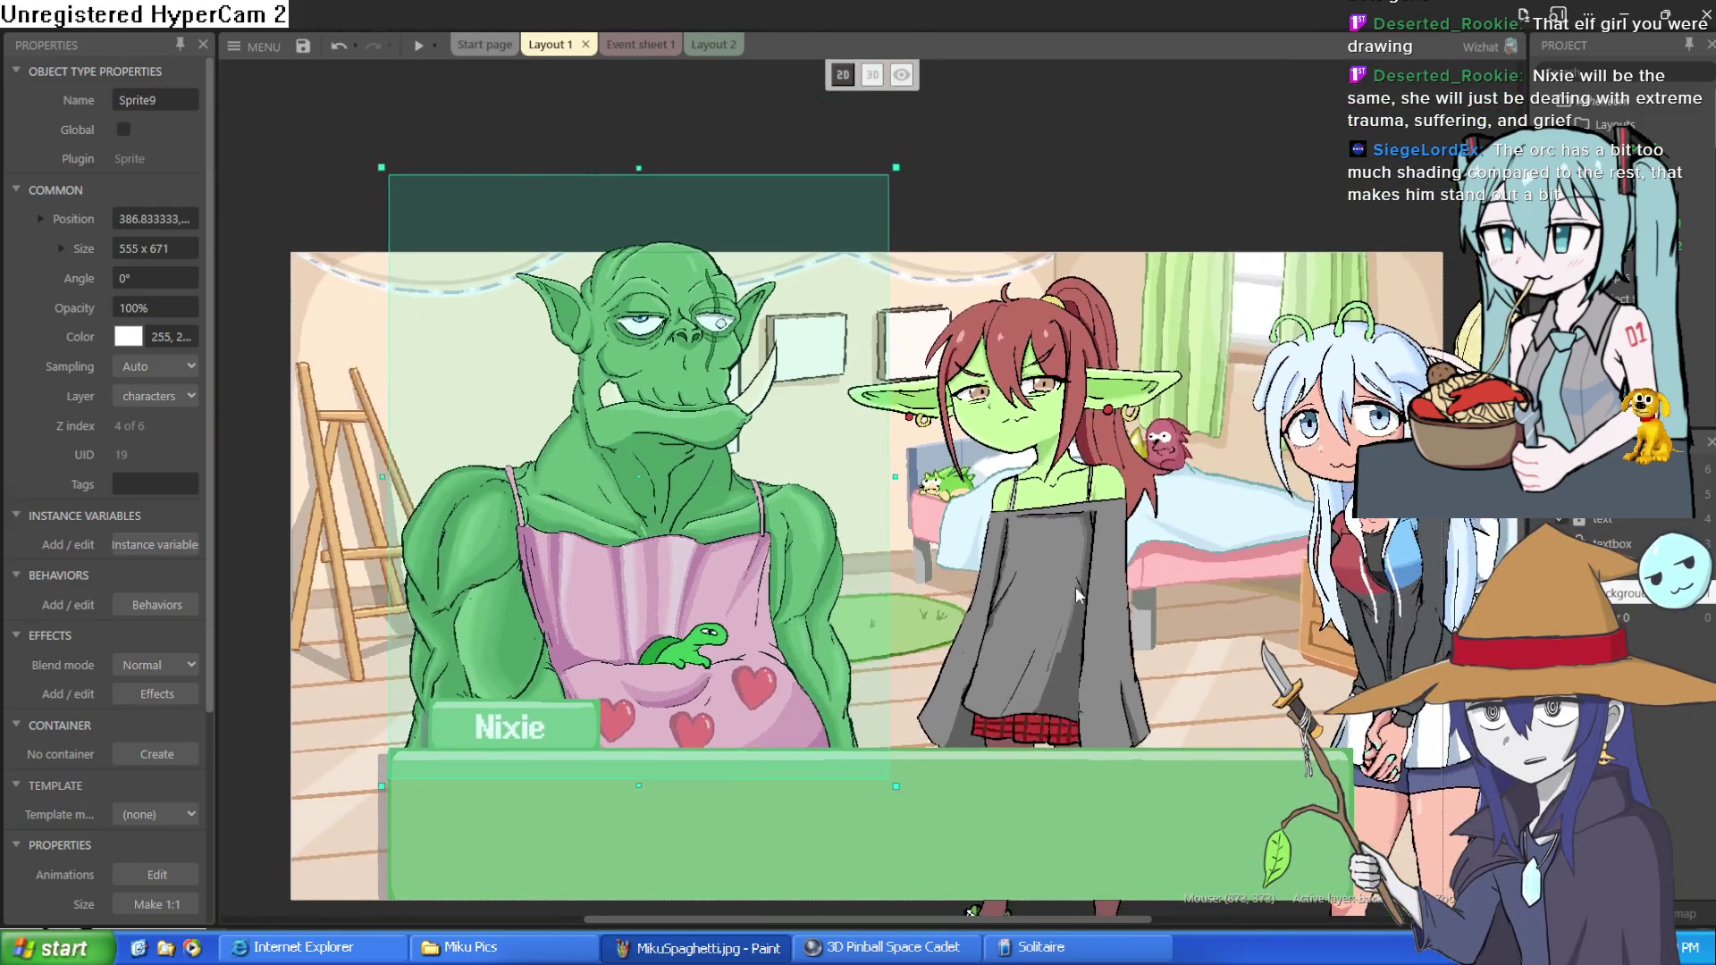
pyautogui.click(1092, 373)
pyautogui.scroll(2, 1091, 393)
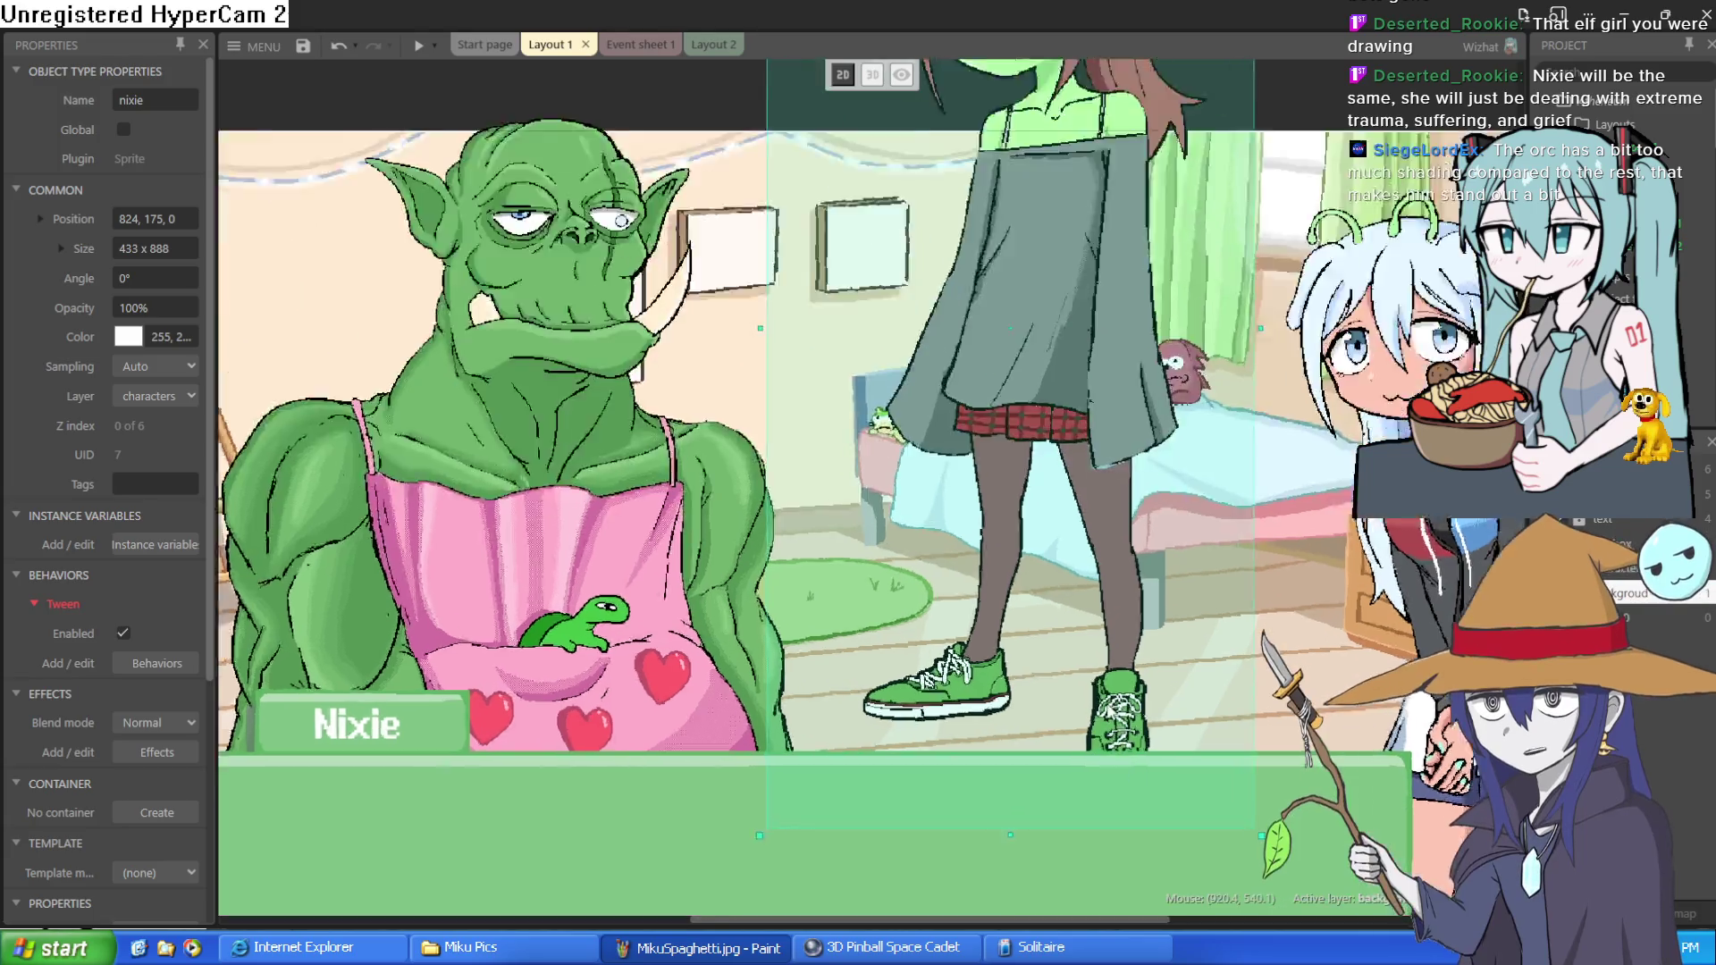
pyautogui.scroll(-2, 1088, 367)
pyautogui.moveTo(1087, 353); pyautogui.dragTo(1064, 631)
pyautogui.hscroll(2, 1072, 616)
pyautogui.moveTo(1182, 544); pyautogui.dragTo(1032, 544)
# - Place the white-suited elf at the scene's right edge, then return to Clip Studio Paint
pyautogui.click(1251, 590)
pyautogui.moveTo(1335, 546)
pyautogui.mouseDown()
pyautogui.moveTo(711, 313)
pyautogui.moveTo(677, 212)
pyautogui.moveTo(1131, 438)
pyautogui.moveTo(1244, 592)
pyautogui.moveTo(1305, 537)
pyautogui.moveTo(1338, 543)
pyautogui.mouseUp()
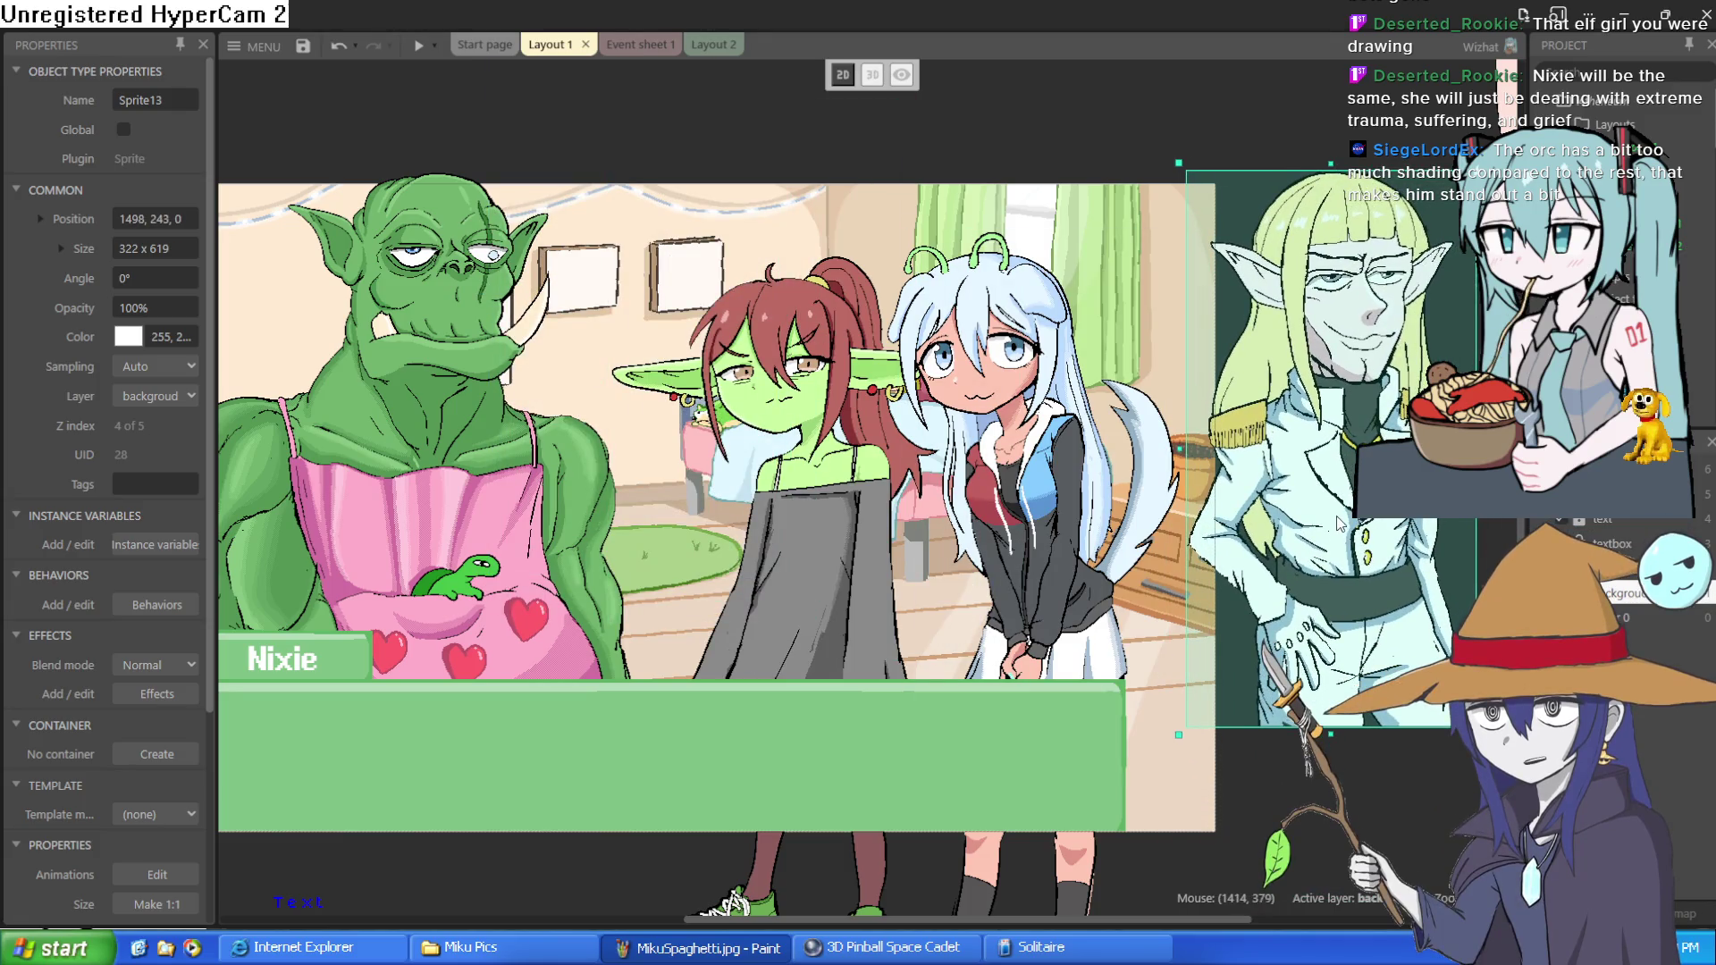
pyautogui.scroll(2, 1340, 525)
pyautogui.hscroll(3, 1162, 358)
pyautogui.click(1043, 207)
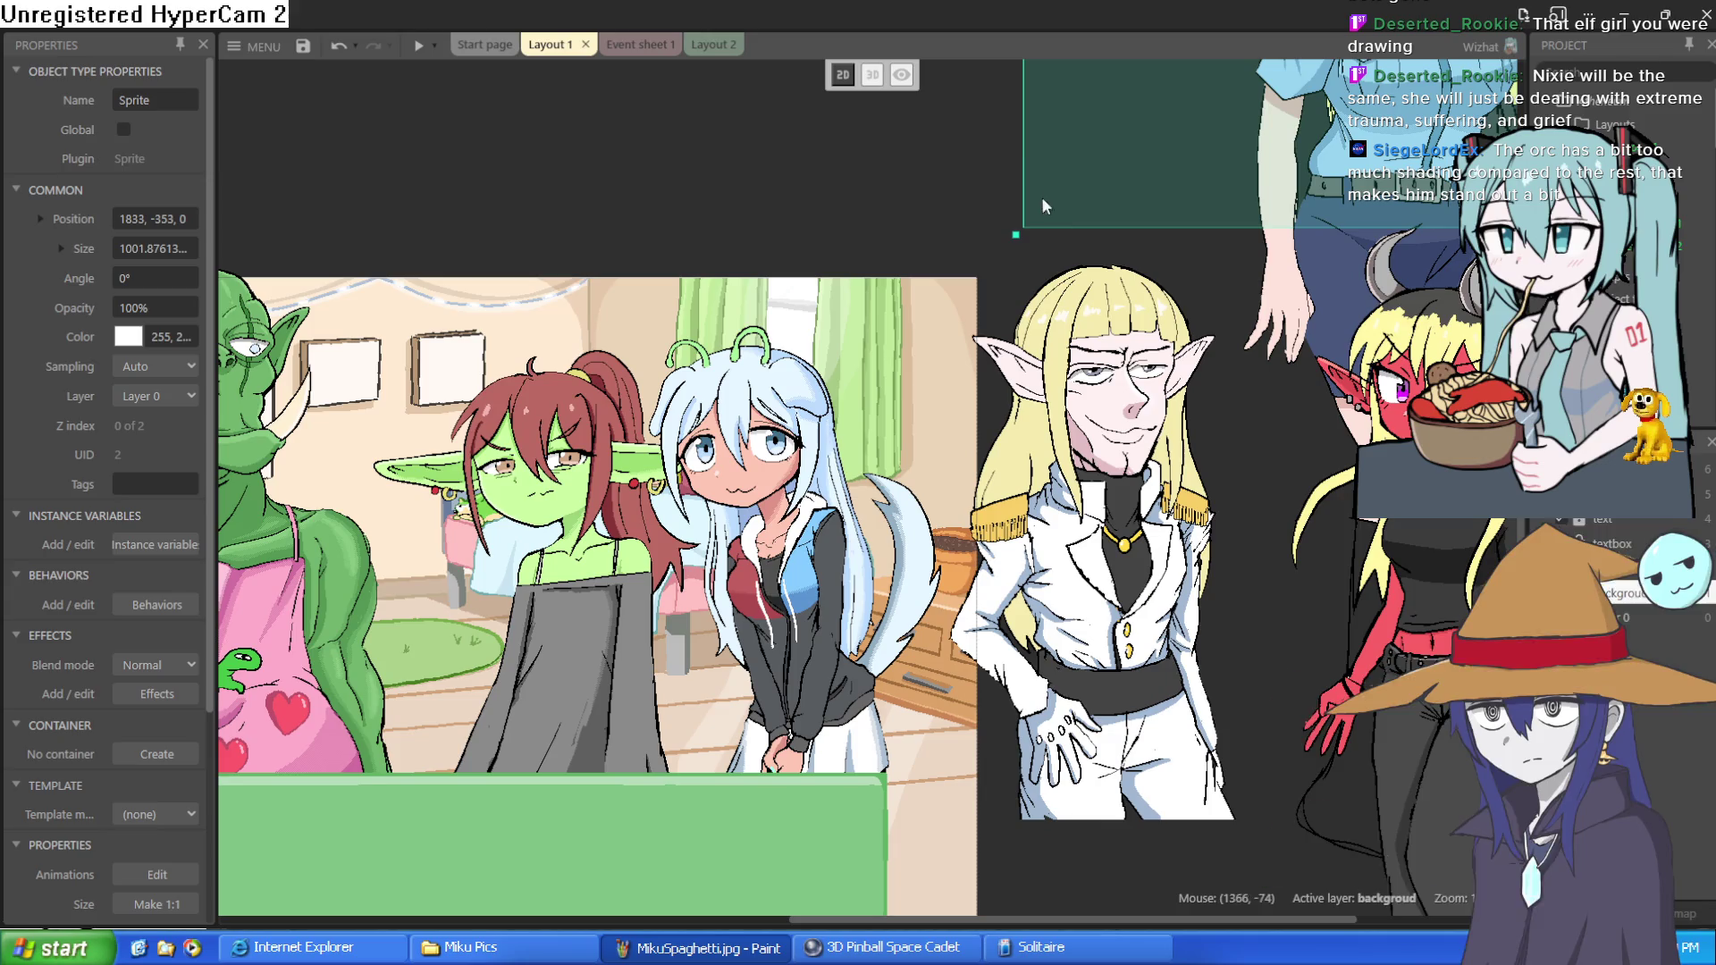
pyautogui.moveTo(1126, 404)
pyautogui.mouseDown()
pyautogui.moveTo(1119, 382)
pyautogui.moveTo(1117, 409)
pyautogui.mouseUp()
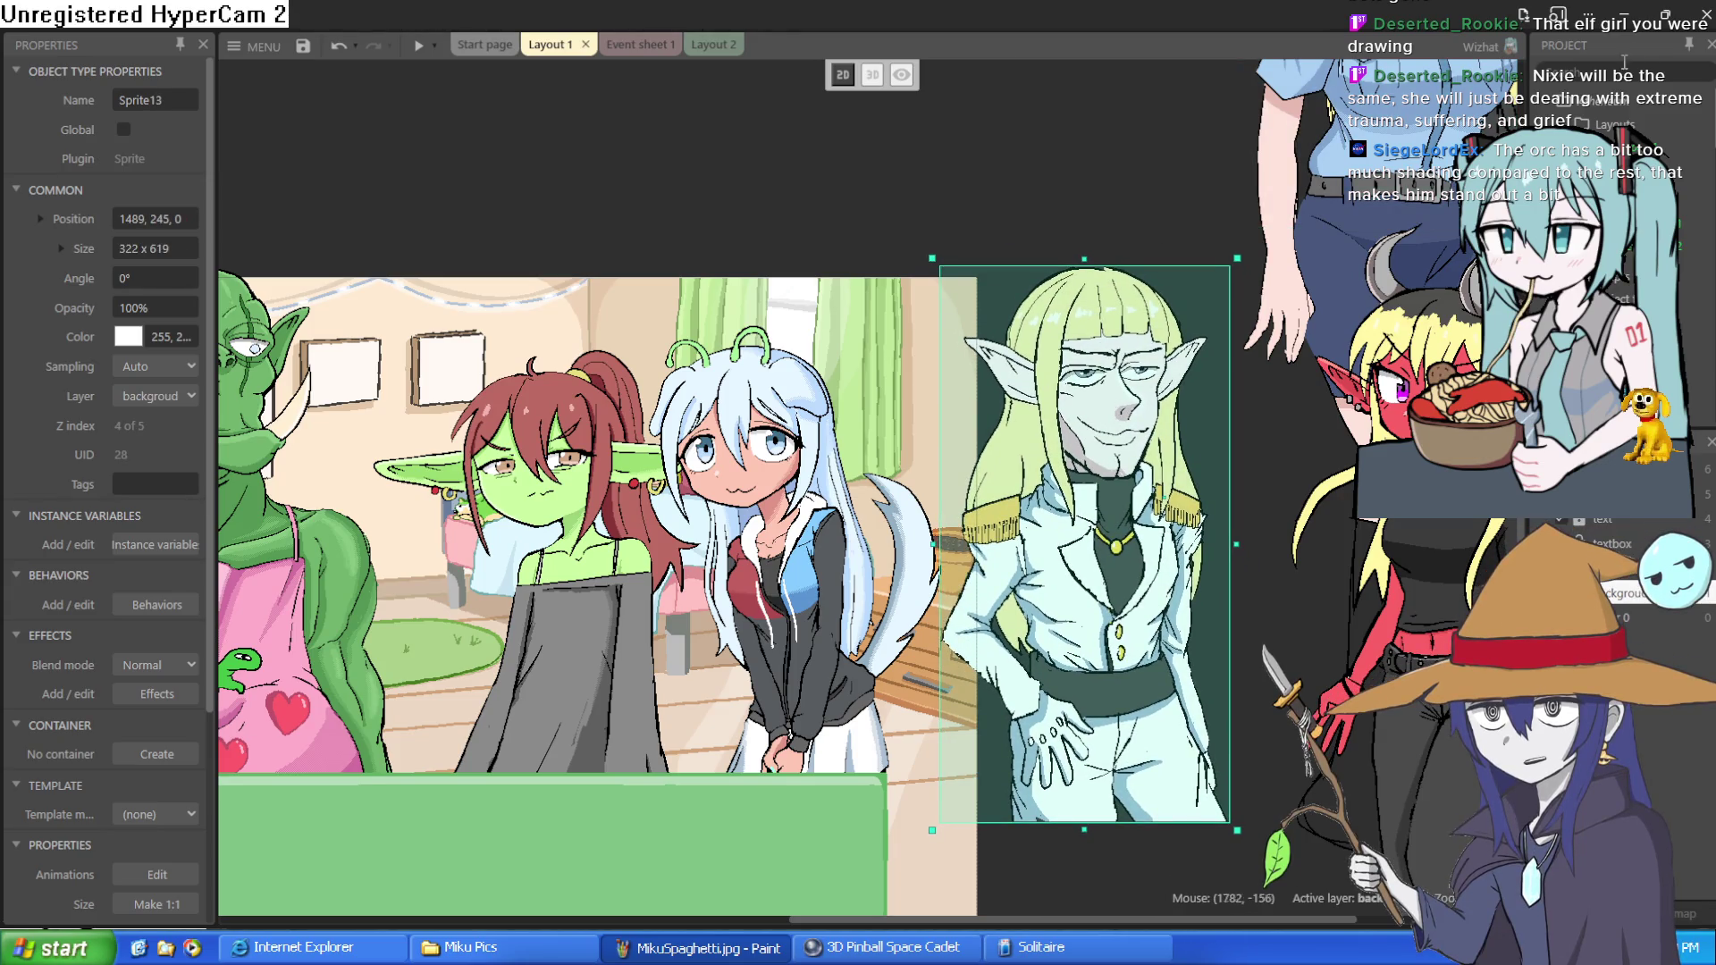
pyautogui.click(1625, 14)
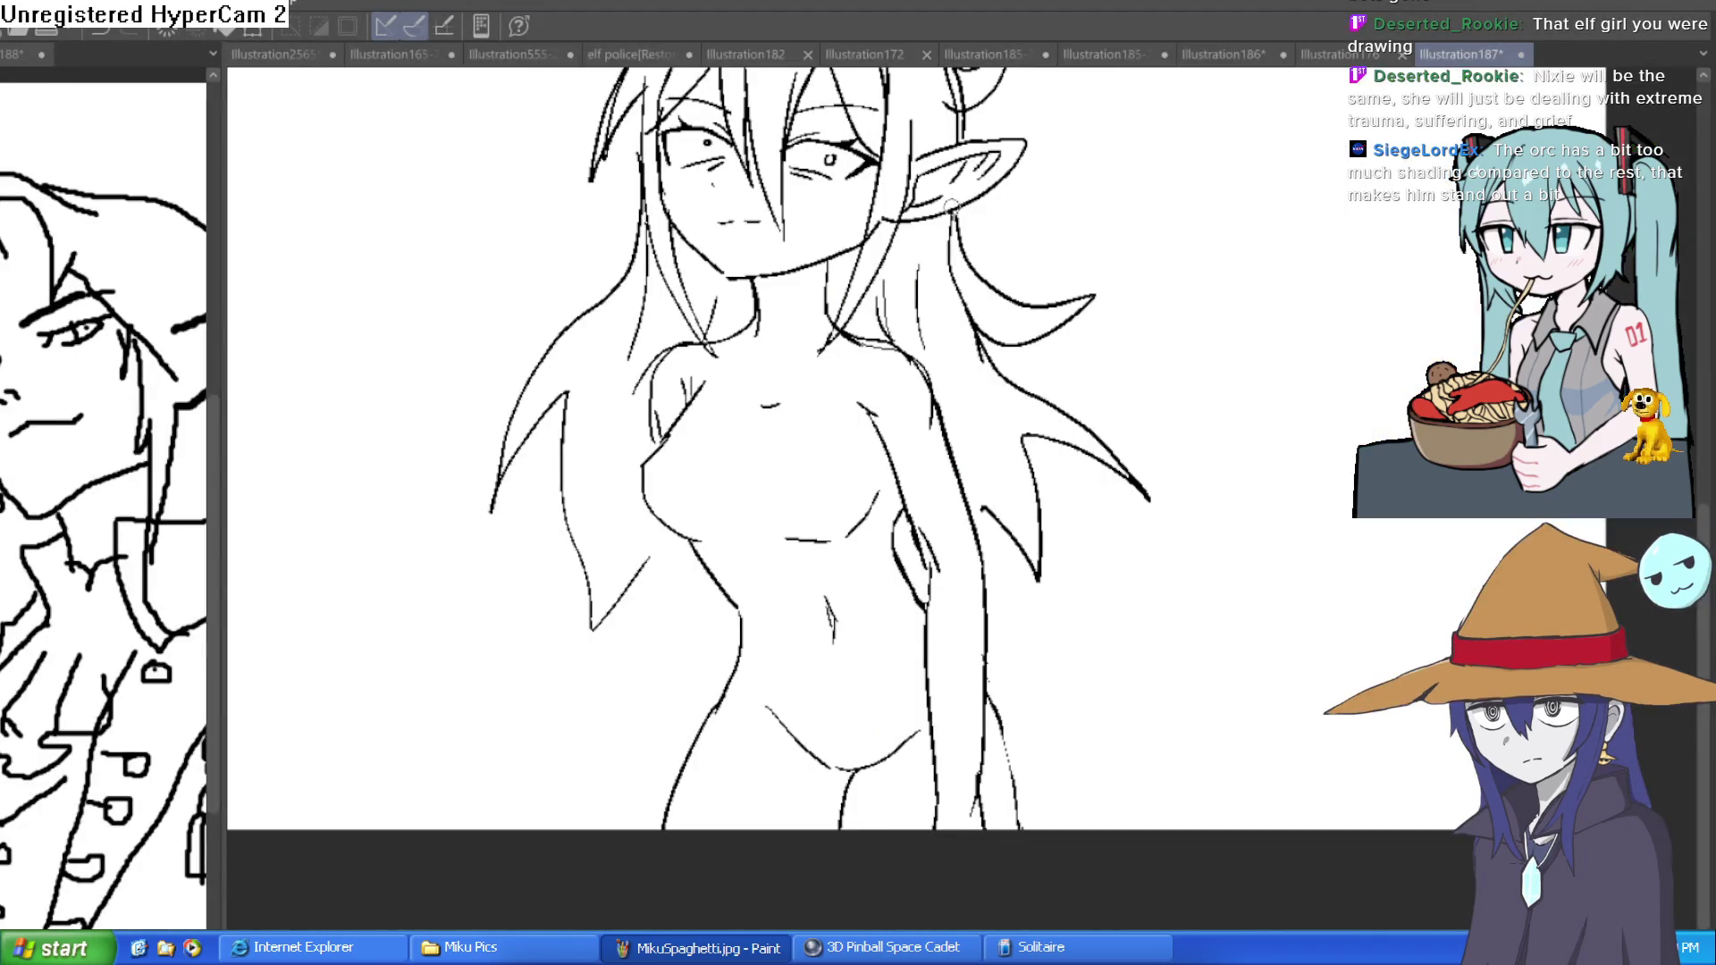
# - Recentre and zoom on the elf figure, then draw long hair strands left of her face
pyautogui.scroll(2, 906, 248)
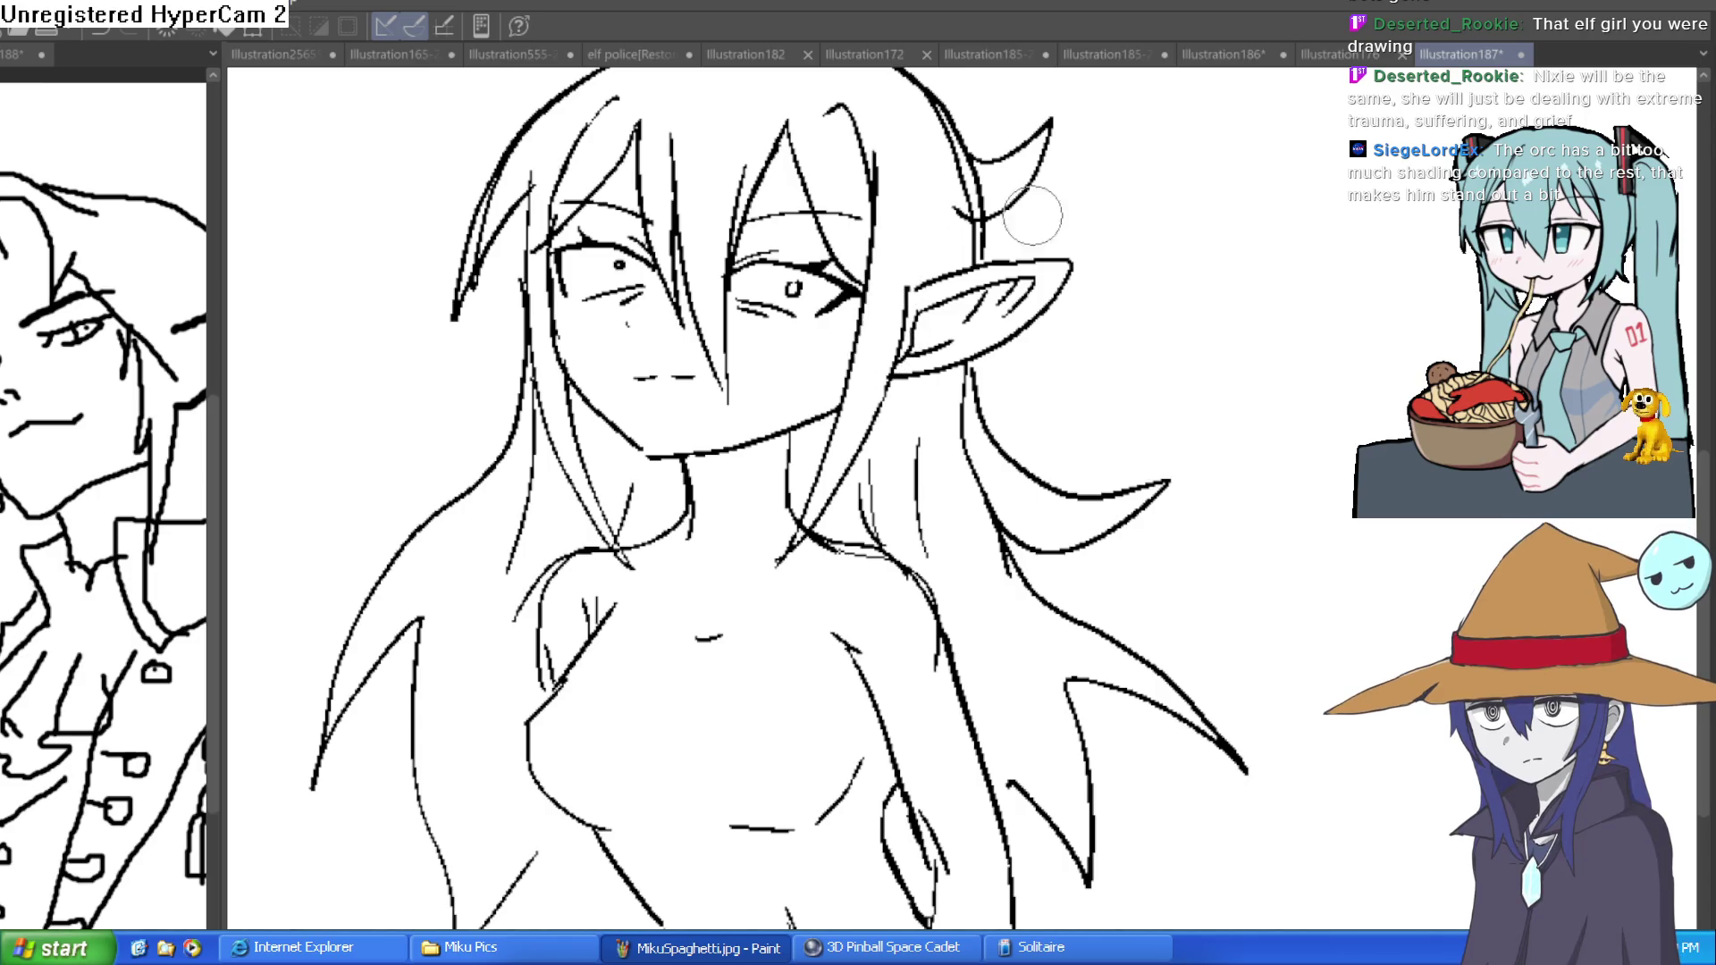
pyautogui.scroll(-2, 1171, 367)
pyautogui.moveTo(1171, 368); pyautogui.dragTo(1140, 394)
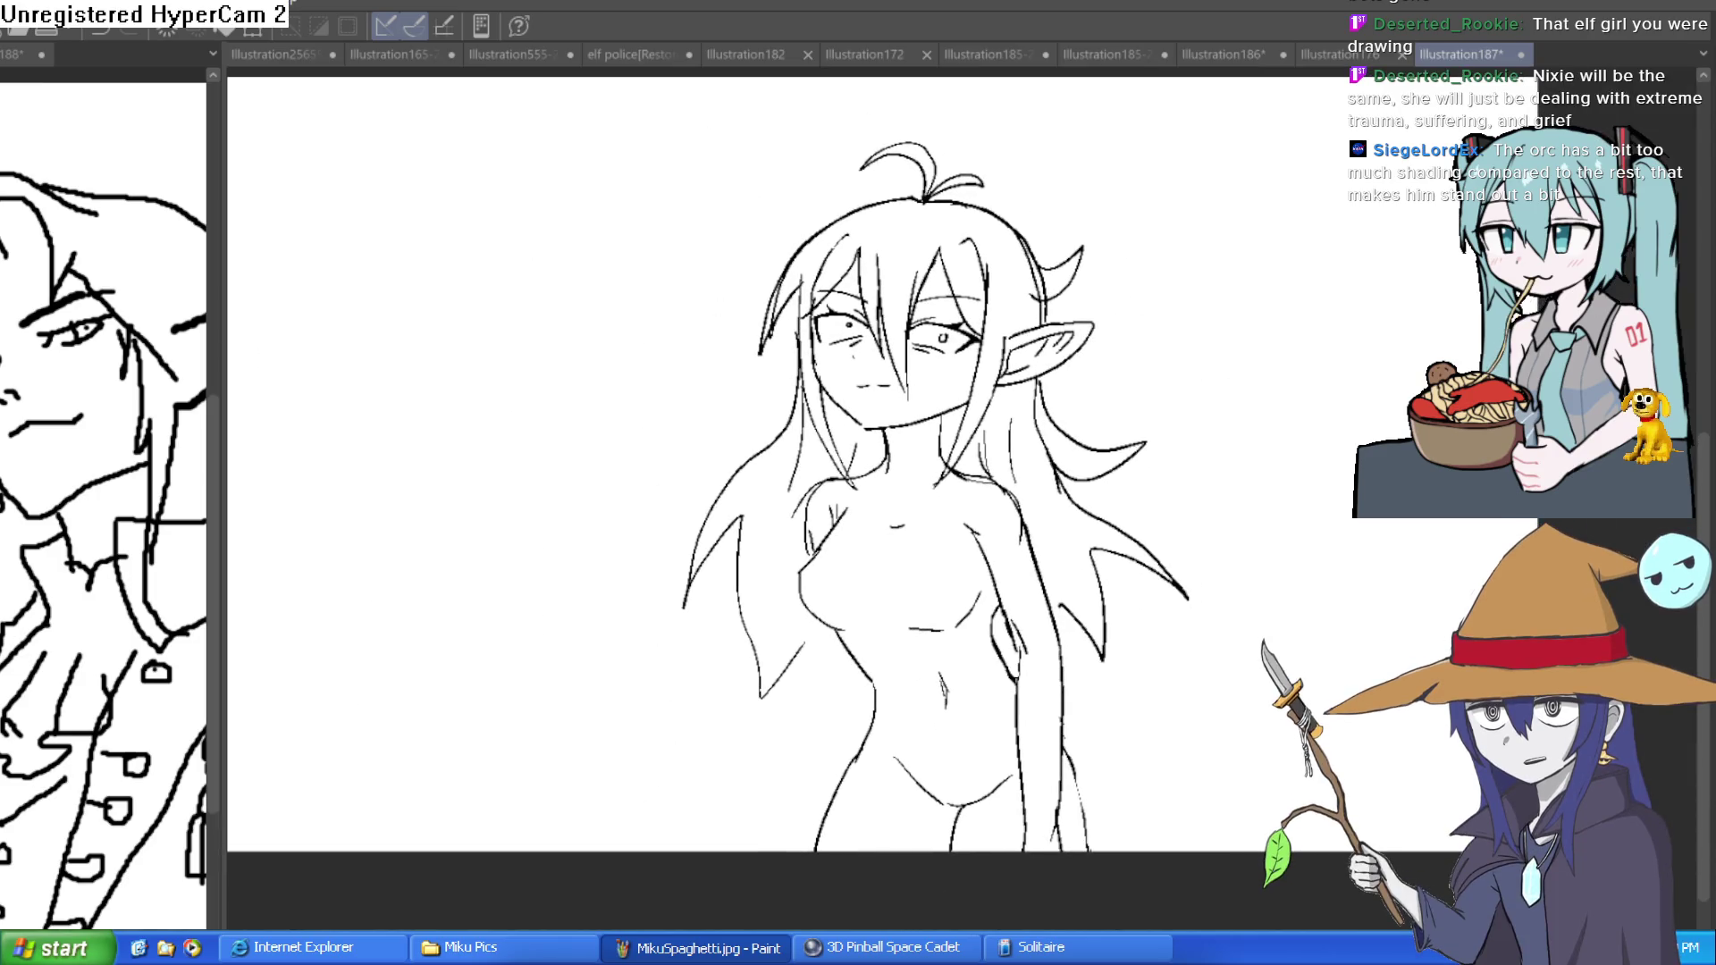
pyautogui.scroll(1, 1106, 295)
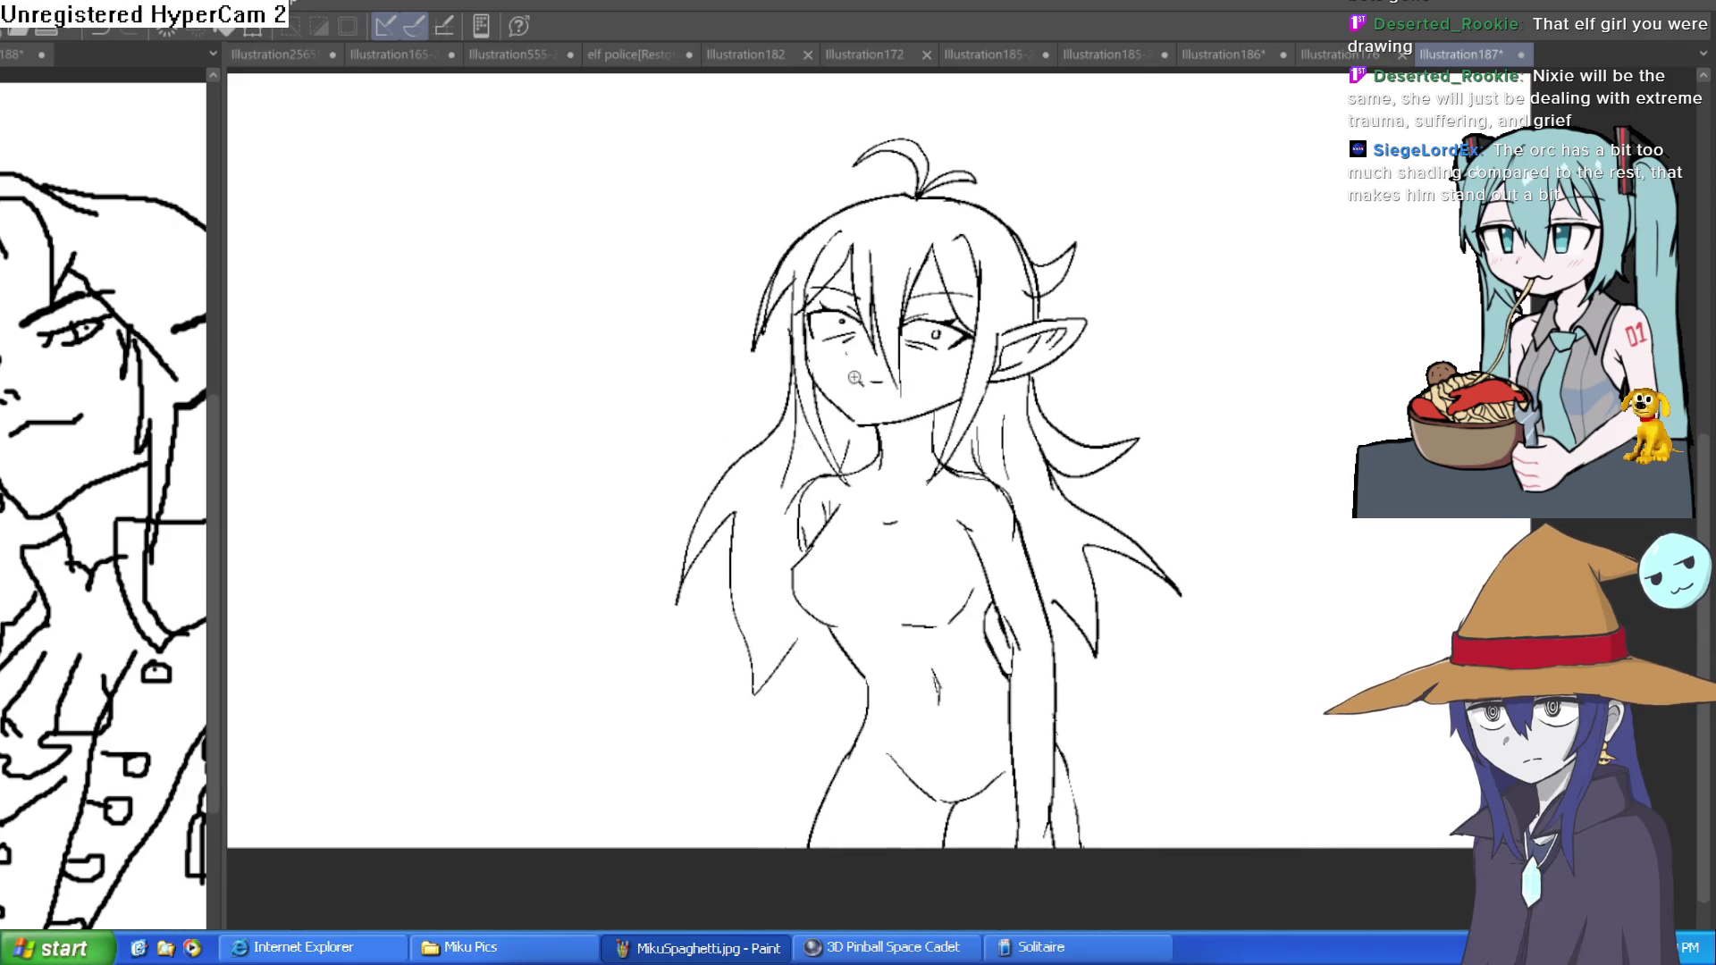
pyautogui.scroll(2, 780, 287)
pyautogui.moveTo(780, 288)
pyautogui.mouseDown()
pyautogui.moveTo(778, 371)
pyautogui.moveTo(590, 554)
pyautogui.moveTo(778, 420)
pyautogui.mouseUp()
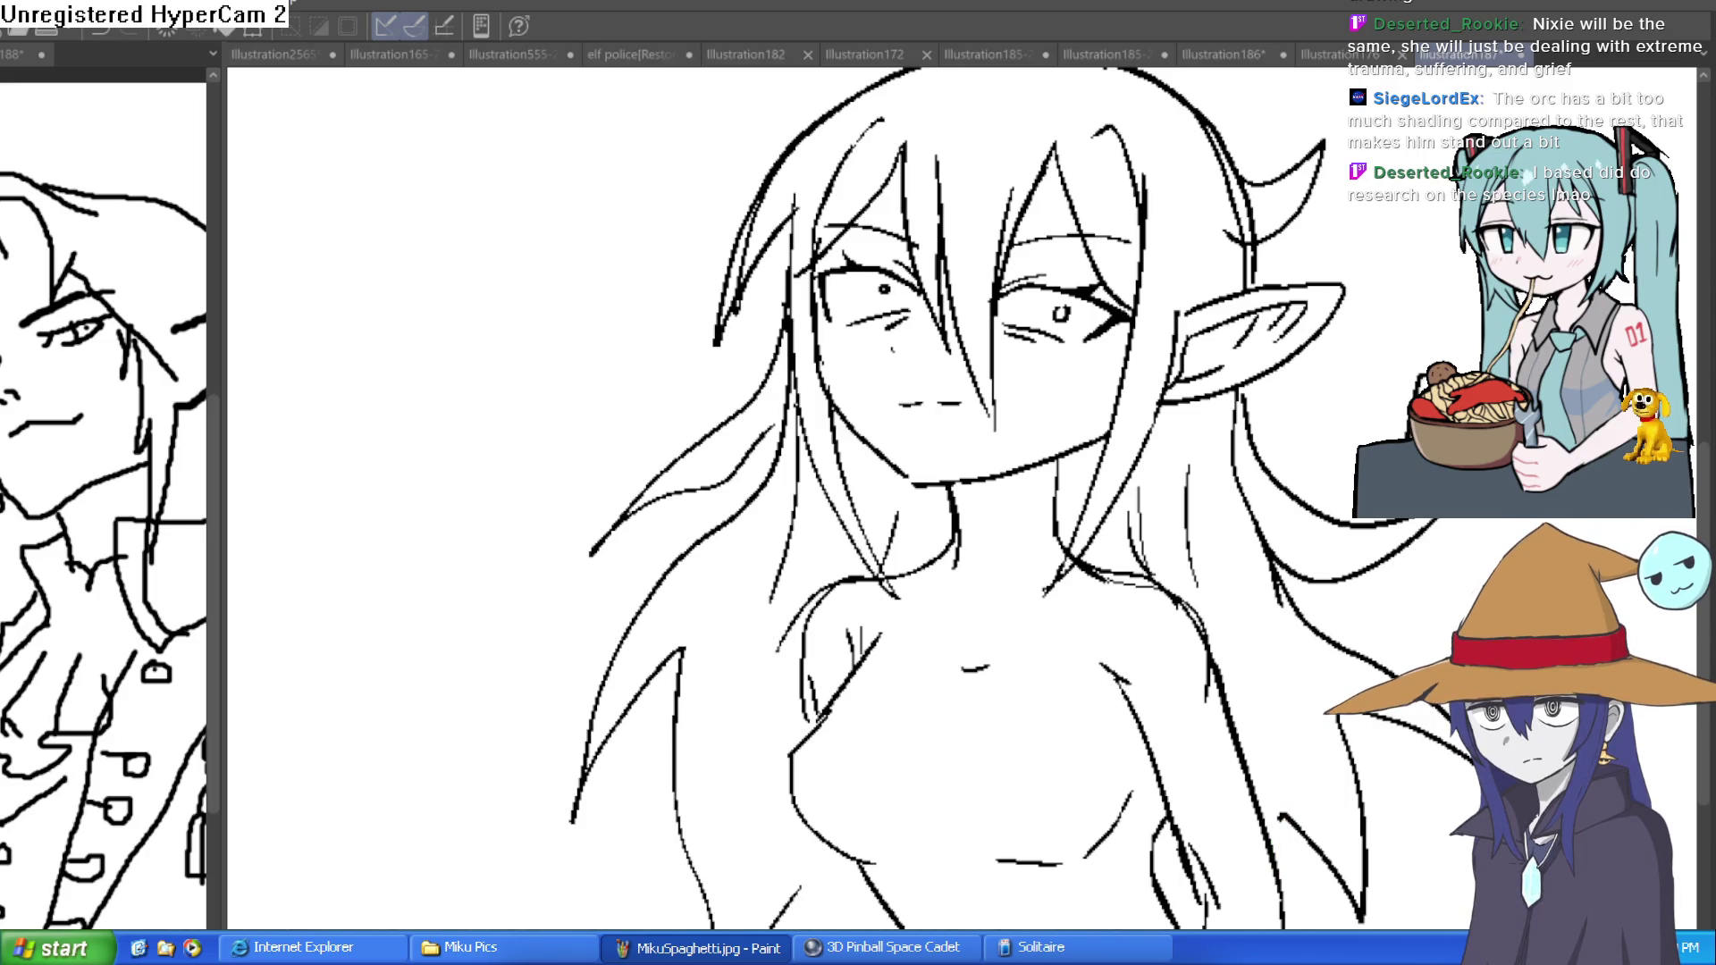
# - Strengthen the hair line left of the elf girl's face and re-frame the whole figure
pyautogui.scroll(-5, 1188, 355)
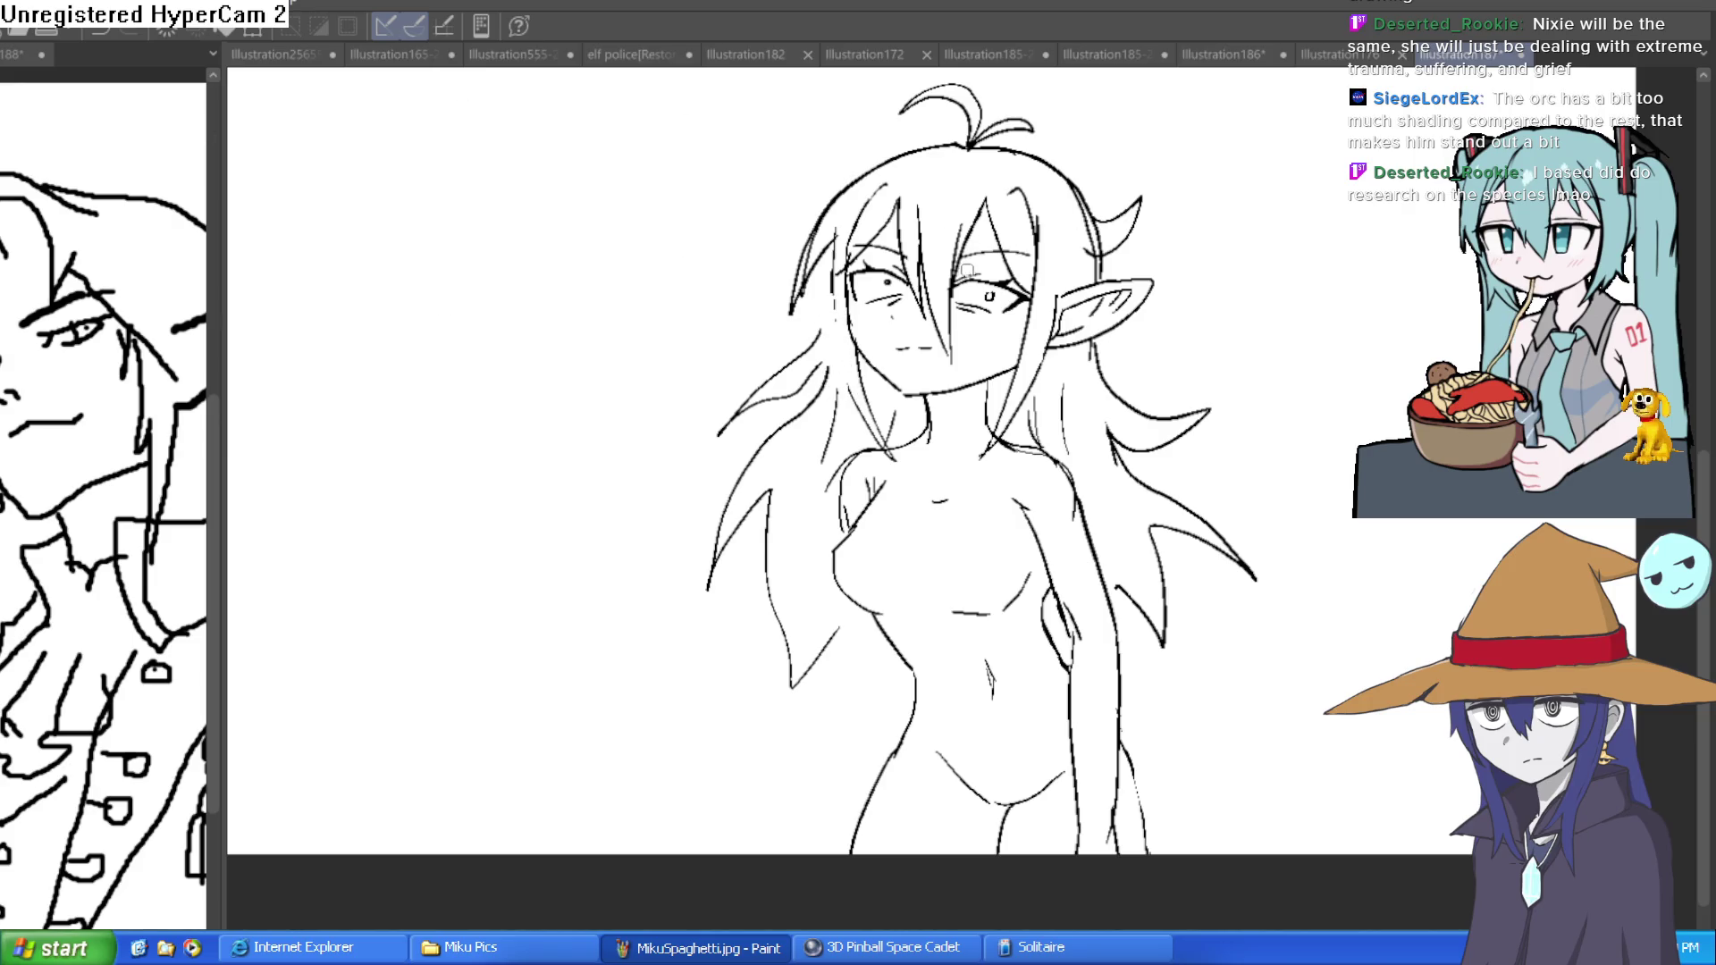
pyautogui.scroll(2, 875, 310)
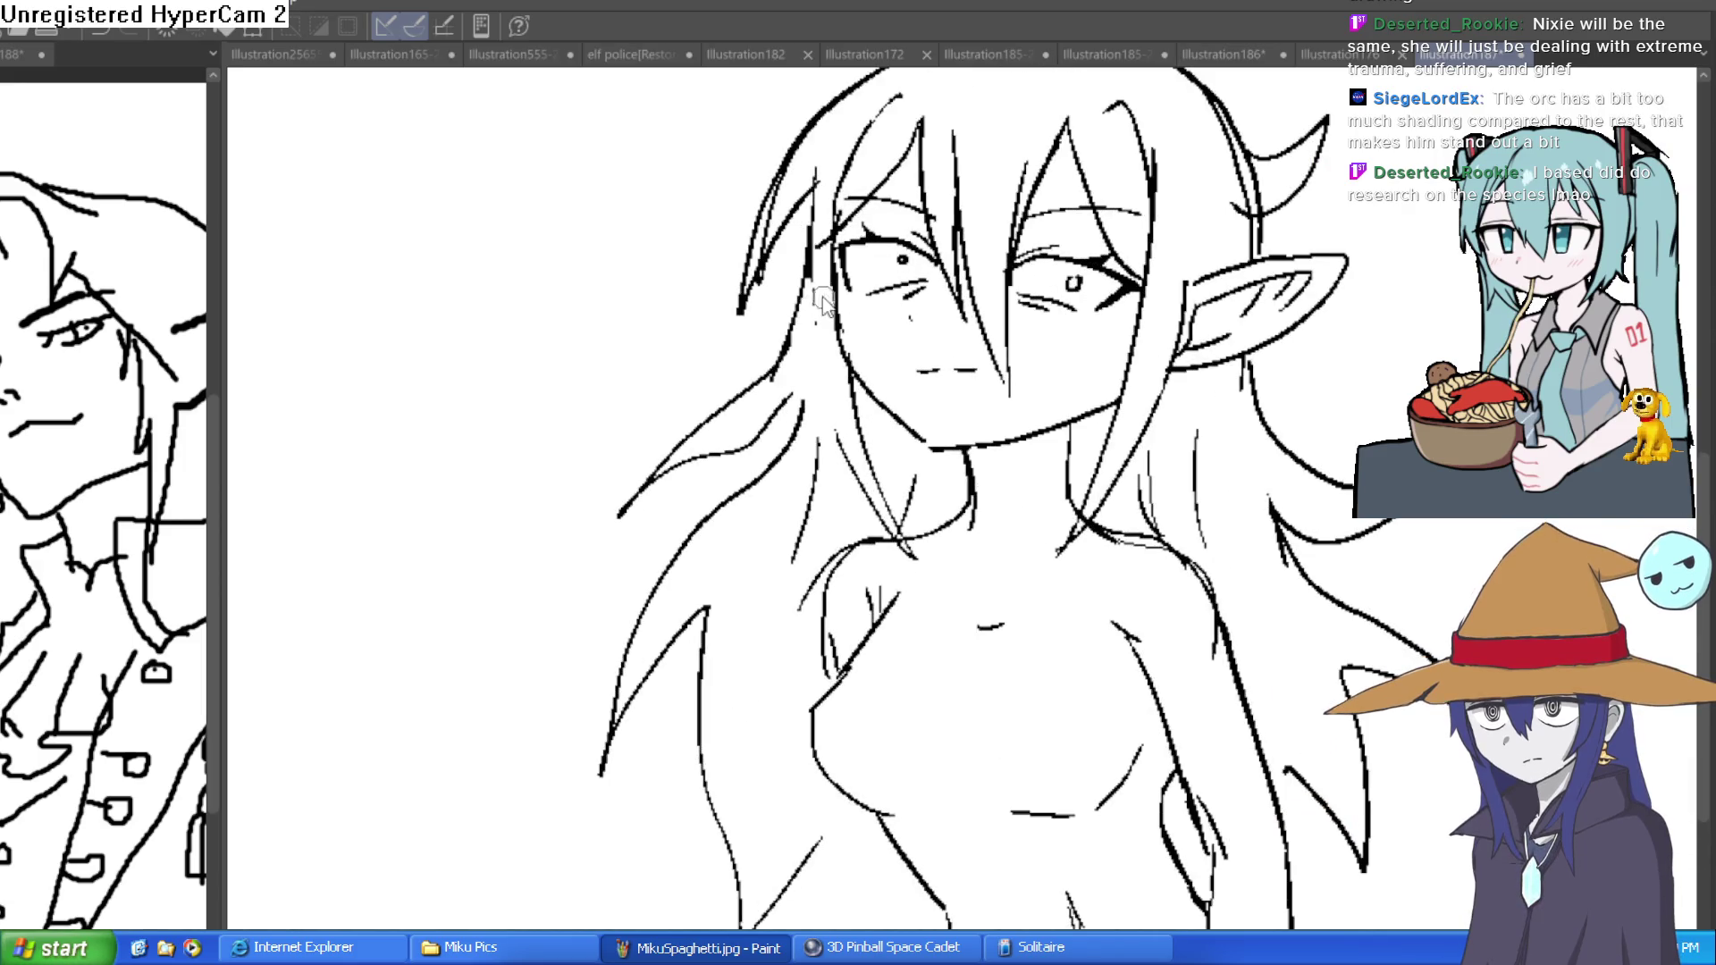
pyautogui.moveTo(808, 183); pyautogui.dragTo(808, 291)
pyautogui.moveTo(1041, 329); pyautogui.dragTo(951, 386)
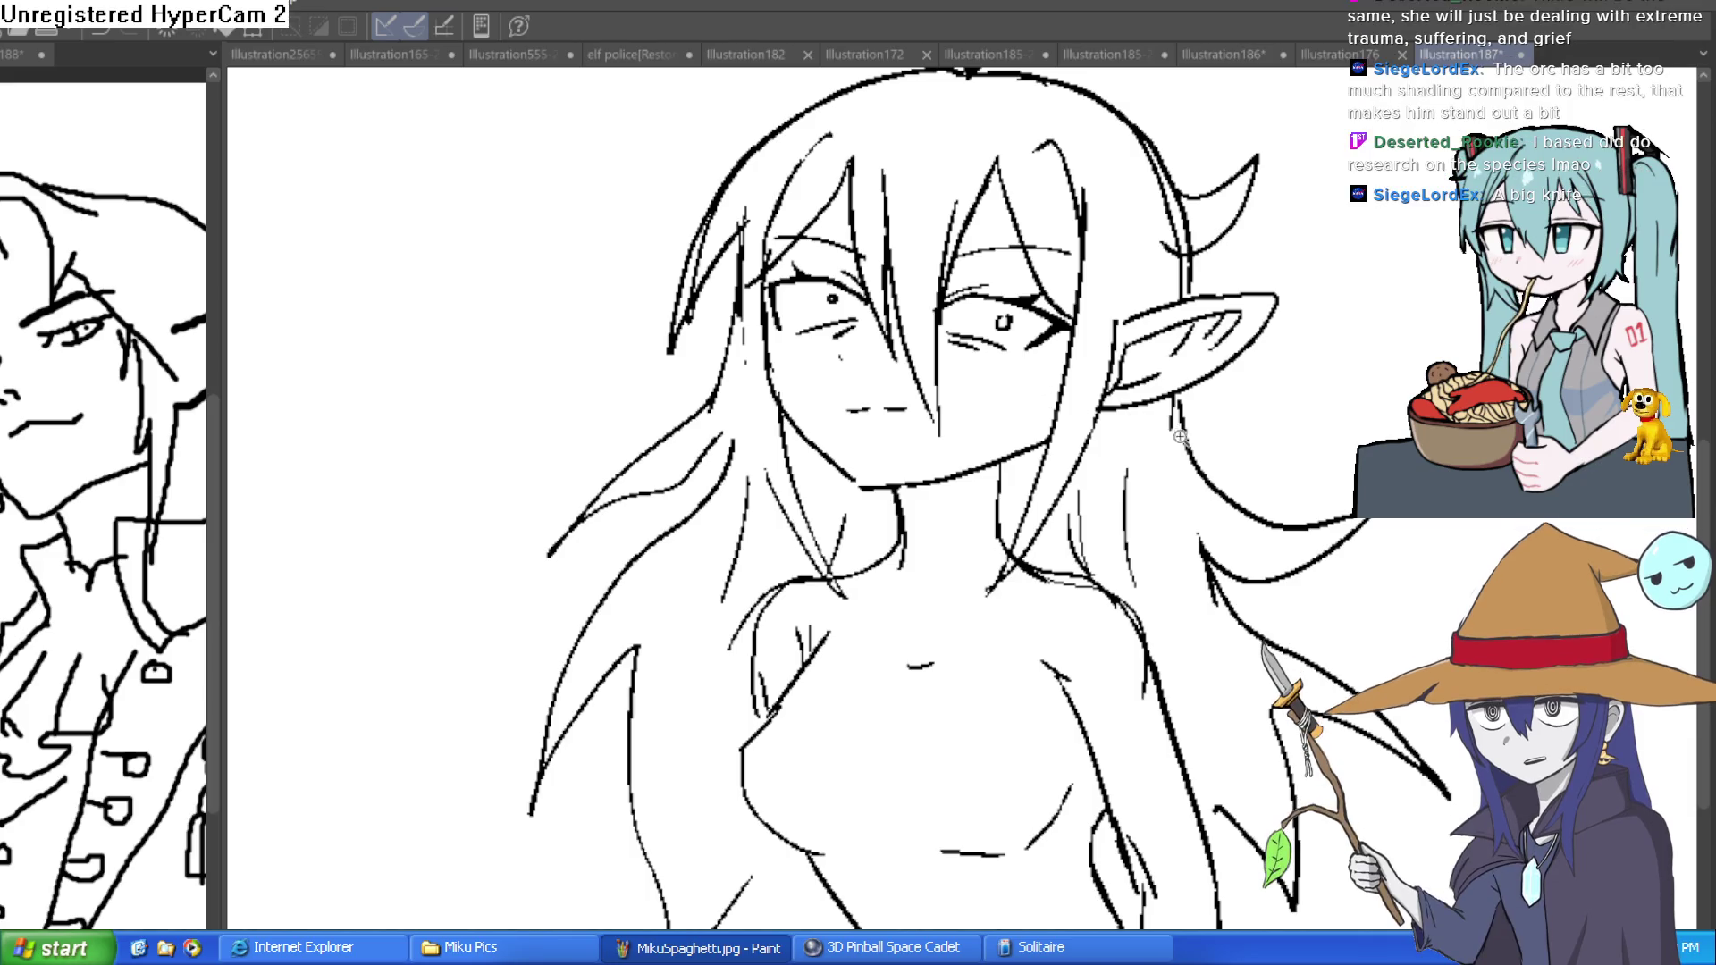
pyautogui.scroll(-2, 978, 378)
pyautogui.moveTo(1075, 523); pyautogui.dragTo(1027, 417)
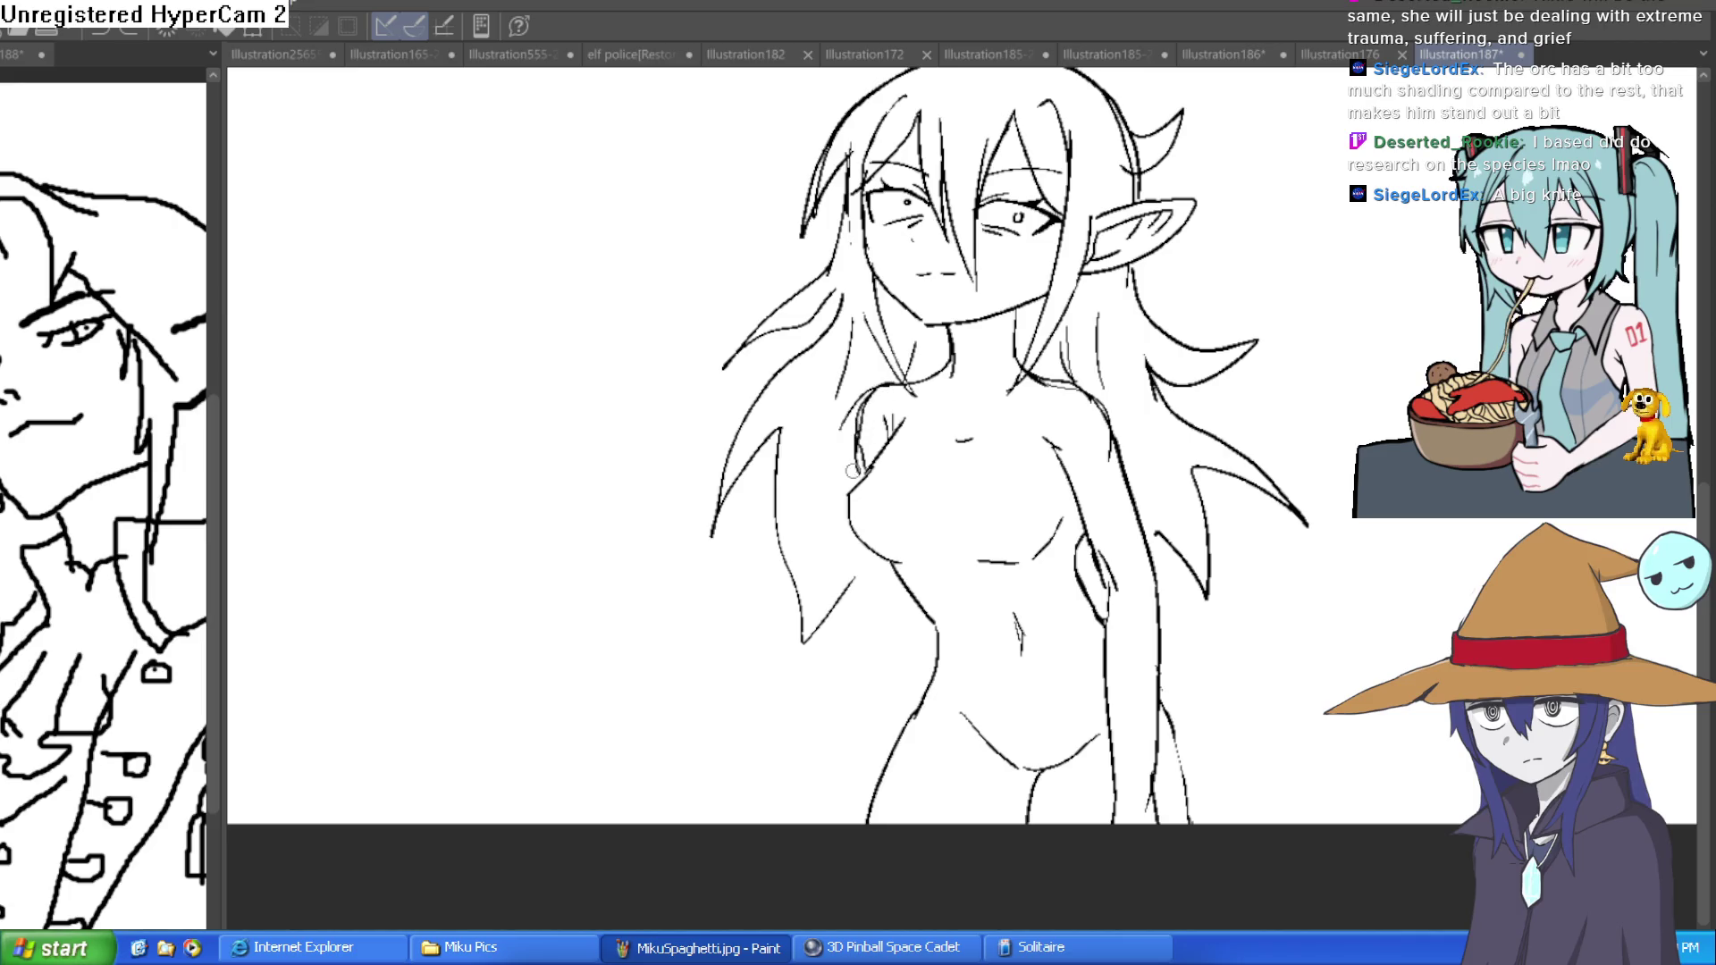
# - Sketch strokes along the figure's left side and hip, undoing the failed hip strokes
pyautogui.moveTo(854, 577); pyautogui.dragTo(837, 697)
pyautogui.moveTo(902, 591); pyautogui.dragTo(894, 684)
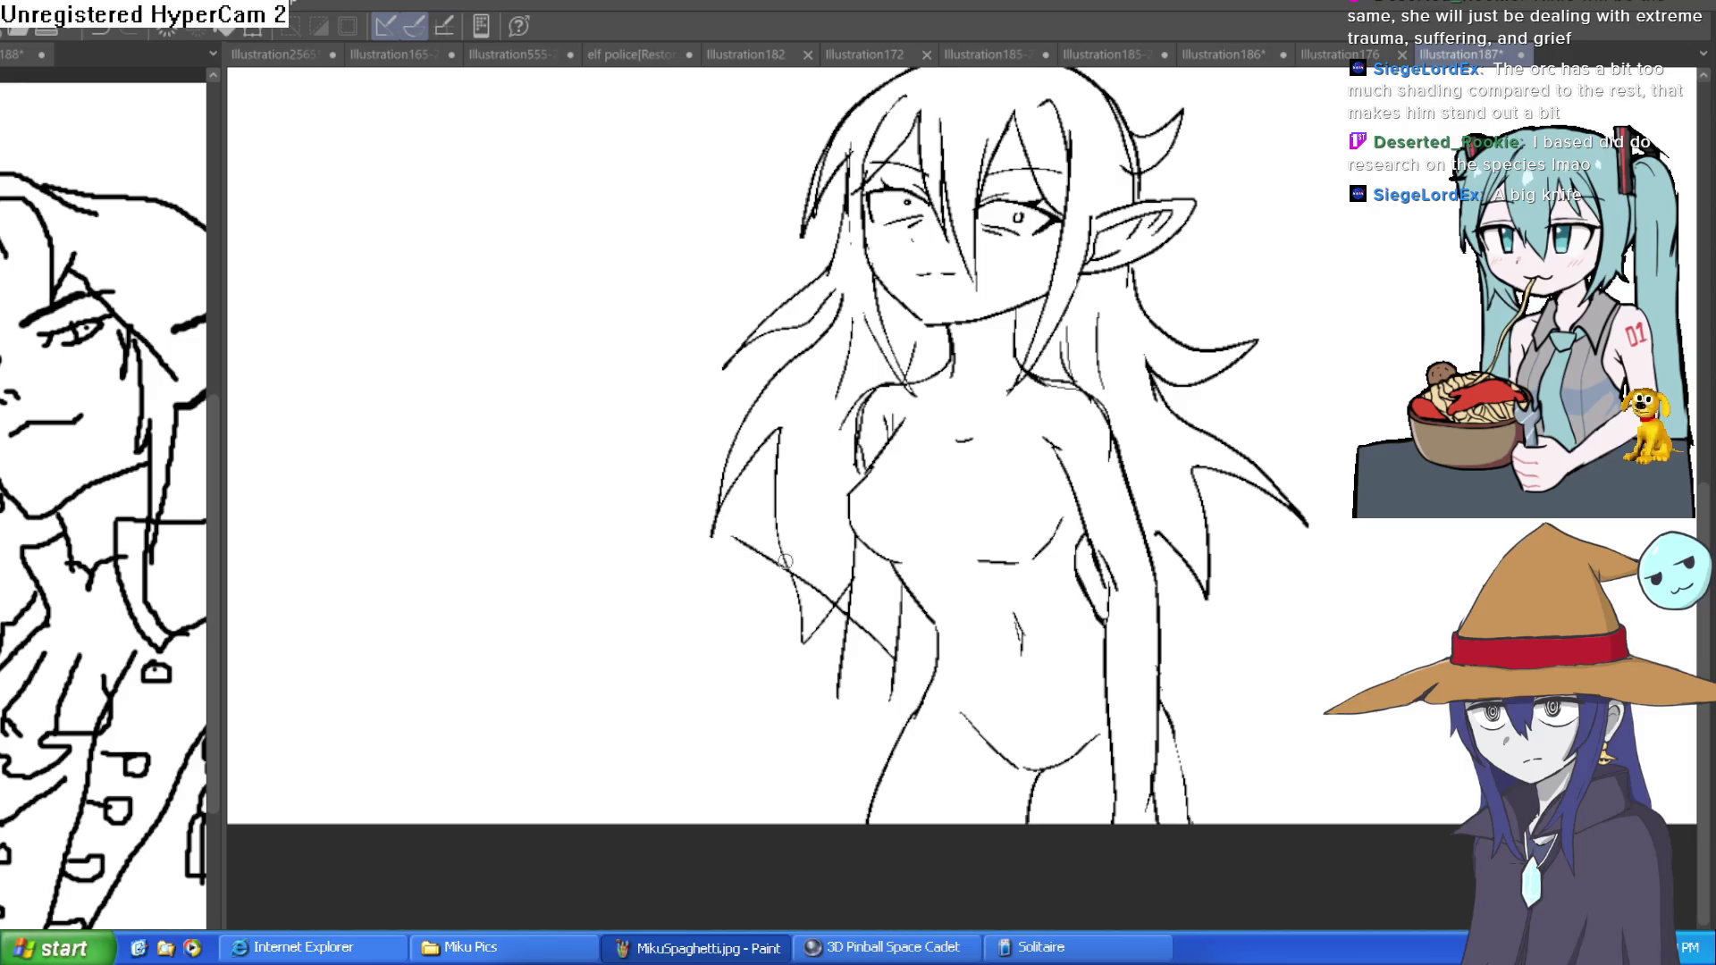
pyautogui.moveTo(881, 653); pyautogui.dragTo(739, 546)
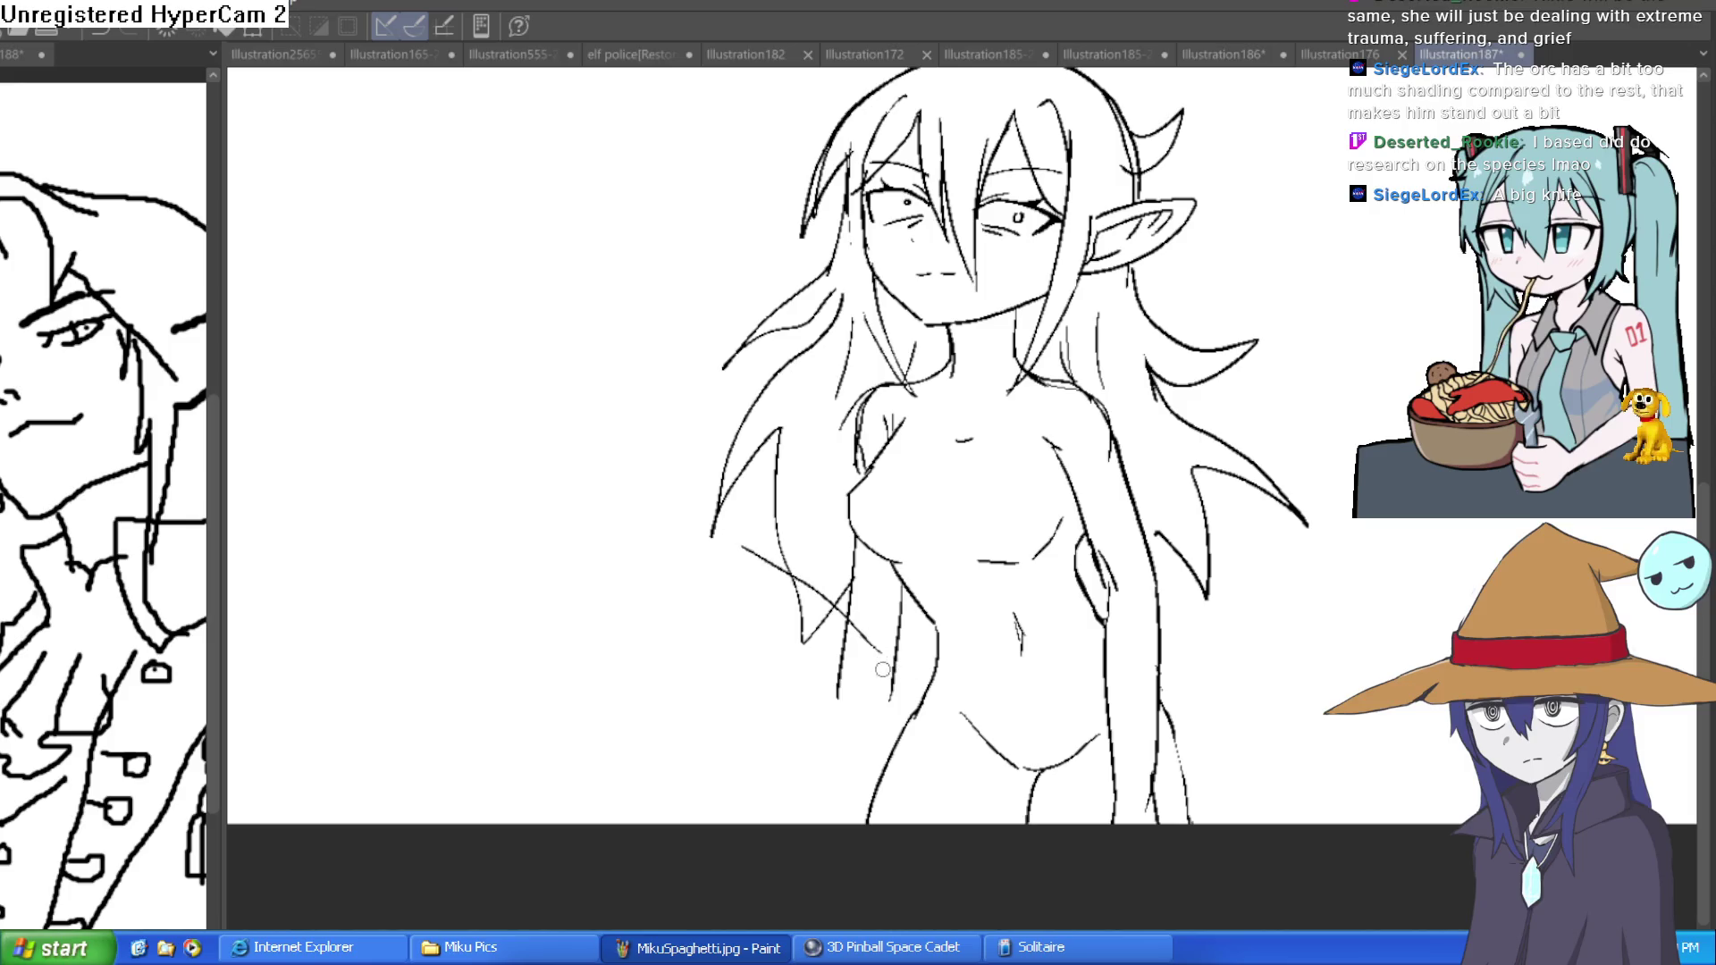
pyautogui.moveTo(884, 710)
pyautogui.mouseDown()
pyautogui.moveTo(776, 641)
pyautogui.moveTo(706, 563)
pyautogui.mouseUp()
pyautogui.hotkey('ctrl', 'z')
pyautogui.hotkey('ctrl', 'z')
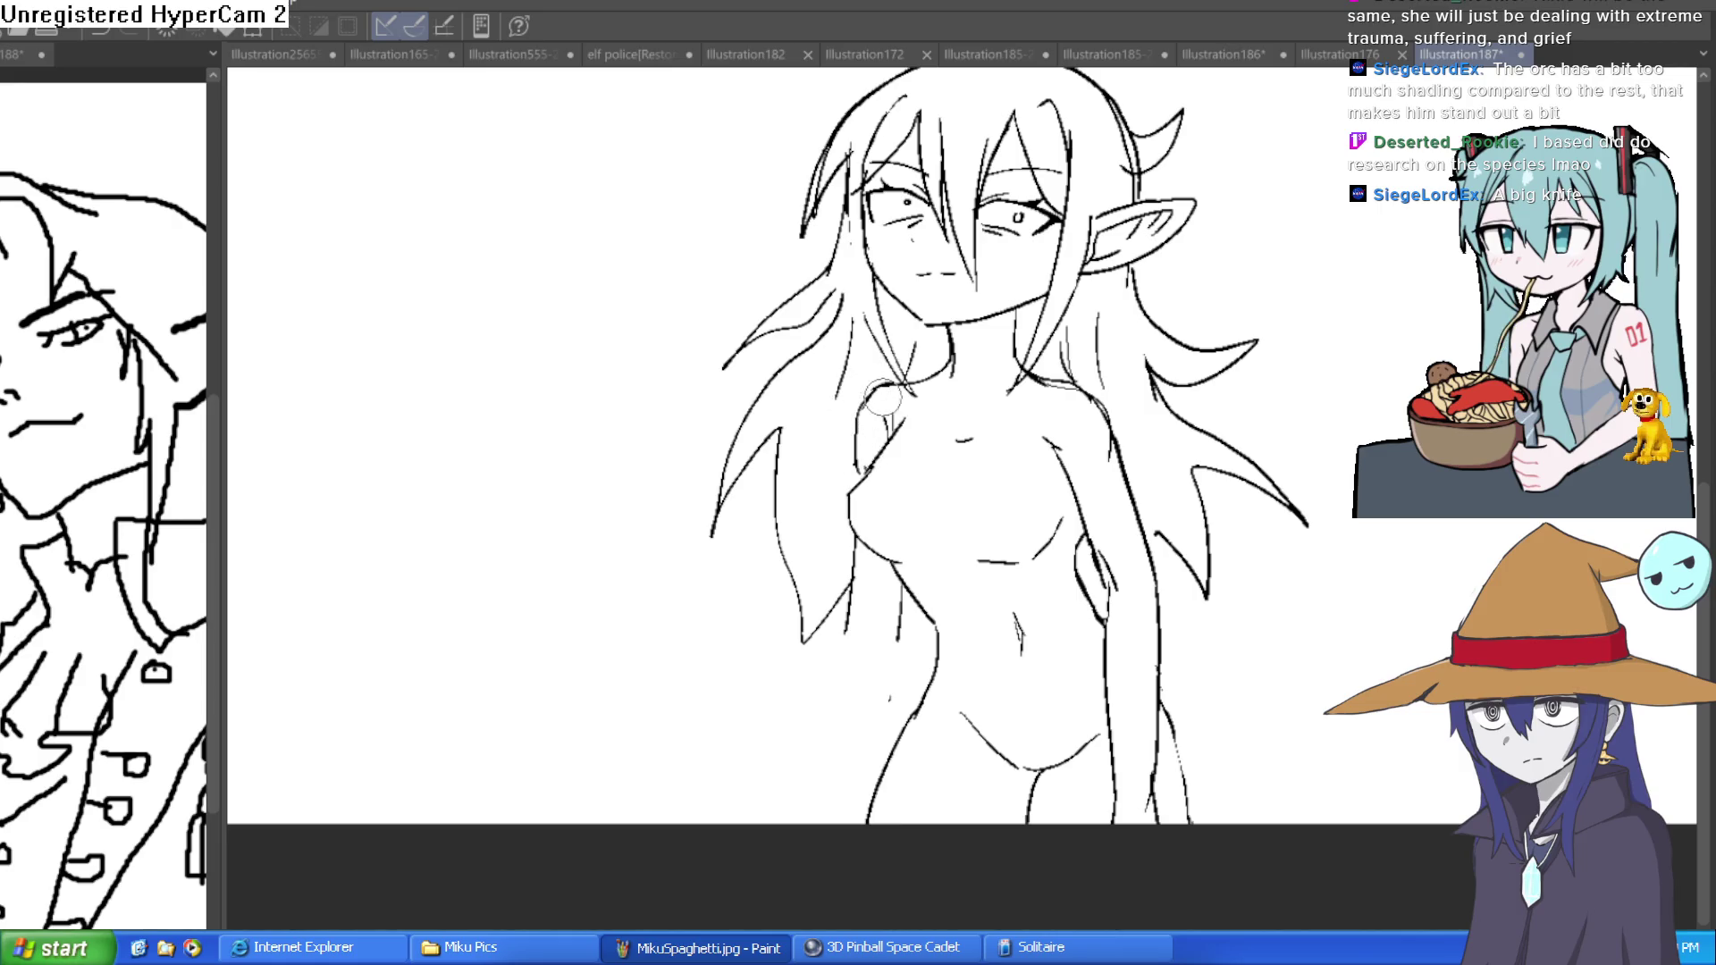
# - Draw three flowing hair strands at the left of the face, one sweeping out left
pyautogui.scroll(-2, 1248, 457)
pyautogui.scroll(5, 901, 410)
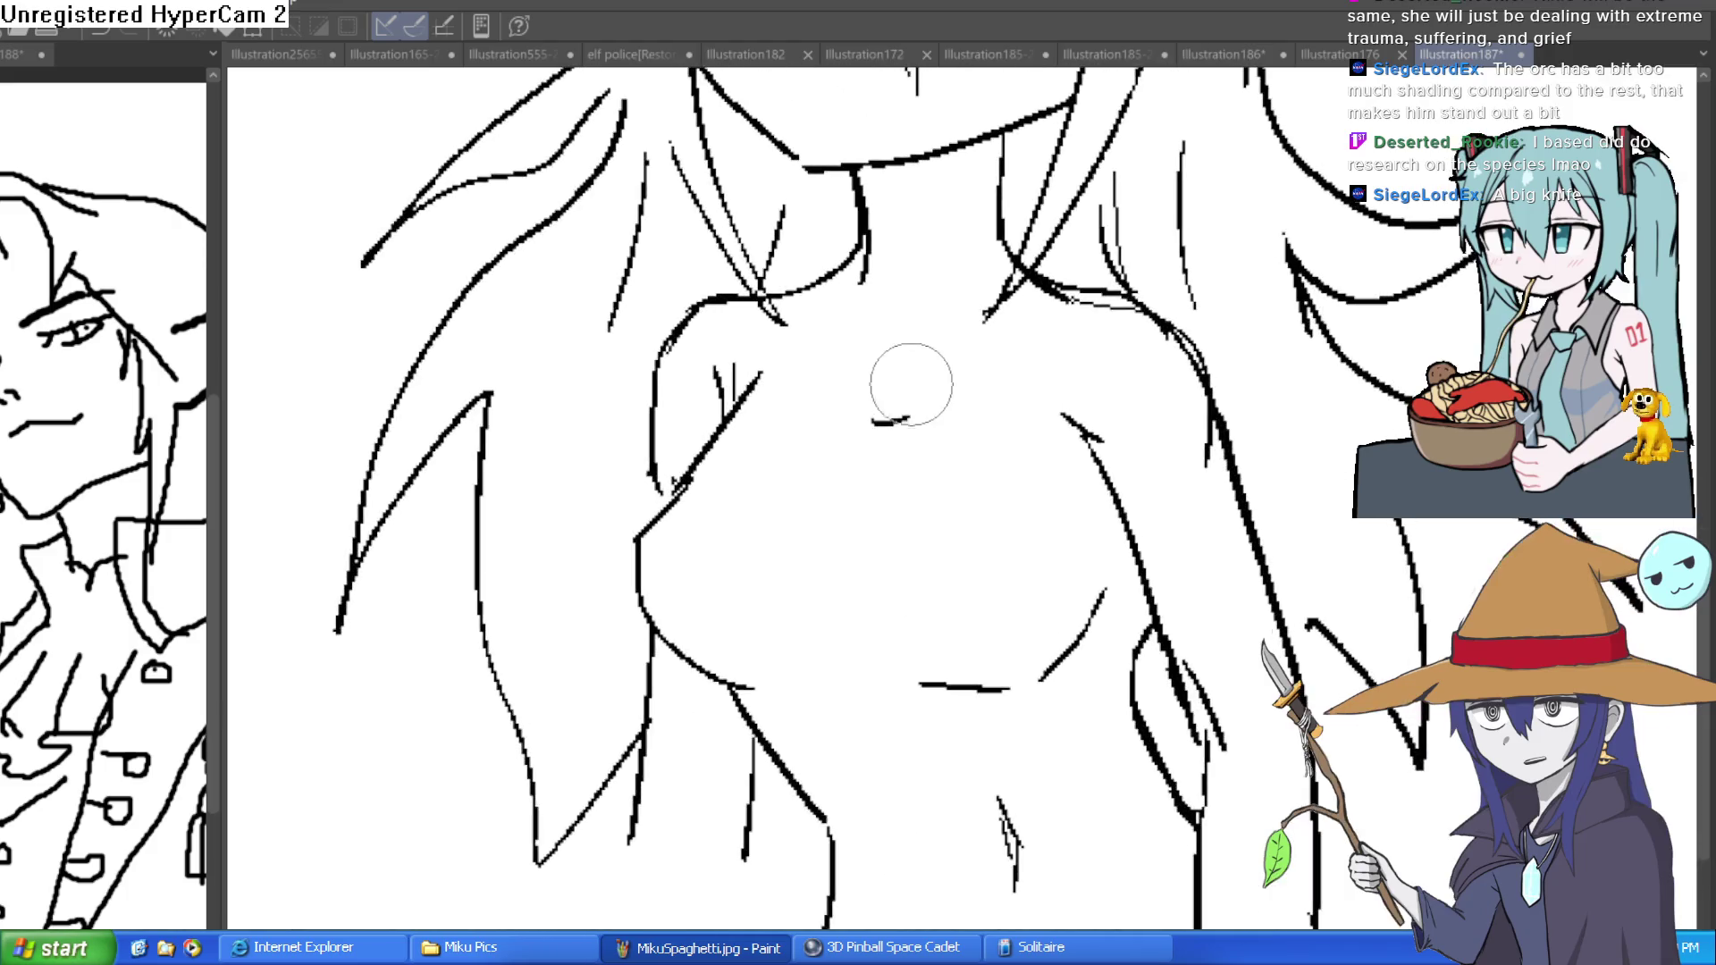
pyautogui.scroll(-2, 938, 424)
pyautogui.scroll(2, 969, 429)
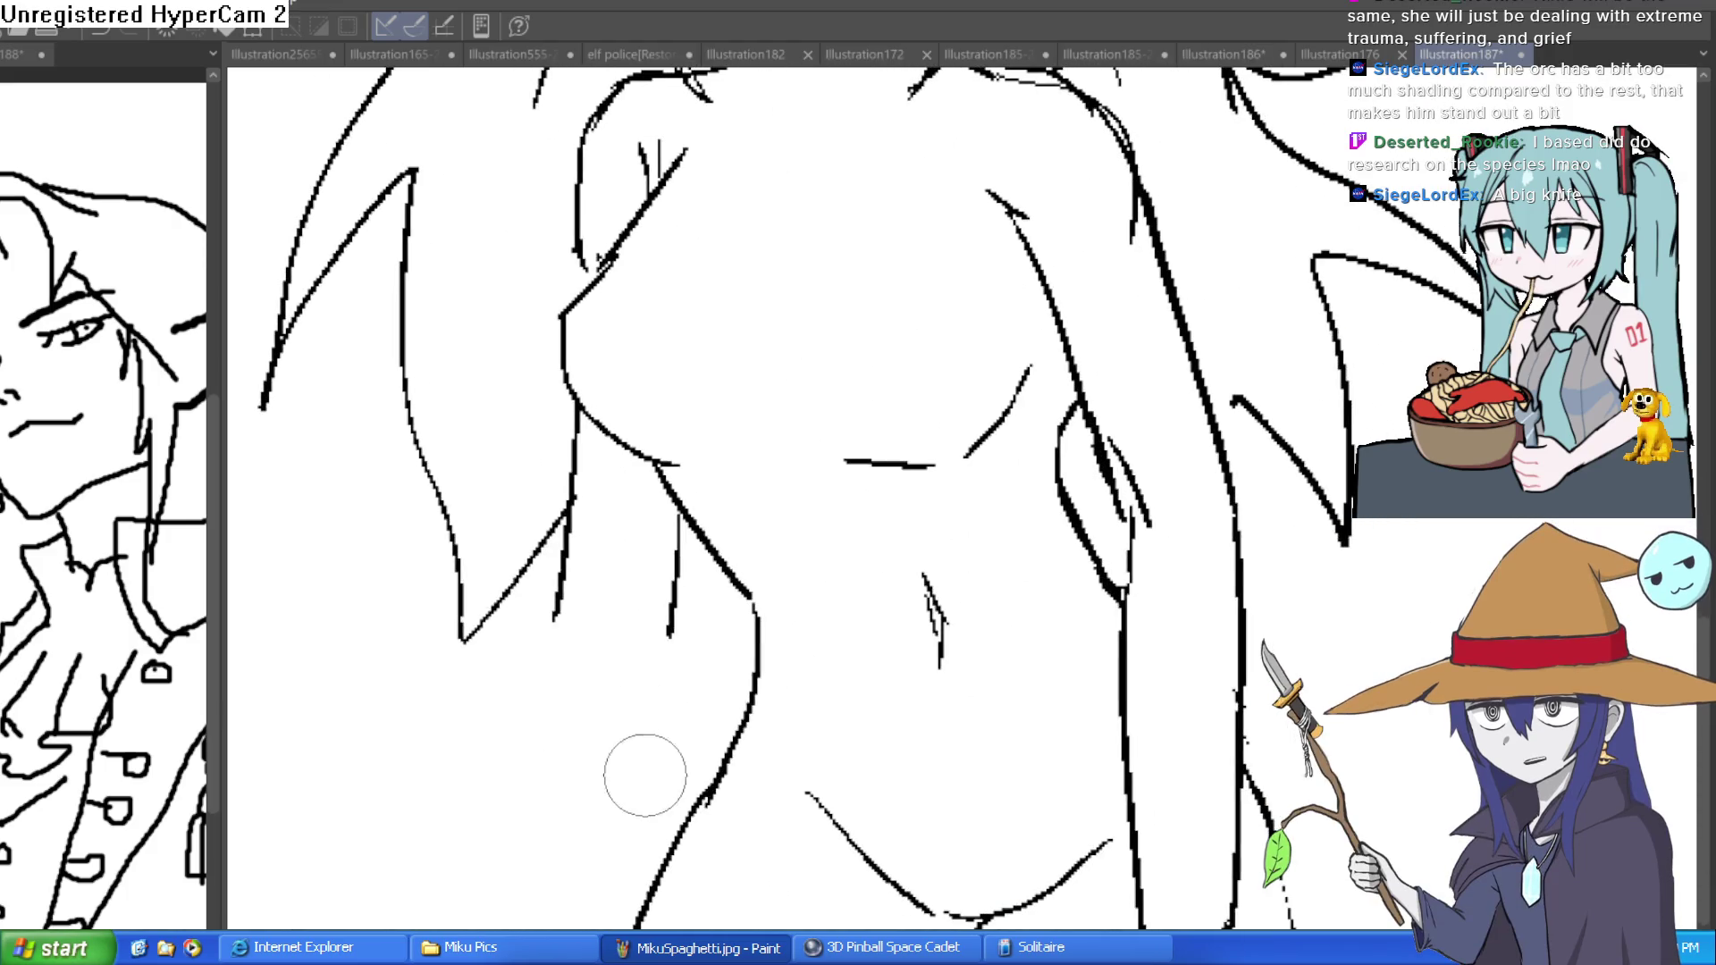
pyautogui.scroll(-3, 1044, 560)
pyautogui.scroll(2, 1073, 572)
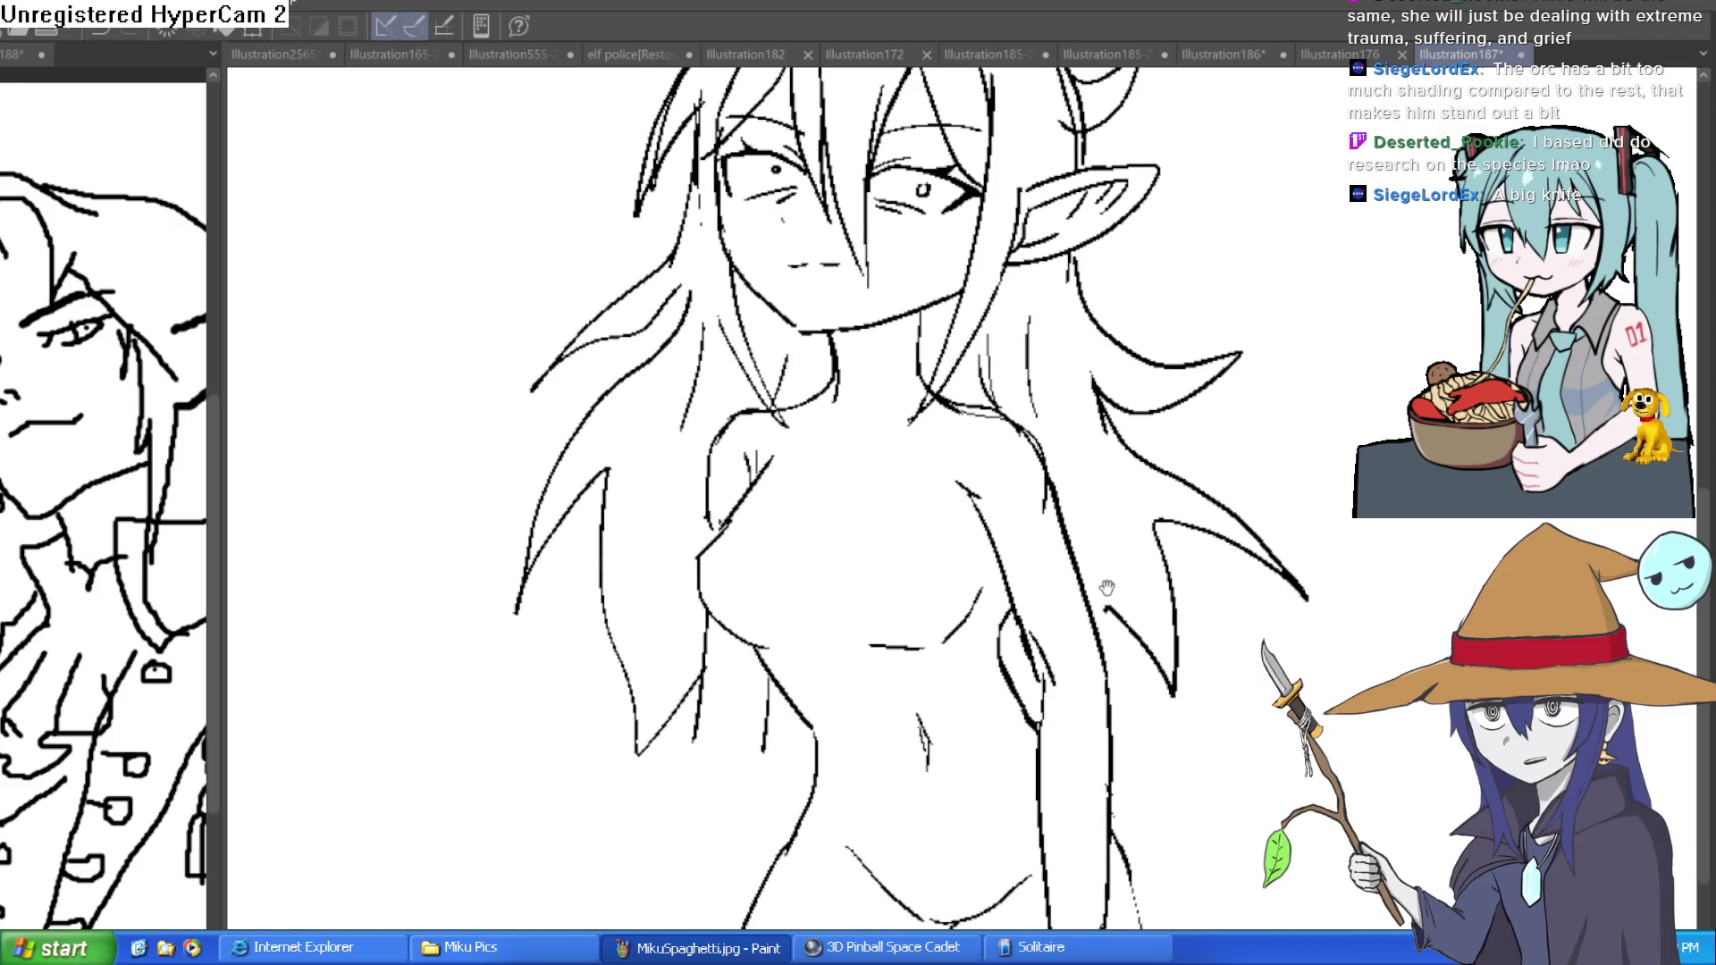
pyautogui.scroll(1, 1116, 590)
pyautogui.moveTo(1117, 590); pyautogui.dragTo(1128, 695)
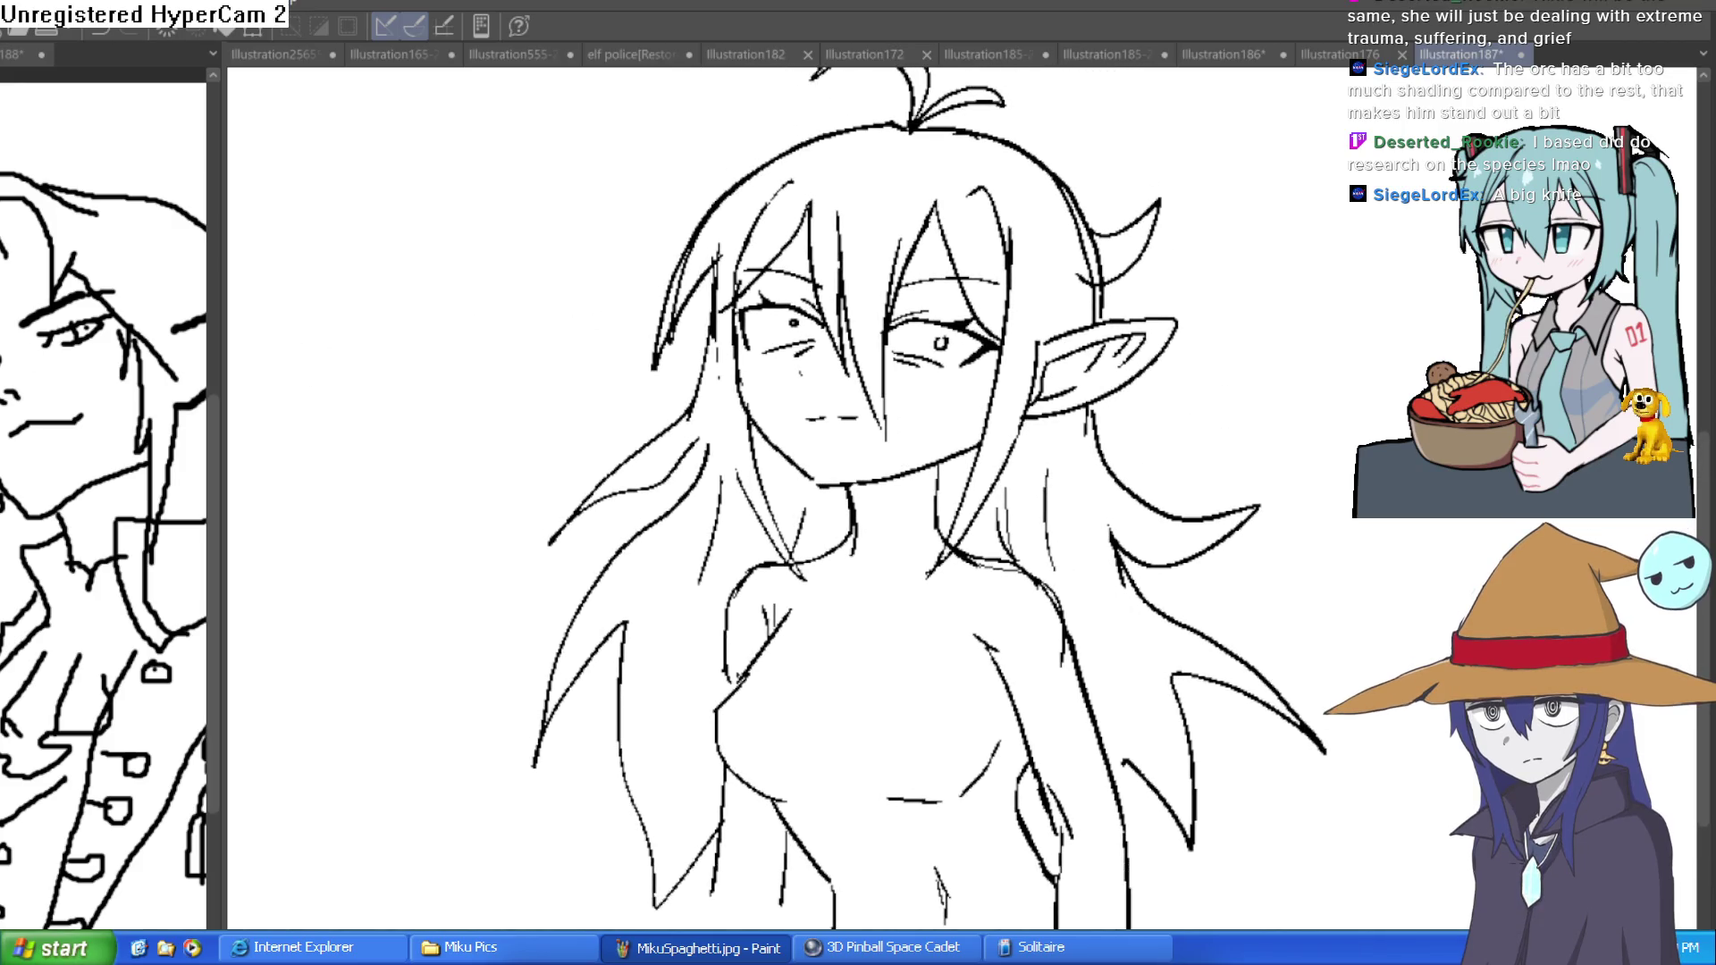
pyautogui.moveTo(715, 234); pyautogui.dragTo(664, 411)
pyautogui.moveTo(747, 231); pyautogui.dragTo(669, 407)
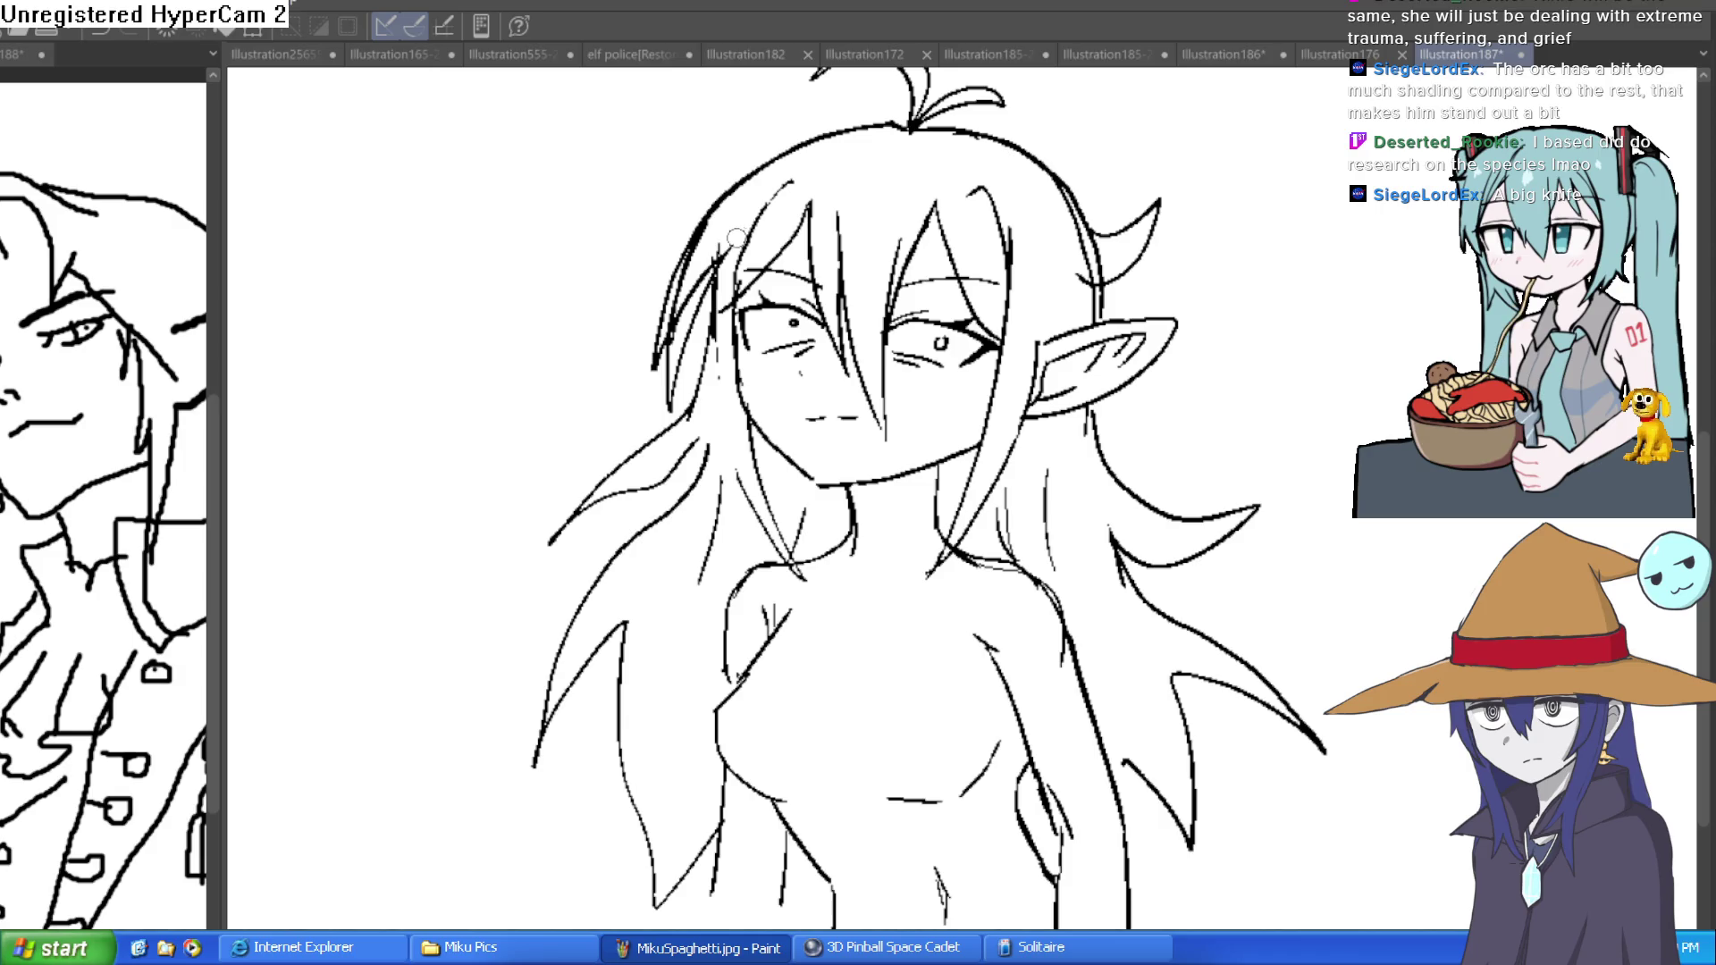
pyautogui.moveTo(699, 219); pyautogui.dragTo(615, 281)
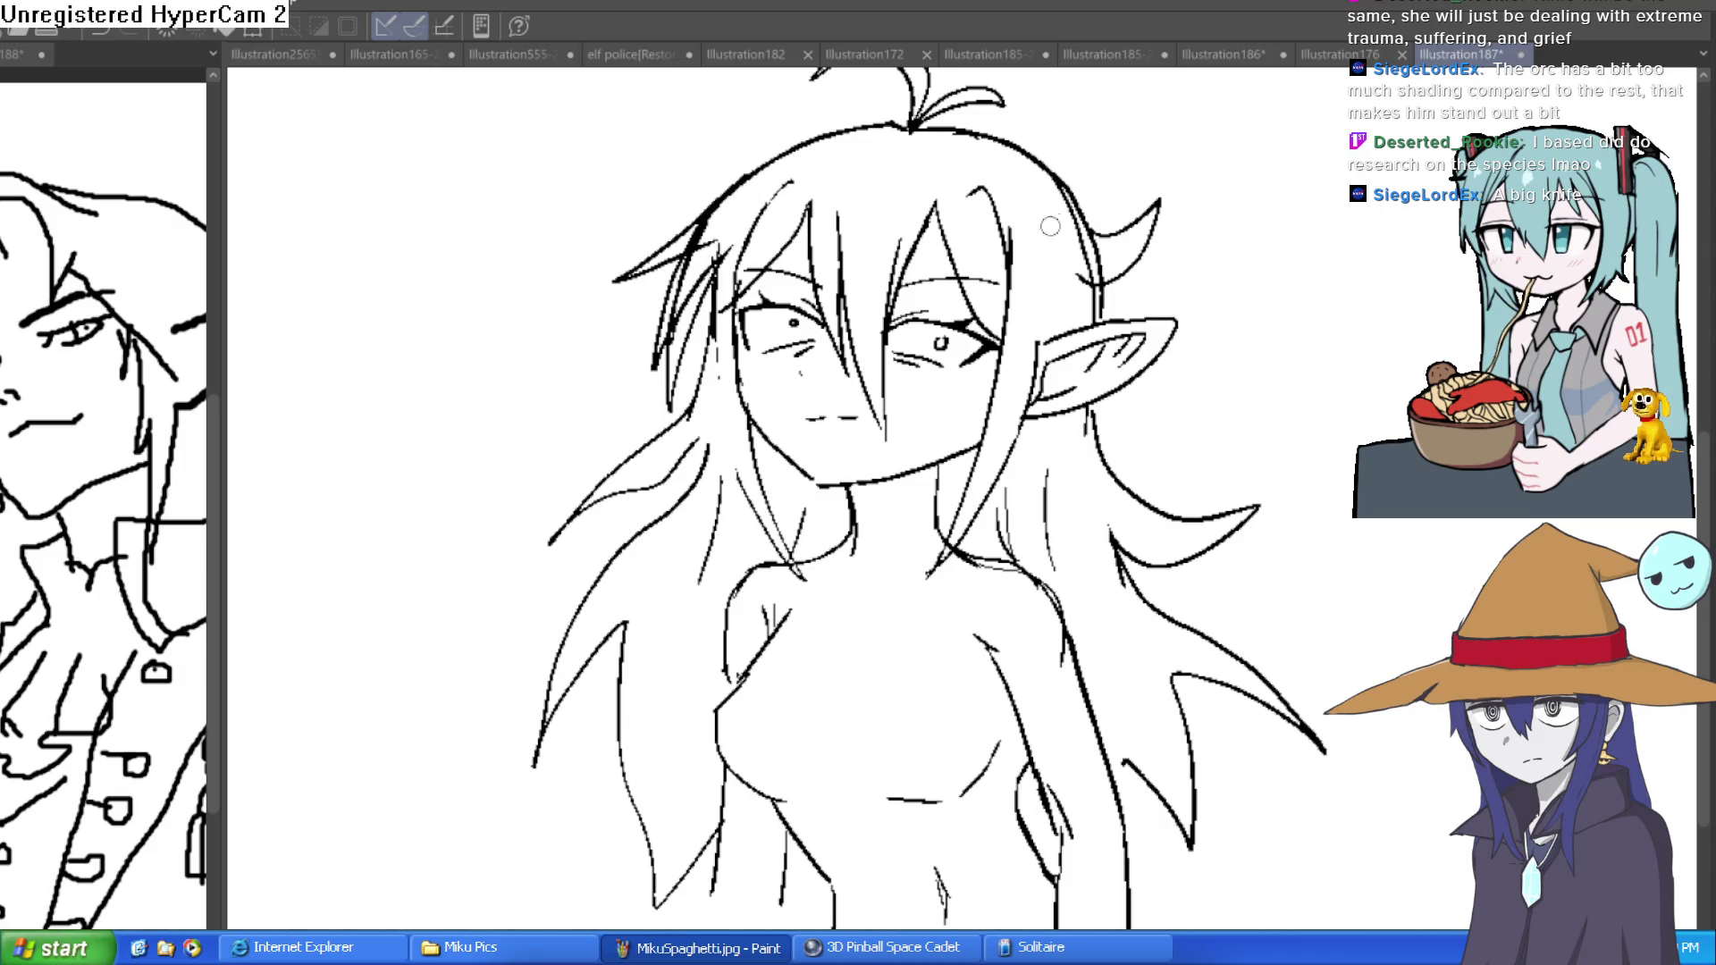
# - Erase part of the head outline, add hair strokes by the neck, and erase a stray stroke
pyautogui.moveTo(640, 259)
pyautogui.mouseDown()
pyautogui.moveTo(729, 192)
pyautogui.moveTo(926, 115)
pyautogui.moveTo(719, 204)
pyautogui.mouseUp()
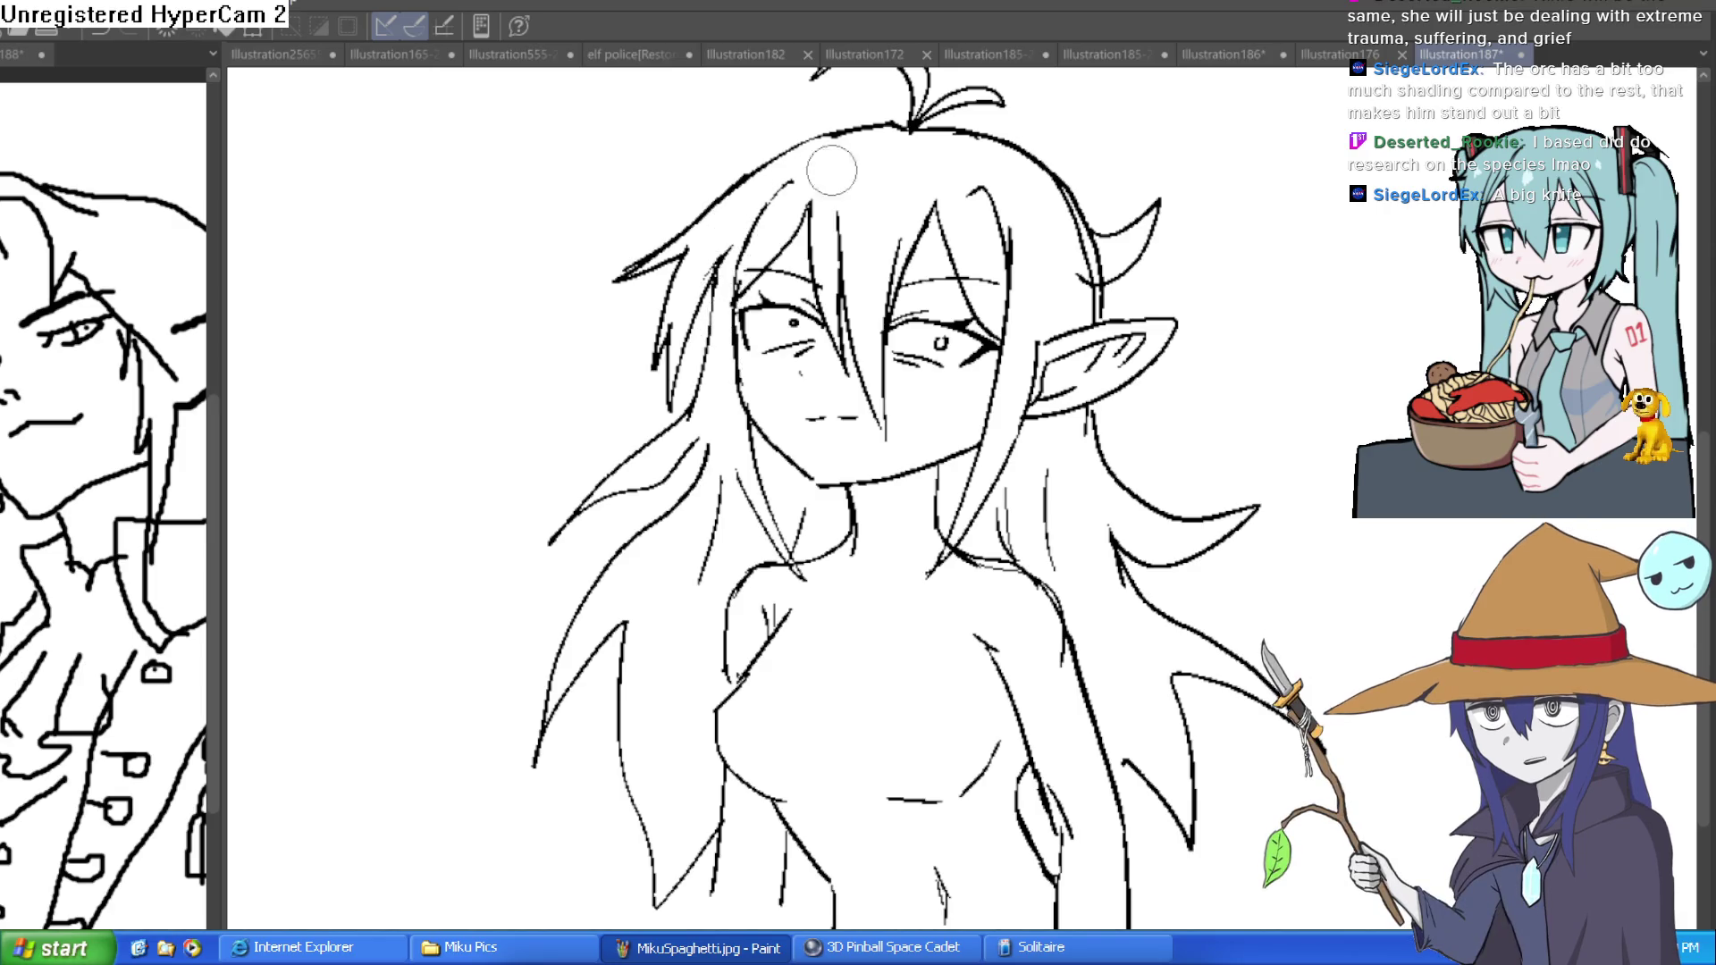
pyautogui.scroll(-4, 831, 170)
pyautogui.scroll(5, 1218, 249)
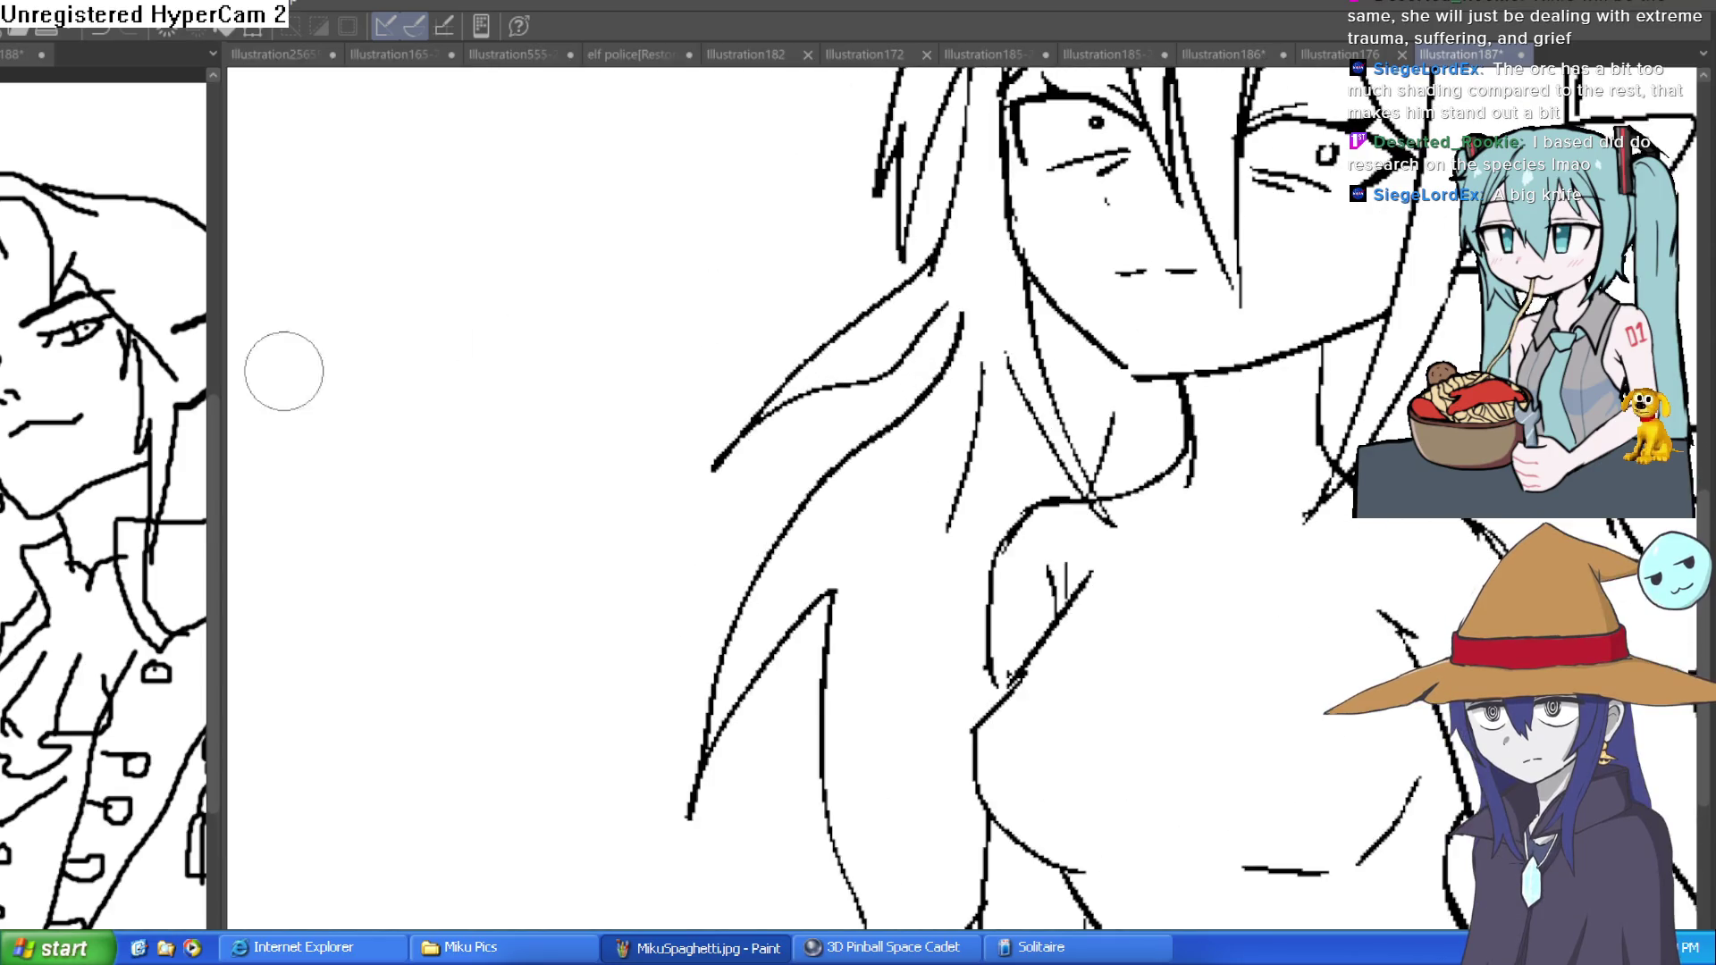
pyautogui.scroll(3, 945, 350)
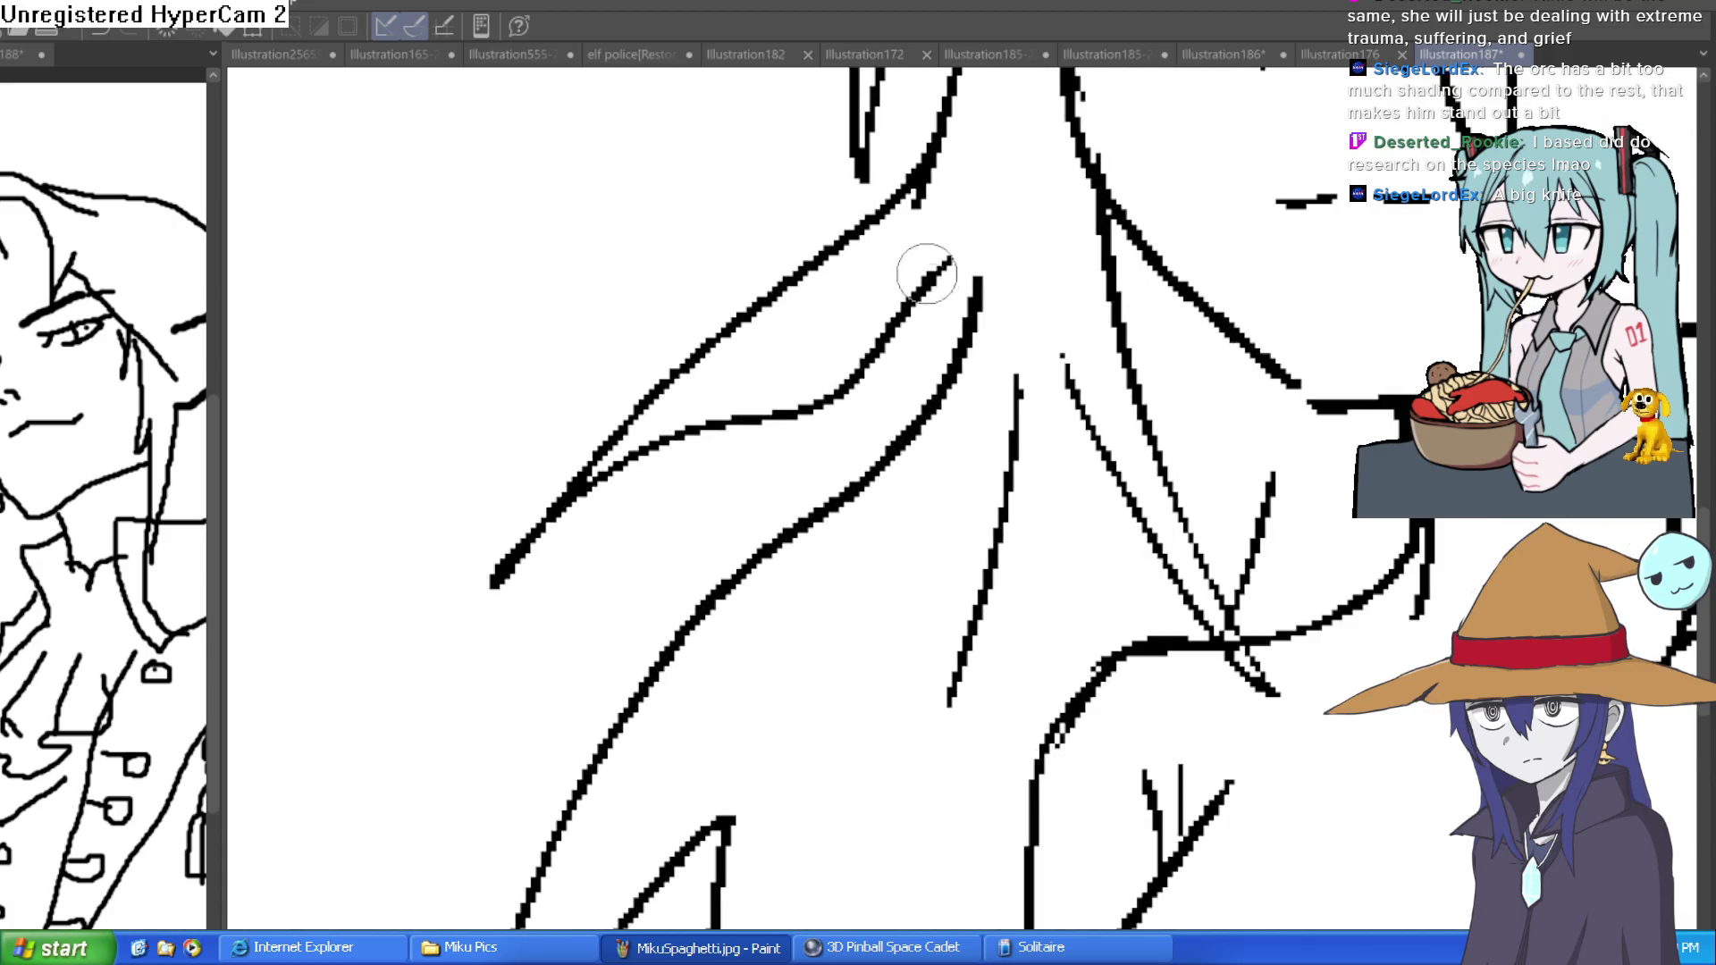
pyautogui.moveTo(793, 279)
pyautogui.mouseDown()
pyautogui.moveTo(547, 643)
pyautogui.moveTo(930, 335)
pyautogui.moveTo(950, 295)
pyautogui.moveTo(671, 479)
pyautogui.moveTo(642, 451)
pyautogui.moveTo(689, 440)
pyautogui.moveTo(938, 268)
pyautogui.mouseUp()
pyautogui.press('e')
pyautogui.moveTo(572, 460)
pyautogui.mouseDown()
pyautogui.moveTo(487, 621)
pyautogui.moveTo(613, 410)
pyautogui.mouseUp()
# - Add more left-hair strands using mirrored and rotated views, then switch to Illustration185-222
pyautogui.scroll(-5, 784, 409)
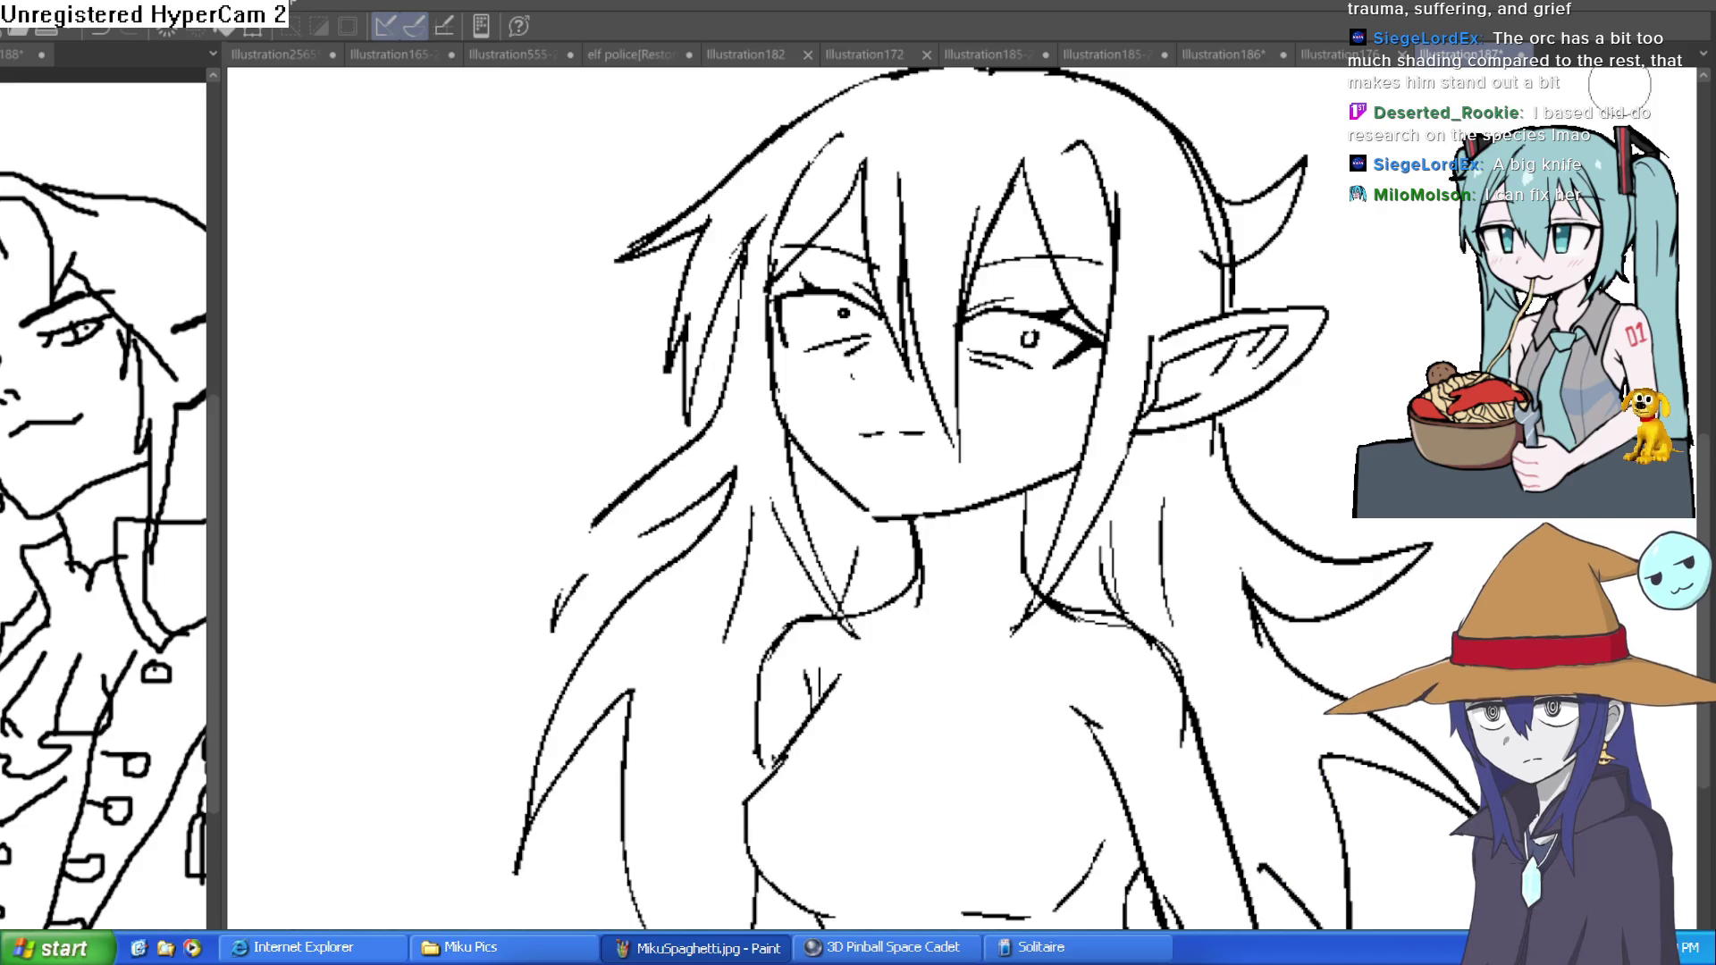
pyautogui.press('h')
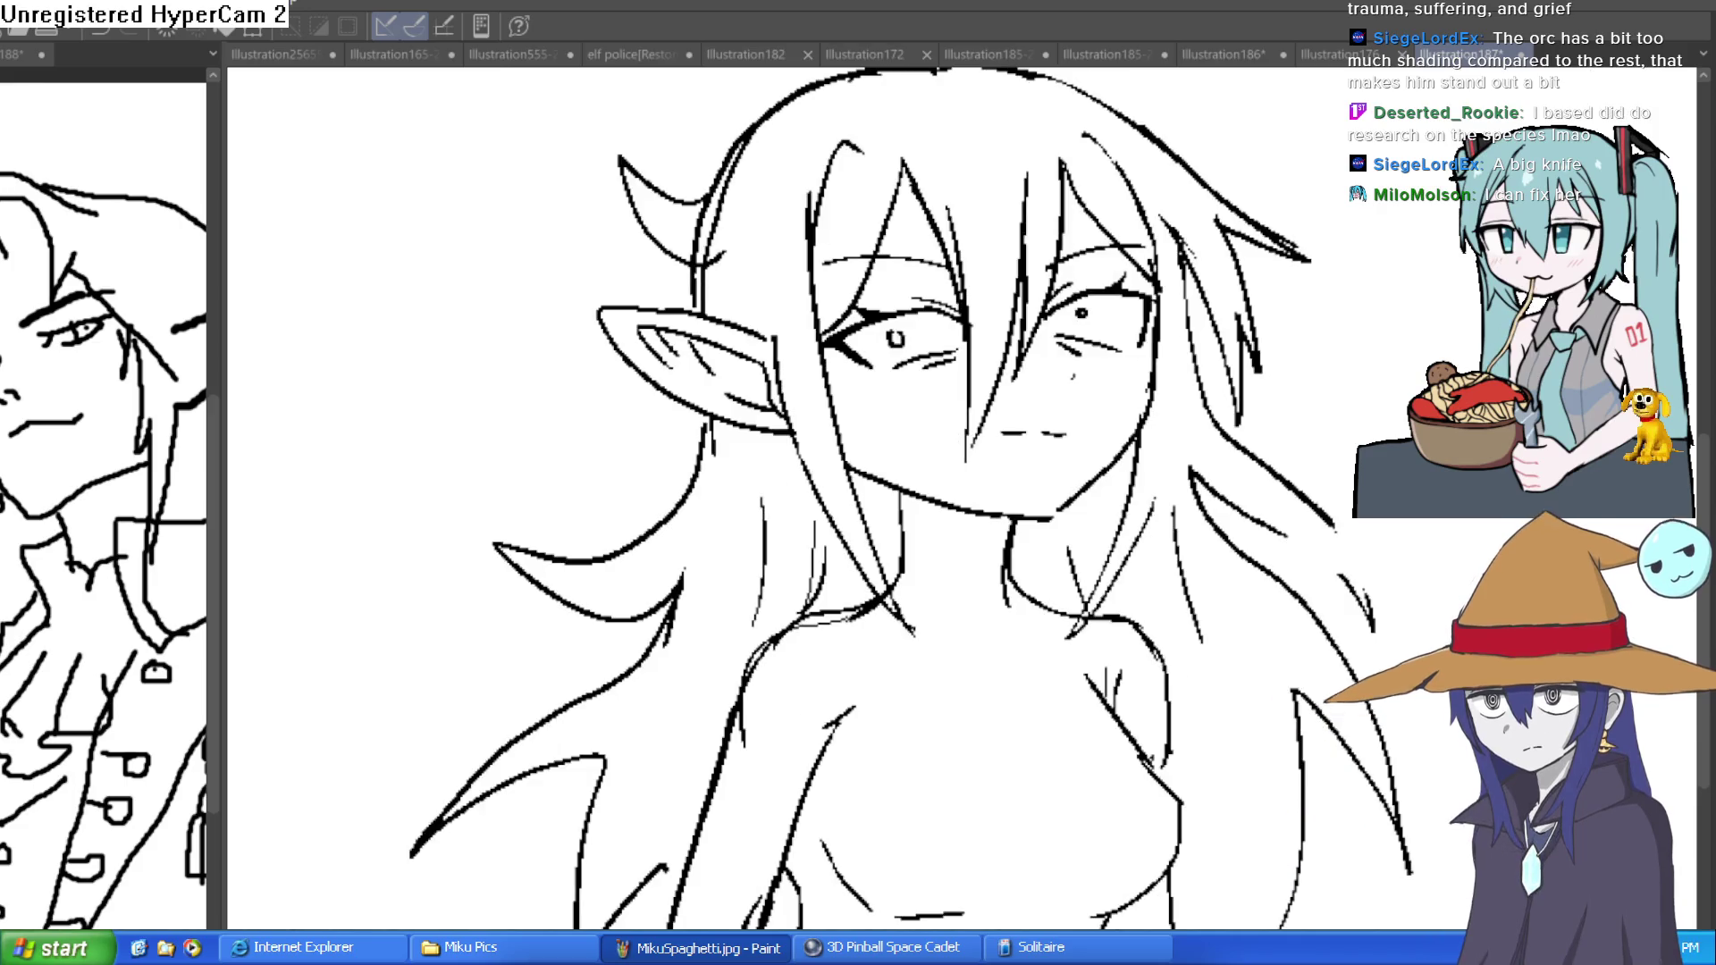
pyautogui.press('h')
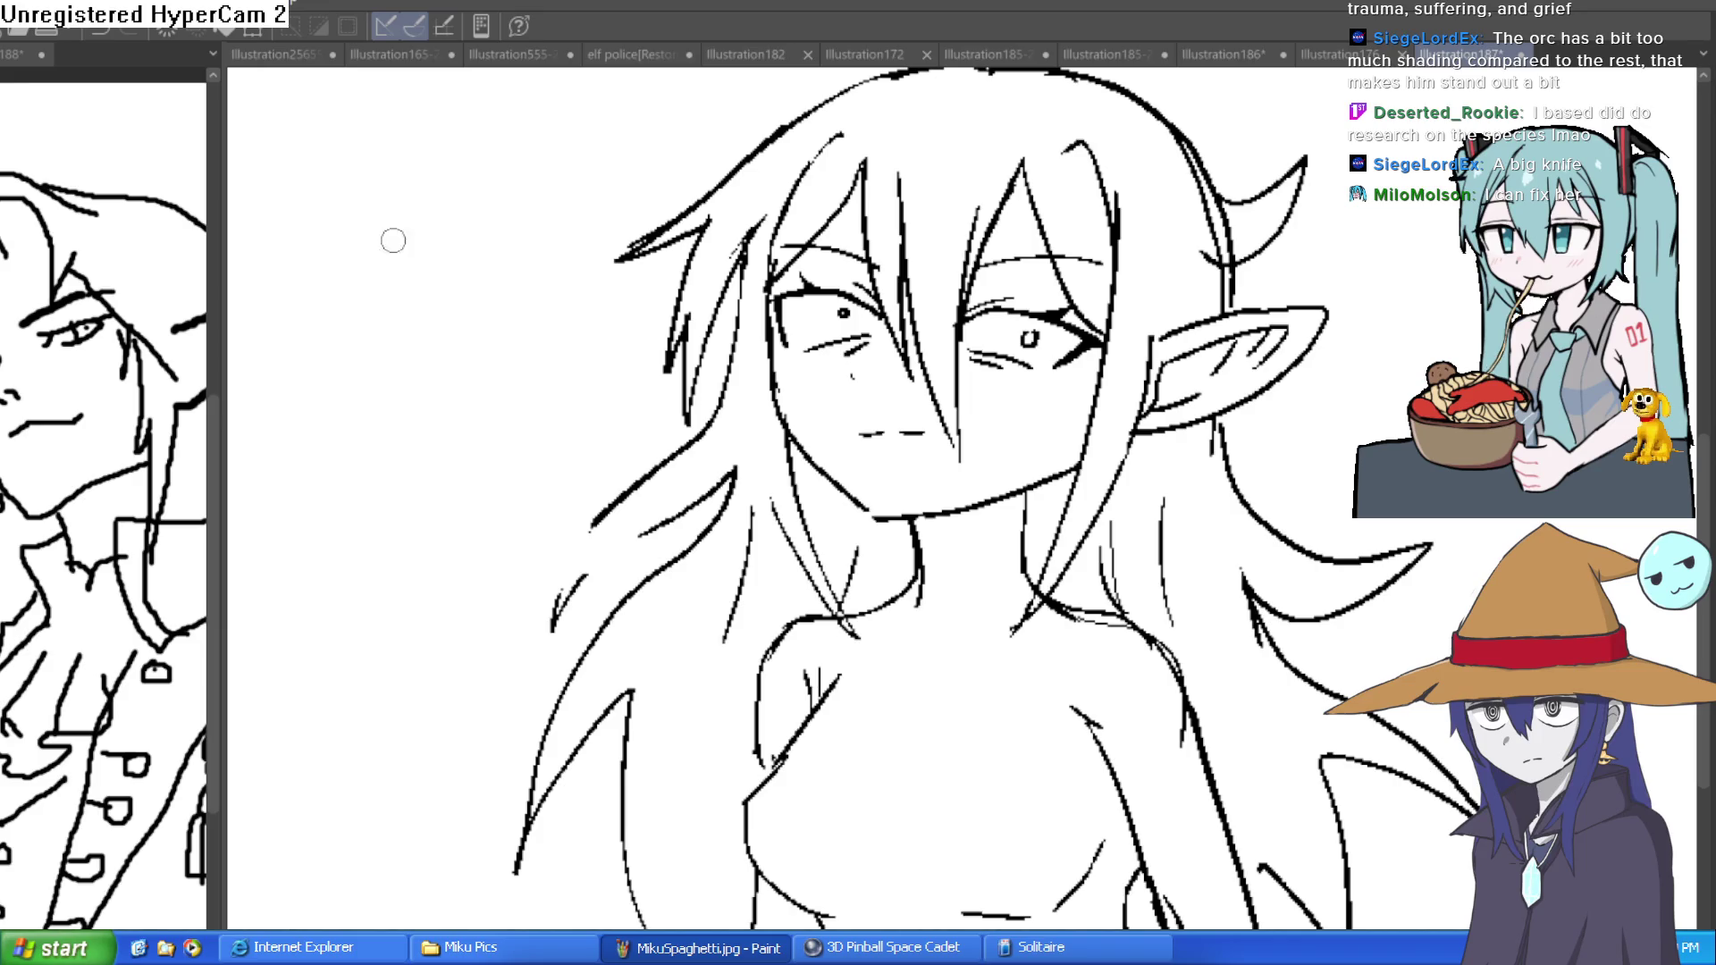
pyautogui.moveTo(732, 284)
pyautogui.mouseDown()
pyautogui.moveTo(666, 255)
pyautogui.moveTo(648, 268)
pyautogui.moveTo(715, 376)
pyautogui.mouseUp()
pyautogui.moveTo(1405, 227); pyautogui.dragTo(1344, 570)
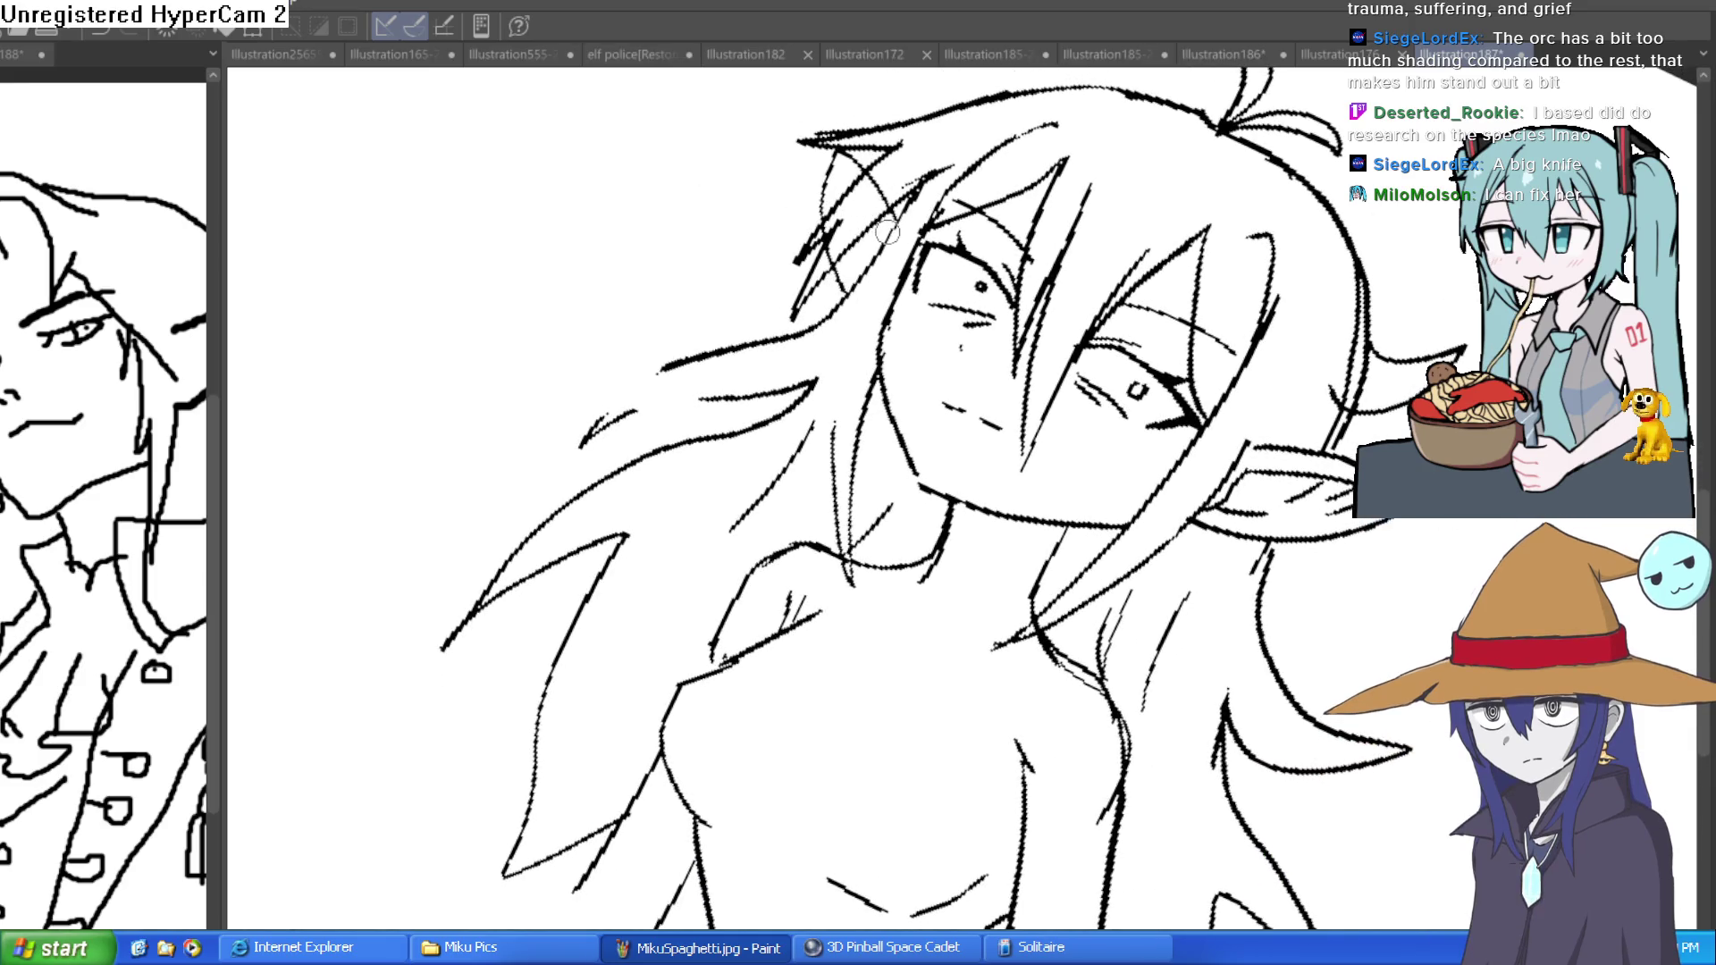
pyautogui.moveTo(861, 190); pyautogui.dragTo(840, 185)
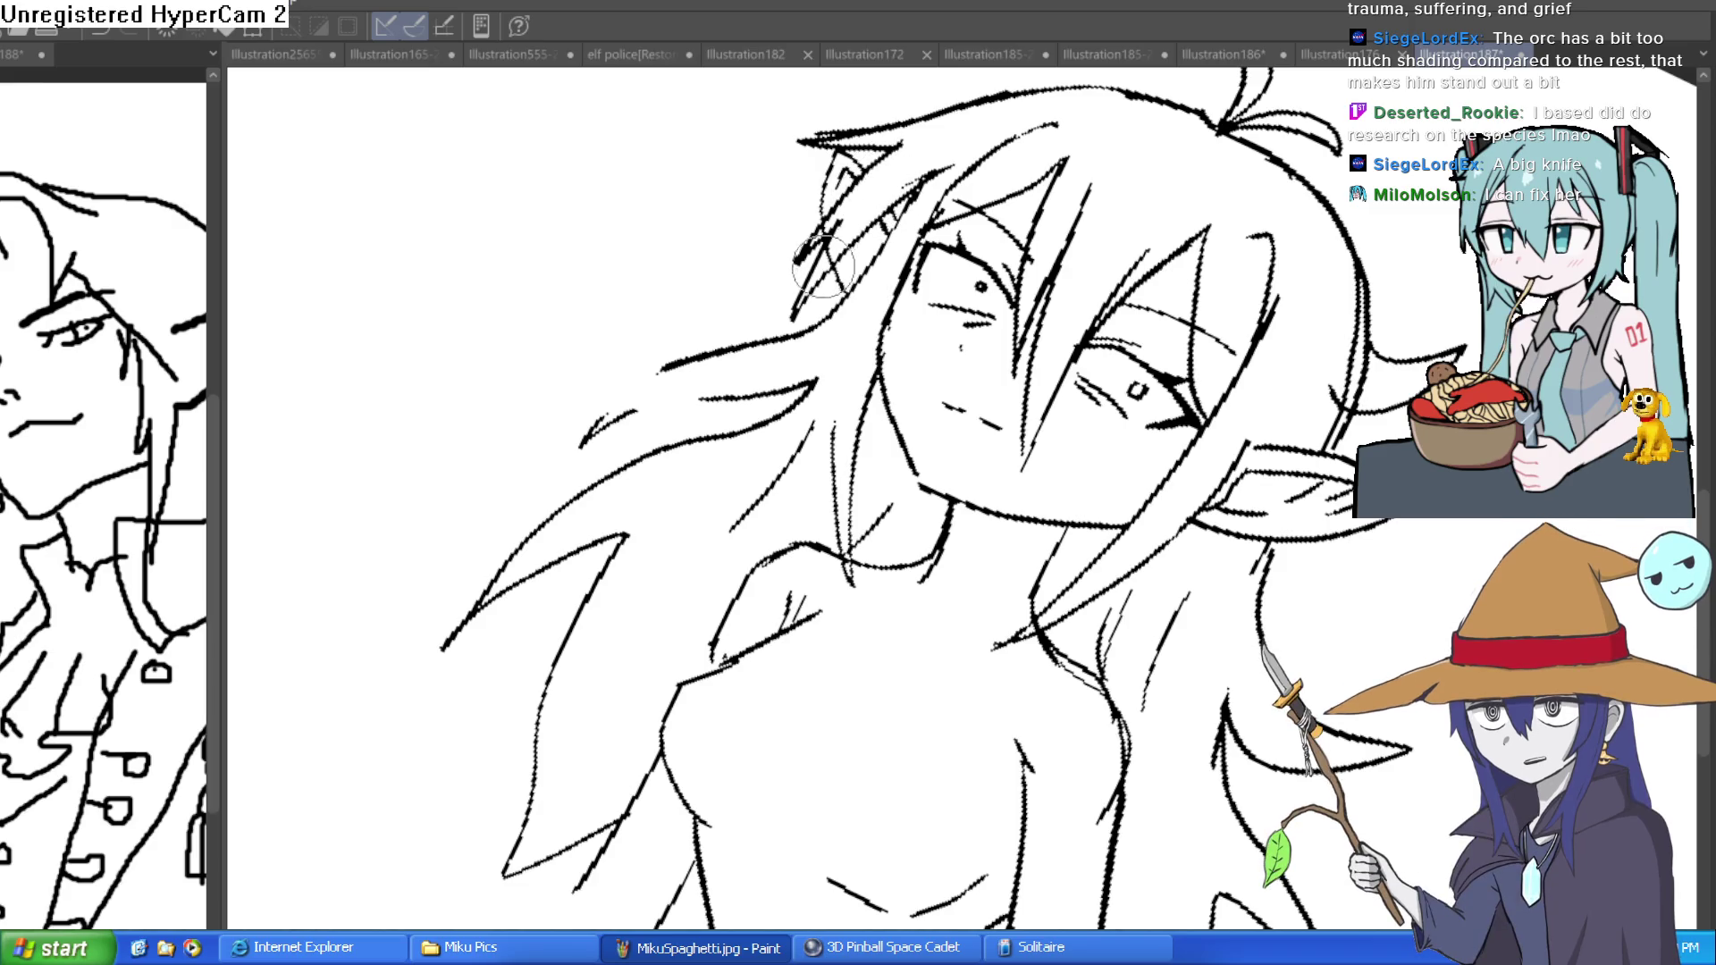
pyautogui.scroll(-3, 891, 167)
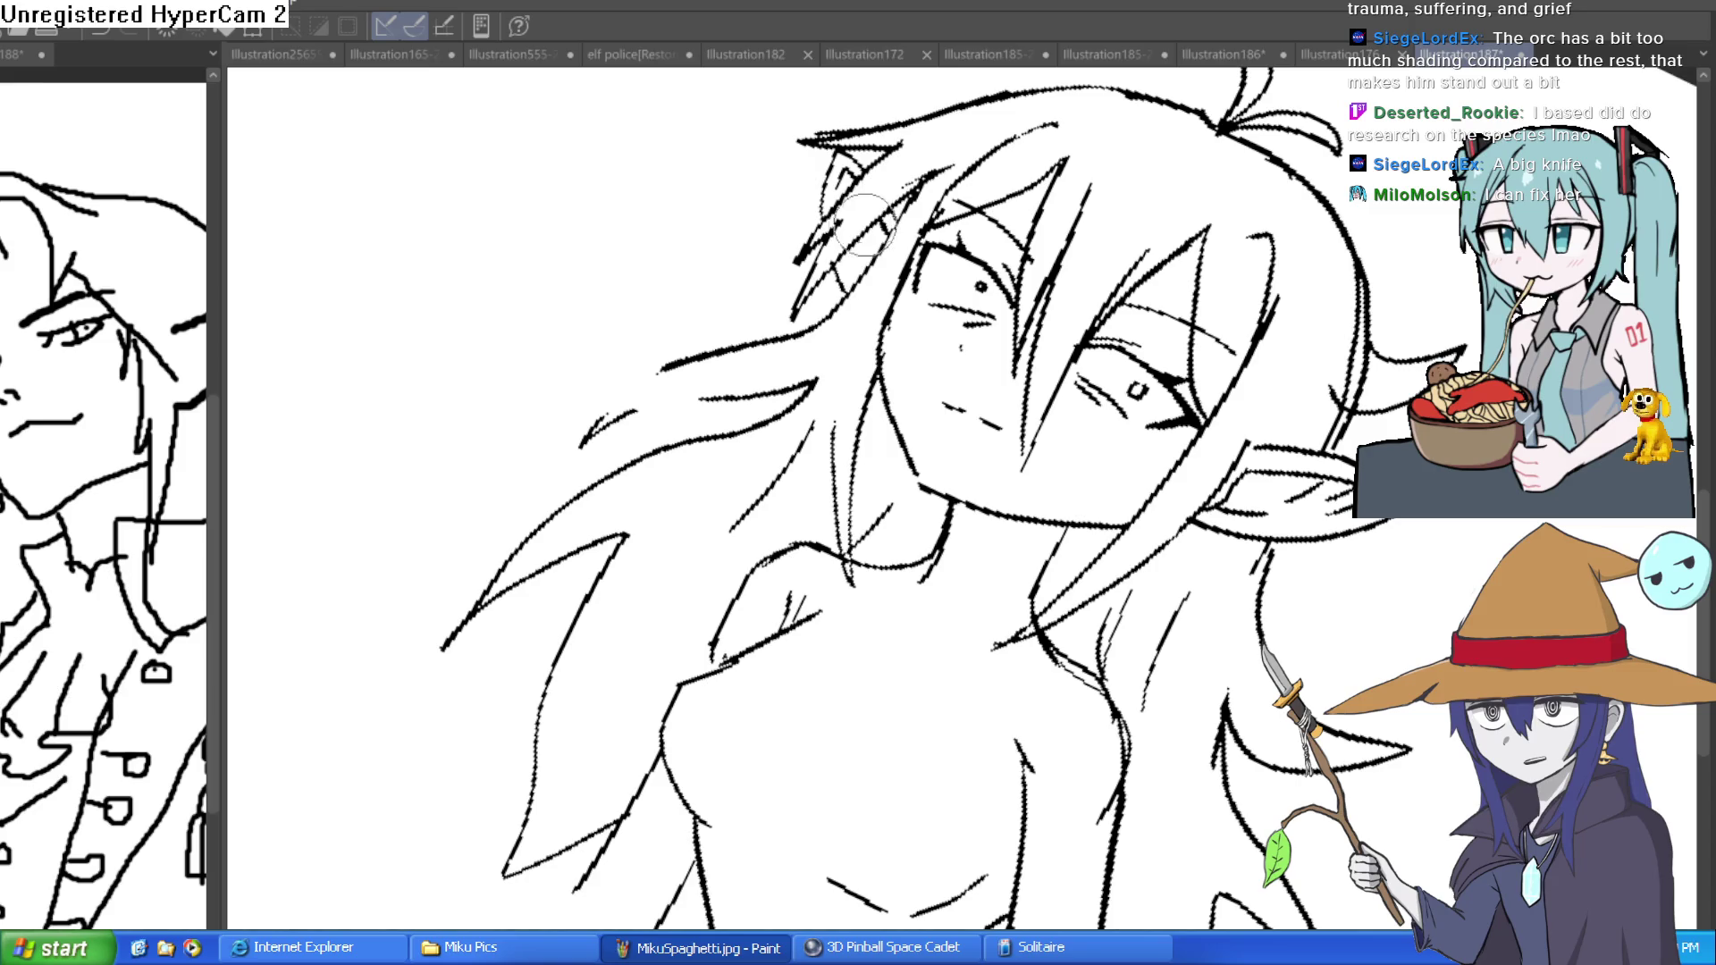
pyautogui.press('-')
pyautogui.press('^')
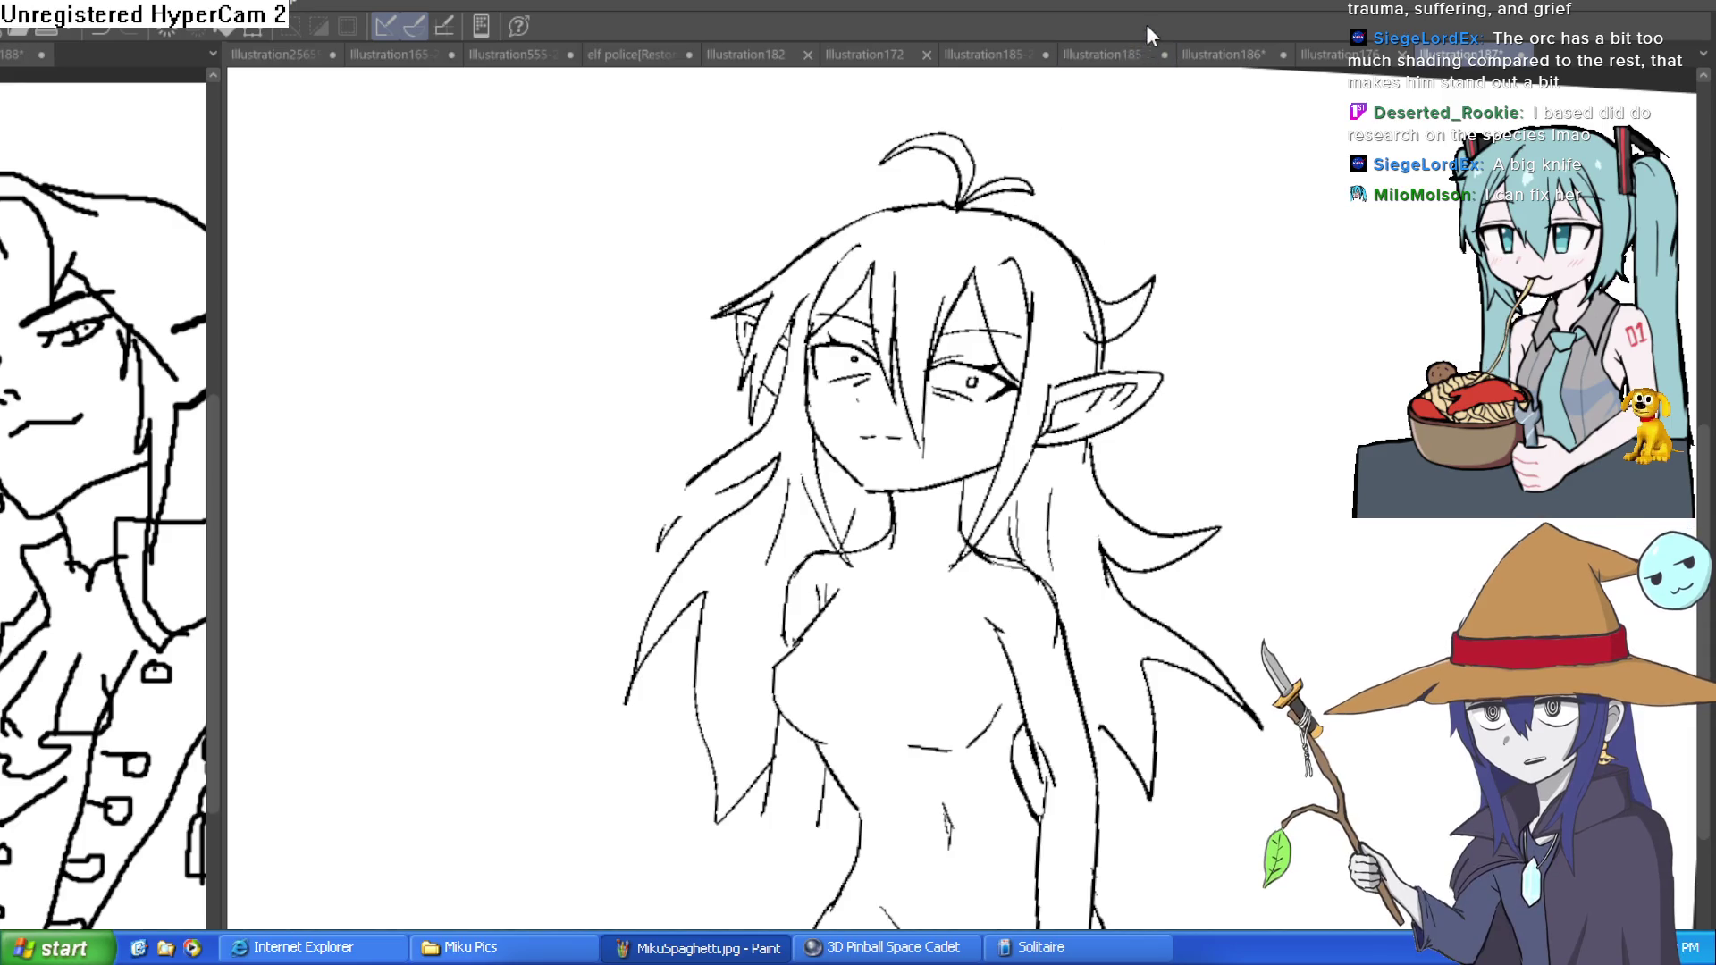
pyautogui.click(1115, 59)
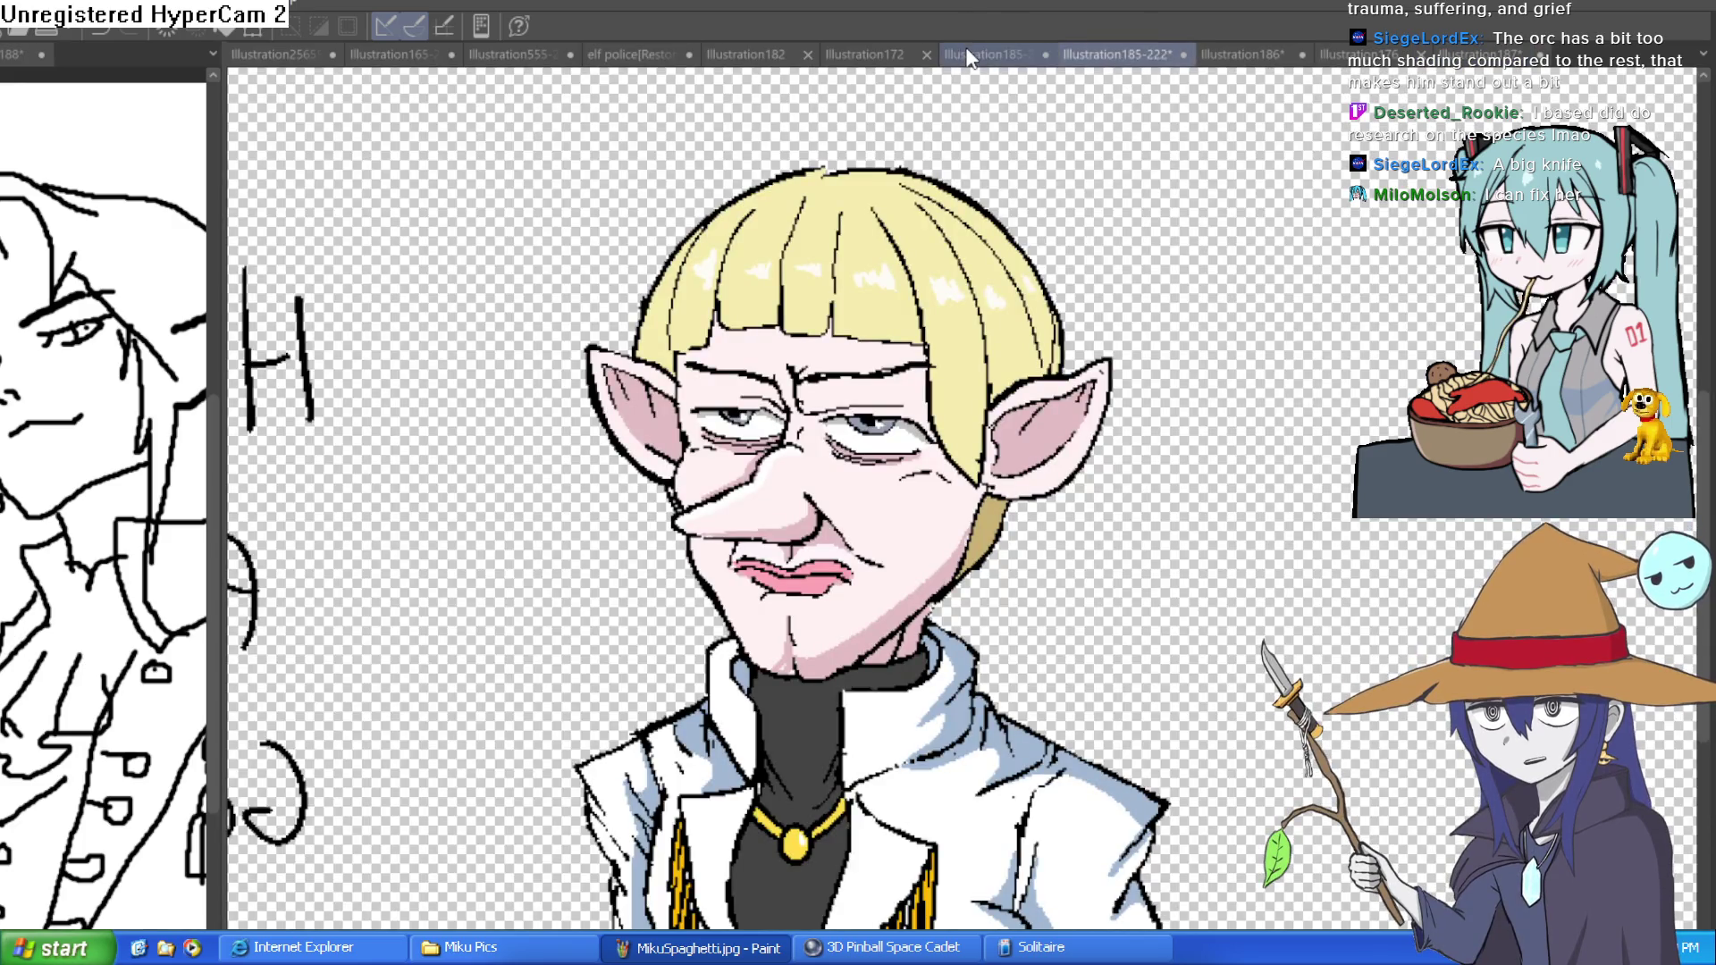
# - Peek at Illustration185, then open the 'elf police[Restore]' drawing
pyautogui.click(968, 57)
pyautogui.click(1102, 52)
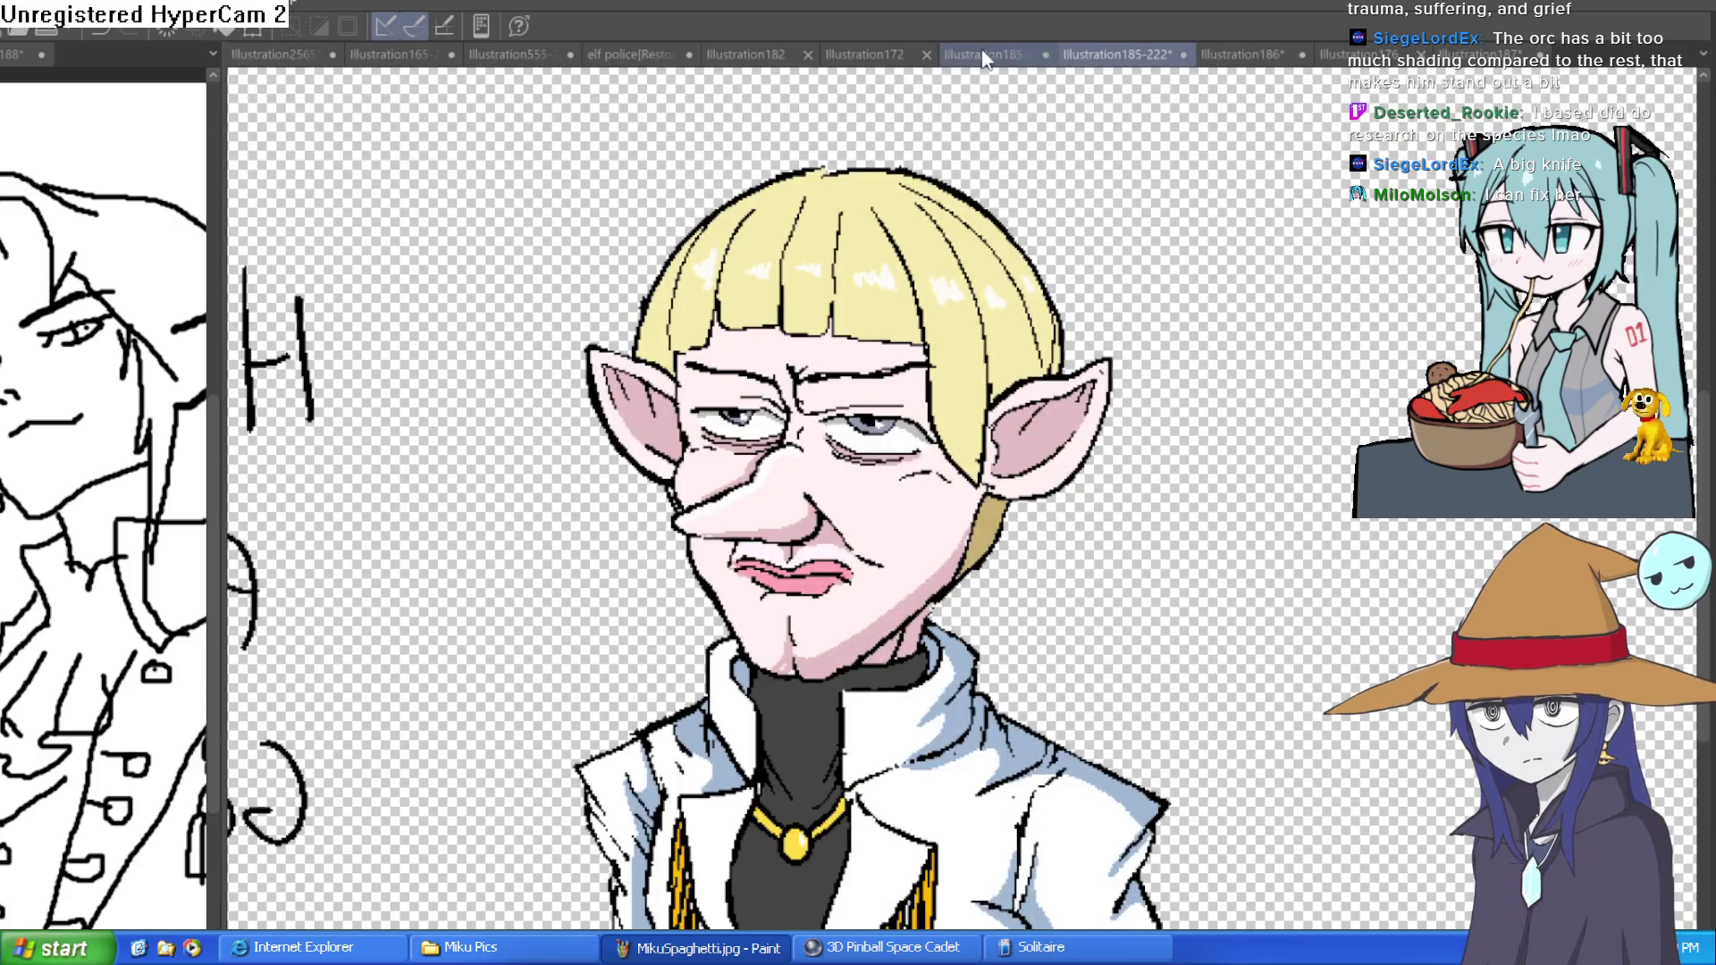
pyautogui.click(591, 54)
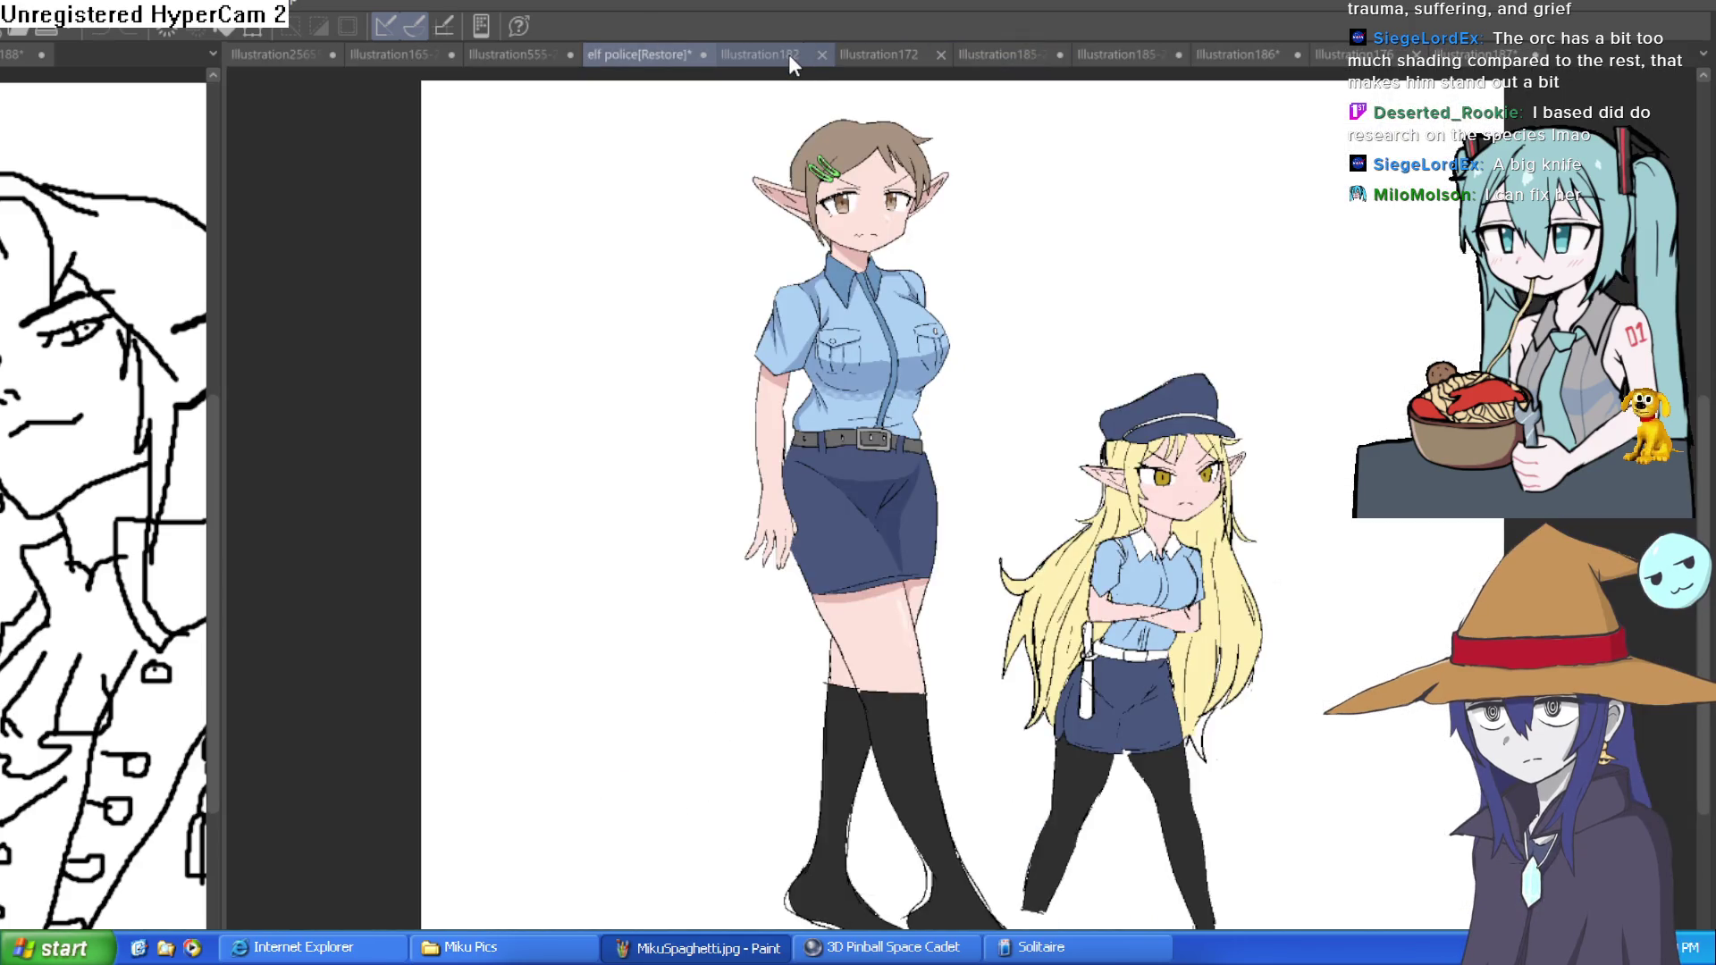
# - Zoom in and mirror the view back and forth to check the elf's face
pyautogui.scroll(6, 1180, 360)
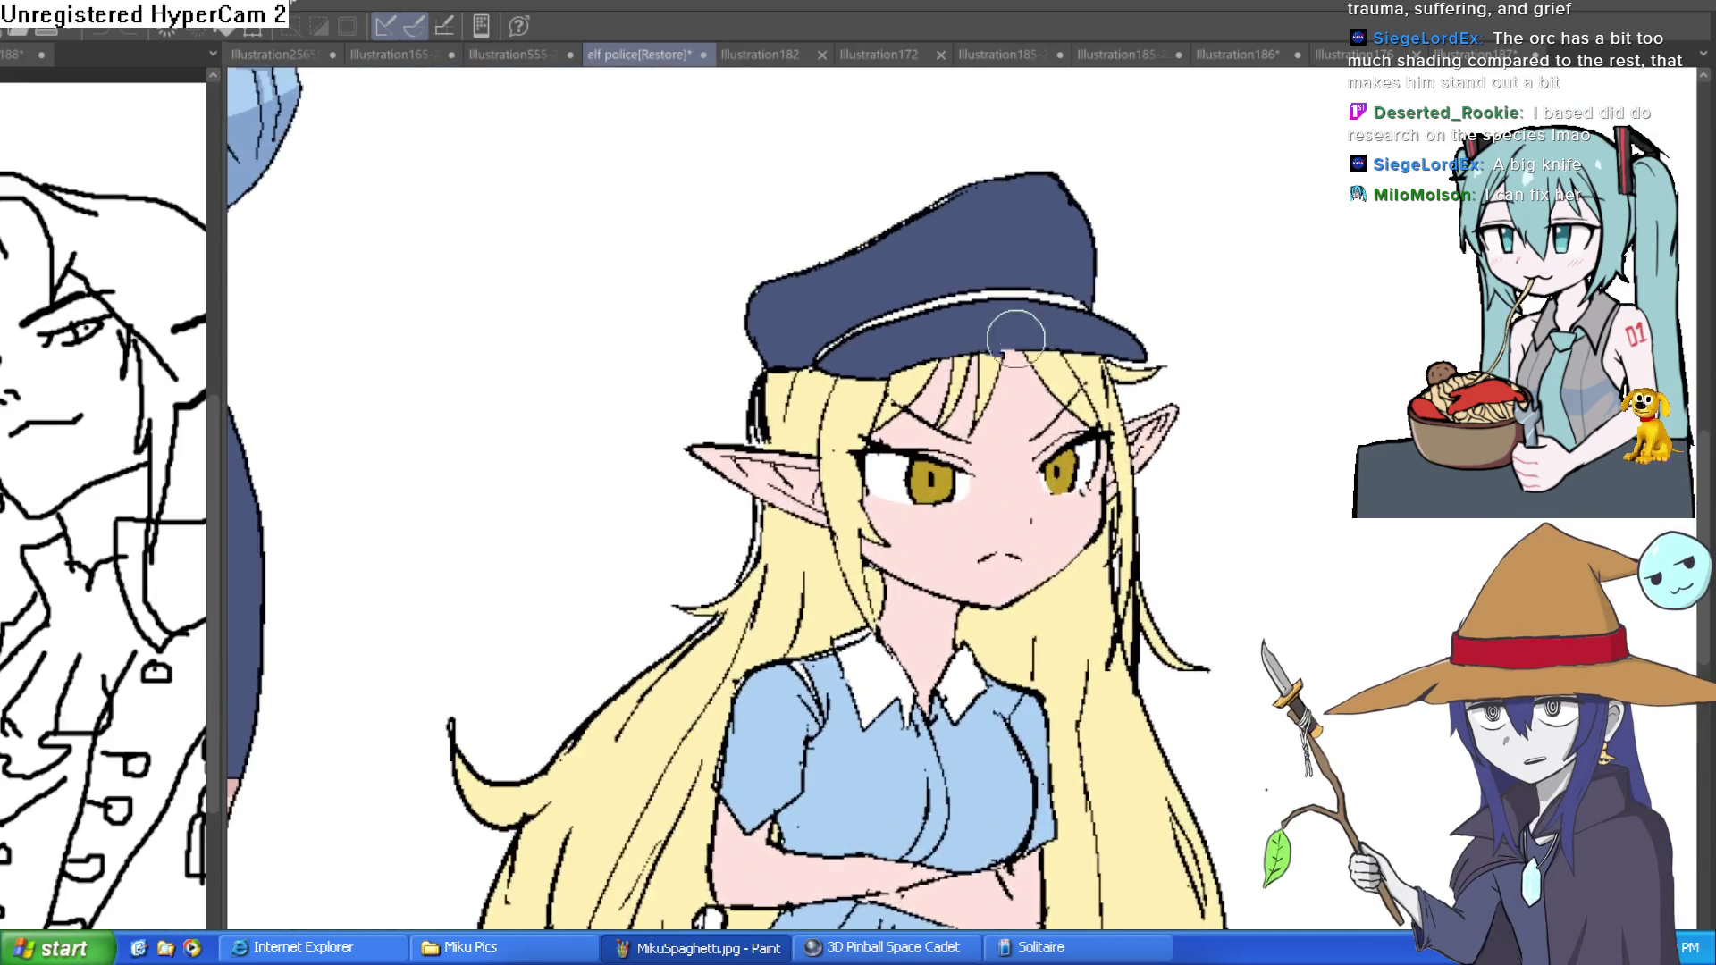
pyautogui.scroll(1, 988, 397)
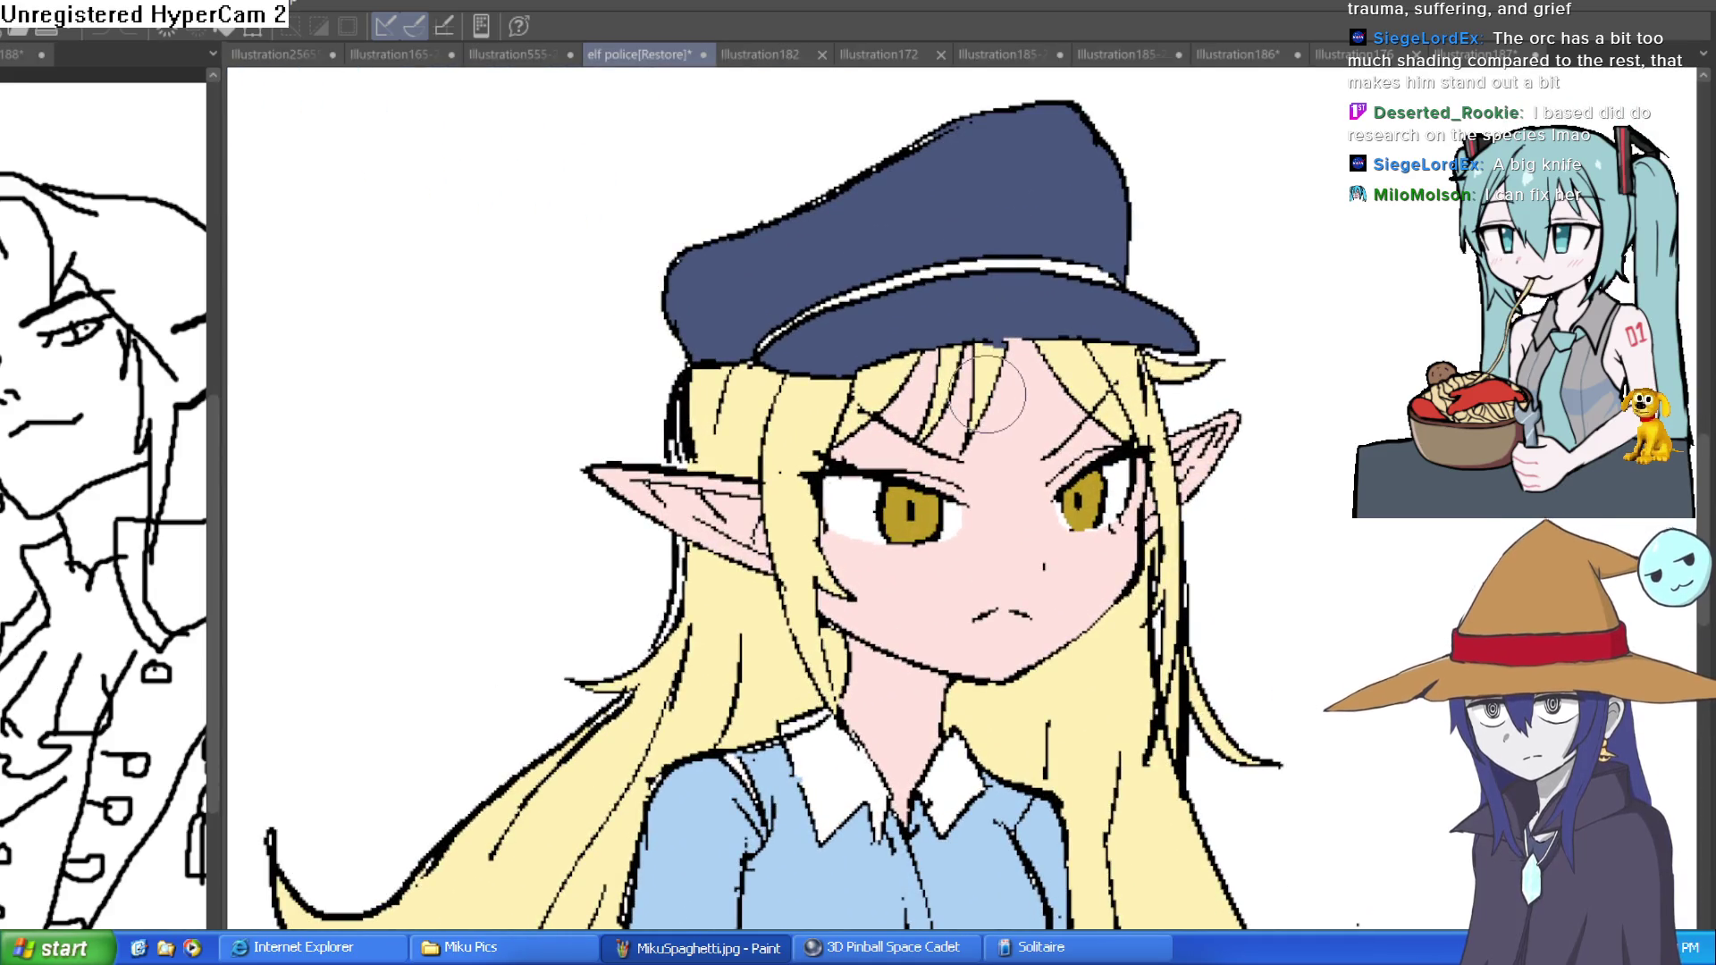
pyautogui.press('h')
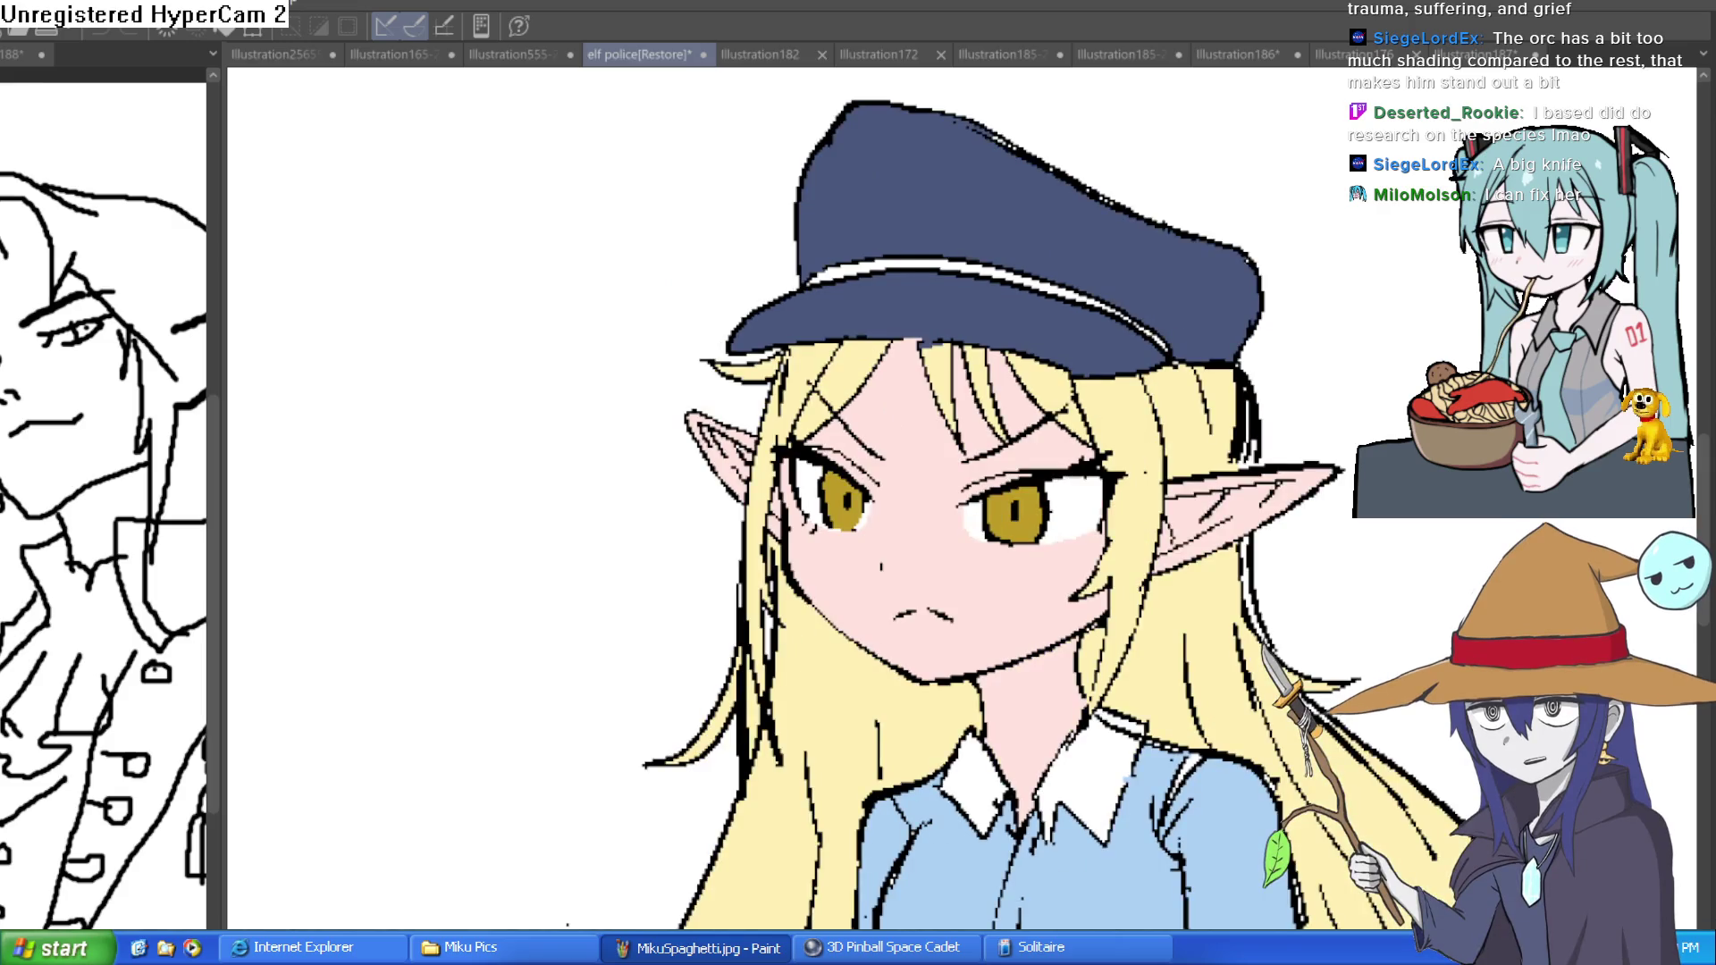
pyautogui.scroll(-5, 1287, 459)
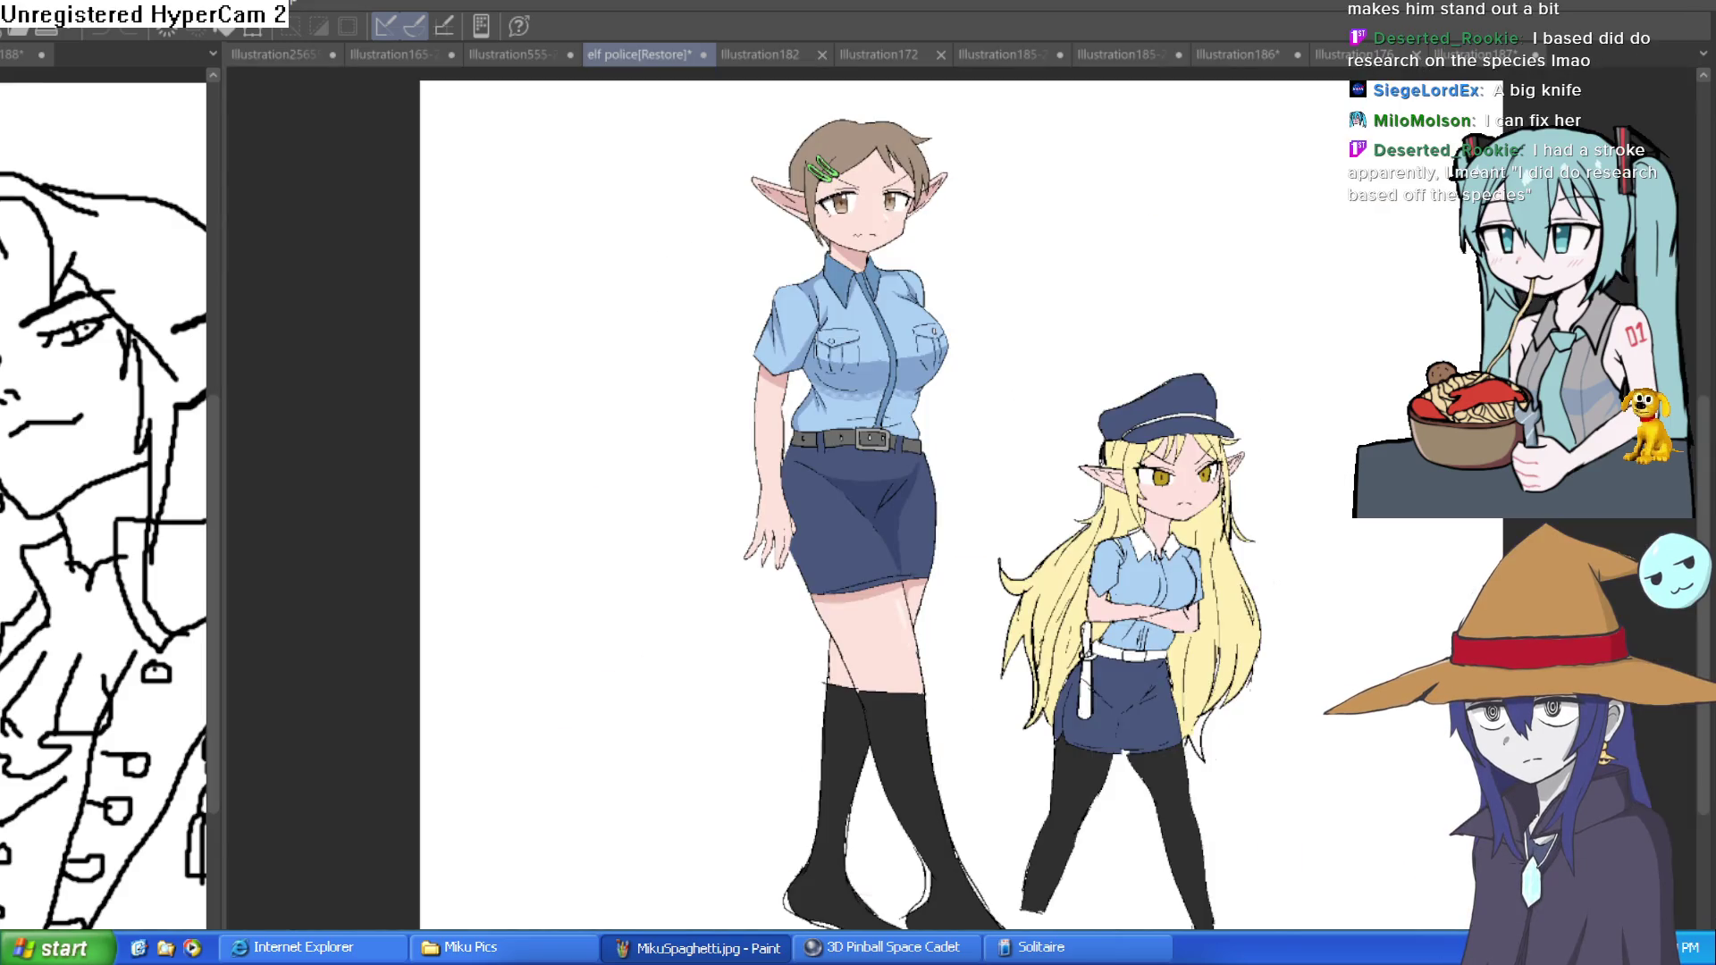
pyautogui.press('h')
pyautogui.press('h')
pyautogui.scroll(5, 1186, 489)
pyautogui.scroll(-4, 1186, 488)
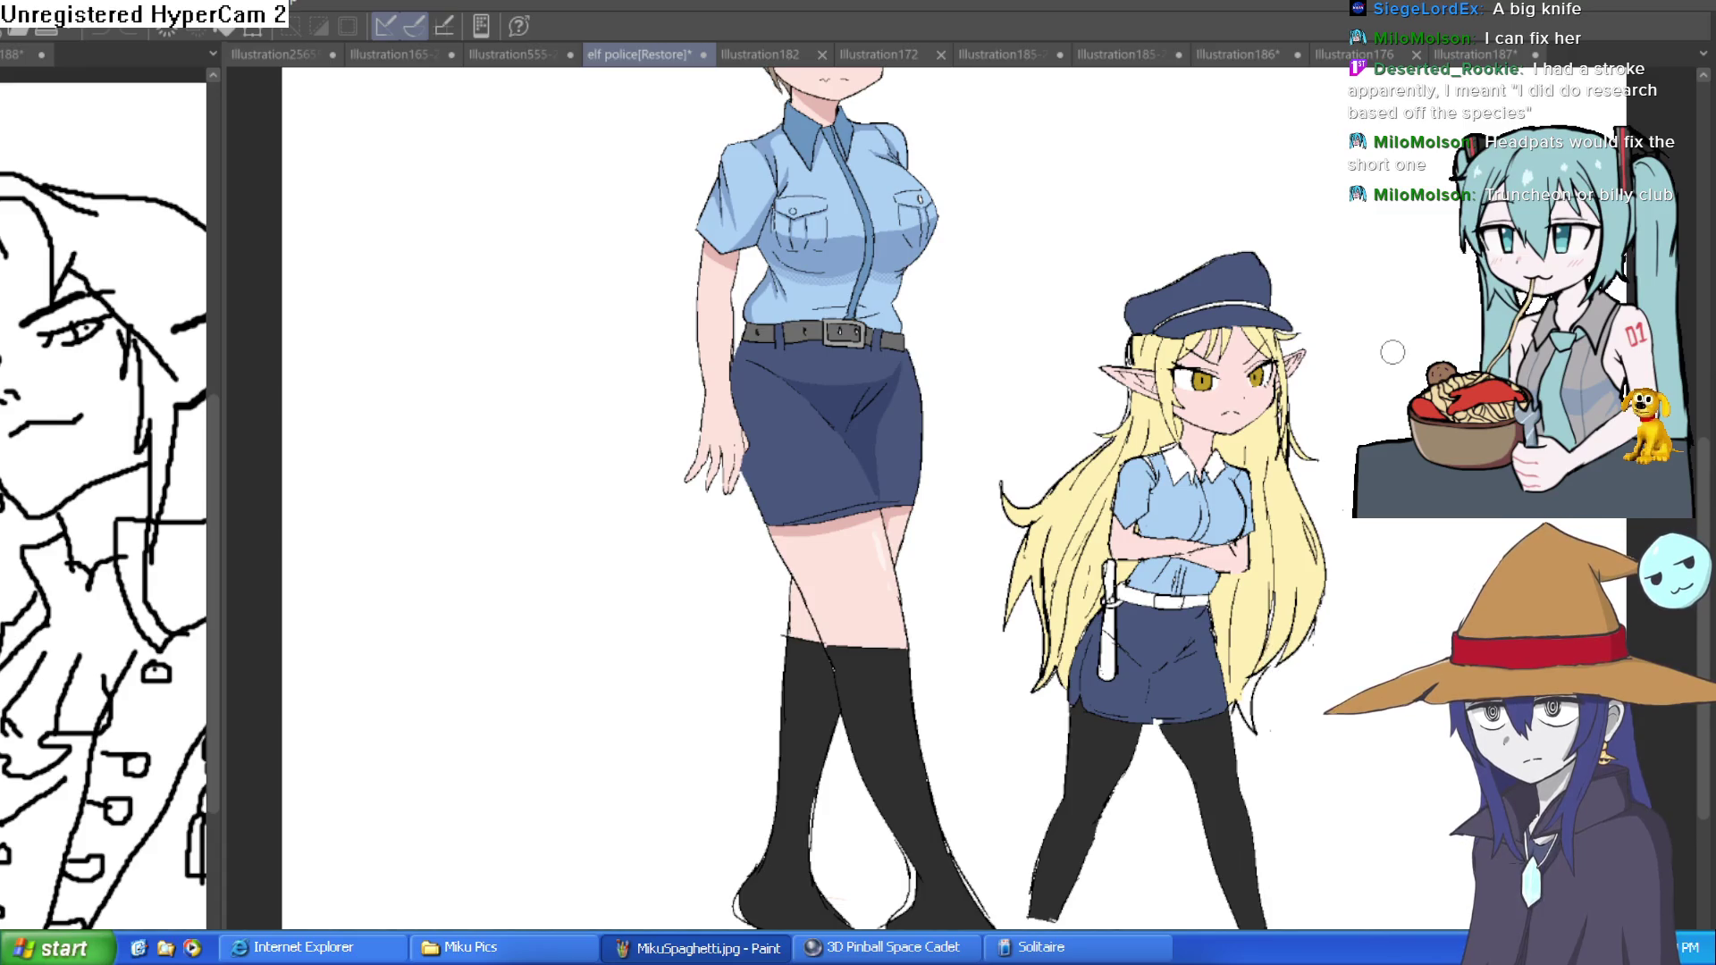
# - Go via Illustration176 to the Illustration187 elf sketch and tilt the view slightly counter-clockwise
pyautogui.click(1474, 54)
pyautogui.click(1409, 47)
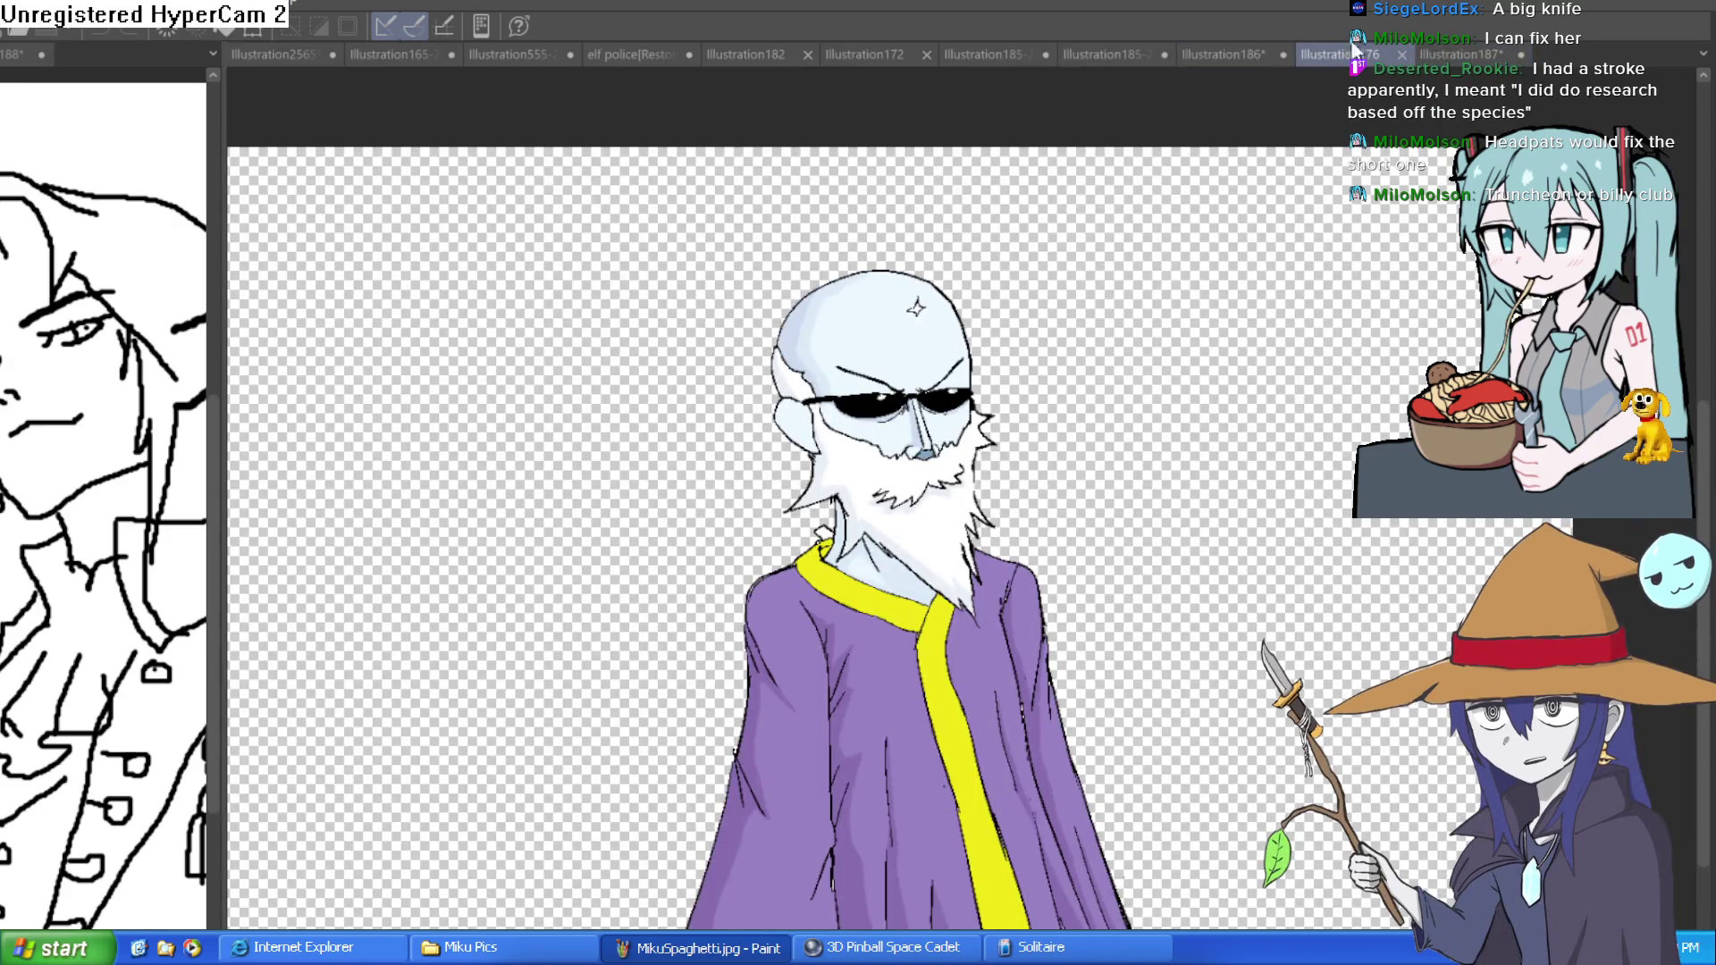
pyautogui.click(1451, 52)
pyautogui.moveTo(1245, 307)
pyautogui.mouseDown()
pyautogui.moveTo(1233, 245)
pyautogui.moveTo(1250, 295)
pyautogui.moveTo(1249, 269)
pyautogui.mouseUp()
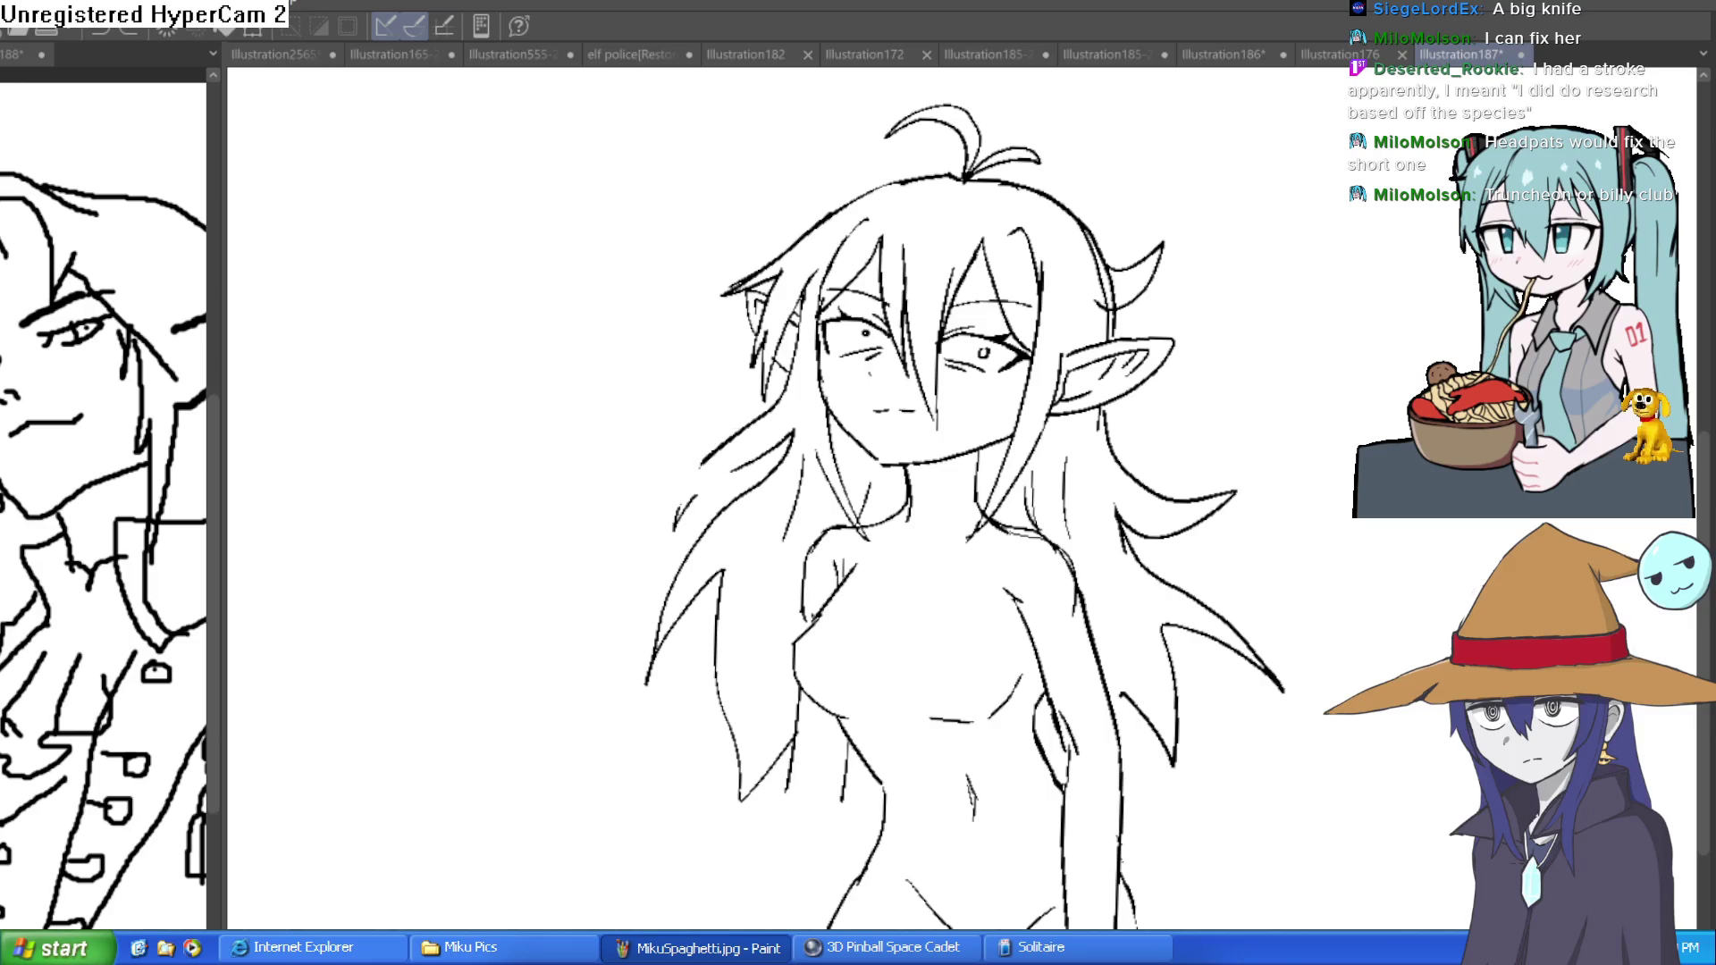
pyautogui.scroll(3, 714, 464)
# - Redraw a curved hair strand sweeping down-left and bring the torso into view
pyautogui.moveTo(720, 450); pyautogui.dragTo(644, 615)
pyautogui.hotkey('ctrl', 'z')
pyautogui.moveTo(719, 449); pyautogui.dragTo(647, 610)
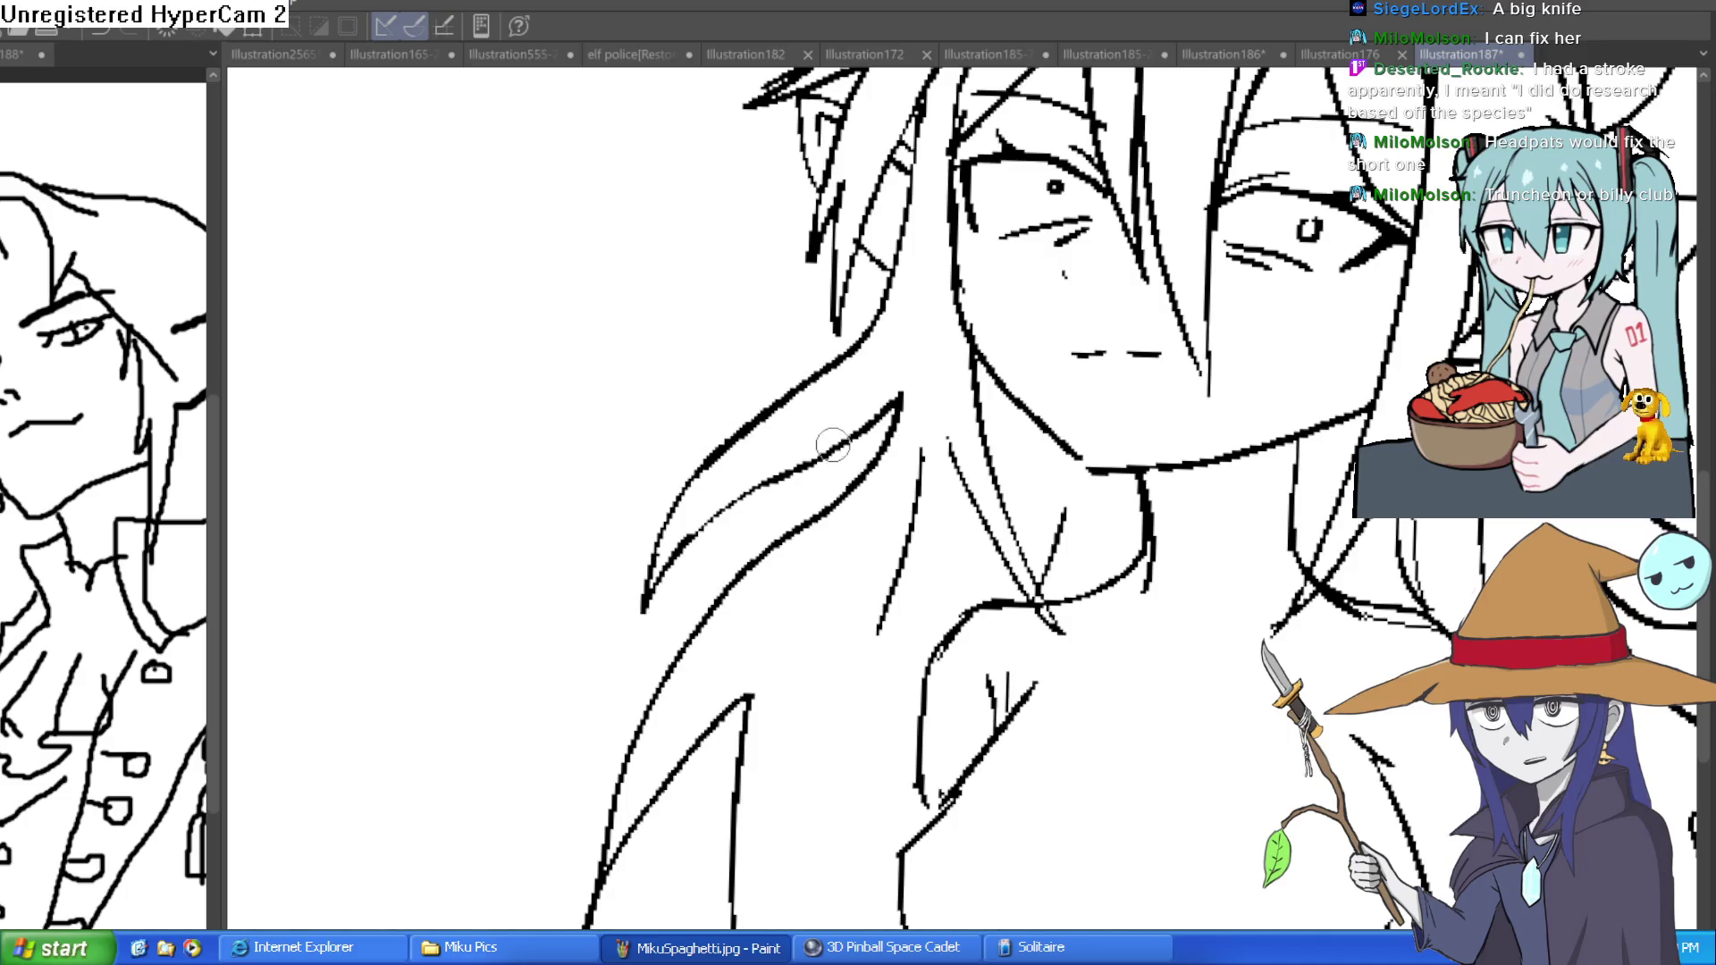
pyautogui.scroll(-3, 1112, 409)
pyautogui.moveTo(1351, 356); pyautogui.dragTo(1182, 154)
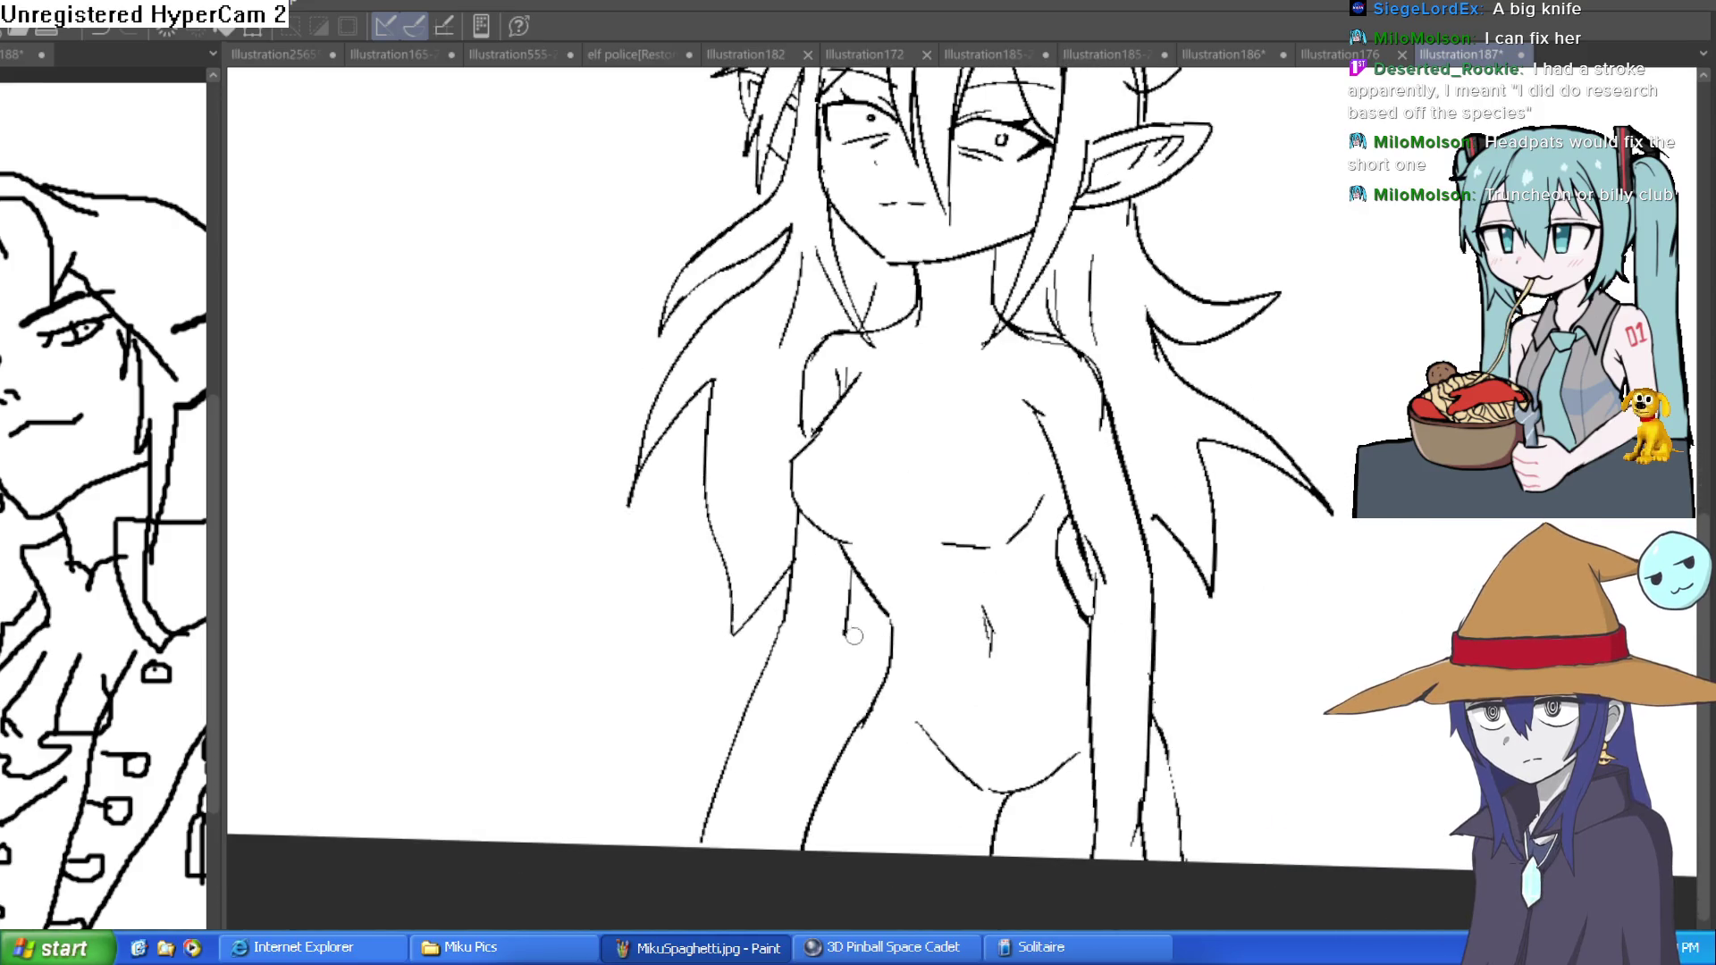
pyautogui.scroll(-3, 1144, 616)
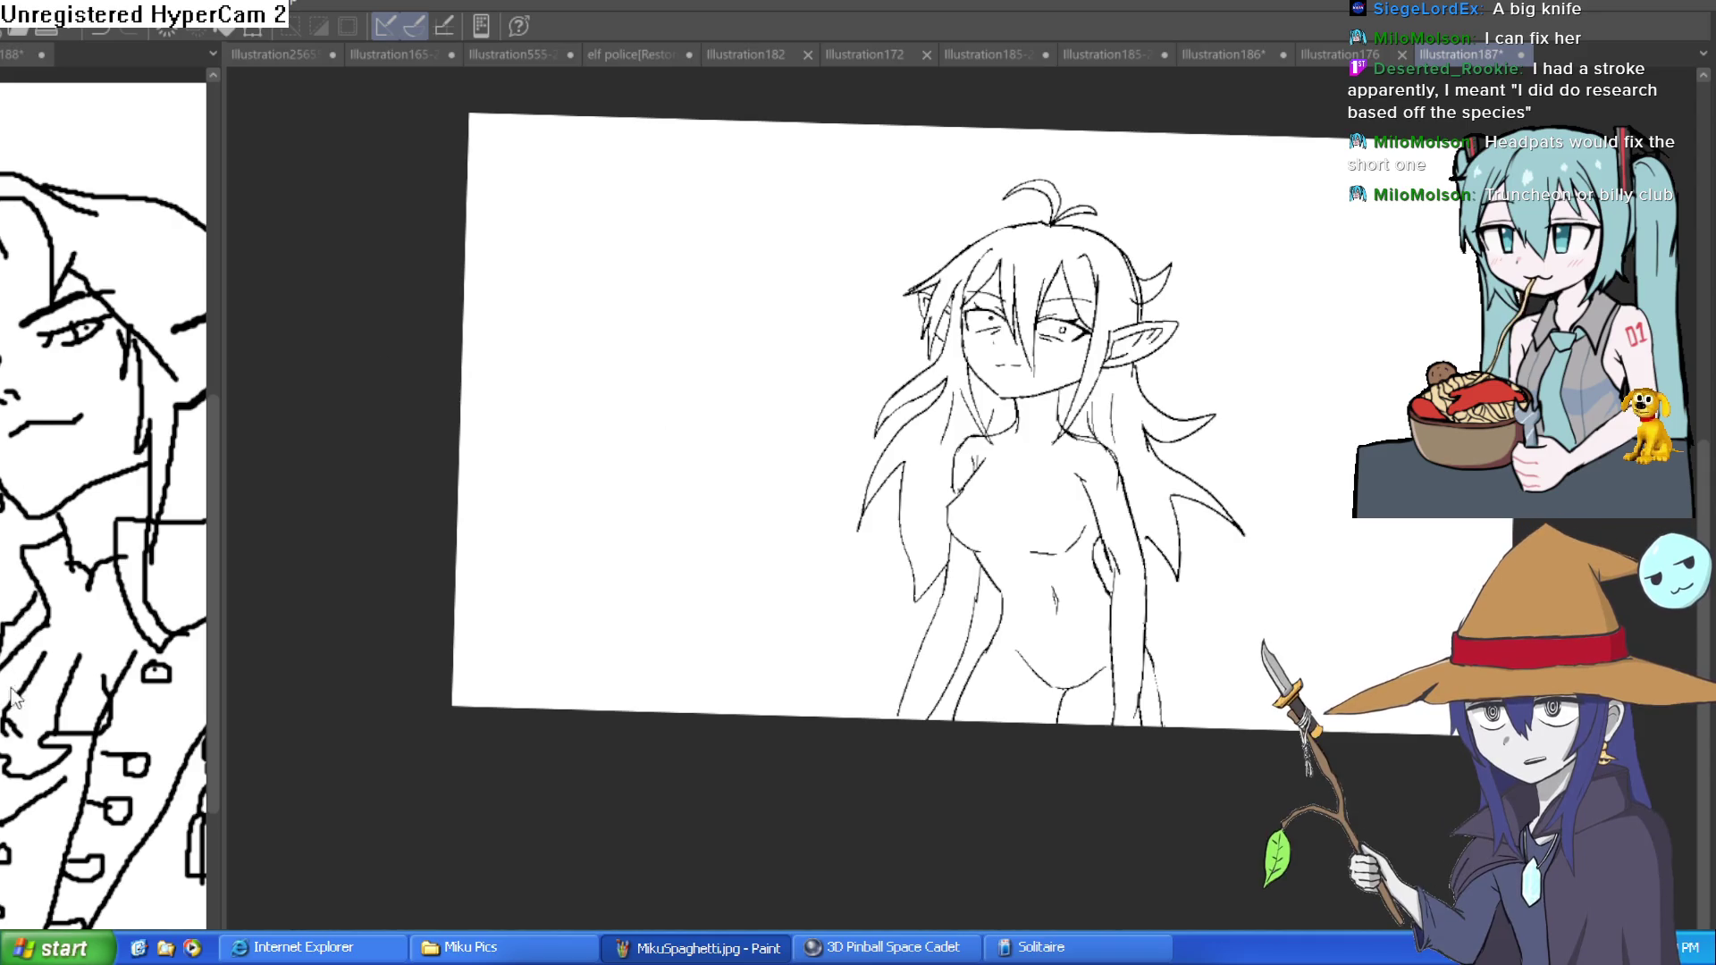
# - Try stretching the sketch layer downward with Ctrl+T, then cancel the transform
pyautogui.hotkey('ctrl', 't')
pyautogui.moveTo(979, 720); pyautogui.dragTo(983, 843)
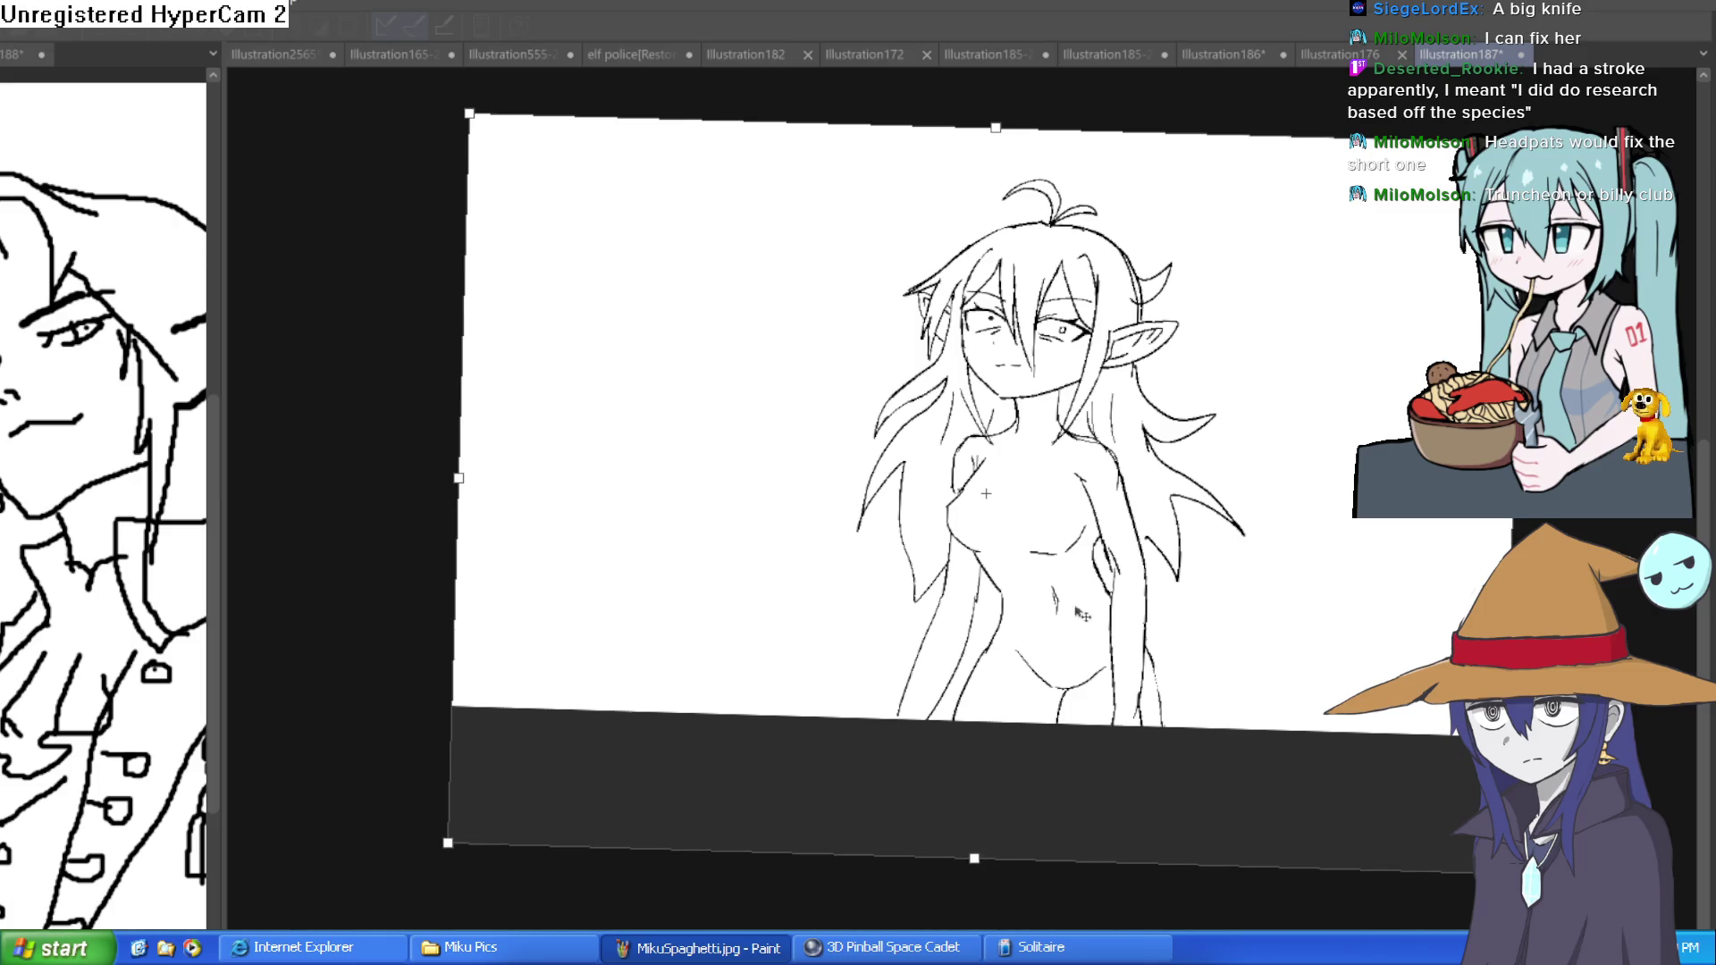
pyautogui.press('Escape')
pyautogui.moveTo(1195, 473)
pyautogui.mouseDown()
pyautogui.moveTo(1168, 587)
pyautogui.moveTo(1200, 466)
pyautogui.mouseUp()
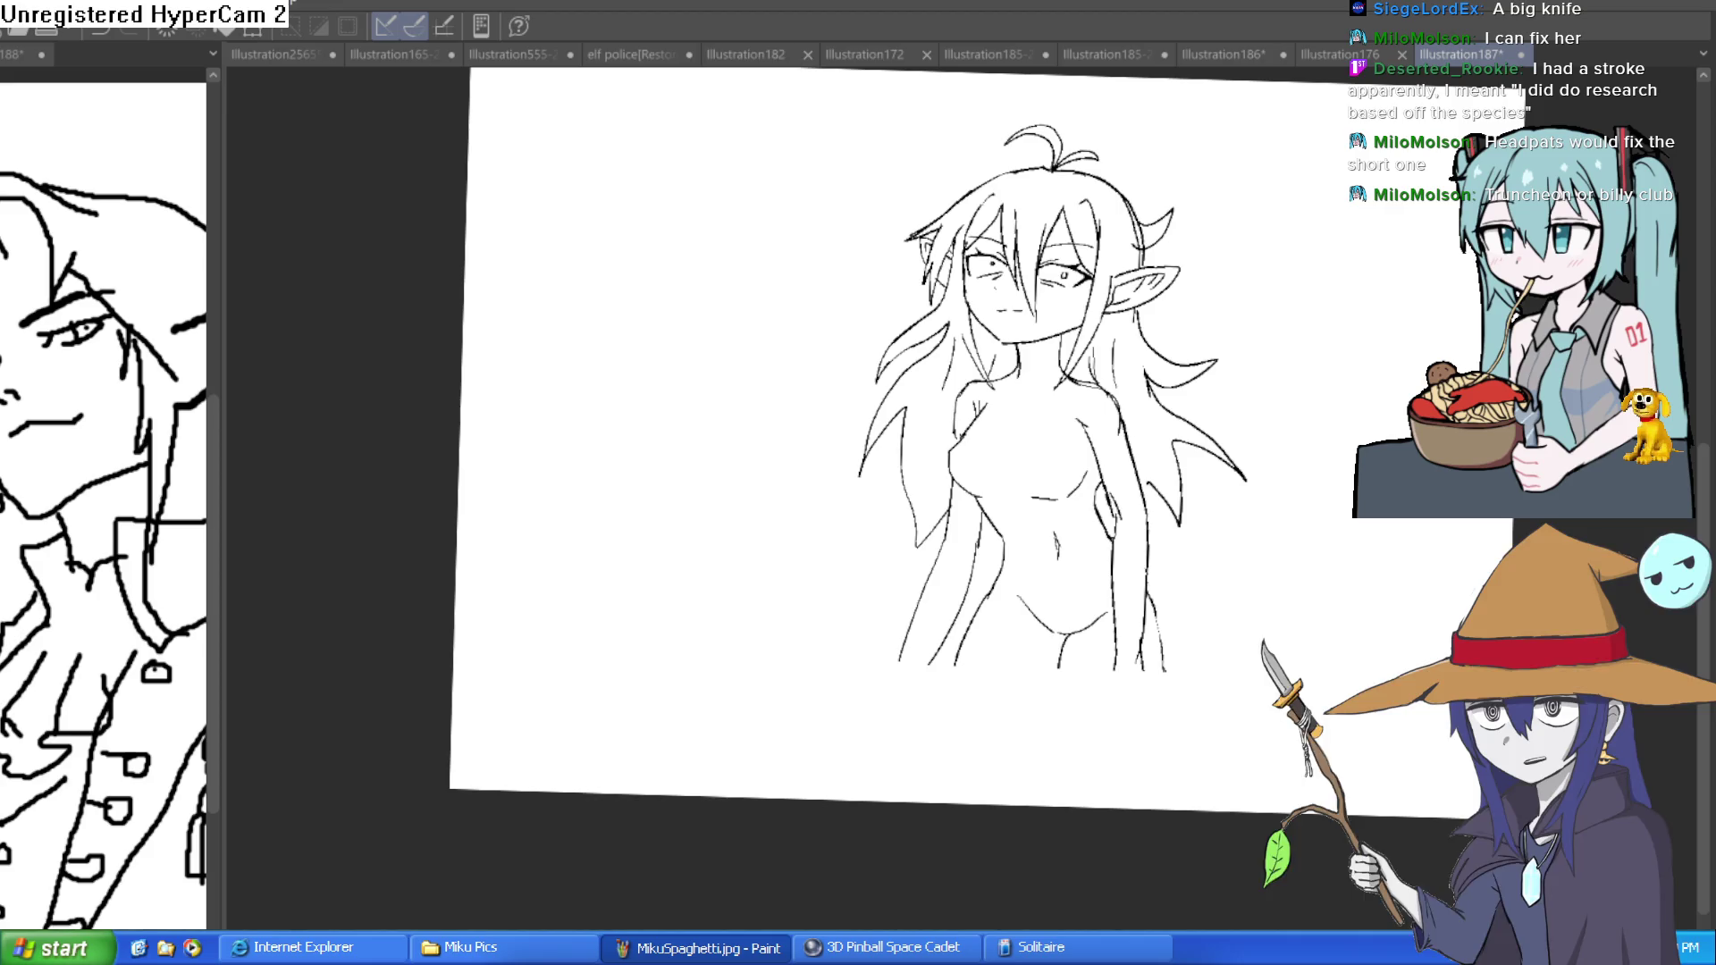
# - Zoom in on the lower hair and redraw the upward hair strand with thinner lines
pyautogui.moveTo(887, 646); pyautogui.dragTo(975, 598)
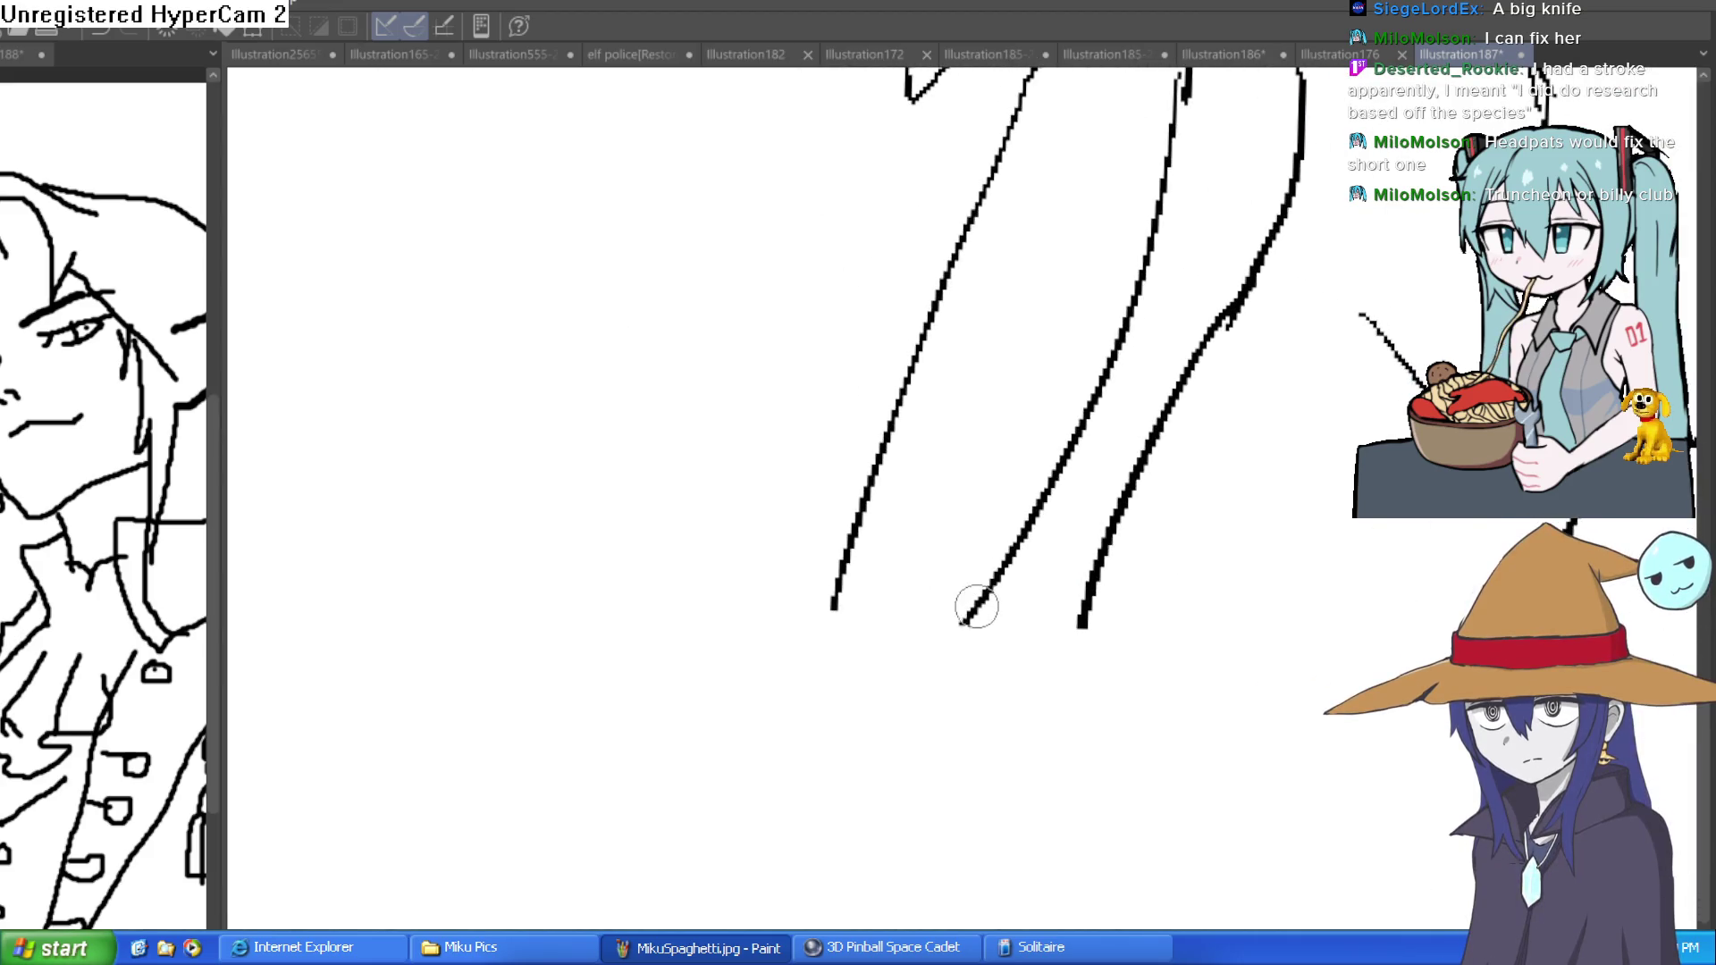
pyautogui.moveTo(885, 410)
pyautogui.mouseDown()
pyautogui.moveTo(875, 489)
pyautogui.moveTo(789, 701)
pyautogui.moveTo(963, 246)
pyautogui.mouseUp()
pyautogui.hotkey('ctrl', 'z')
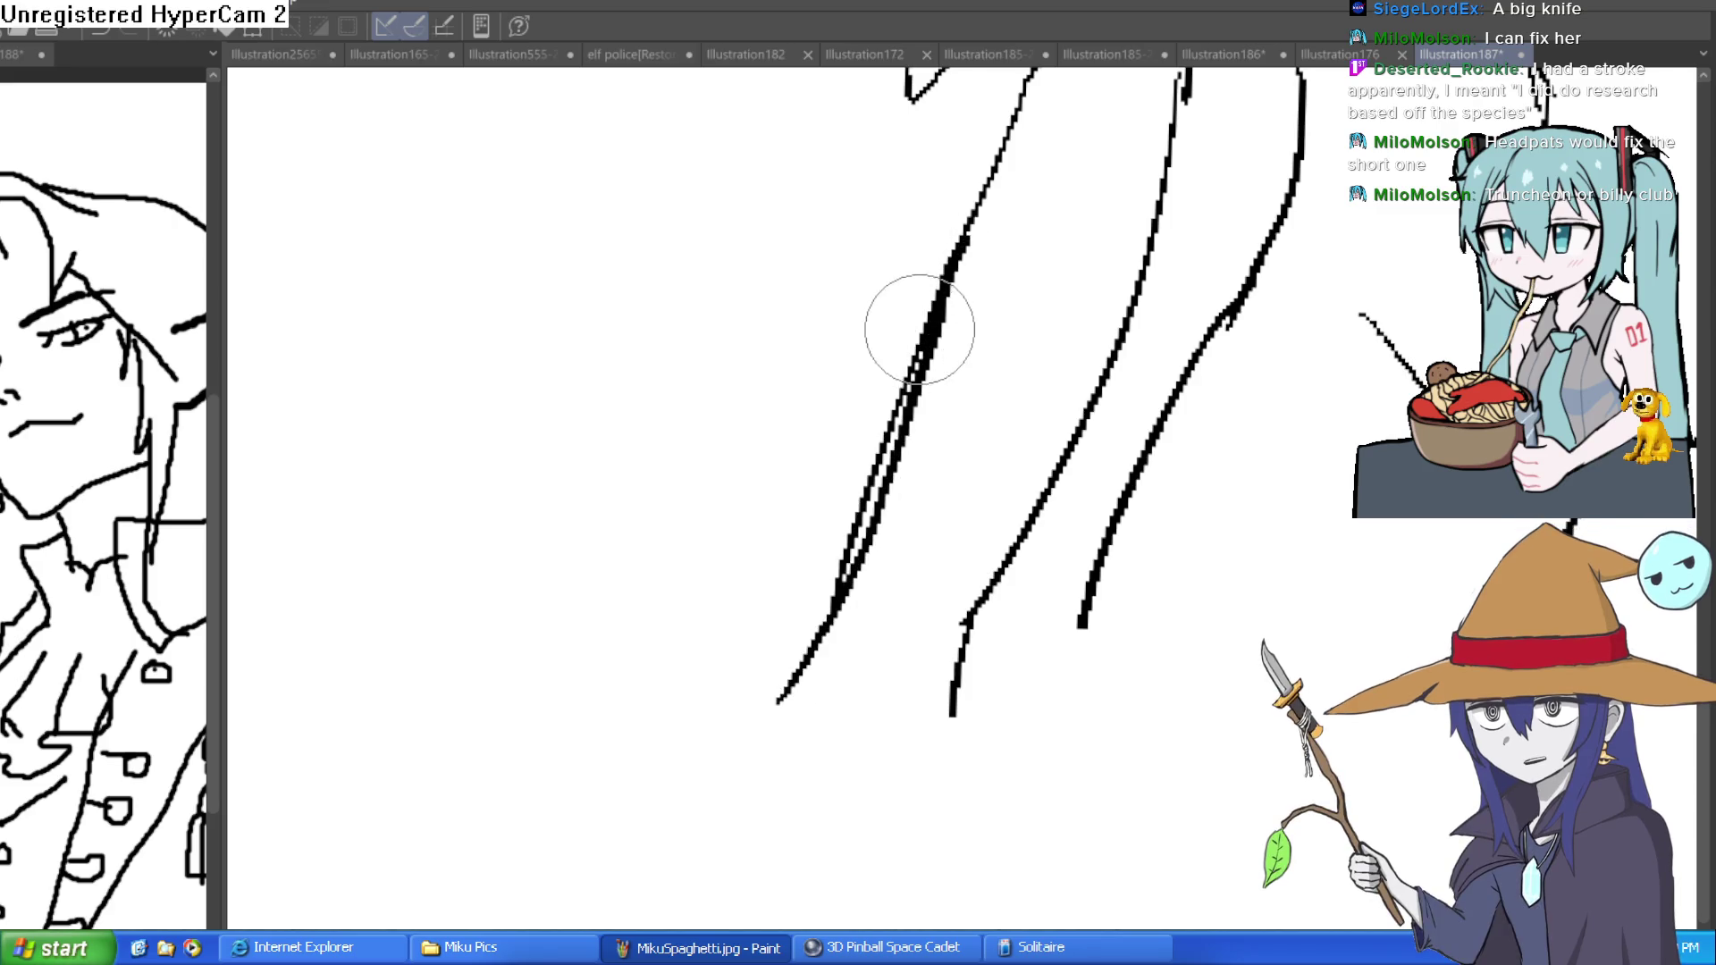
pyautogui.hotkey('ctrl', 'z')
pyautogui.moveTo(843, 548); pyautogui.dragTo(948, 221)
pyautogui.hotkey('ctrl', 'z')
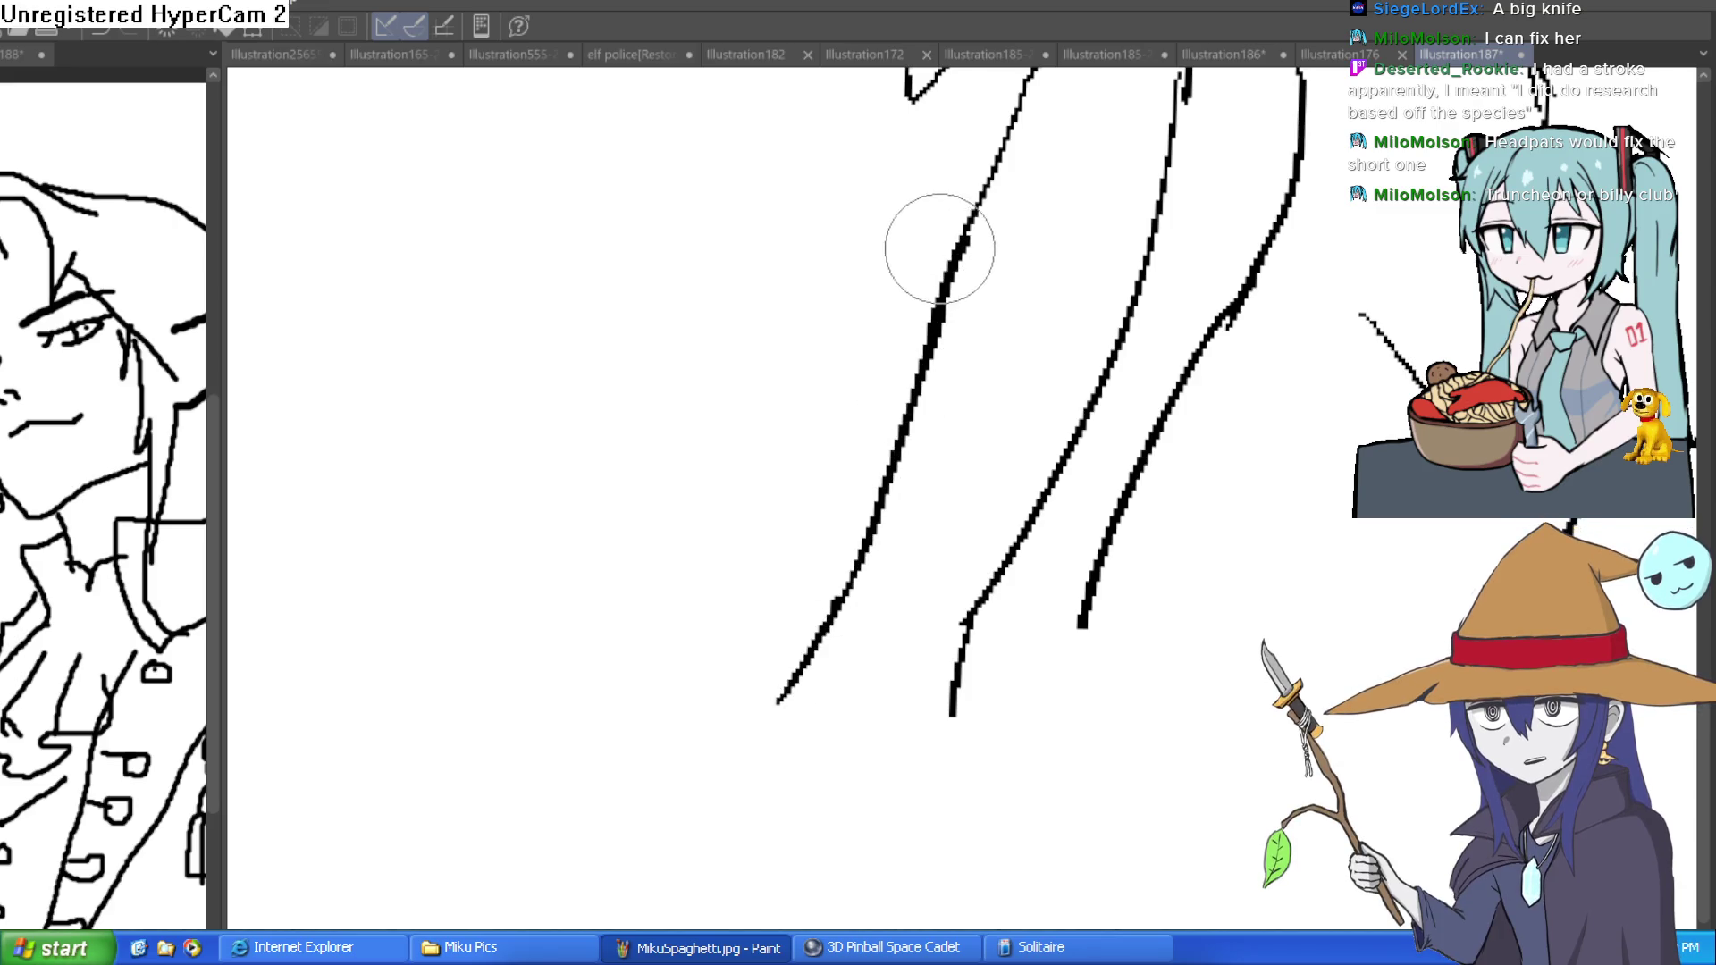
pyautogui.moveTo(947, 325); pyautogui.dragTo(991, 174)
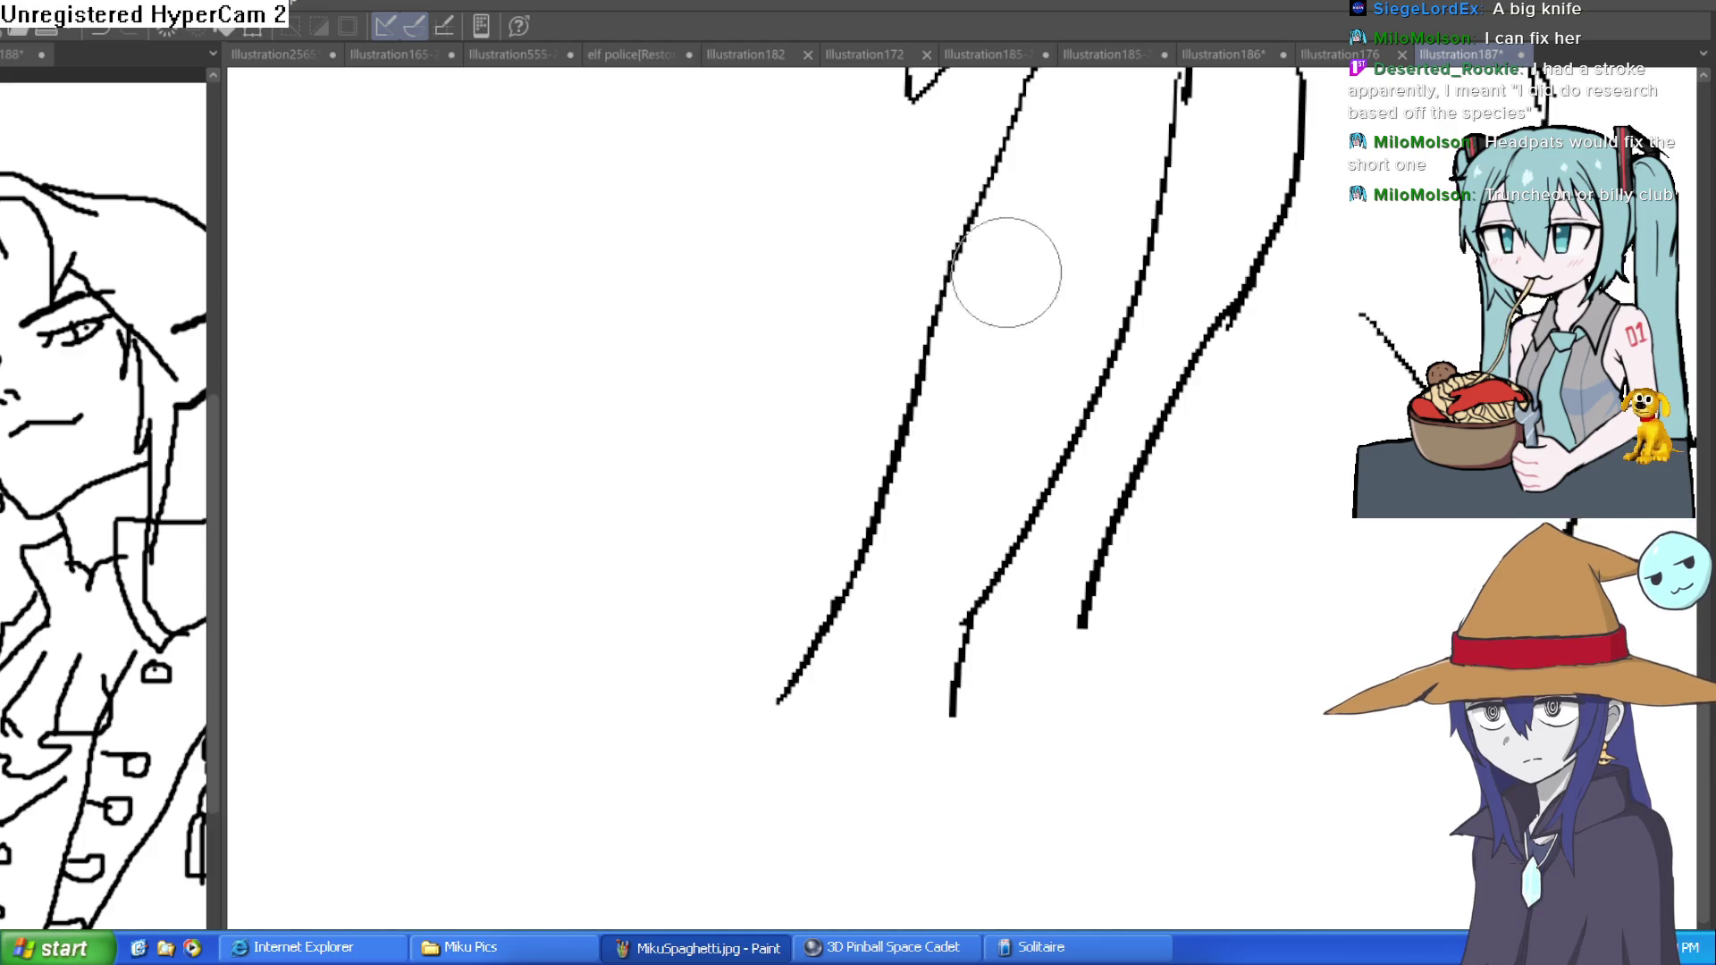
# - Extend a hair line end downward, drop the tip-closing line, and switch to the elf police illustration
pyautogui.scroll(-5, 1073, 357)
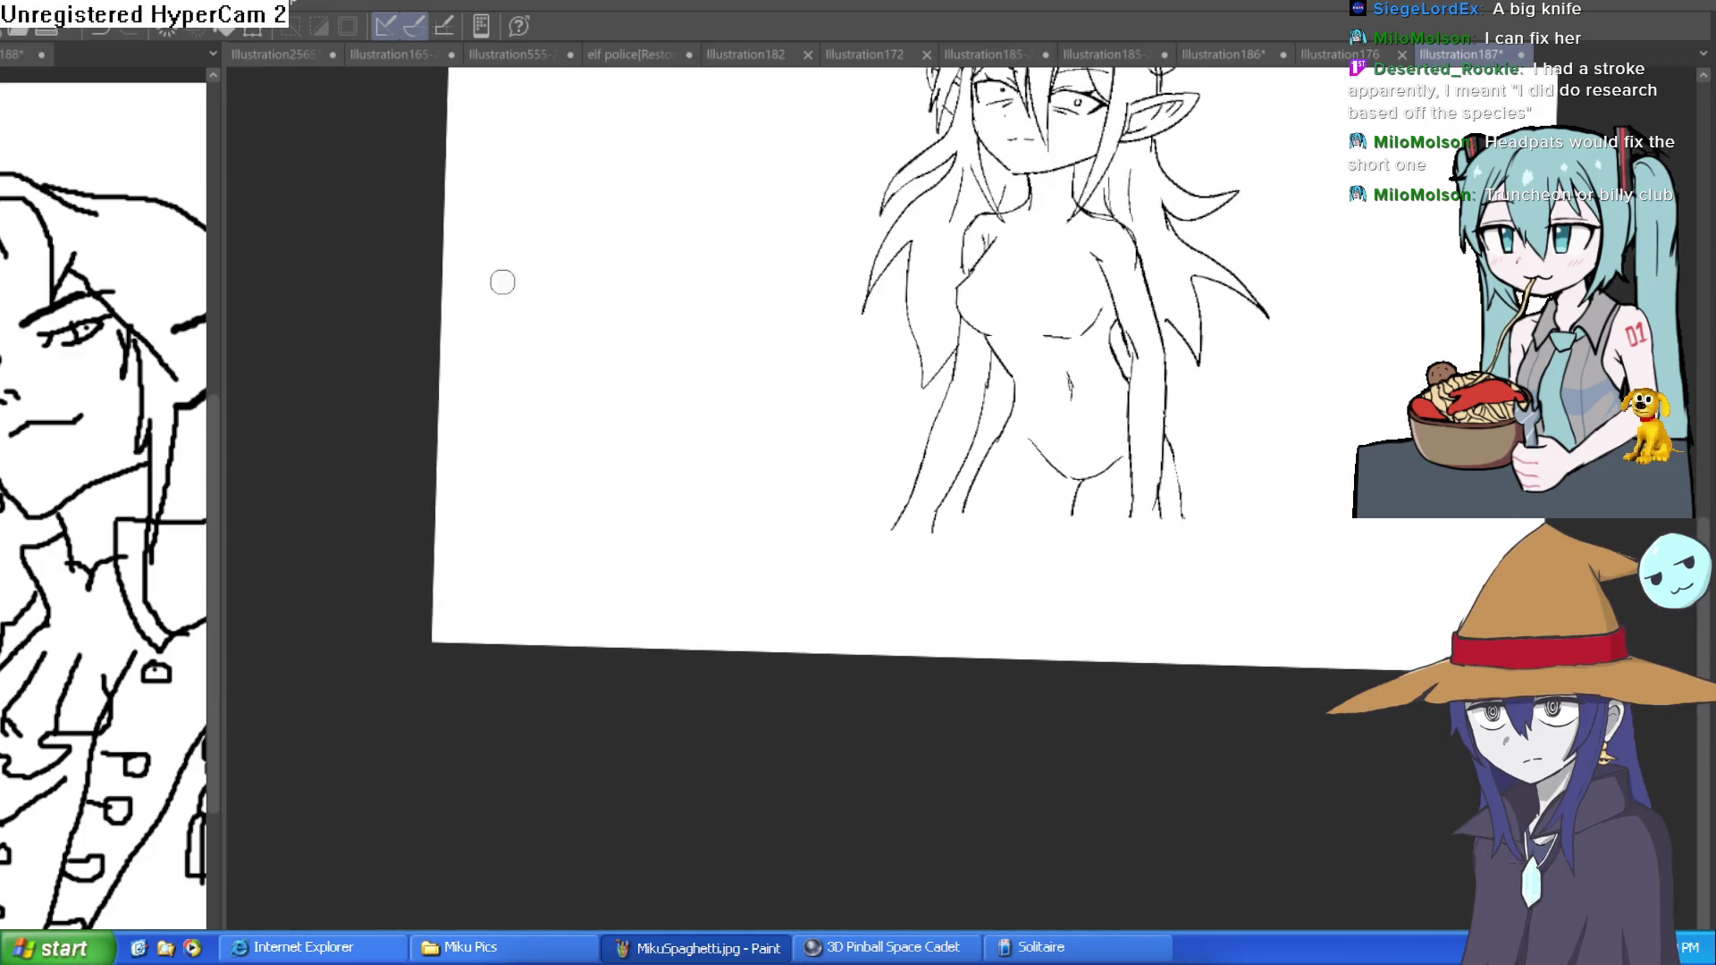
pyautogui.scroll(3, 894, 491)
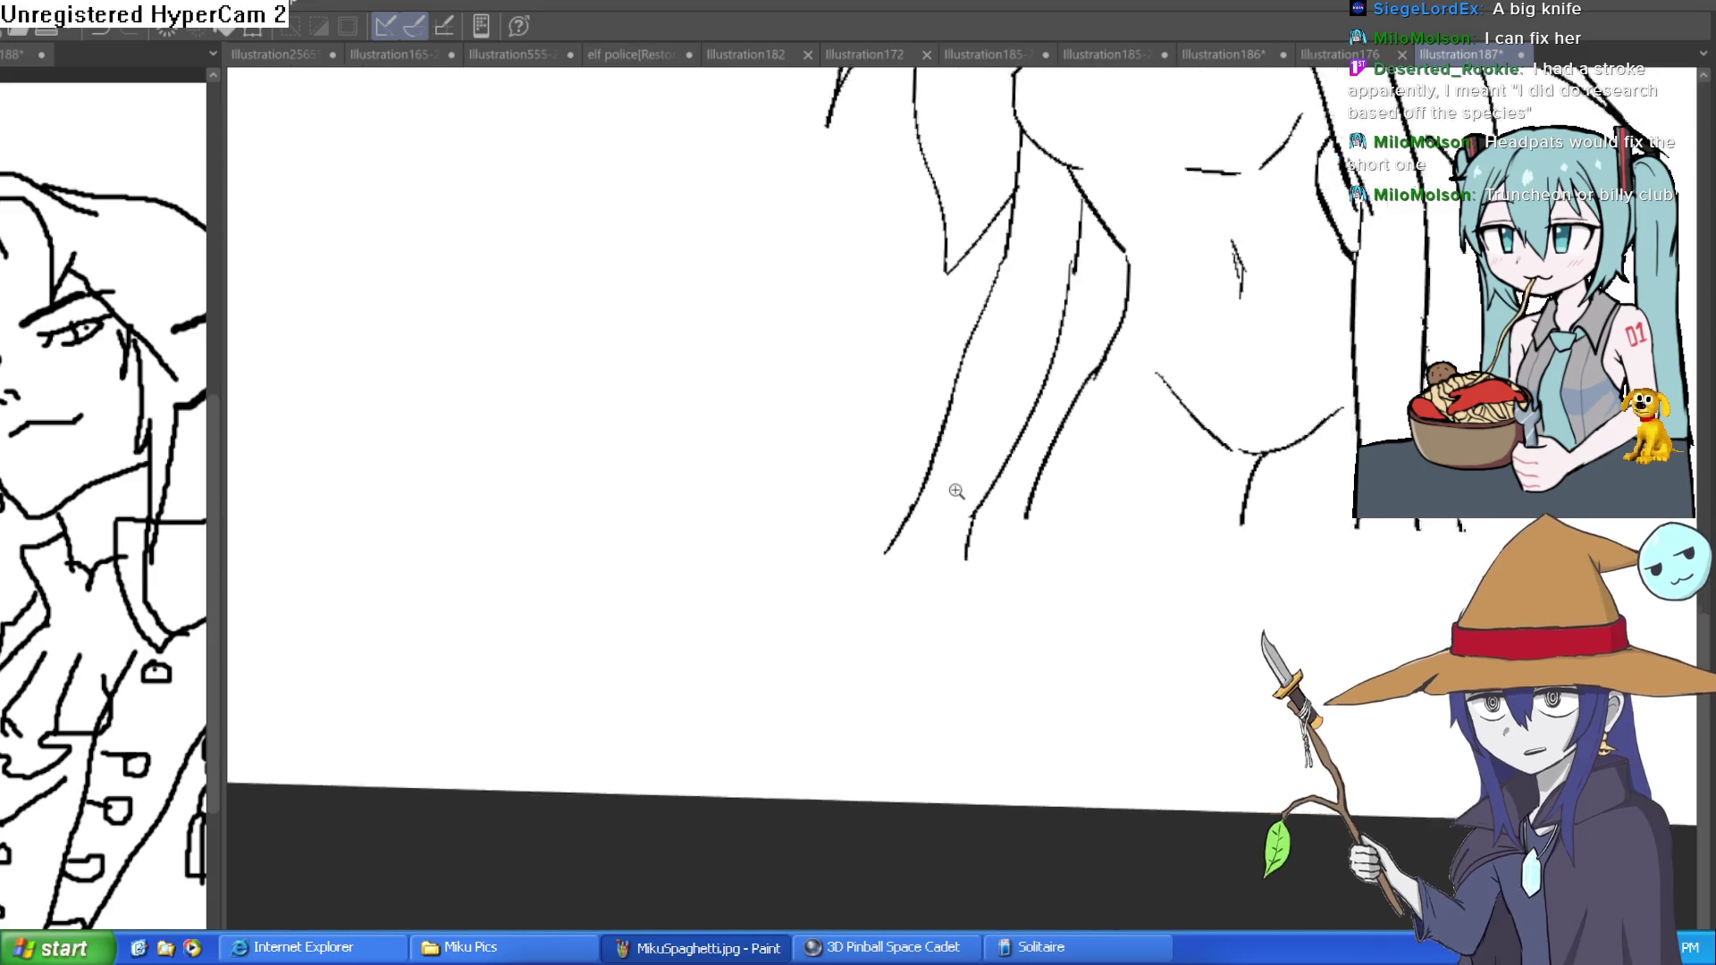
pyautogui.moveTo(977, 487); pyautogui.dragTo(969, 559)
pyautogui.moveTo(918, 475)
pyautogui.mouseDown()
pyautogui.moveTo(865, 547)
pyautogui.moveTo(968, 563)
pyautogui.mouseUp()
pyautogui.hotkey('ctrl', 'z')
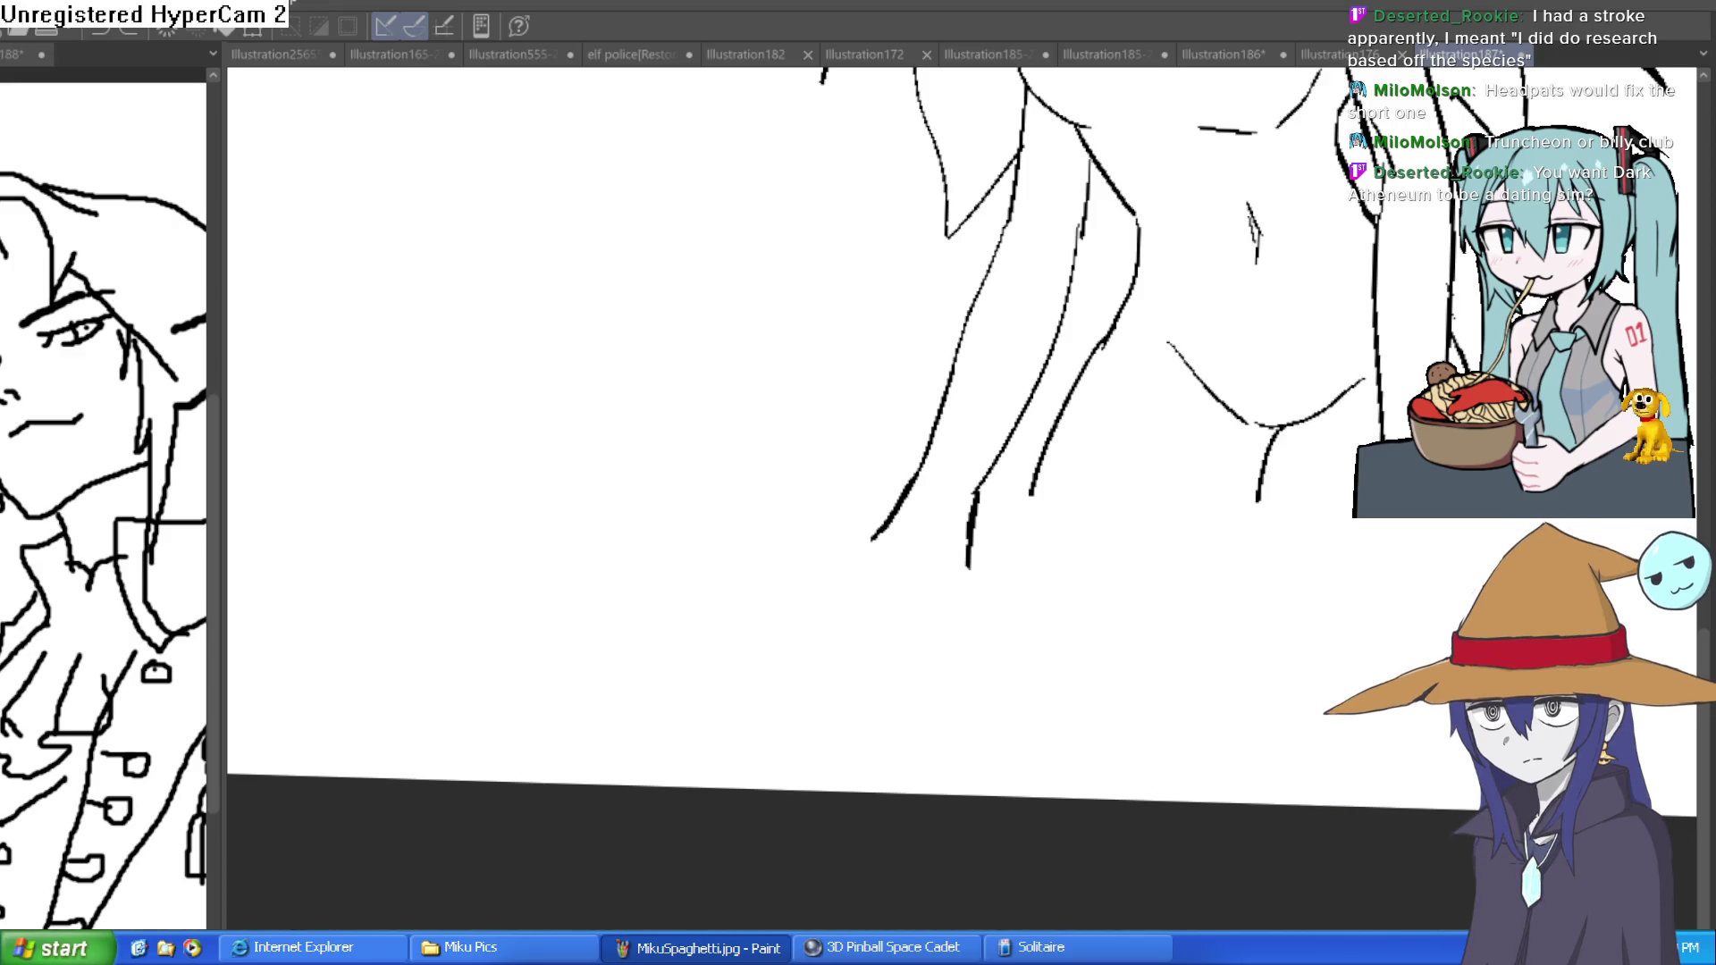
pyautogui.click(640, 55)
pyautogui.scroll(5, 1210, 385)
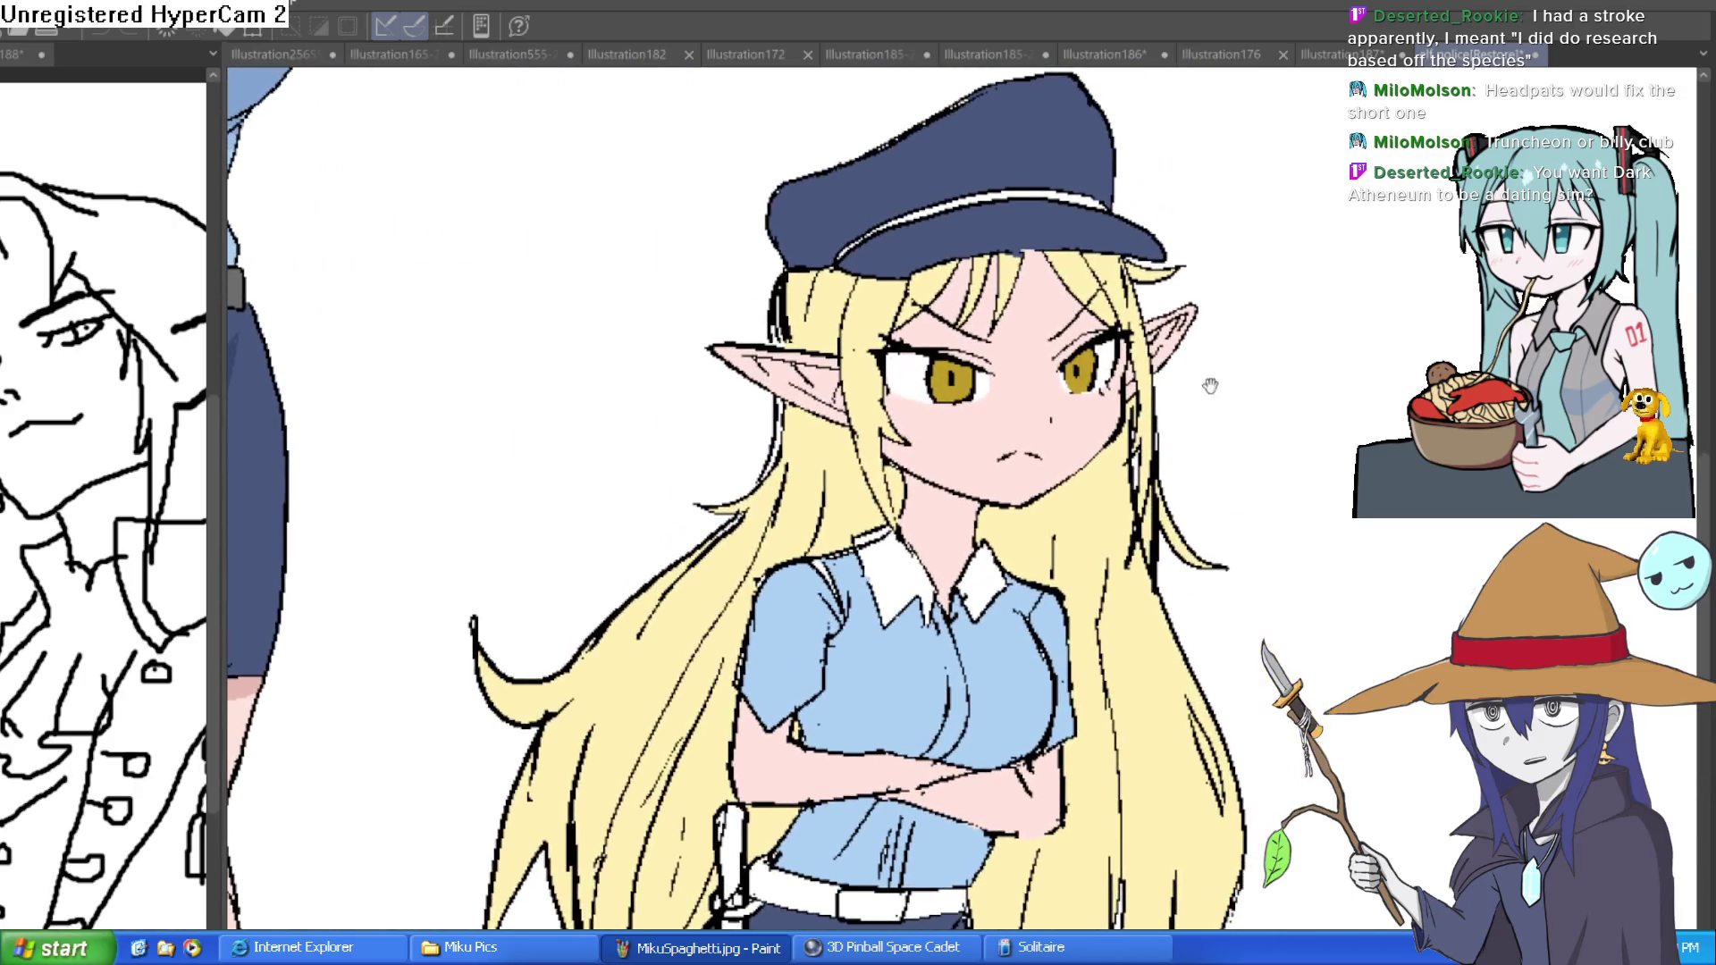
pyautogui.moveTo(1210, 385)
pyautogui.mouseDown()
pyautogui.moveTo(1187, 459)
pyautogui.moveTo(1152, 464)
pyautogui.mouseUp()
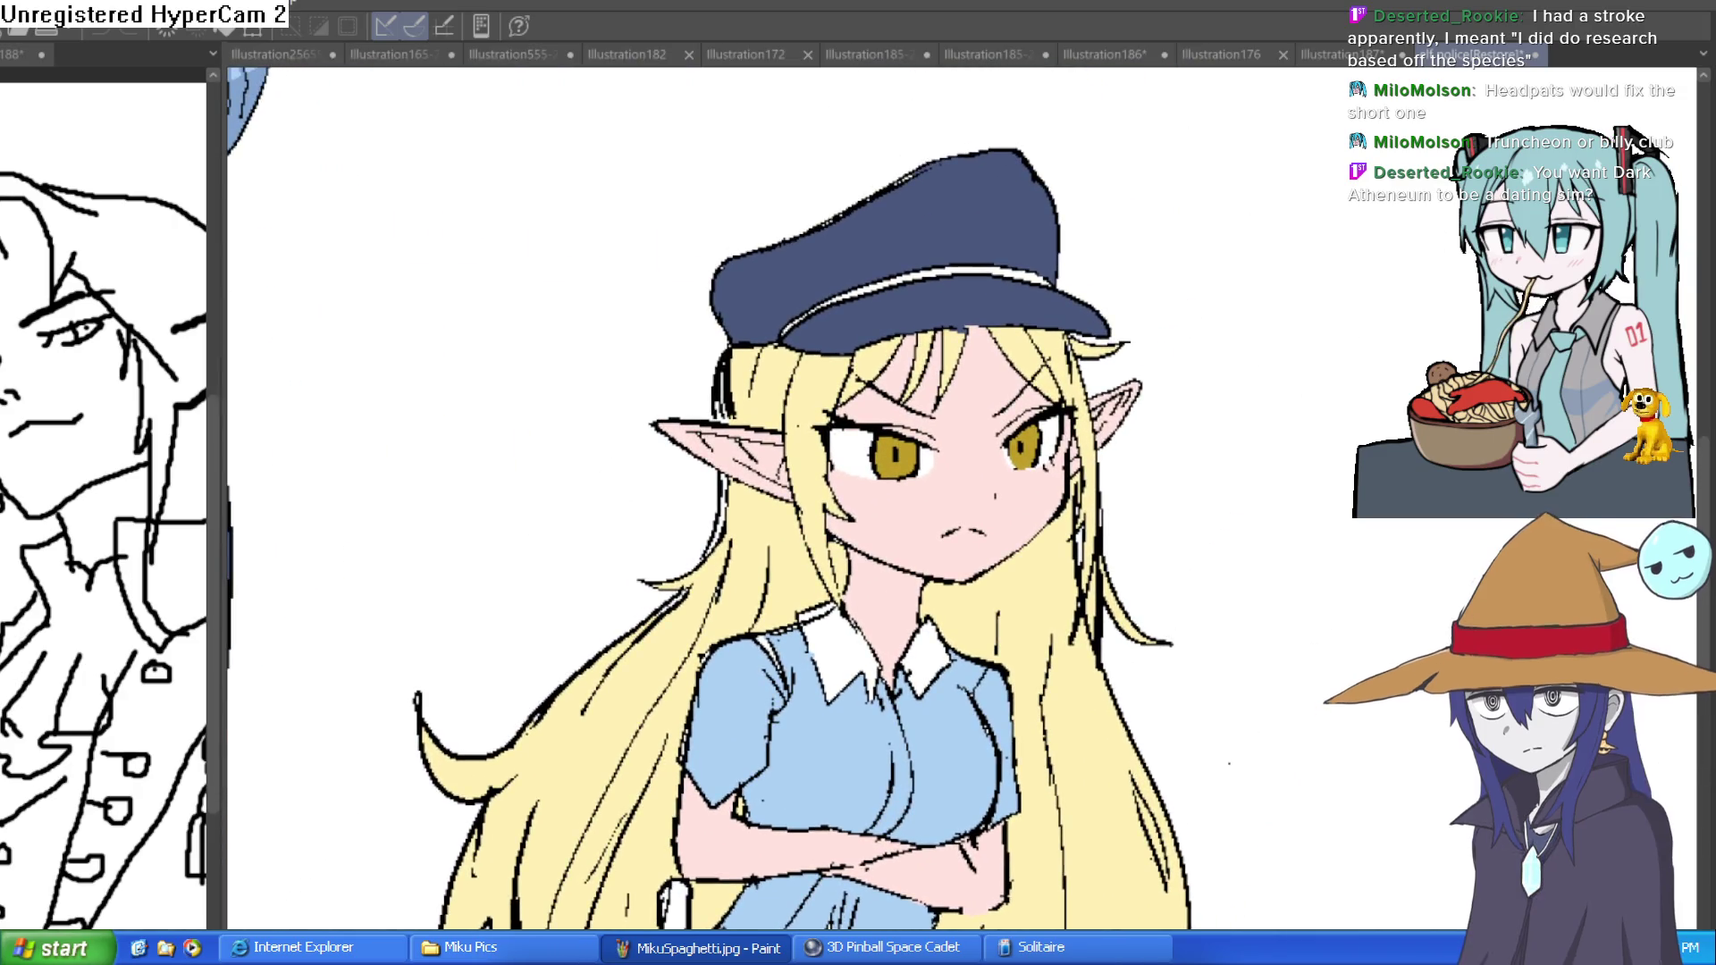
pyautogui.press('h')
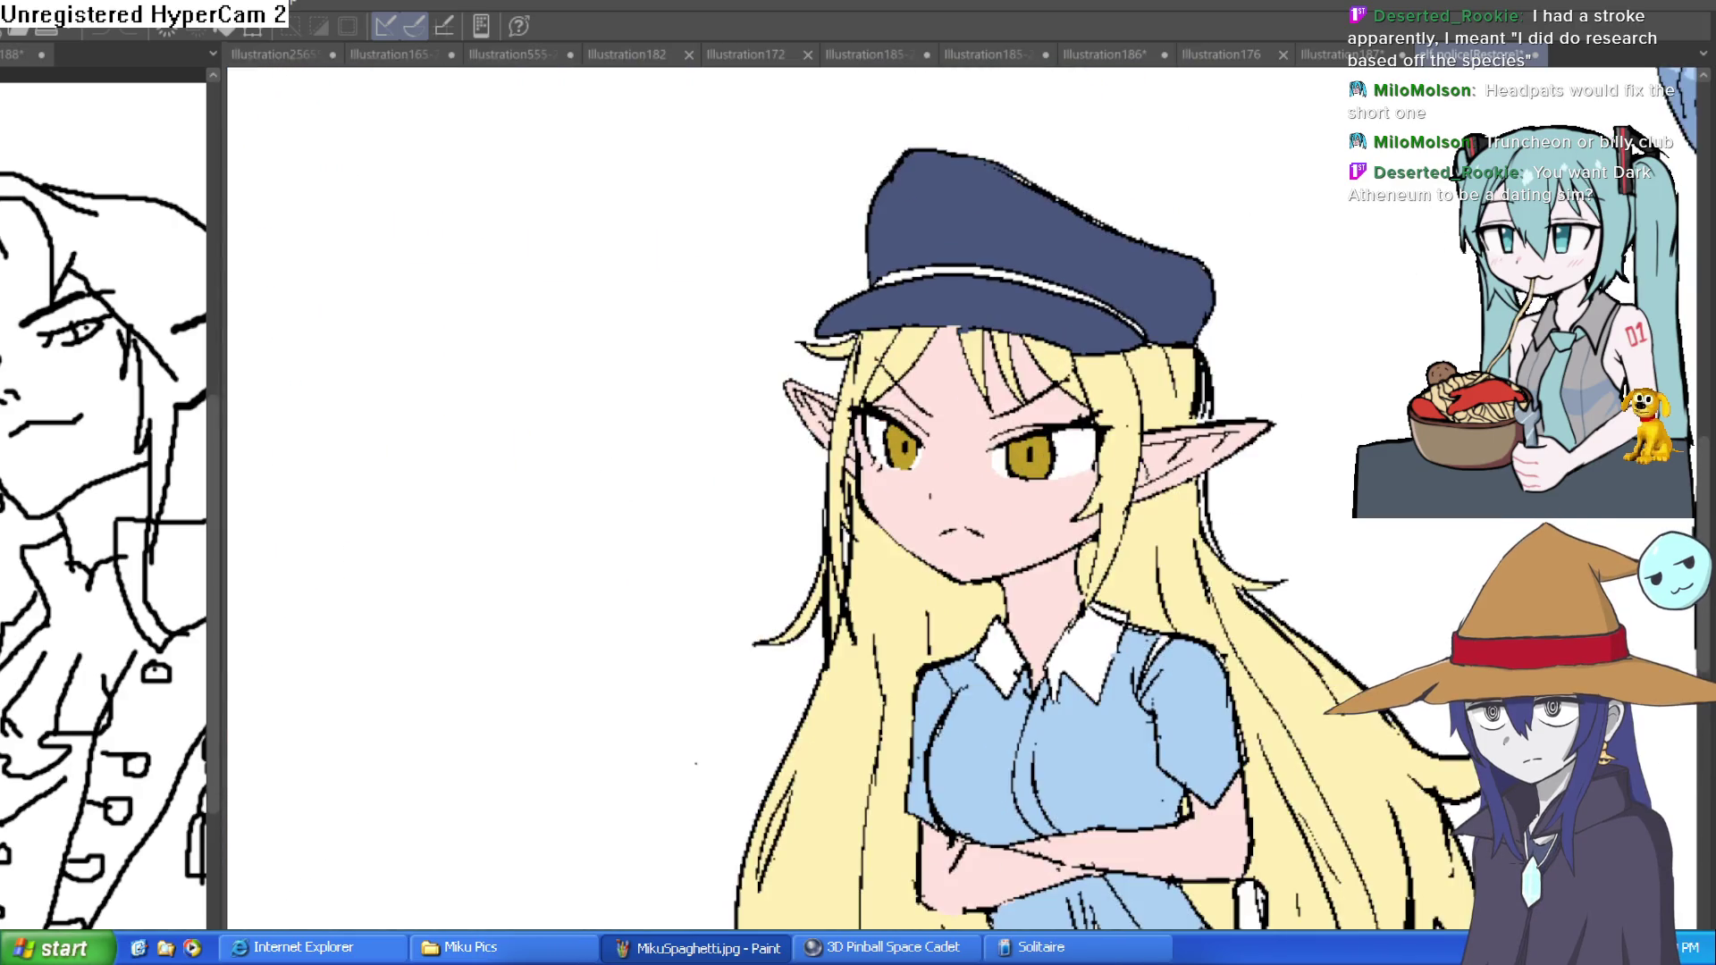
pyautogui.press('h')
pyautogui.press('h')
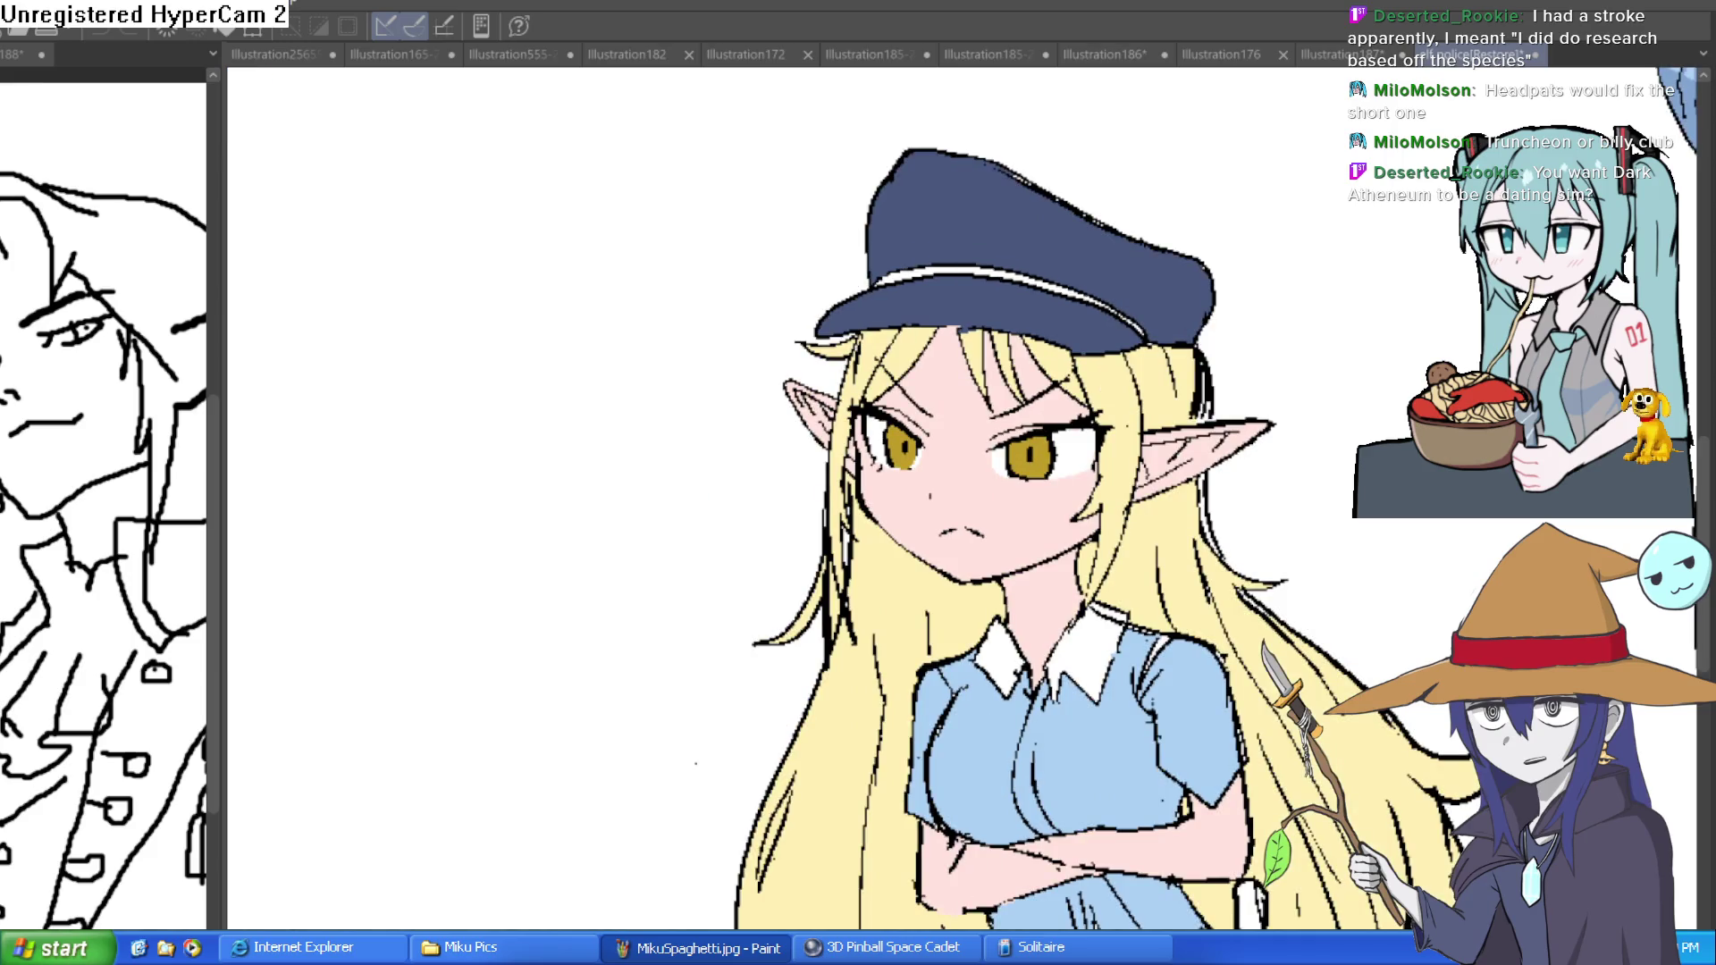
pyautogui.scroll(-3, 1310, 372)
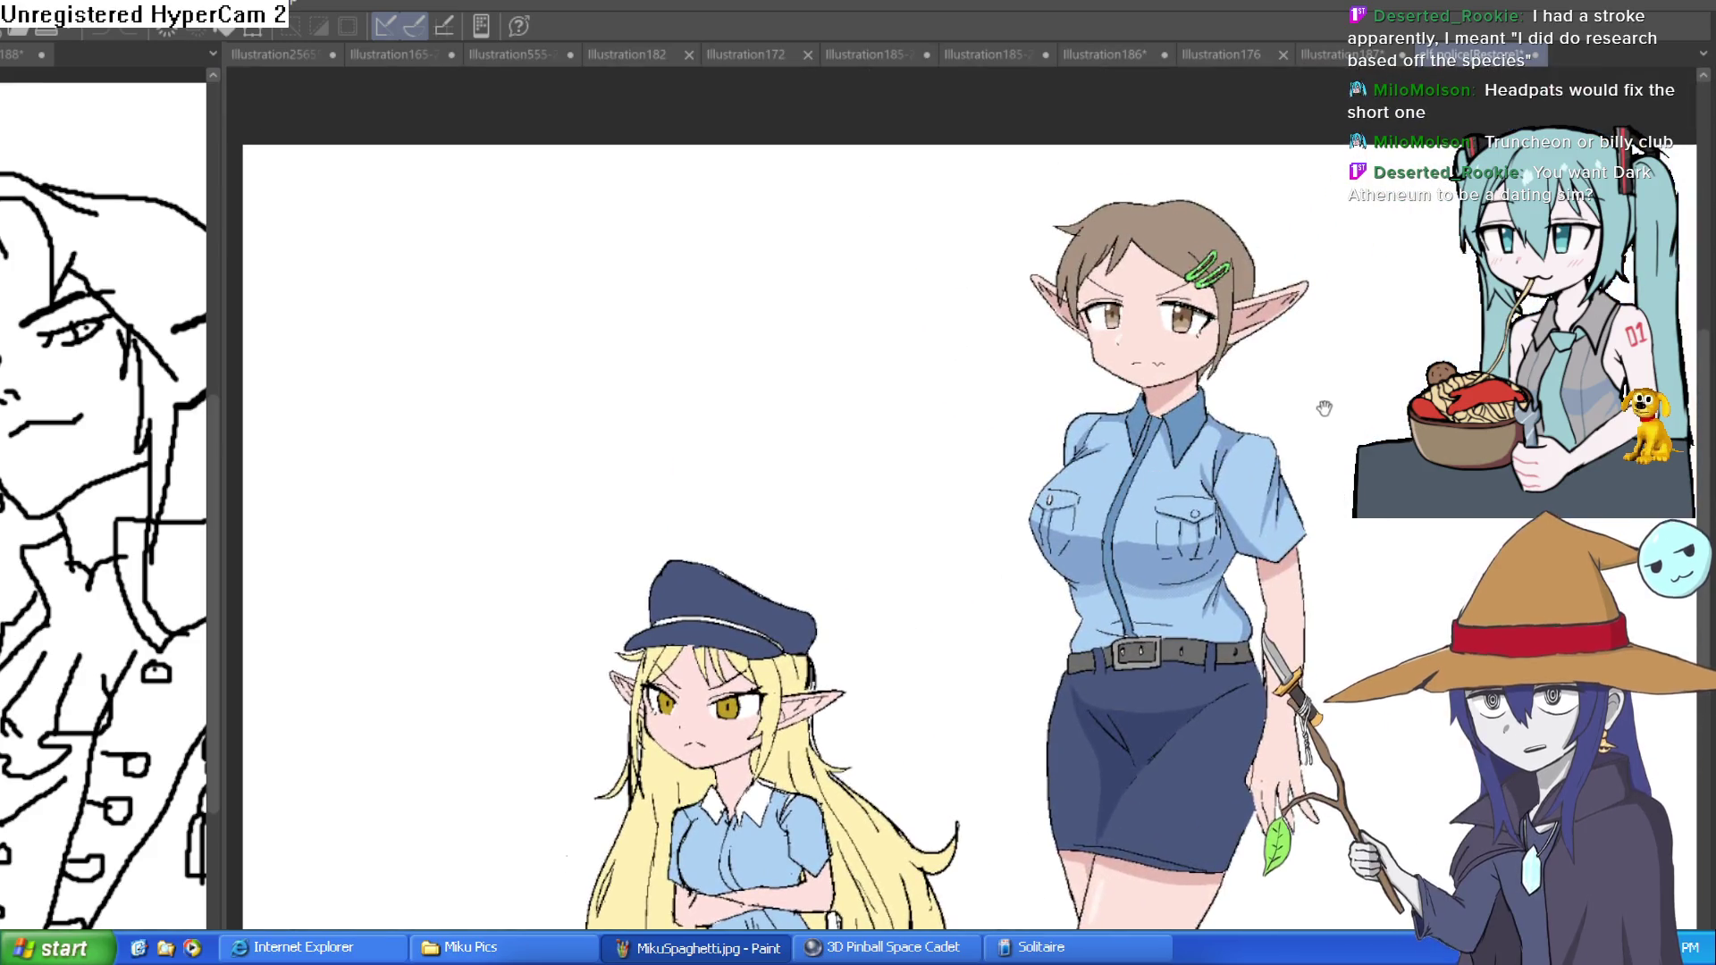
pyautogui.scroll(4, 1324, 408)
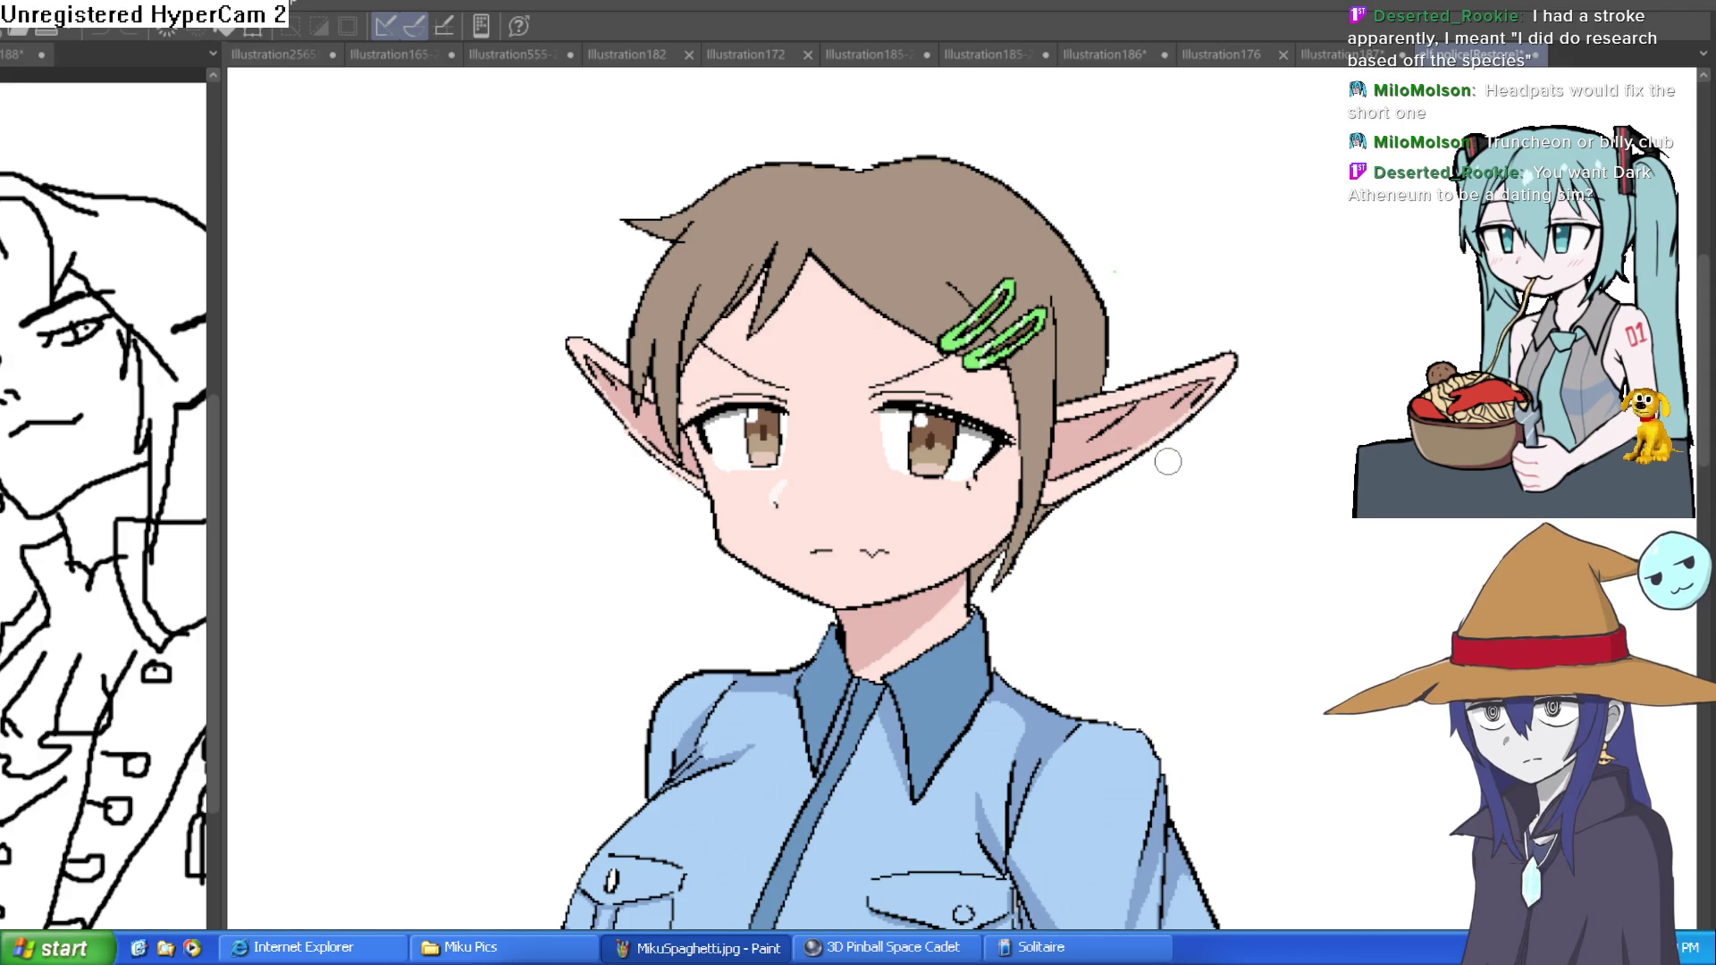
pyautogui.click(1341, 54)
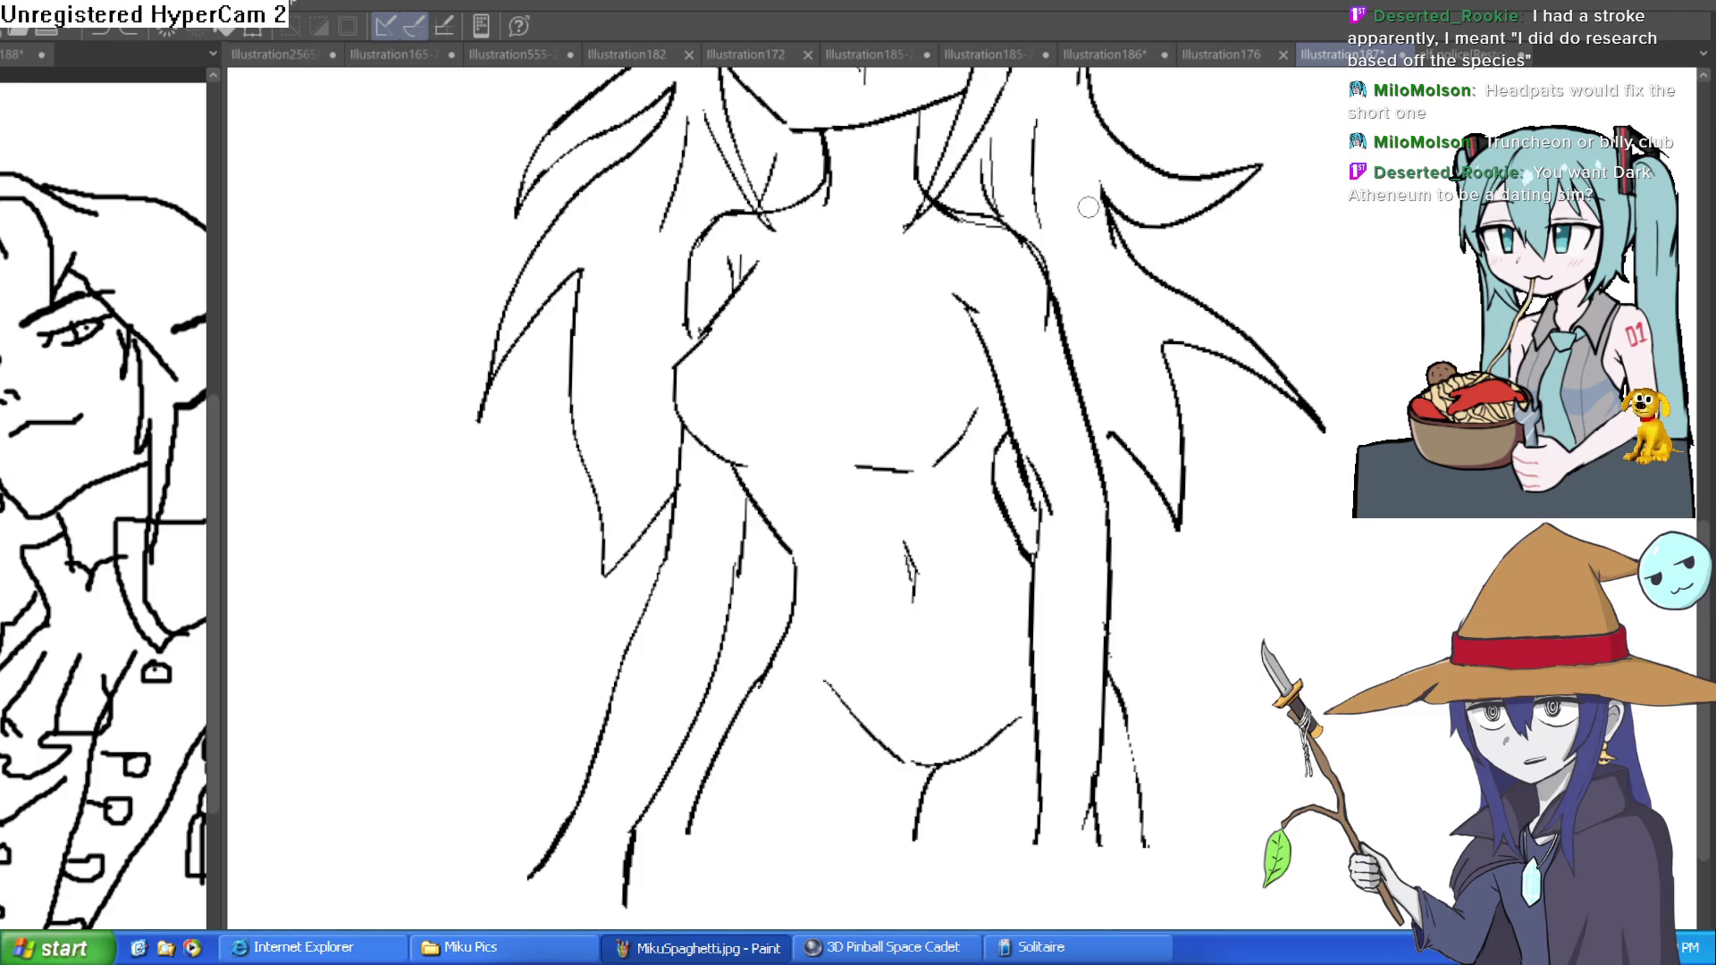
# - Undo a stray short stroke and re-centre the view on the figure's leg
pyautogui.moveTo(1270, 550); pyautogui.dragTo(1430, 617)
pyautogui.hotkey('ctrl', 'z')
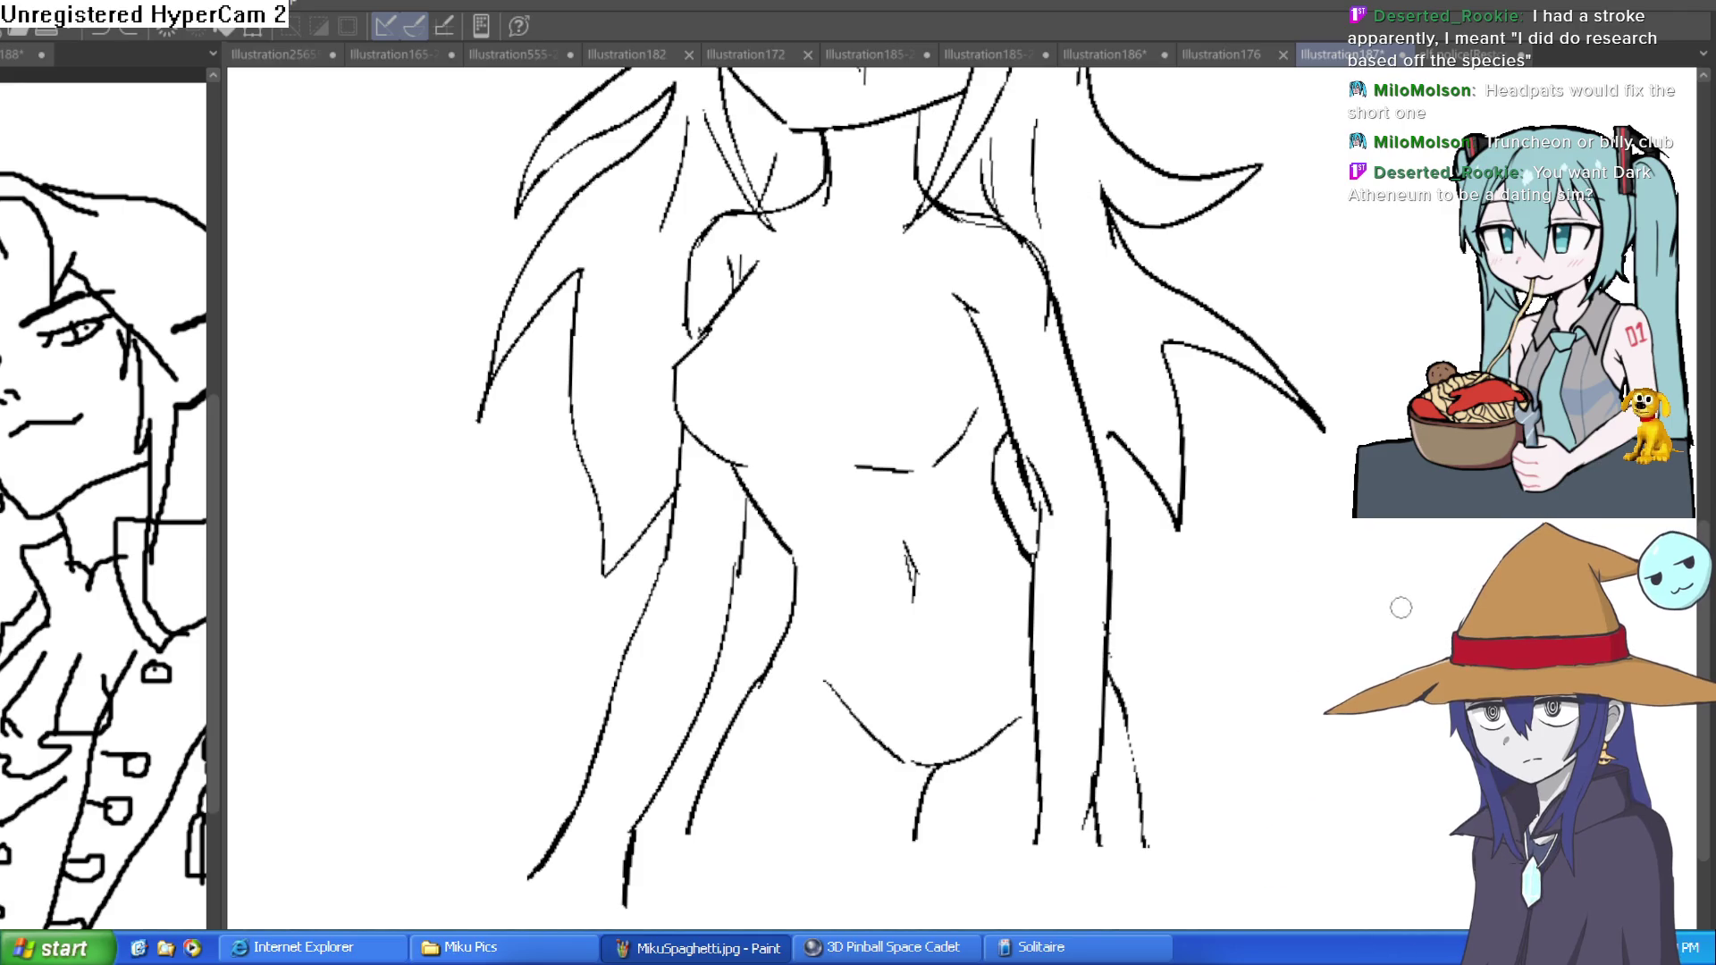
pyautogui.scroll(1, 1323, 581)
pyautogui.hscroll(-1, 1321, 577)
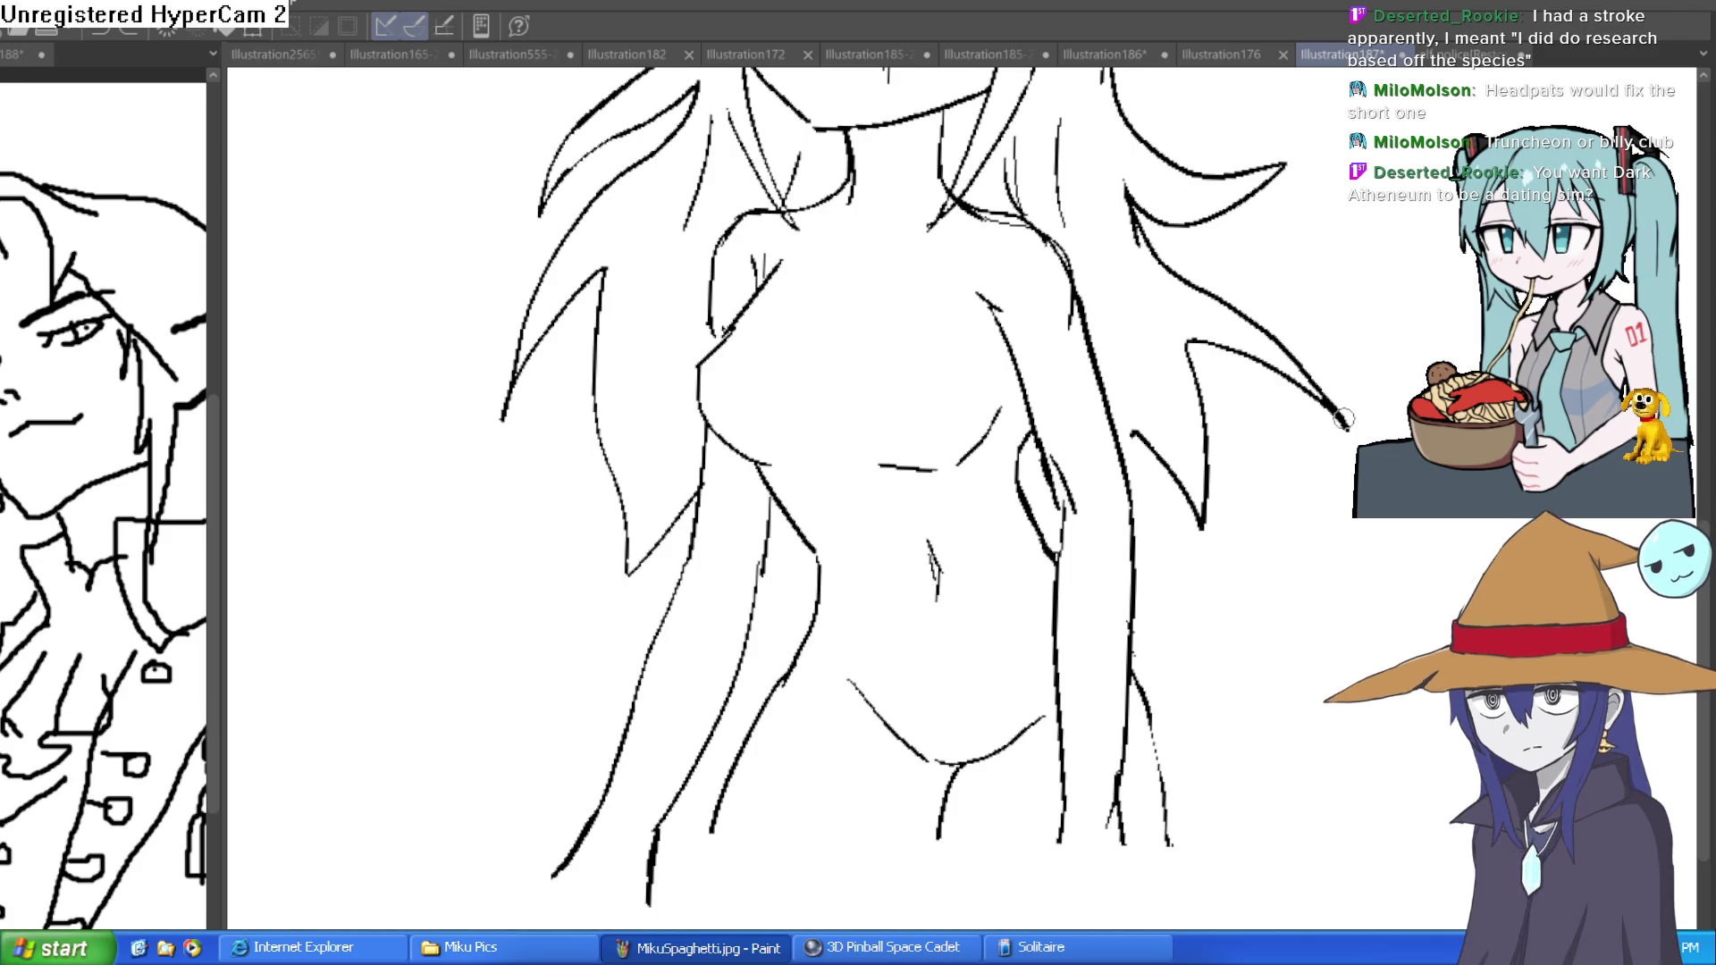
pyautogui.scroll(-5, 1227, 632)
pyautogui.moveTo(1274, 544); pyautogui.dragTo(1191, 558)
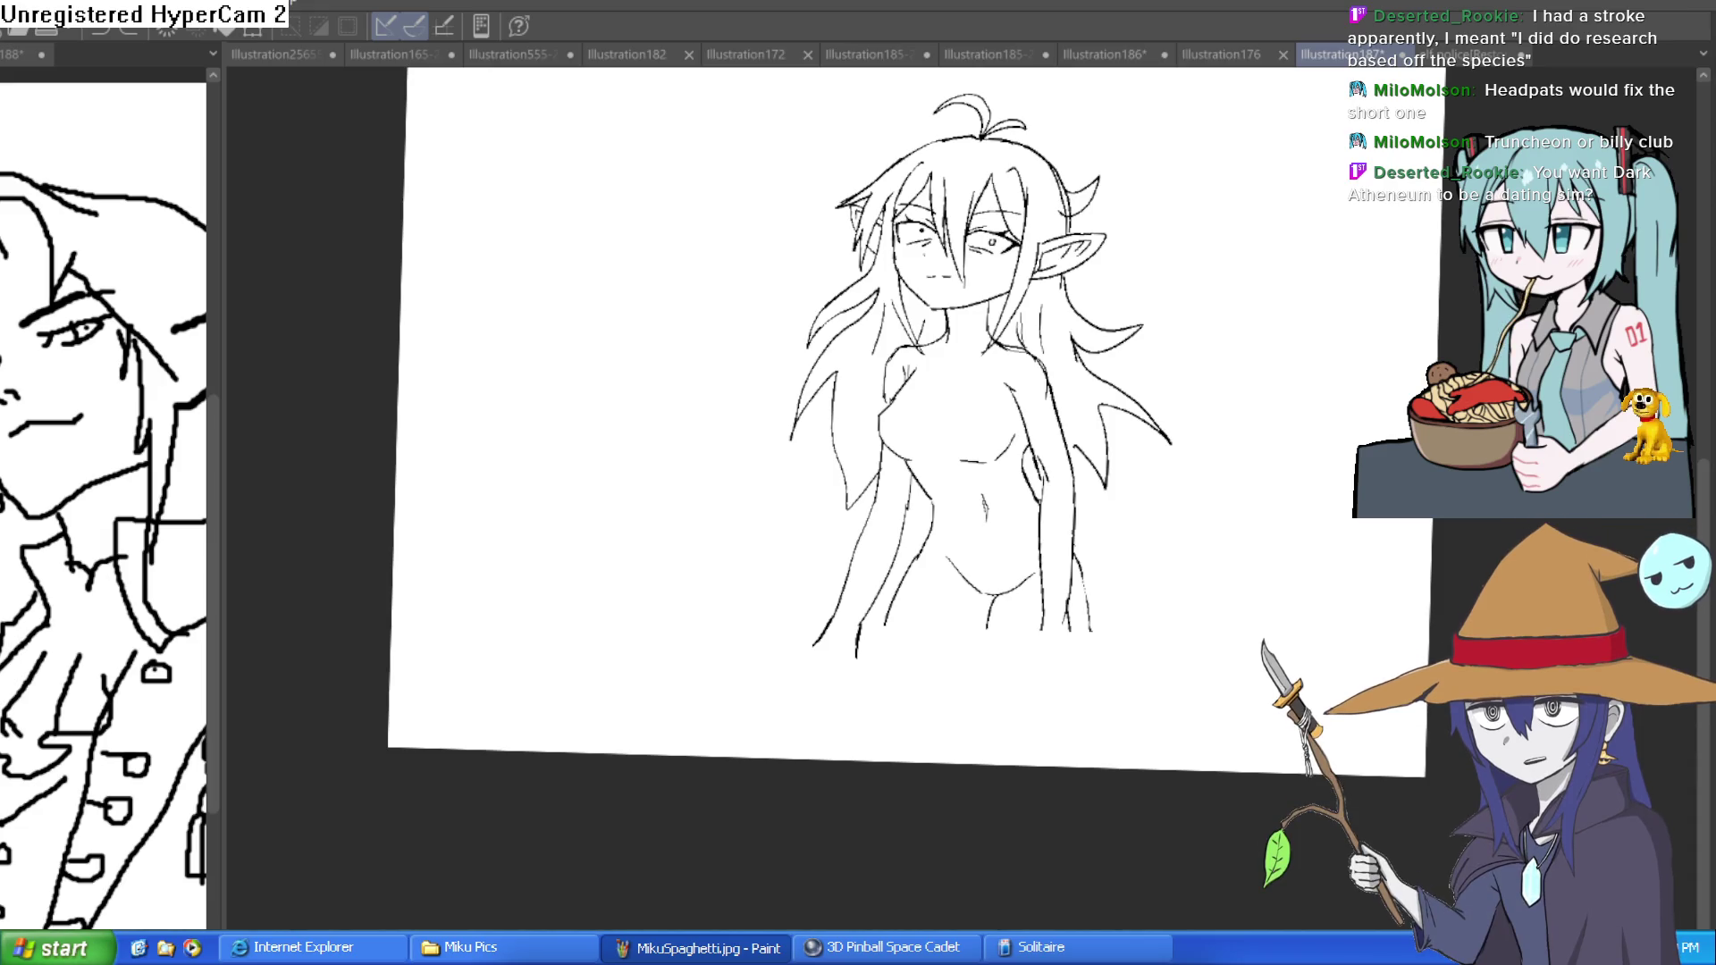
pyautogui.scroll(5, 872, 591)
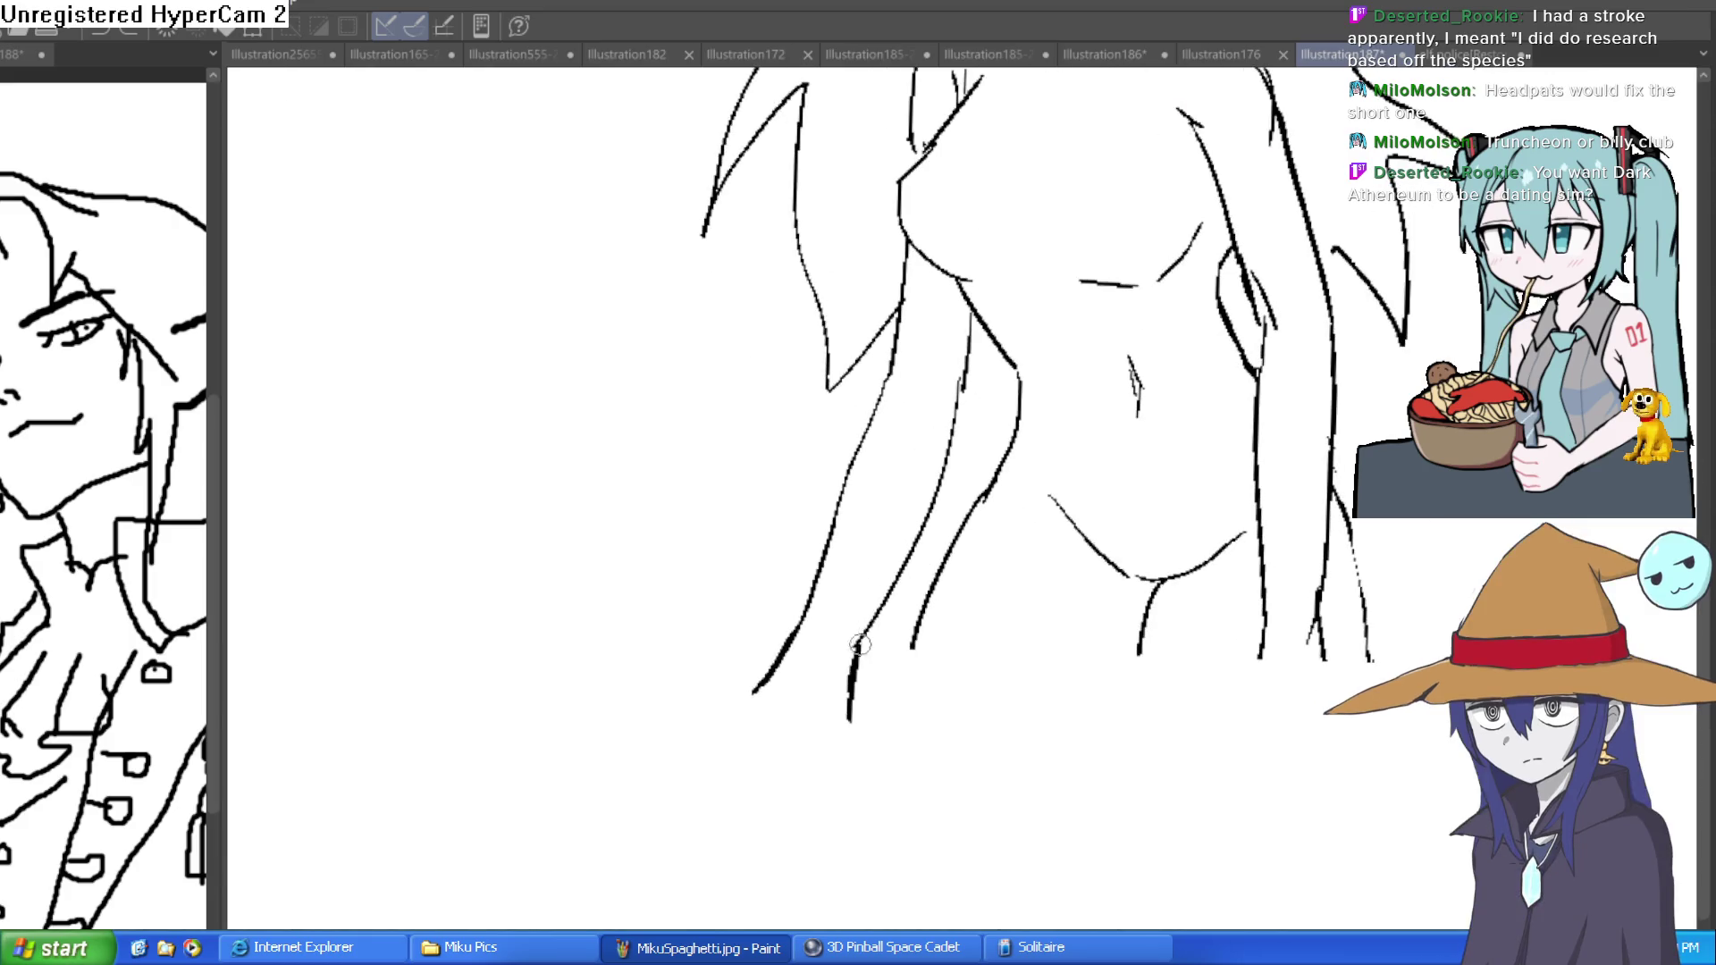
# - Ink a stroke connecting the broken leg line, then switch to another open illustration
pyautogui.moveTo(850, 678); pyautogui.dragTo(925, 532)
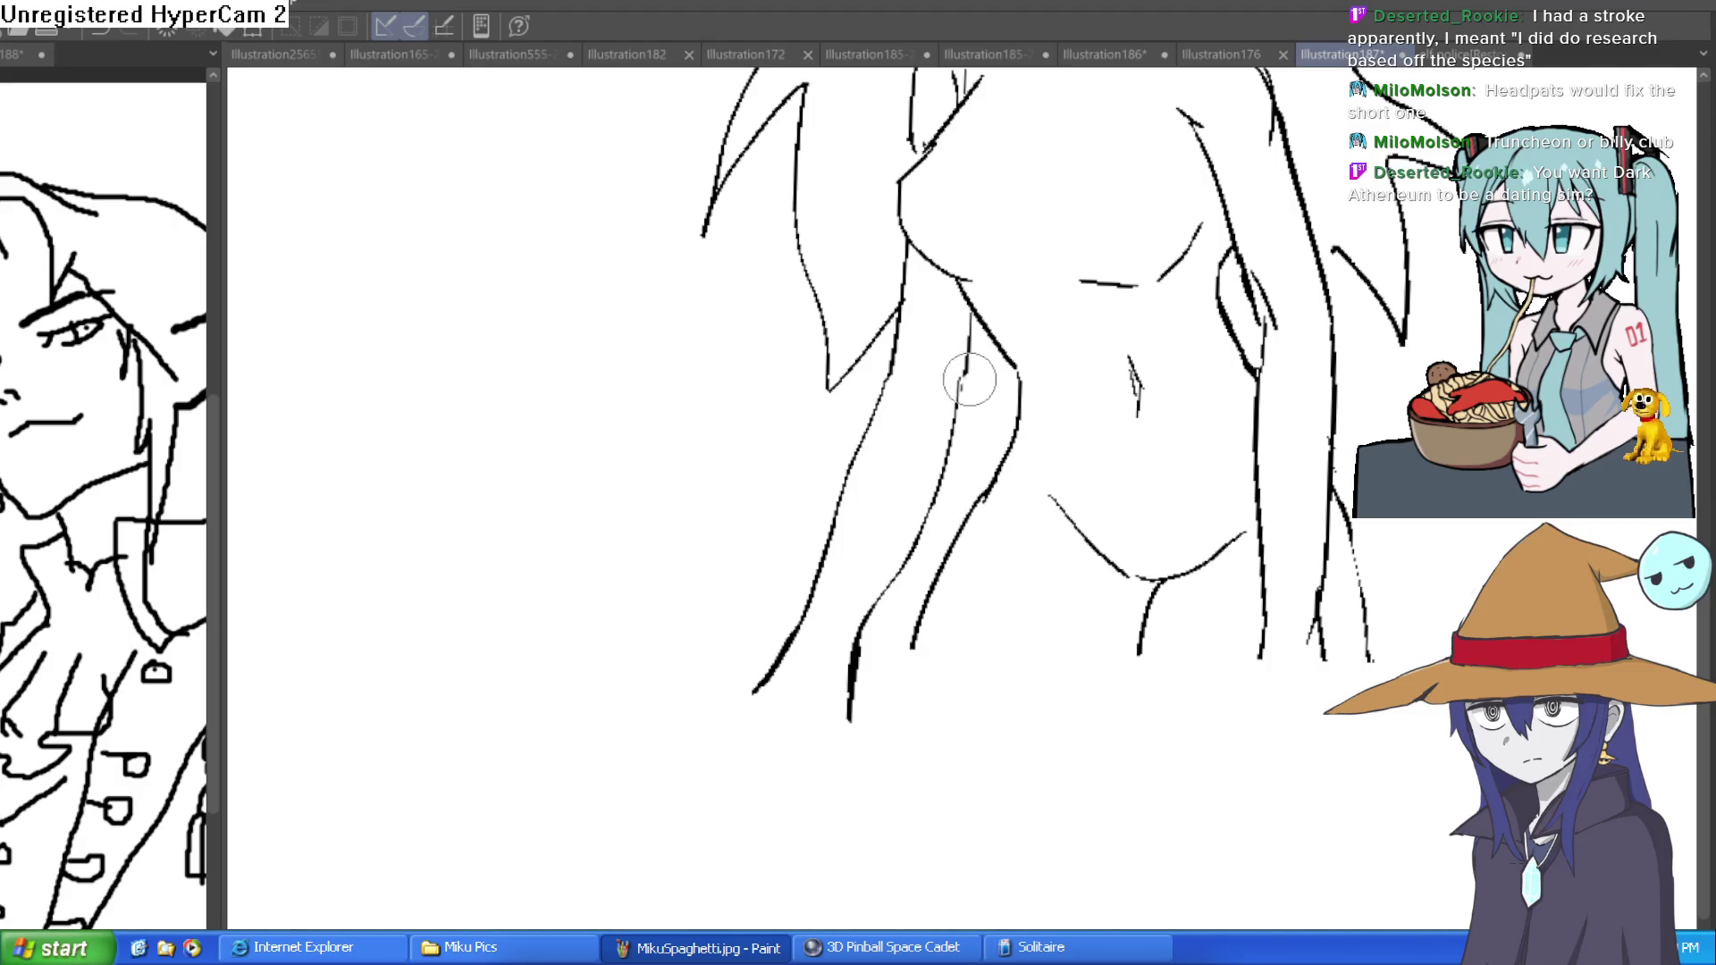
pyautogui.scroll(-3, 970, 393)
pyautogui.scroll(1, 971, 393)
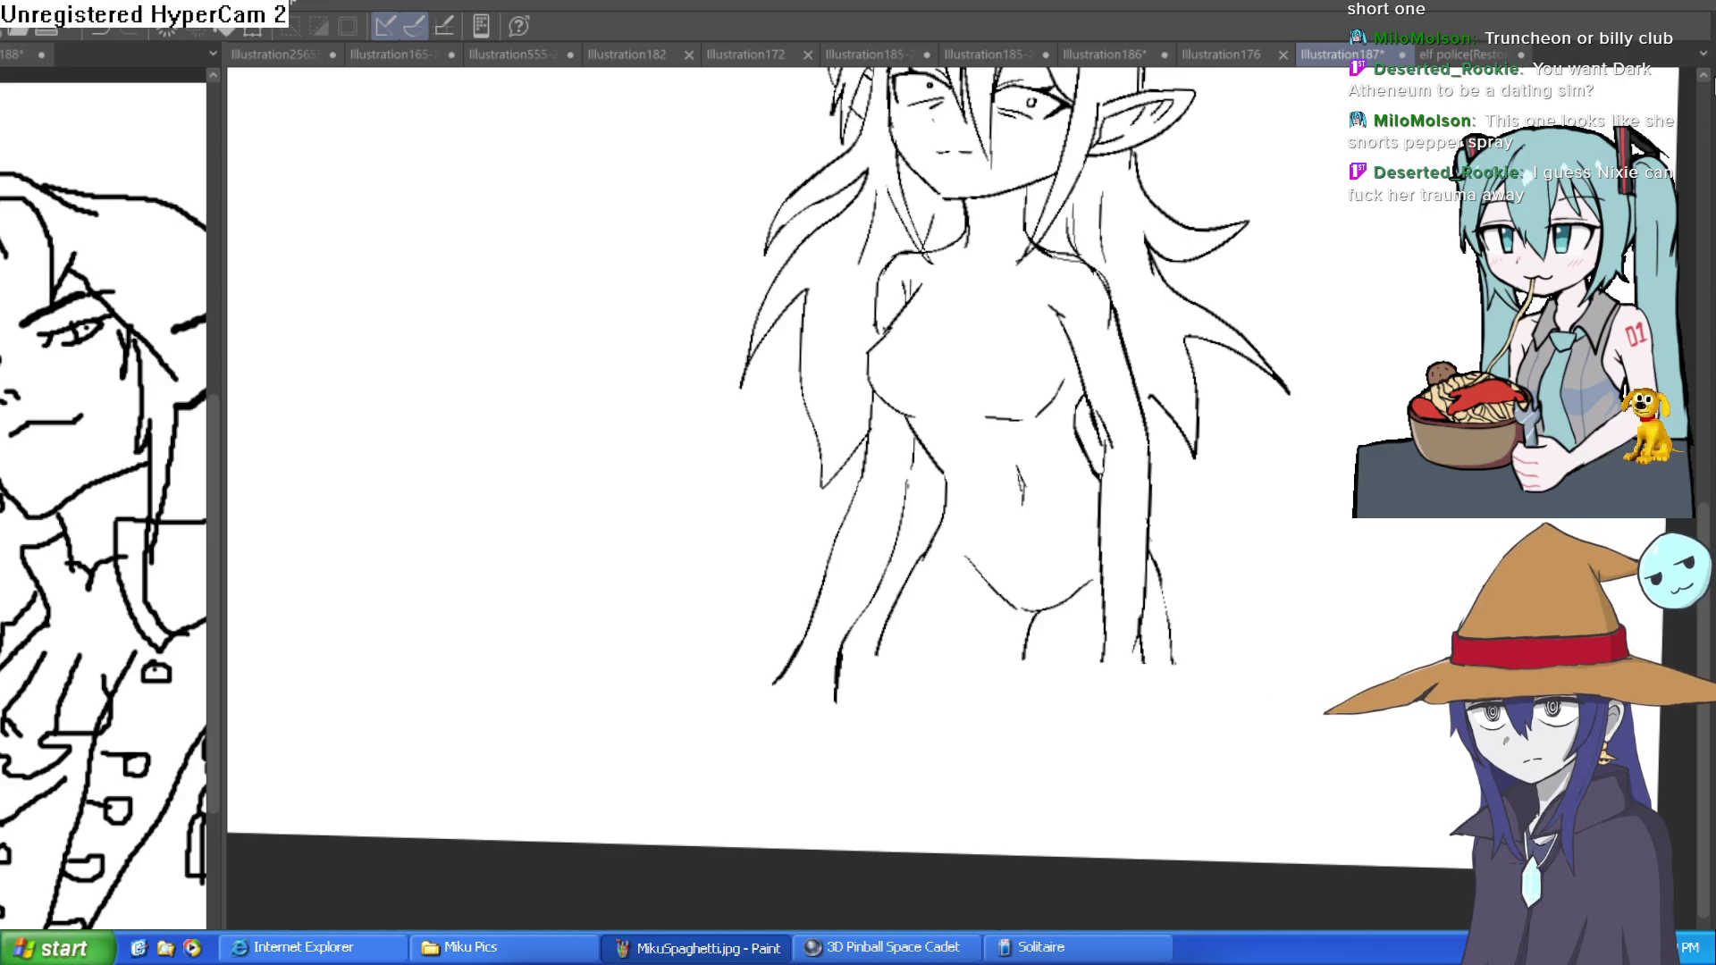
pyautogui.click(1086, 55)
pyautogui.click(995, 51)
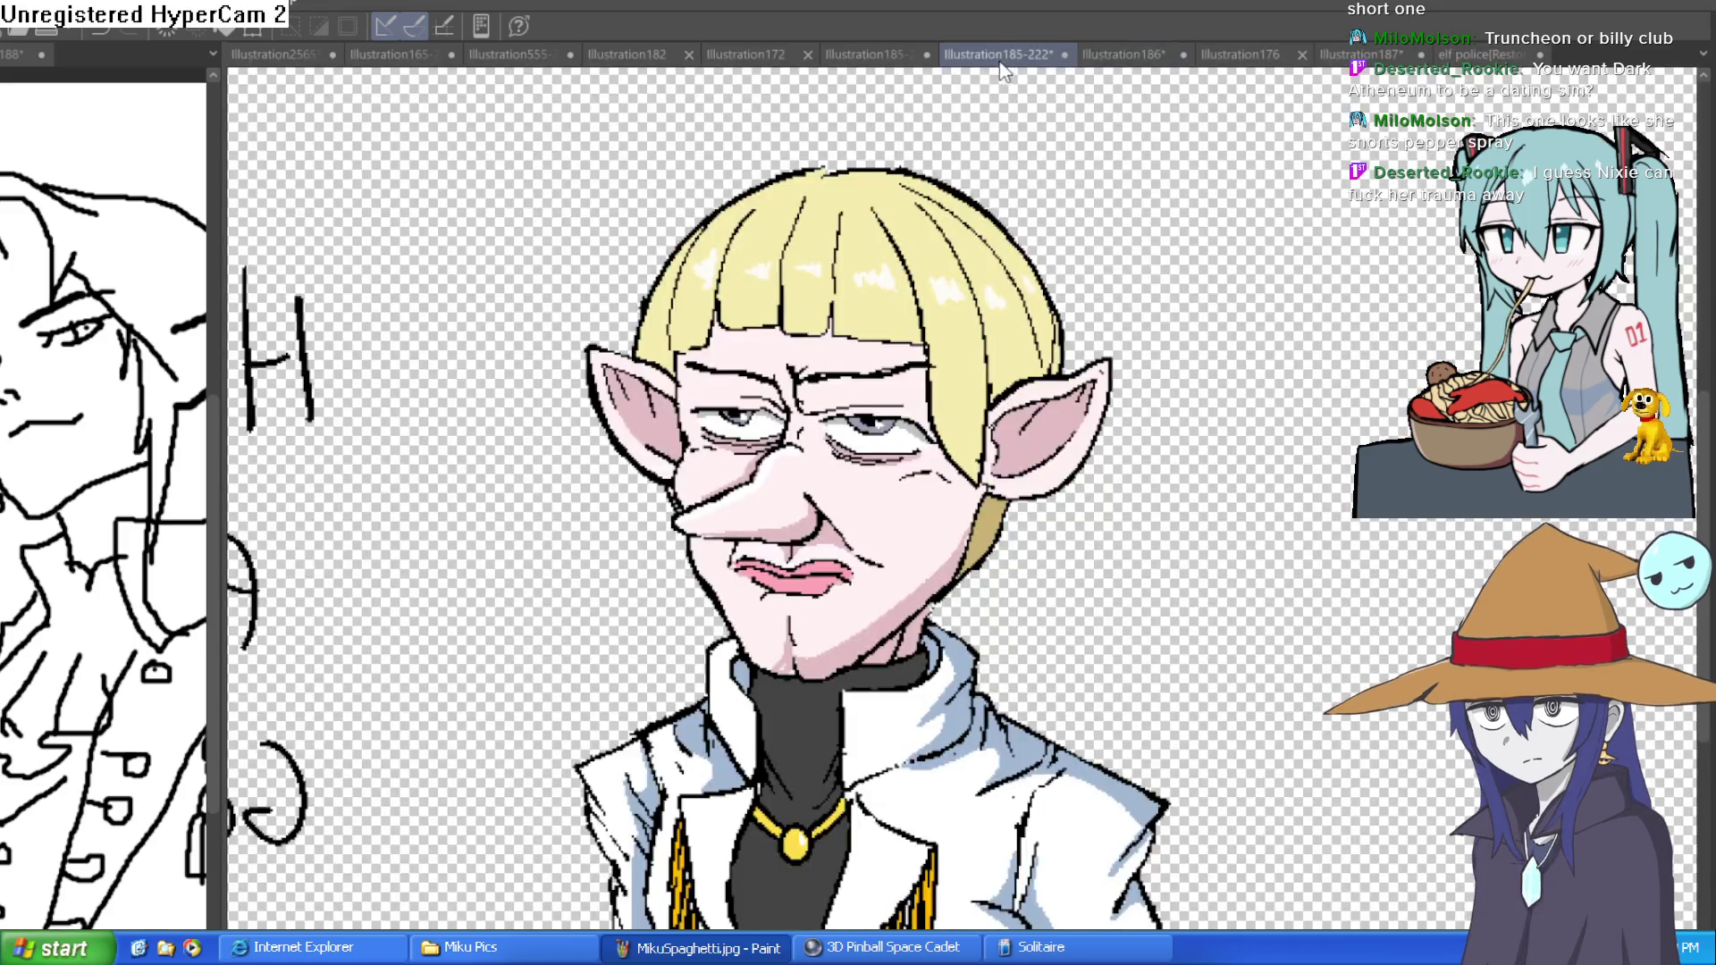
pyautogui.click(845, 53)
pyautogui.click(776, 54)
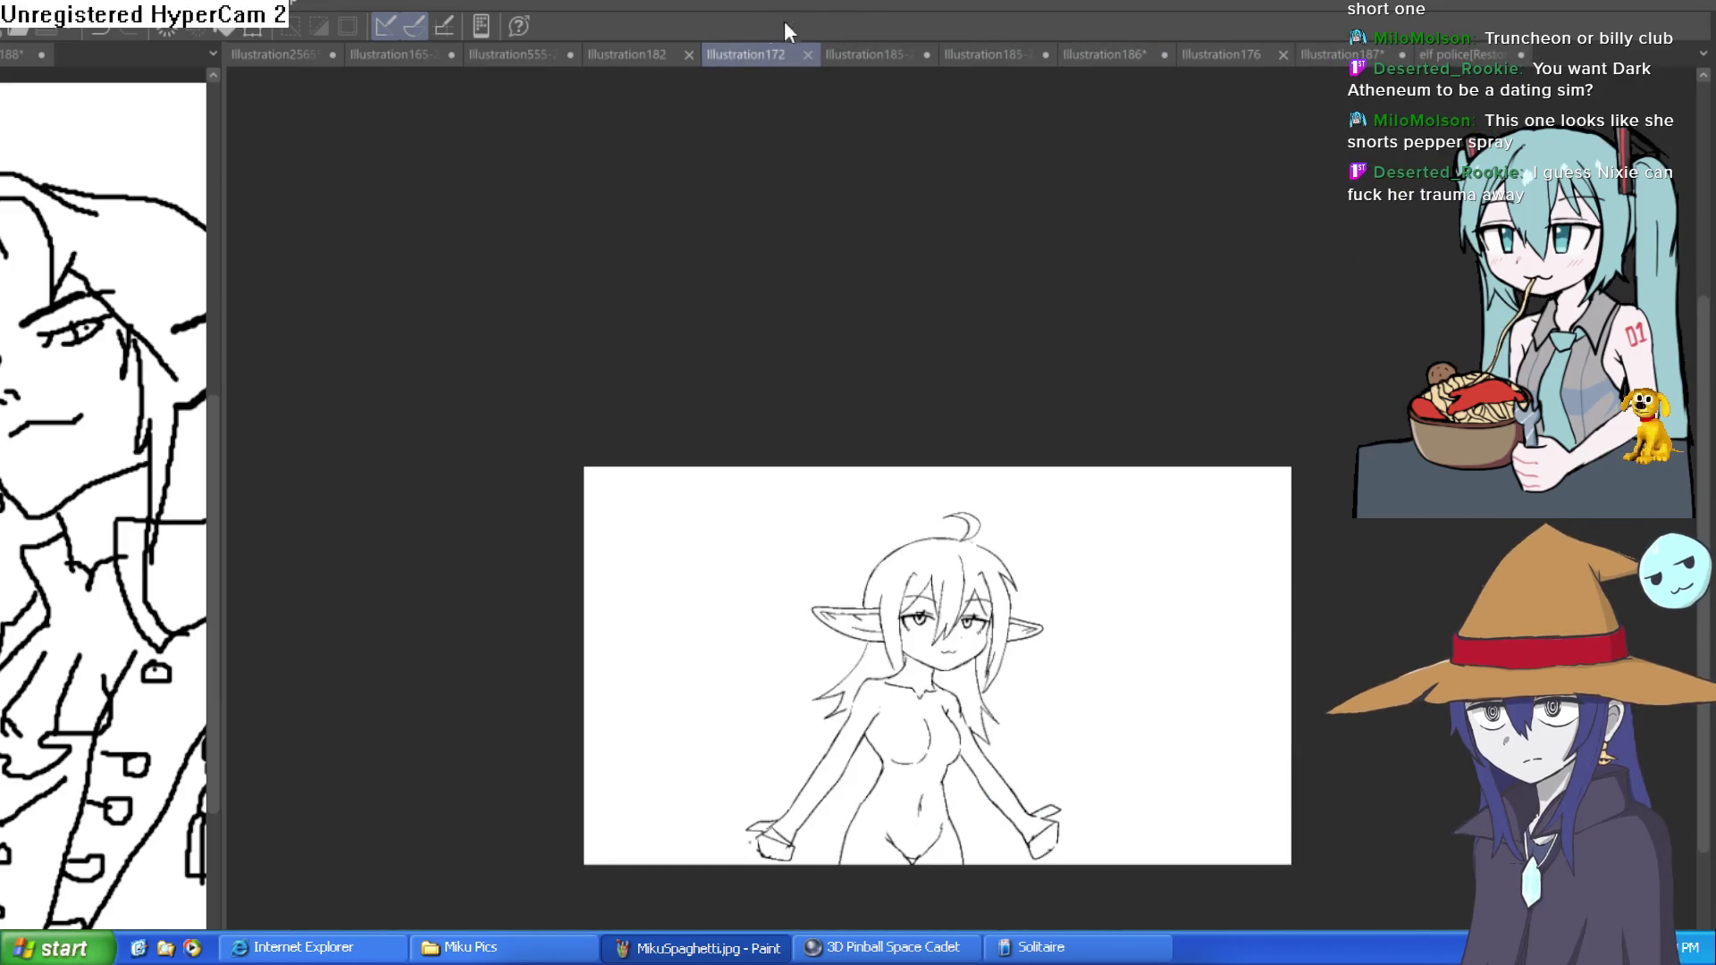
pyautogui.click(669, 52)
pyautogui.click(522, 50)
pyautogui.moveTo(748, 326)
pyautogui.mouseDown()
pyautogui.moveTo(855, 261)
pyautogui.moveTo(977, 261)
pyautogui.moveTo(976, 282)
pyautogui.moveTo(987, 231)
pyautogui.mouseUp()
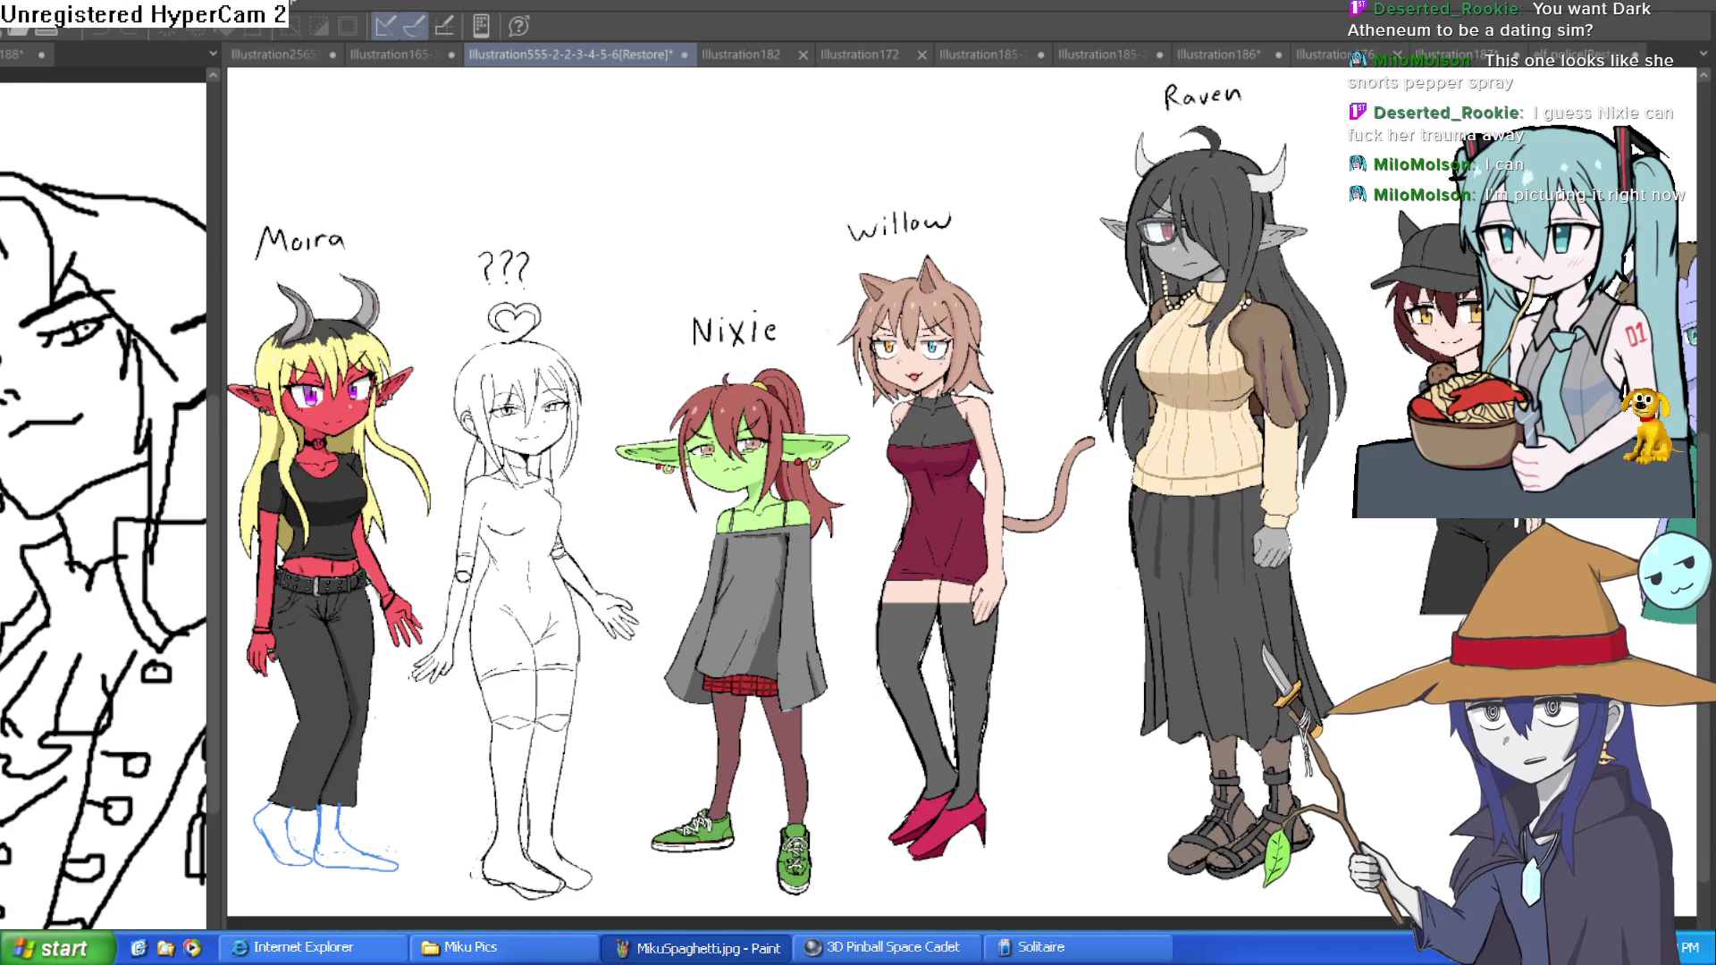
pyautogui.click(1595, 56)
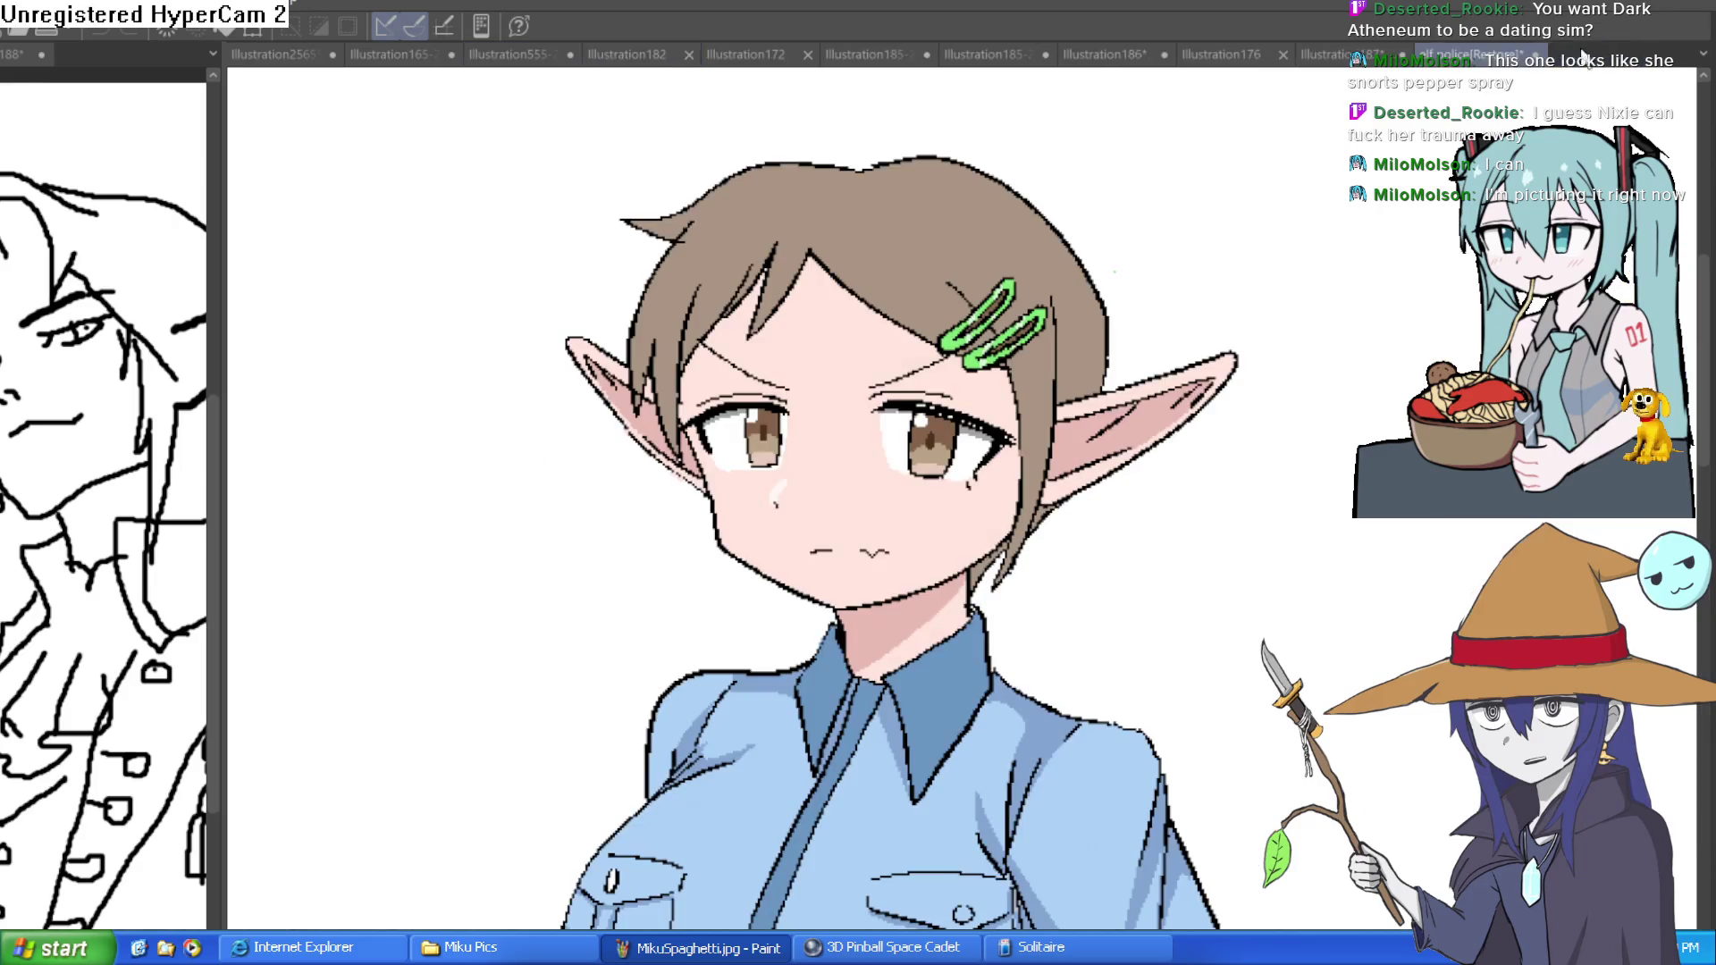
pyautogui.click(1341, 49)
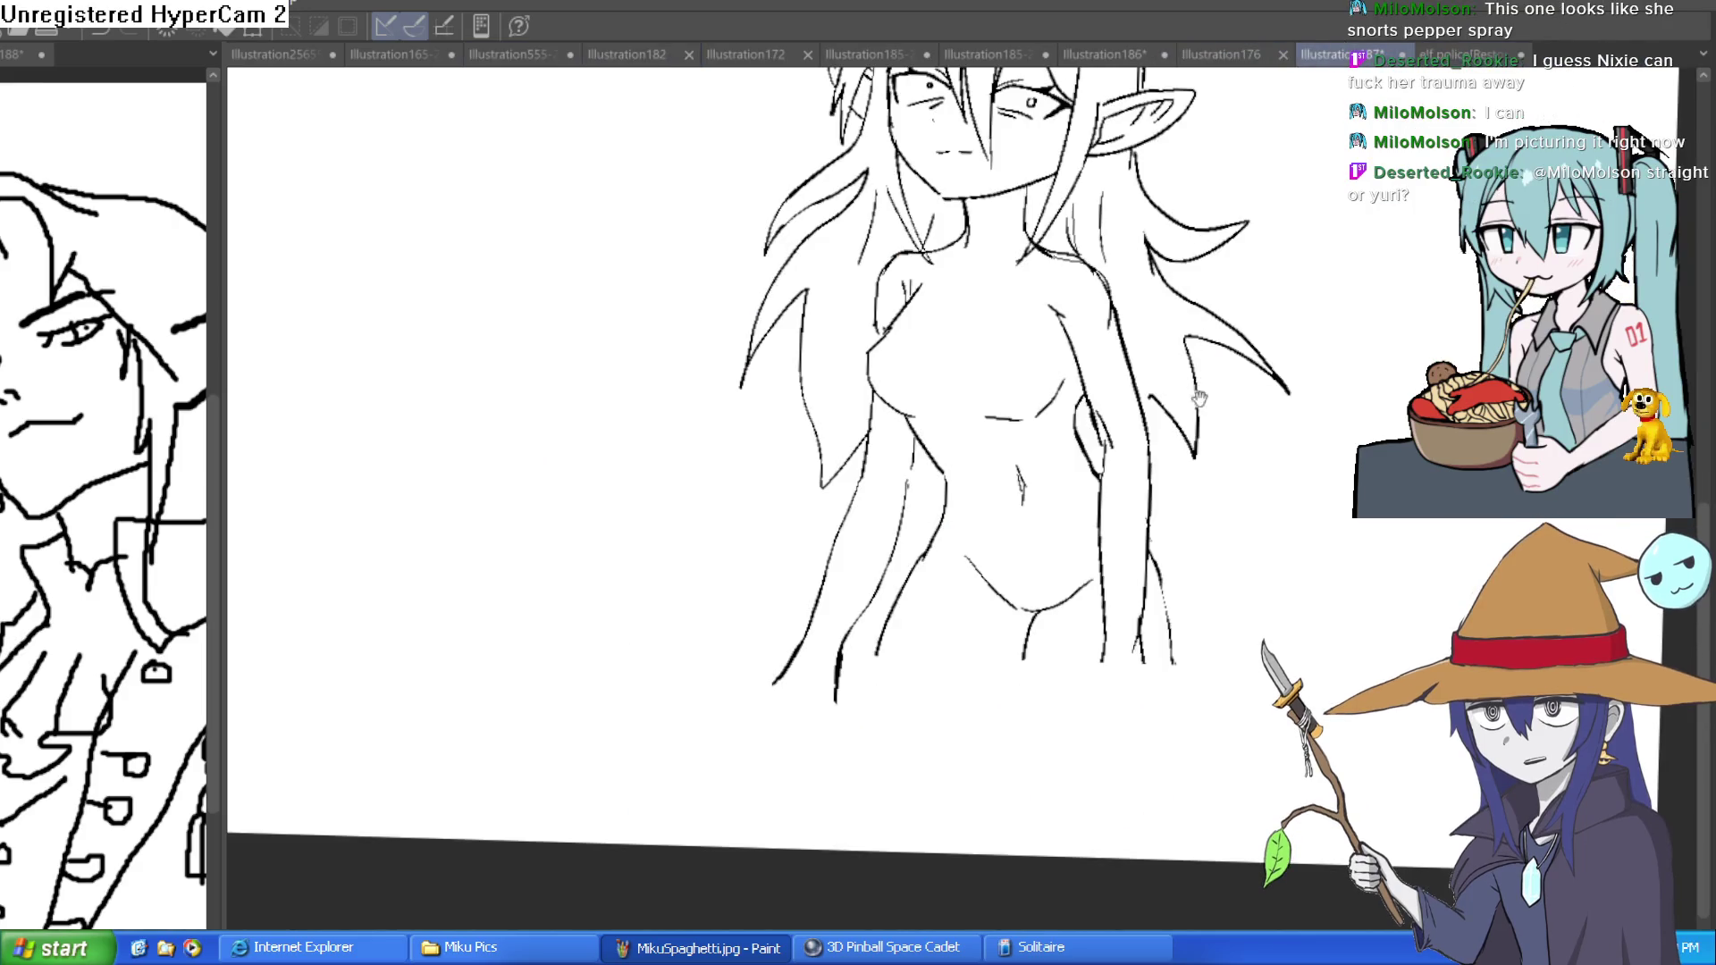
# - Add a thin right hair line, thicken the chin, extend the neck line and tidy the right strand
pyautogui.moveTo(1197, 400); pyautogui.dragTo(1123, 494)
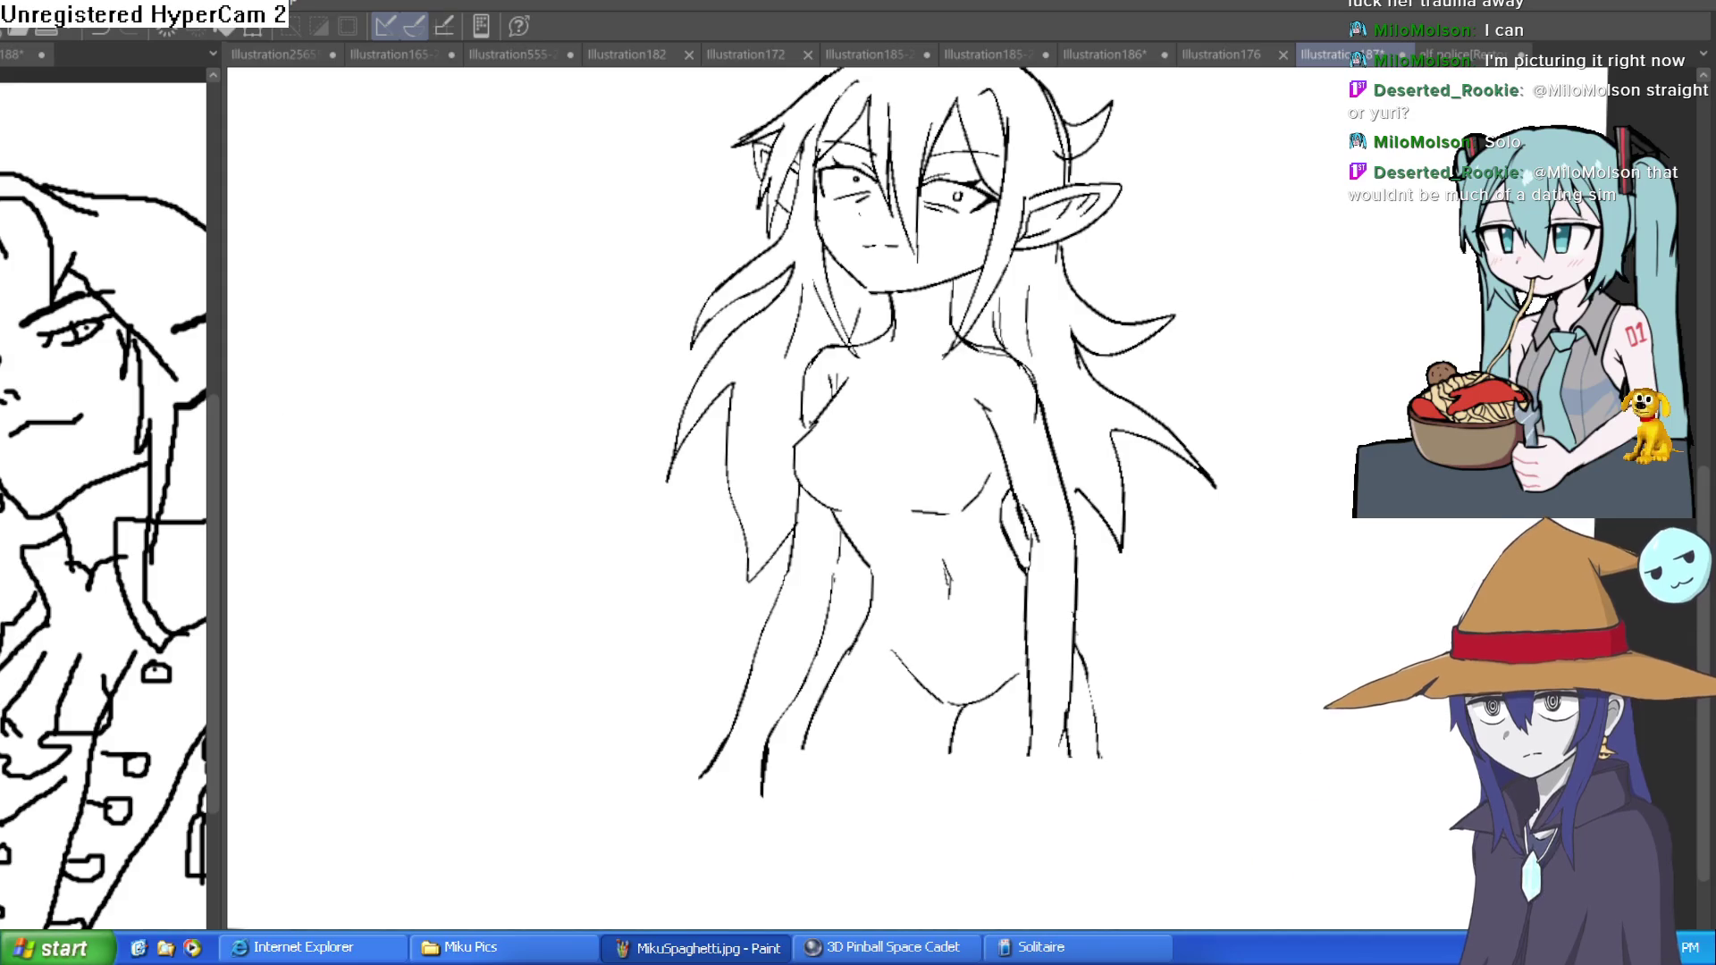
pyautogui.scroll(3, 1202, 709)
pyautogui.moveTo(1003, 569); pyautogui.dragTo(1037, 818)
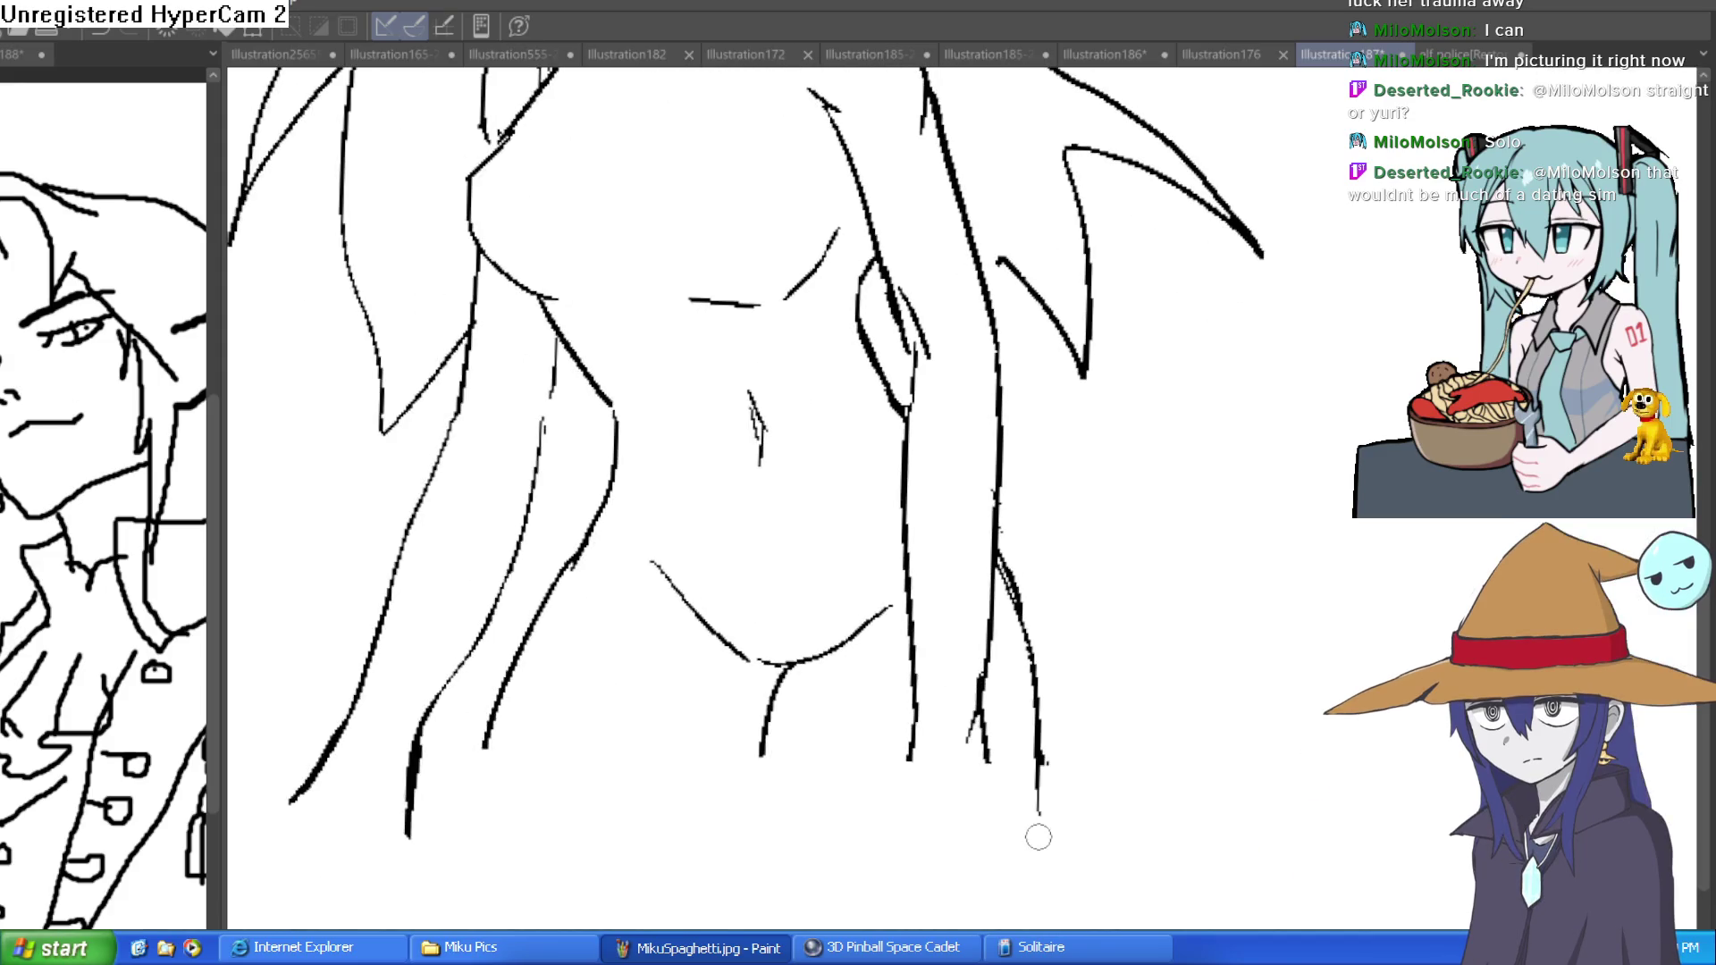
pyautogui.scroll(-2, 1108, 644)
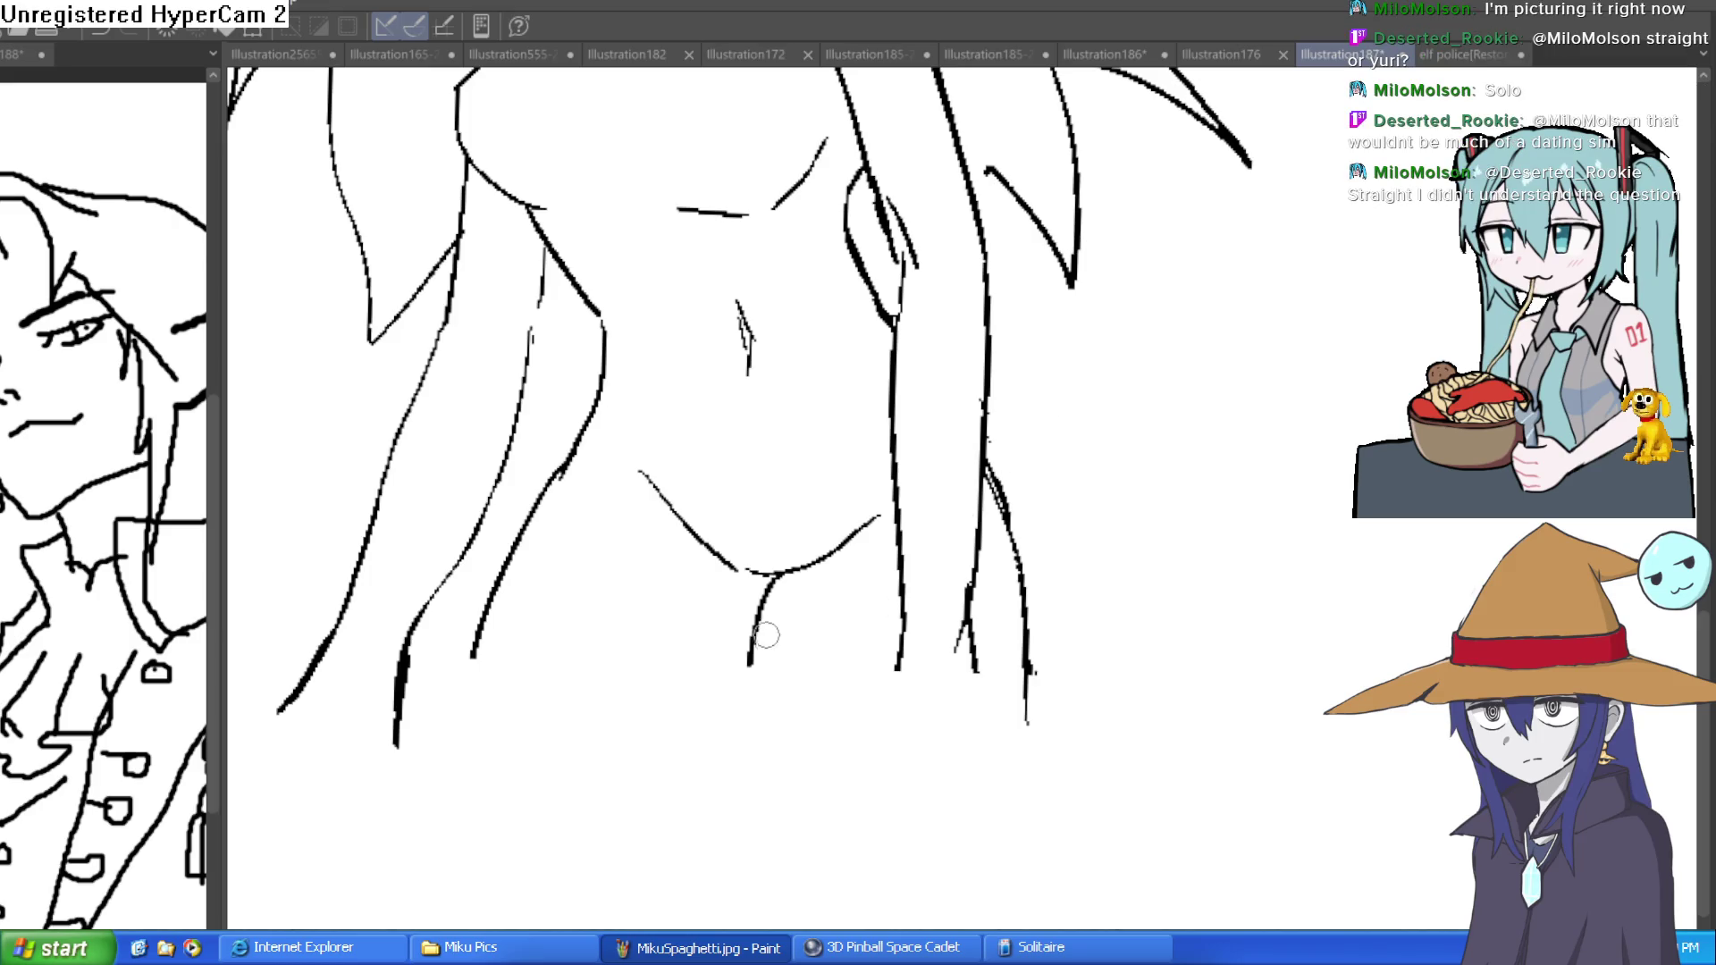
pyautogui.moveTo(832, 548); pyautogui.dragTo(879, 518)
pyautogui.moveTo(760, 608); pyautogui.dragTo(736, 812)
pyautogui.moveTo(1016, 541); pyautogui.dragTo(1001, 821)
pyautogui.moveTo(1038, 696)
pyautogui.mouseDown()
pyautogui.moveTo(1027, 720)
pyautogui.moveTo(1035, 579)
pyautogui.moveTo(1001, 411)
pyautogui.moveTo(977, 389)
pyautogui.mouseUp()
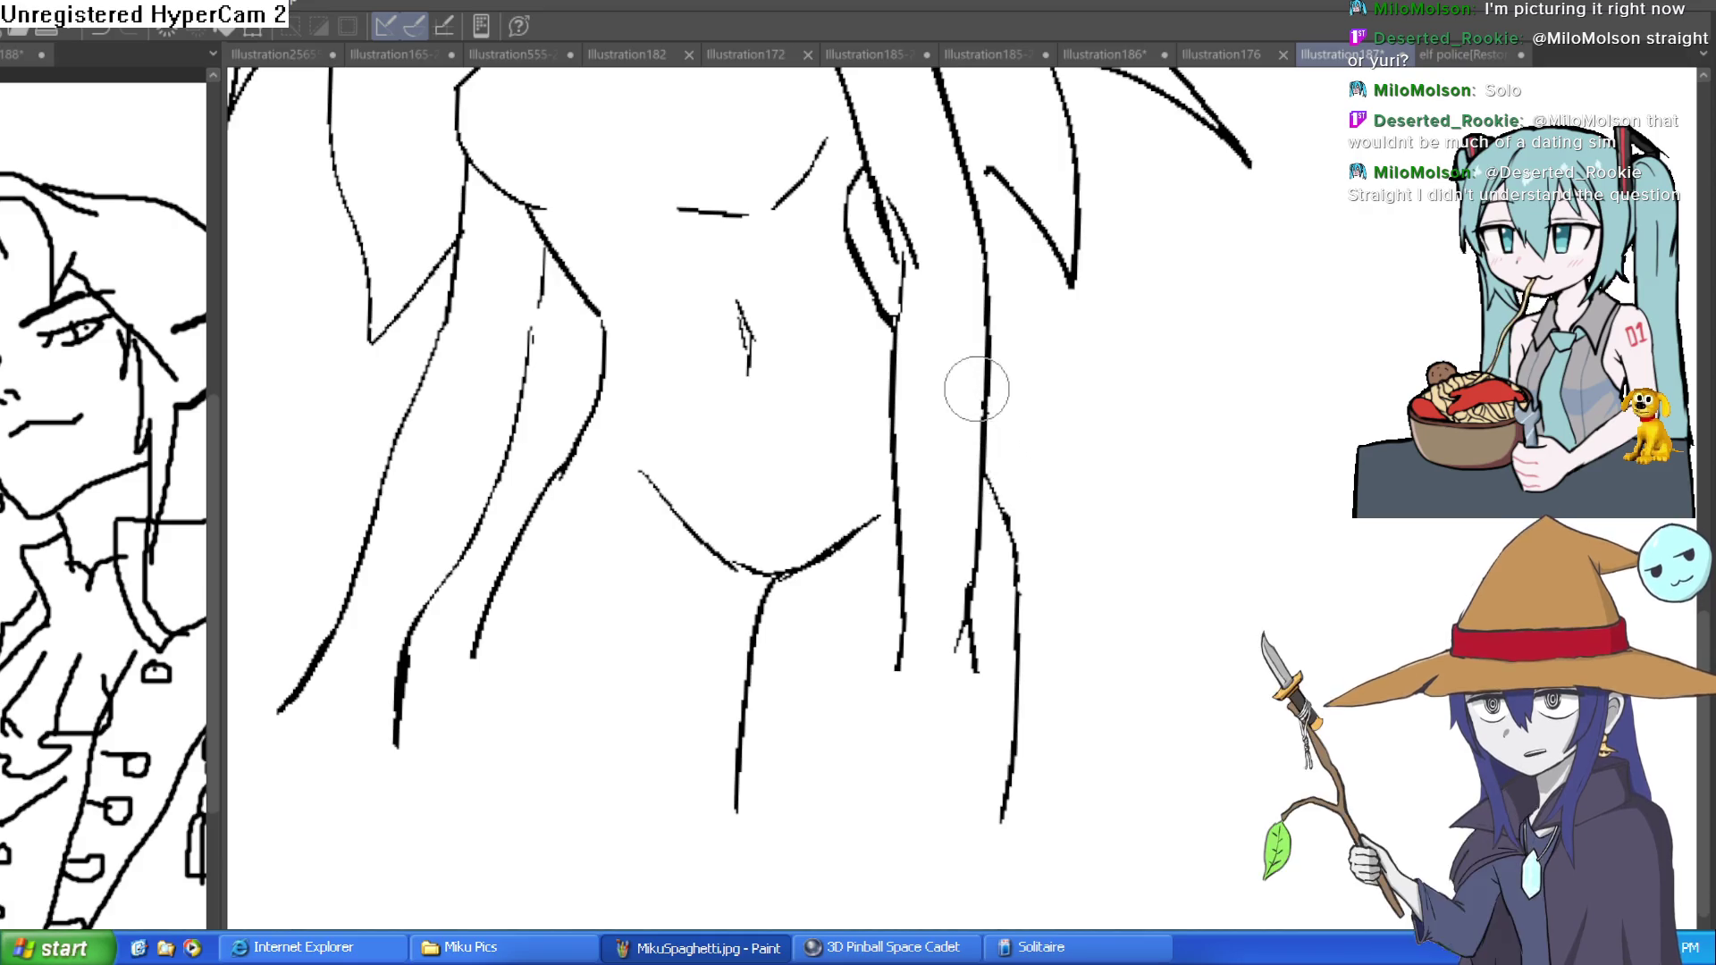
# - Re-frame the face and draw a new line down from the right collarbone
pyautogui.scroll(-2, 1167, 531)
pyautogui.moveTo(1167, 531); pyautogui.dragTo(1138, 605)
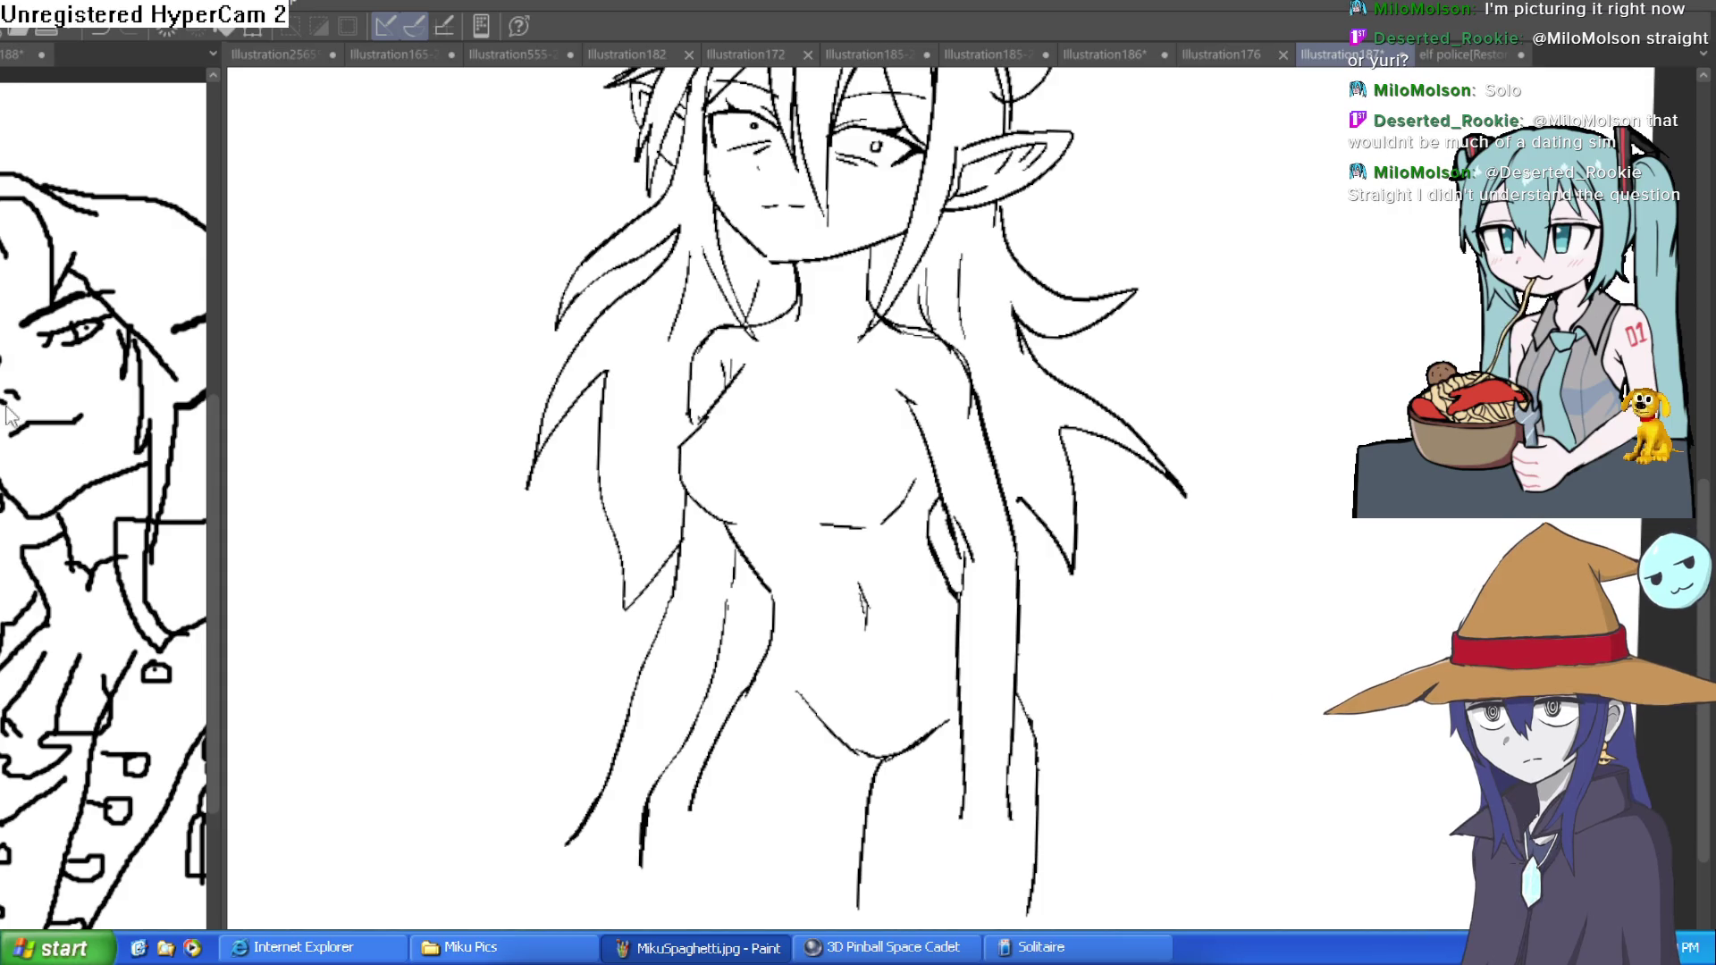
pyautogui.scroll(5, 596, 795)
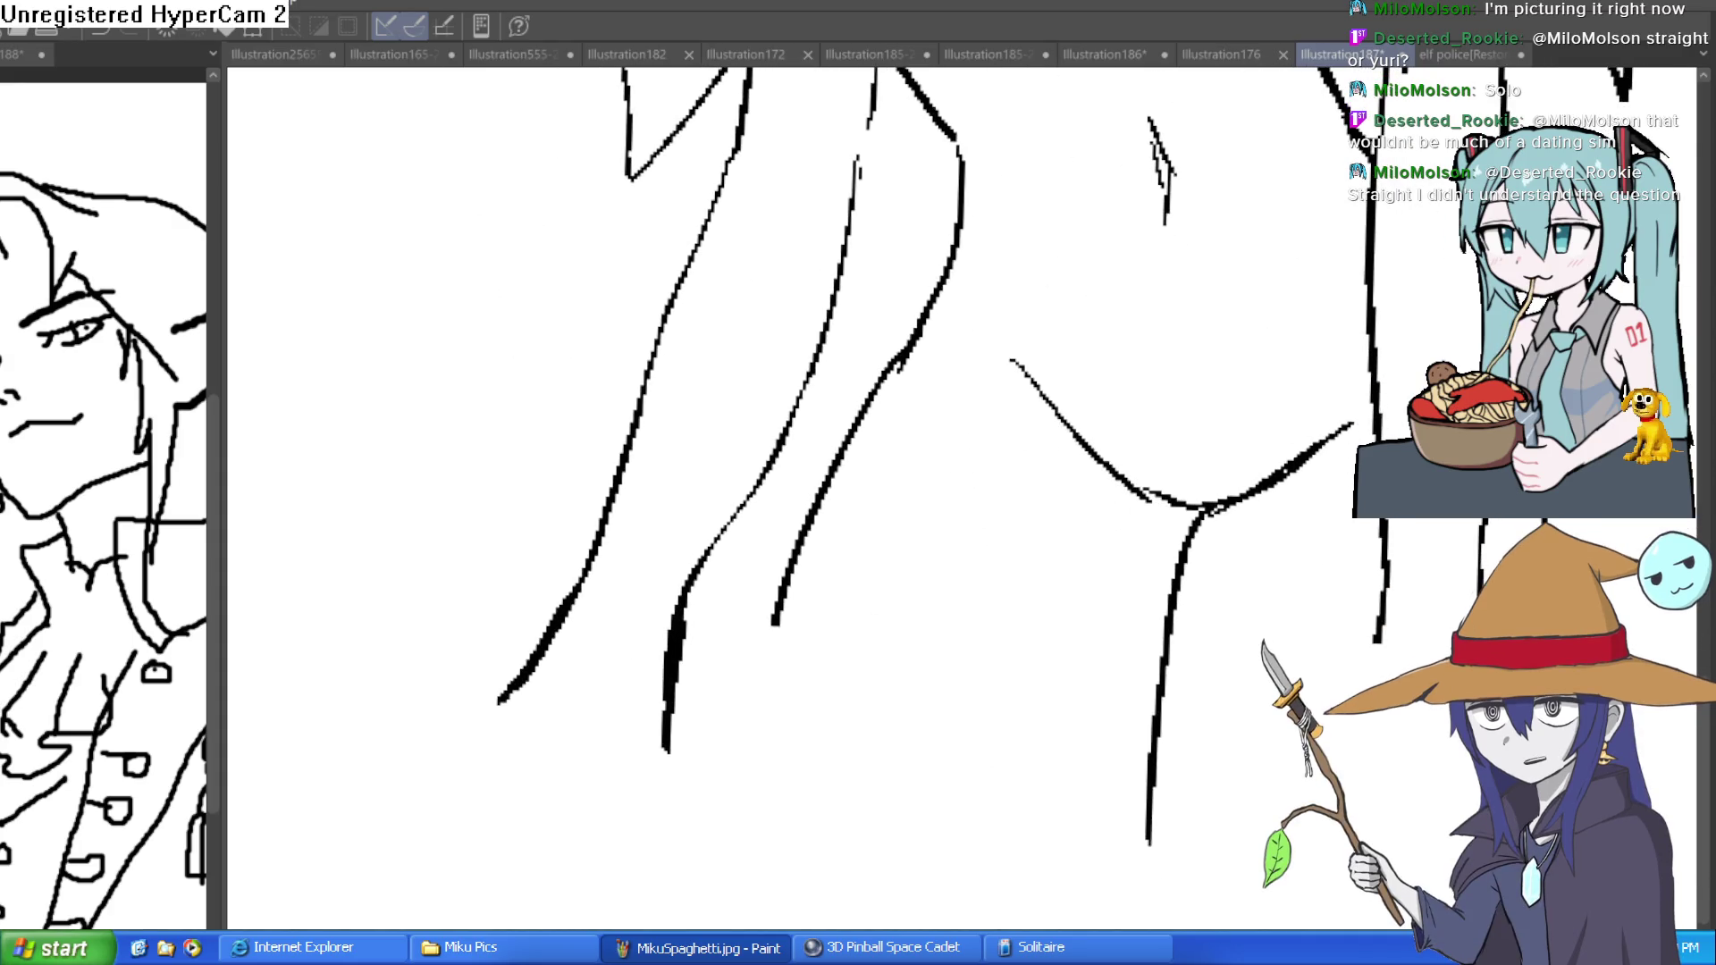
pyautogui.scroll(-5, 1099, 818)
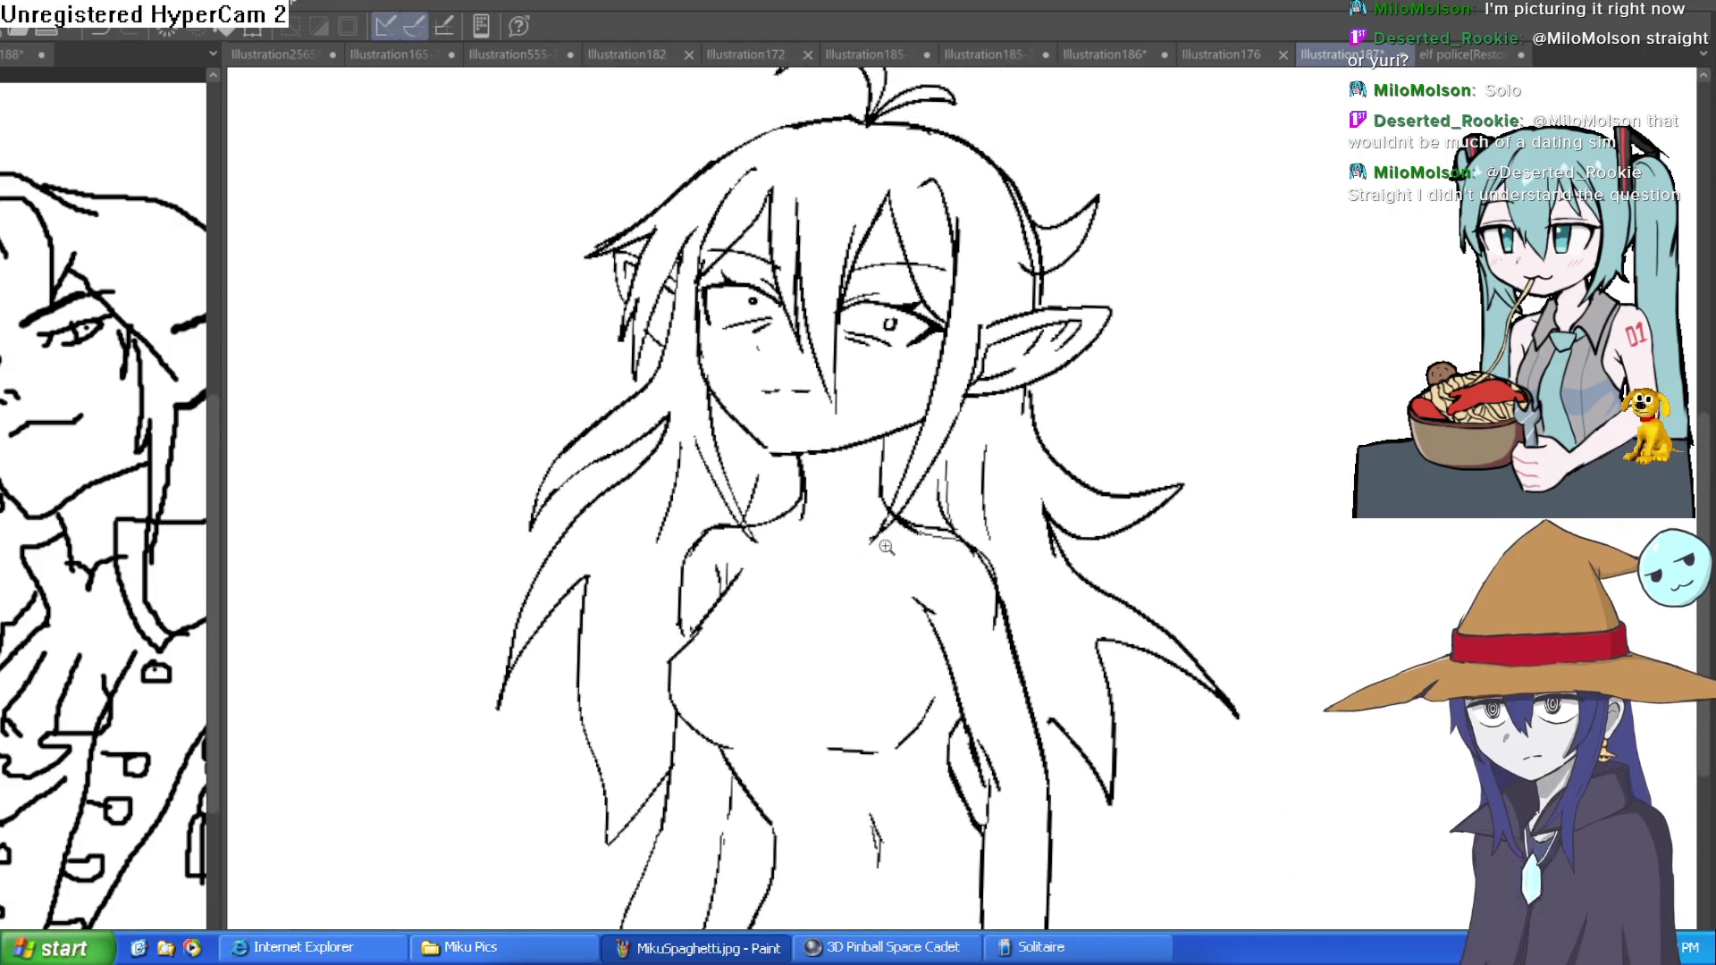
pyautogui.scroll(3, 885, 546)
pyautogui.moveTo(1004, 479)
pyautogui.mouseDown()
pyautogui.moveTo(769, 587)
pyautogui.moveTo(689, 517)
pyautogui.moveTo(600, 484)
pyautogui.mouseUp()
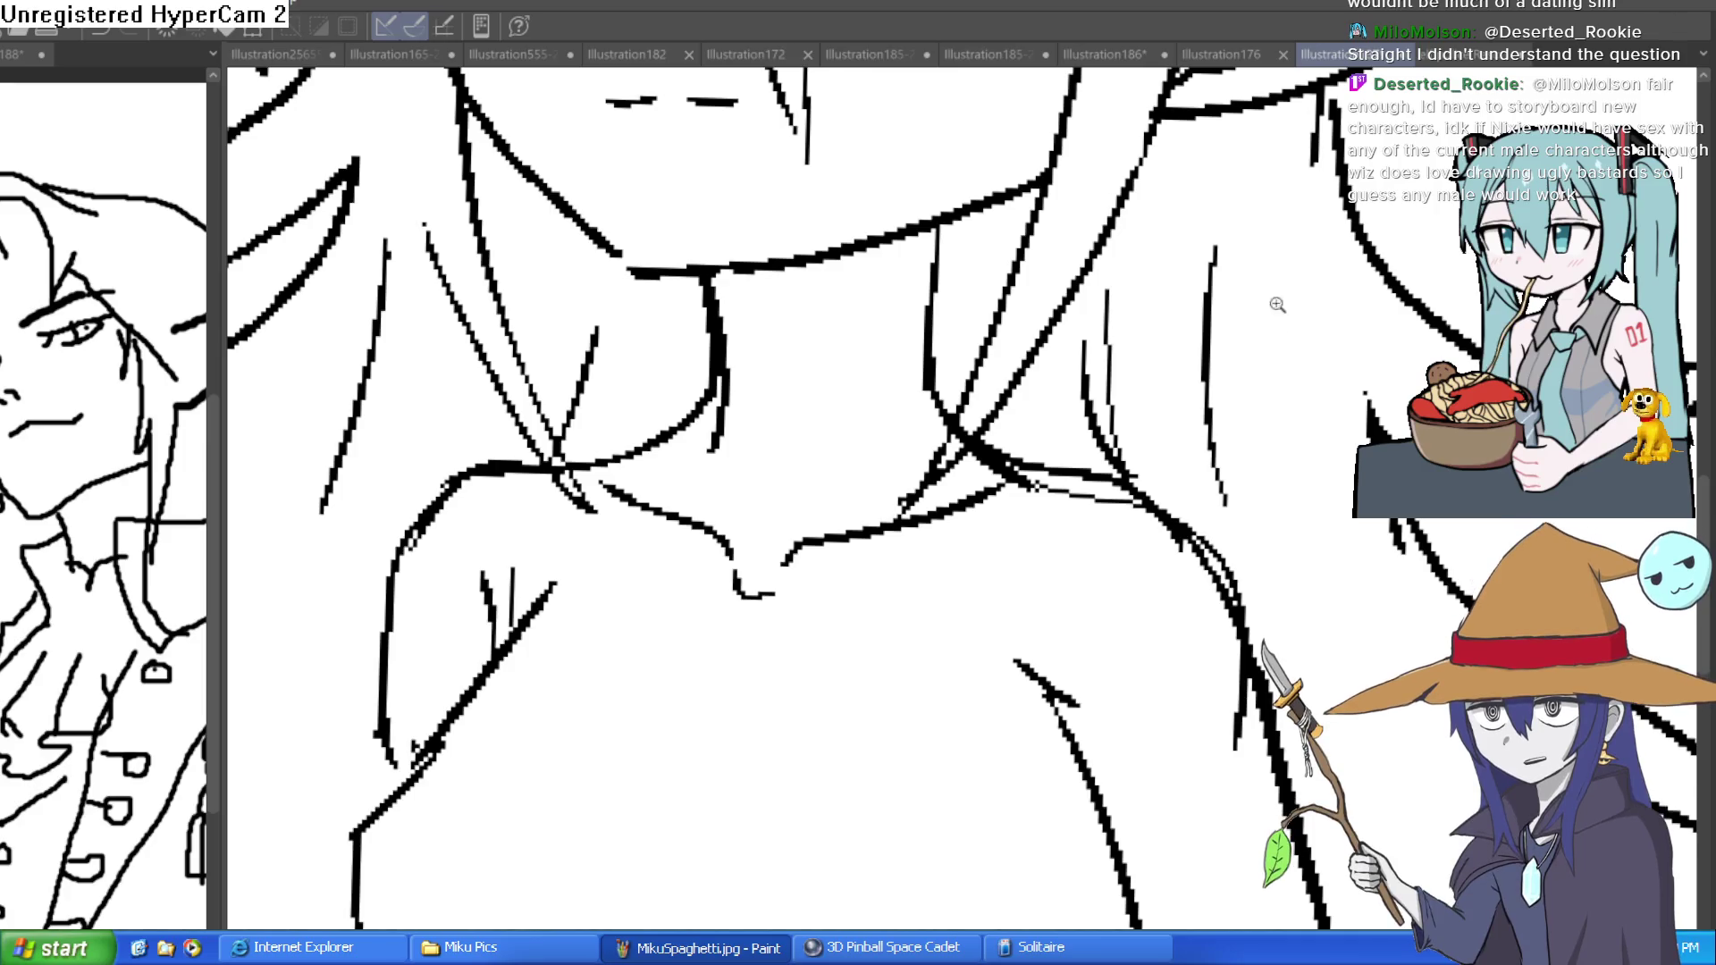
# - Erase the broken side-torso segment and redraw it as a single stroke
pyautogui.scroll(-3, 1243, 435)
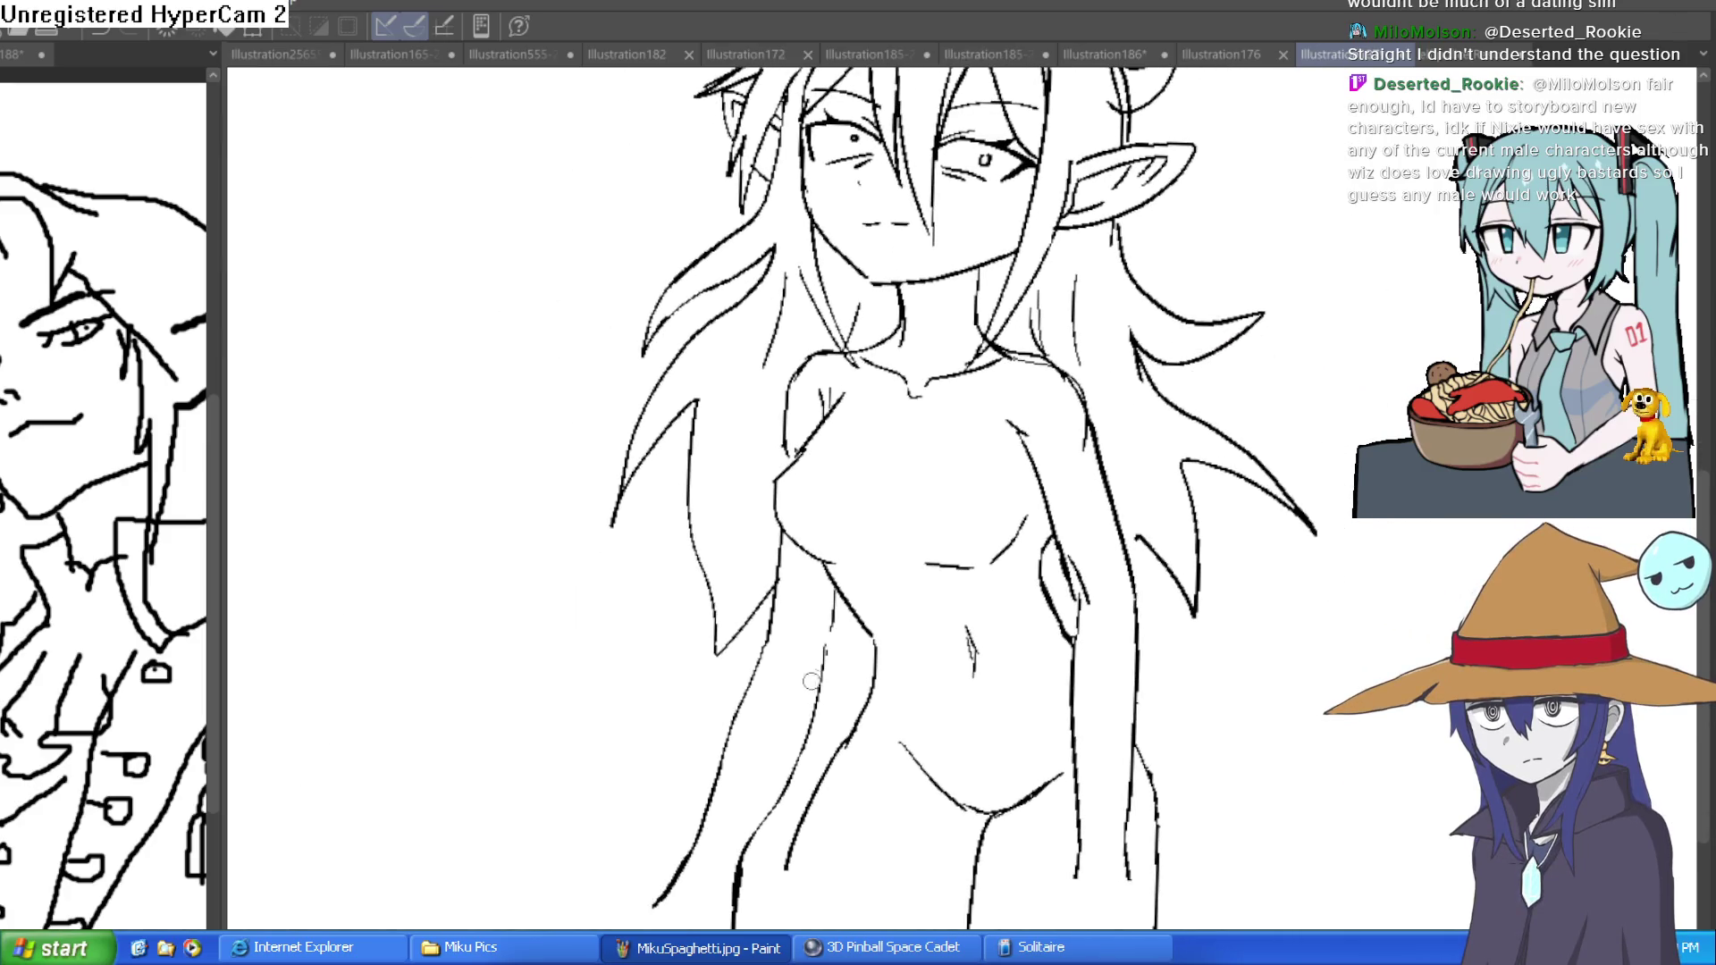
pyautogui.scroll(3, 813, 689)
pyautogui.moveTo(843, 566); pyautogui.dragTo(838, 608)
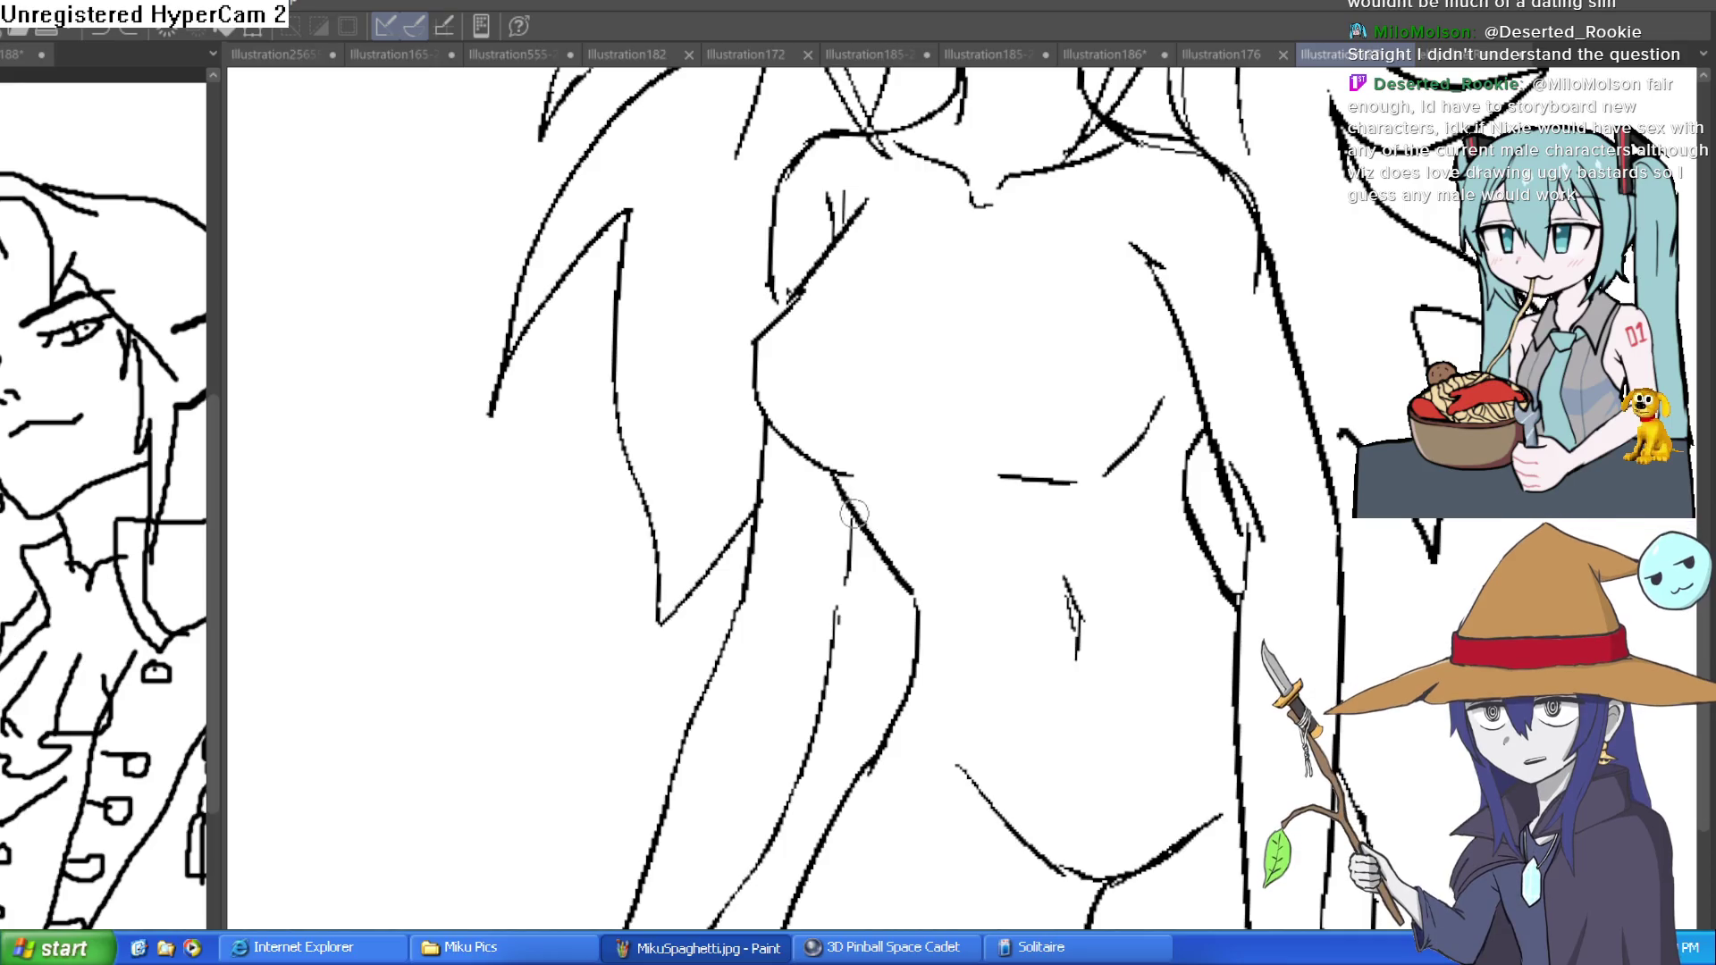
pyautogui.moveTo(855, 534)
pyautogui.mouseDown()
pyautogui.moveTo(838, 616)
pyautogui.moveTo(858, 529)
pyautogui.mouseUp()
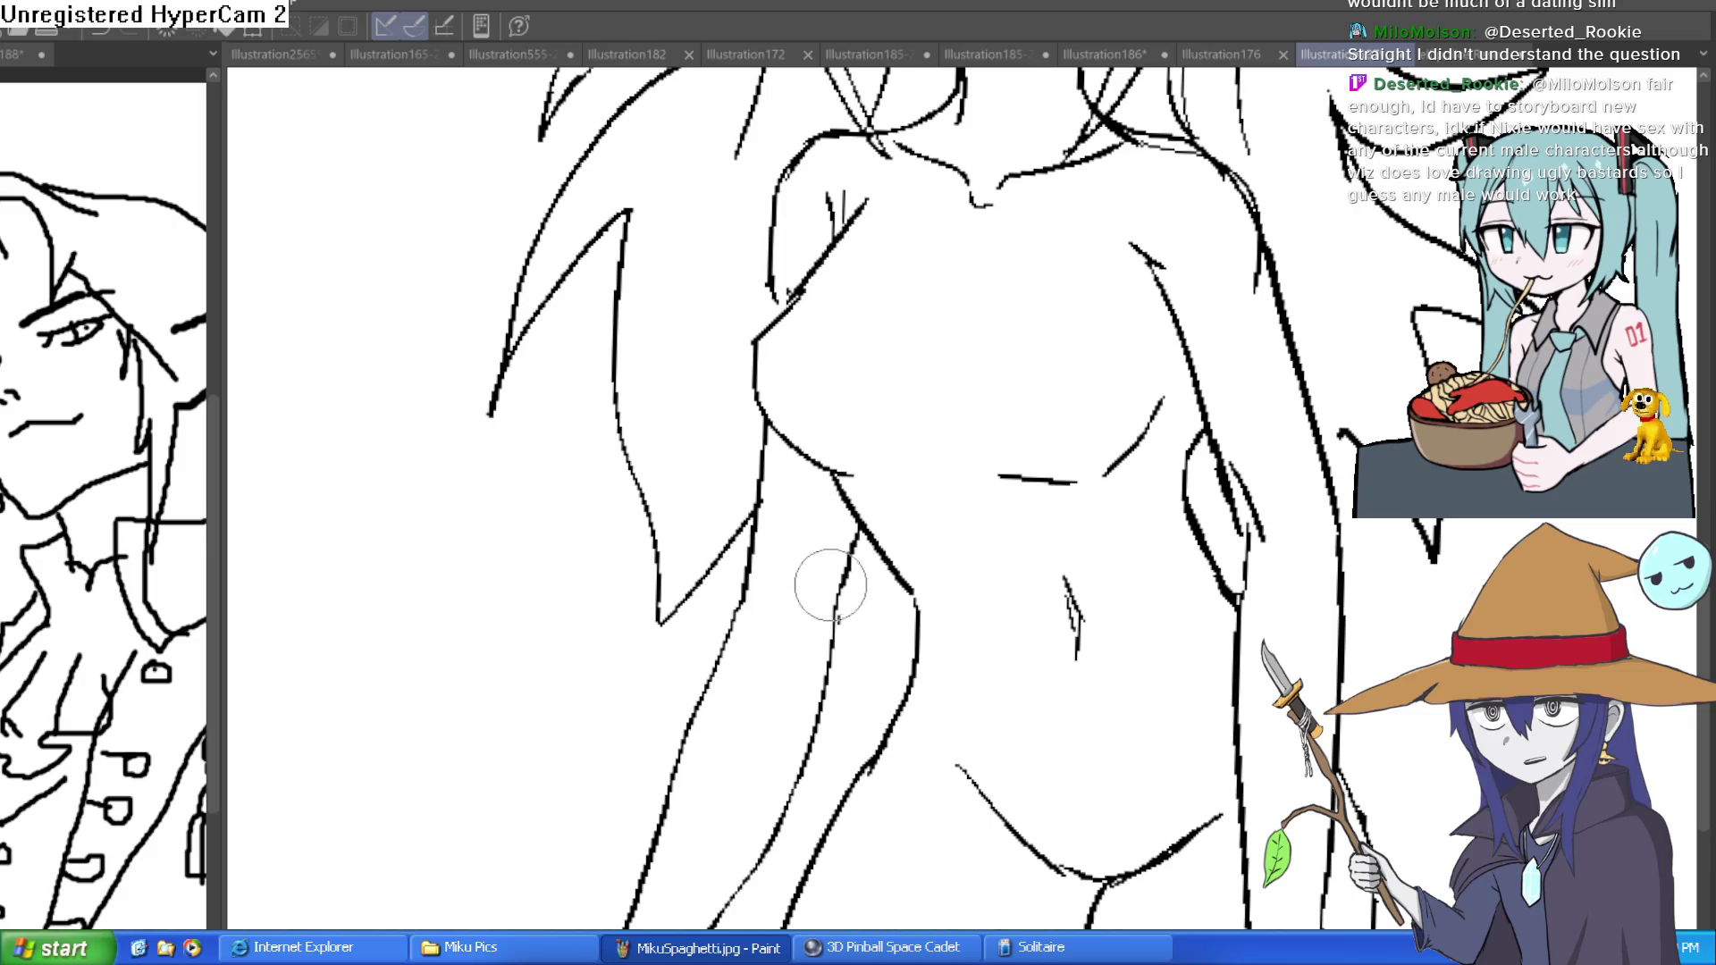
# - Rotate the canvas view counter-clockwise and back to check the side line
pyautogui.press('e')
pyautogui.scroll(-3, 894, 543)
pyautogui.scroll(2, 949, 666)
pyautogui.scroll(-2, 949, 666)
pyautogui.moveTo(949, 666); pyautogui.dragTo(1119, 498)
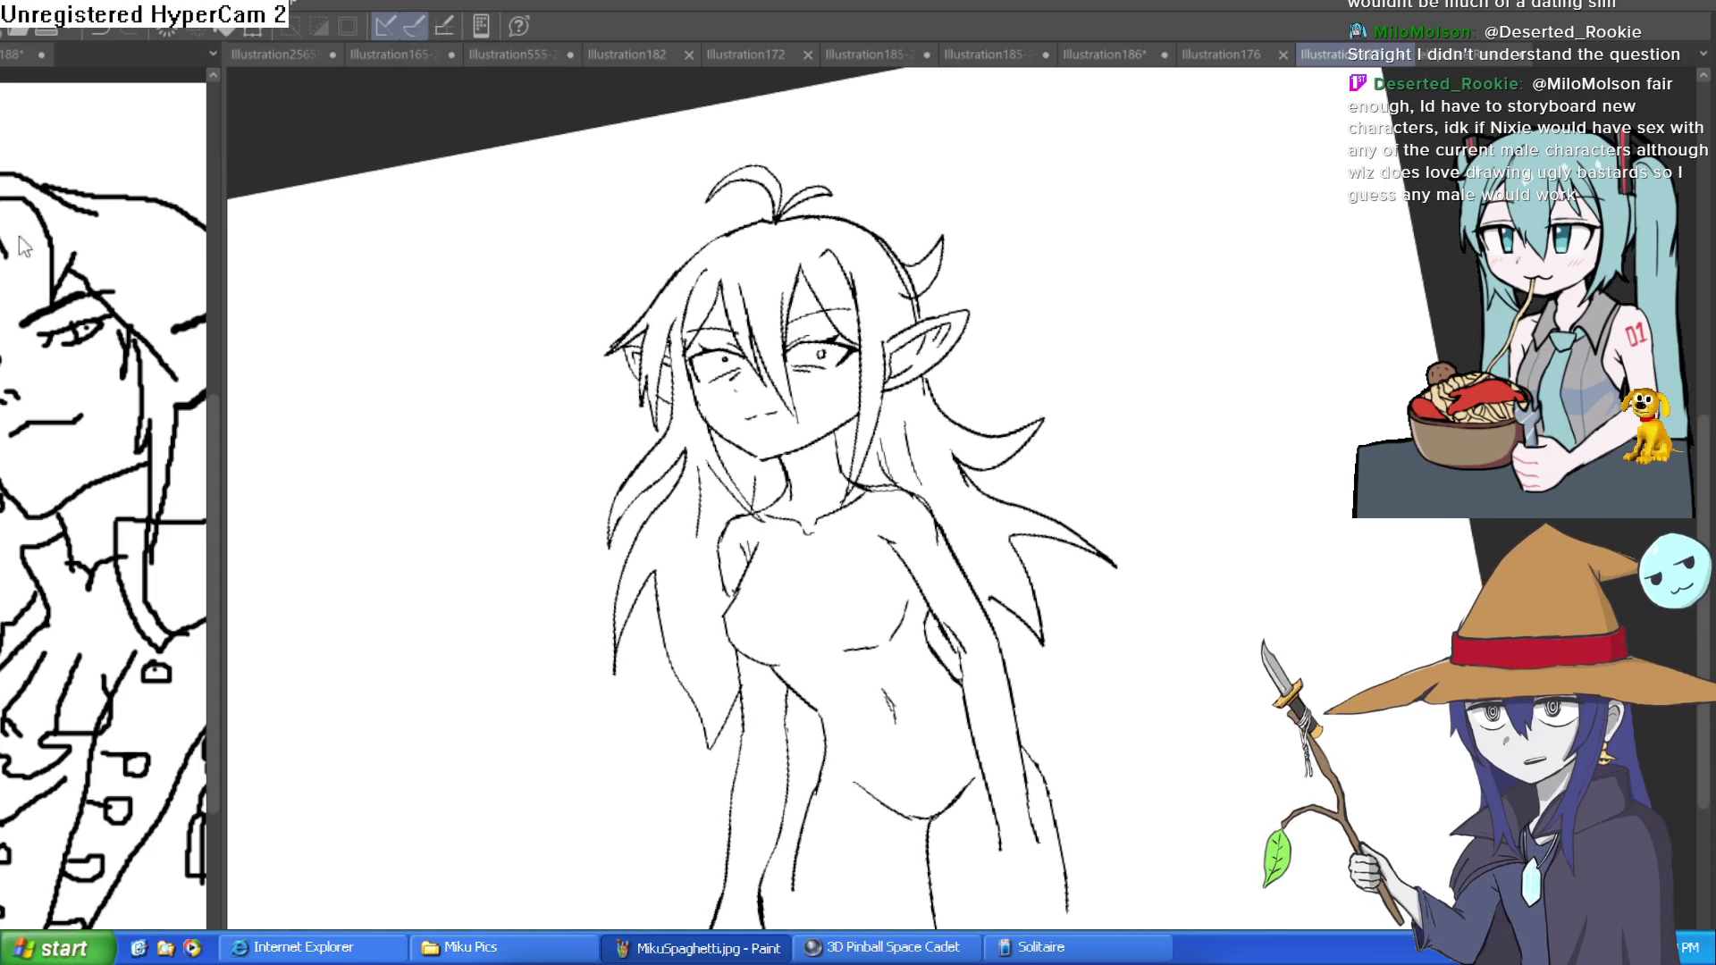
pyautogui.moveTo(1091, 115)
pyautogui.mouseDown()
pyautogui.moveTo(1123, 352)
pyautogui.moveTo(1167, 312)
pyautogui.mouseUp()
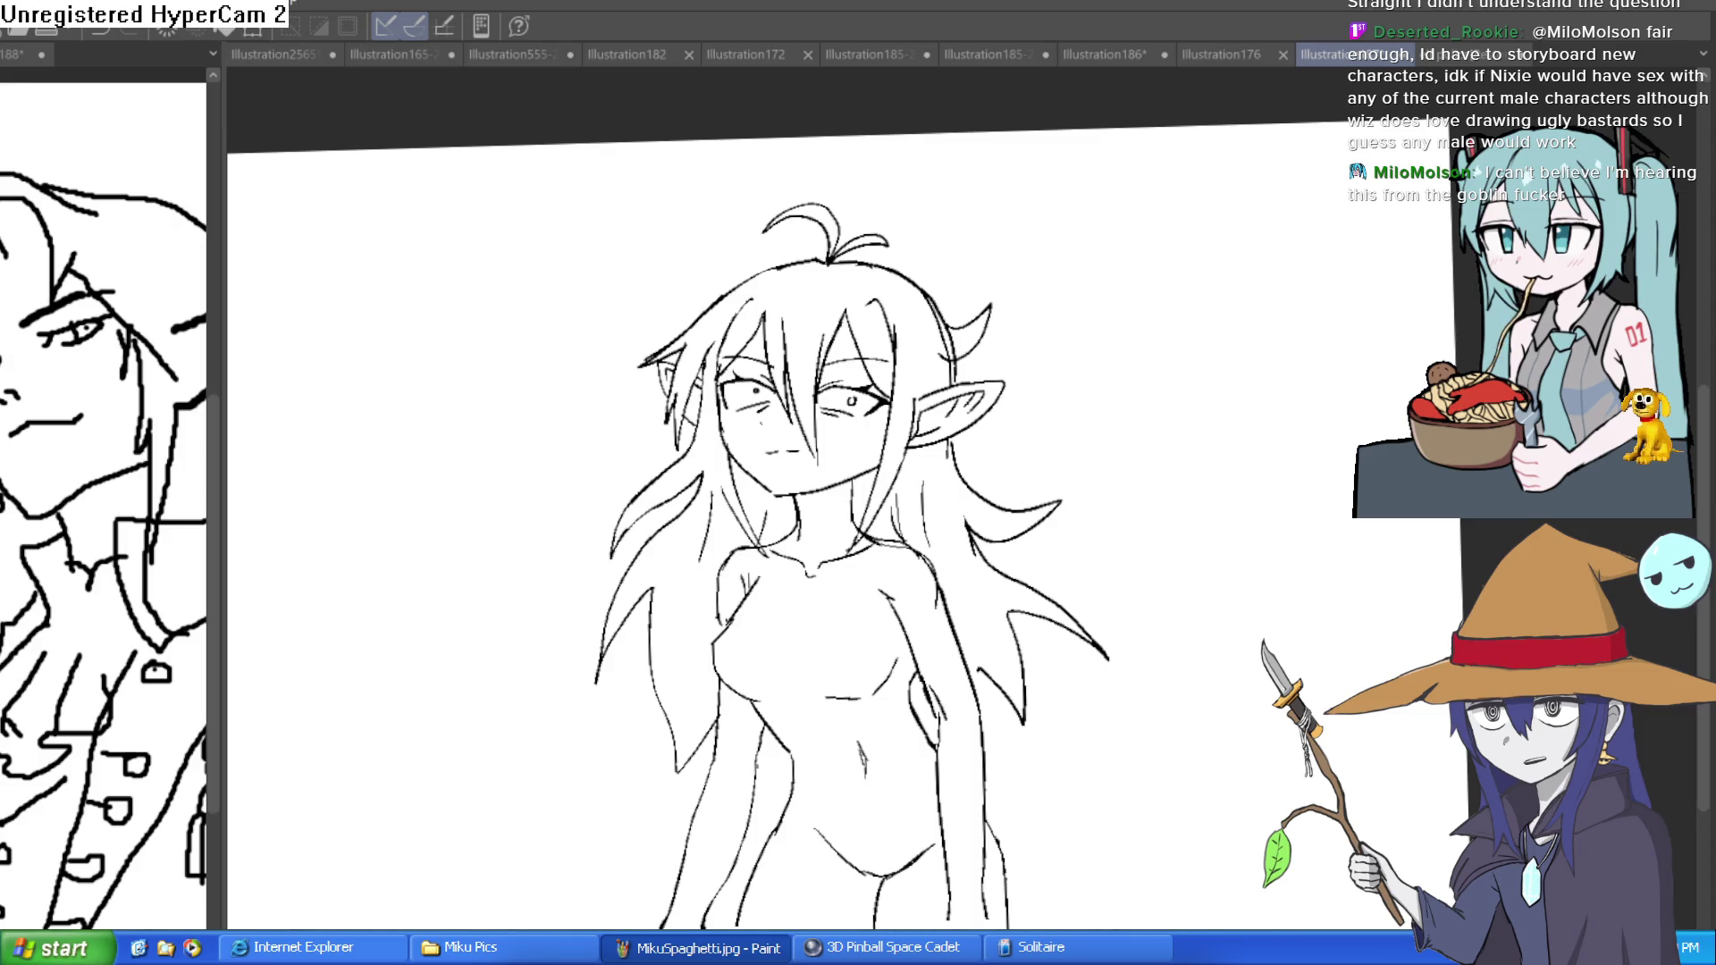
# - In Construct 3's Layout 1, shift the goblin girl sprite slightly left and down
pyautogui.hotkey('alt', 'Tab')
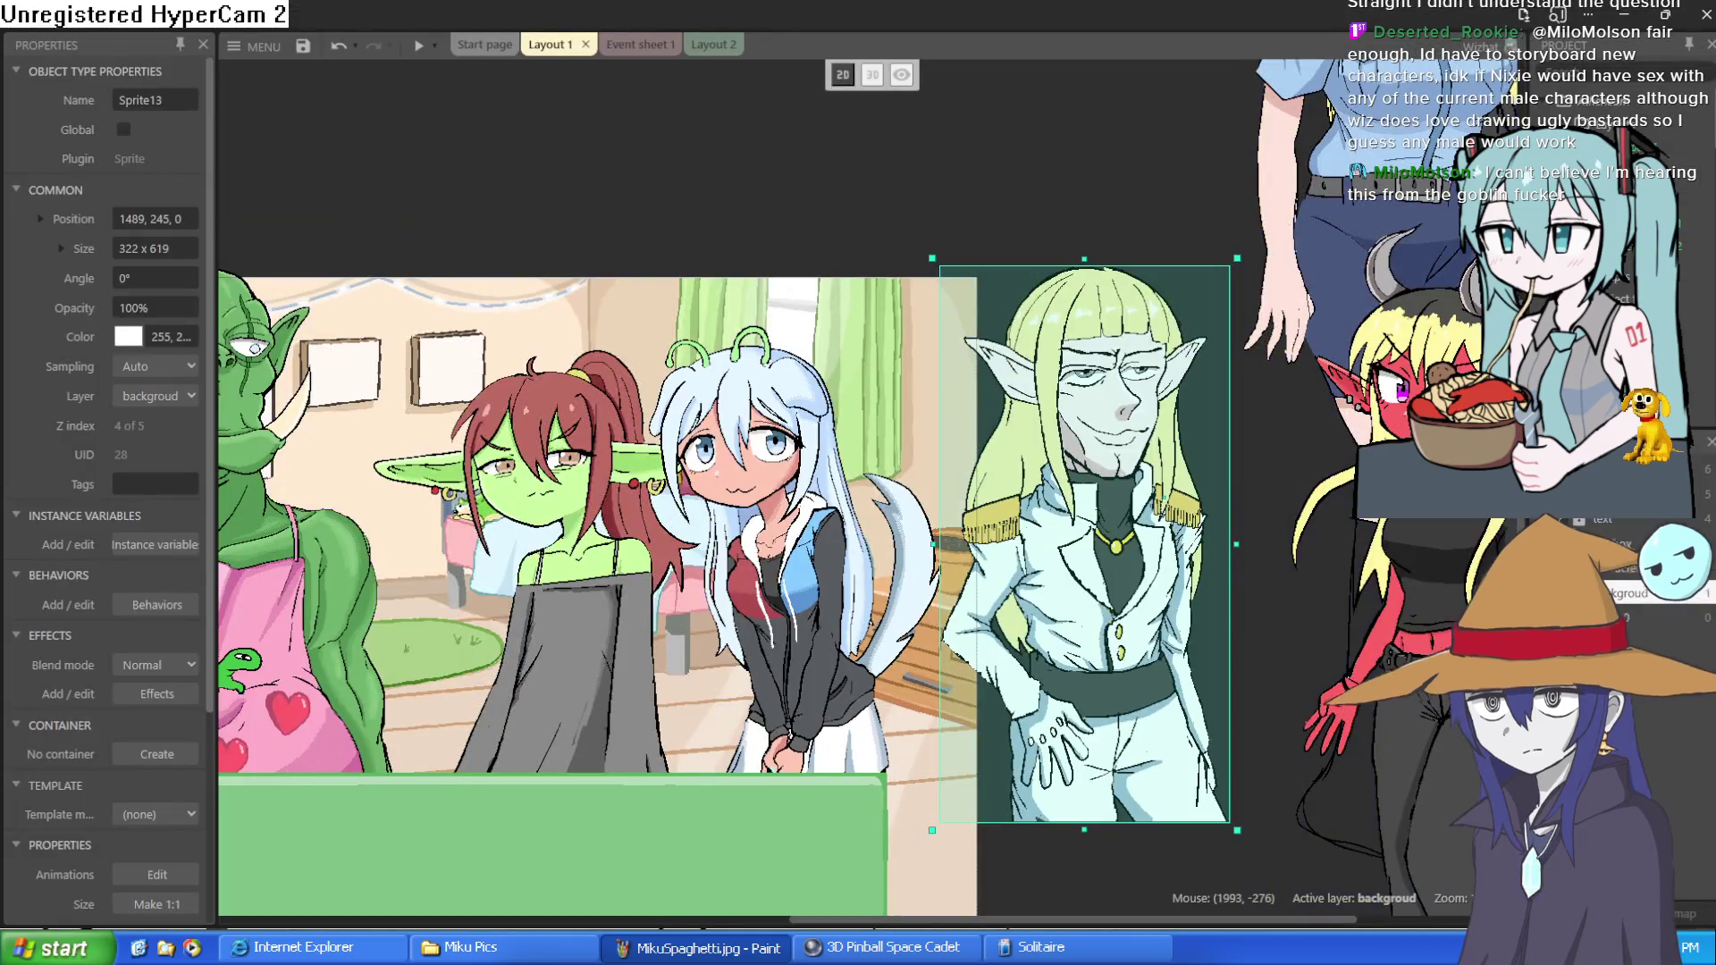
pyautogui.hscroll(-5, 605, 306)
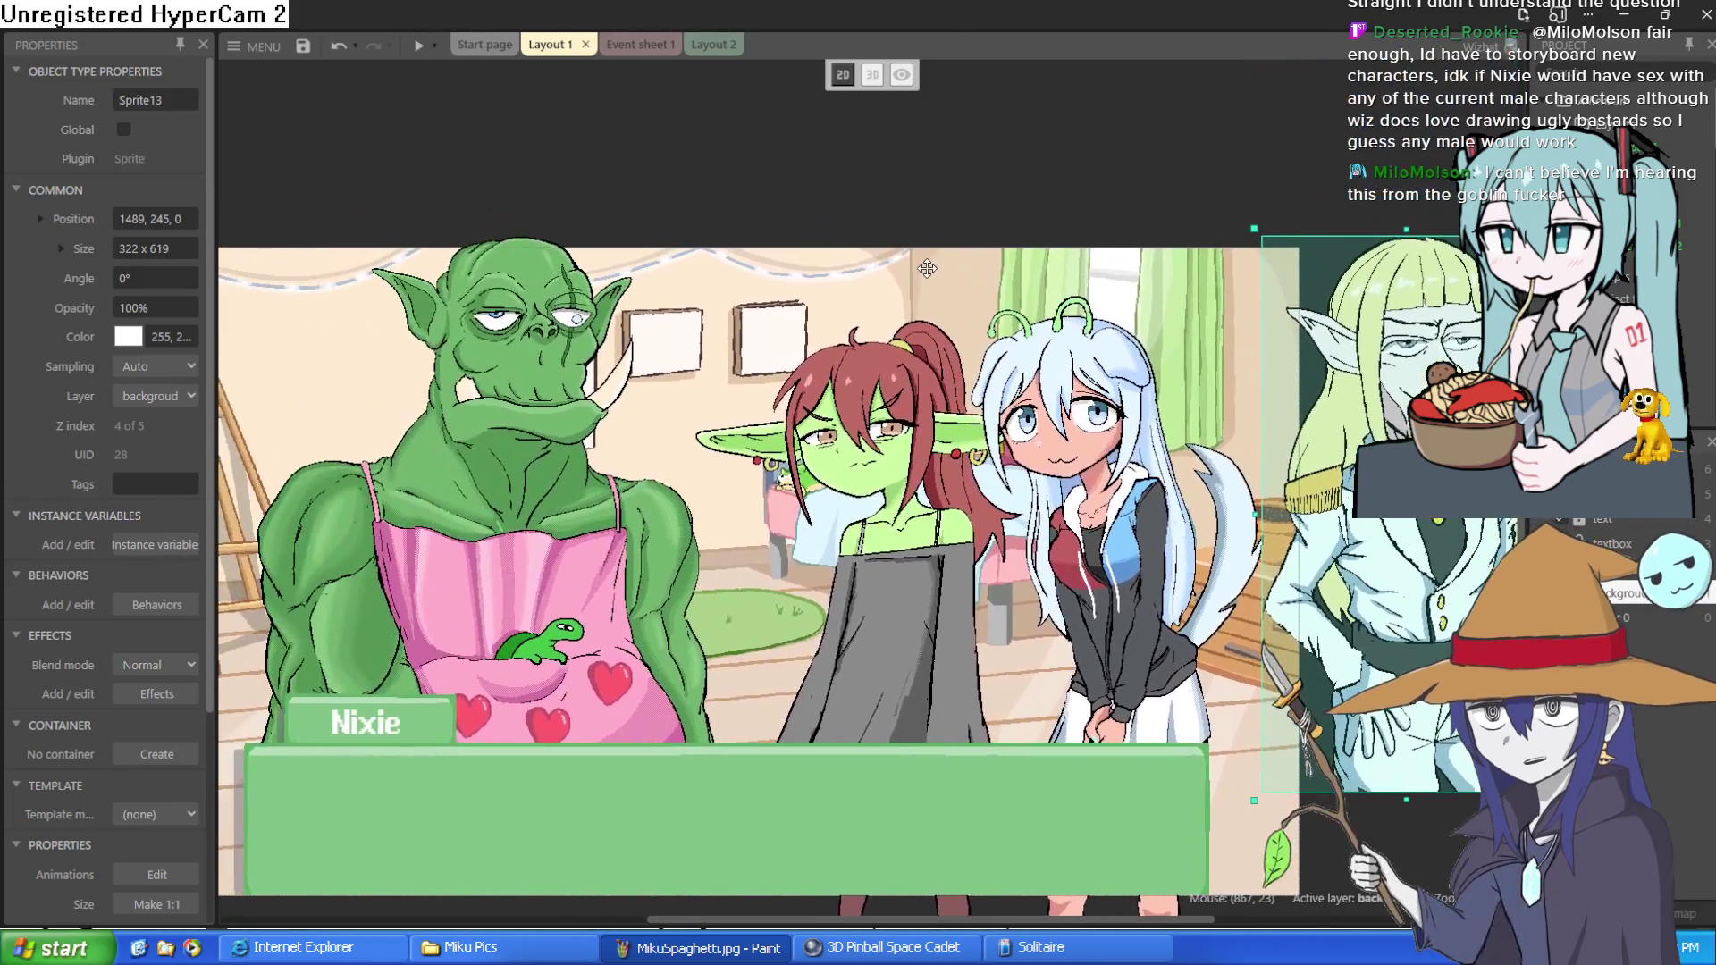
pyautogui.click(892, 606)
pyautogui.moveTo(892, 606); pyautogui.dragTo(851, 599)
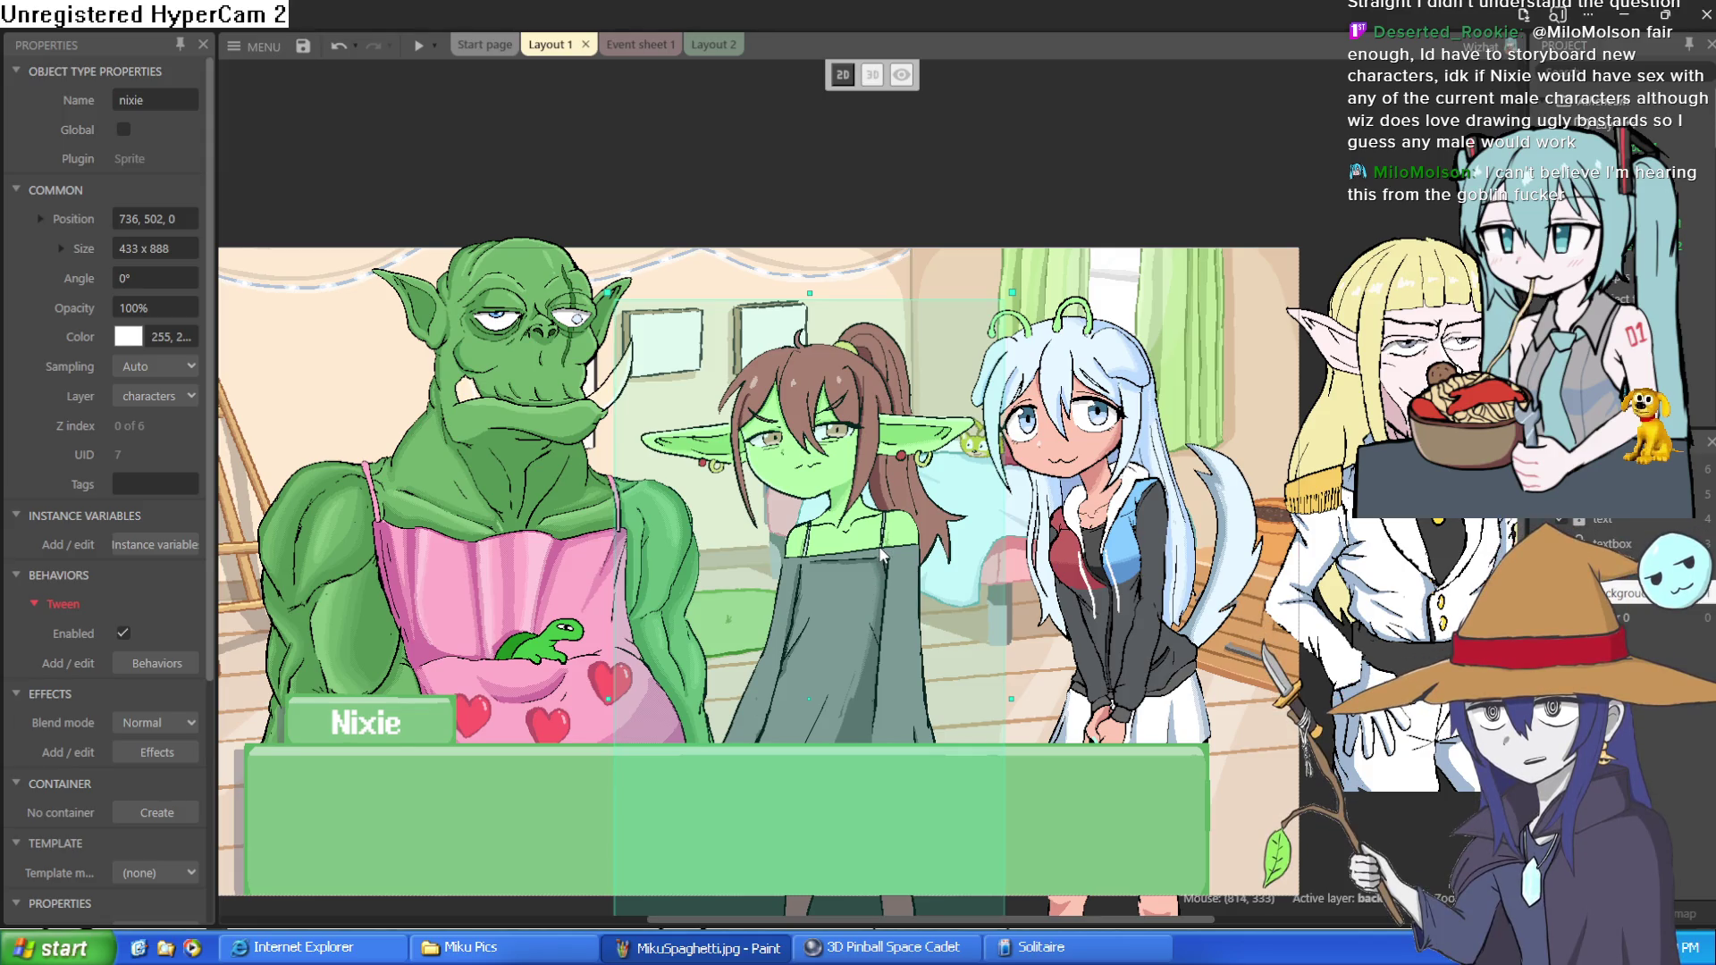
pyautogui.moveTo(883, 554); pyautogui.dragTo(878, 565)
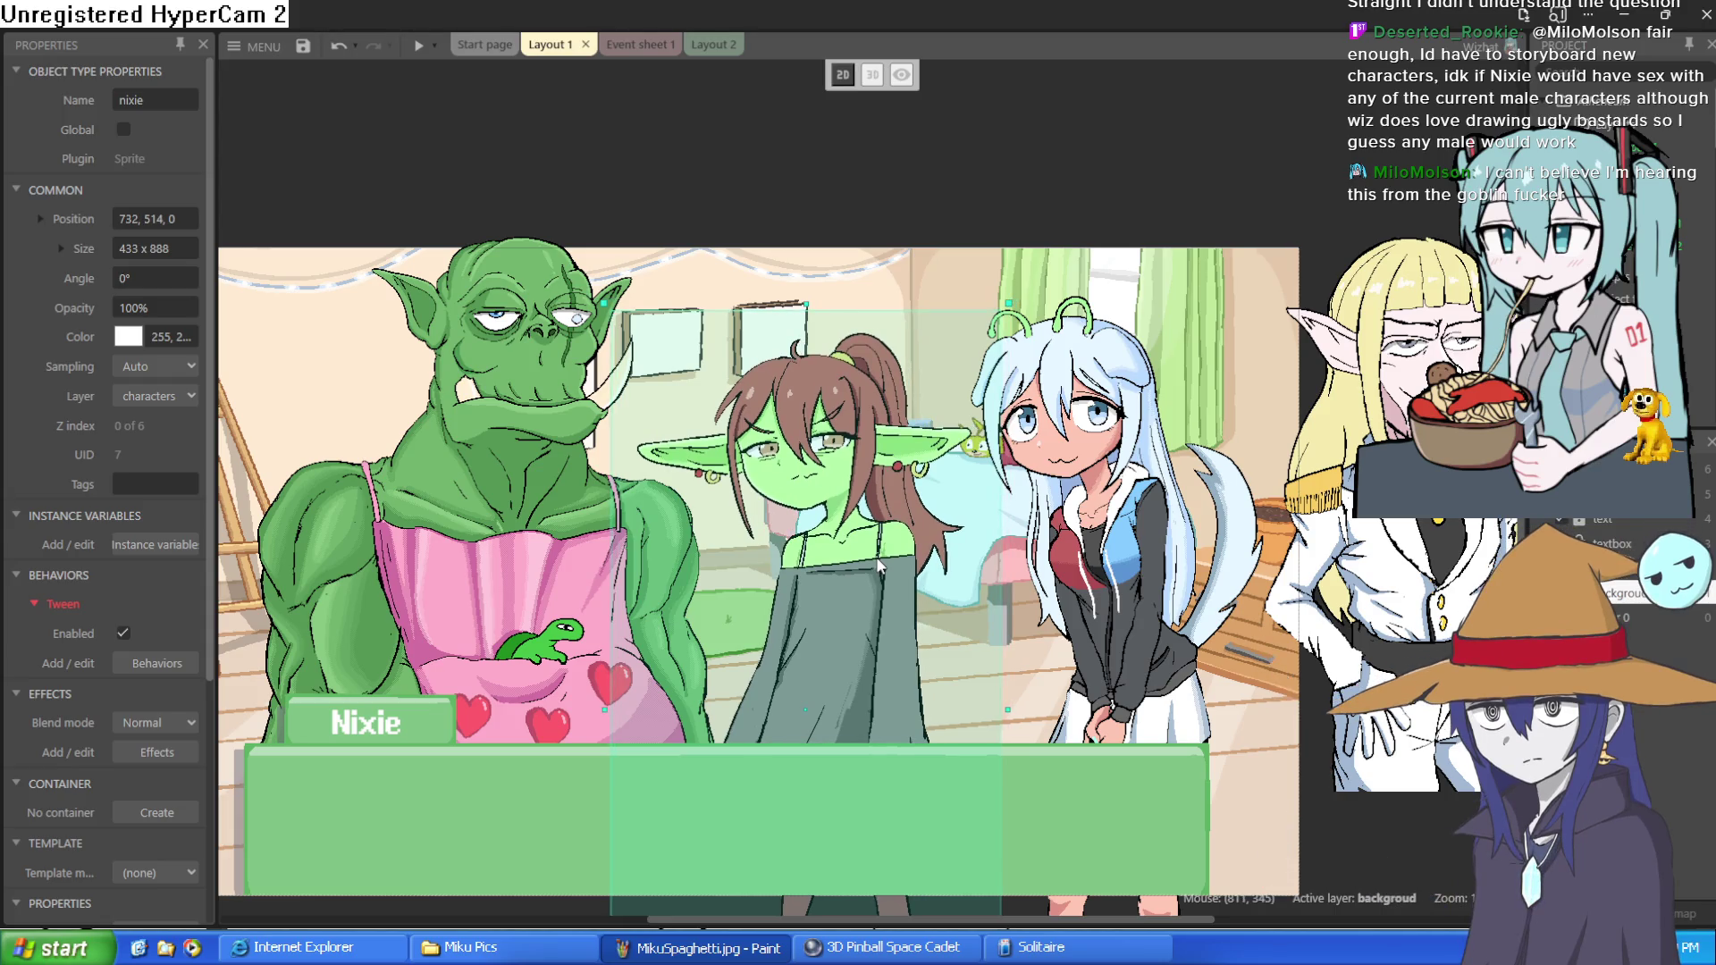
# - Move the orc sprite slightly left and down
pyautogui.click(1089, 585)
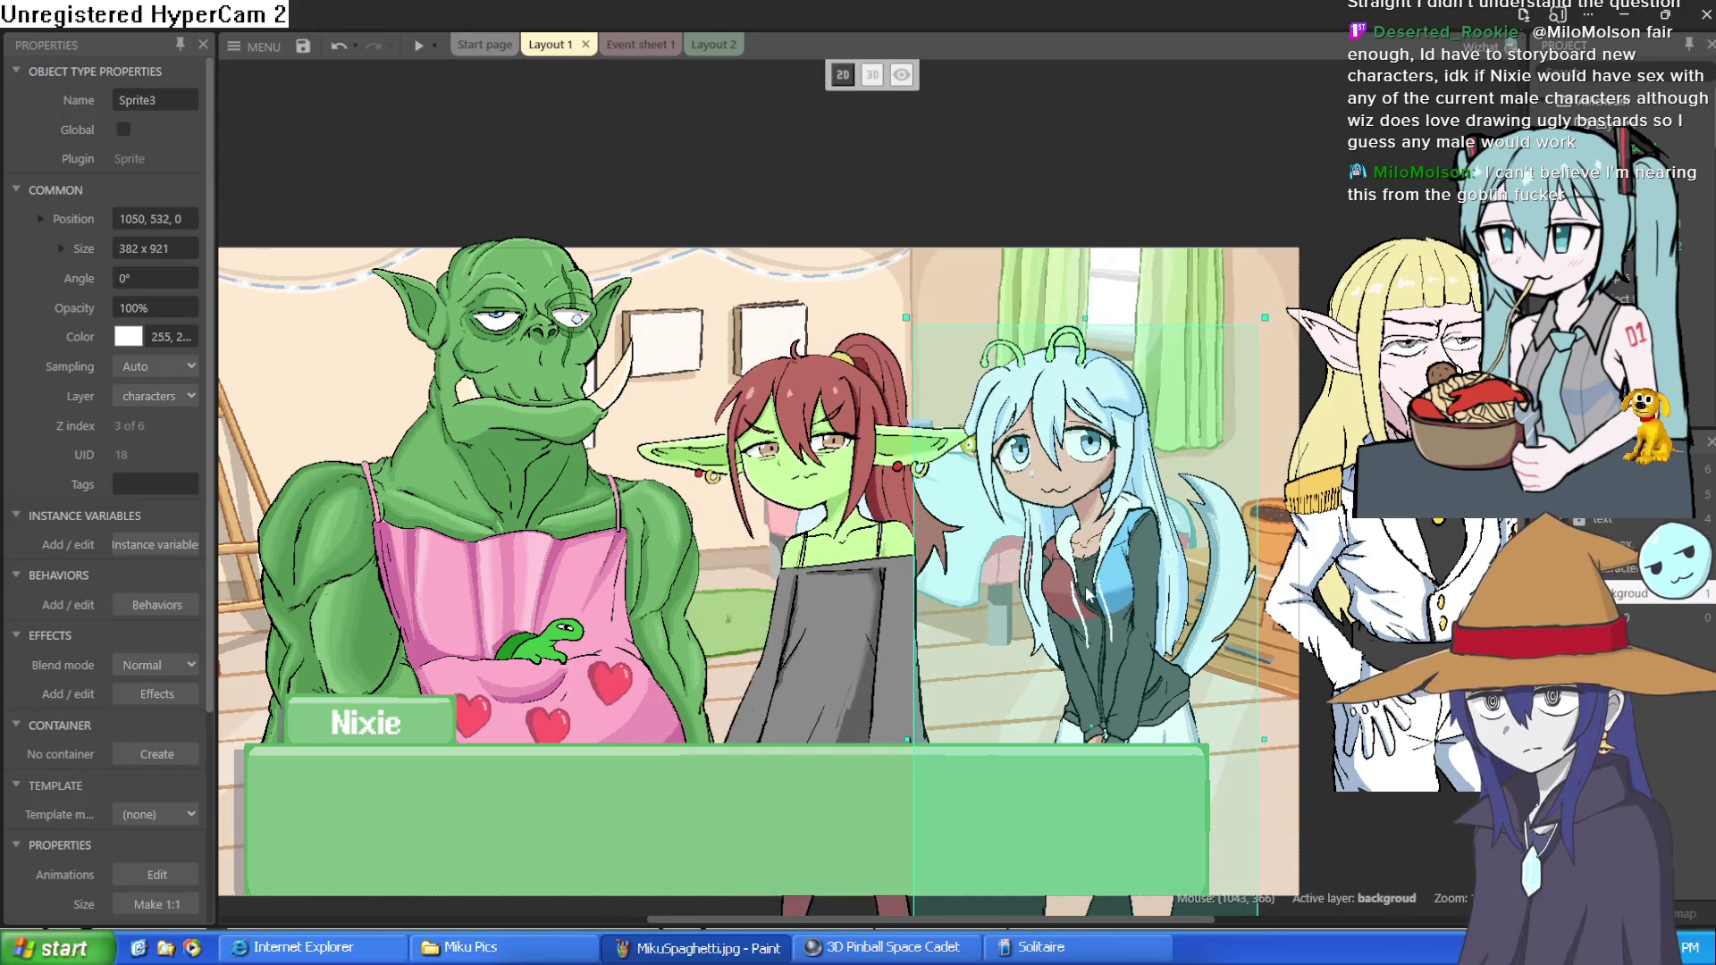
pyautogui.hscroll(3, 983, 537)
pyautogui.scroll(-1, 893, 492)
pyautogui.click(835, 443)
pyautogui.moveTo(834, 436)
pyautogui.mouseDown()
pyautogui.moveTo(815, 474)
pyautogui.moveTo(824, 441)
pyautogui.mouseUp()
pyautogui.click(1226, 131)
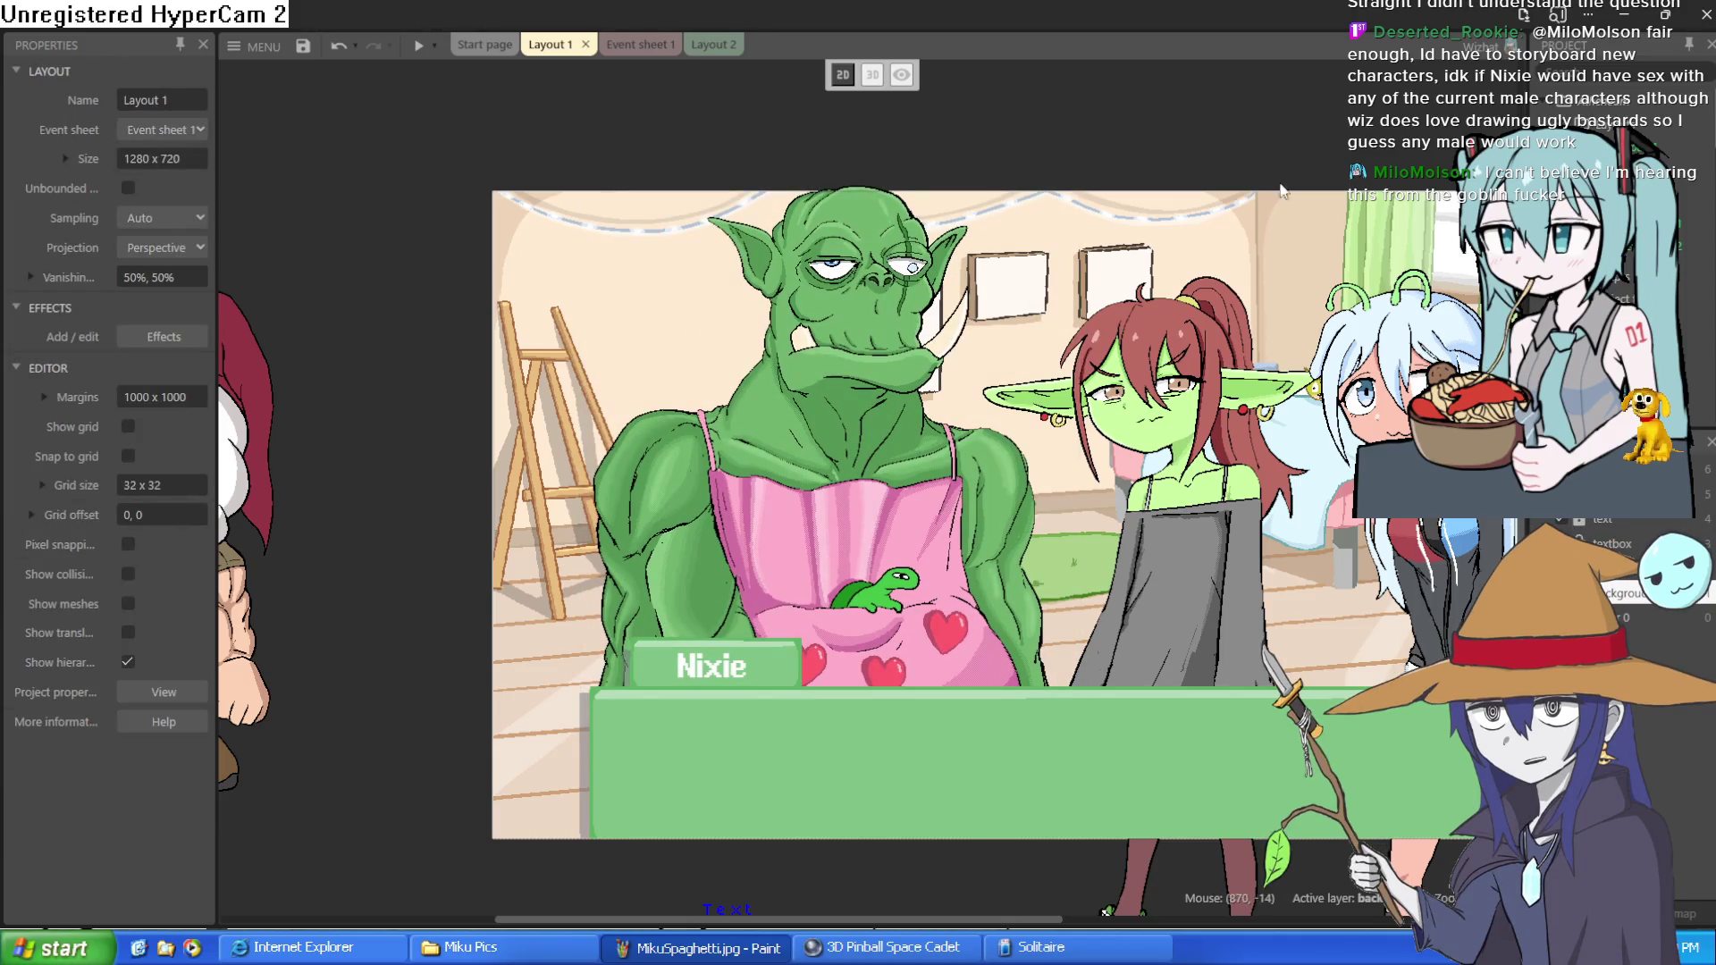
# - Nudge the goblin girl slightly right, reposition the blue-haired girl, and view the characters to the right
pyautogui.hscroll(3, 945, 390)
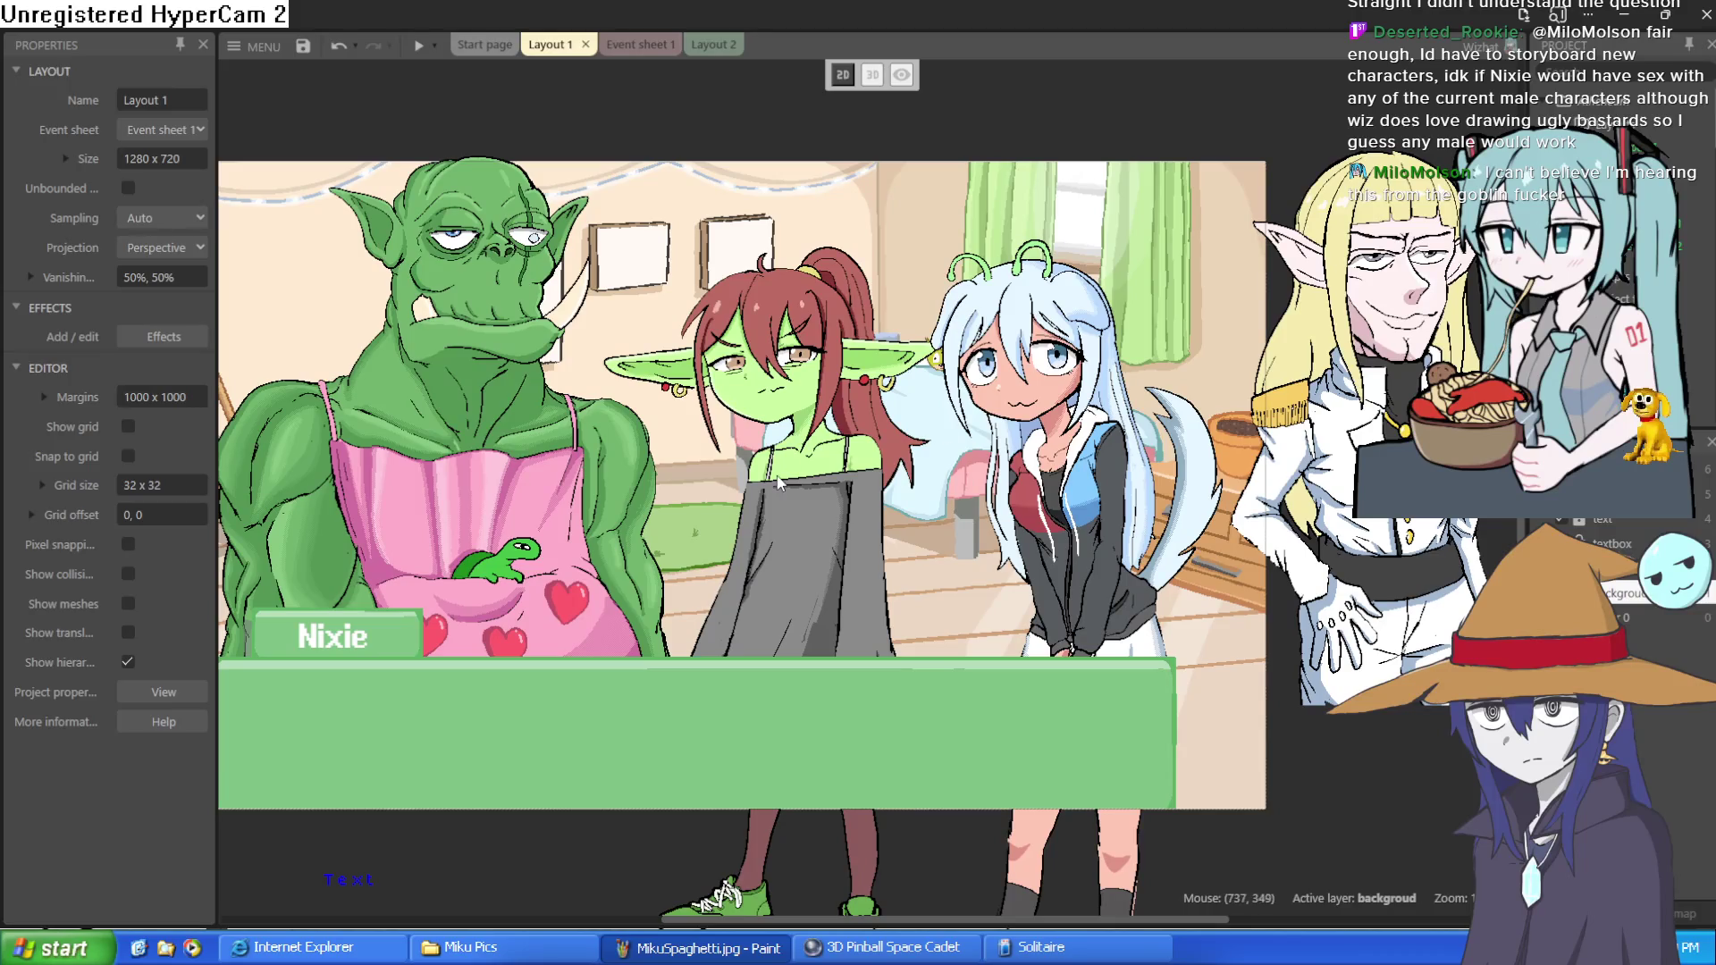
pyautogui.click(806, 522)
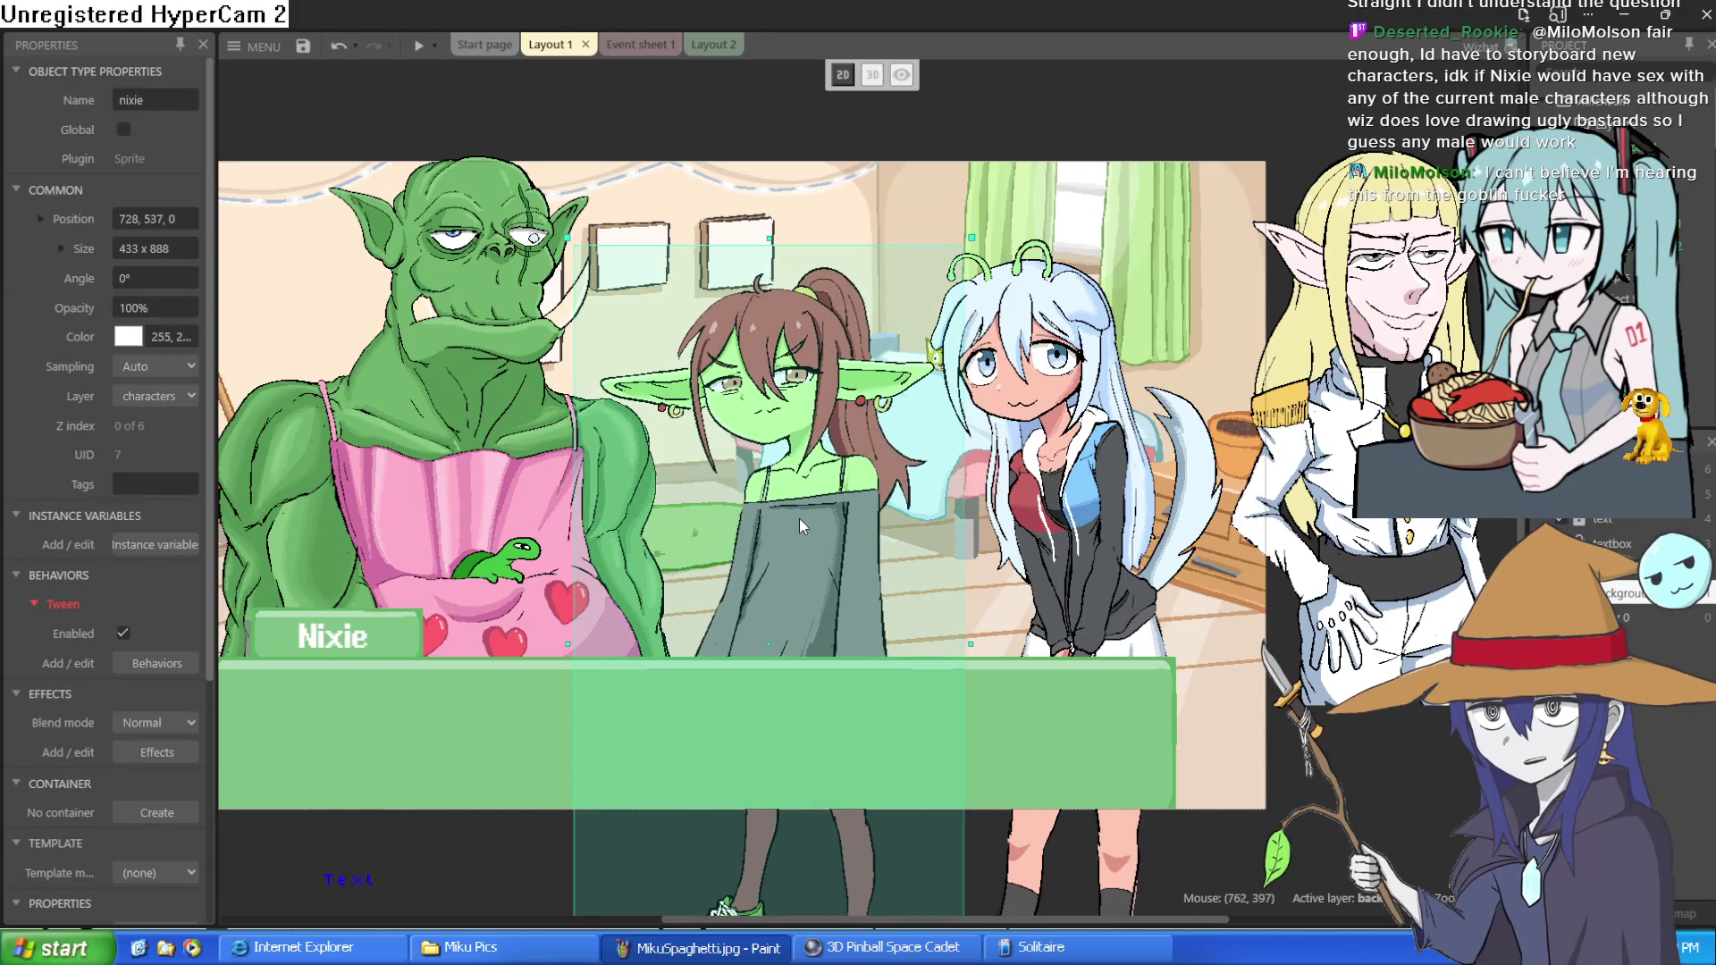
pyautogui.moveTo(800, 520); pyautogui.dragTo(807, 517)
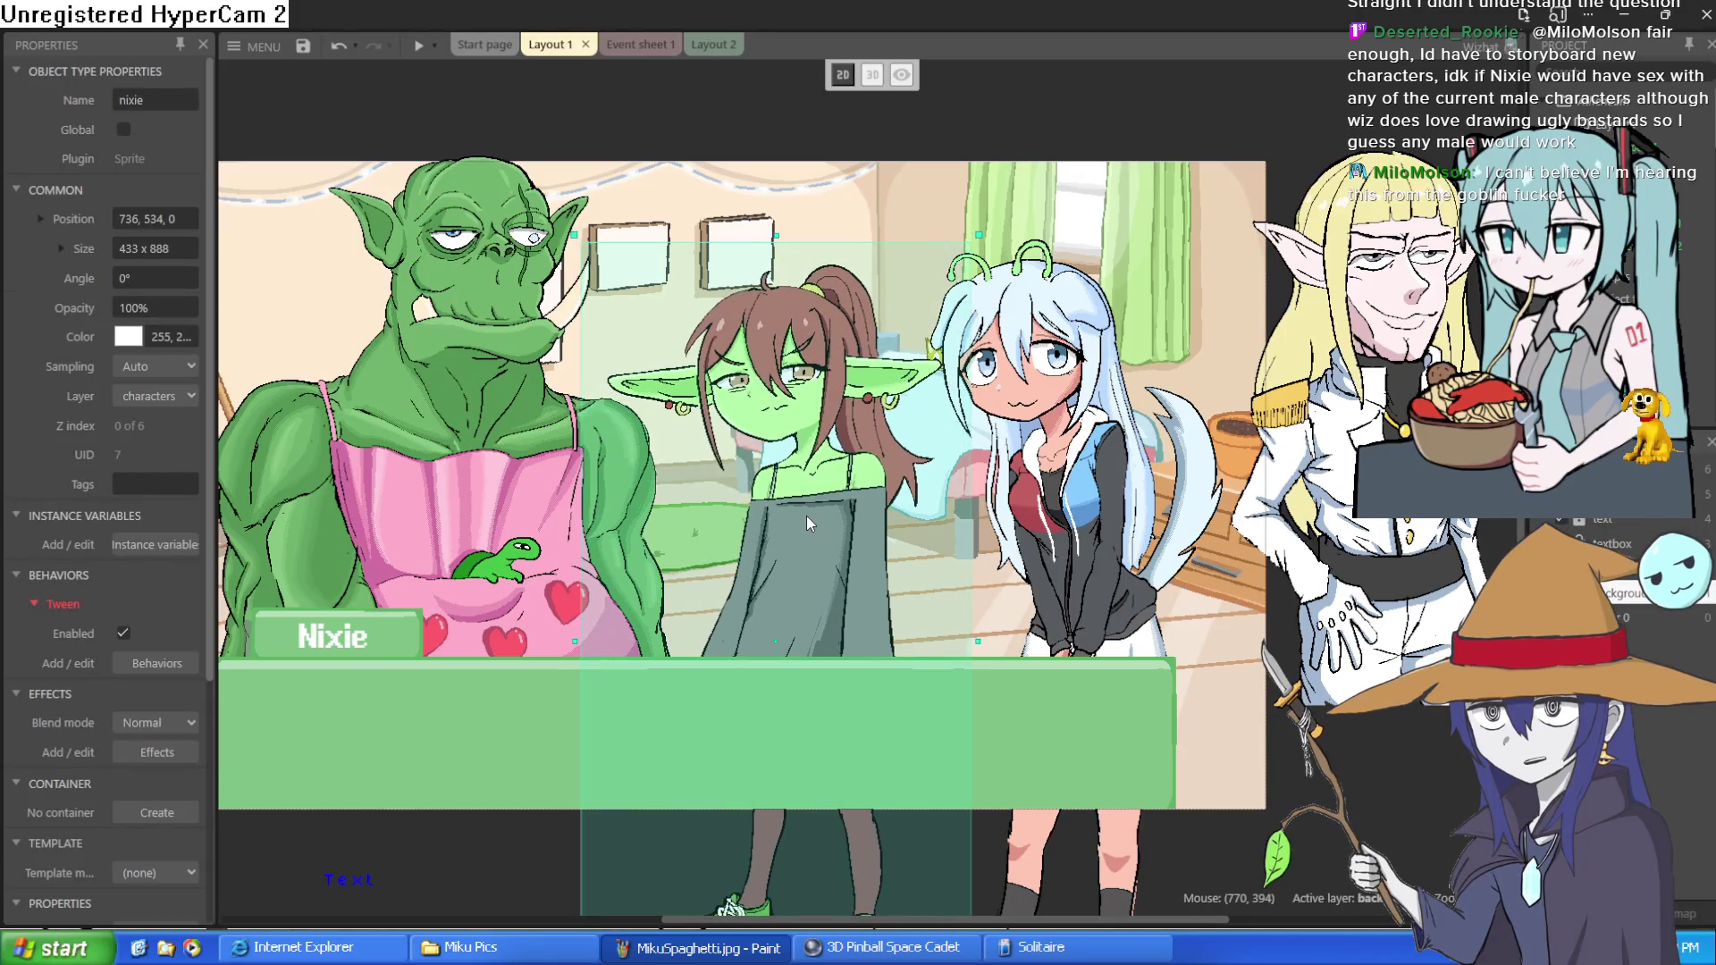
pyautogui.click(1105, 506)
pyautogui.moveTo(1105, 506); pyautogui.dragTo(1096, 401)
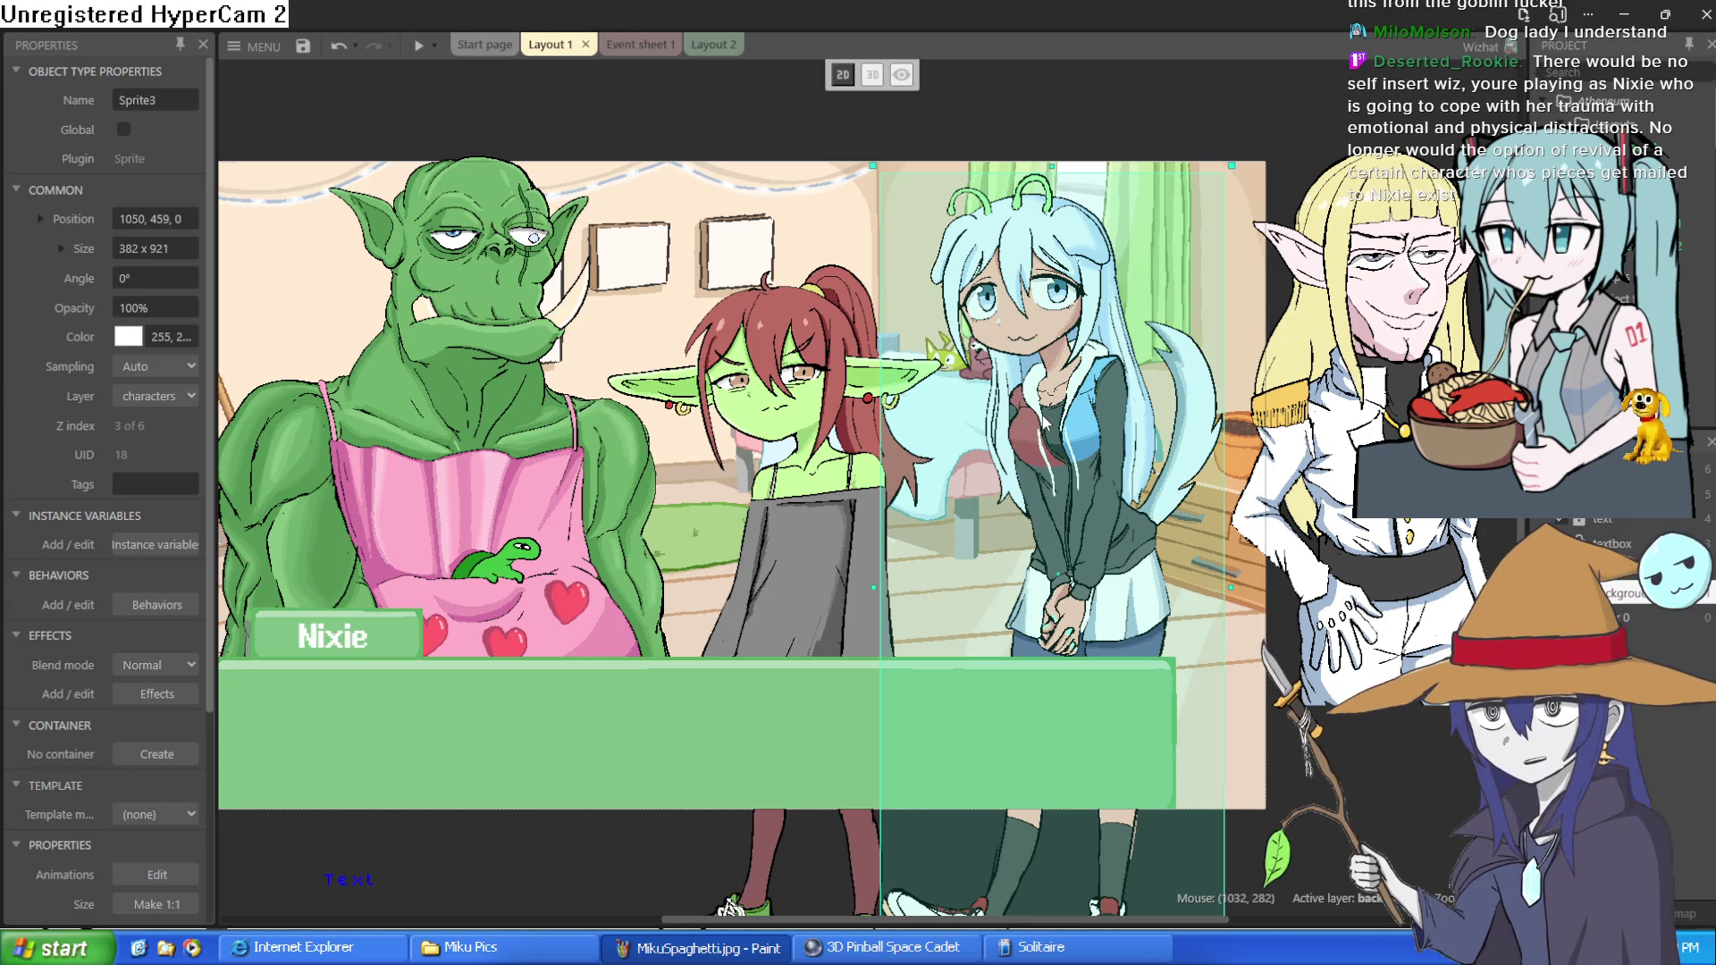
pyautogui.click(1129, 115)
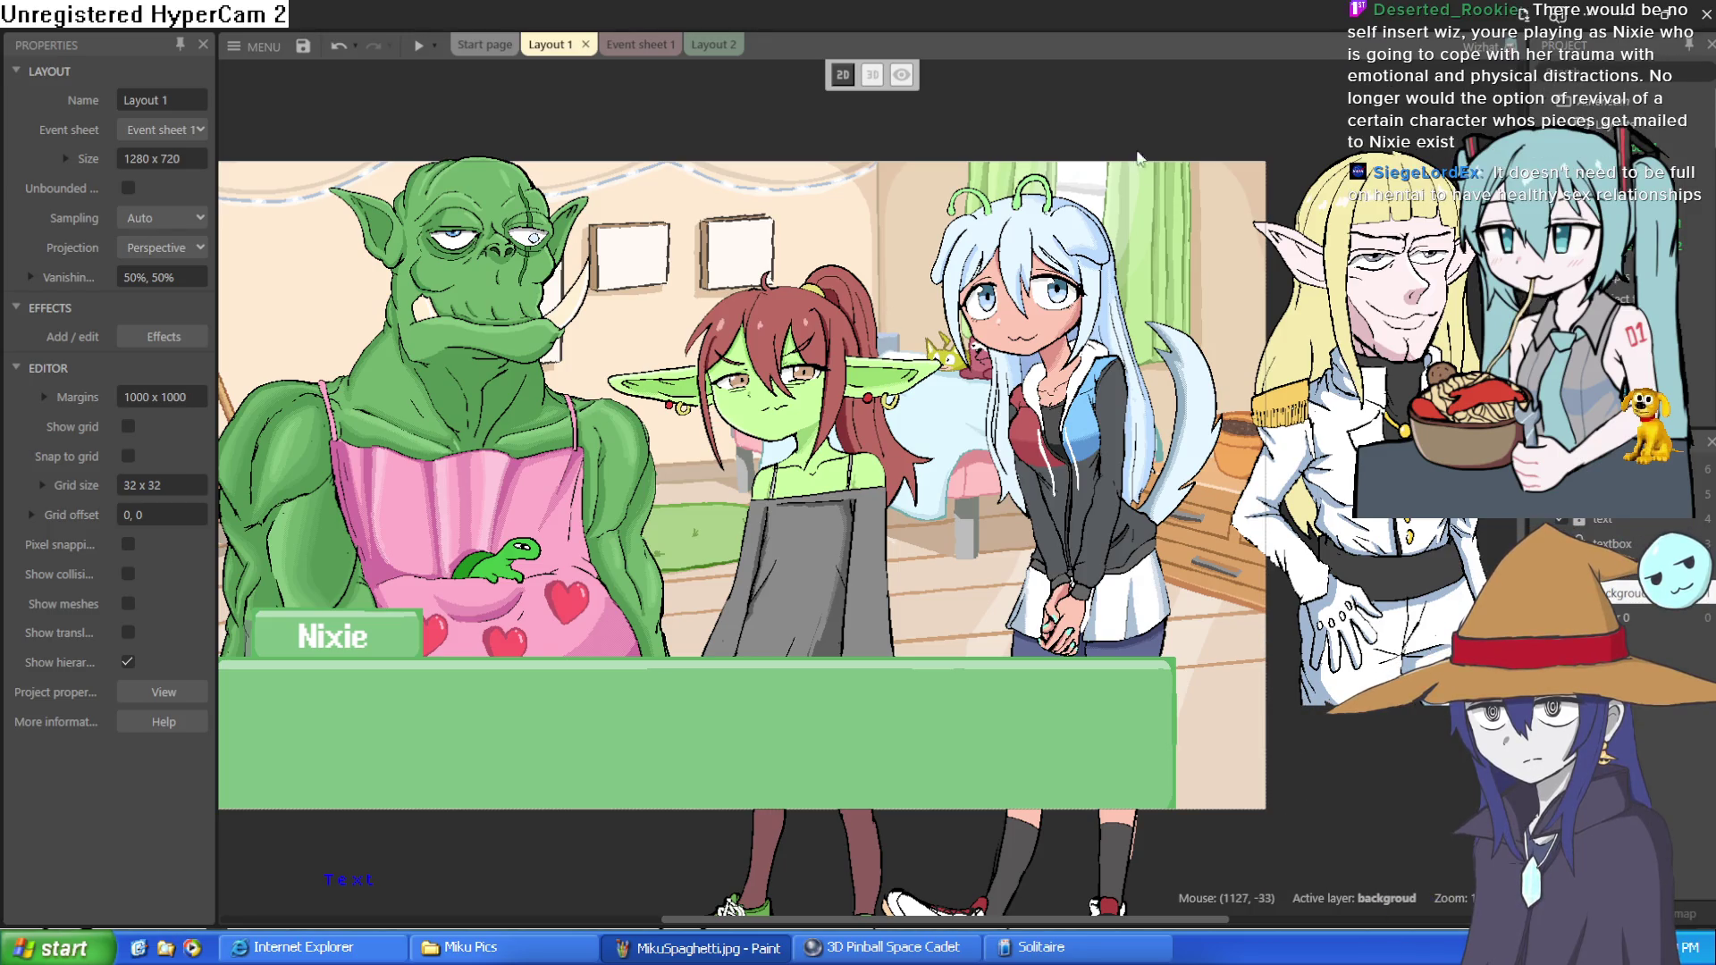
pyautogui.moveTo(1238, 369); pyautogui.dragTo(856, 313)
# - Shift the elf sprite right and place Sprite5, the red horned girl, beside the blue-haired girl
pyautogui.moveTo(1037, 380); pyautogui.dragTo(1198, 395)
pyautogui.moveTo(1385, 463); pyautogui.dragTo(1001, 463)
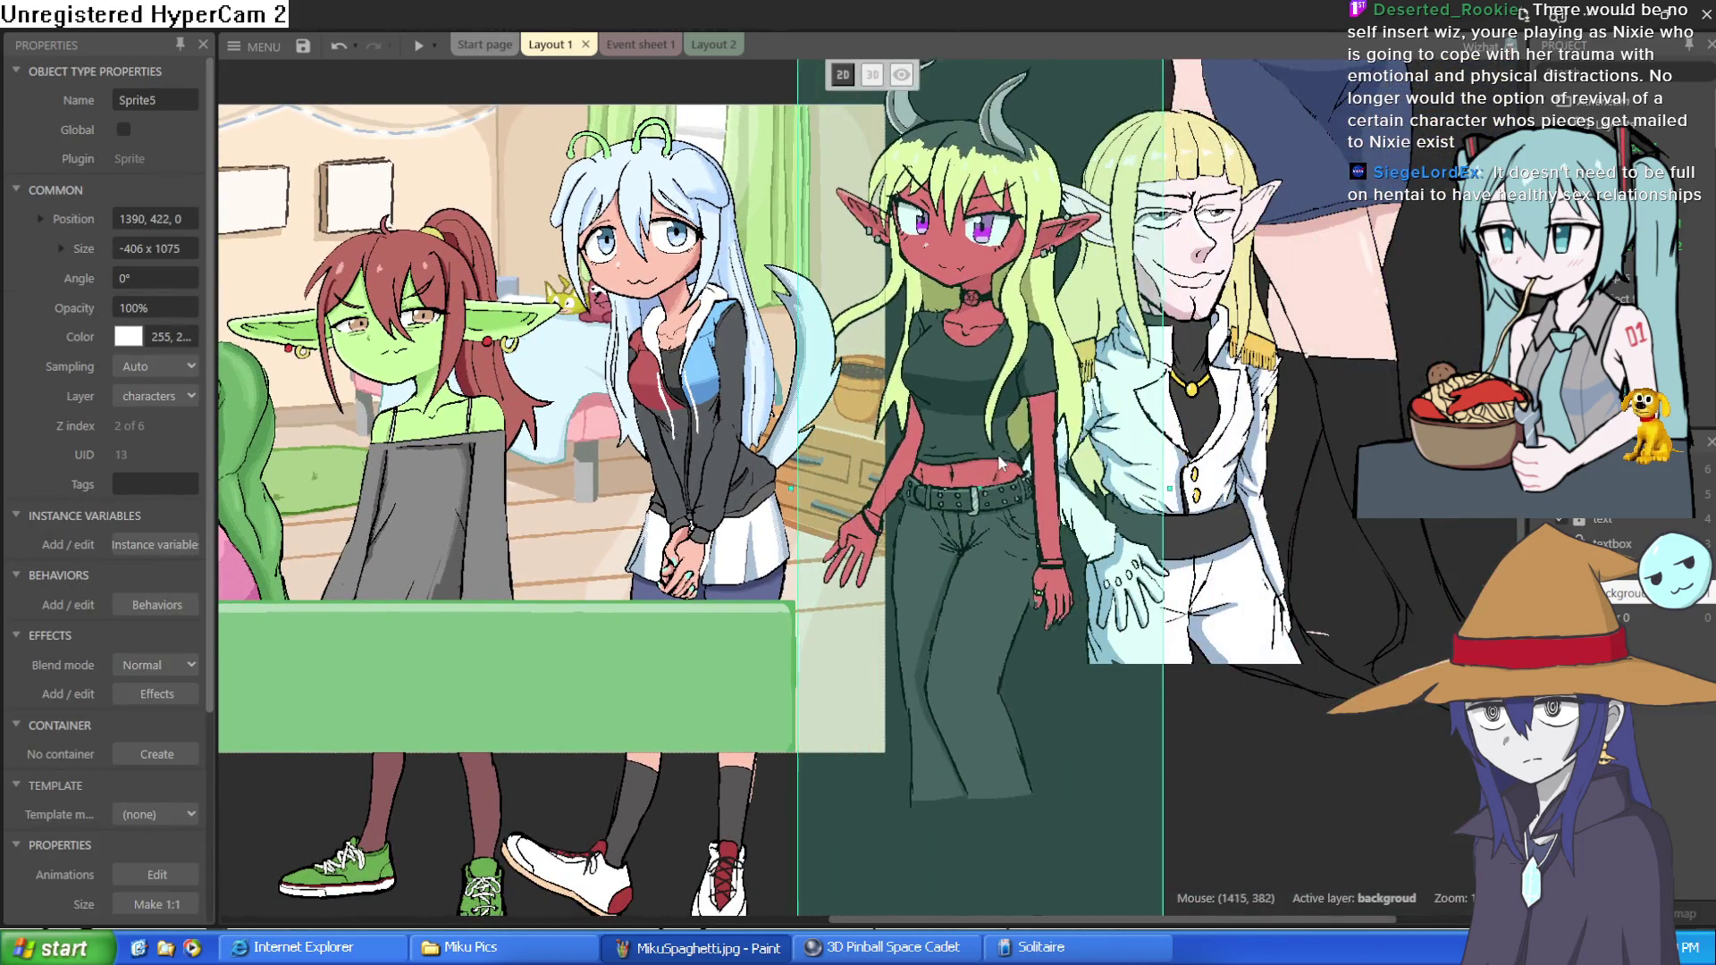
pyautogui.scroll(2, 1010, 313)
pyautogui.hscroll(-5, 1010, 312)
pyautogui.click(1024, 152)
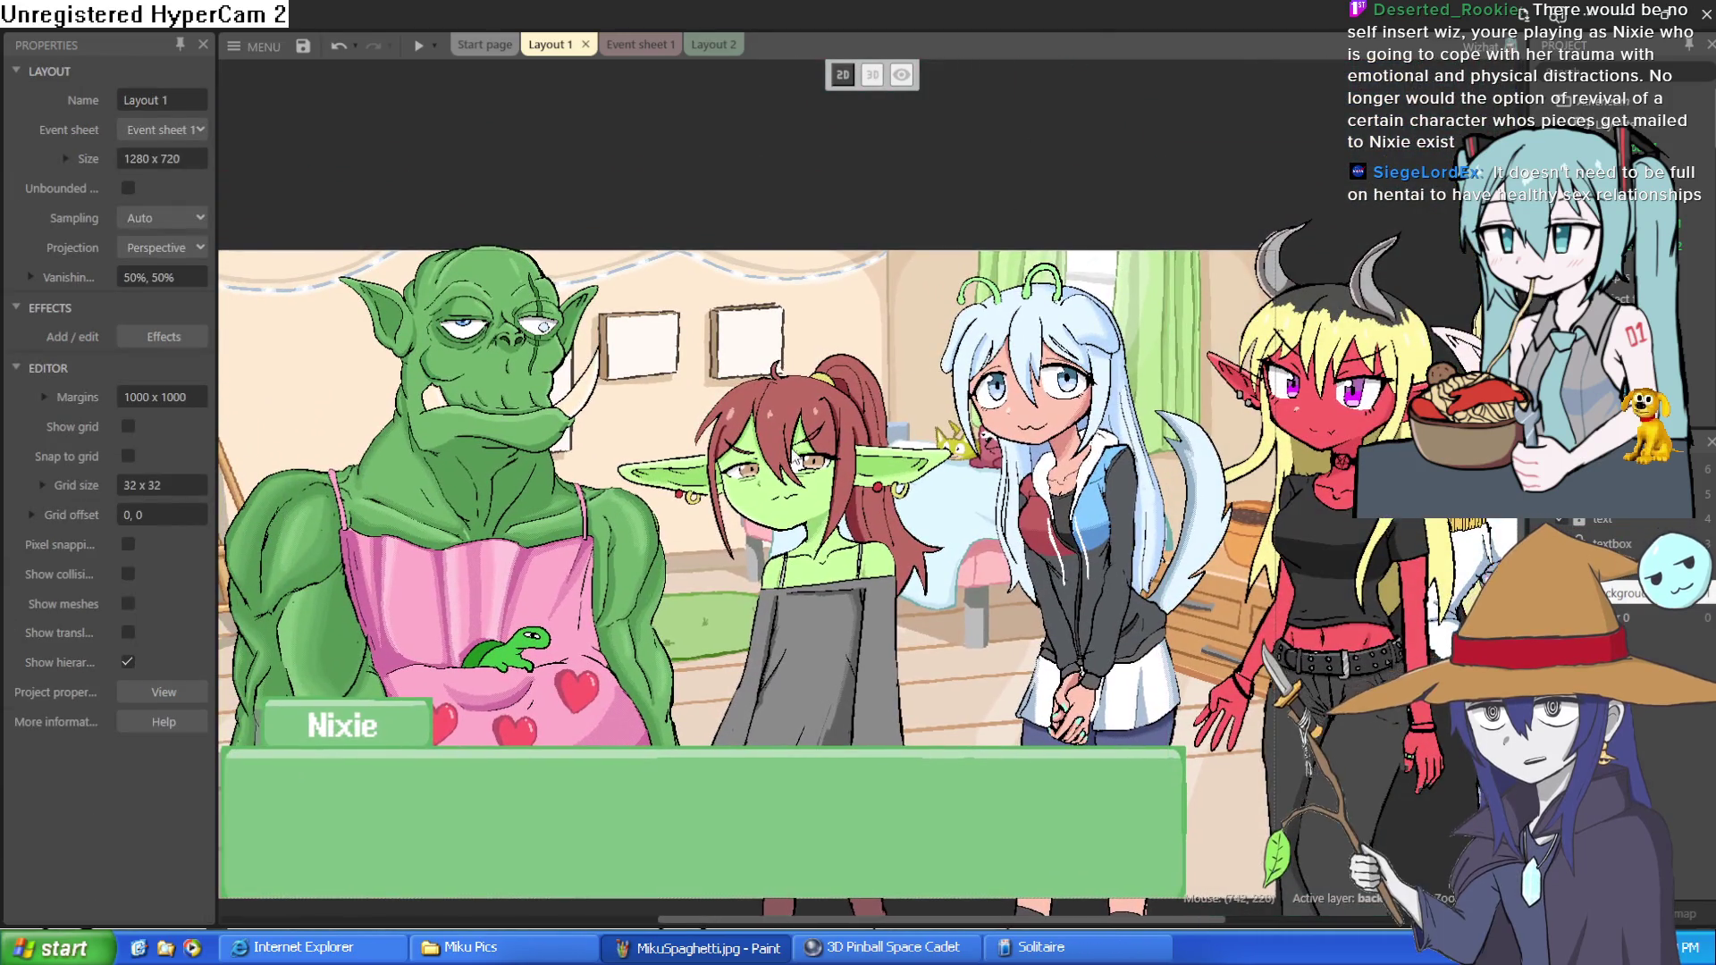
# - Pan back to the main scene and zoom in and out to inspect the arrangement
pyautogui.hscroll(-6, 1289, 414)
pyautogui.moveTo(1290, 414); pyautogui.dragTo(874, 360)
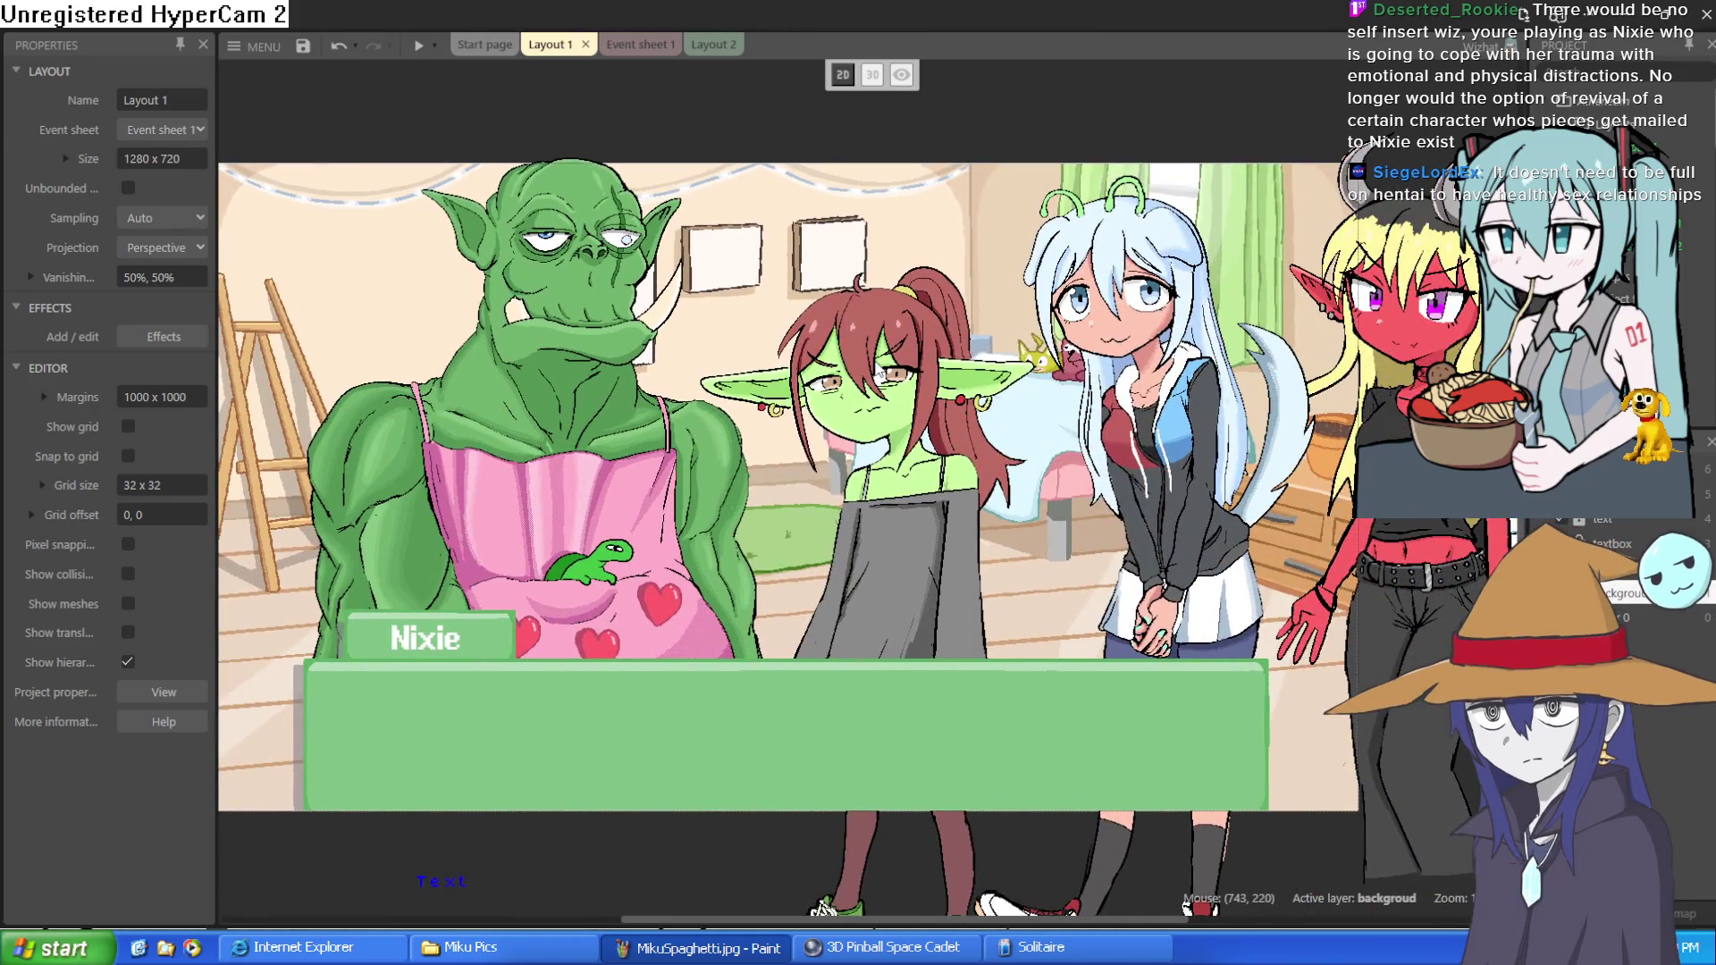
pyautogui.scroll(10, 767, 420)
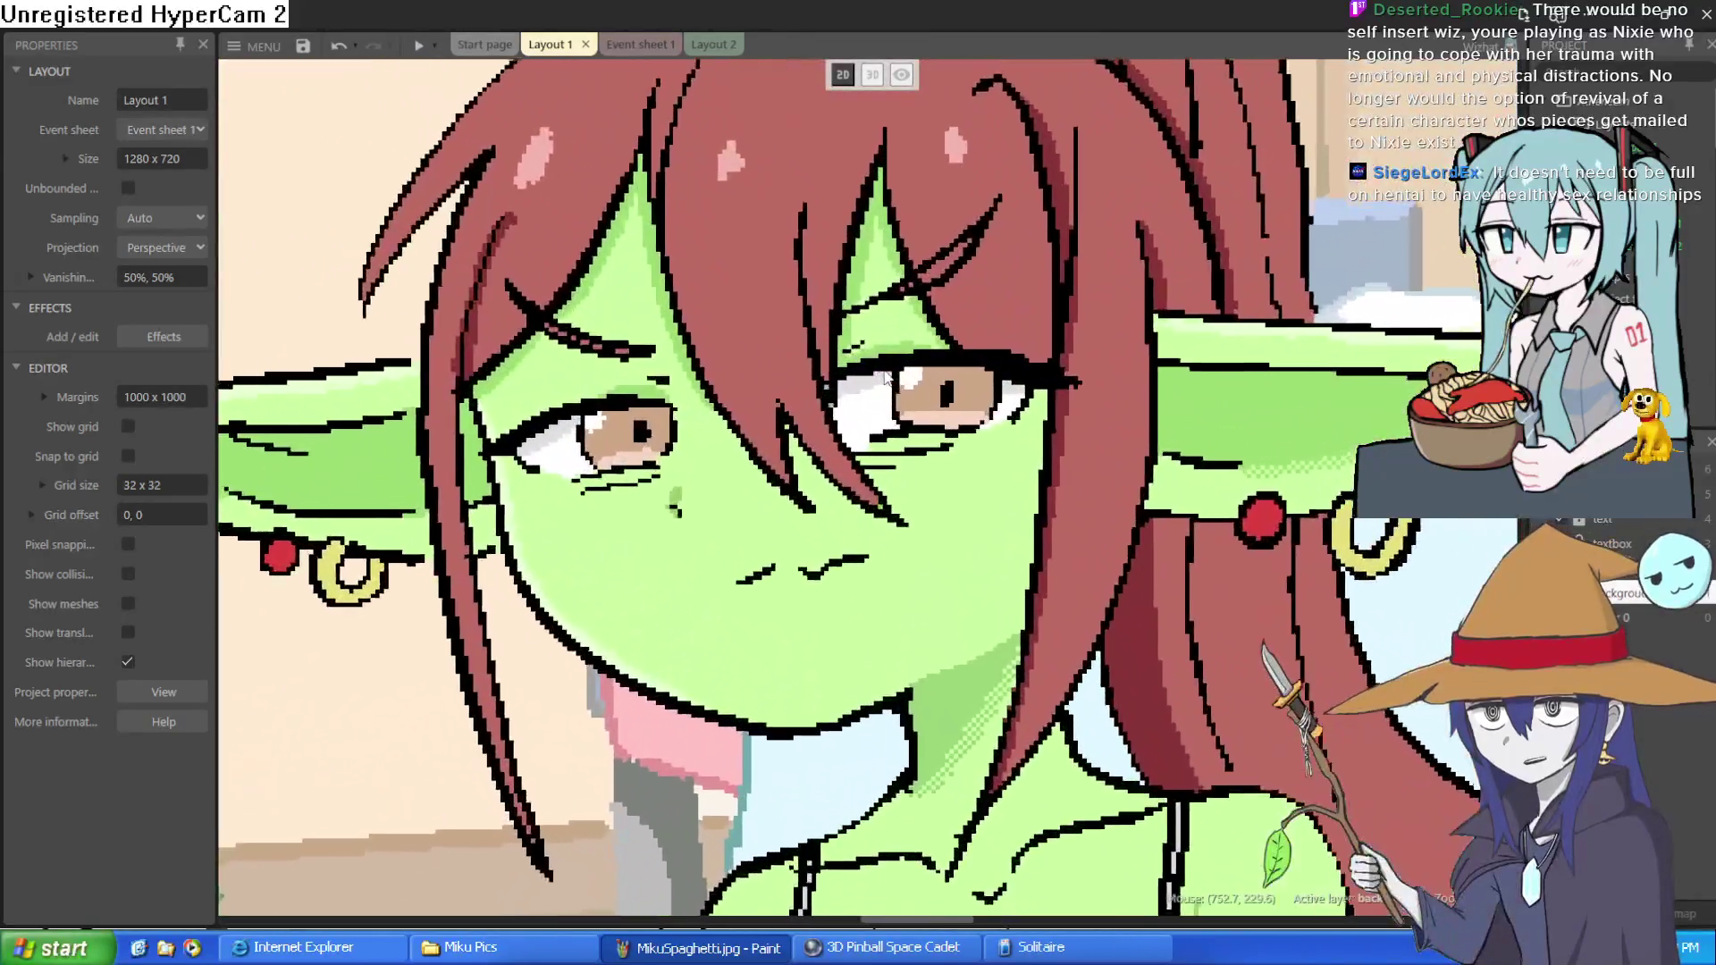
pyautogui.scroll(10, 767, 420)
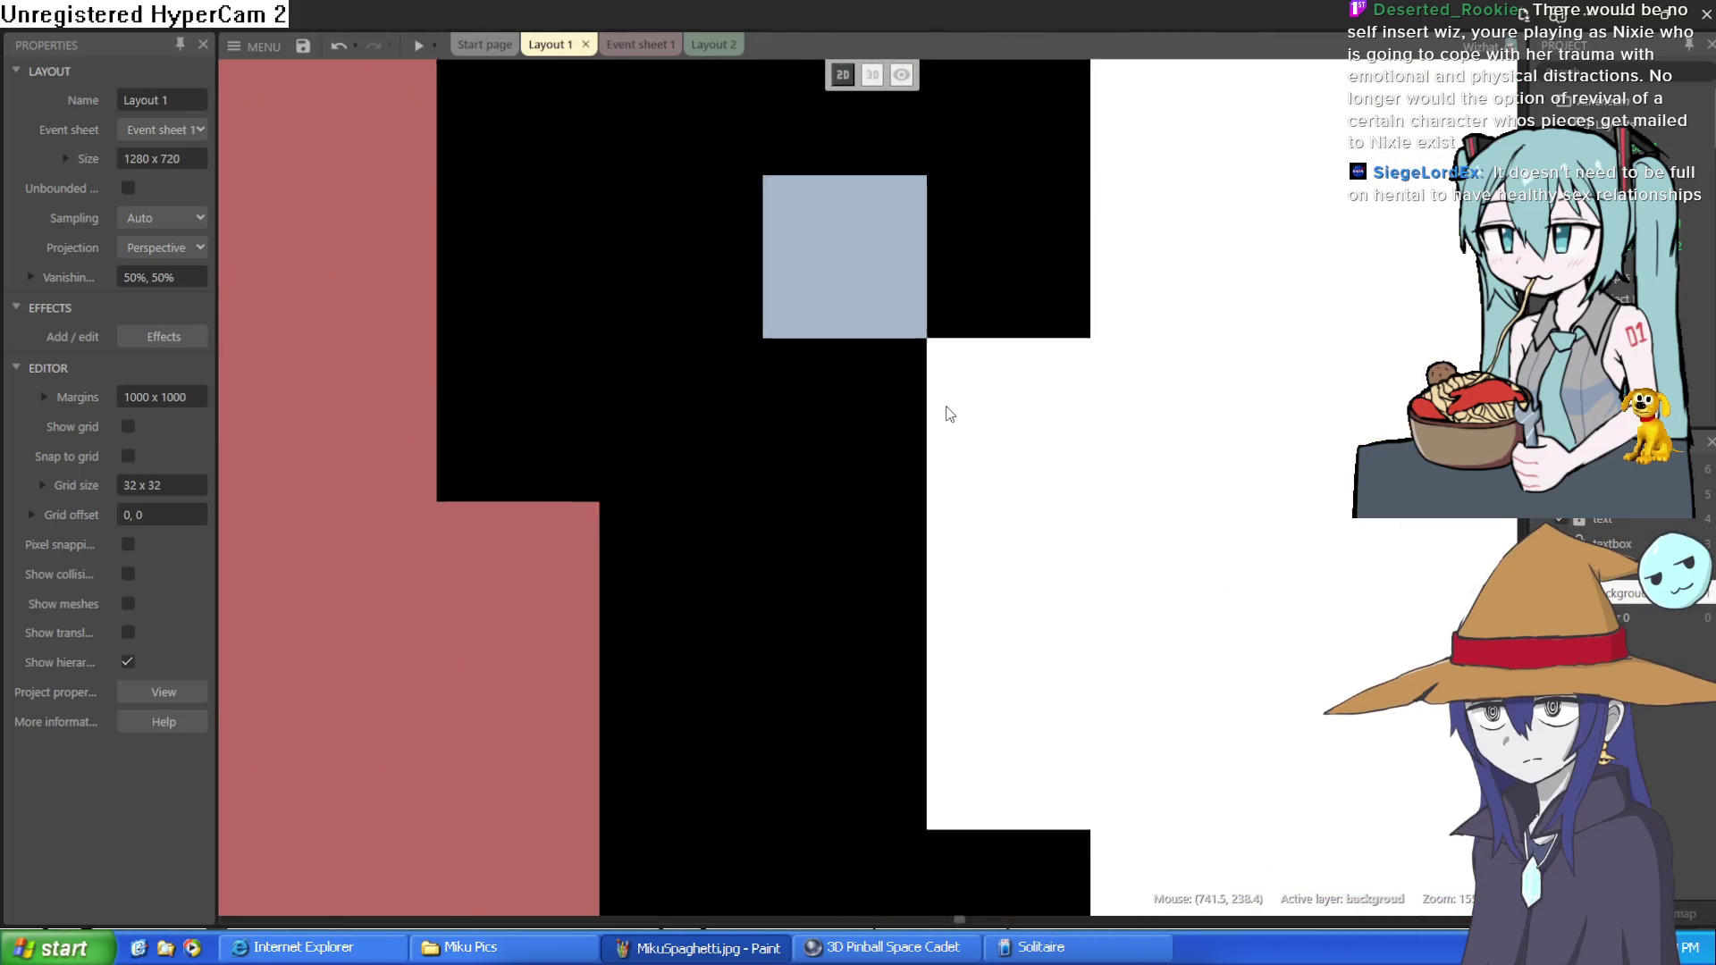
pyautogui.scroll(-10, 950, 411)
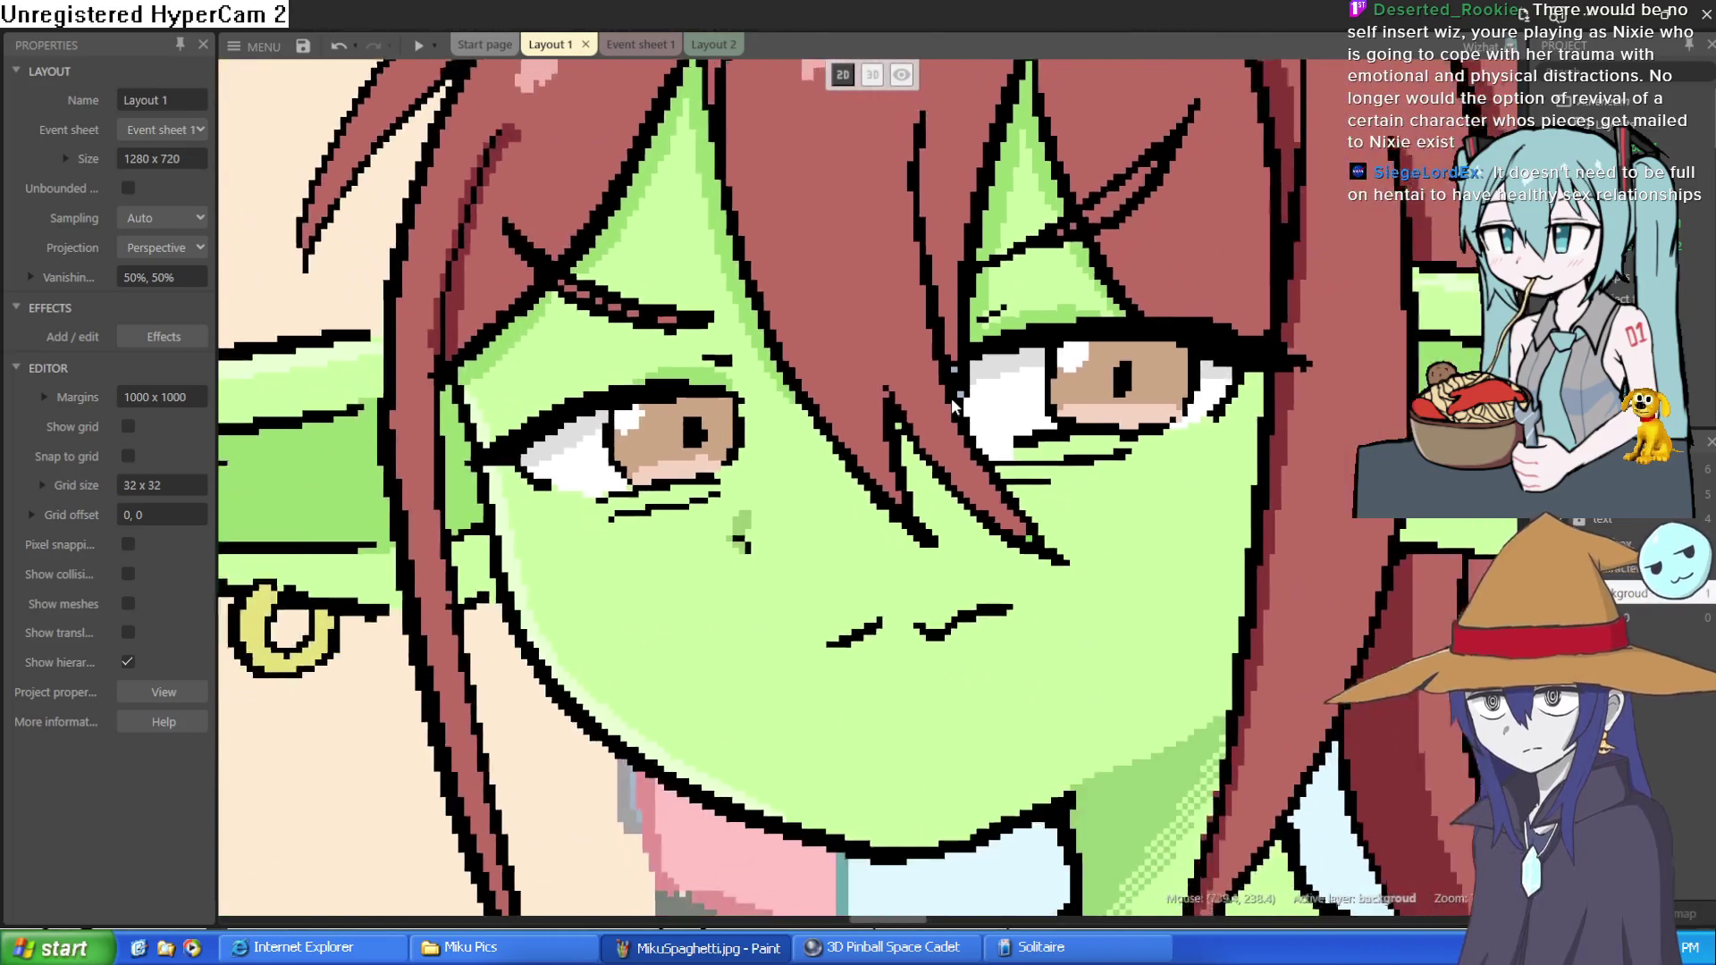
pyautogui.scroll(-5, 951, 399)
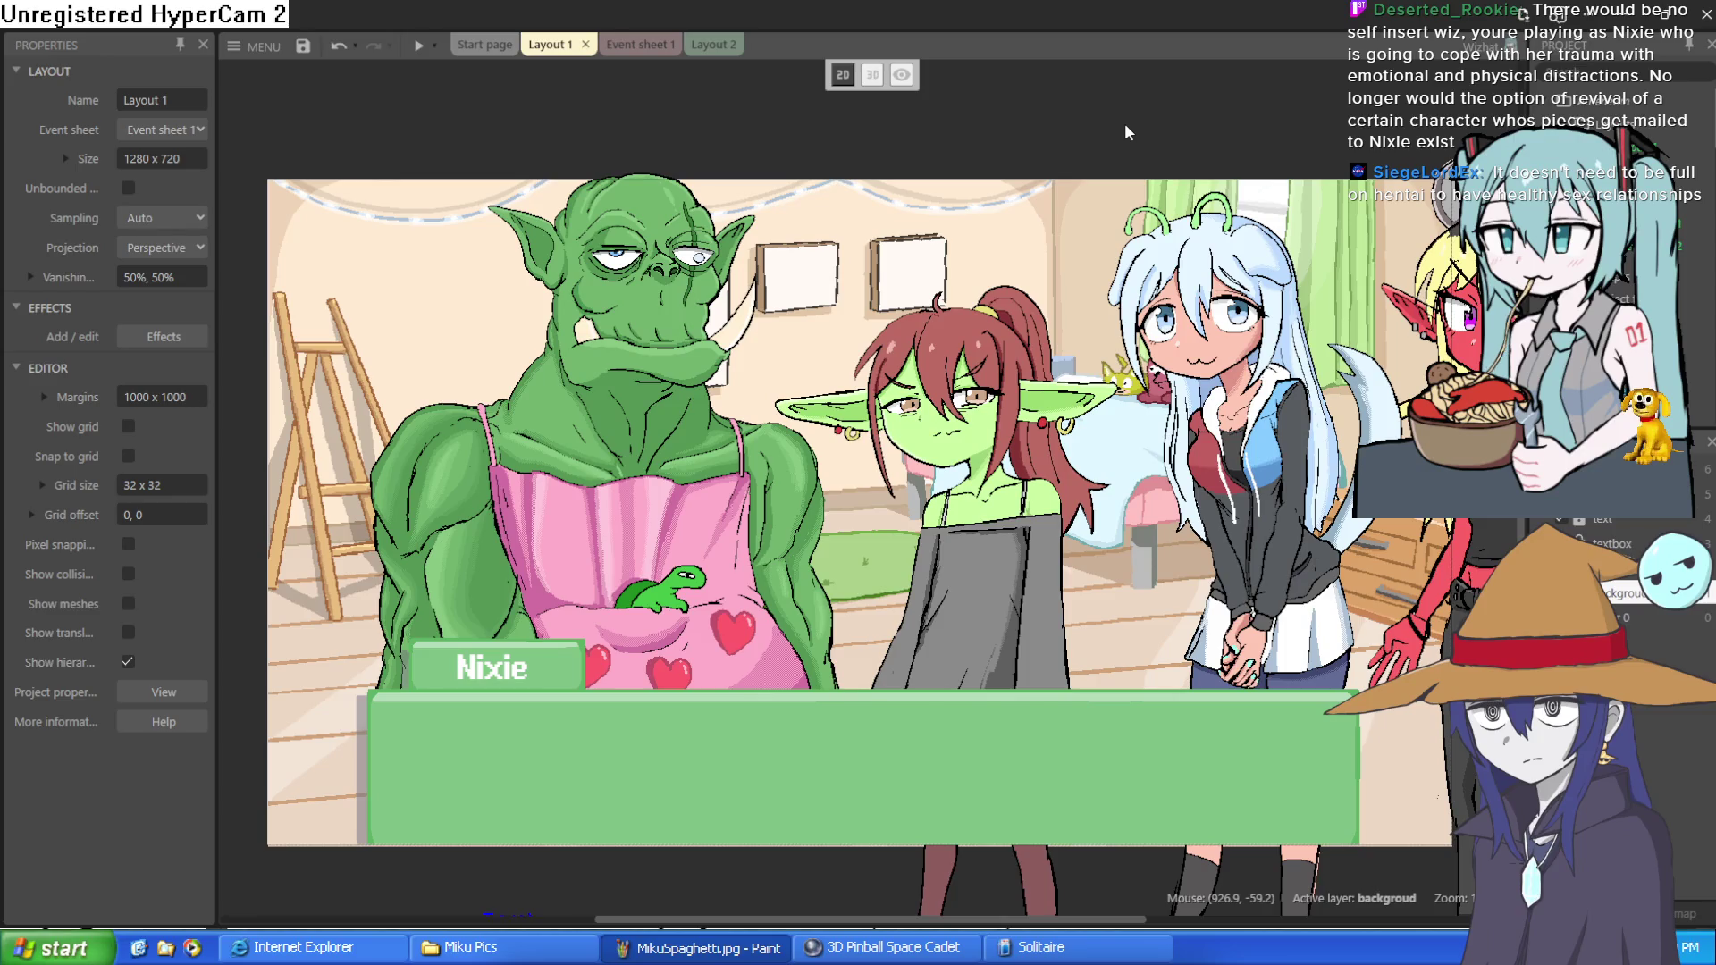
pyautogui.hscroll(2, 1232, 234)
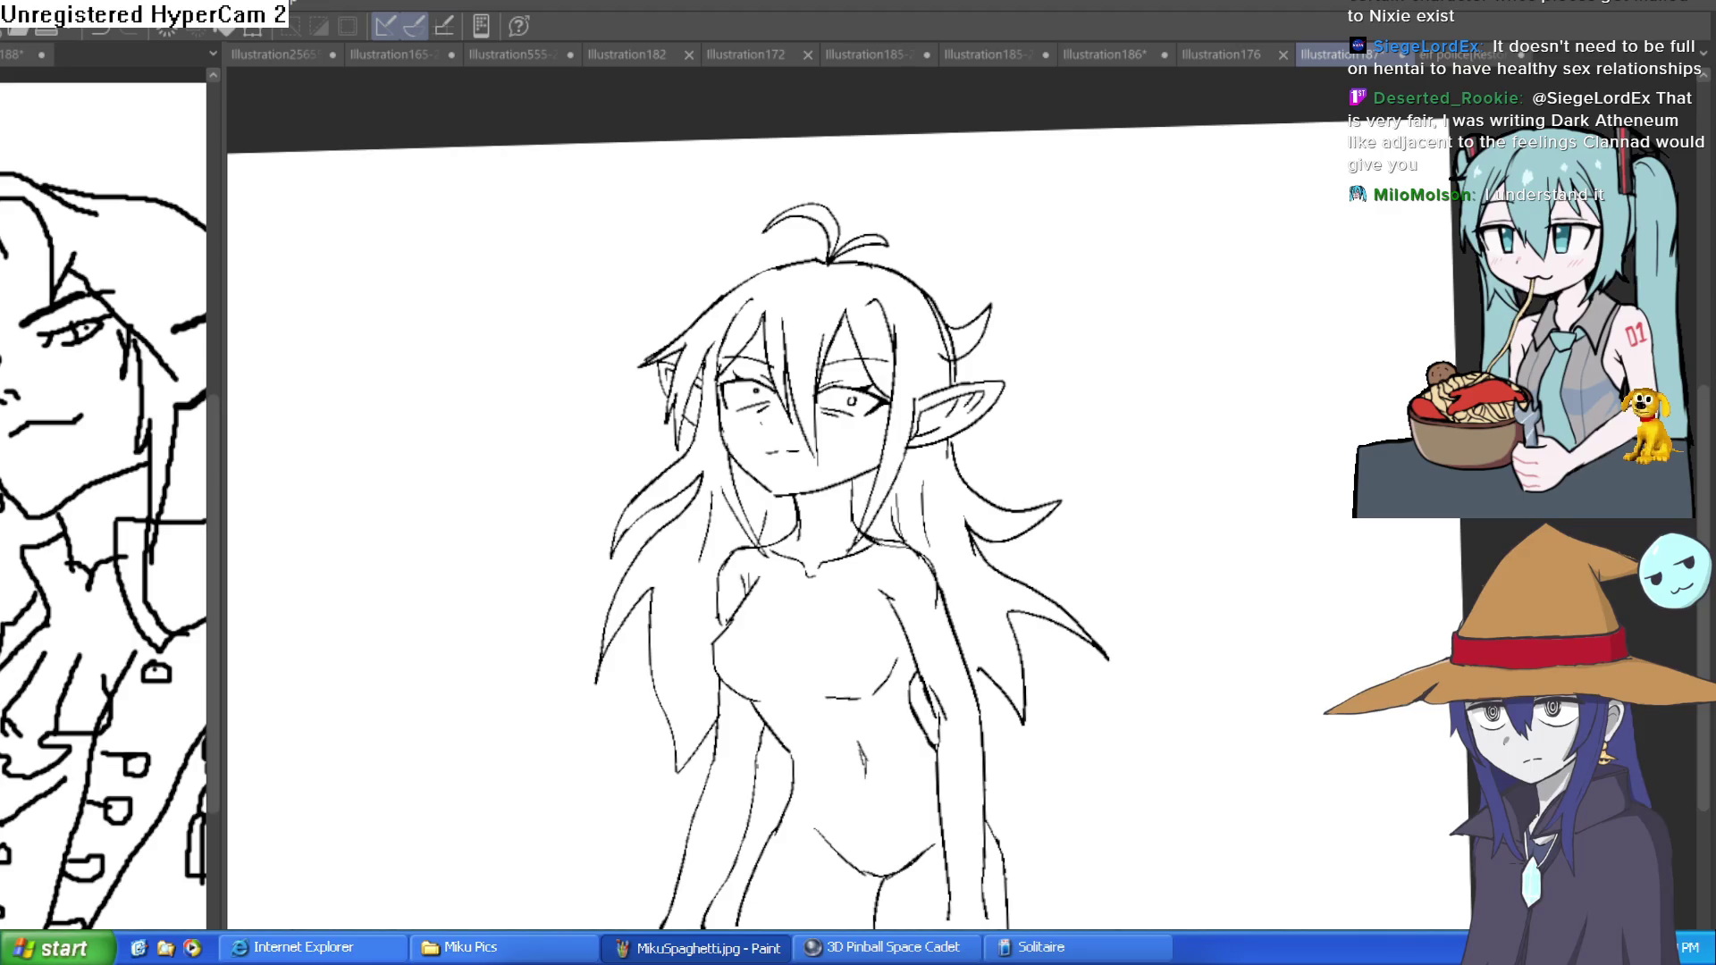
pyautogui.moveTo(1234, 528); pyautogui.dragTo(1362, 600)
pyautogui.hotkey('ctrl', 'z')
pyautogui.moveTo(1260, 700); pyautogui.dragTo(1329, 491)
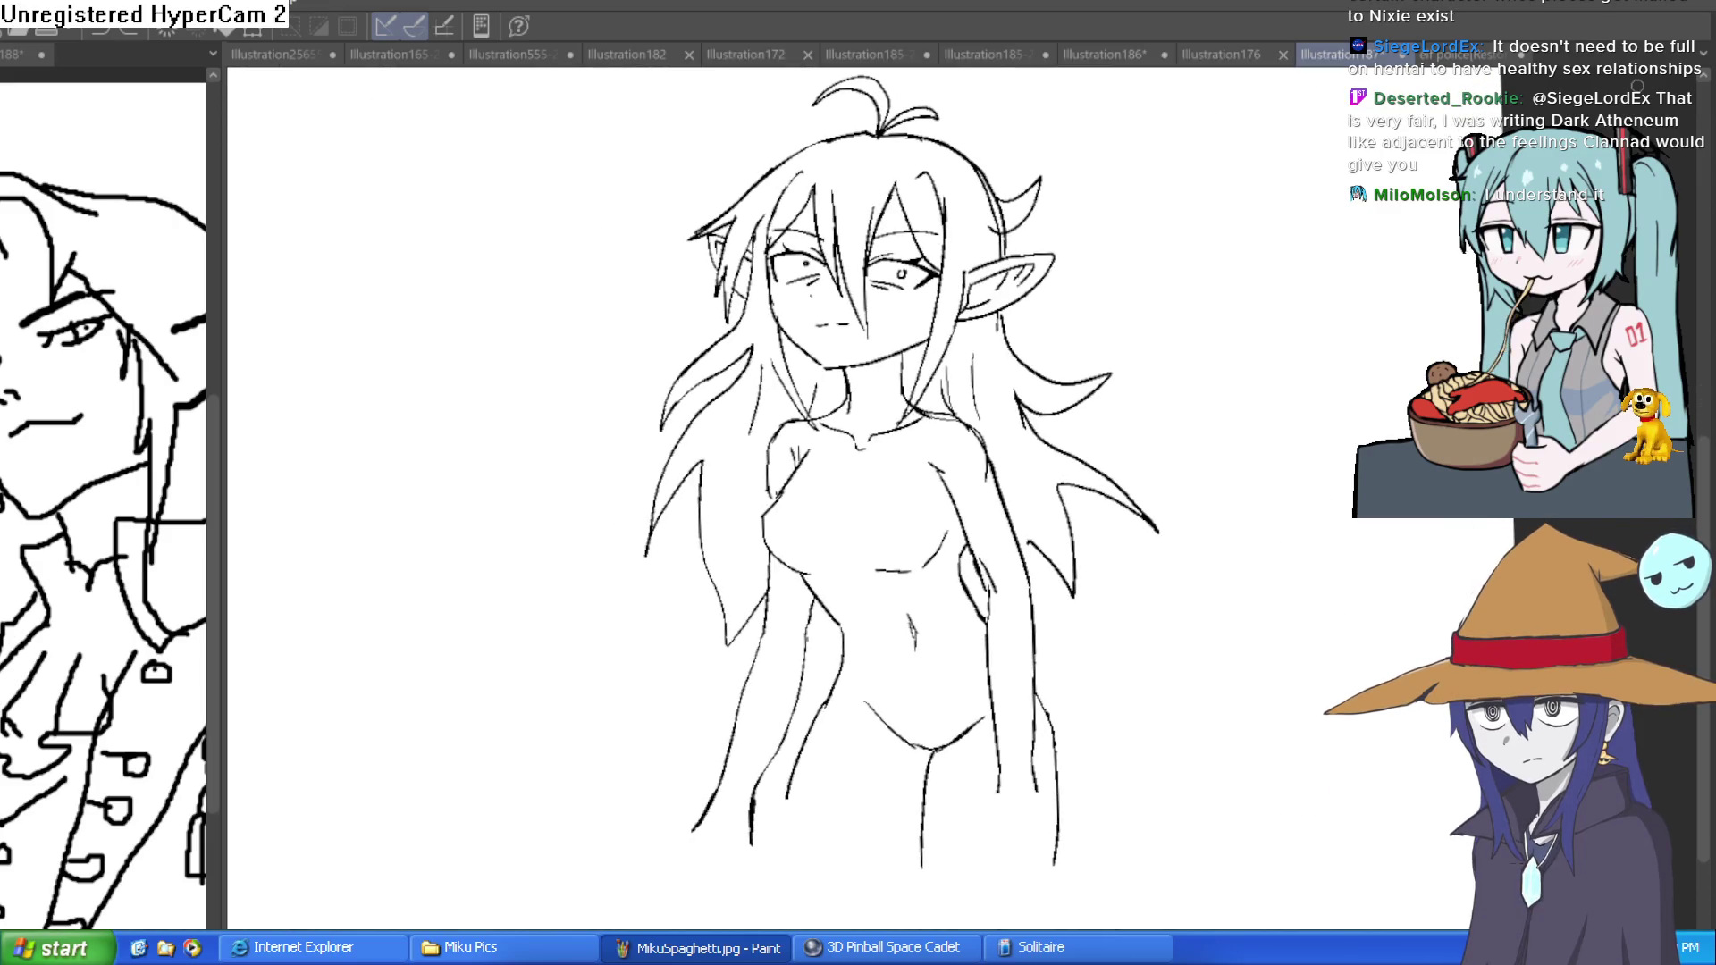
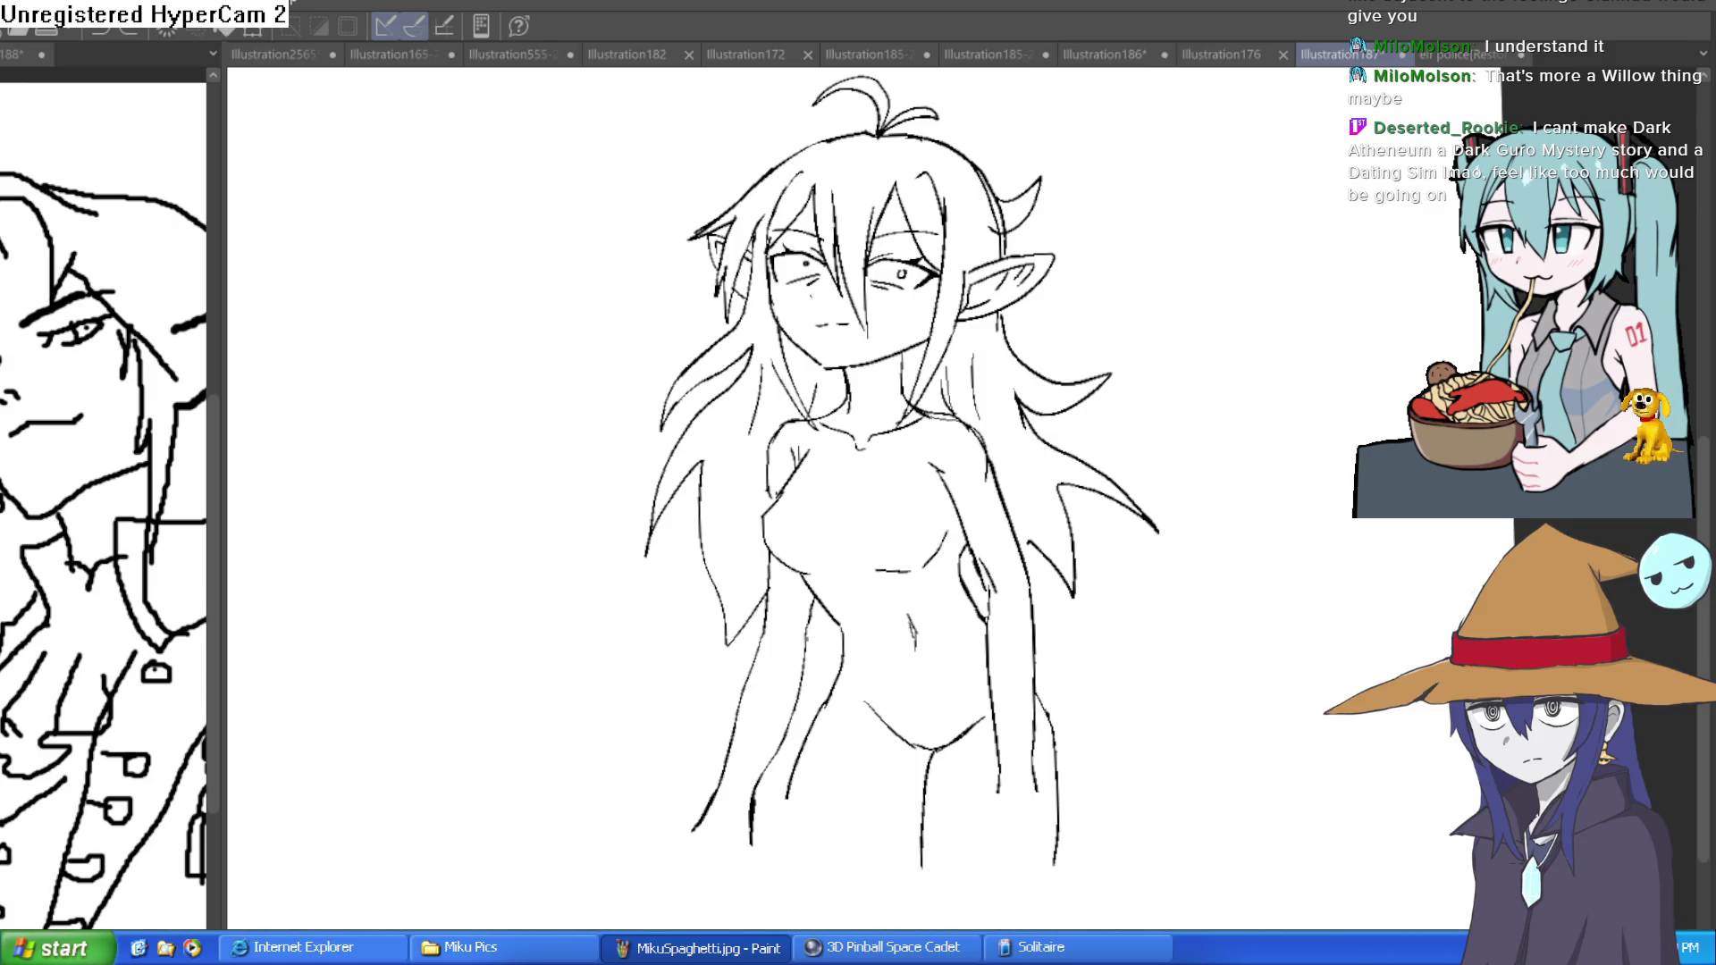
# - Zoom in on the lowered left arm and outline a first finger at its end
pyautogui.scroll(-2, 1149, 693)
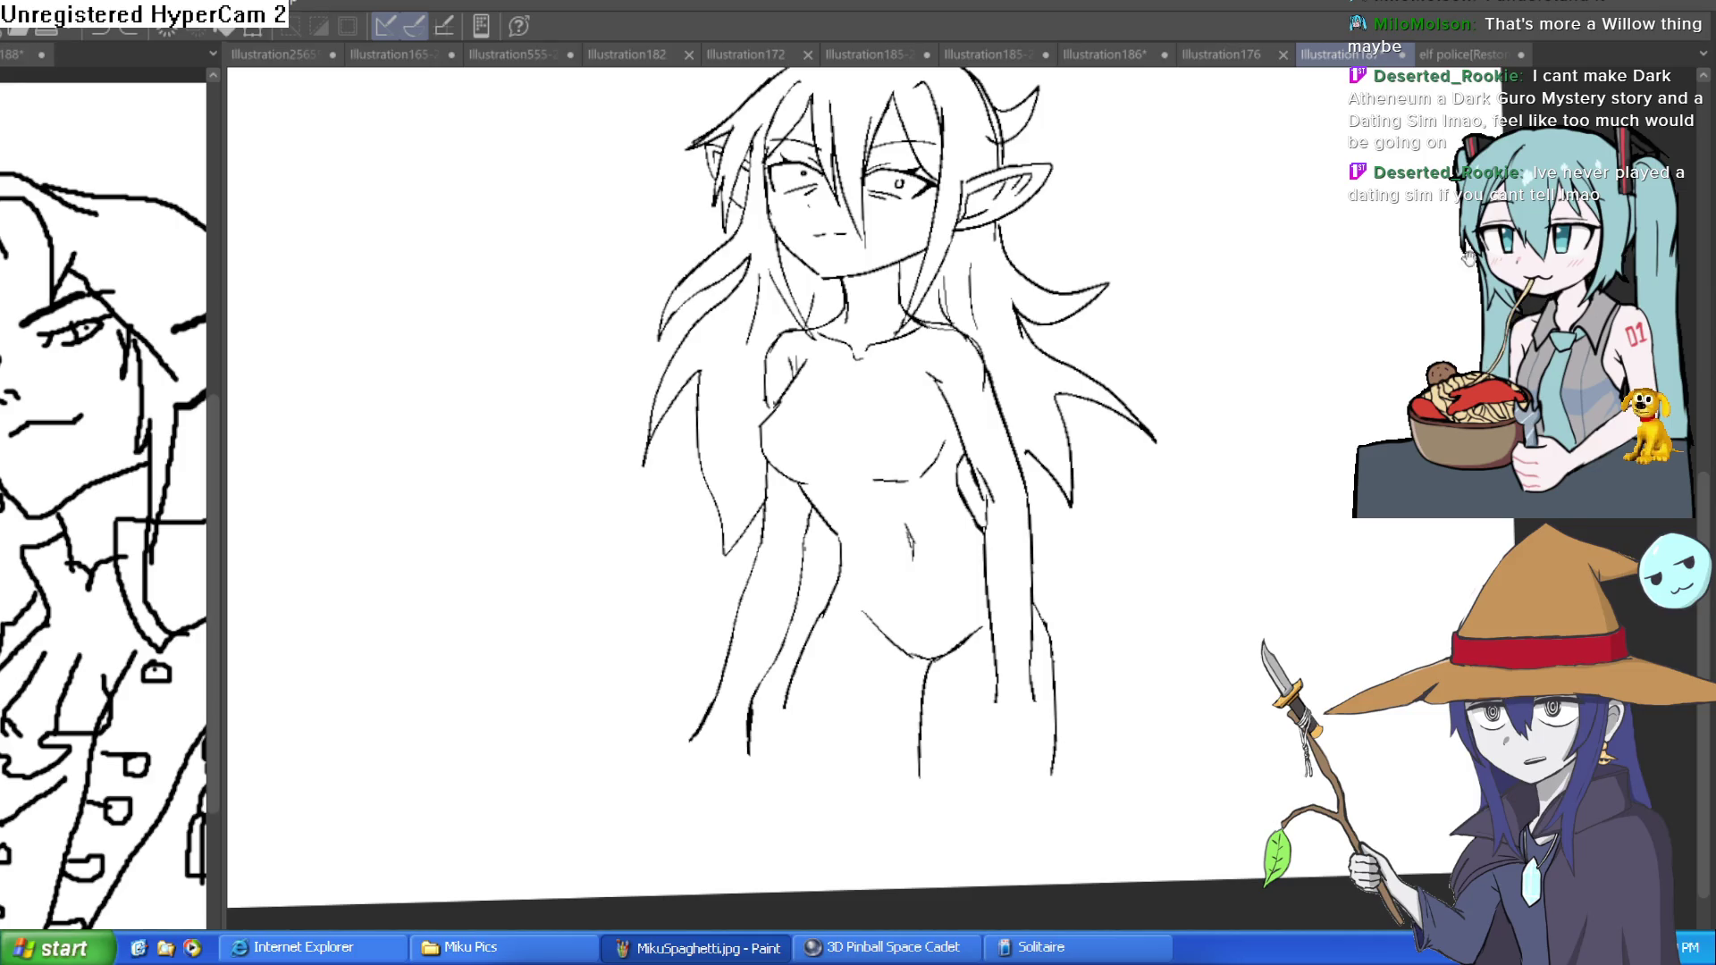
pyautogui.scroll(-3, 1214, 381)
pyautogui.moveTo(712, 587); pyautogui.dragTo(894, 536)
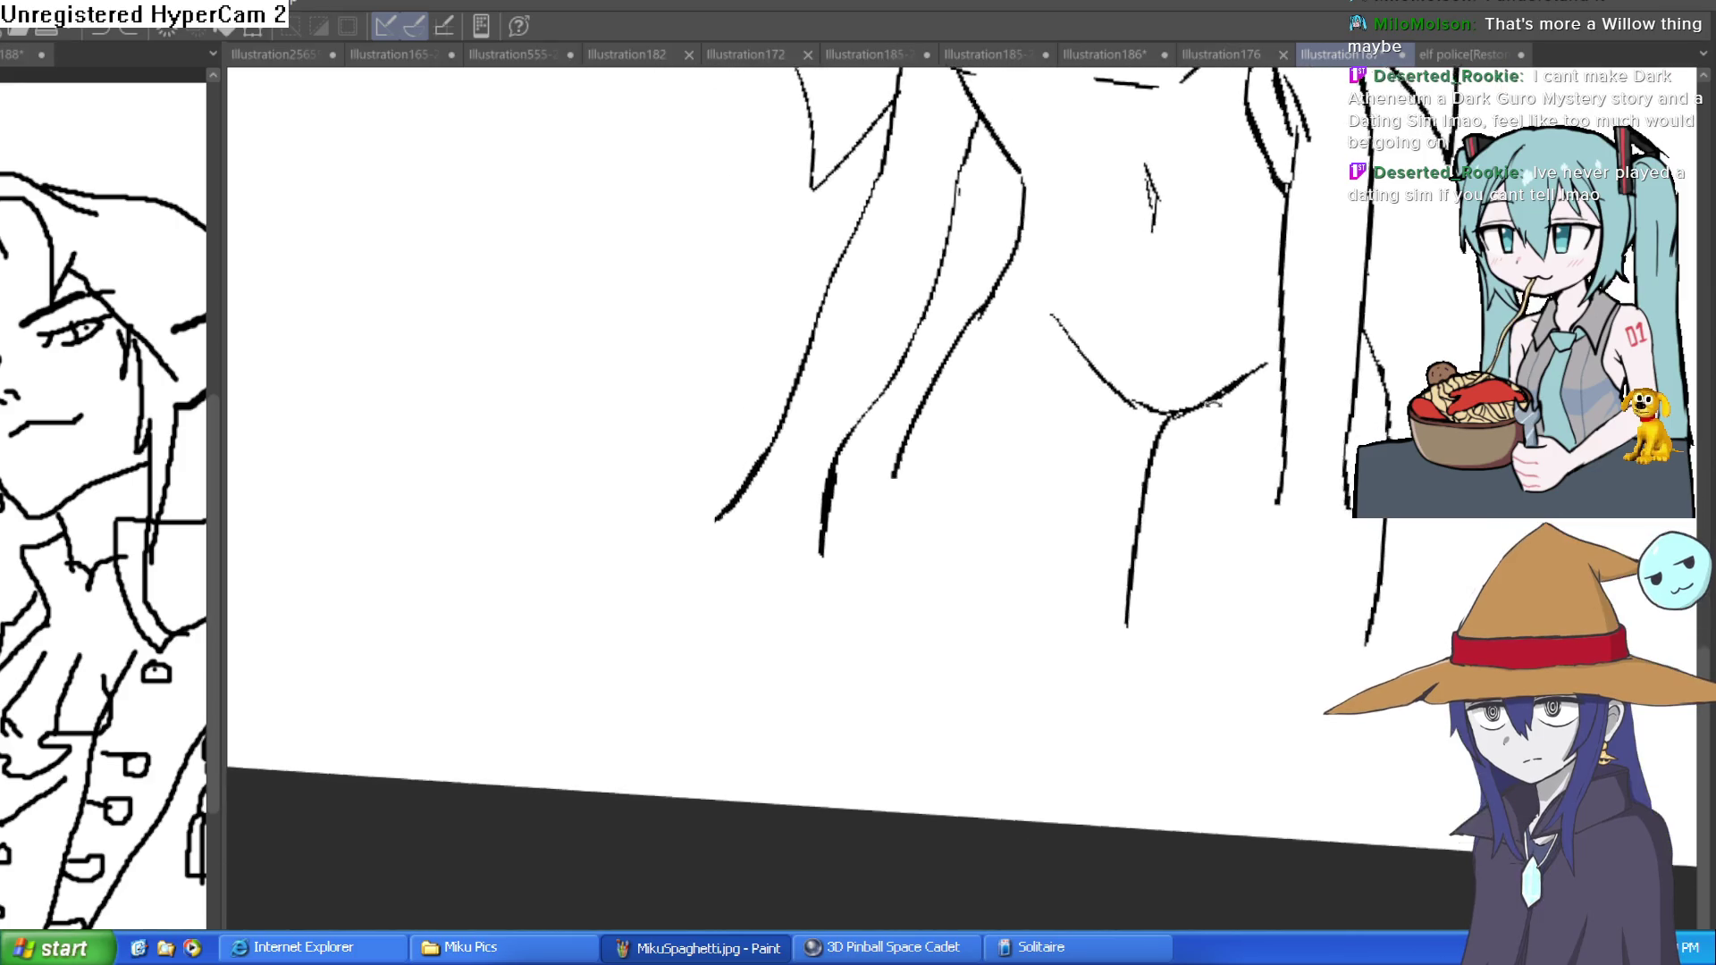
pyautogui.moveTo(1220, 276)
pyautogui.mouseDown()
pyautogui.moveTo(1261, 312)
pyautogui.moveTo(1233, 359)
pyautogui.mouseUp()
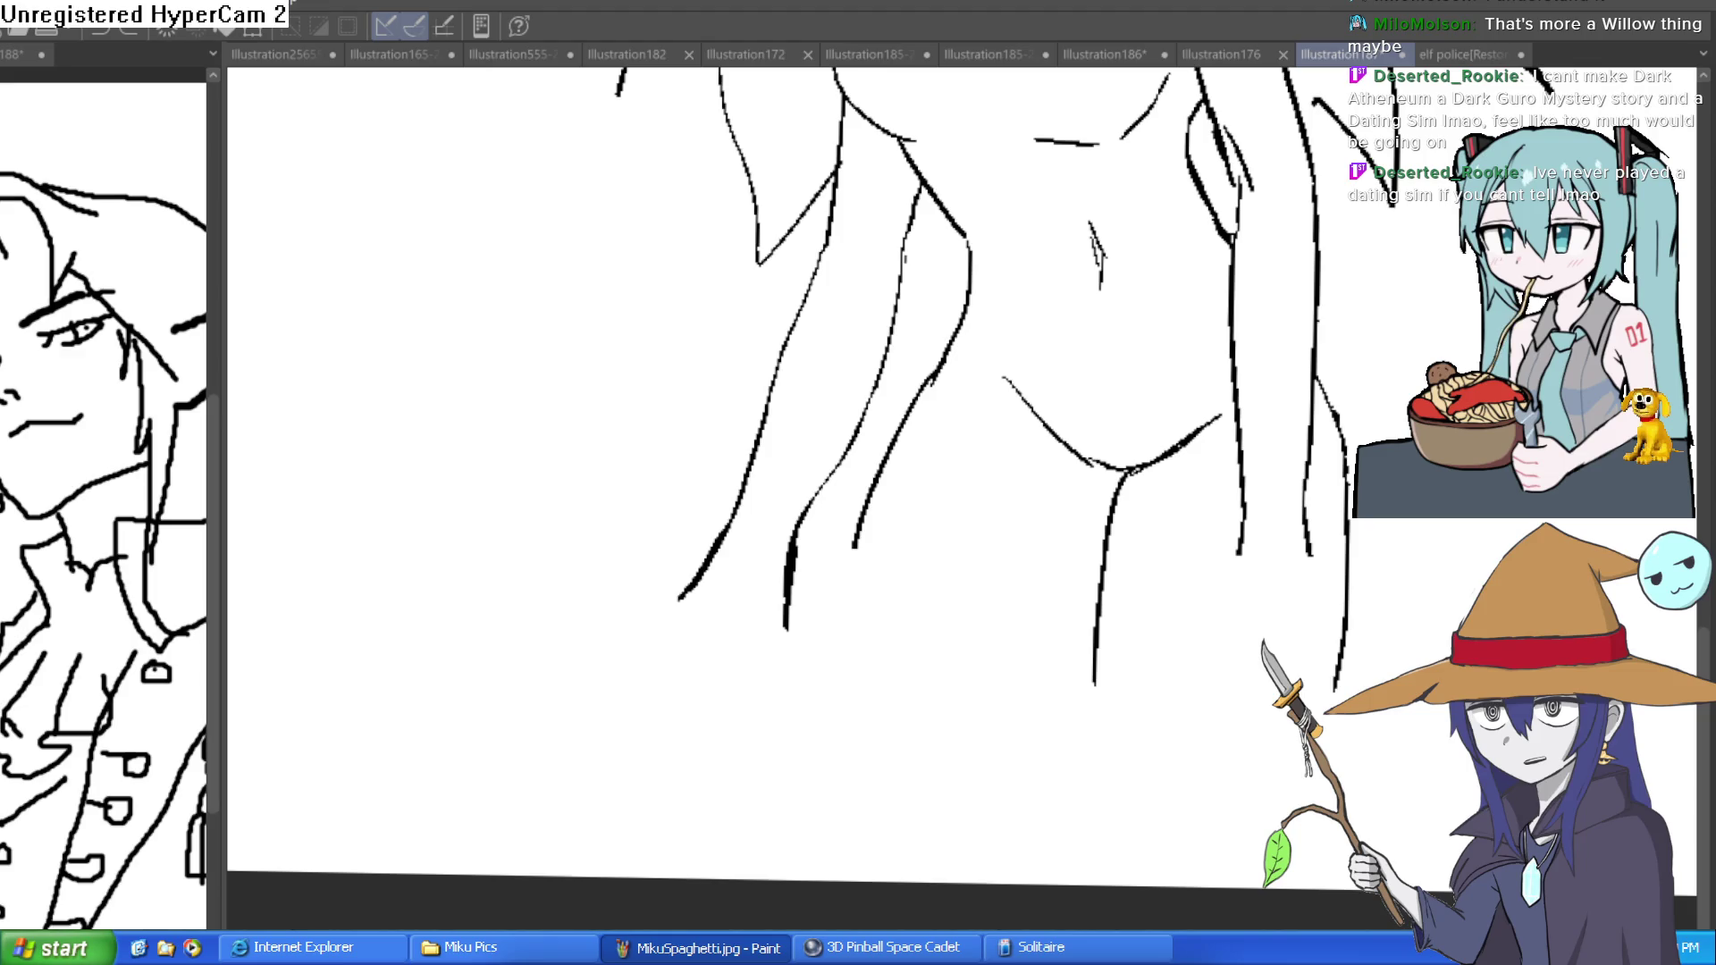
pyautogui.moveTo(798, 657)
pyautogui.mouseDown()
pyautogui.moveTo(742, 602)
pyautogui.moveTo(778, 548)
pyautogui.moveTo(810, 604)
pyautogui.mouseUp()
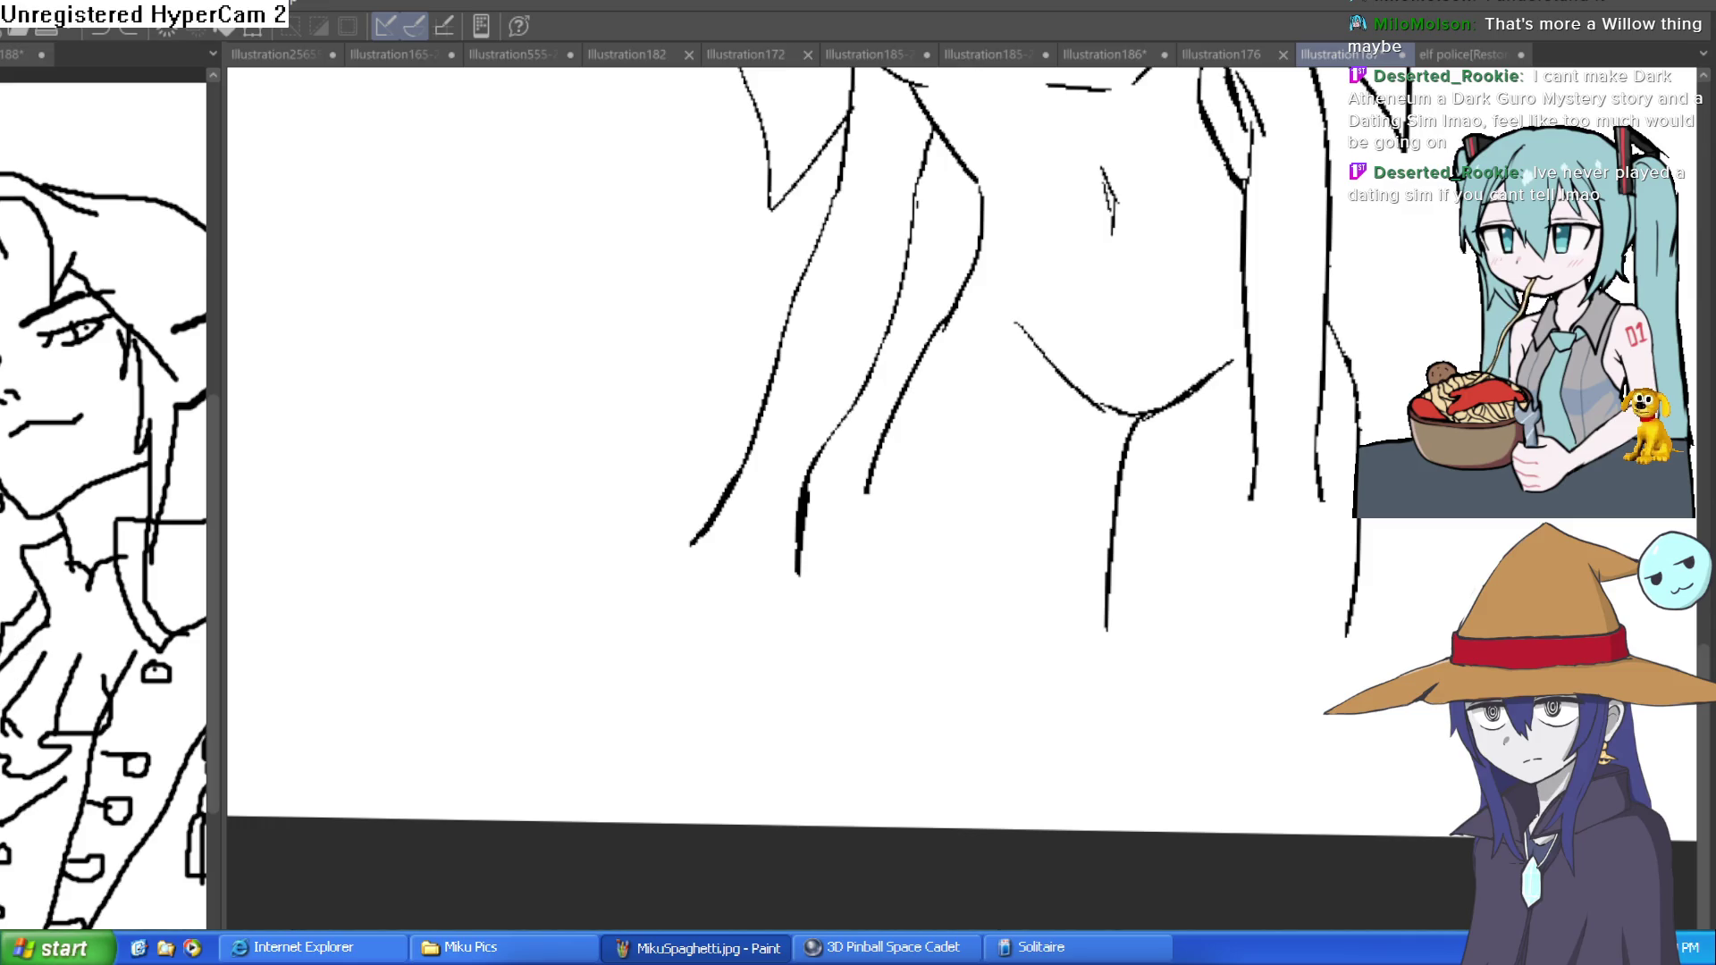
pyautogui.moveTo(732, 628); pyautogui.dragTo(747, 530)
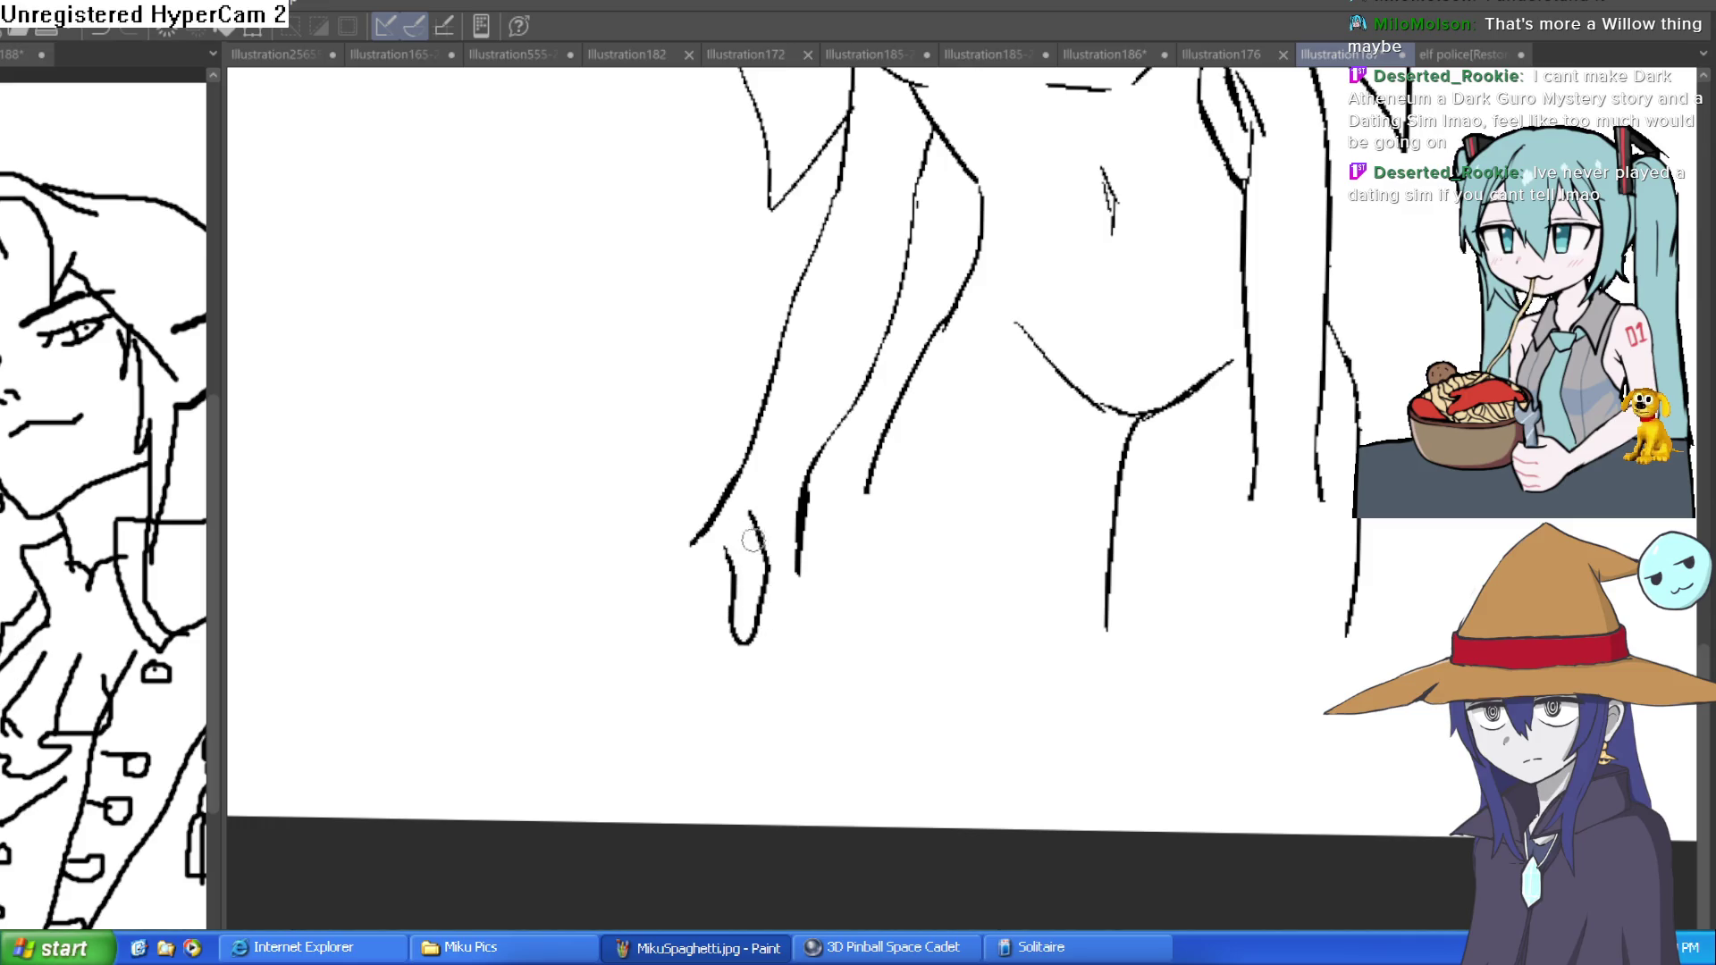
# - Try several looping finger strokes beside the hand, undo them, and erase the thick stray stroke
pyautogui.moveTo(688, 494)
pyautogui.mouseDown()
pyautogui.moveTo(651, 625)
pyautogui.moveTo(729, 611)
pyautogui.moveTo(732, 572)
pyautogui.moveTo(659, 575)
pyautogui.moveTo(736, 594)
pyautogui.moveTo(783, 635)
pyautogui.moveTo(784, 603)
pyautogui.mouseUp()
pyautogui.hotkey('ctrl', 'z')
pyautogui.hotkey('ctrl', 'z')
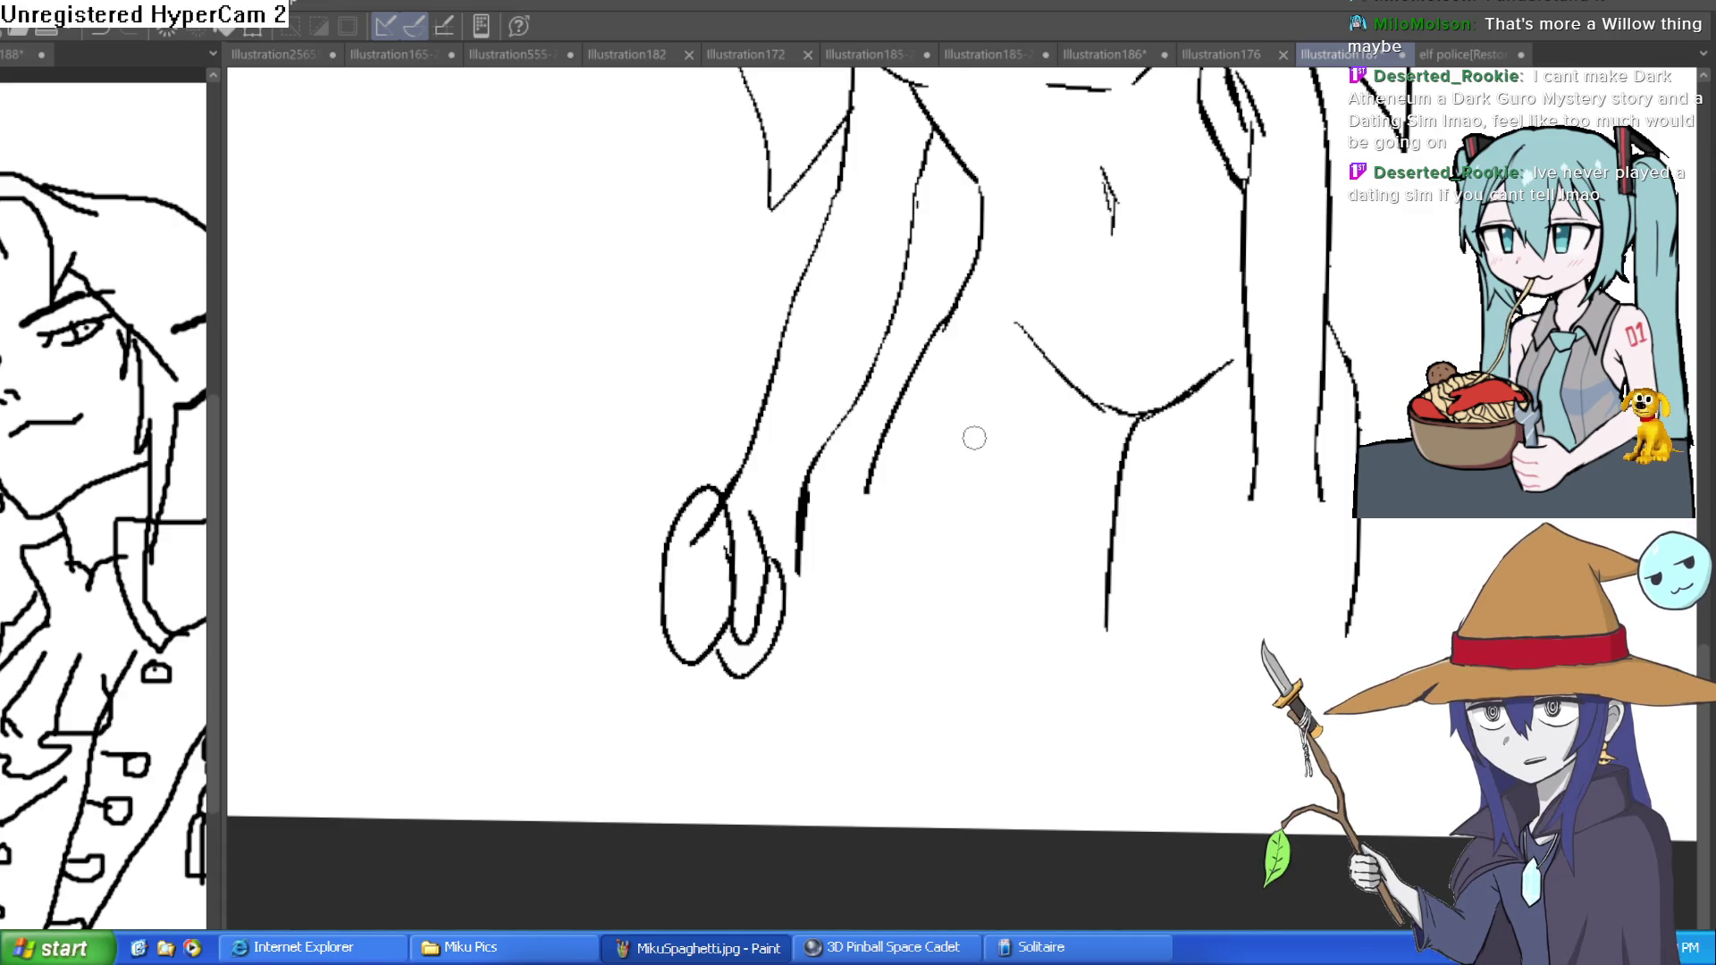
pyautogui.scroll(3, 975, 437)
pyautogui.moveTo(773, 565)
pyautogui.mouseDown()
pyautogui.moveTo(809, 543)
pyautogui.moveTo(830, 572)
pyautogui.moveTo(791, 711)
pyautogui.mouseUp()
pyautogui.hotkey('ctrl', 'z')
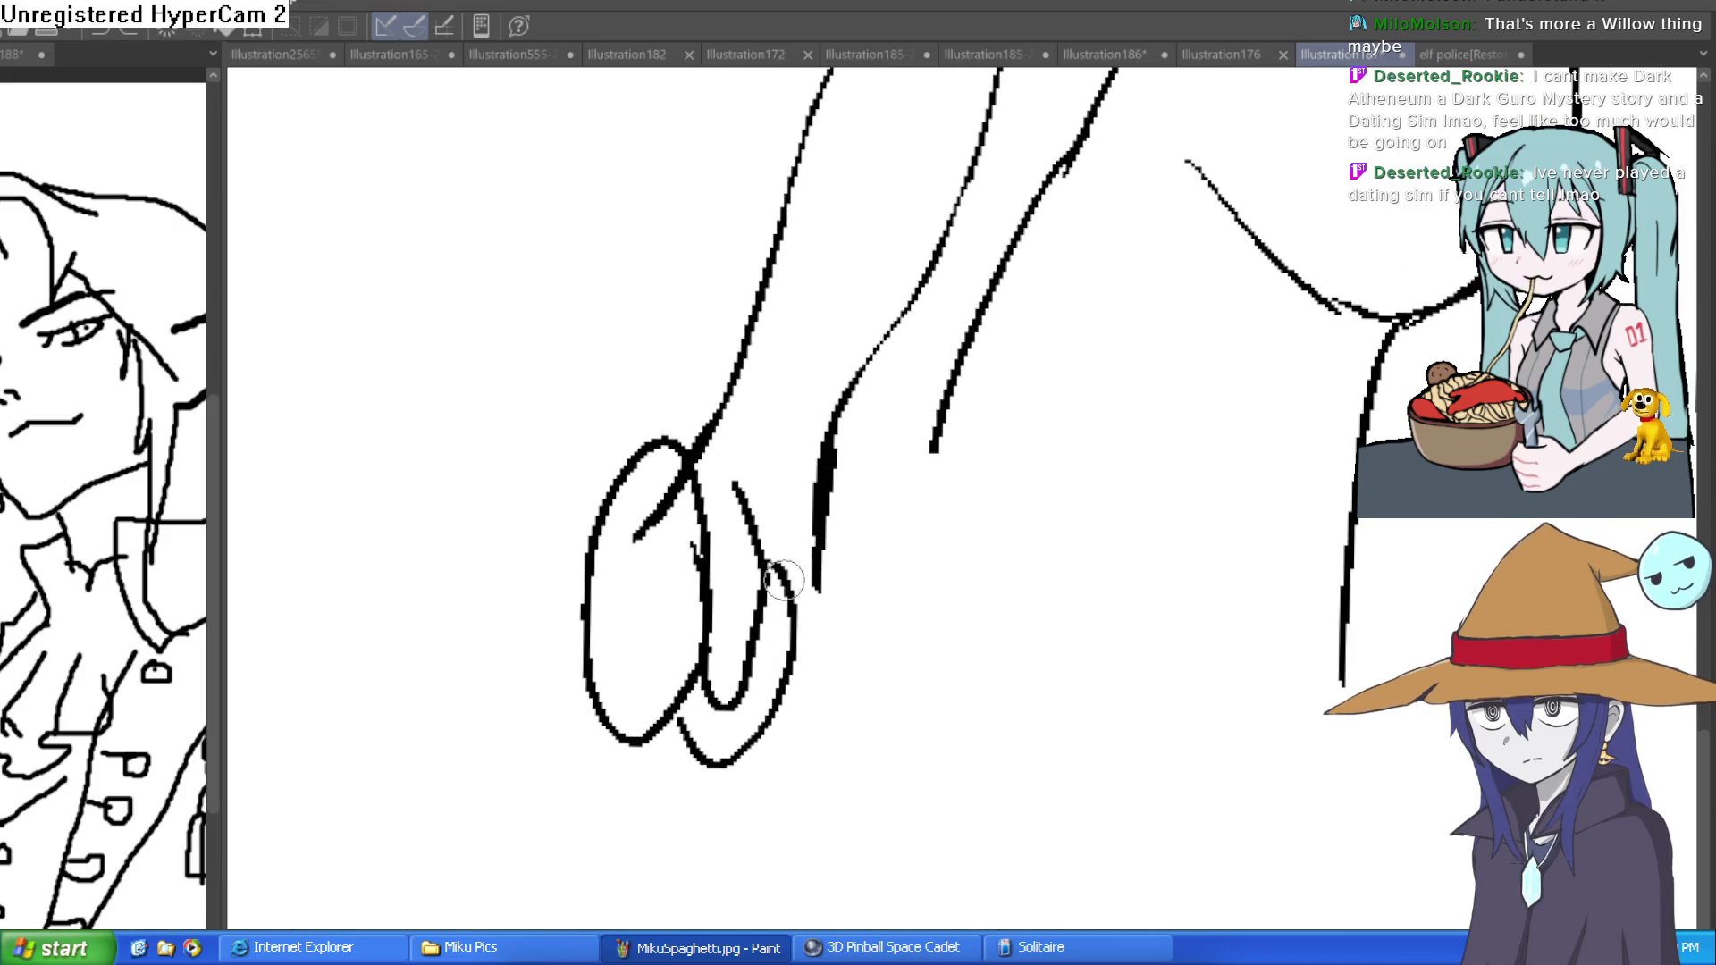
pyautogui.moveTo(766, 565)
pyautogui.mouseDown()
pyautogui.moveTo(786, 556)
pyautogui.moveTo(818, 615)
pyautogui.moveTo(800, 706)
pyautogui.moveTo(749, 746)
pyautogui.mouseUp()
pyautogui.hotkey('ctrl', 'z')
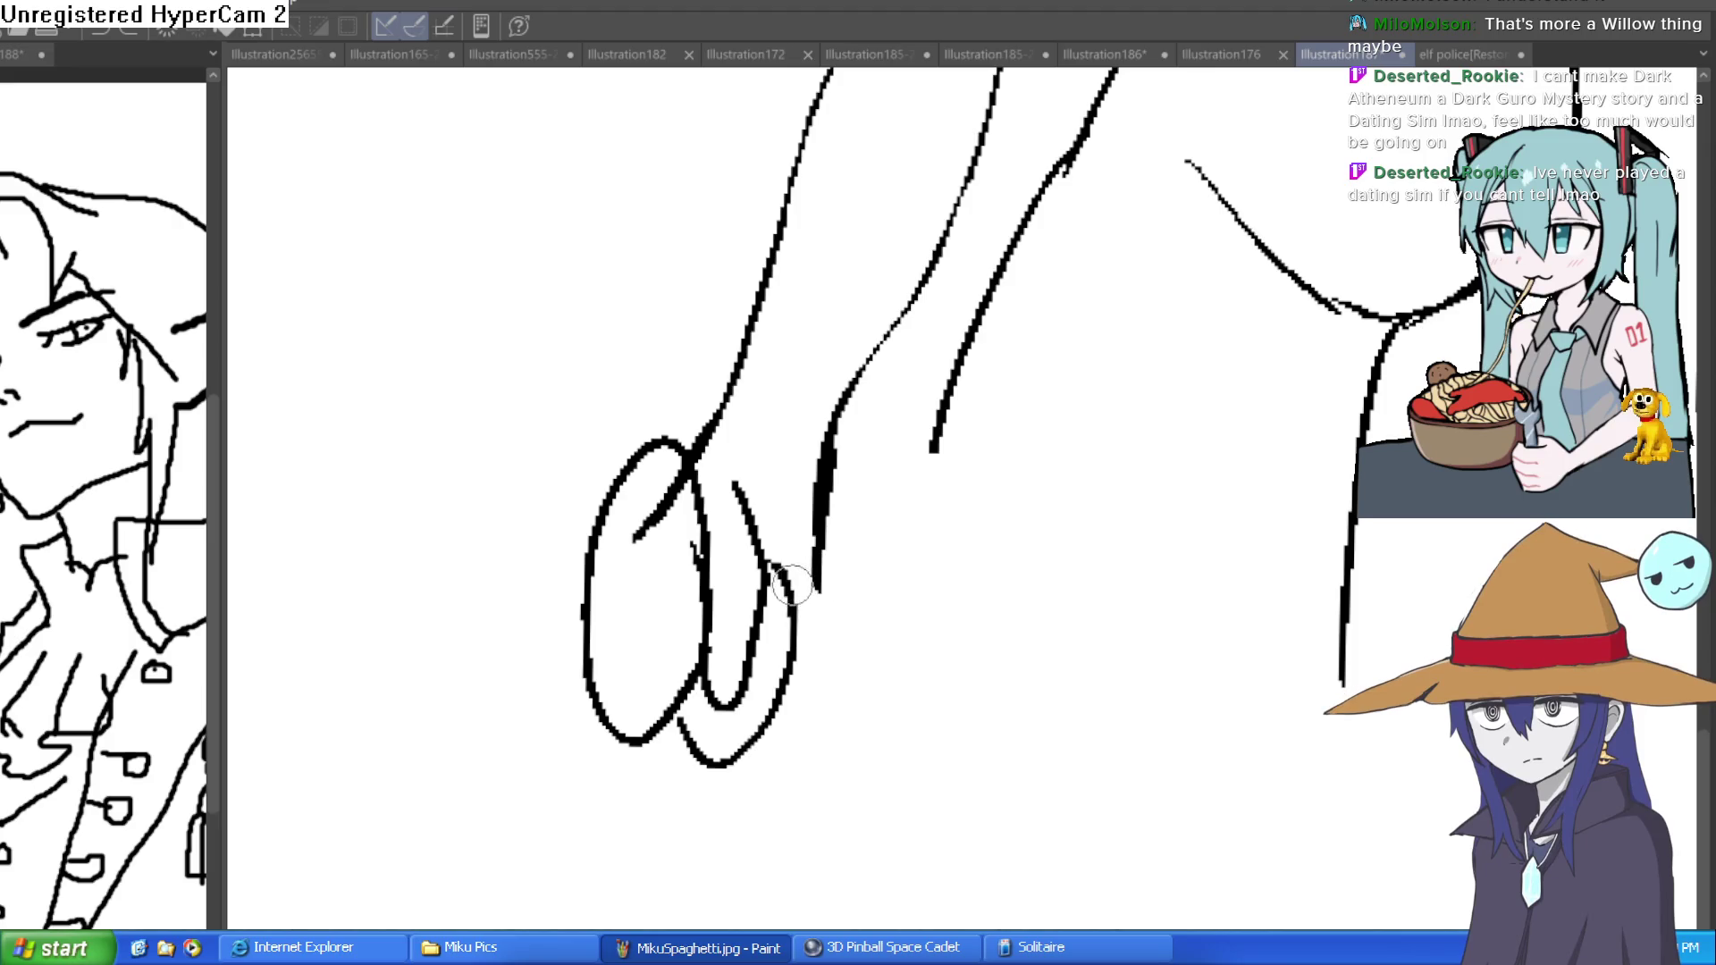
pyautogui.moveTo(793, 574)
pyautogui.mouseDown()
pyautogui.moveTo(823, 518)
pyautogui.moveTo(821, 432)
pyautogui.mouseUp()
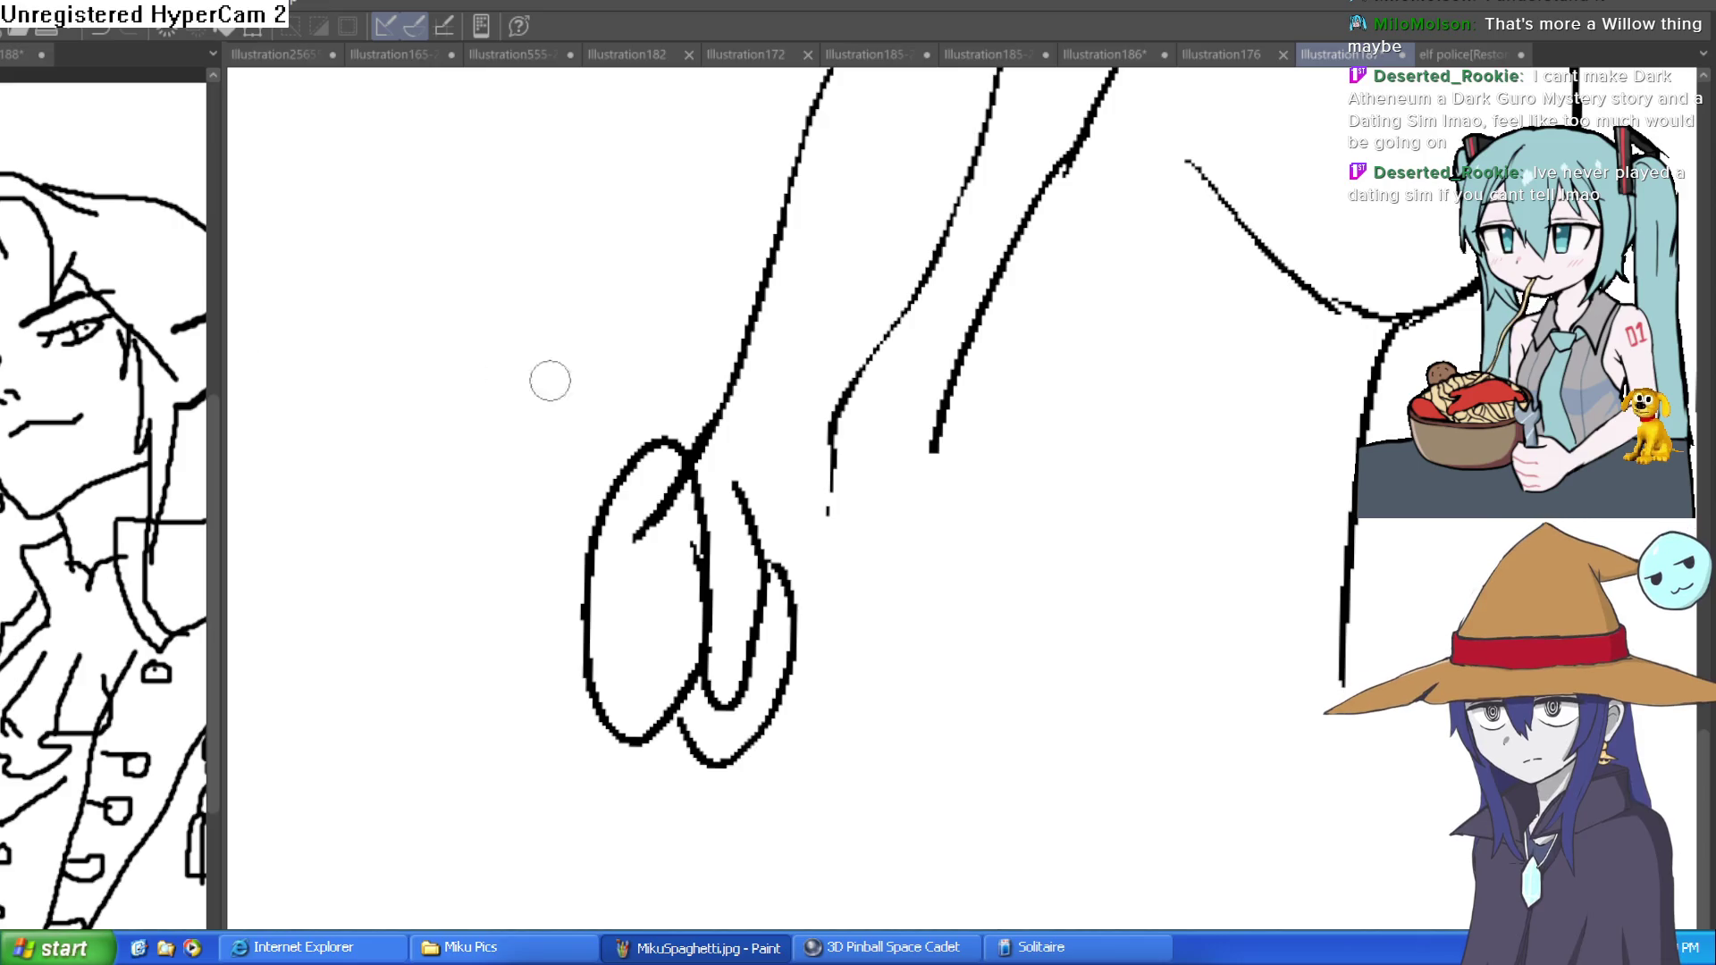
# - Zoom closer, erase the diagonal stroke crossing the oval, and redraw its right edge
pyautogui.click(810, 587)
pyautogui.click(767, 513)
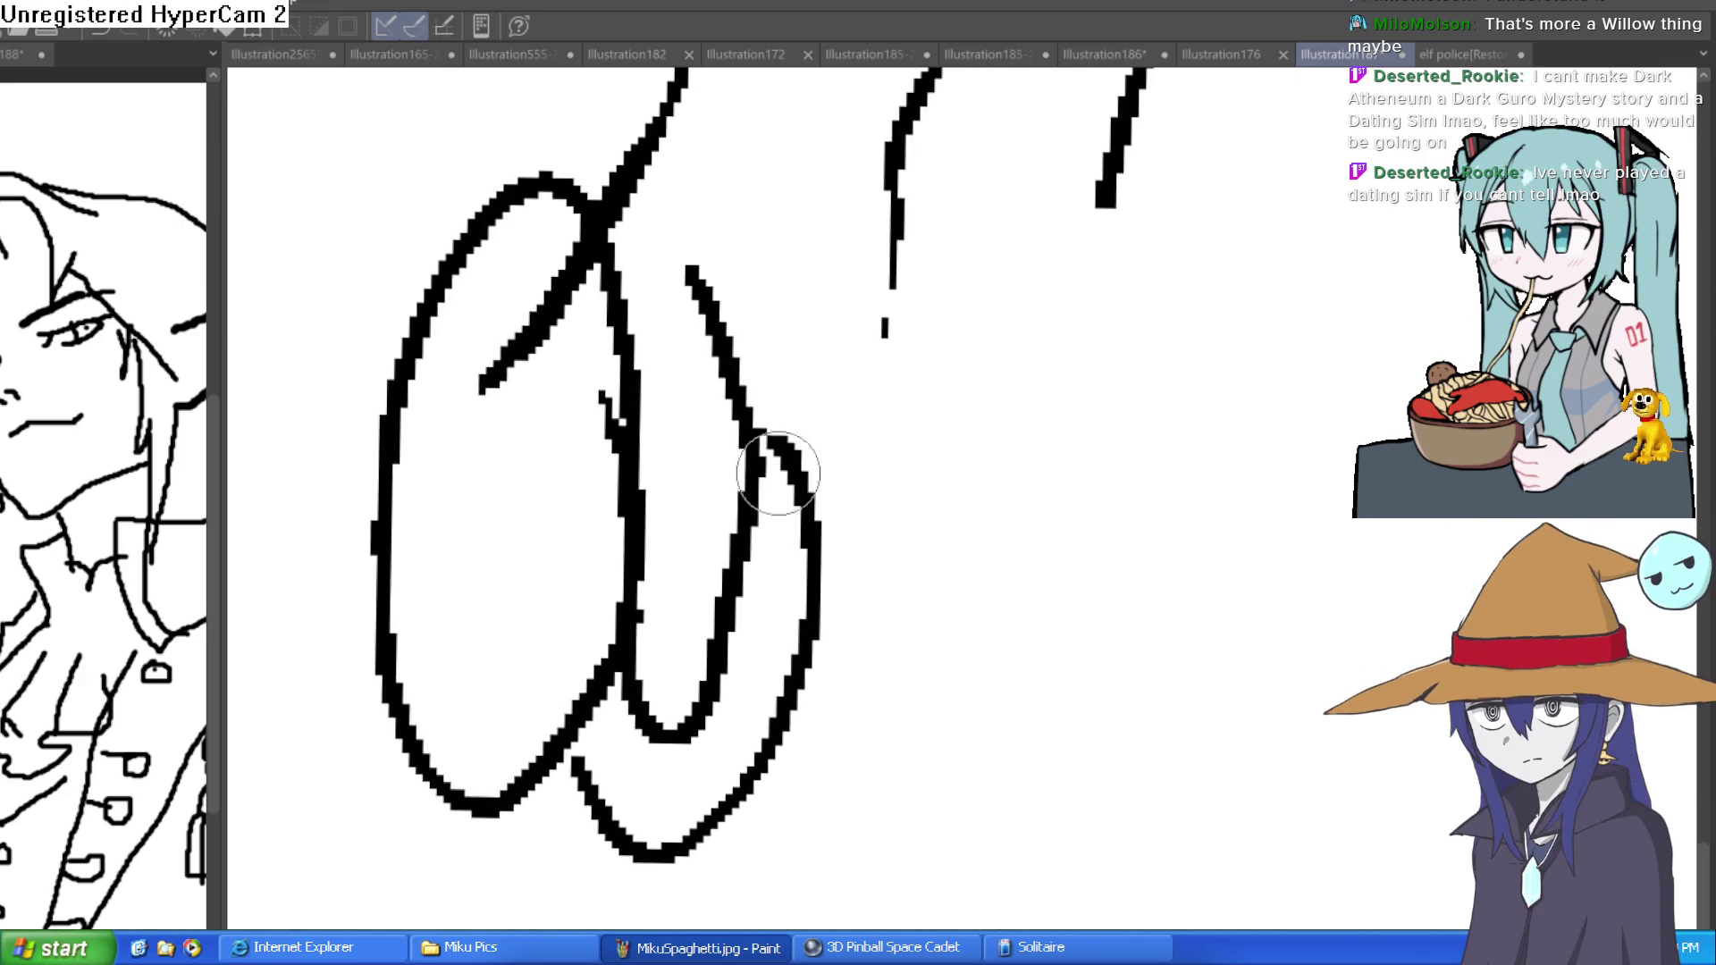
pyautogui.moveTo(621, 327)
pyautogui.mouseDown()
pyautogui.moveTo(497, 364)
pyautogui.moveTo(594, 268)
pyautogui.moveTo(575, 593)
pyautogui.moveTo(709, 441)
pyautogui.moveTo(666, 432)
pyautogui.mouseUp()
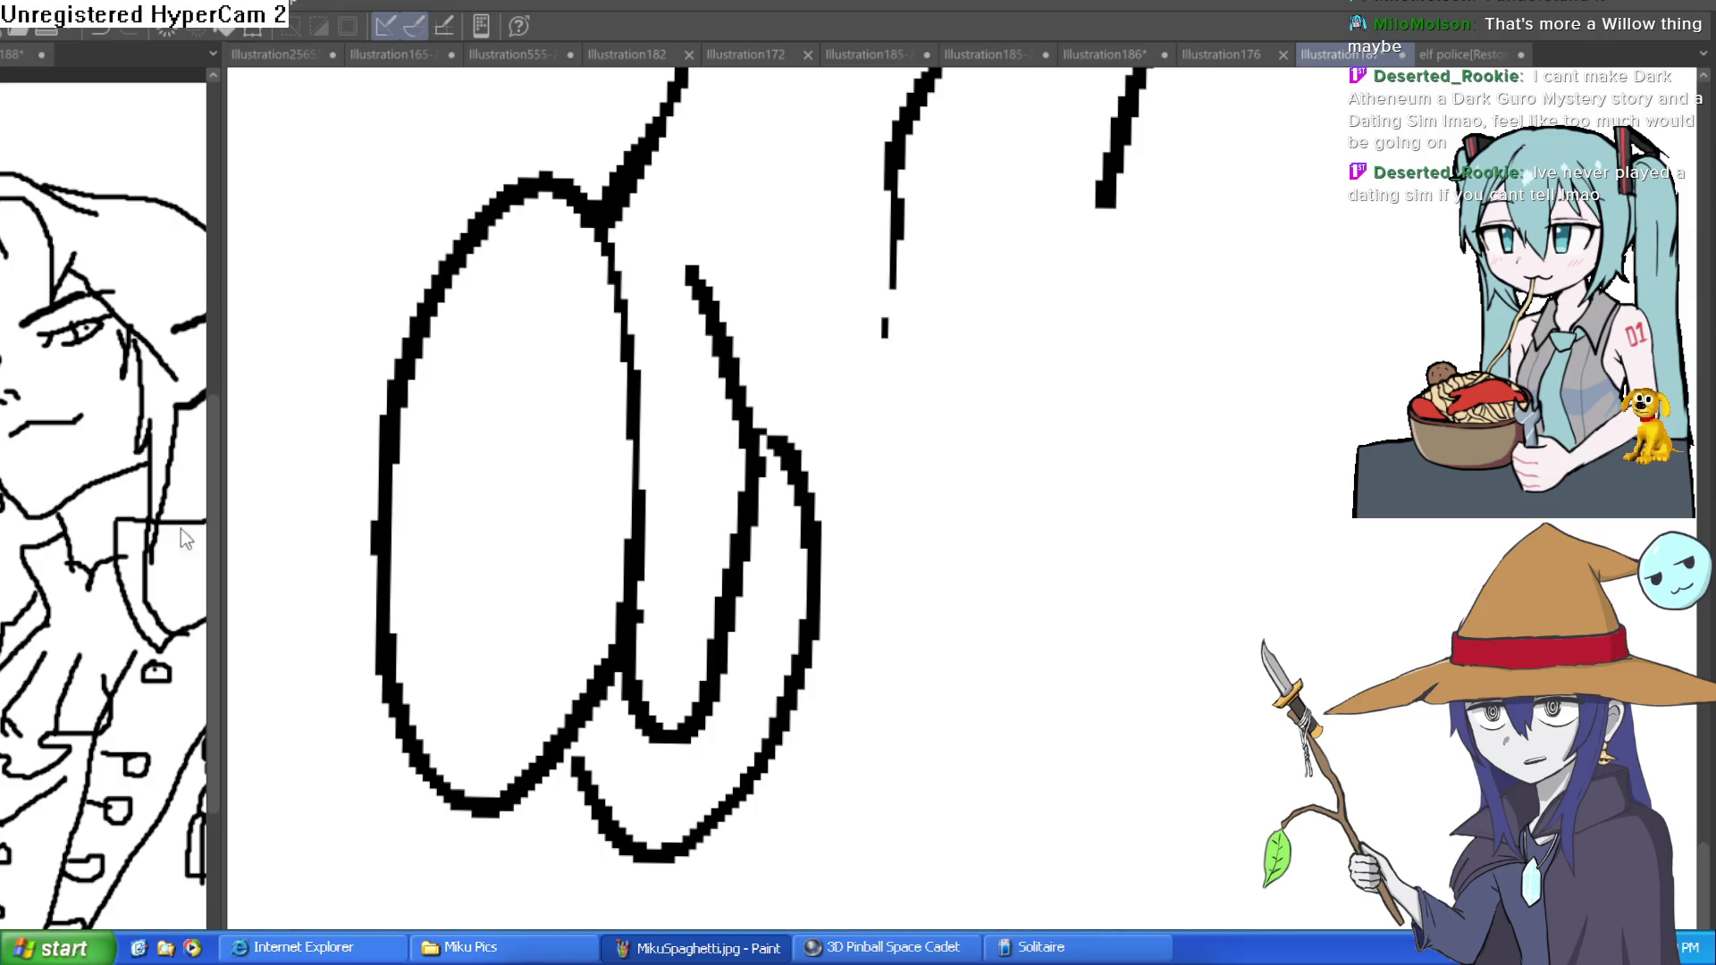
pyautogui.moveTo(547, 186)
pyautogui.mouseDown()
pyautogui.moveTo(594, 201)
pyautogui.moveTo(635, 537)
pyautogui.moveTo(593, 238)
pyautogui.moveTo(594, 567)
pyautogui.moveTo(593, 257)
pyautogui.mouseUp()
pyautogui.moveTo(810, 365)
pyautogui.mouseDown()
pyautogui.moveTo(811, 427)
pyautogui.moveTo(806, 394)
pyautogui.mouseUp()
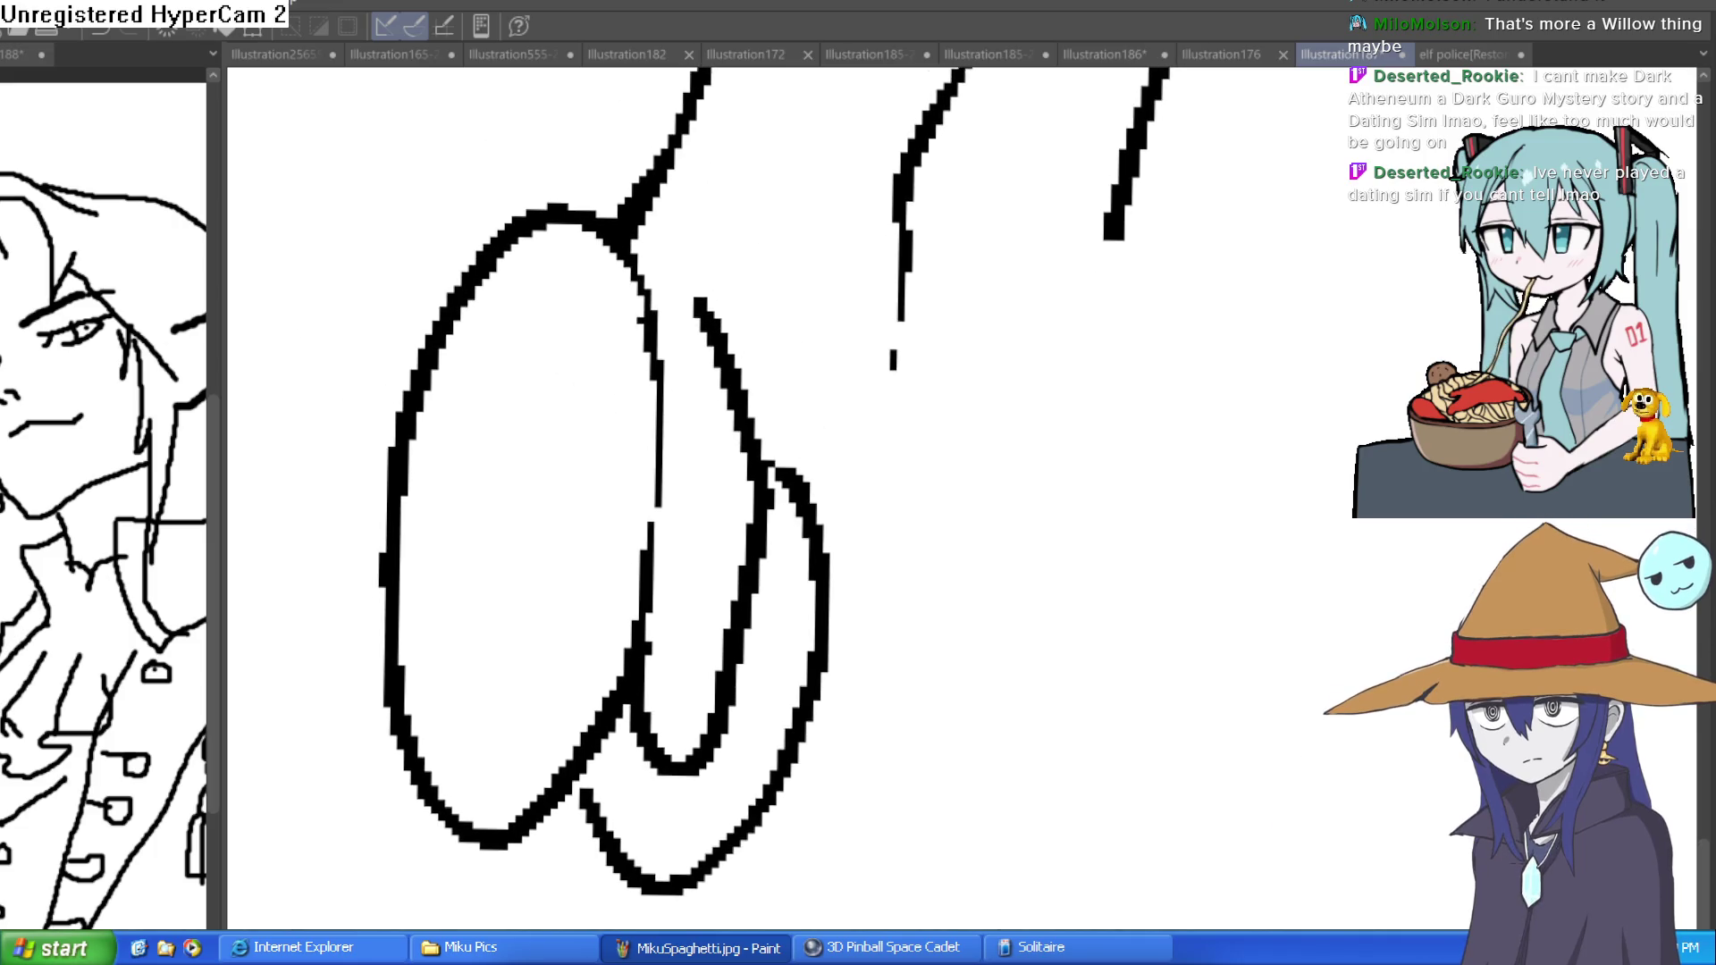
pyautogui.scroll(-3, 760, 375)
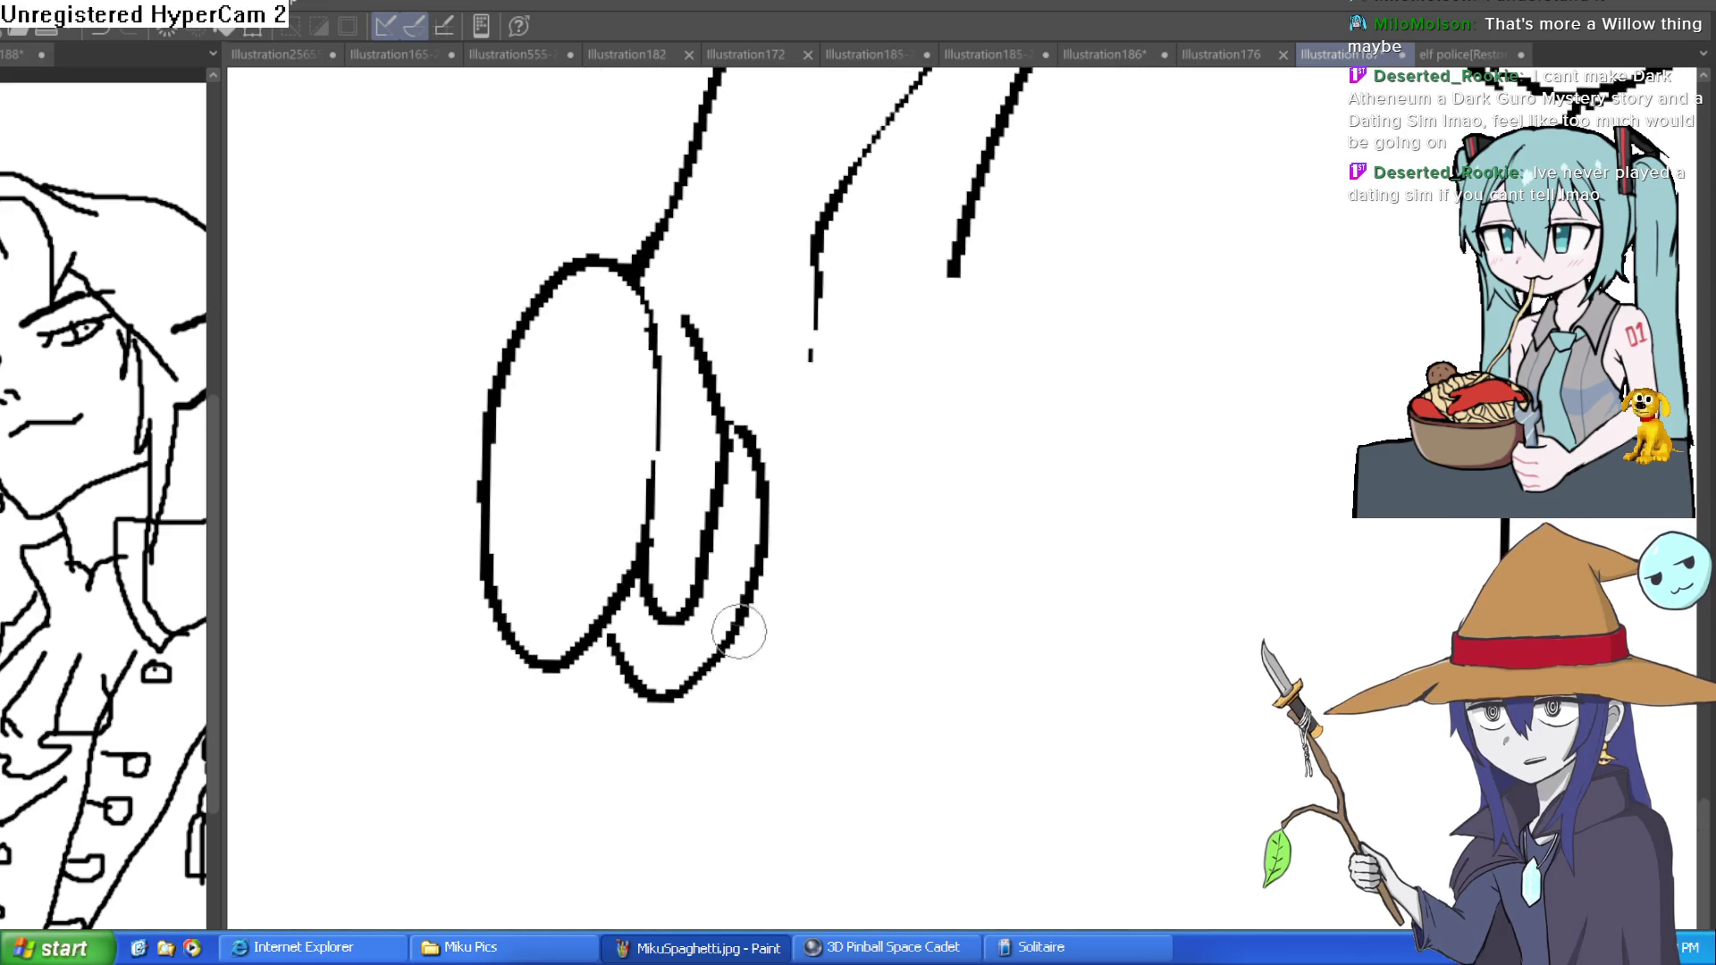
# - Add curled finger curves beside the oval, extend the wrist line, and erase stray marks
pyautogui.moveTo(694, 674)
pyautogui.mouseDown()
pyautogui.moveTo(754, 667)
pyautogui.moveTo(801, 525)
pyautogui.moveTo(767, 480)
pyautogui.mouseUp()
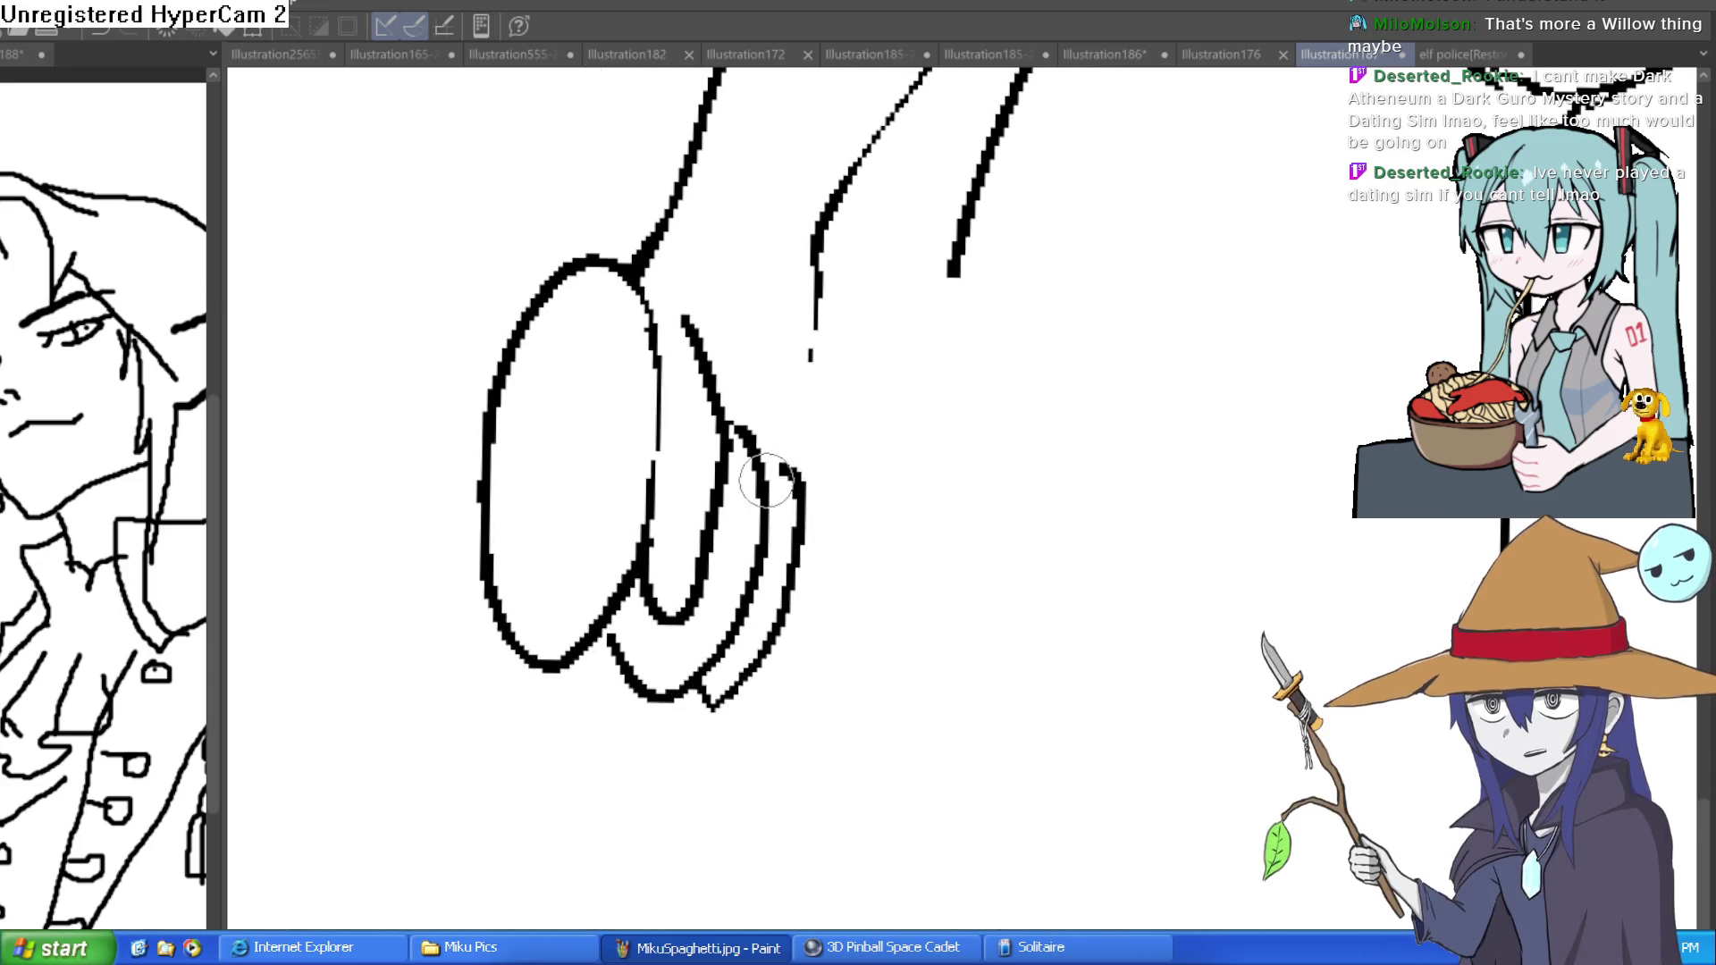
pyautogui.moveTo(726, 705)
pyautogui.mouseDown()
pyautogui.moveTo(762, 694)
pyautogui.moveTo(819, 548)
pyautogui.moveTo(807, 493)
pyautogui.mouseUp()
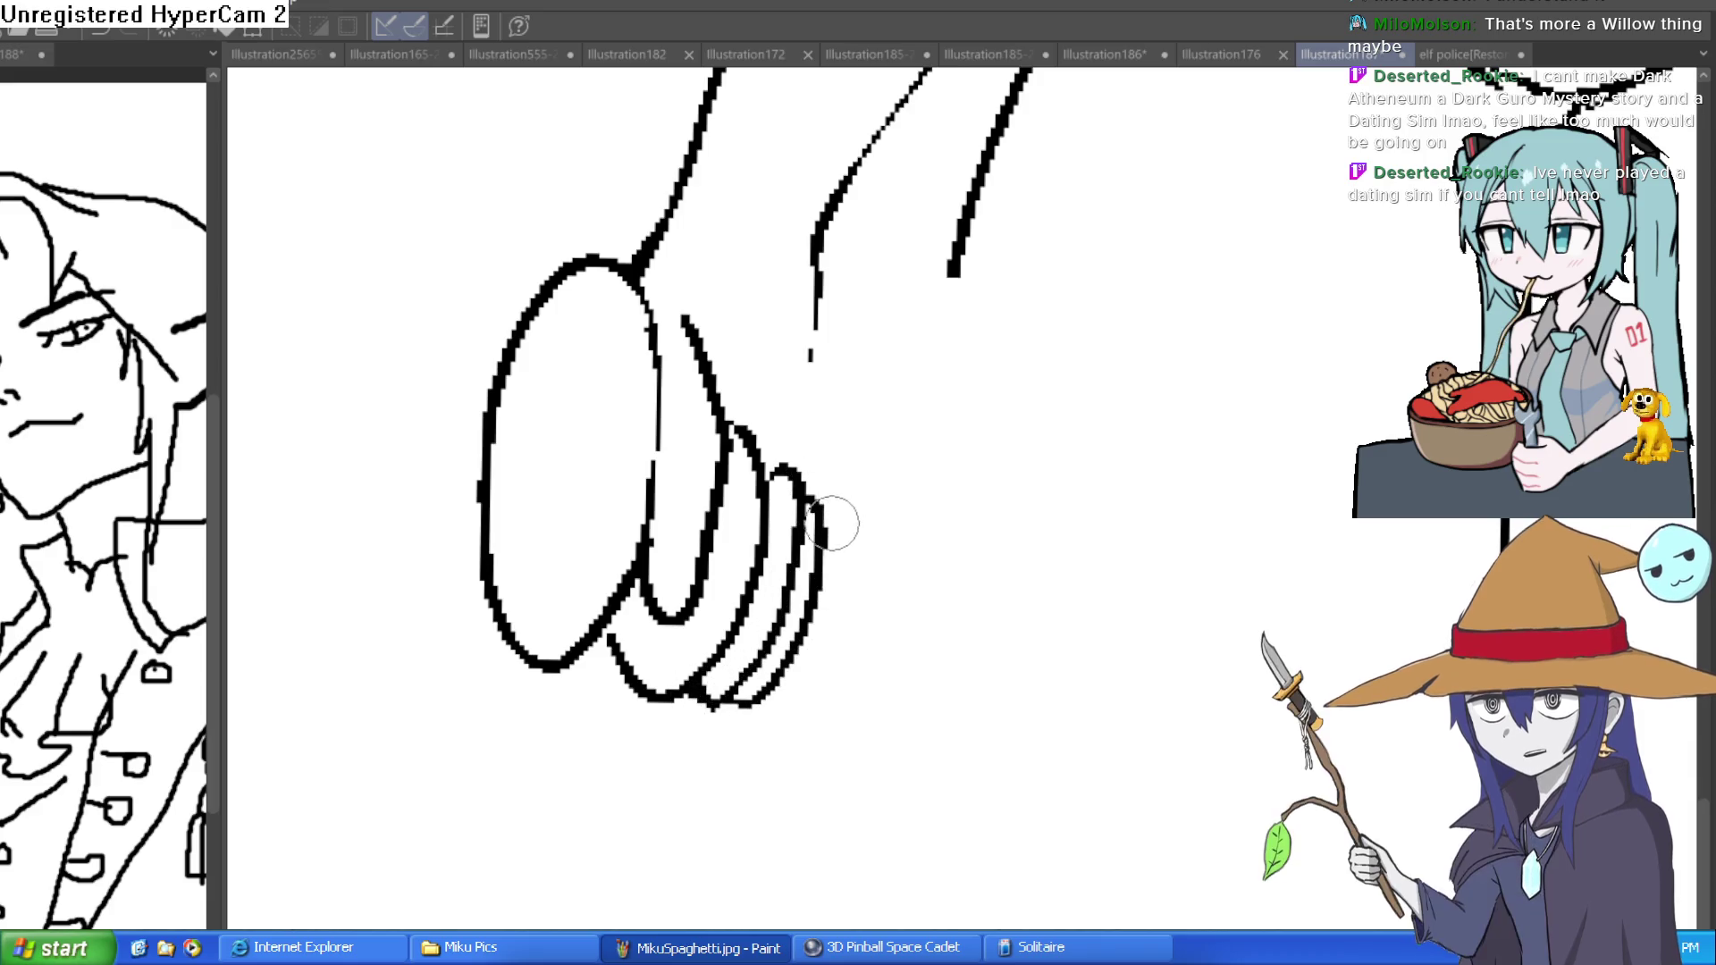
pyautogui.moveTo(816, 273); pyautogui.dragTo(840, 461)
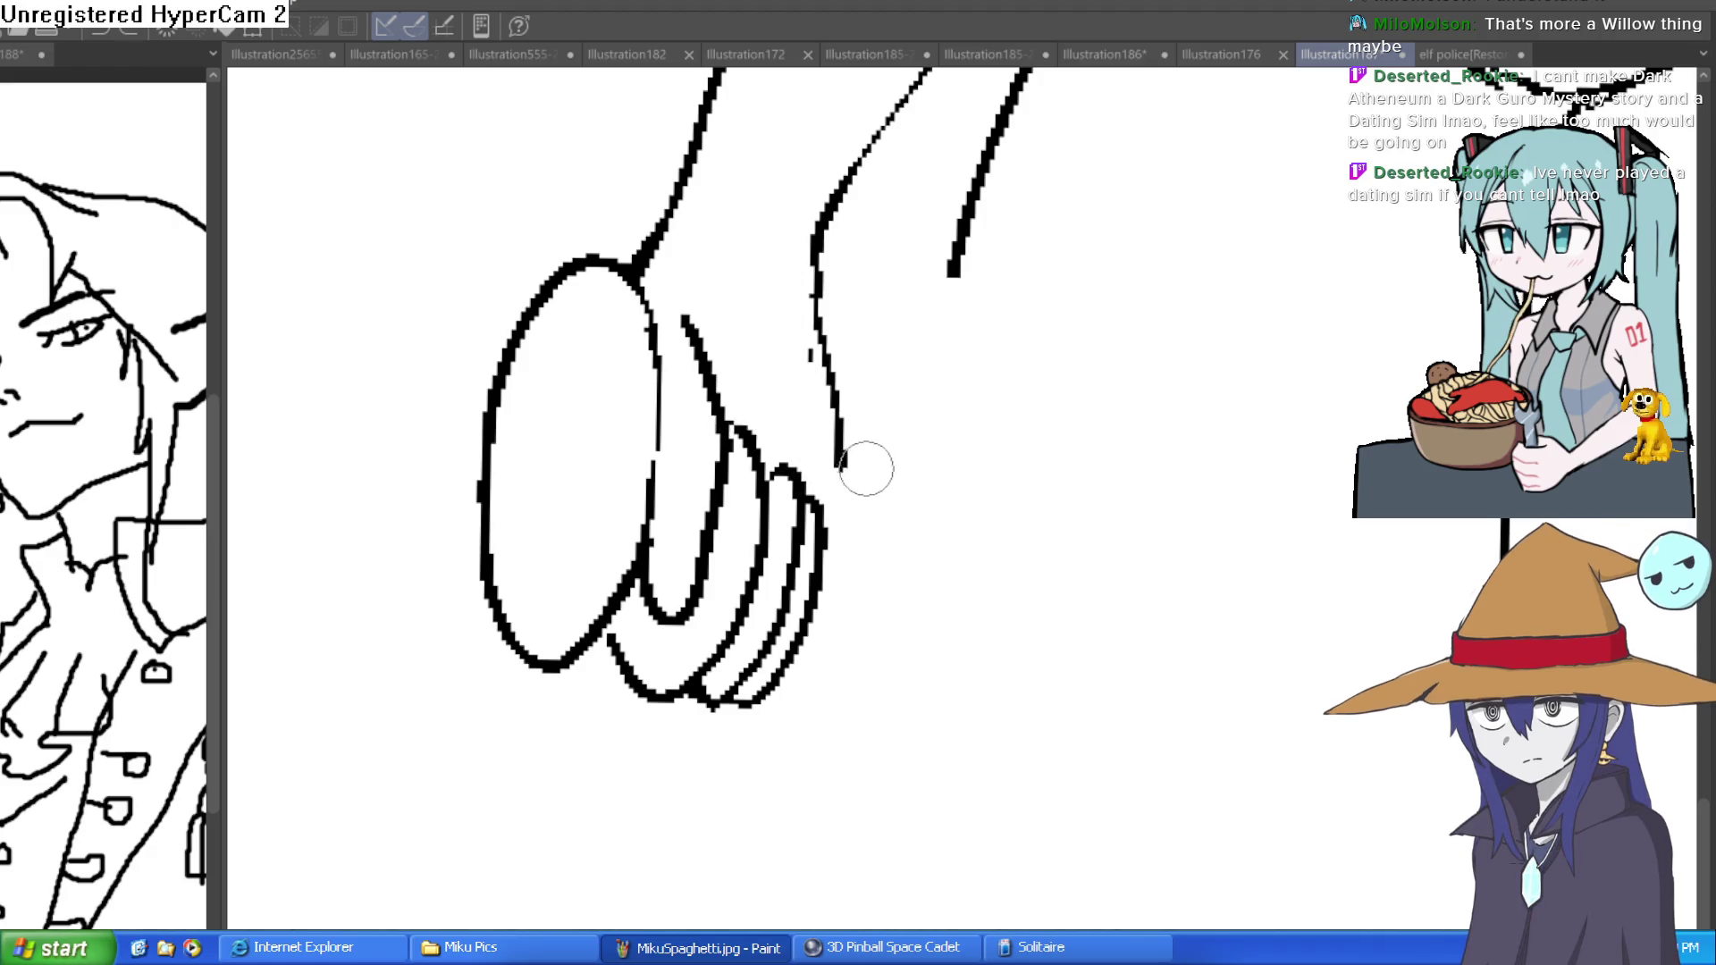
pyautogui.moveTo(610, 622)
pyautogui.mouseDown()
pyautogui.moveTo(657, 684)
pyautogui.moveTo(758, 514)
pyautogui.moveTo(710, 387)
pyautogui.moveTo(742, 456)
pyautogui.moveTo(714, 644)
pyautogui.moveTo(606, 663)
pyautogui.moveTo(706, 626)
pyautogui.moveTo(748, 675)
pyautogui.moveTo(804, 554)
pyautogui.moveTo(780, 545)
pyautogui.moveTo(805, 452)
pyautogui.moveTo(796, 602)
pyautogui.moveTo(774, 641)
pyautogui.mouseUp()
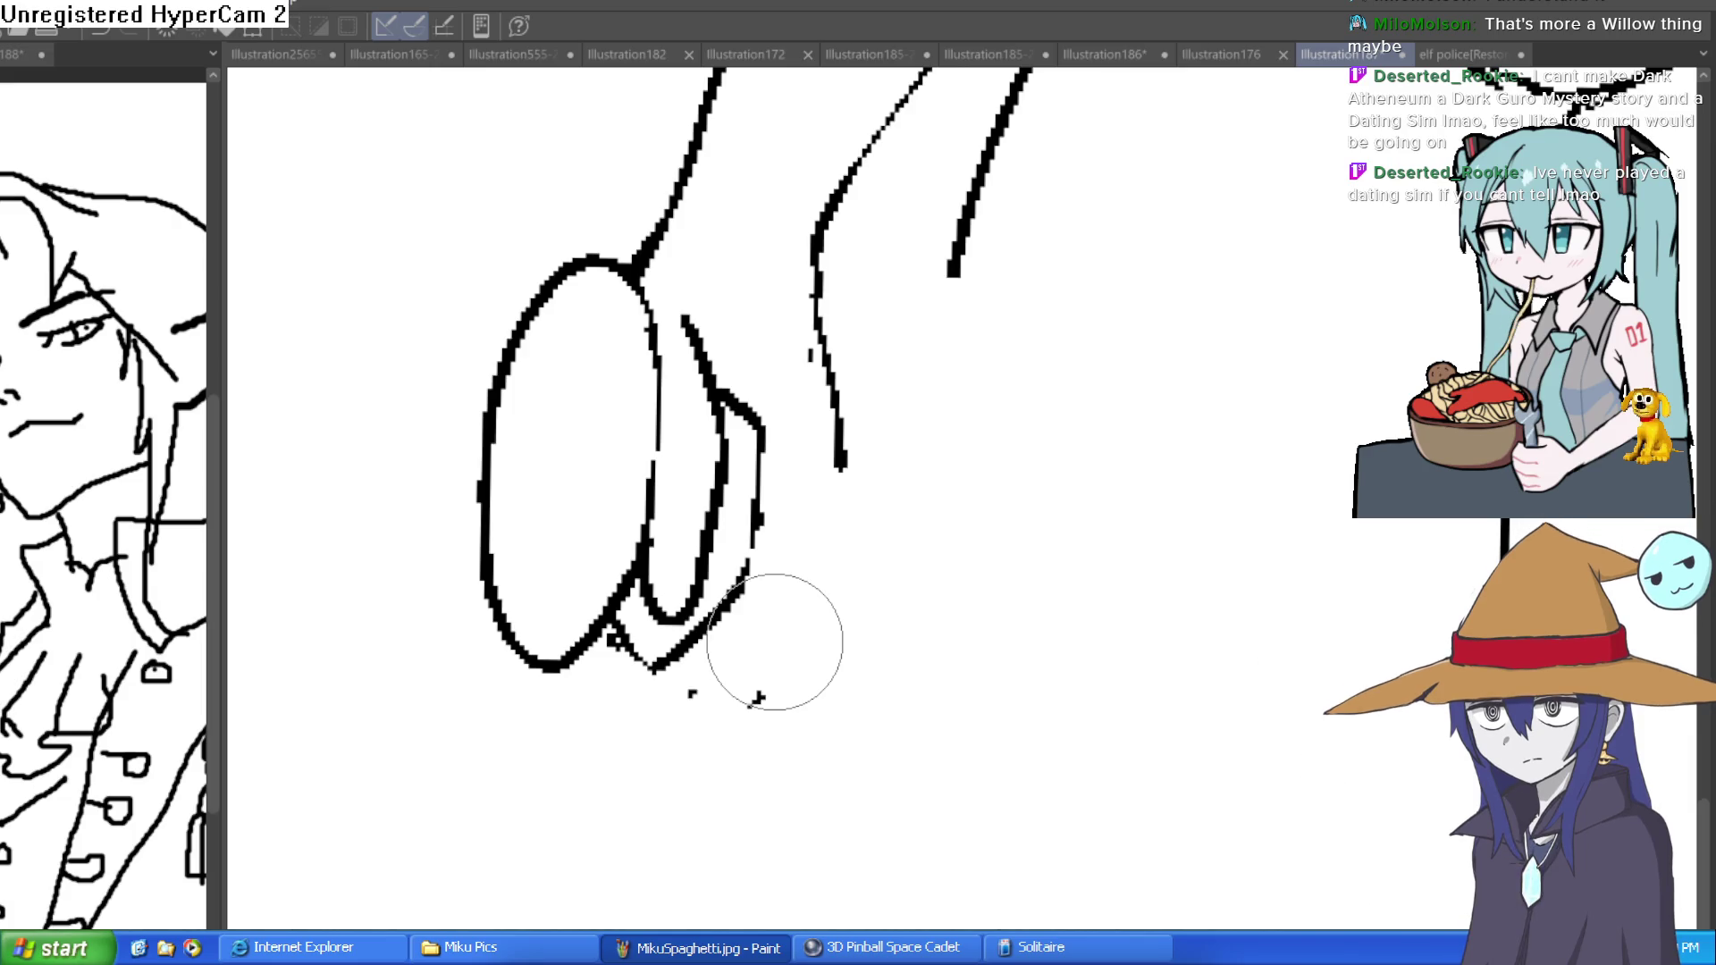
pyautogui.moveTo(805, 363)
pyautogui.mouseDown()
pyautogui.moveTo(835, 516)
pyautogui.moveTo(701, 709)
pyautogui.mouseUp()
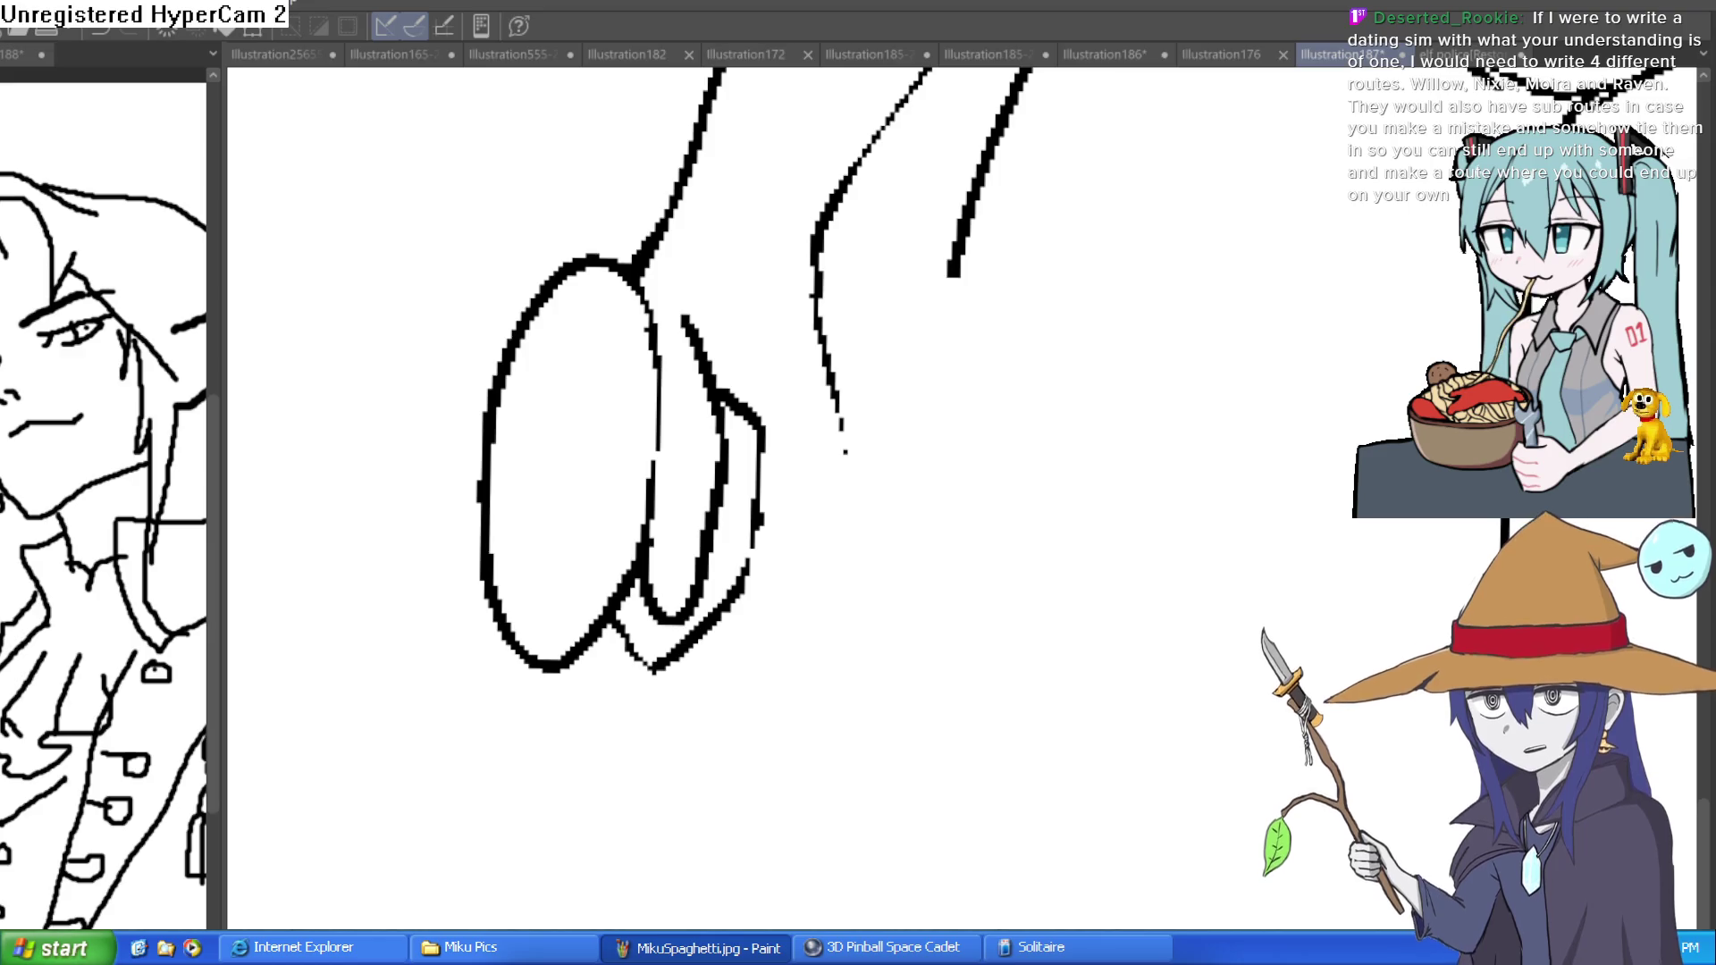
pyautogui.moveTo(766, 438)
pyautogui.mouseDown()
pyautogui.moveTo(798, 500)
pyautogui.moveTo(764, 597)
pyautogui.moveTo(663, 666)
pyautogui.mouseUp()
# - Sketch outer finger and wrist strokes along the hand's right side, then undo them
pyautogui.moveTo(770, 445)
pyautogui.mouseDown()
pyautogui.moveTo(804, 582)
pyautogui.moveTo(720, 666)
pyautogui.moveTo(784, 658)
pyautogui.mouseUp()
pyautogui.moveTo(809, 536)
pyautogui.mouseDown()
pyautogui.moveTo(843, 432)
pyautogui.moveTo(823, 643)
pyautogui.moveTo(739, 670)
pyautogui.moveTo(747, 682)
pyautogui.moveTo(733, 664)
pyautogui.mouseUp()
pyautogui.hotkey('ctrl', 'z')
pyautogui.hotkey('ctrl', 'z')
pyautogui.hotkey('ctrl', 'z')
pyautogui.hotkey('ctrl', 'z')
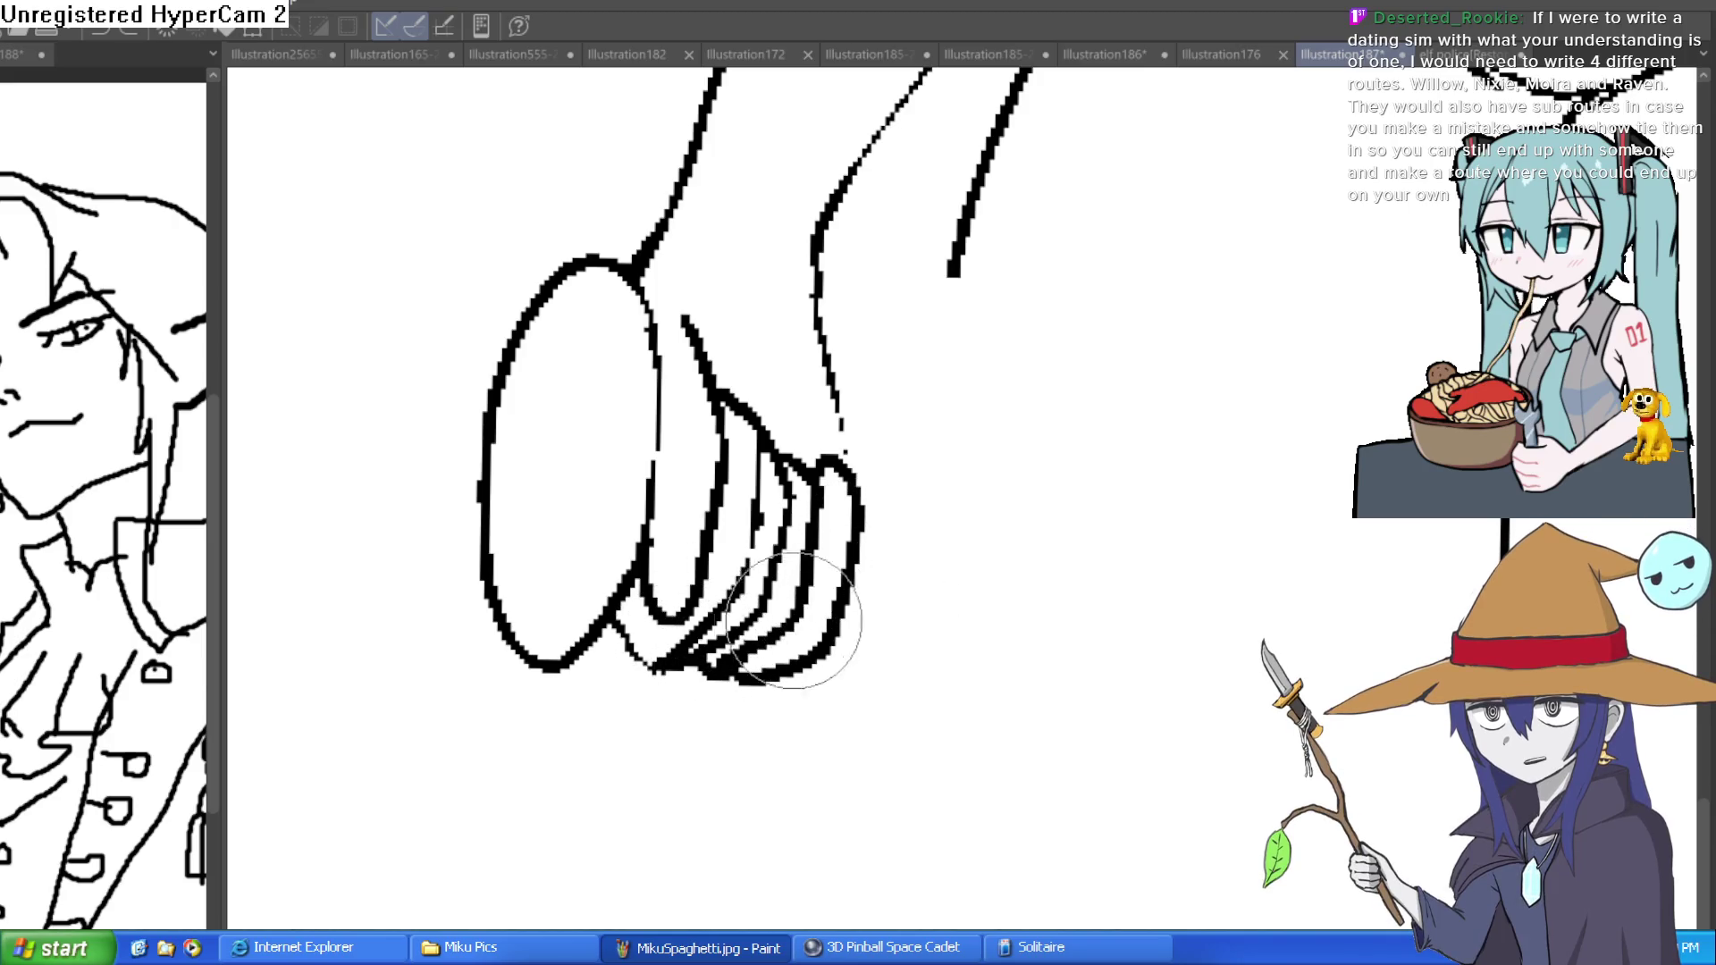
pyautogui.scroll(-2, 886, 558)
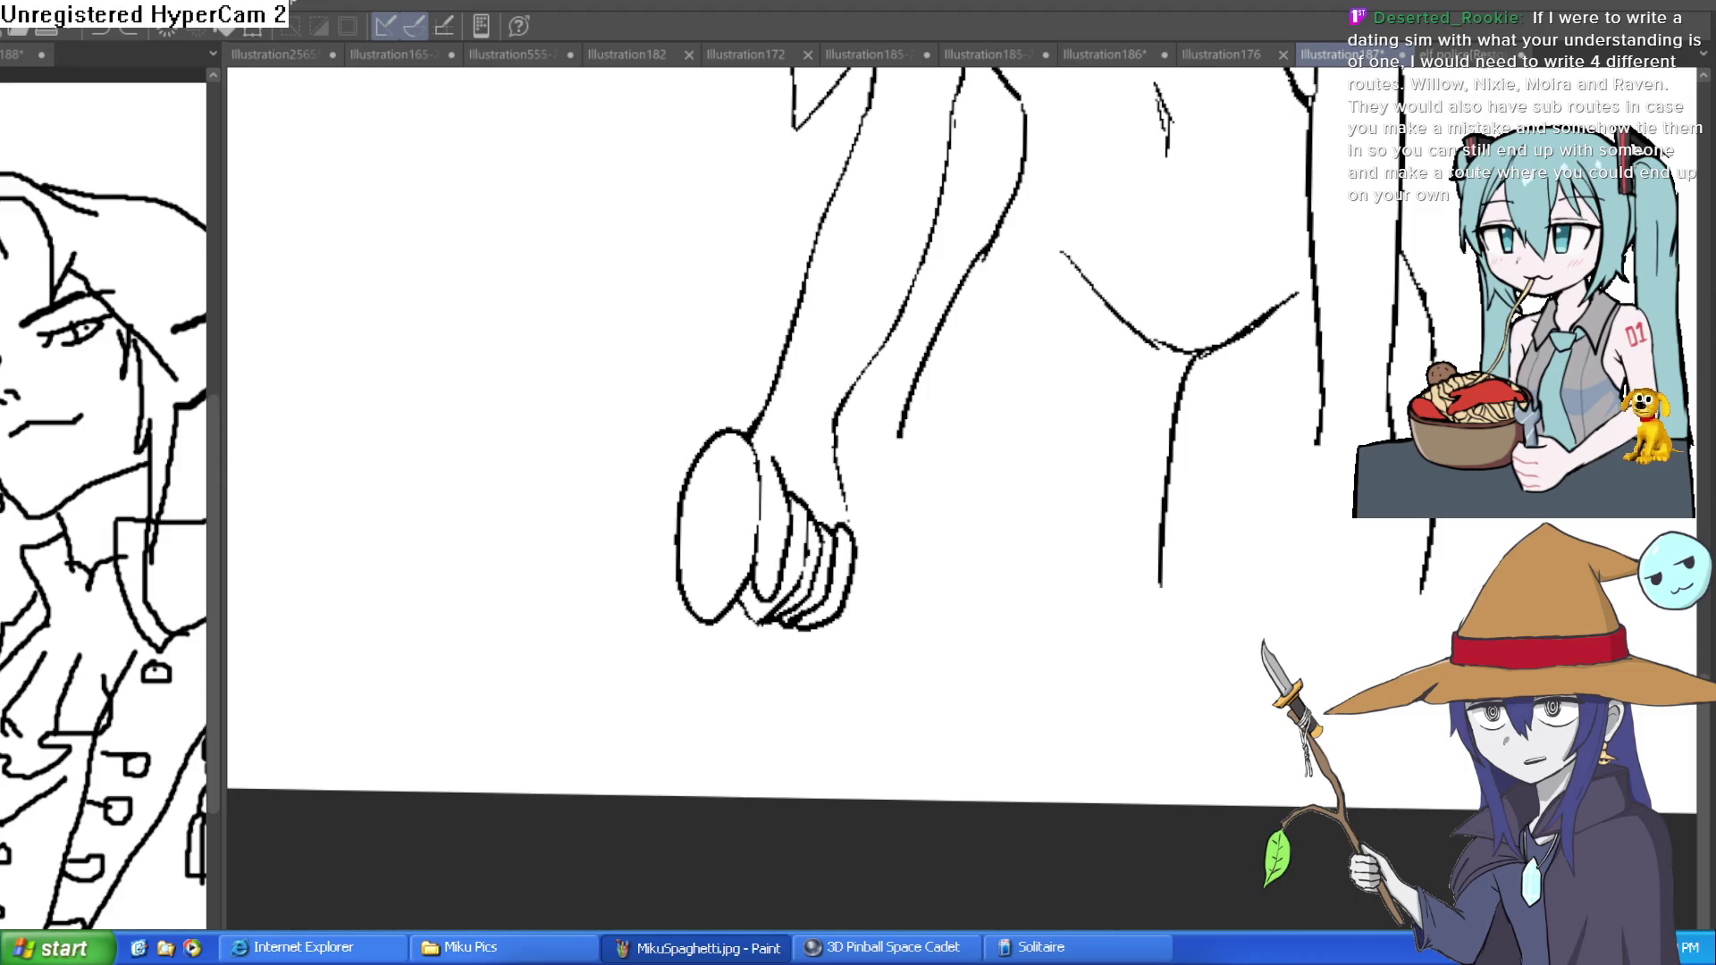
pyautogui.scroll(2, 894, 429)
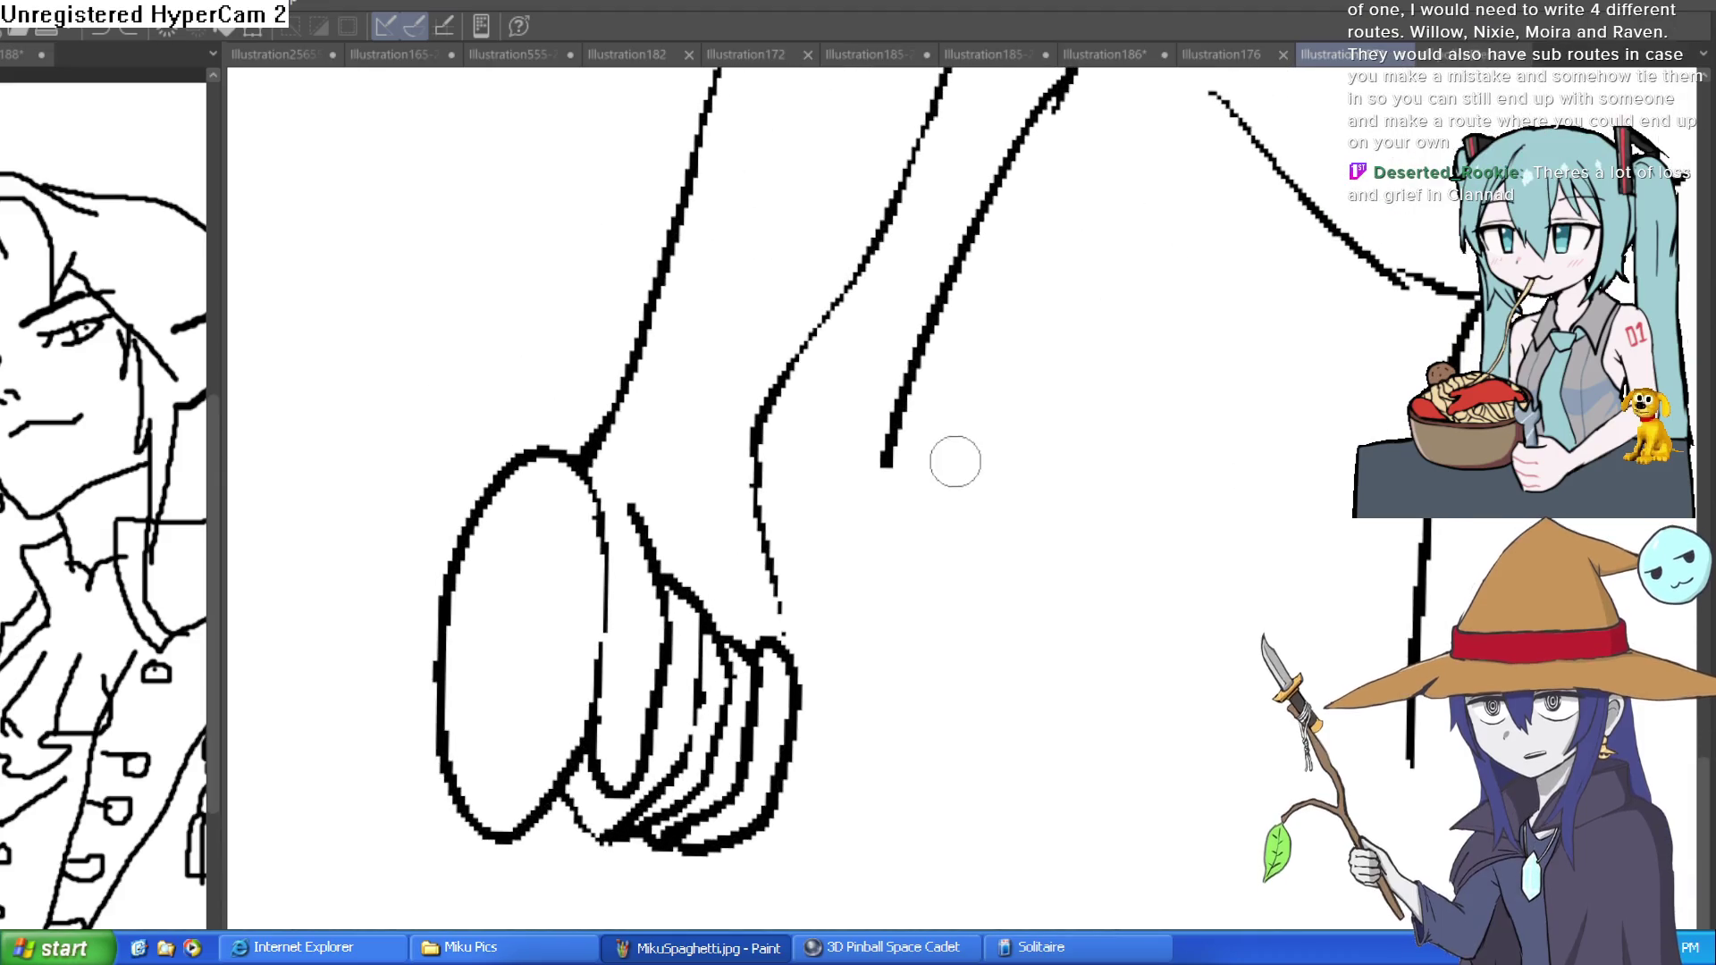
# - Enlarge the brush size and rotate the view so the arm lies sideways
pyautogui.press(']')
pyautogui.press(']')
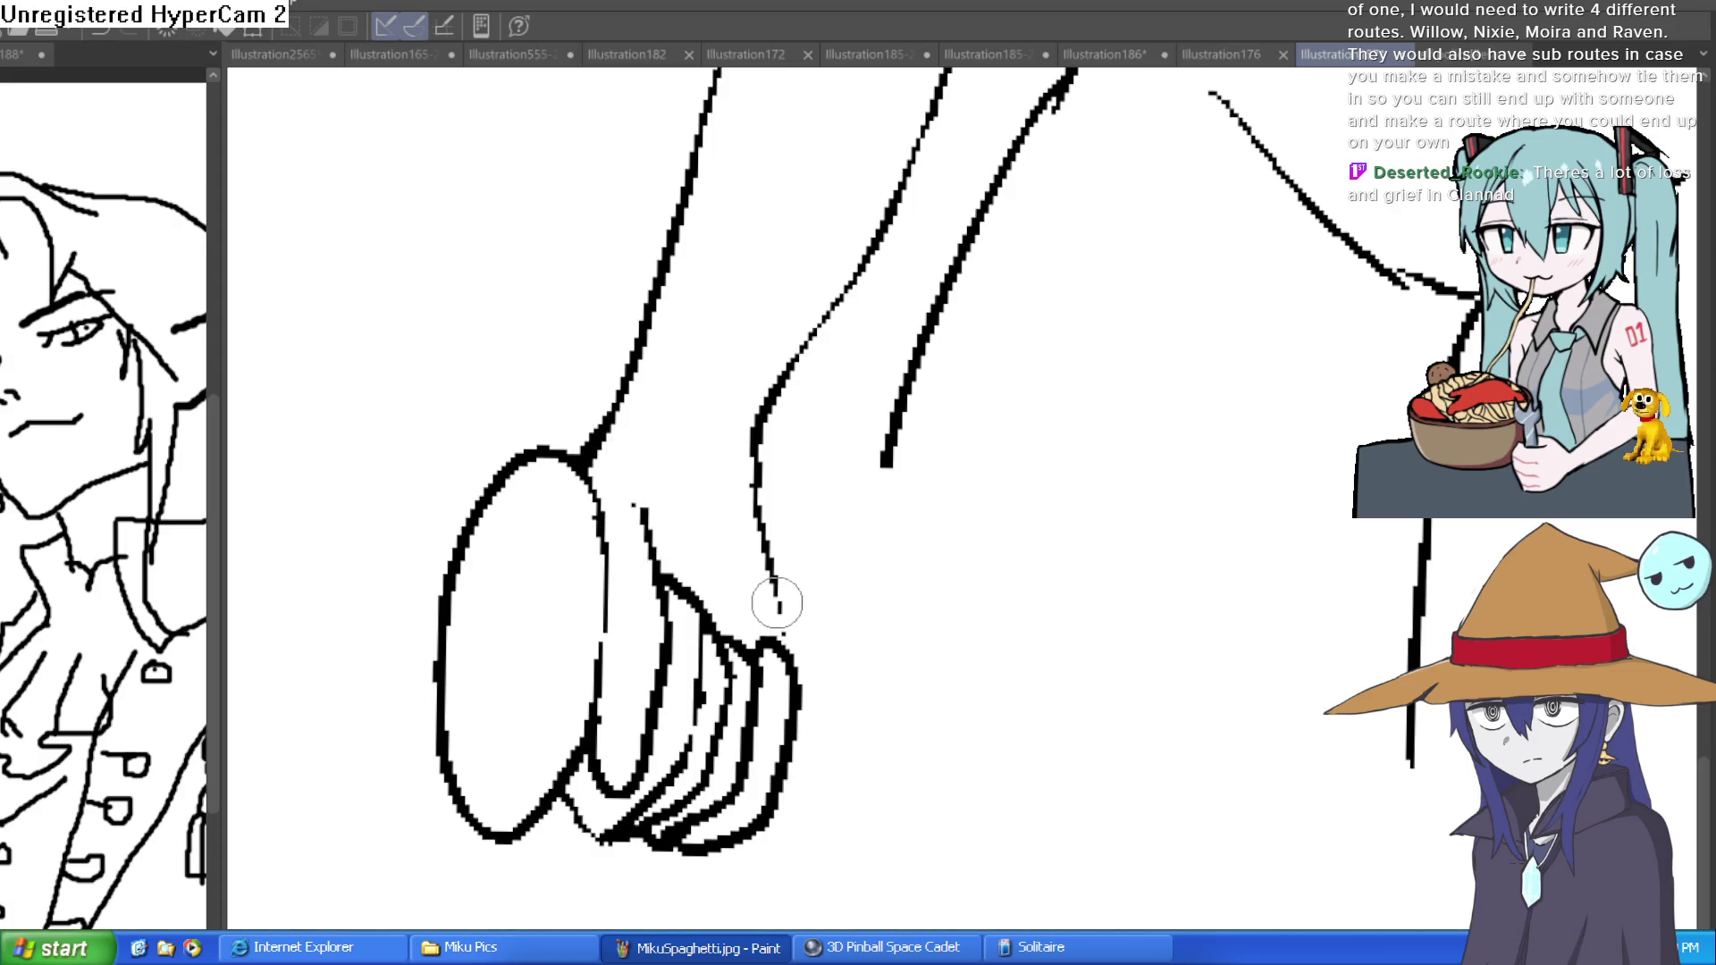
pyautogui.scroll(-3, 965, 532)
pyautogui.moveTo(965, 533)
pyautogui.mouseDown()
pyautogui.moveTo(1132, 768)
pyautogui.moveTo(850, 486)
pyautogui.mouseUp()
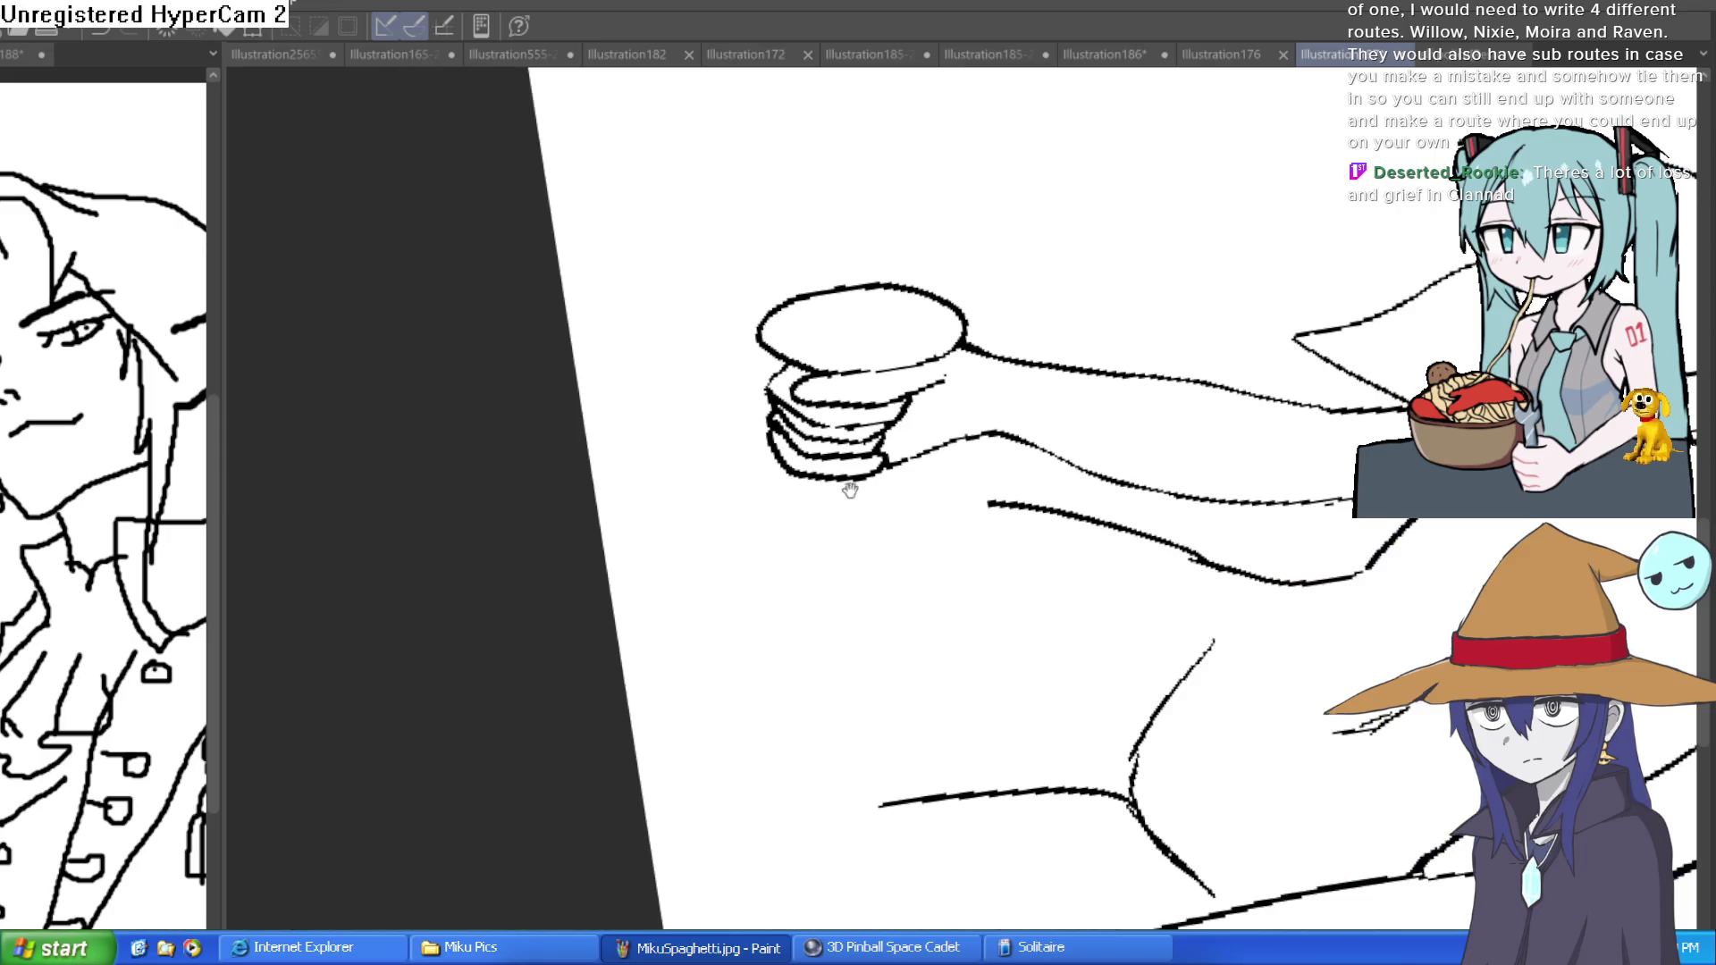
pyautogui.scroll(3, 820, 490)
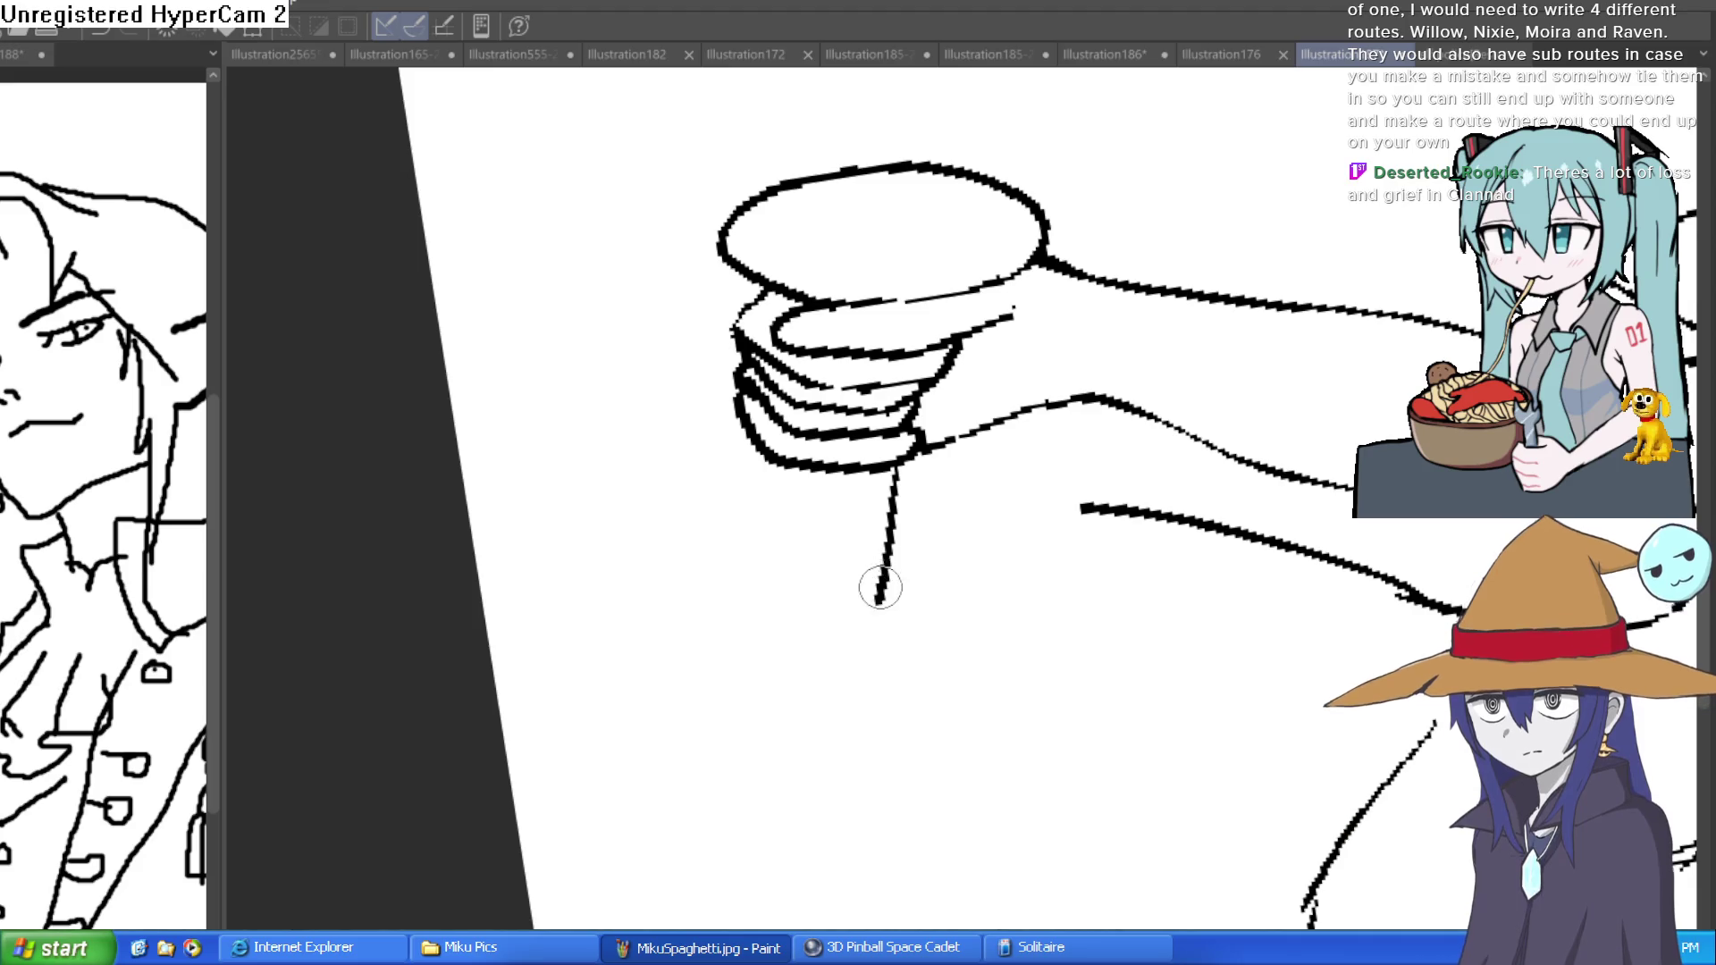
# - Draw the cylindrical knife handle end below the fist, then sketch a first blade edge
pyautogui.moveTo(901, 467)
pyautogui.mouseDown()
pyautogui.moveTo(828, 555)
pyautogui.moveTo(779, 452)
pyautogui.mouseUp()
pyautogui.moveTo(1037, 358)
pyautogui.mouseDown()
pyautogui.moveTo(1049, 371)
pyautogui.moveTo(811, 378)
pyautogui.moveTo(905, 443)
pyautogui.mouseUp()
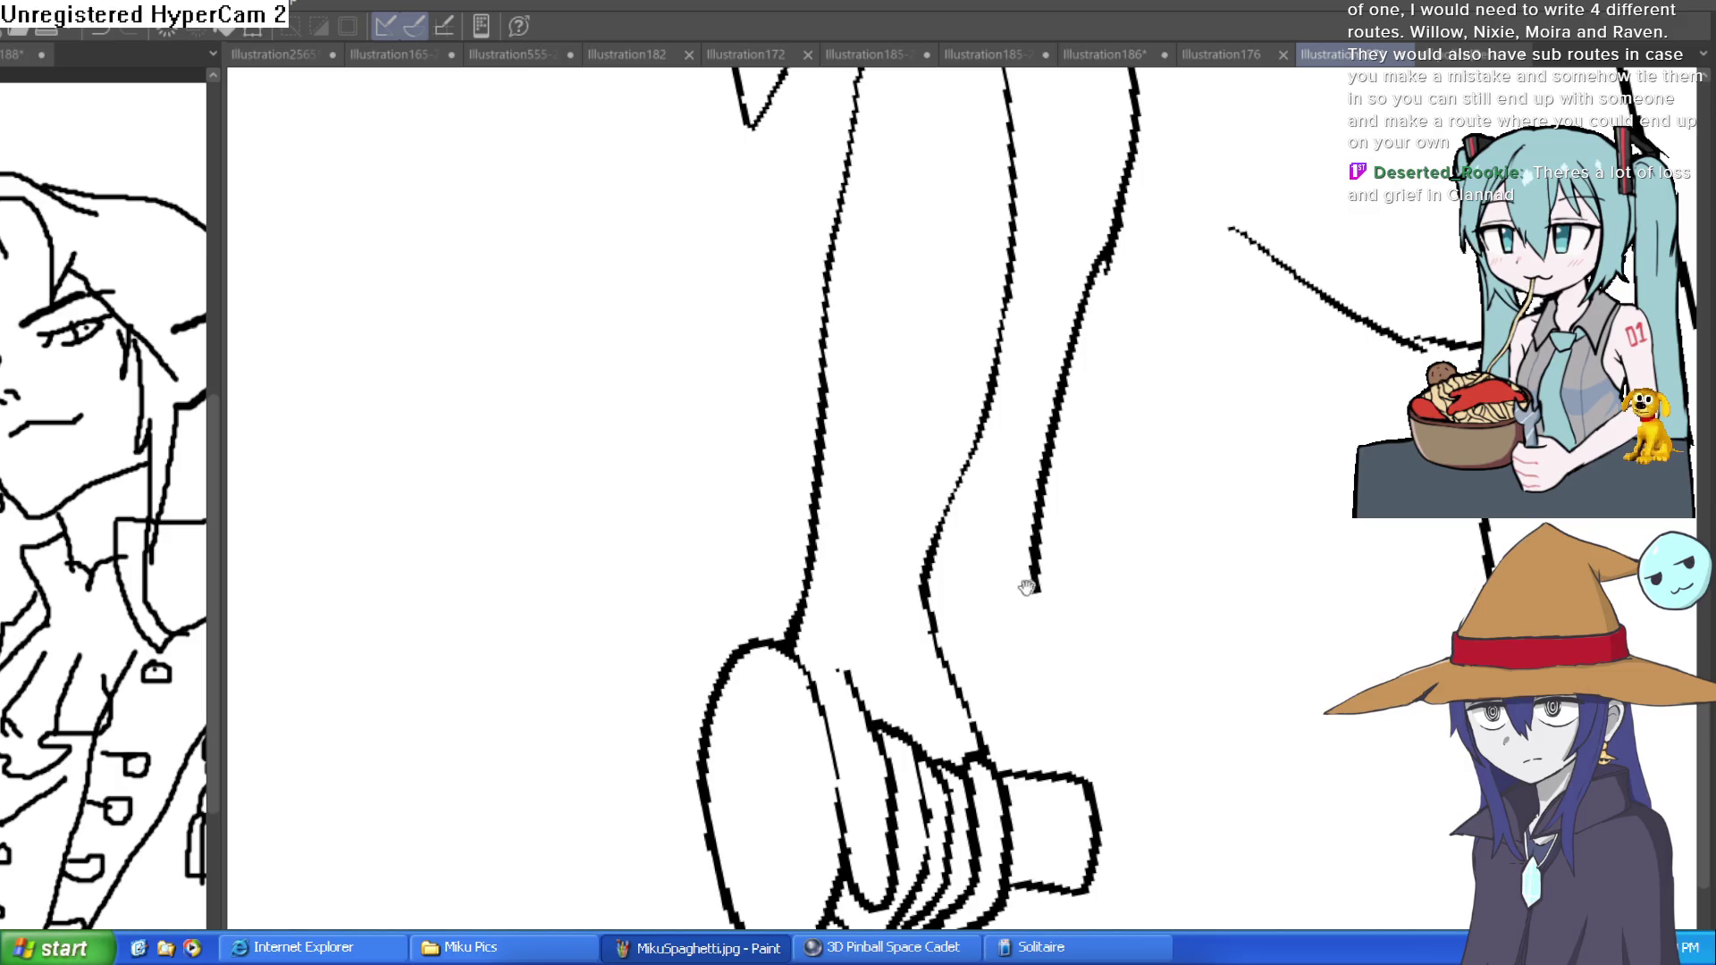
pyautogui.scroll(-4, 902, 626)
pyautogui.moveTo(1180, 470); pyautogui.dragTo(1171, 528)
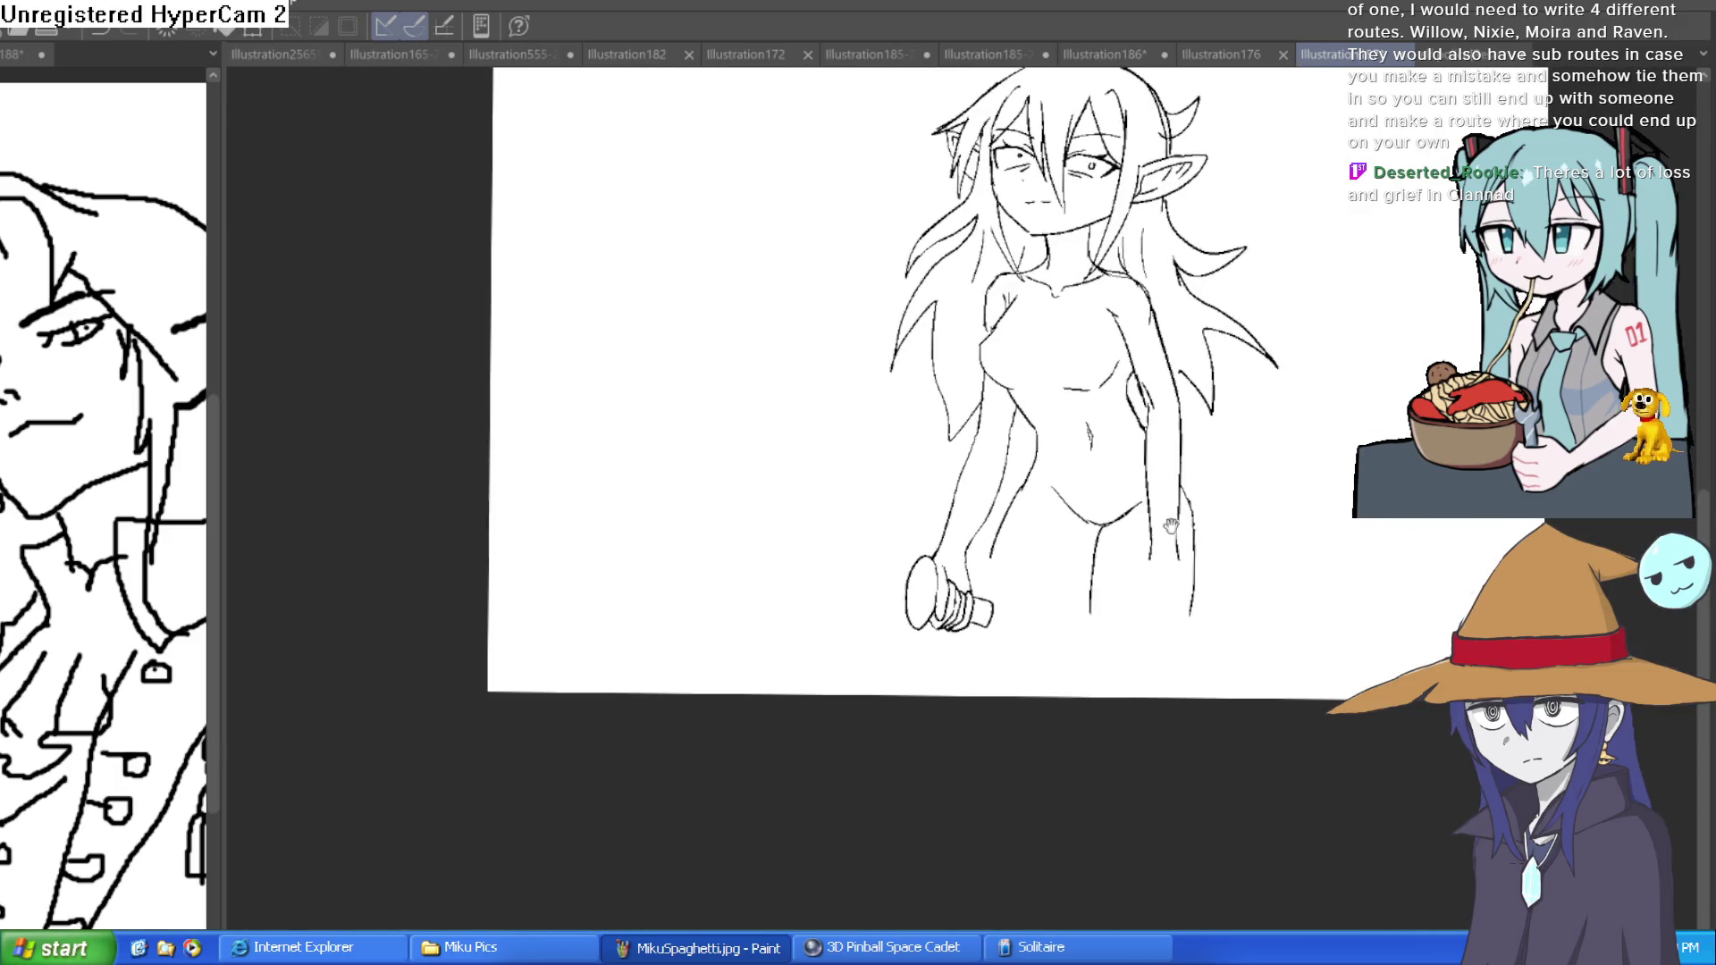
pyautogui.moveTo(1098, 484); pyautogui.dragTo(1057, 538)
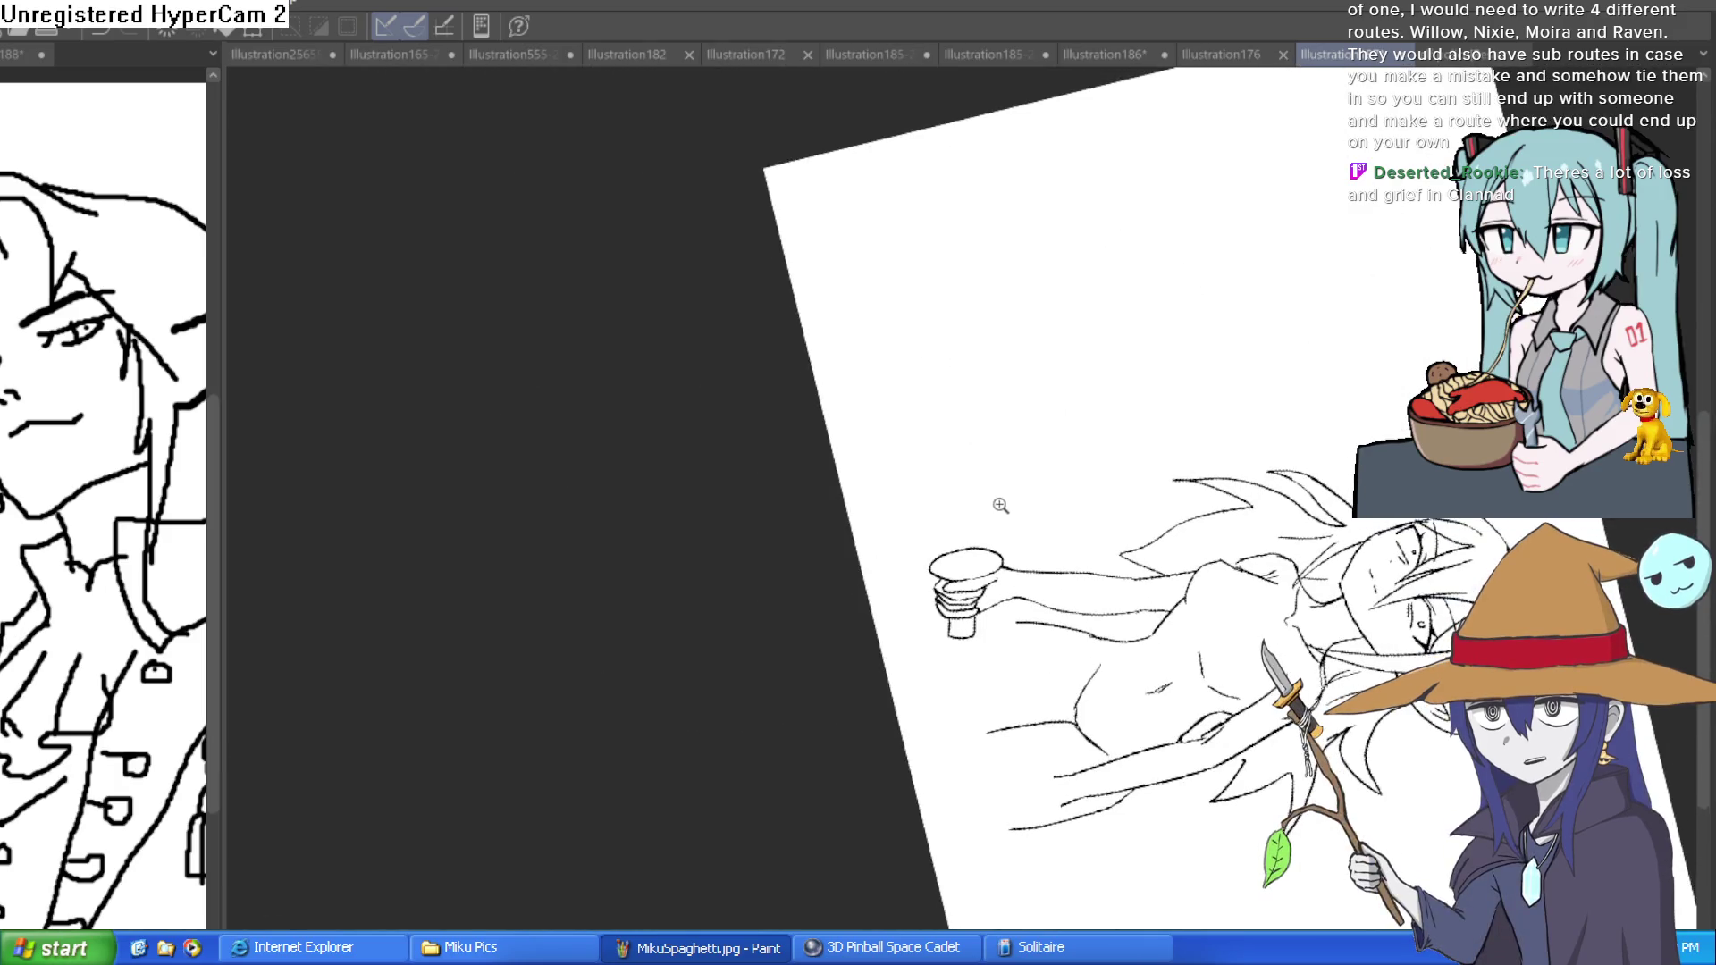
pyautogui.scroll(3, 1003, 501)
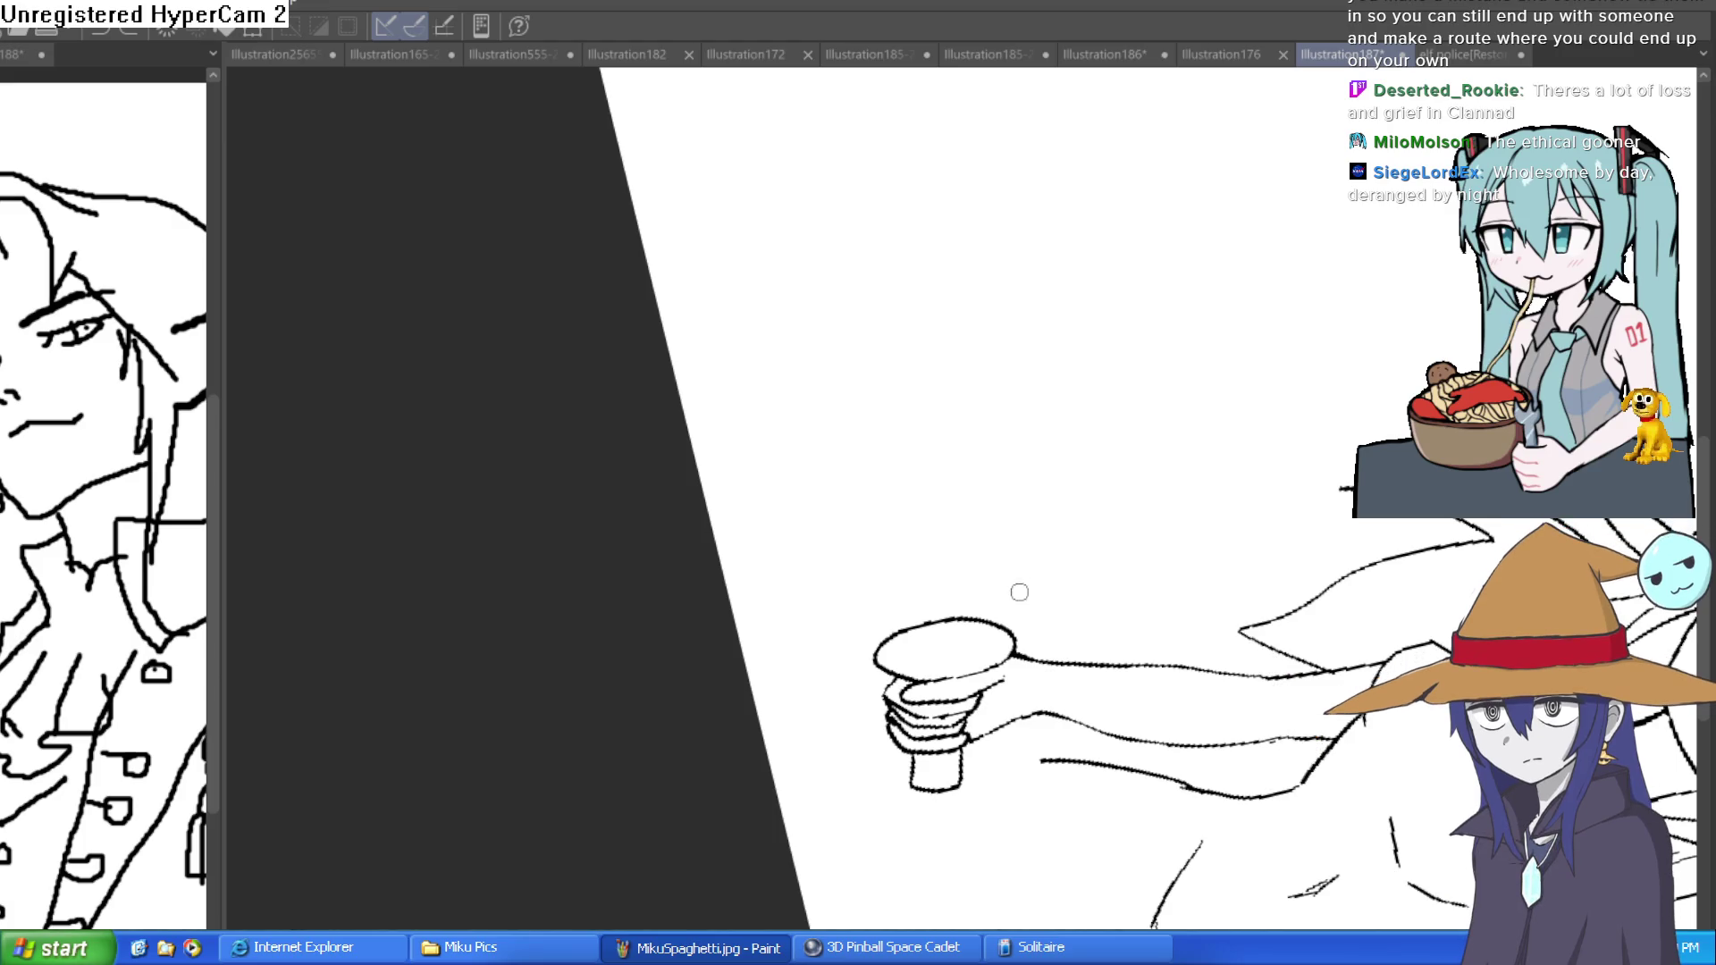
pyautogui.moveTo(972, 640); pyautogui.dragTo(970, 532)
# - Redraw a longer blade back edge and add the curved tip and cutting edge
pyautogui.hotkey('ctrl', 'z')
pyautogui.moveTo(970, 640); pyautogui.dragTo(991, 448)
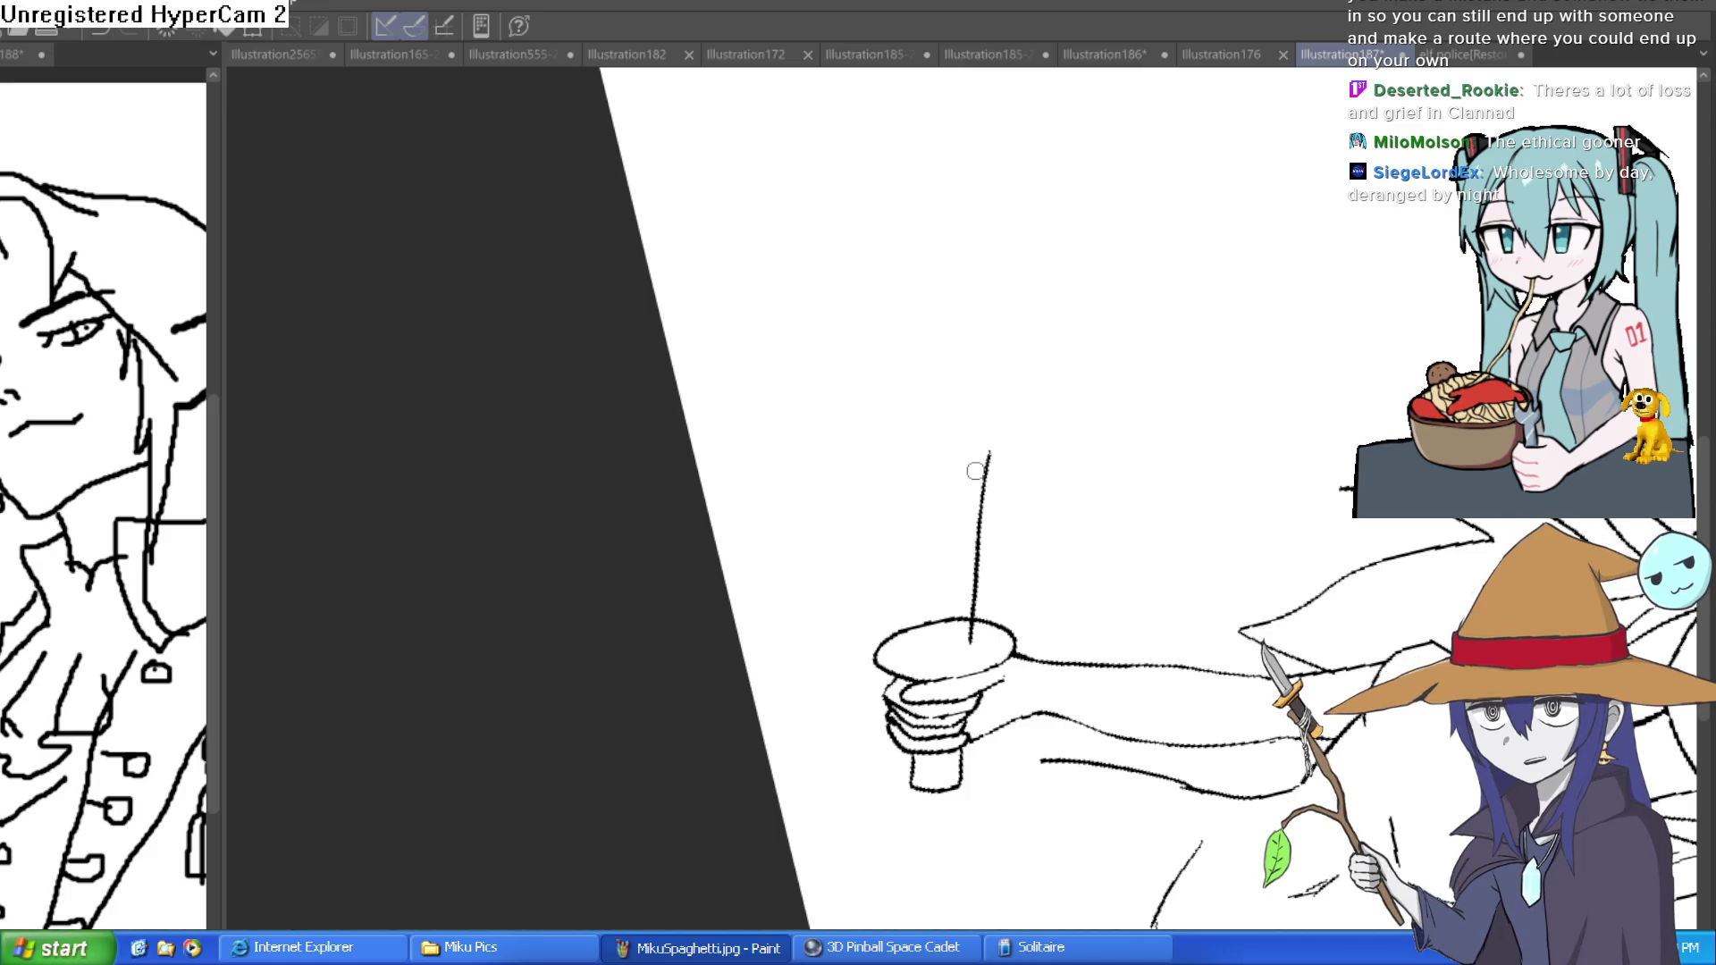
pyautogui.moveTo(988, 452)
pyautogui.mouseDown()
pyautogui.moveTo(1007, 375)
pyautogui.moveTo(945, 440)
pyautogui.moveTo(920, 645)
pyautogui.moveTo(976, 646)
pyautogui.mouseUp()
pyautogui.moveTo(1222, 394); pyautogui.dragTo(986, 596)
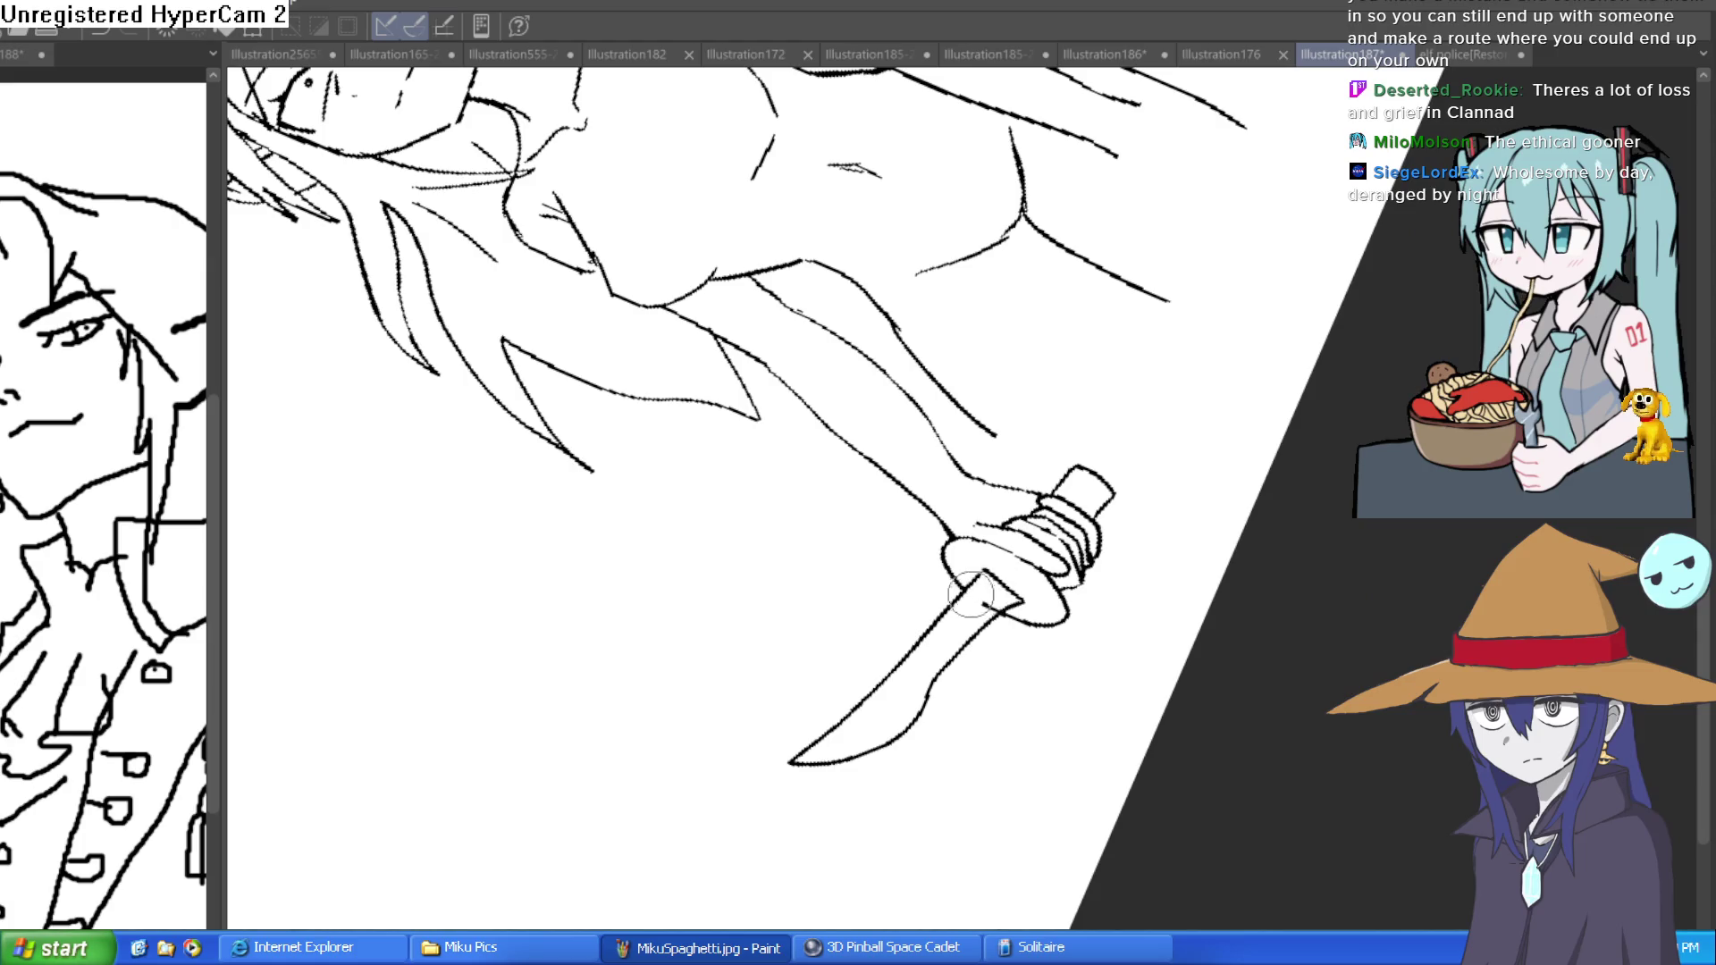
pyautogui.moveTo(1233, 387)
pyautogui.mouseDown()
pyautogui.moveTo(1253, 605)
pyautogui.moveTo(1218, 532)
pyautogui.moveTo(1199, 413)
pyautogui.moveTo(1184, 457)
pyautogui.mouseUp()
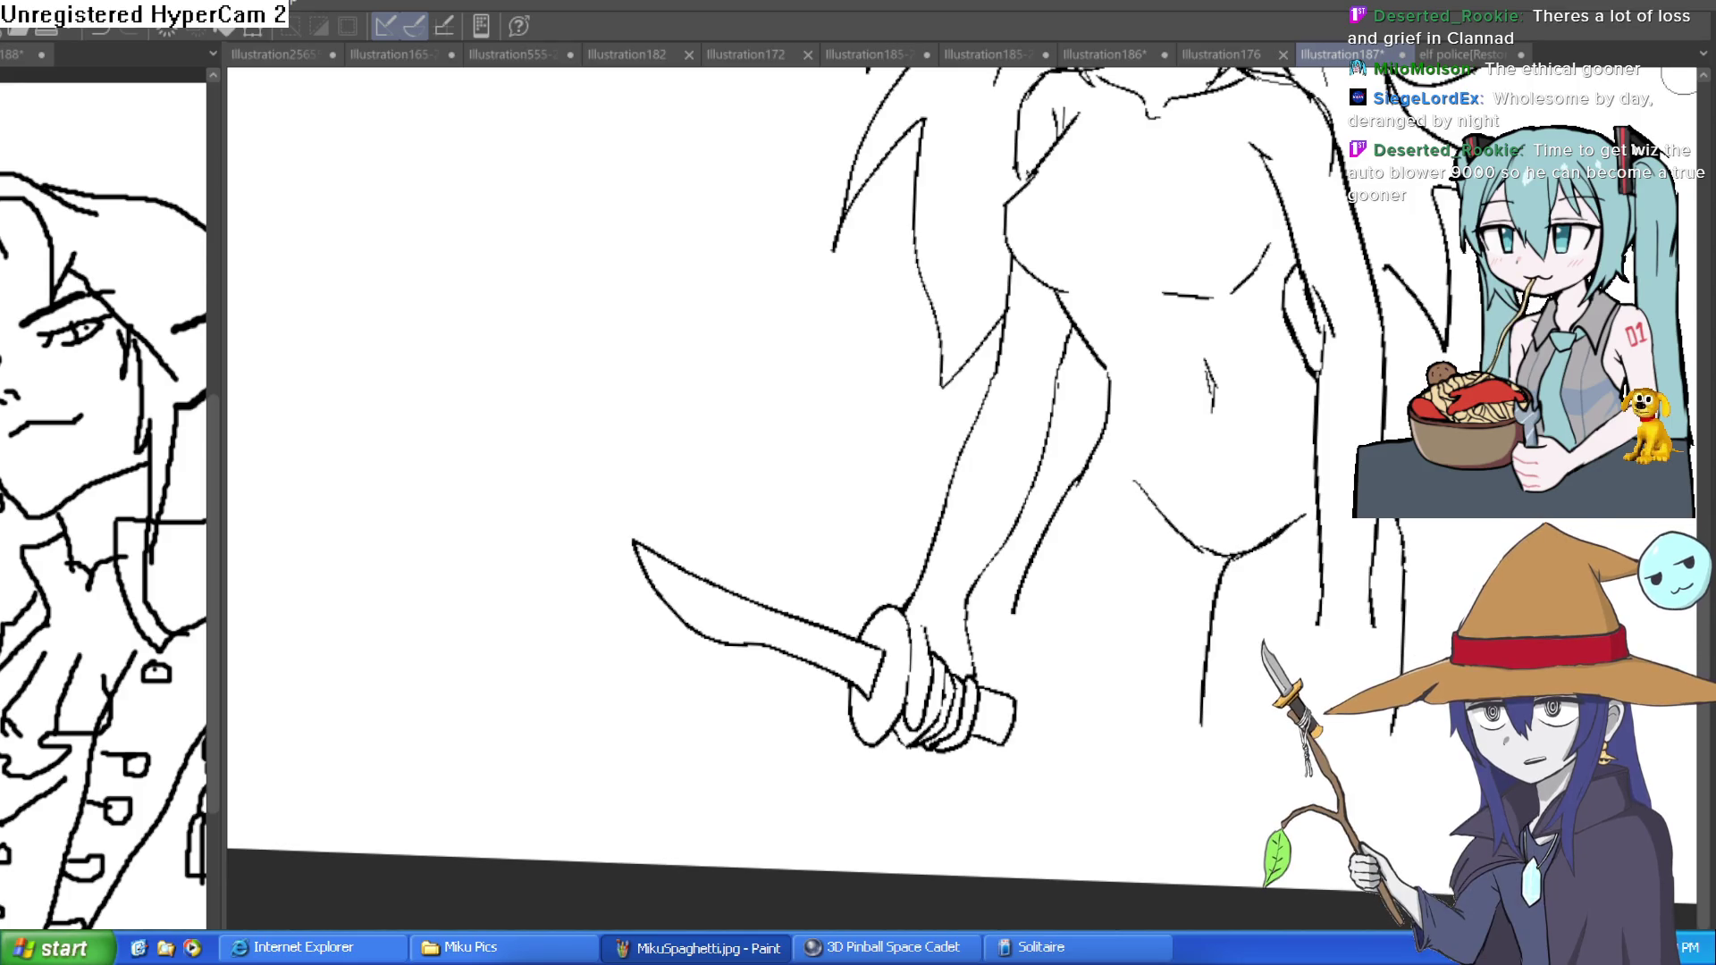
# - Rotate the knife horizontal and ink short joint lines where the blade meets the guard
pyautogui.scroll(5, 957, 468)
pyautogui.press('-')
pyautogui.press('-')
pyautogui.press('-')
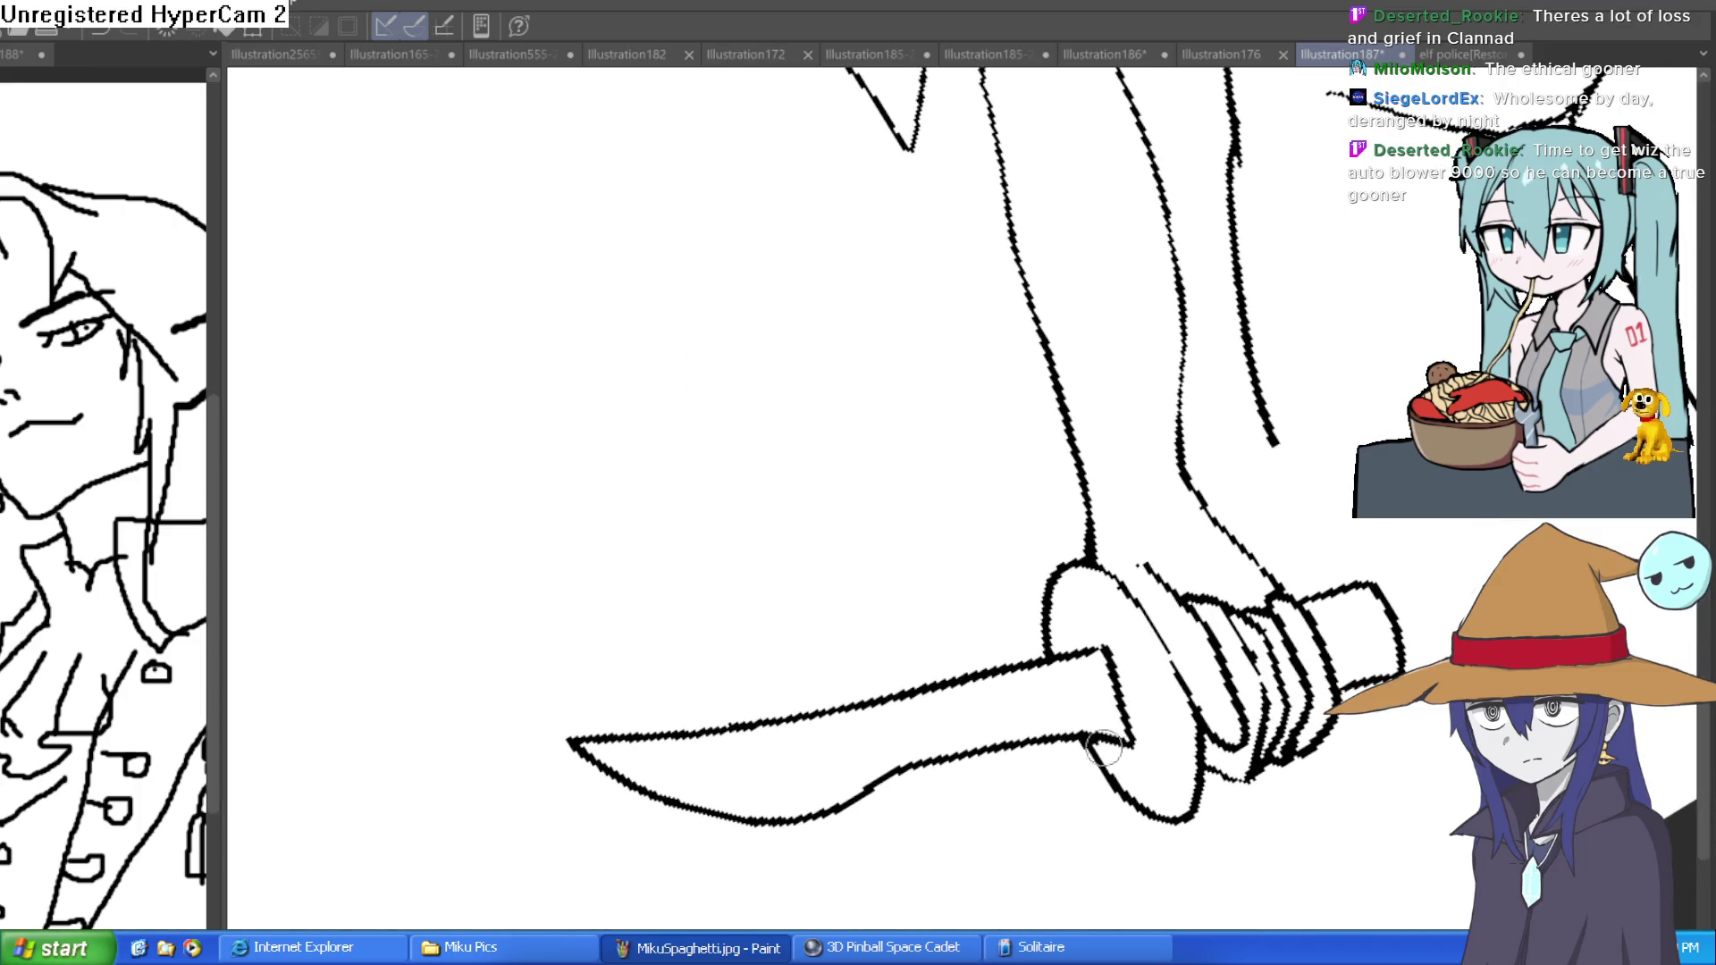
pyautogui.moveTo(1098, 742)
pyautogui.mouseDown()
pyautogui.moveTo(1084, 666)
pyautogui.moveTo(1119, 688)
pyautogui.mouseUp()
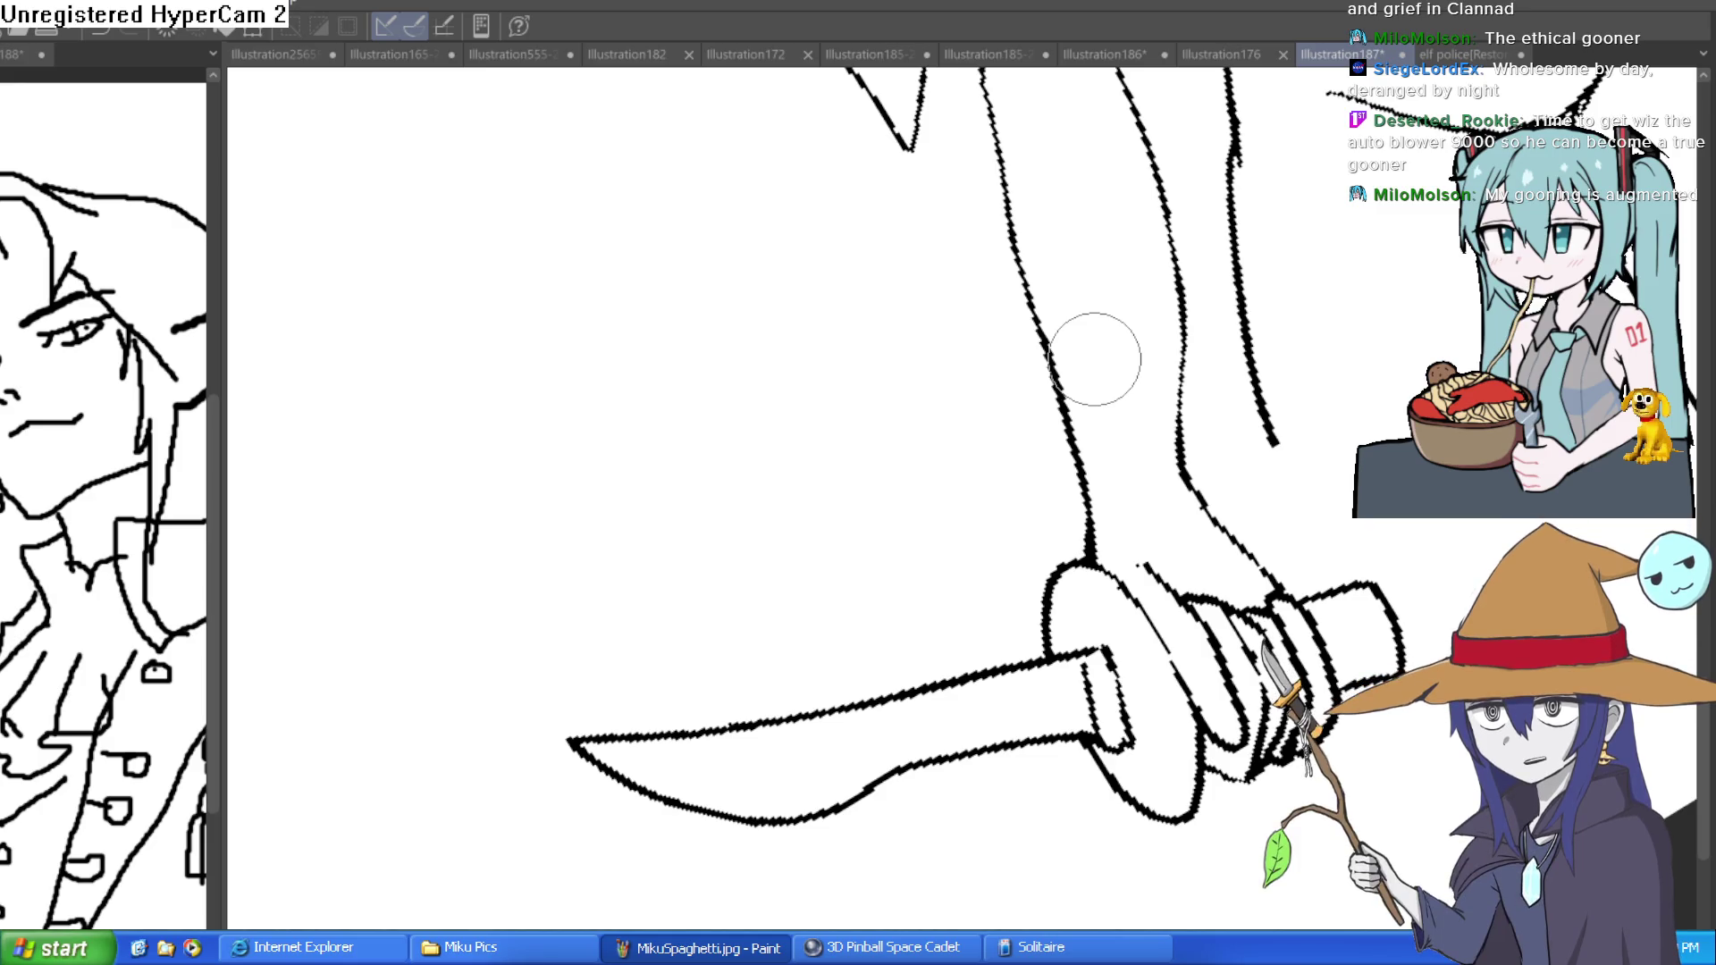
# - Draw a bevel line running along the blade, then level the view again
pyautogui.moveTo(1459, 434)
pyautogui.mouseDown()
pyautogui.moveTo(1336, 416)
pyautogui.moveTo(1111, 855)
pyautogui.mouseUp()
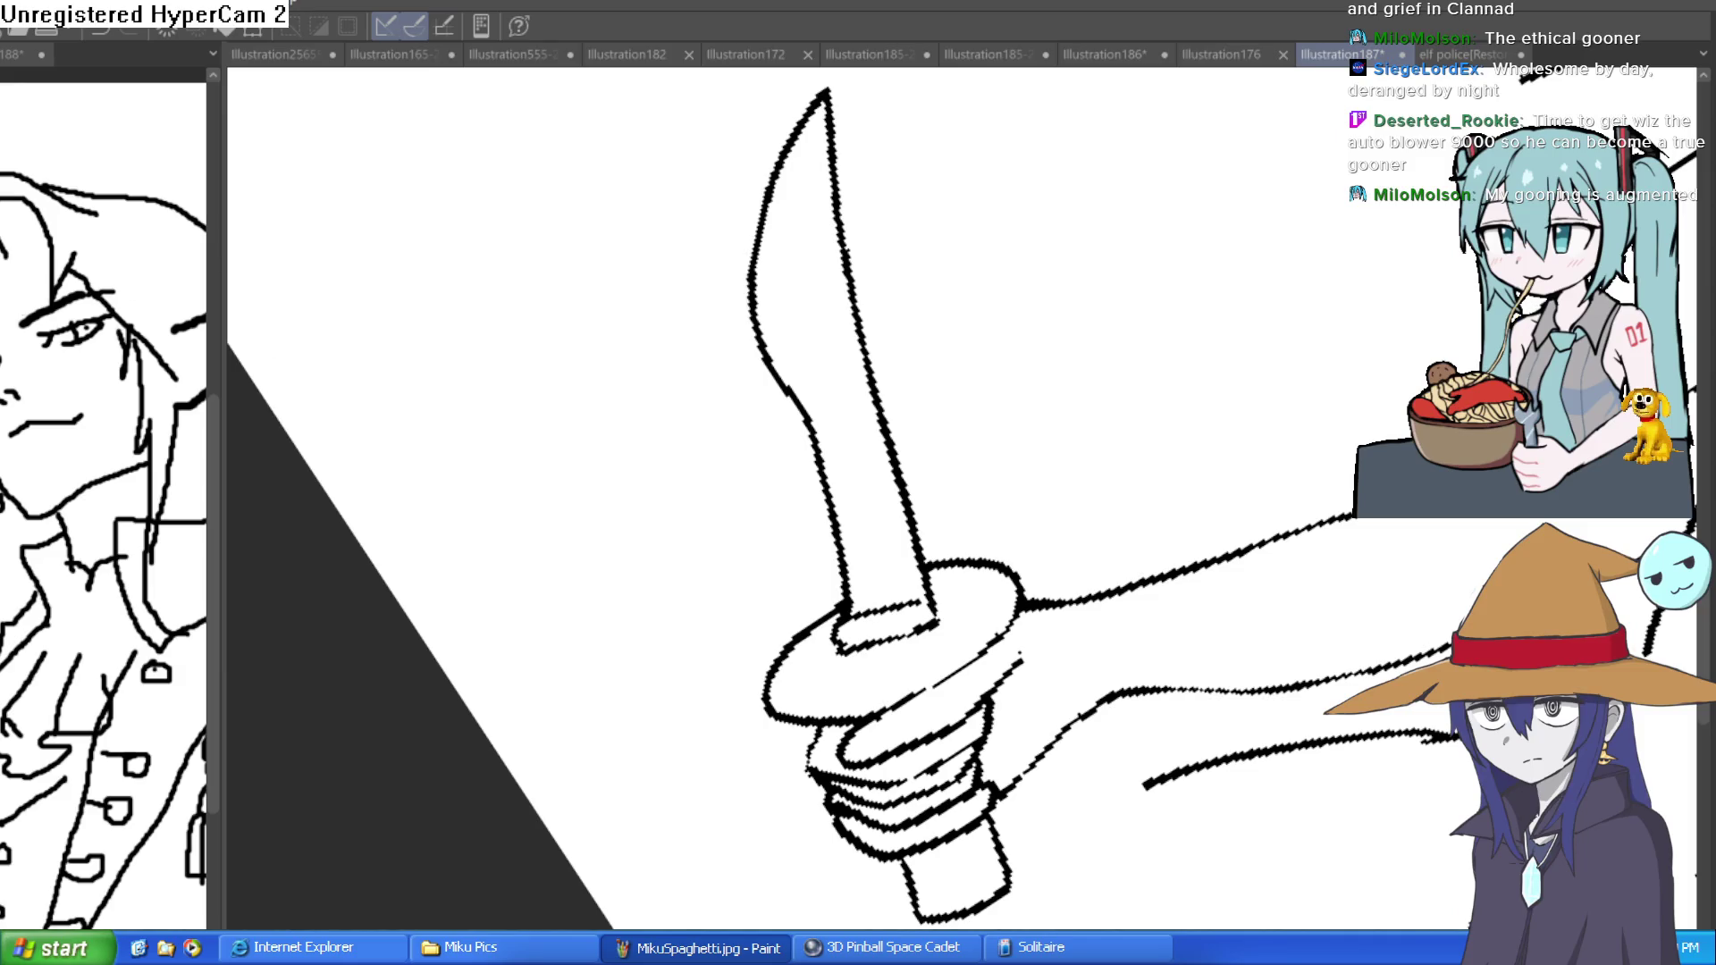
pyautogui.moveTo(858, 630)
pyautogui.mouseDown()
pyautogui.moveTo(840, 461)
pyautogui.moveTo(767, 350)
pyautogui.moveTo(752, 231)
pyautogui.moveTo(821, 98)
pyautogui.mouseUp()
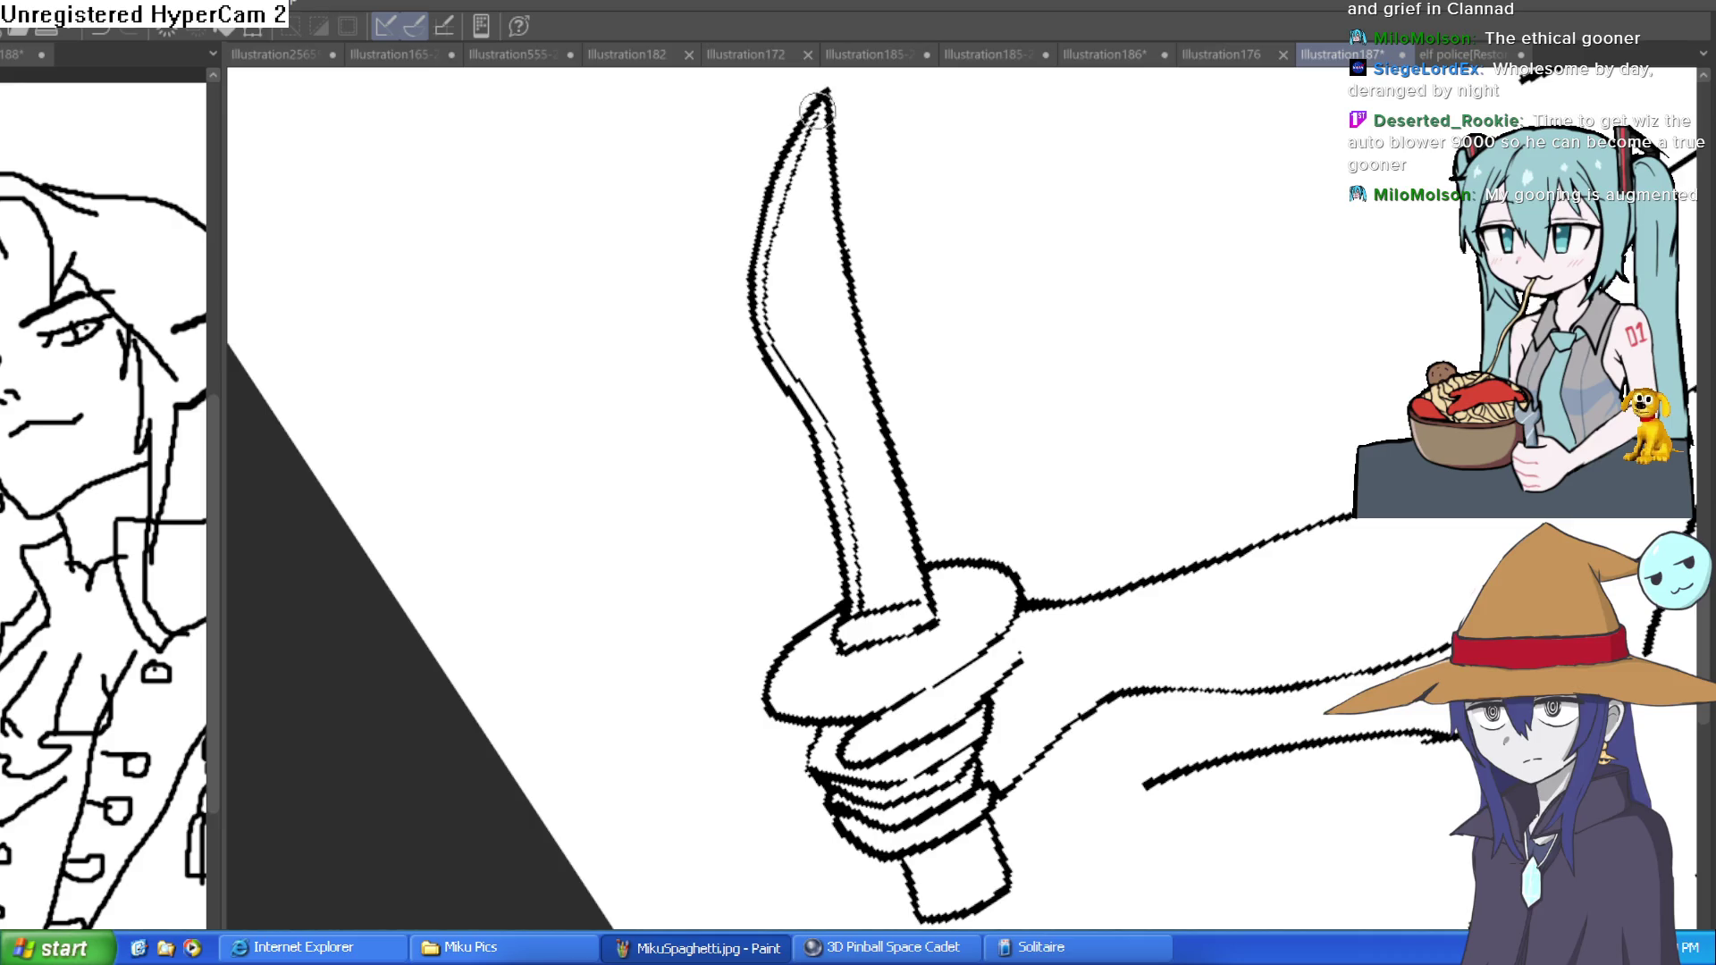
pyautogui.scroll(-3, 911, 165)
pyautogui.moveTo(911, 165)
pyautogui.keyDown('shift'); pyautogui.mouseDown()
pyautogui.moveTo(938, 313)
pyautogui.moveTo(980, 349)
pyautogui.mouseUp(); pyautogui.keyUp('shift')
pyautogui.scroll(-2, 939, 313)
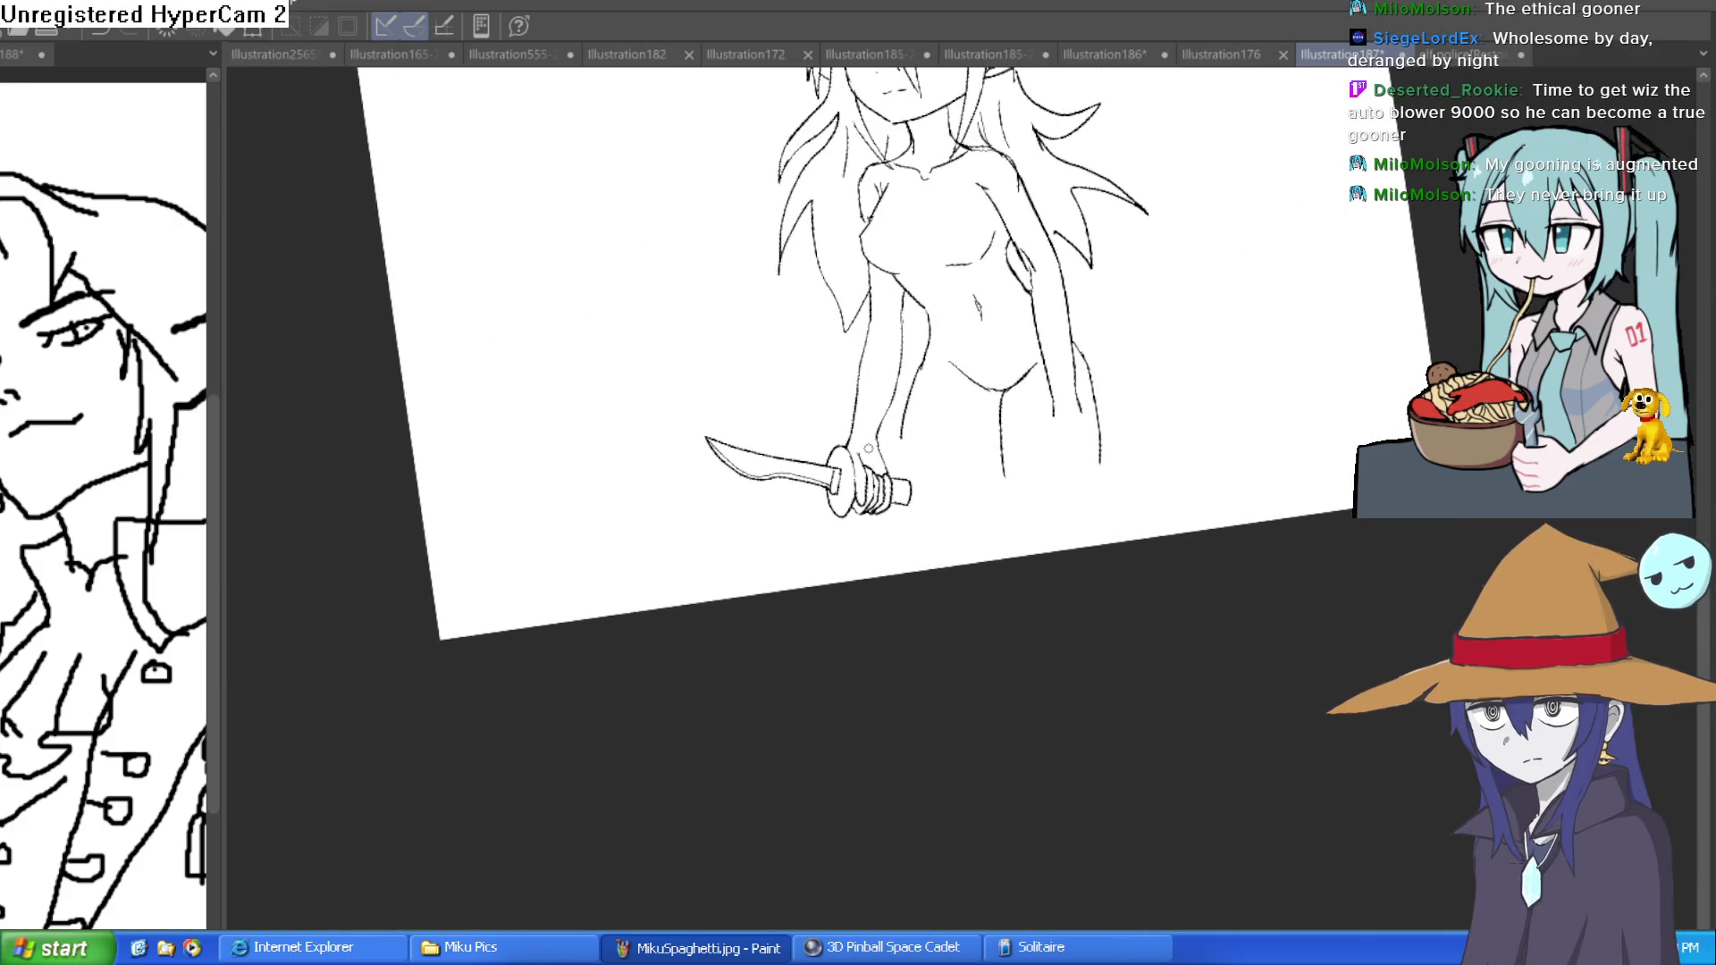
pyautogui.moveTo(1161, 459)
pyautogui.keyDown('shift'); pyautogui.mouseDown()
pyautogui.moveTo(1268, 464)
pyautogui.moveTo(1183, 527)
pyautogui.moveTo(1169, 509)
pyautogui.moveTo(1122, 587)
pyautogui.mouseUp(); pyautogui.keyUp('shift')
pyautogui.scroll(2, 1123, 587)
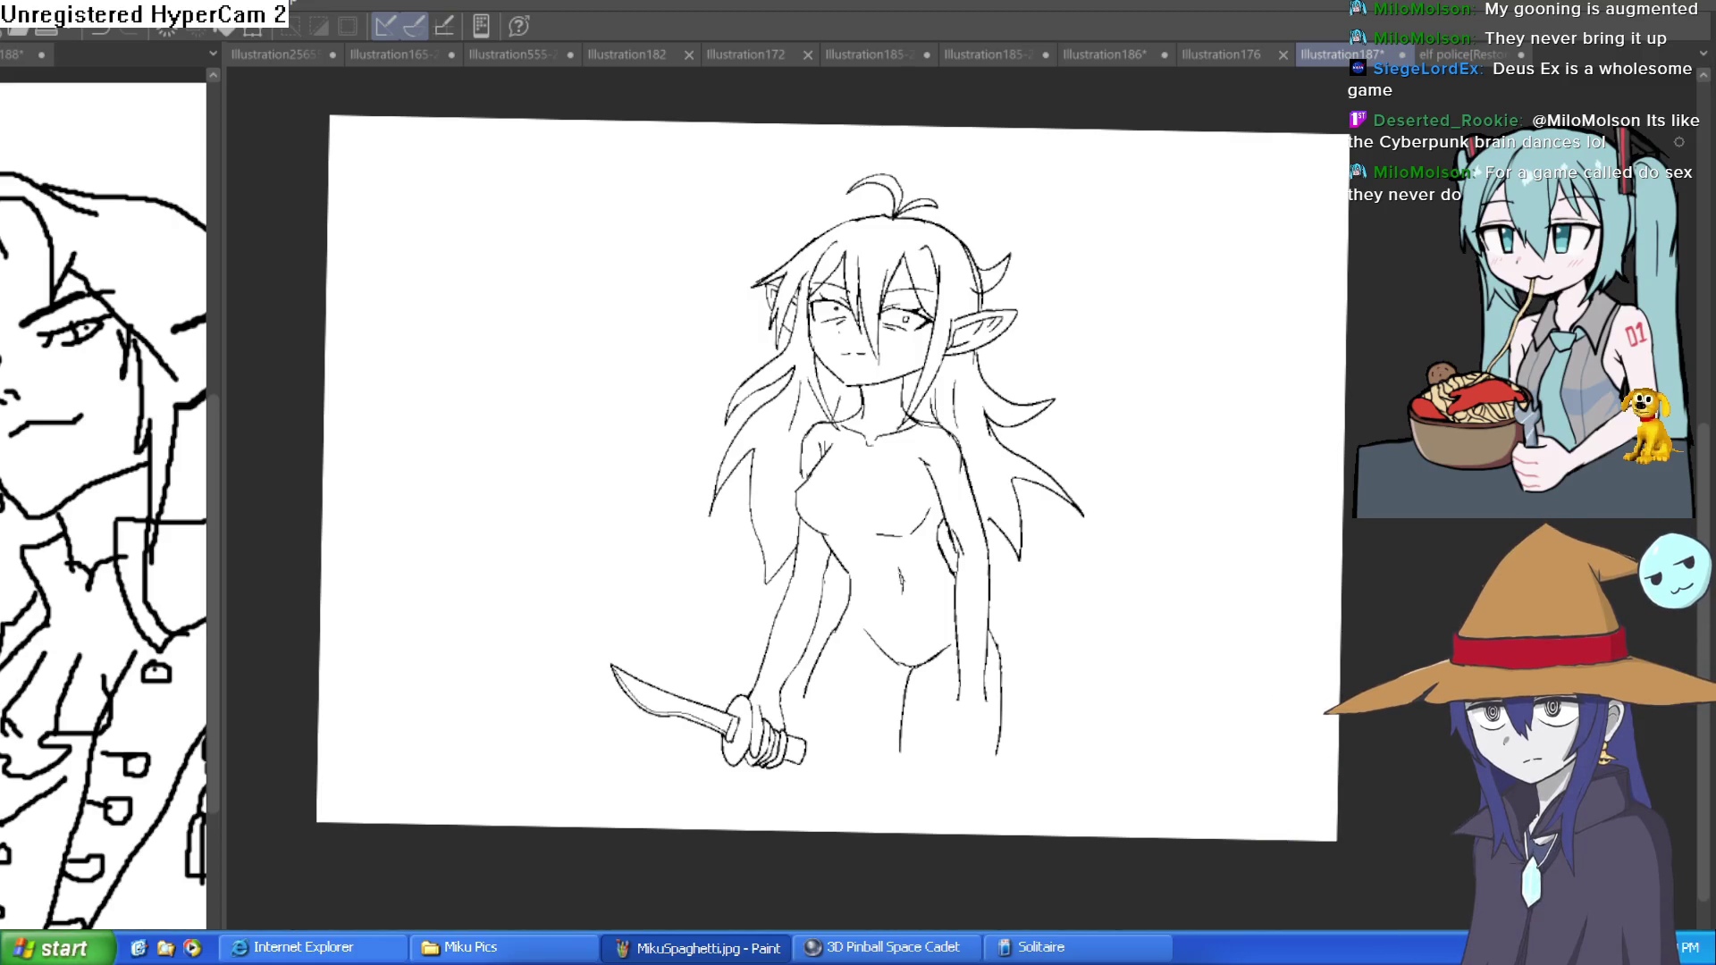
# - Extend the free arm down into an open hand with long hanging fingers
pyautogui.moveTo(1153, 375)
pyautogui.mouseDown()
pyautogui.moveTo(1135, 327)
pyautogui.moveTo(1073, 276)
pyautogui.mouseUp()
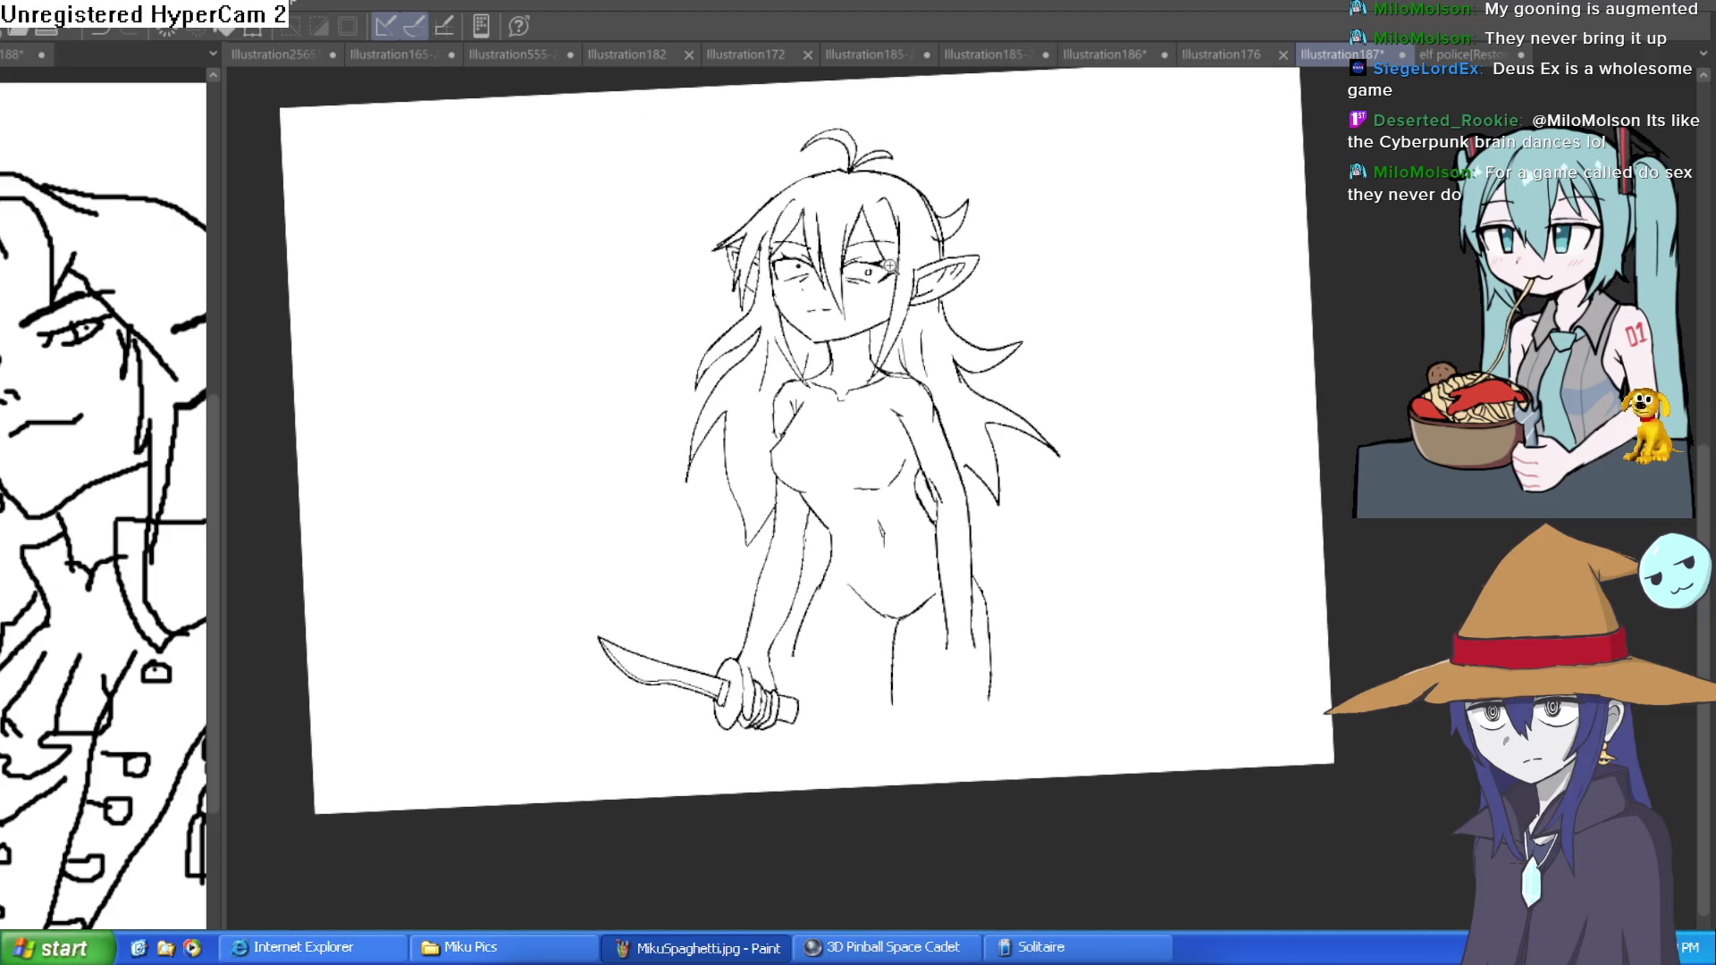
pyautogui.scroll(3, 894, 268)
pyautogui.scroll(1, 1108, 284)
pyautogui.scroll(-3, 1126, 348)
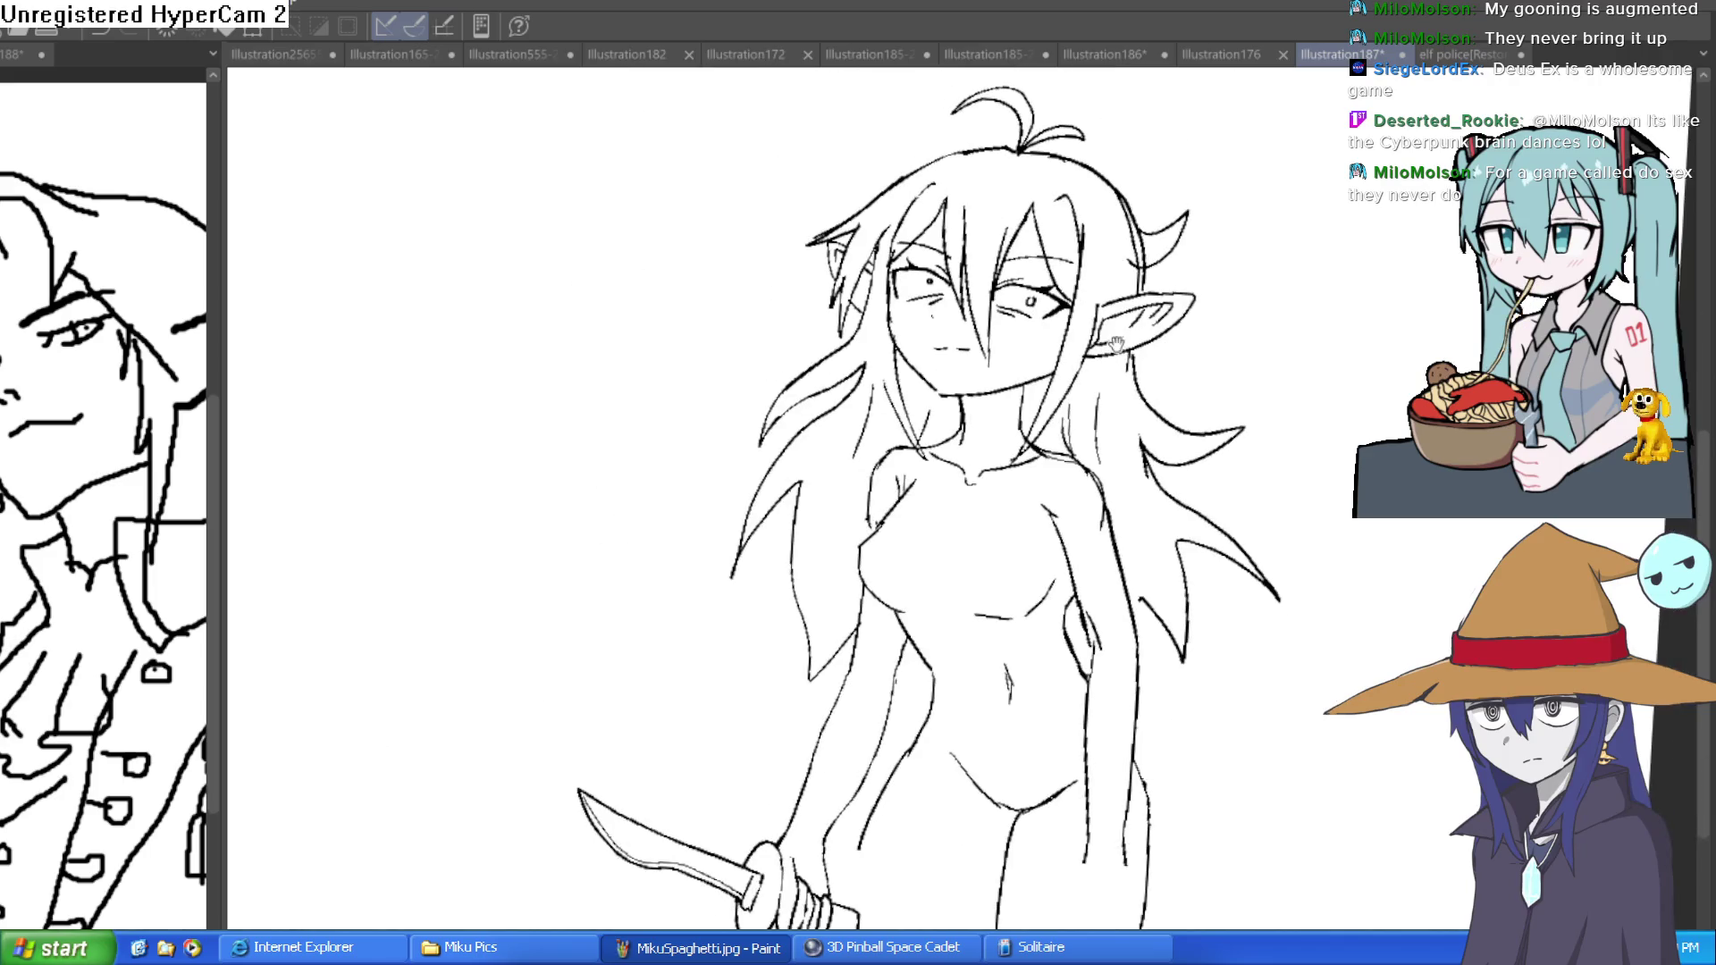
pyautogui.scroll(5, 969, 311)
pyautogui.scroll(-5, 997, 358)
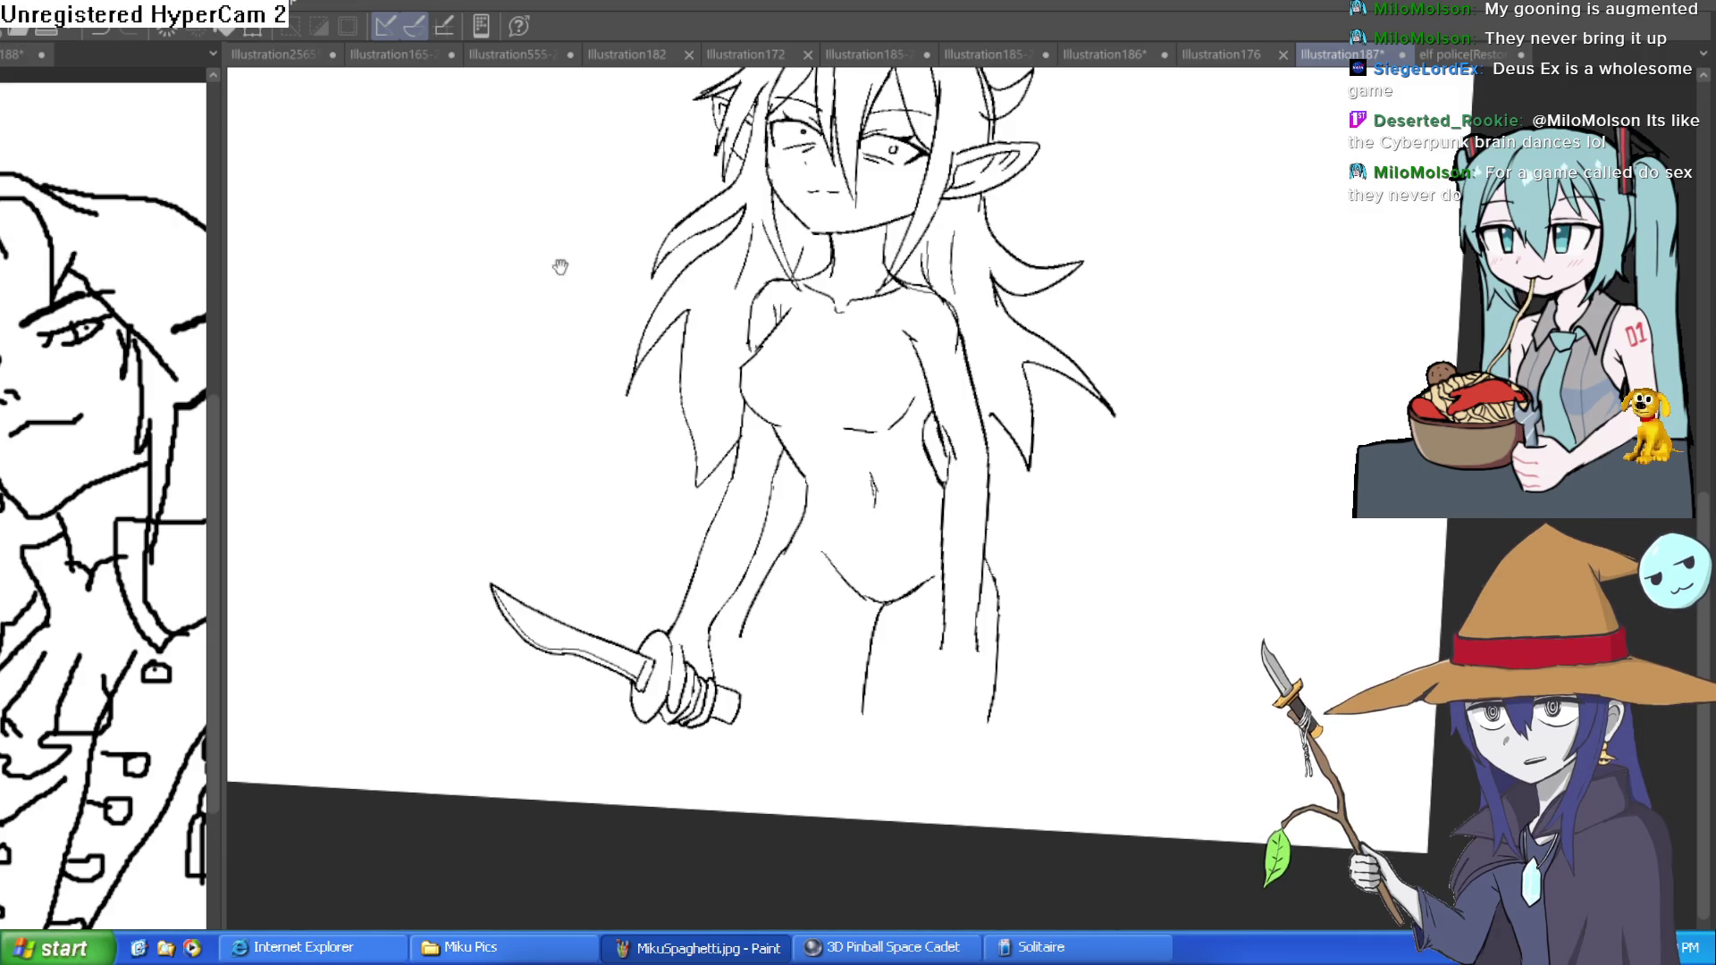
pyautogui.scroll(2, 841, 658)
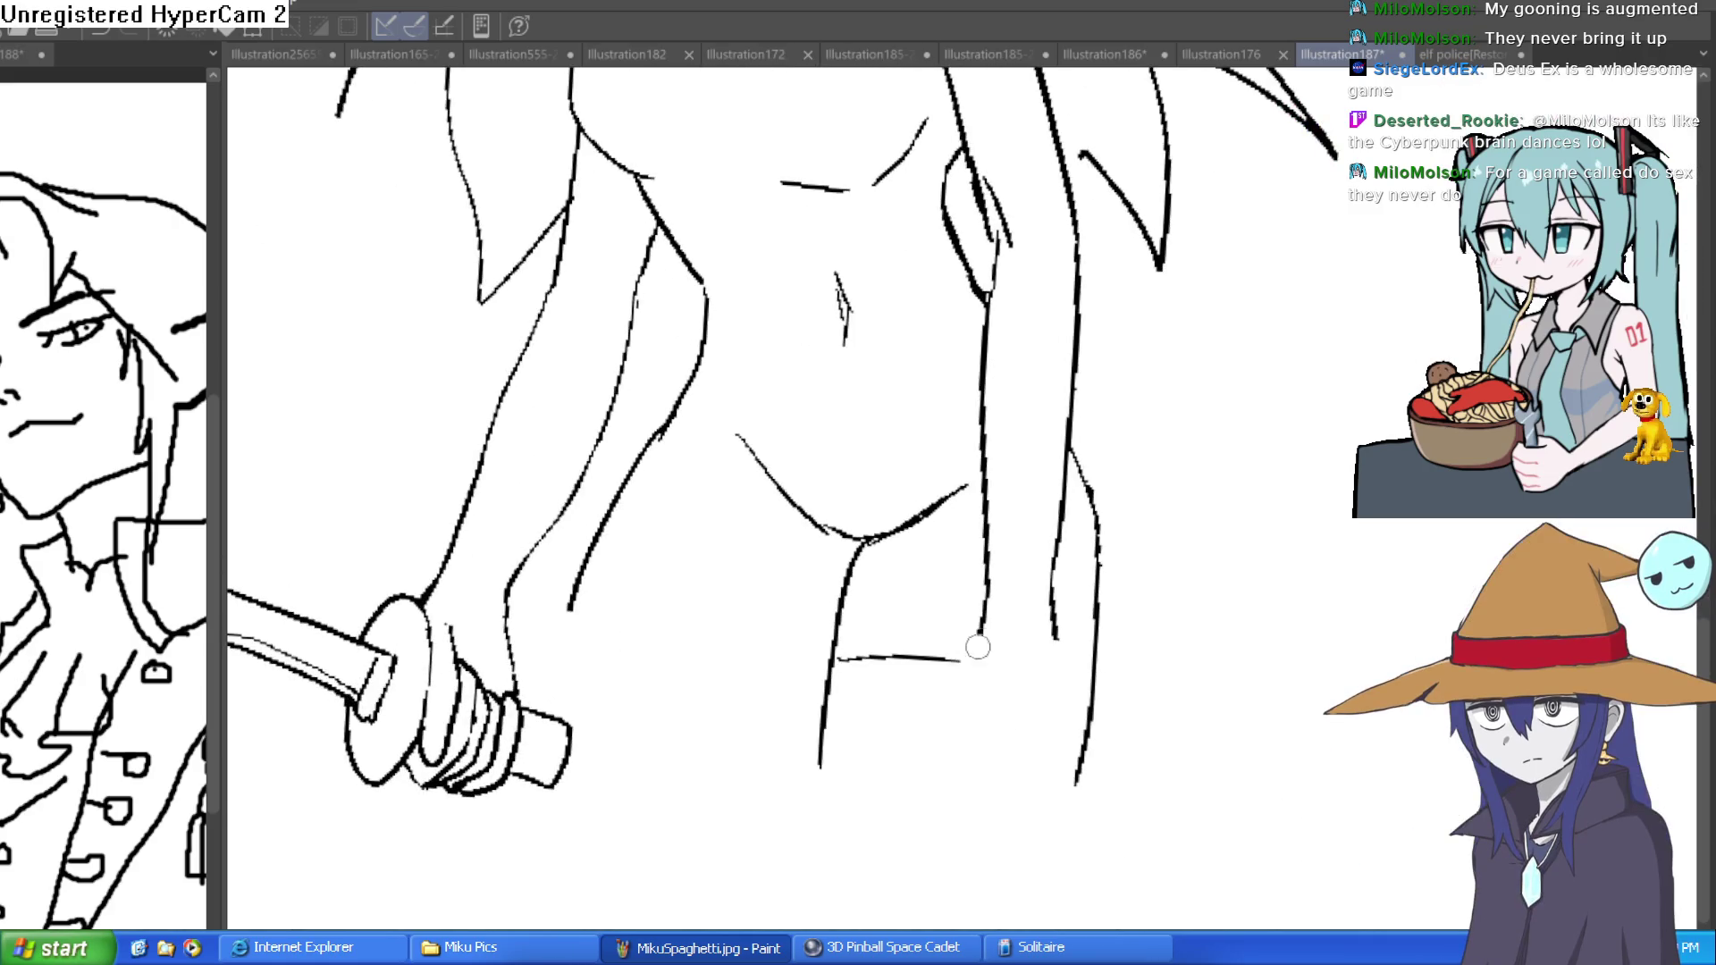
pyautogui.moveTo(983, 617)
pyautogui.mouseDown()
pyautogui.moveTo(957, 736)
pyautogui.moveTo(1072, 729)
pyautogui.moveTo(1065, 626)
pyautogui.moveTo(920, 701)
pyautogui.moveTo(958, 747)
pyautogui.moveTo(1068, 740)
pyautogui.moveTo(1052, 887)
pyautogui.mouseUp()
pyautogui.moveTo(1035, 762)
pyautogui.mouseDown()
pyautogui.moveTo(1053, 894)
pyautogui.moveTo(1017, 898)
pyautogui.moveTo(996, 761)
pyautogui.moveTo(971, 908)
pyautogui.moveTo(962, 767)
pyautogui.moveTo(930, 866)
pyautogui.moveTo(973, 727)
pyautogui.moveTo(964, 744)
pyautogui.moveTo(970, 675)
pyautogui.moveTo(987, 719)
pyautogui.moveTo(1046, 710)
pyautogui.moveTo(1073, 677)
pyautogui.mouseUp()
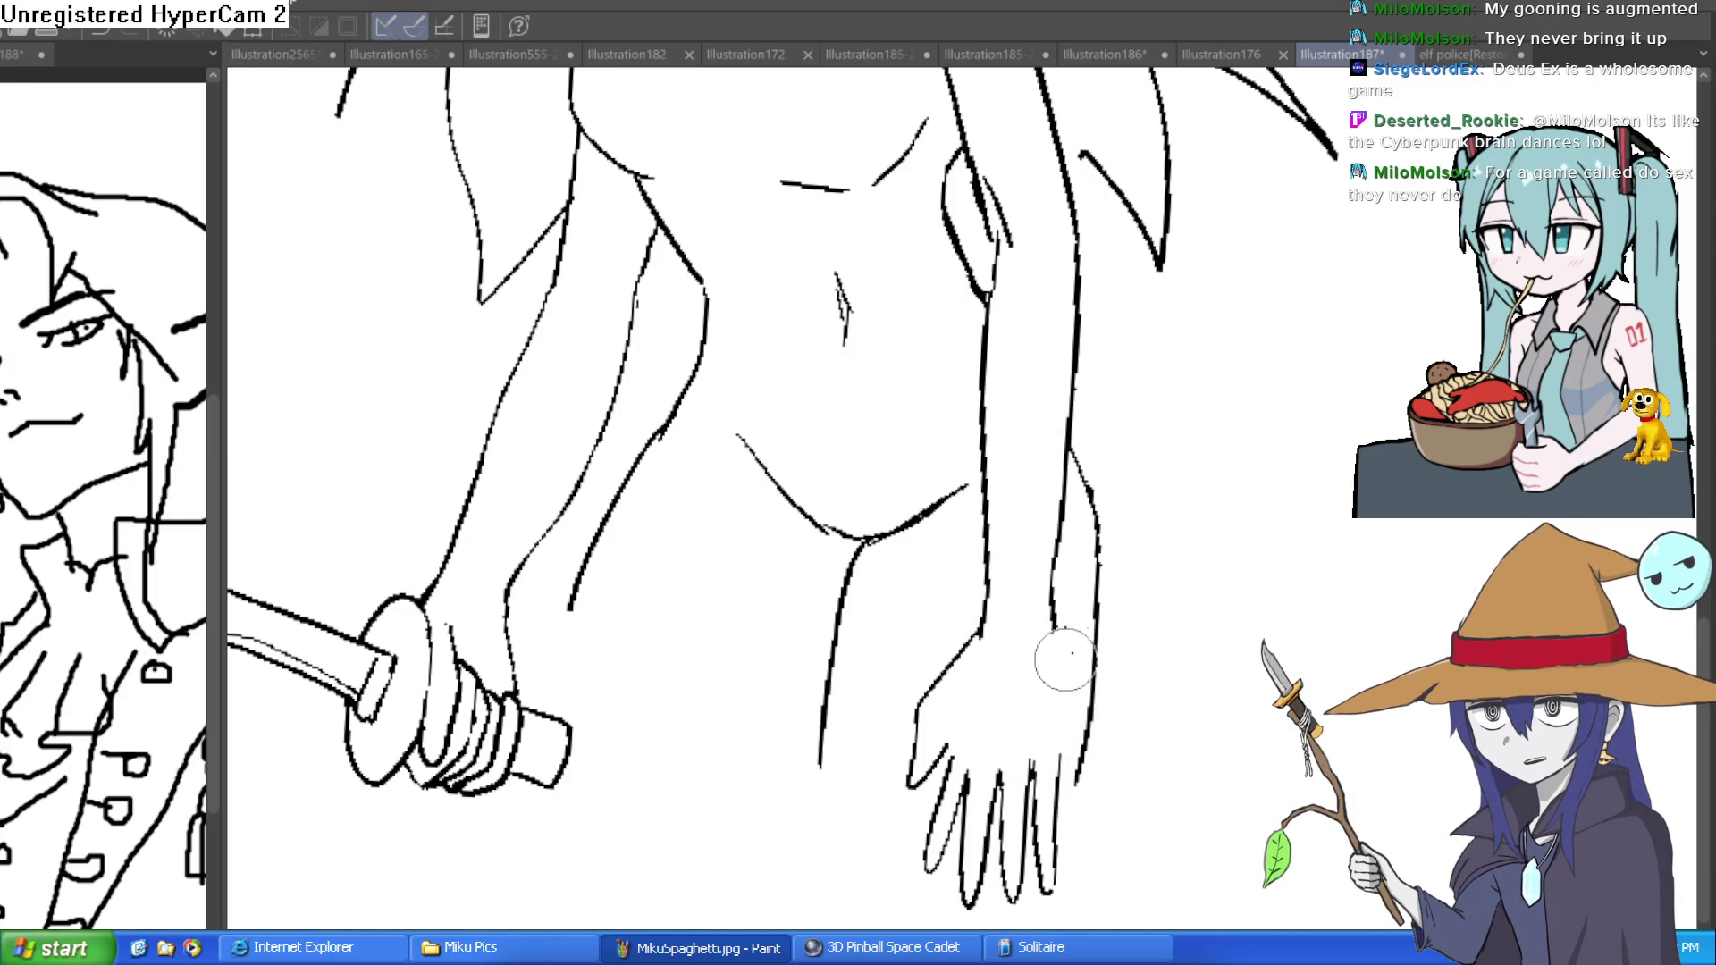
# - Ink the free hand's wrist line and tilt the view slightly counter-clockwise
pyautogui.moveTo(699, 460)
pyautogui.mouseDown()
pyautogui.moveTo(847, 605)
pyautogui.moveTo(969, 537)
pyautogui.mouseUp()
pyautogui.moveTo(1001, 701); pyautogui.dragTo(993, 561)
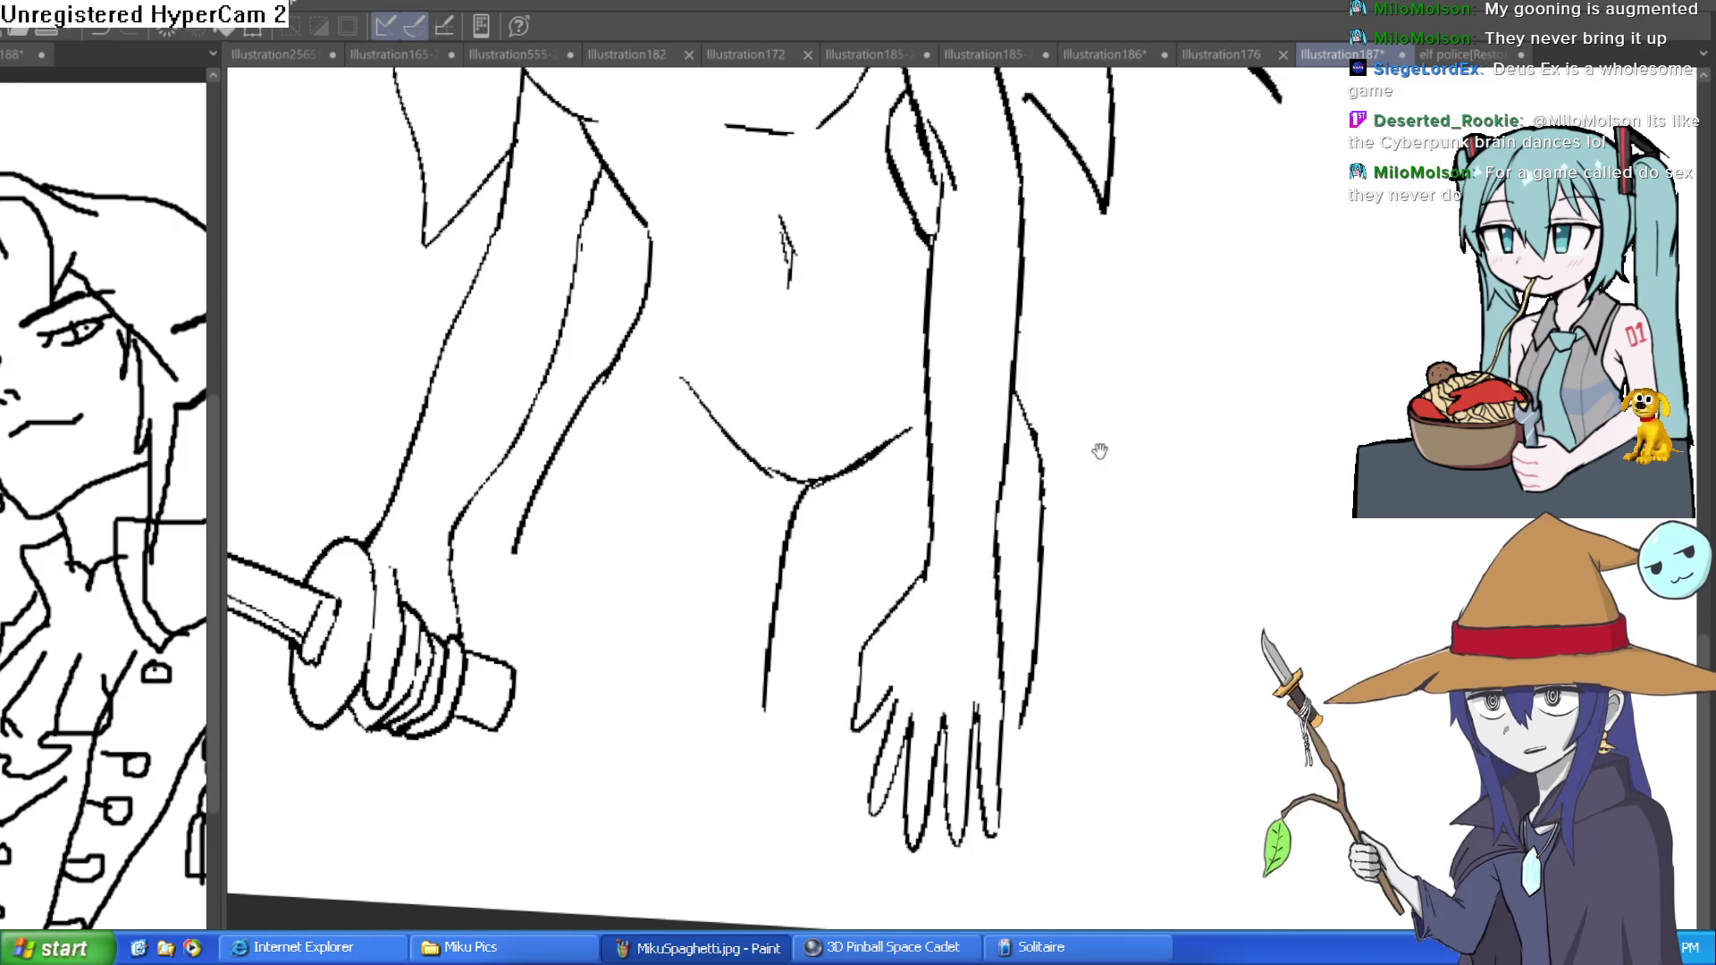
pyautogui.scroll(3, 1100, 448)
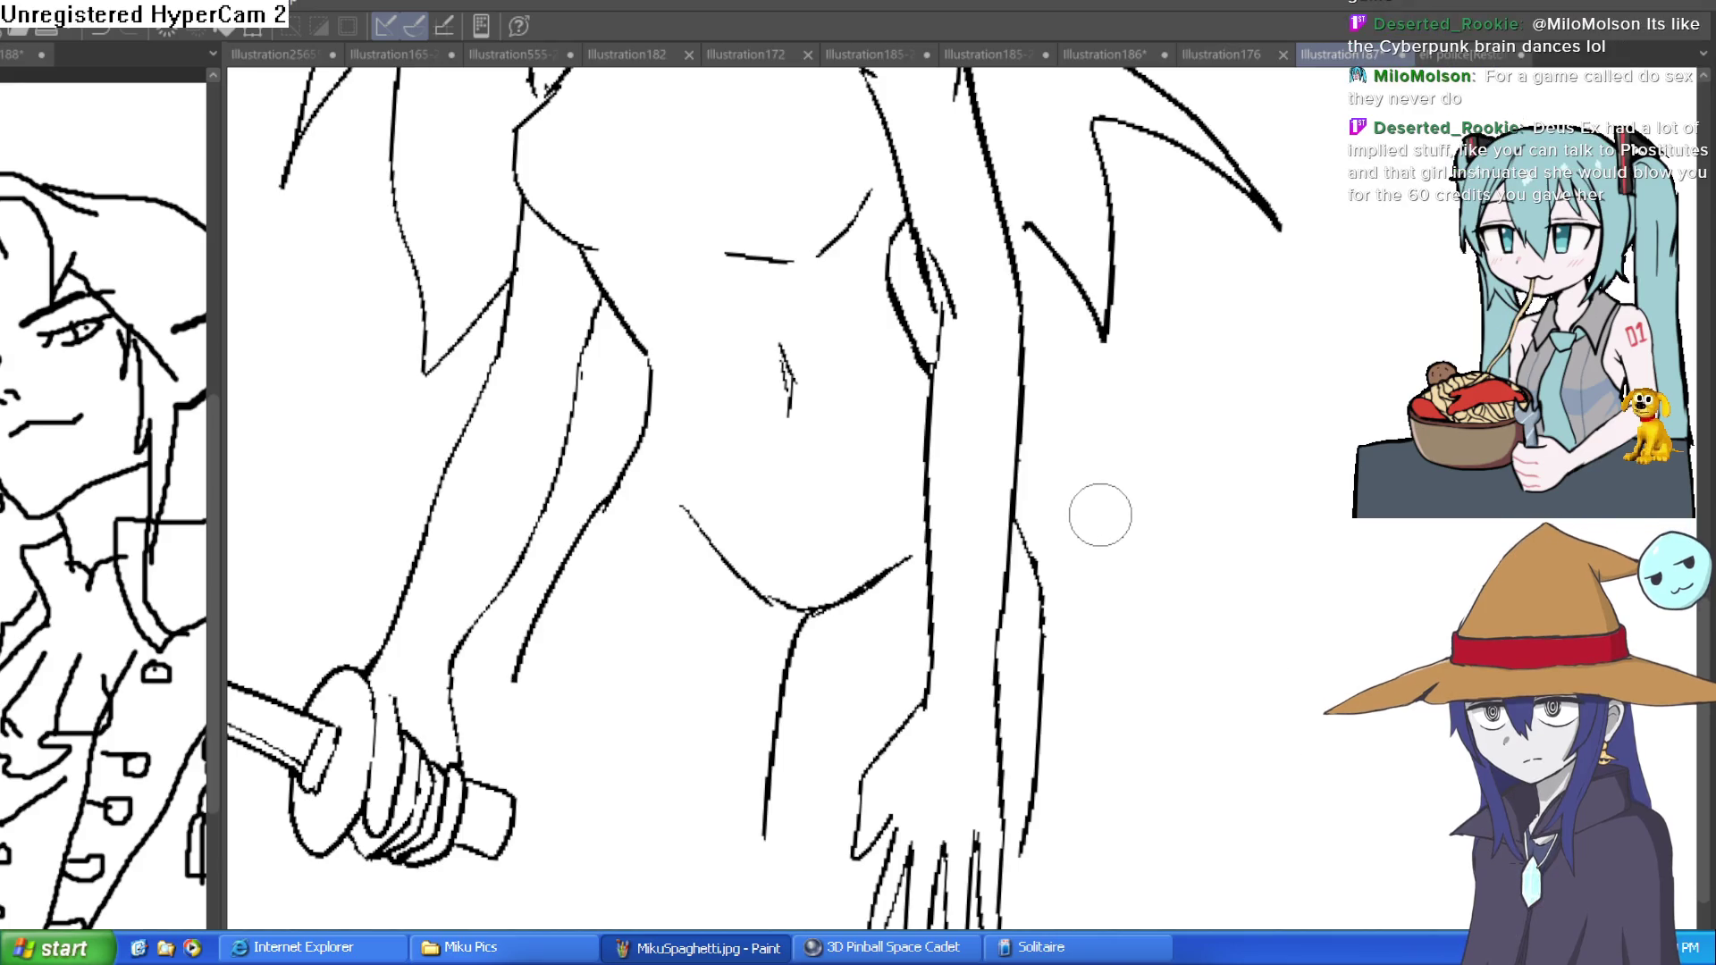
pyautogui.scroll(-1, 1086, 507)
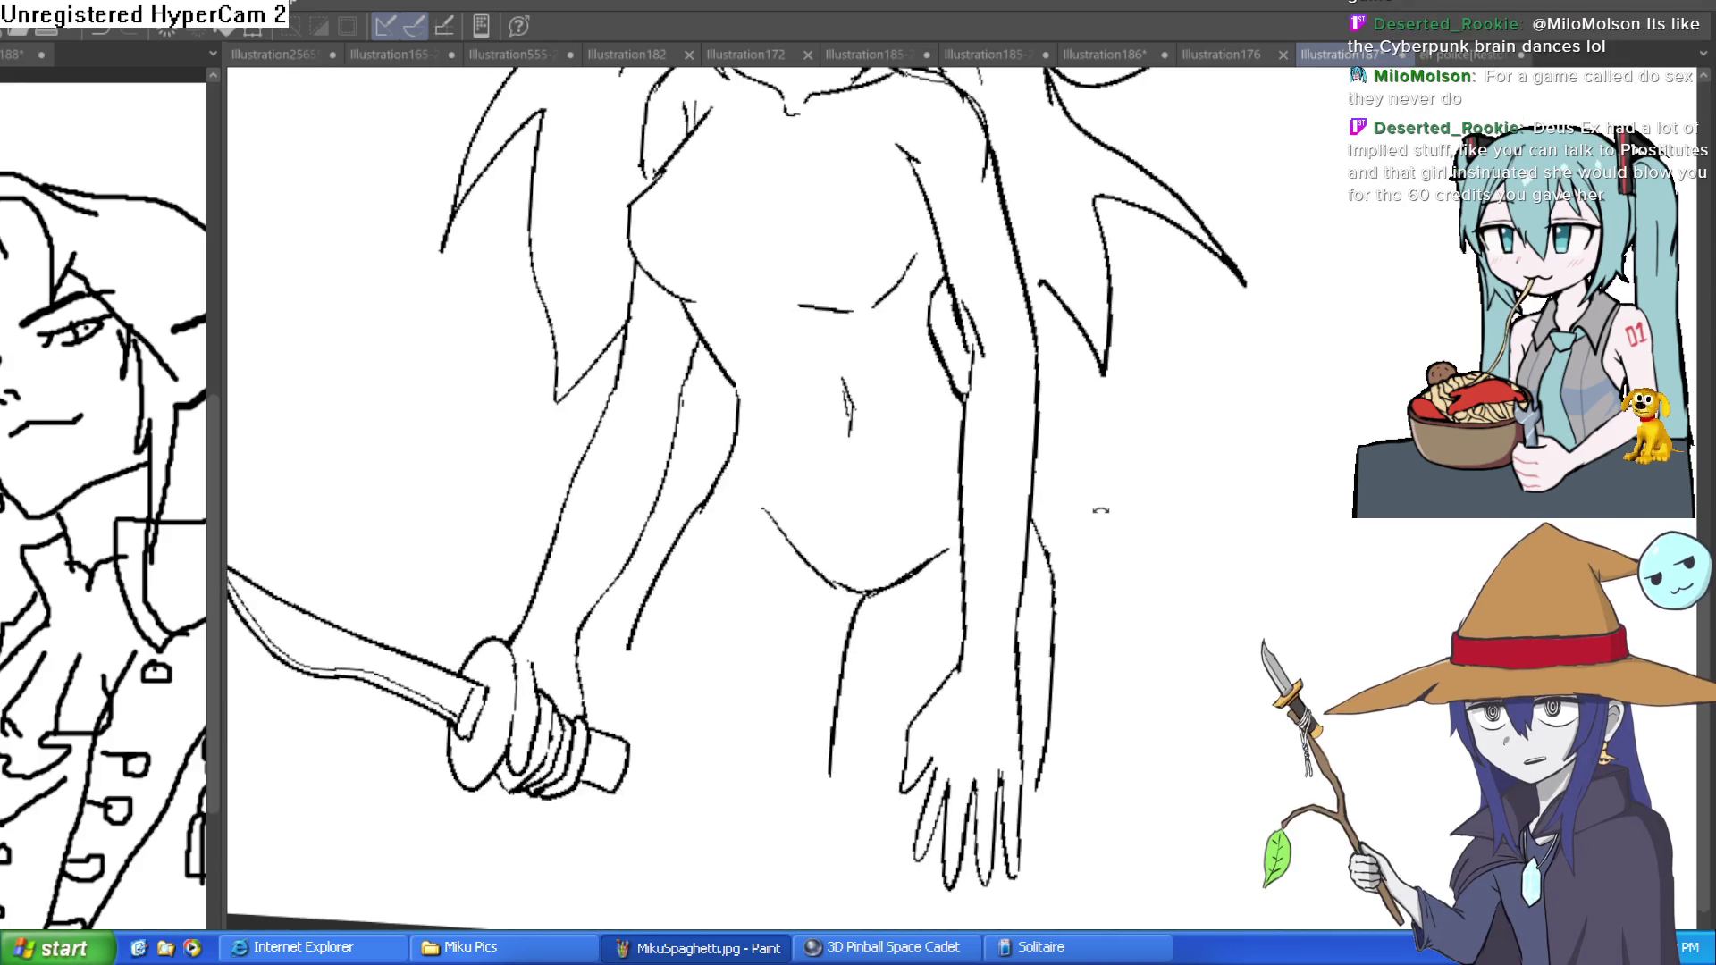
pyautogui.moveTo(1093, 507)
pyautogui.mouseDown()
pyautogui.moveTo(1103, 461)
pyautogui.moveTo(1117, 493)
pyautogui.moveTo(1168, 494)
pyautogui.moveTo(1229, 448)
pyautogui.mouseUp()
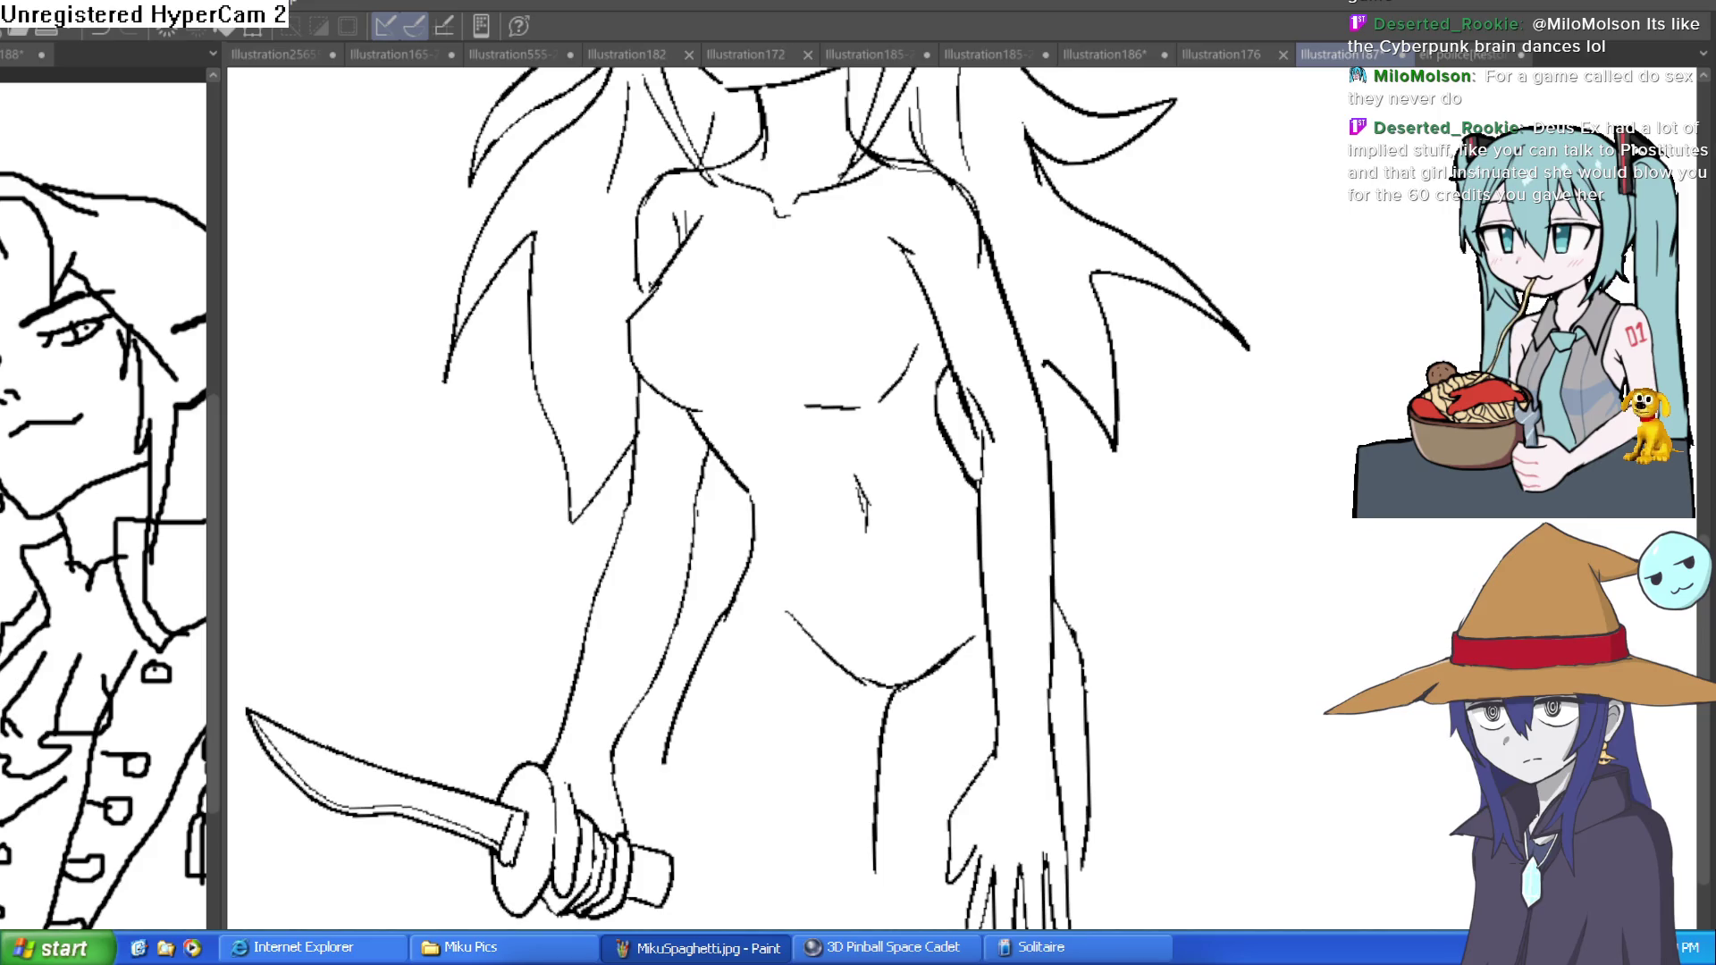